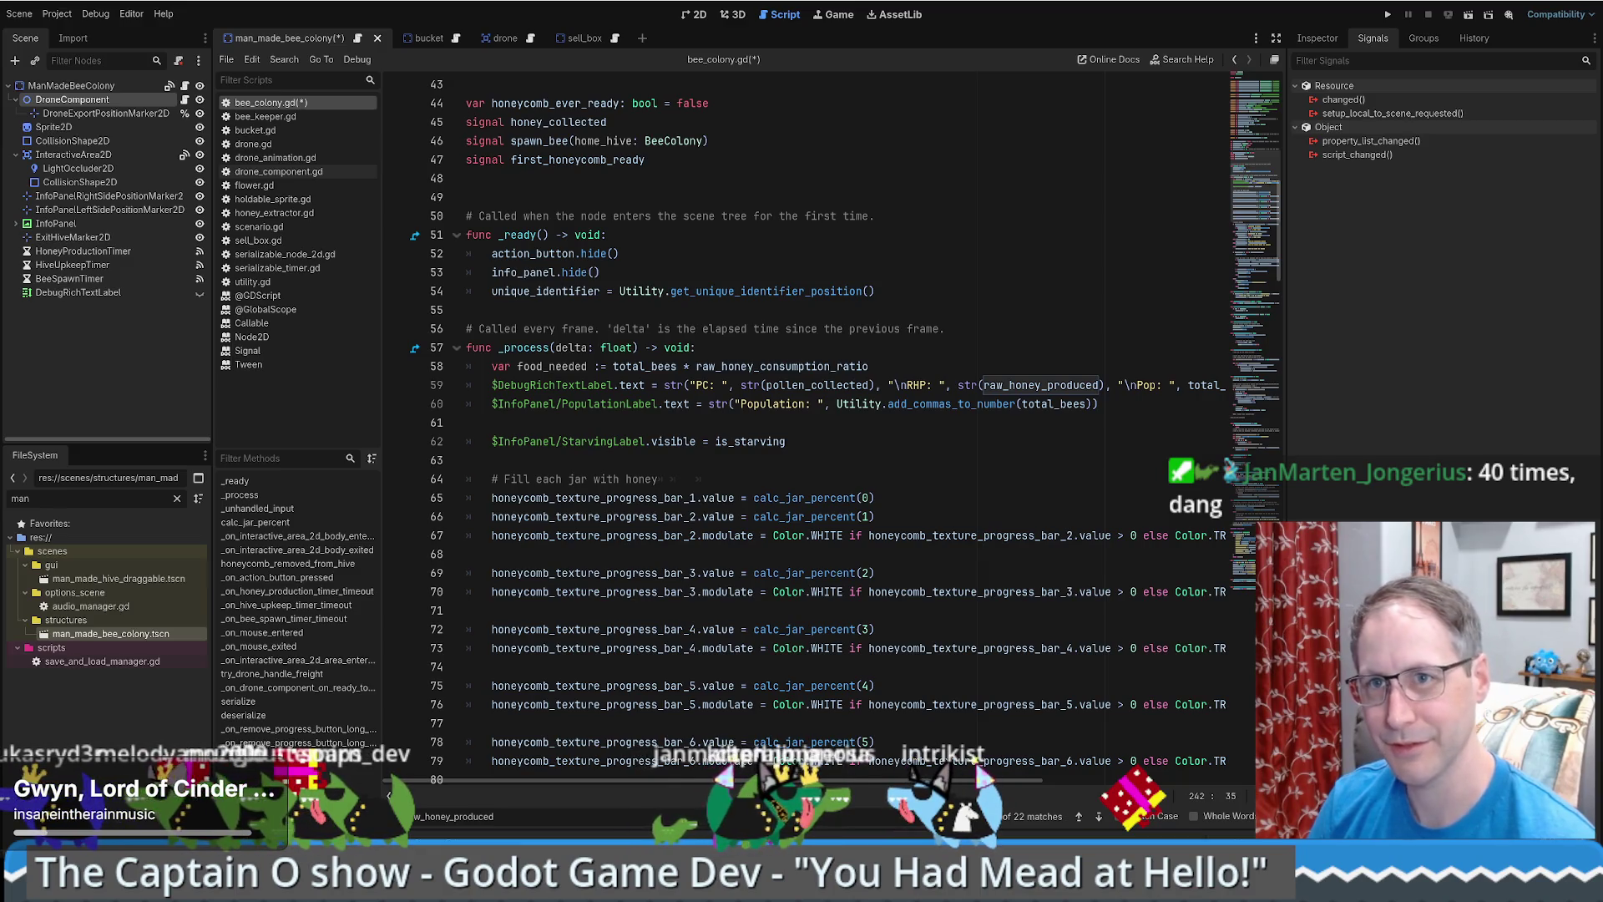
- Review bee_colony.gd's edited lines 54–61, then read down to its serialize functions
click(923, 385)
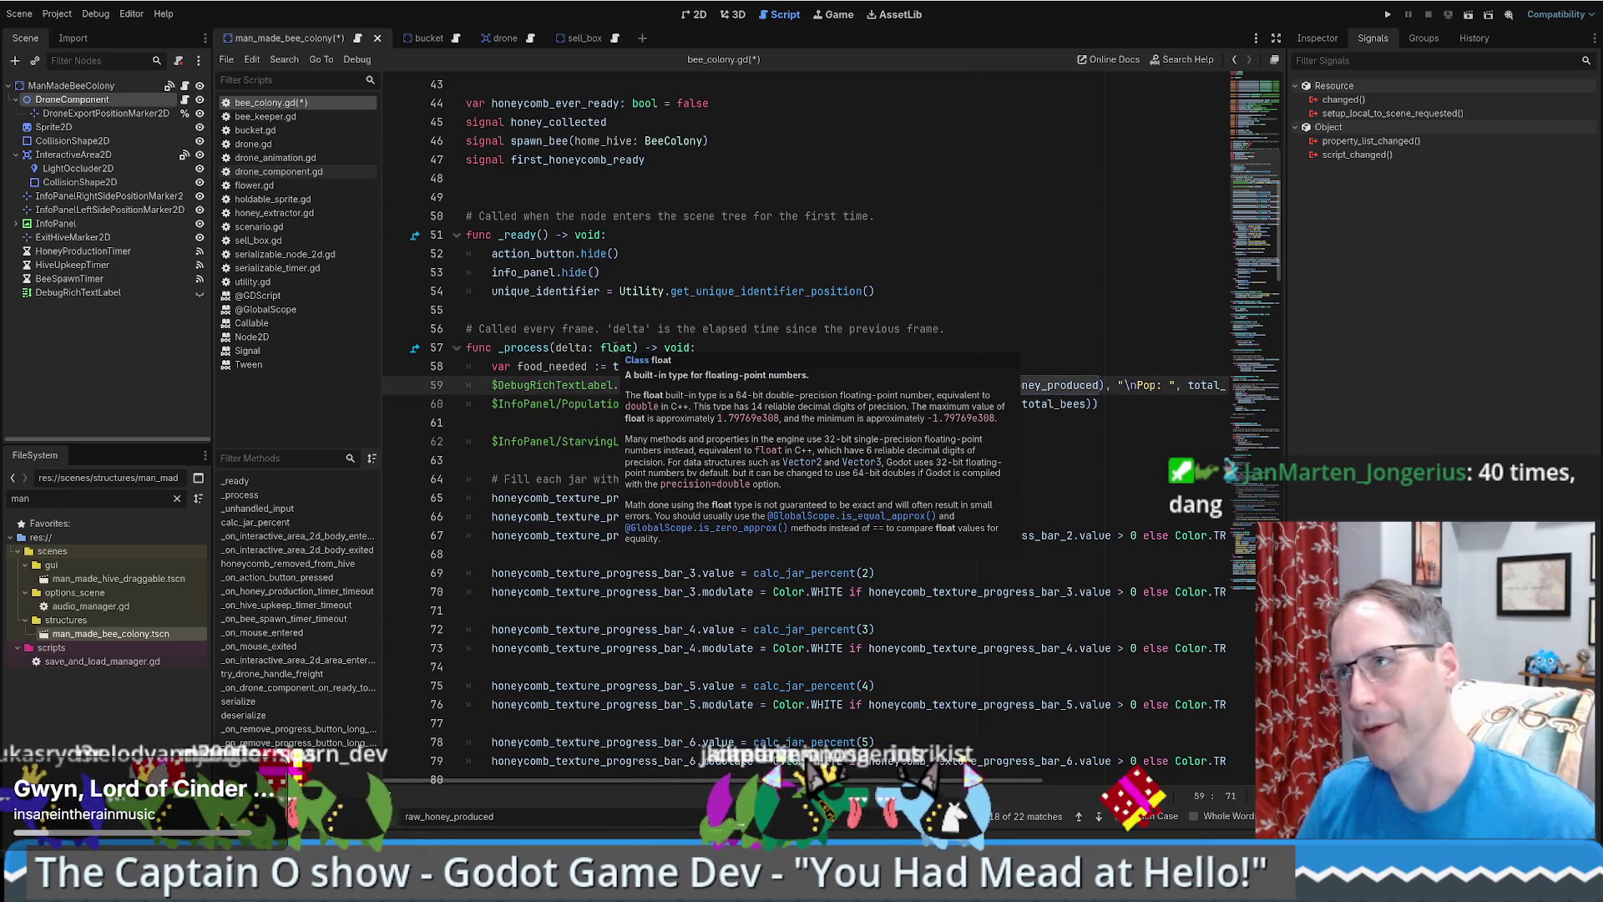
click(951, 296)
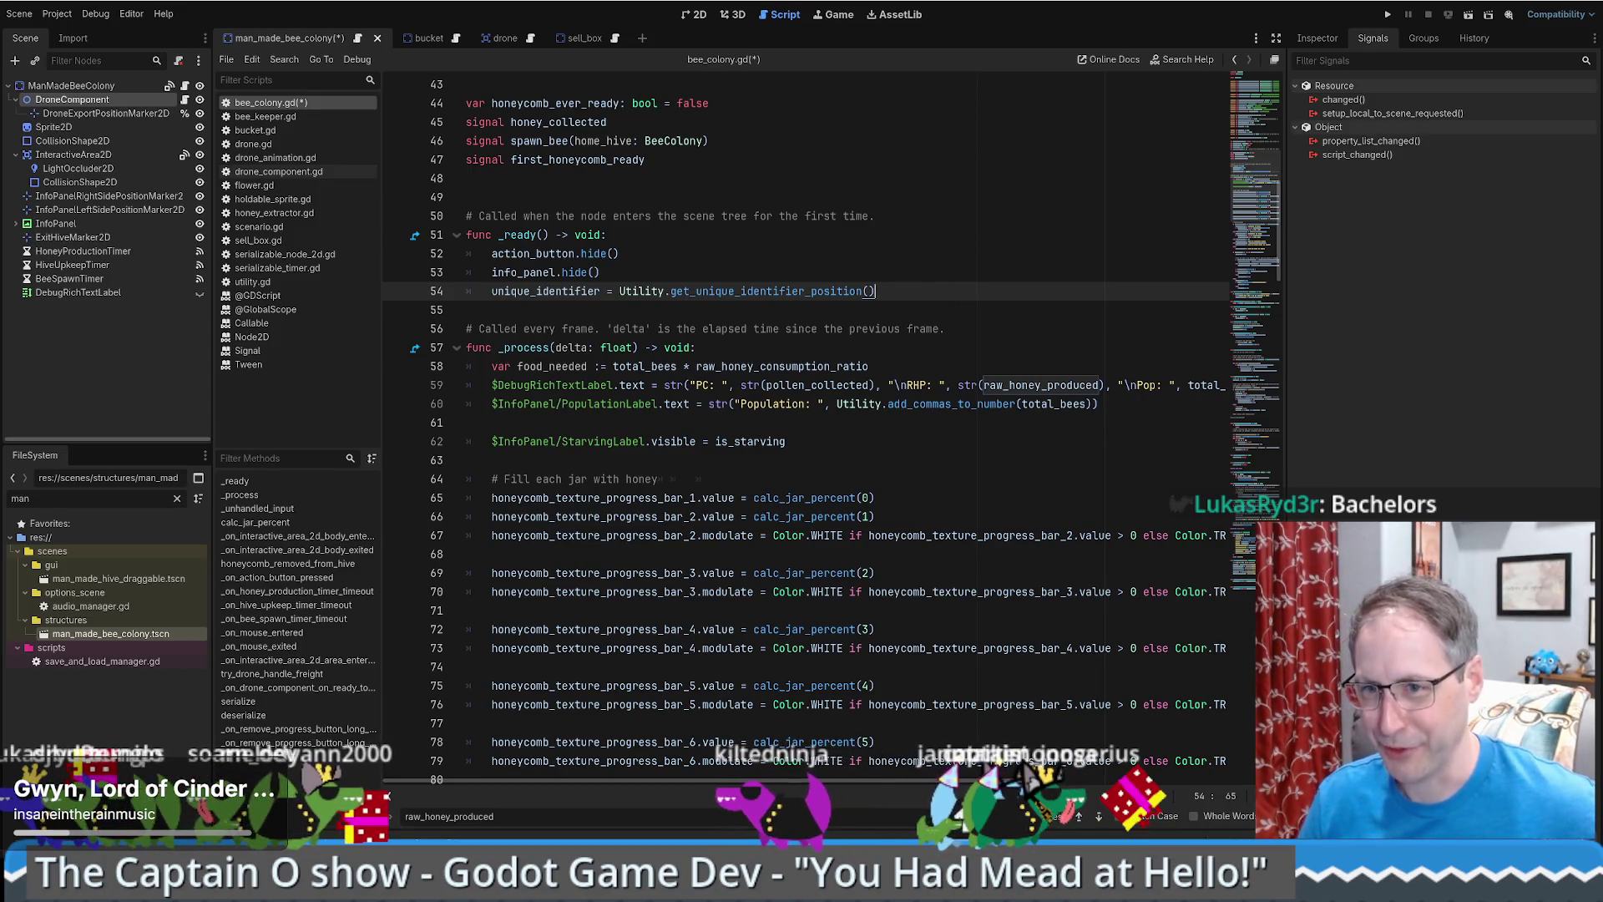
click(829, 330)
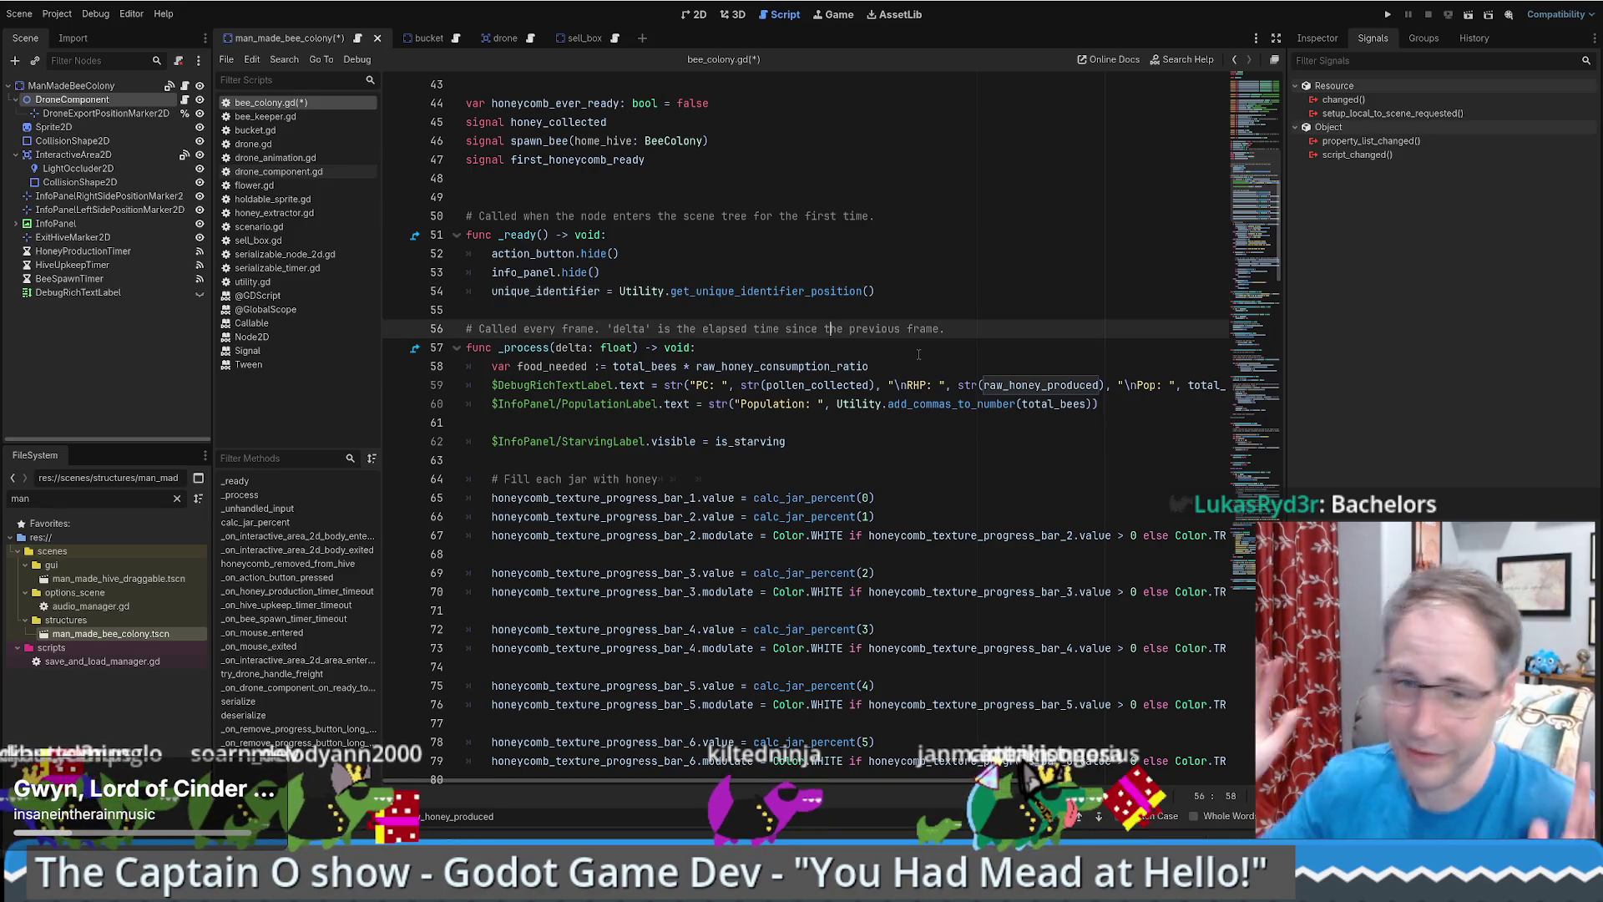
click(892, 425)
scroll(960, 427, up, 1)
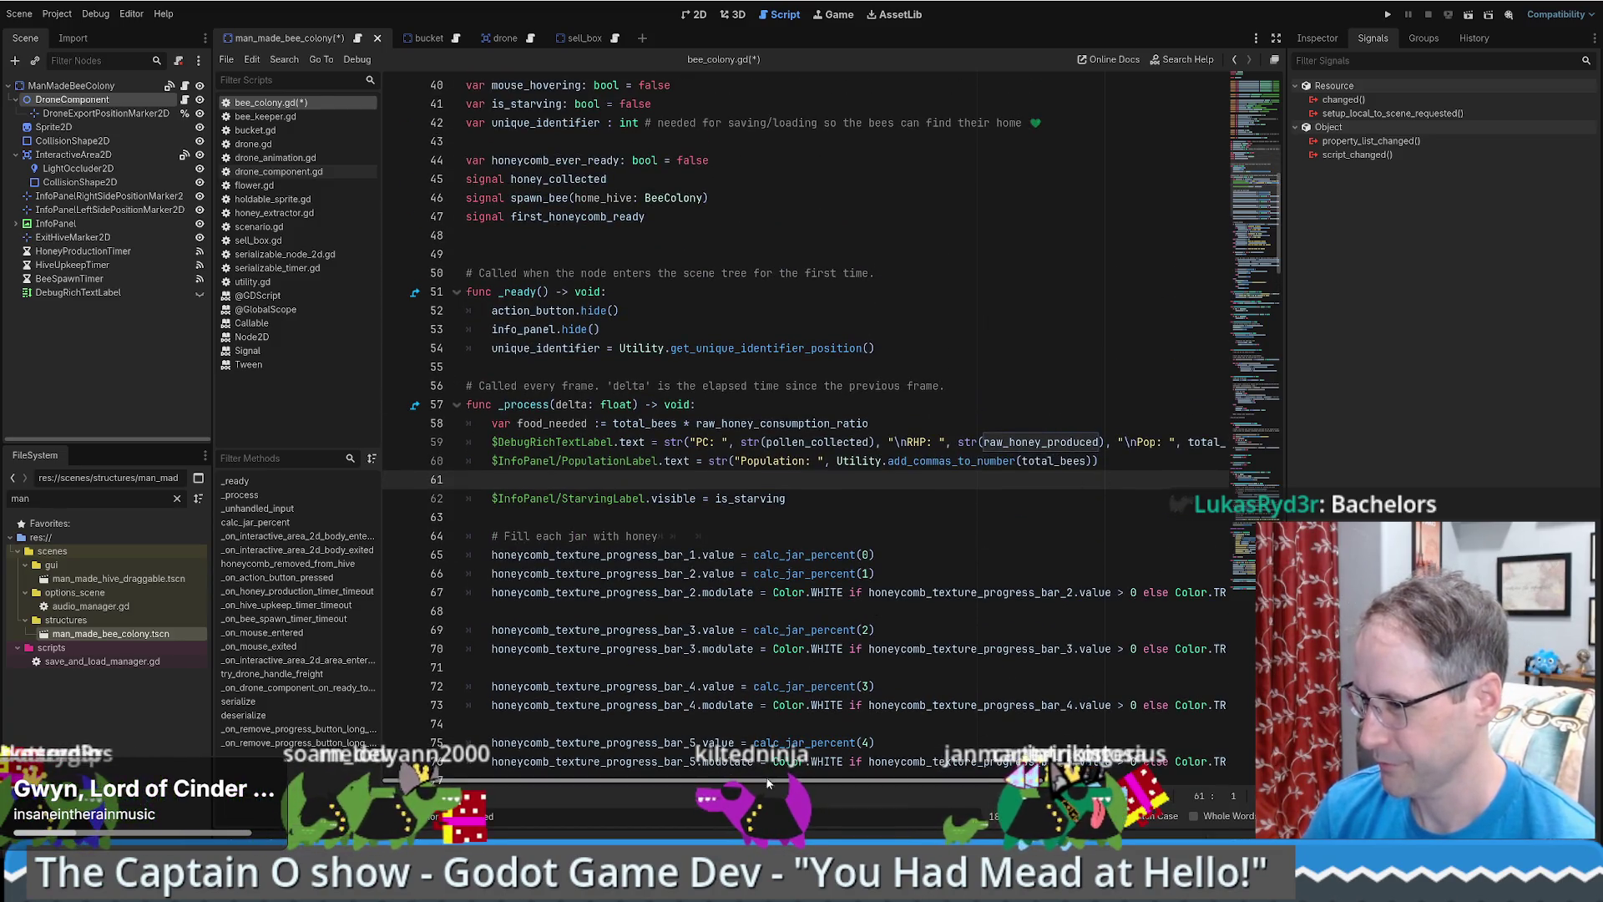
mouse_move(769, 781)
mouse_down()
mouse_move(789, 784)
mouse_move(774, 785)
mouse_up()
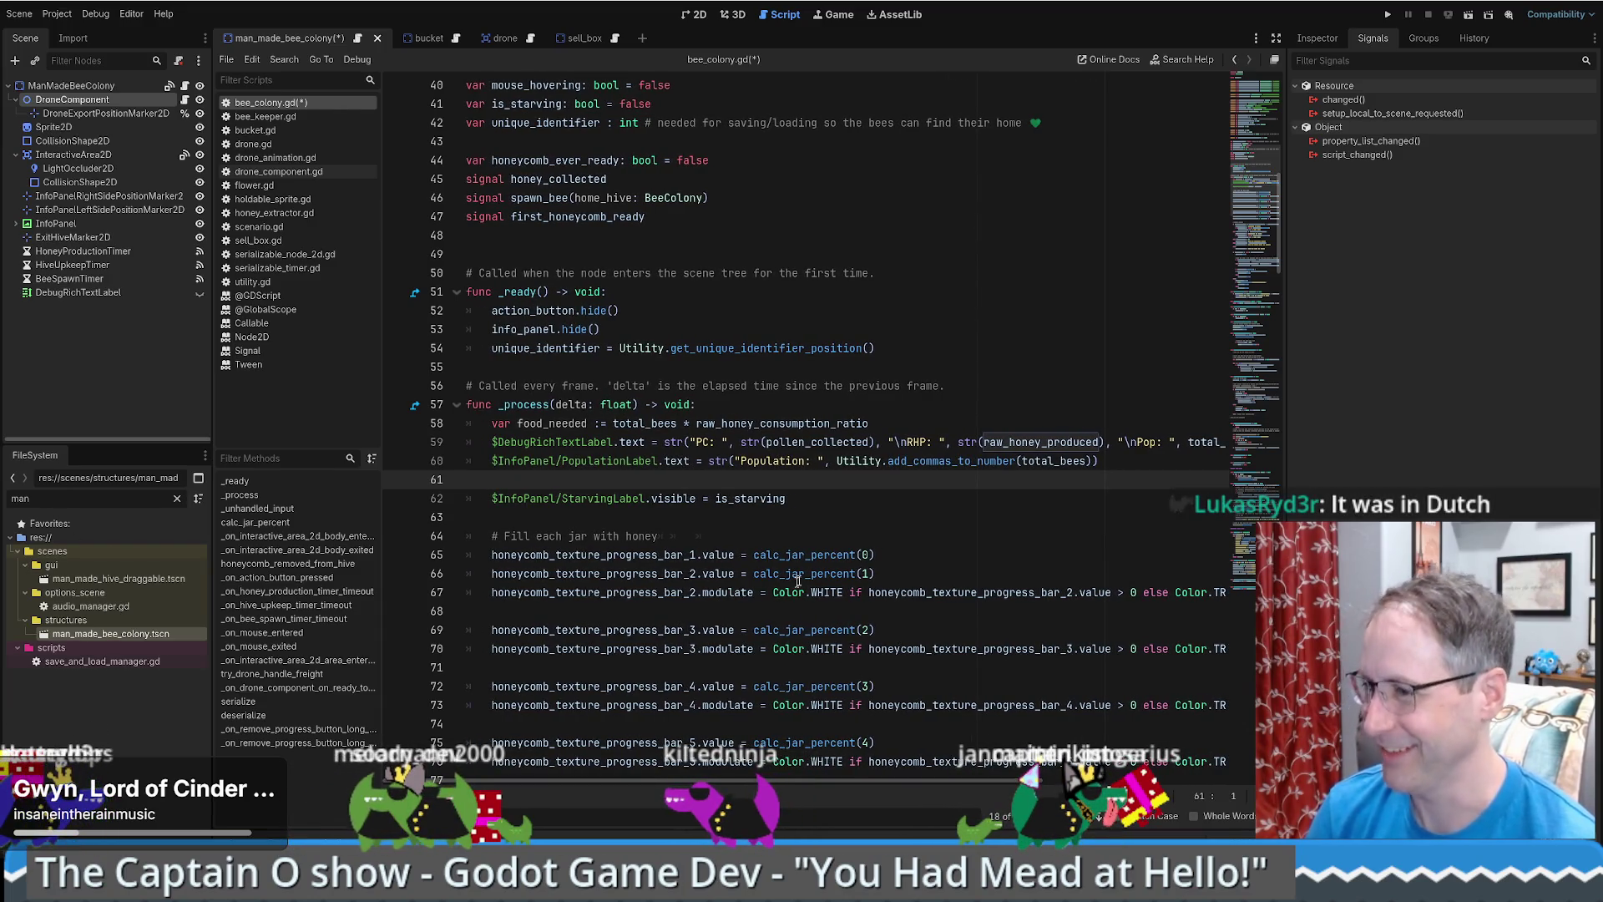
scroll(1071, 399, down, 8)
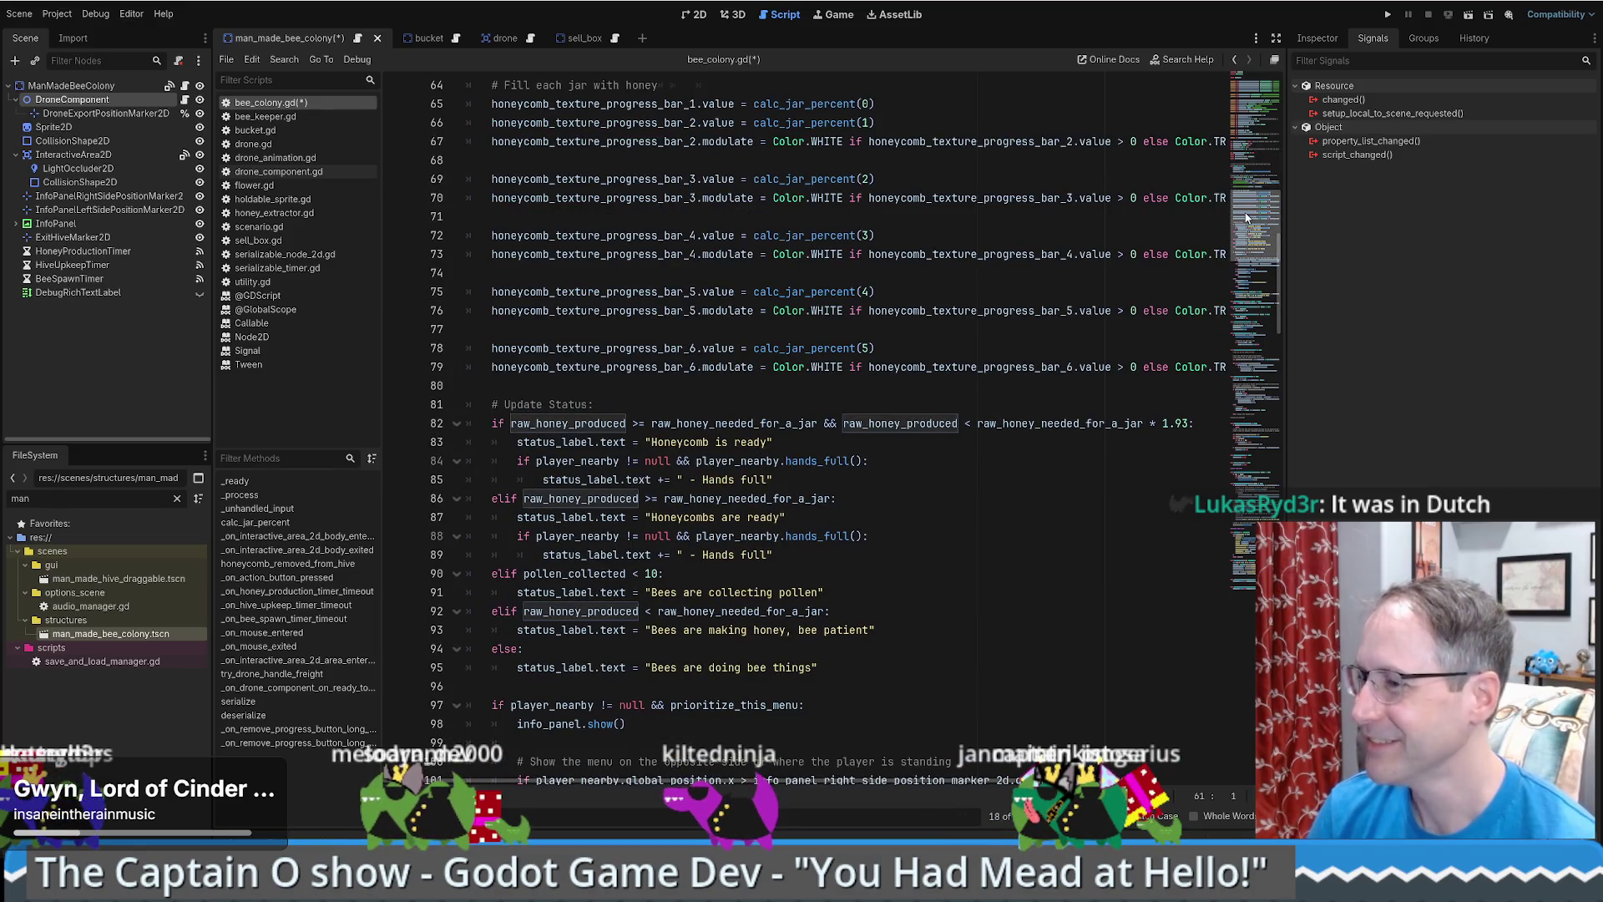
click(1261, 324)
click(1239, 565)
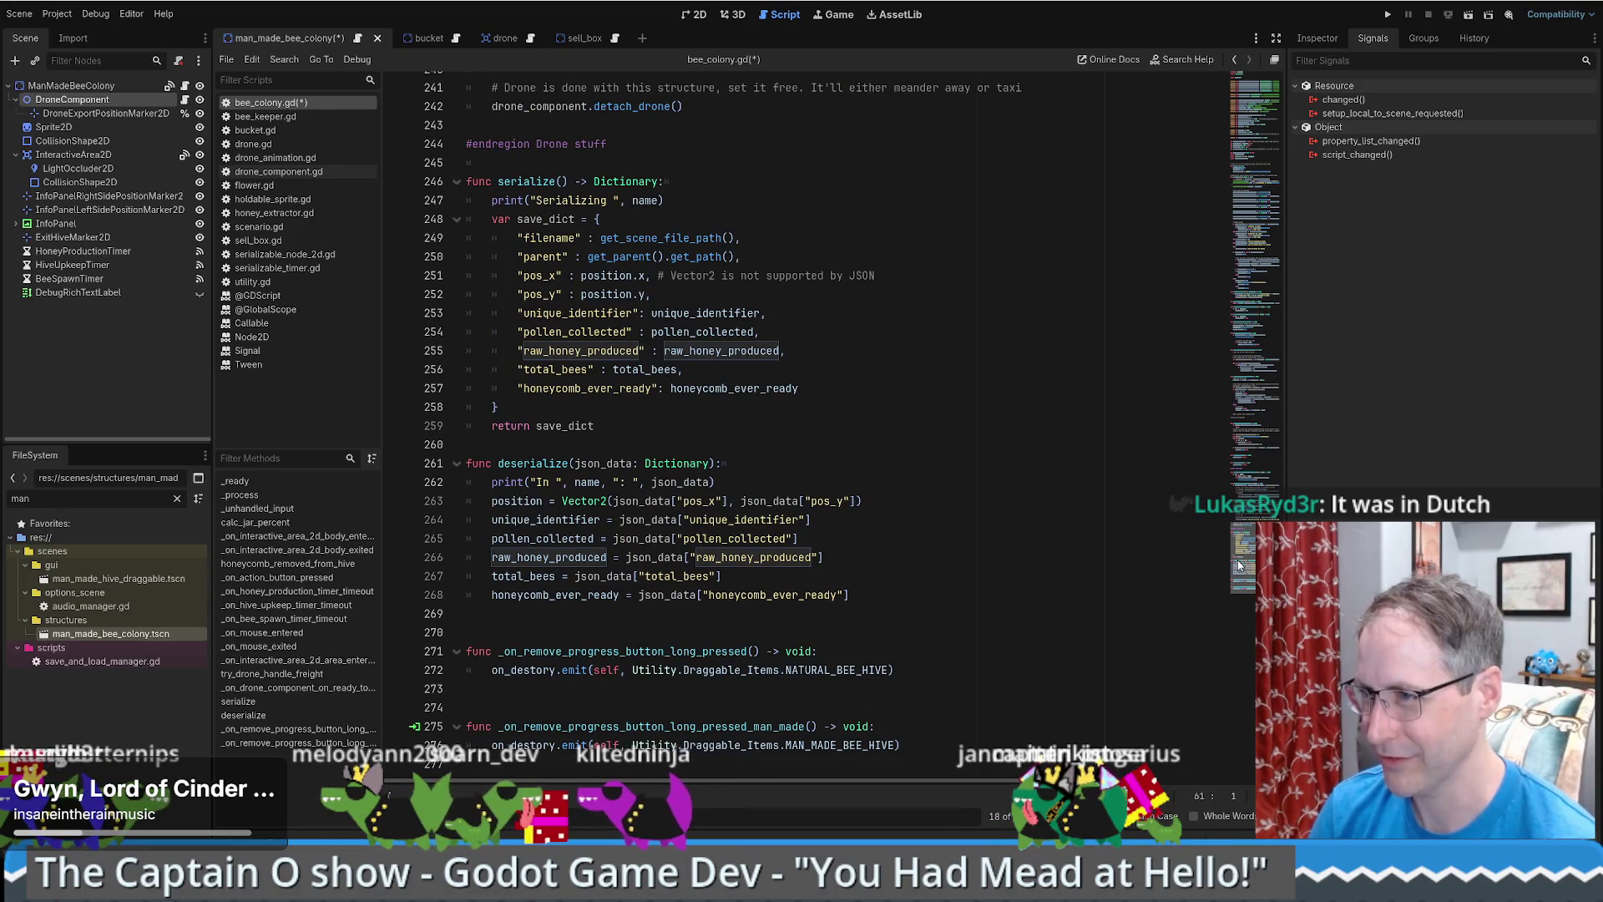
drag(1239, 565, 1259, 148)
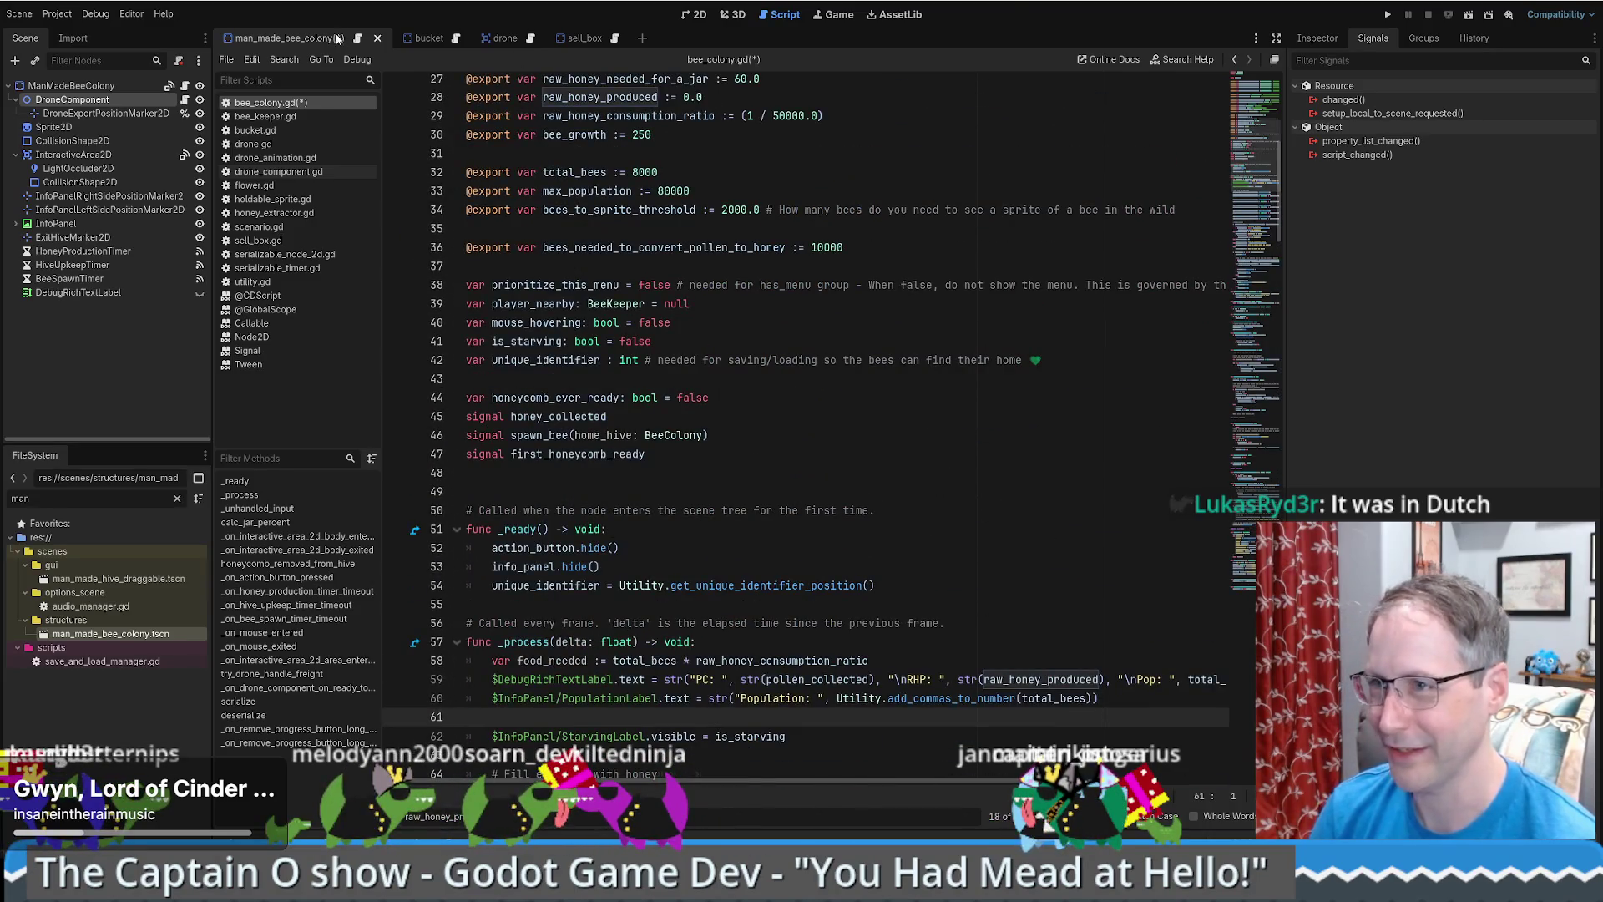
- Save bee_colony.gd and inspect the DroneComponent's properties in the hive scene
key(ctrl+s)
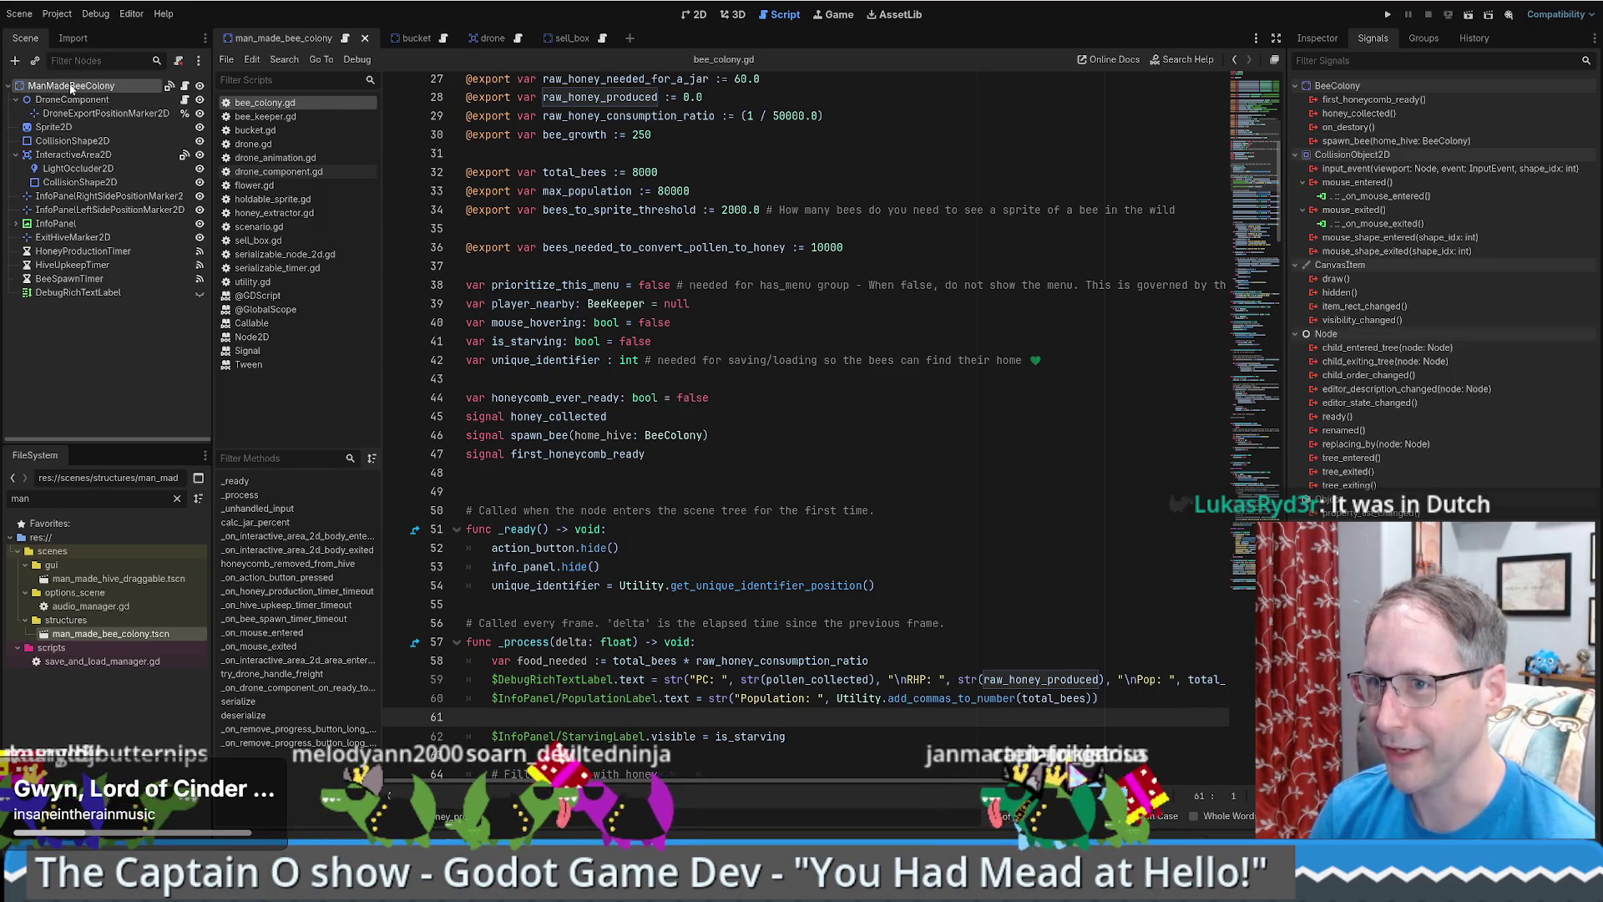
click(693, 14)
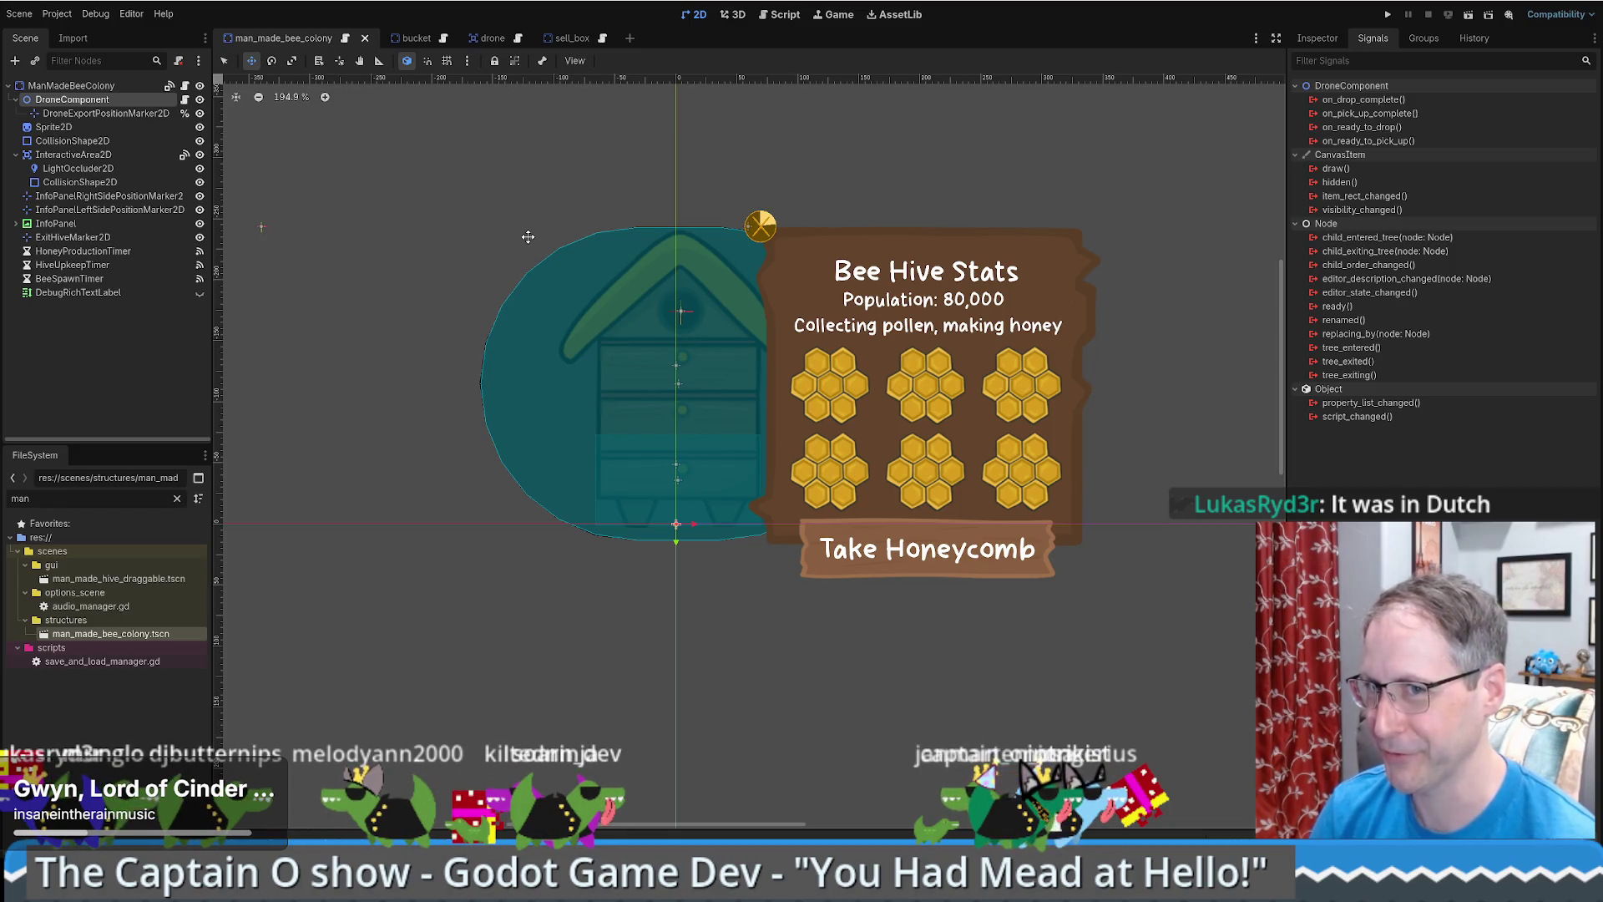
click(1311, 38)
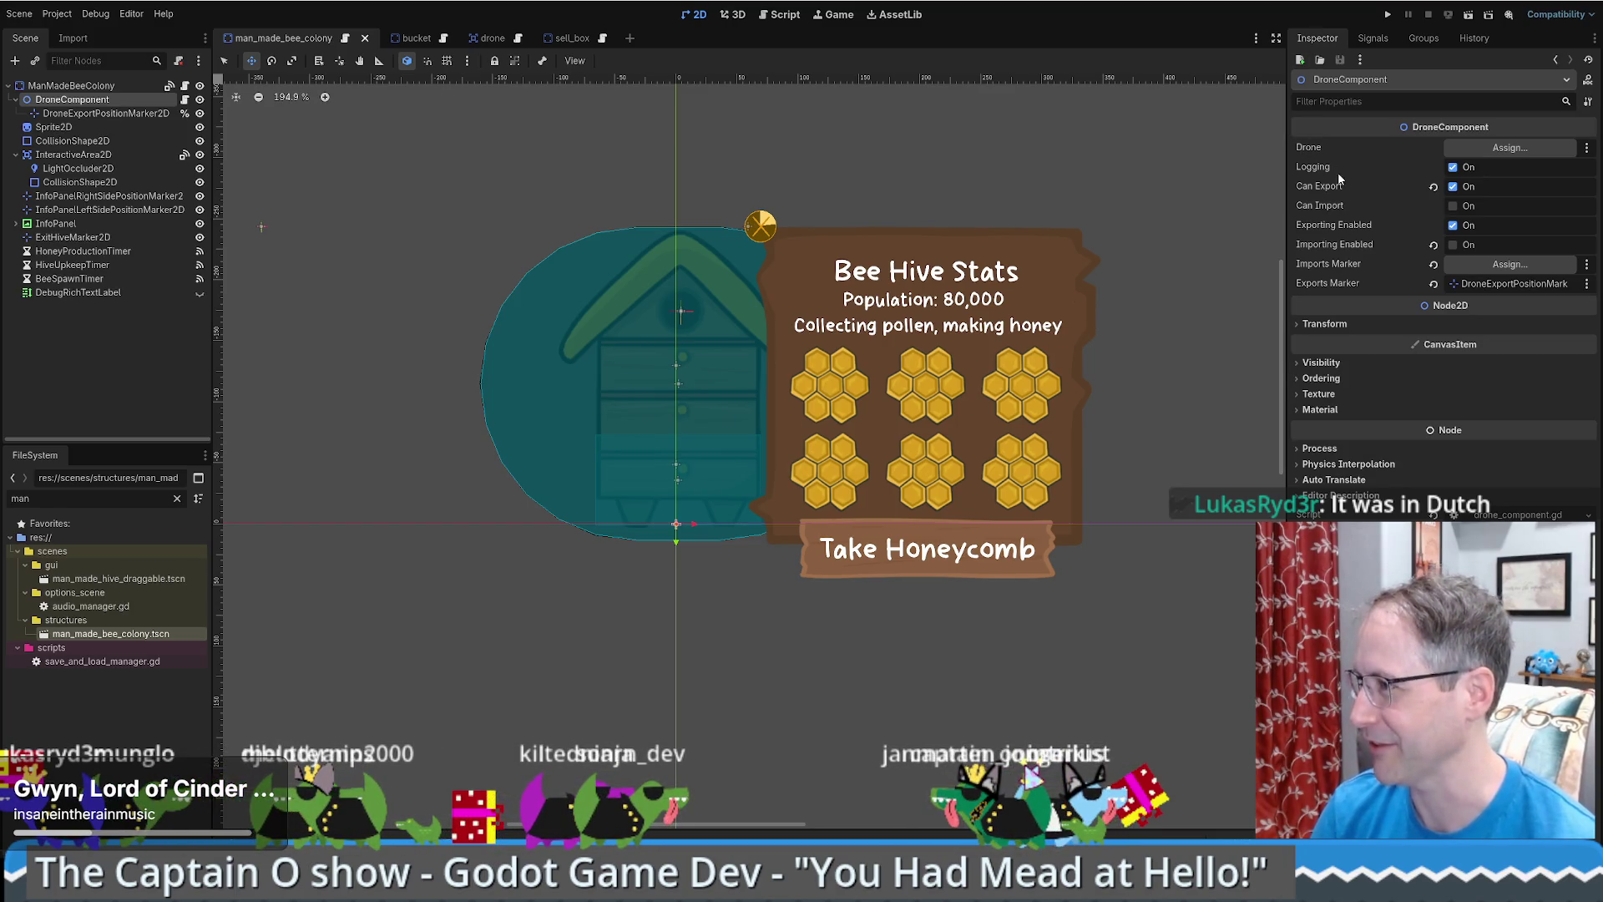
scroll(703, 406, up, 2)
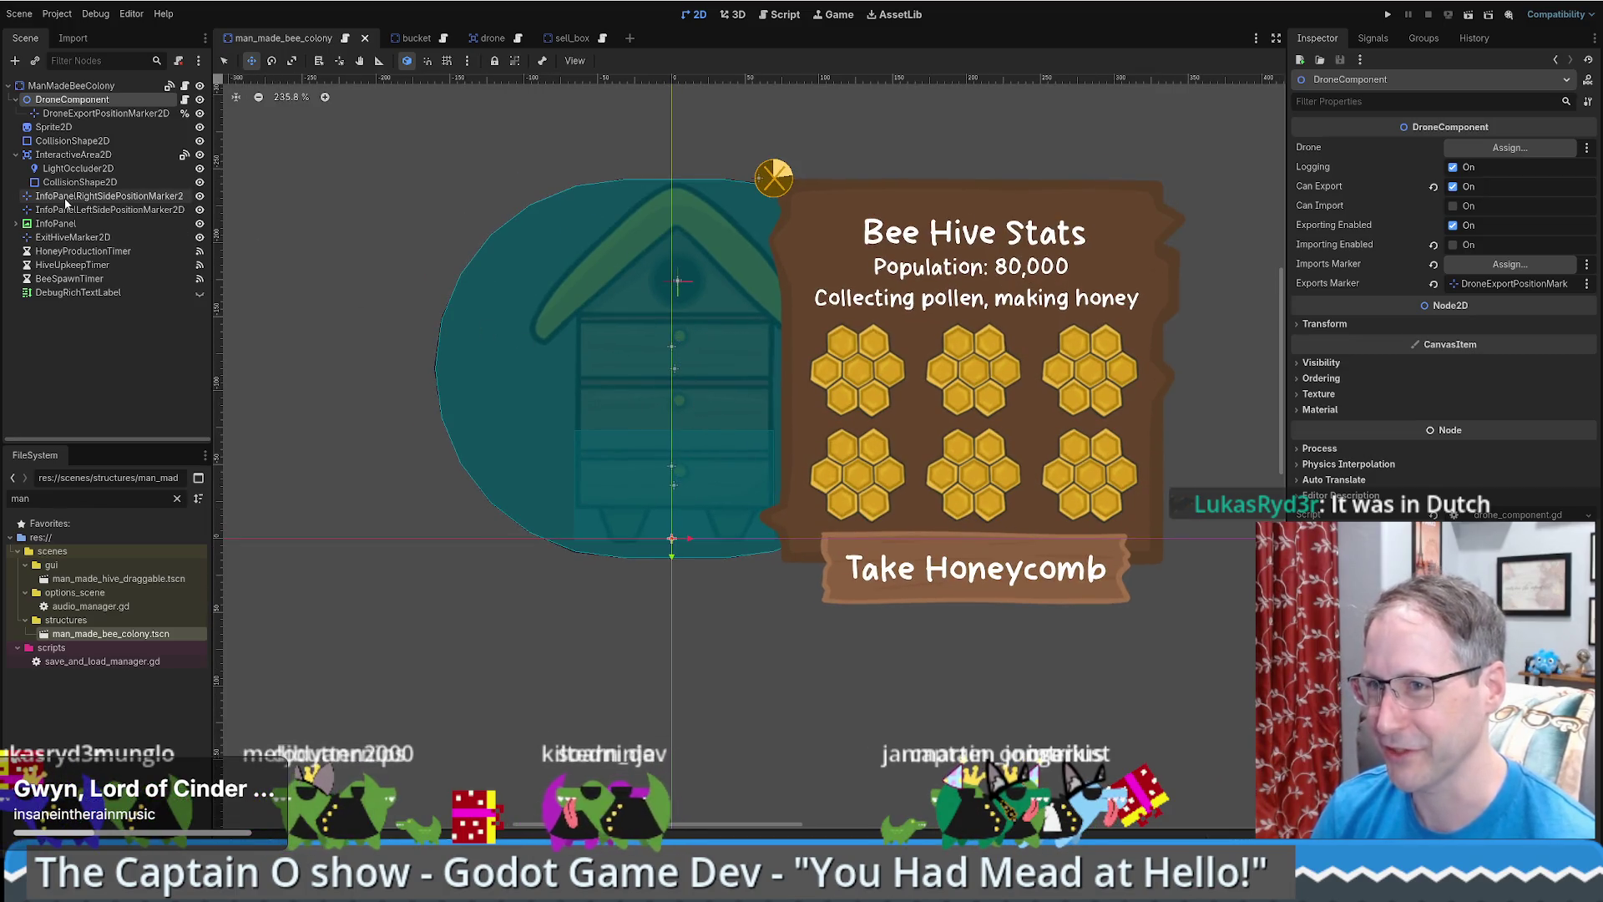
- Open the script at InteractiveArea2D's area_entered signal handler
click(83, 155)
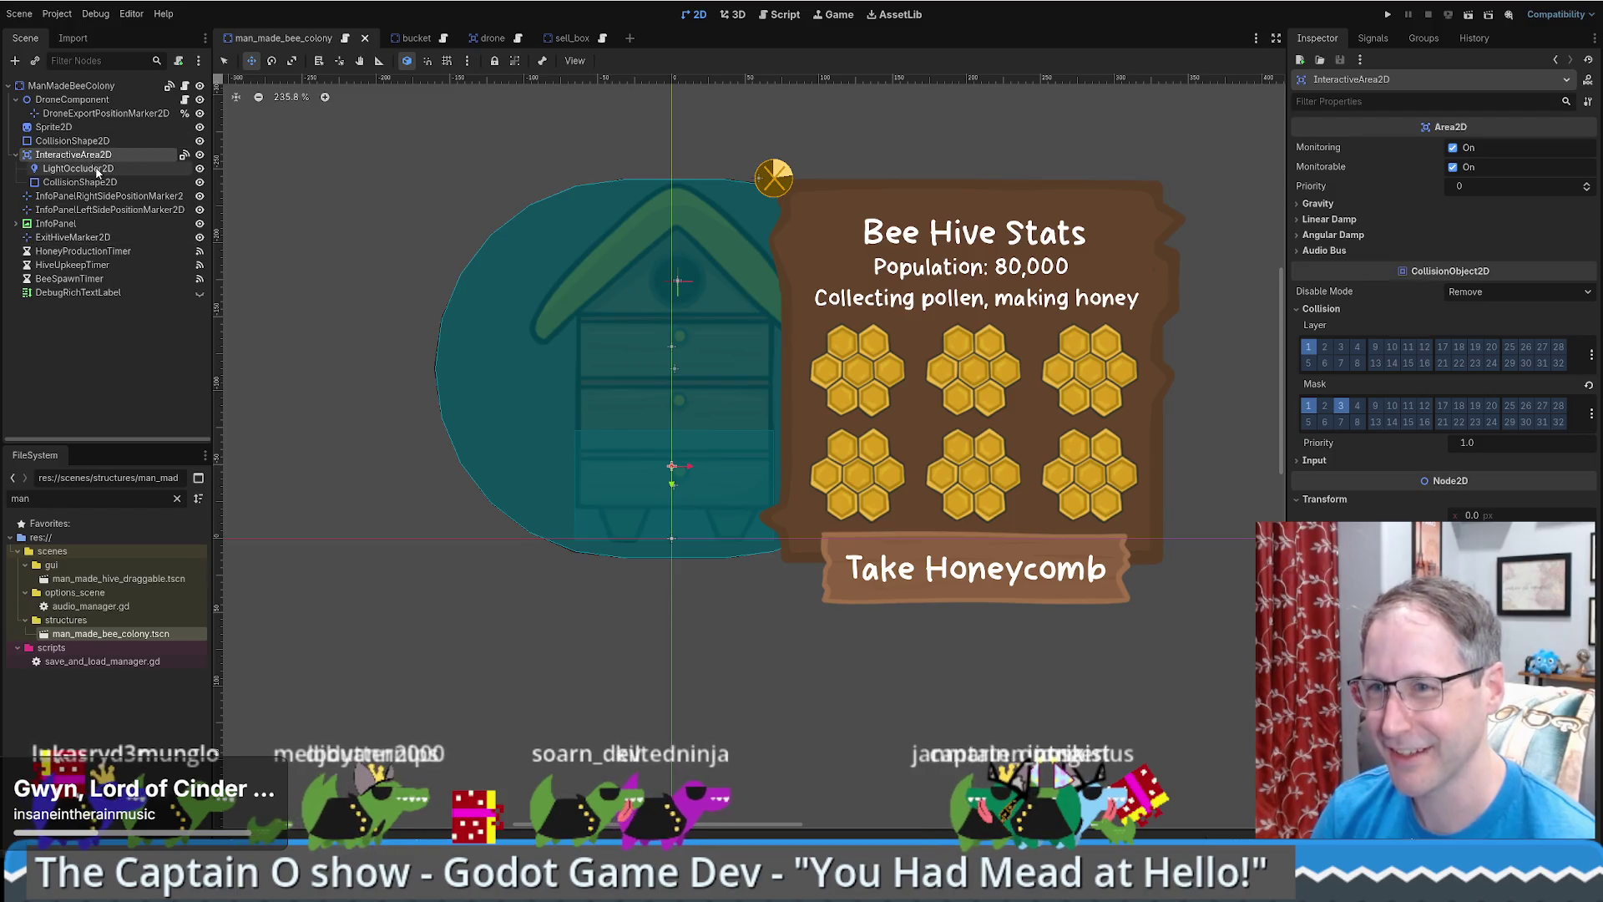
click(93, 88)
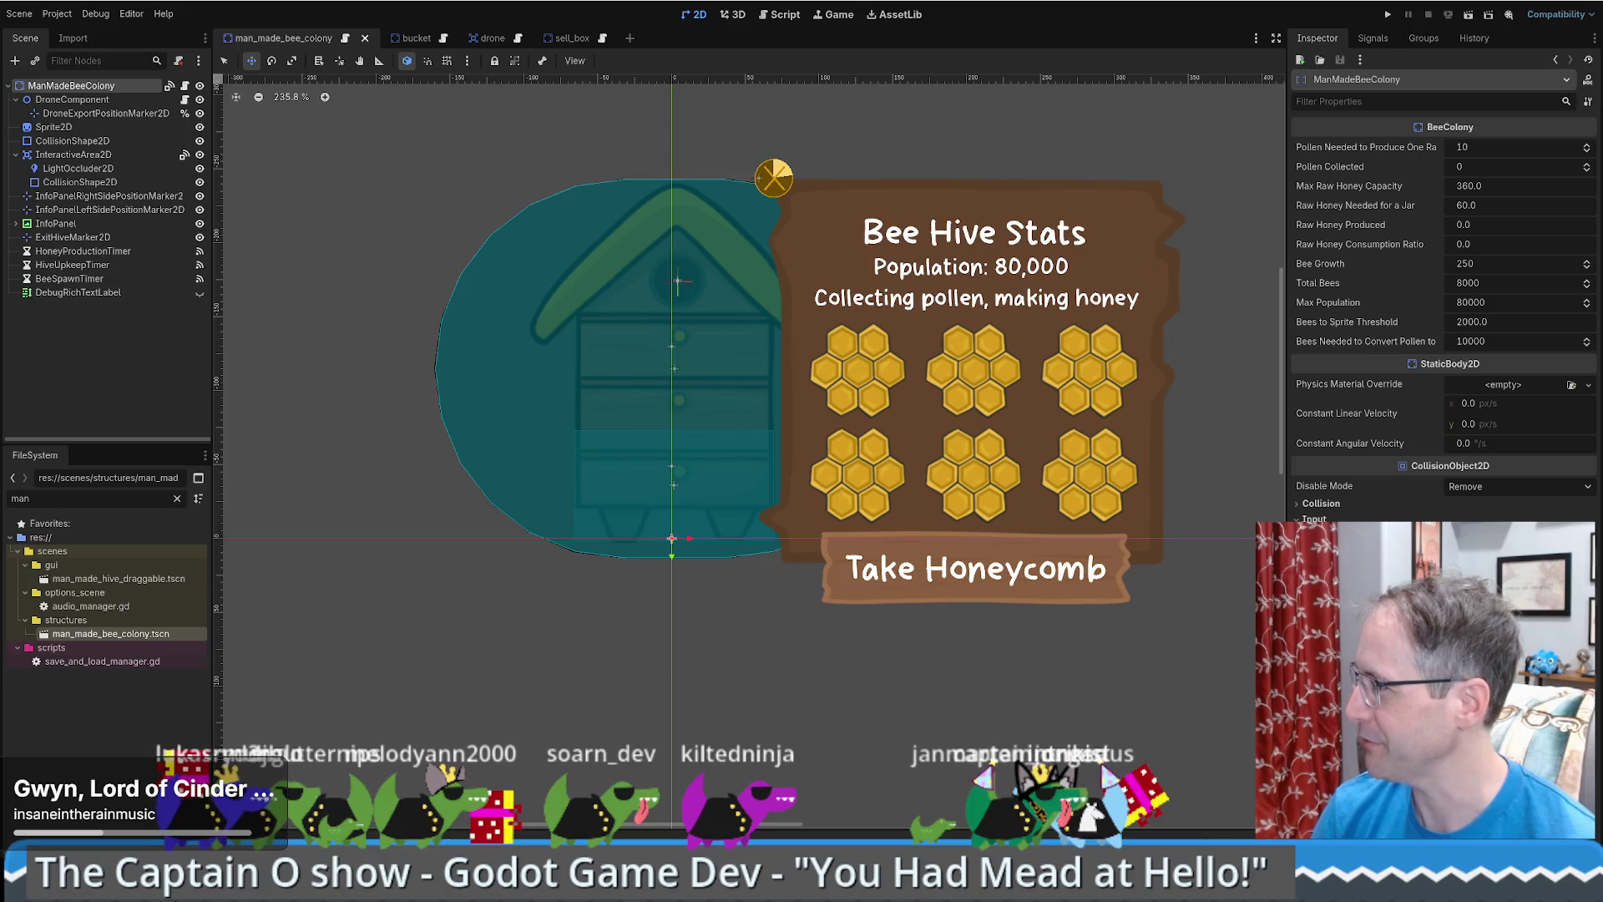
click(85, 155)
click(1372, 38)
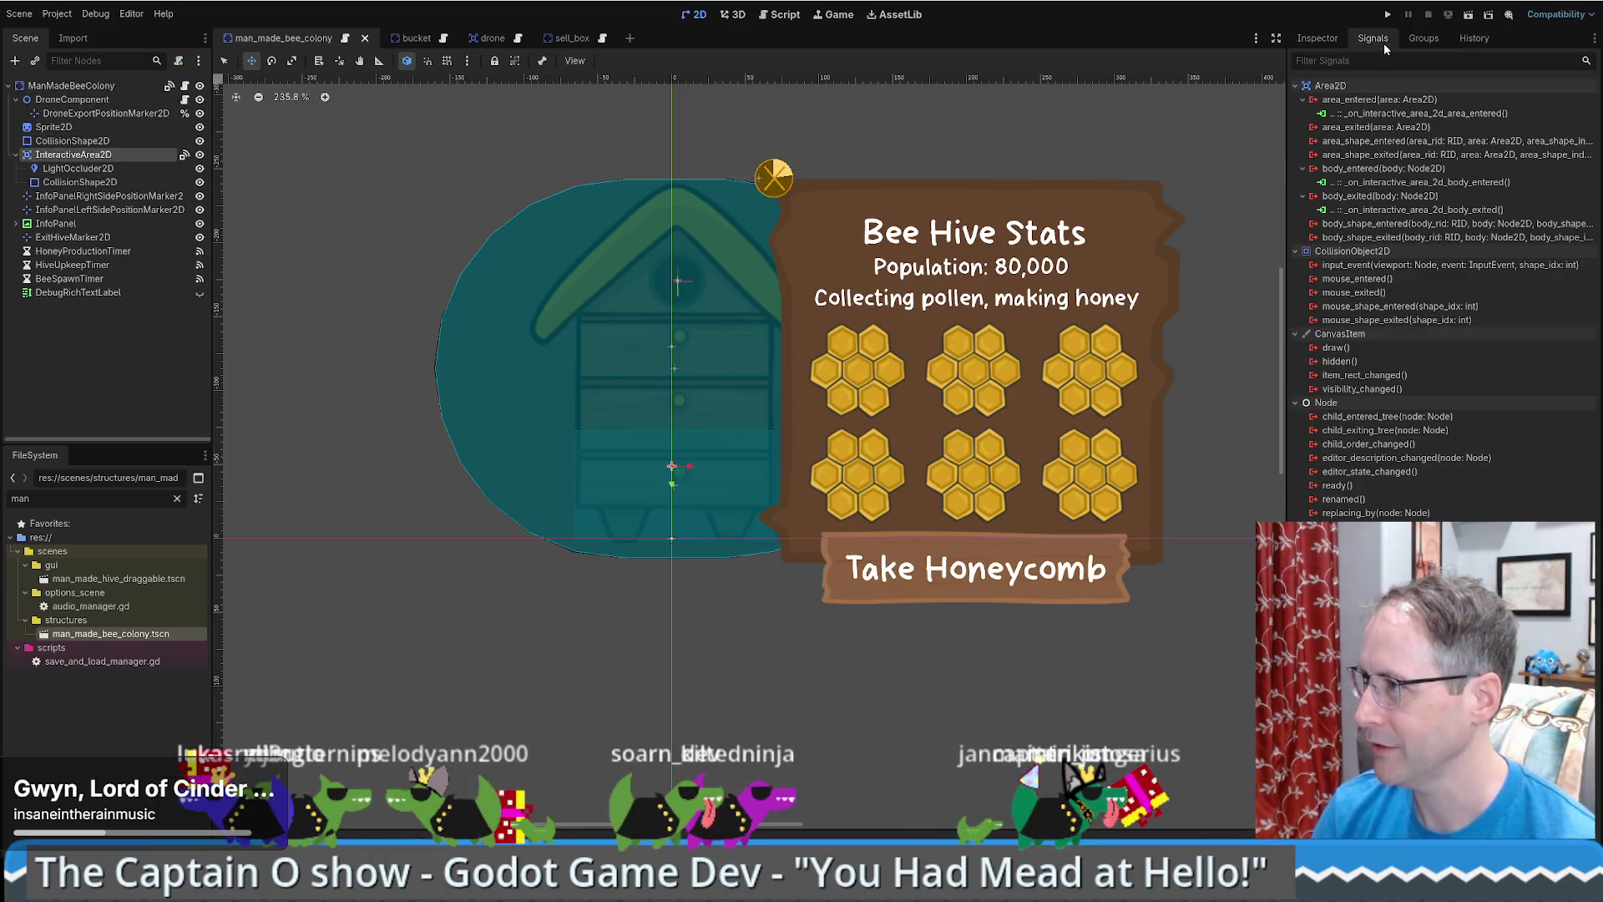
double_click(1375, 113)
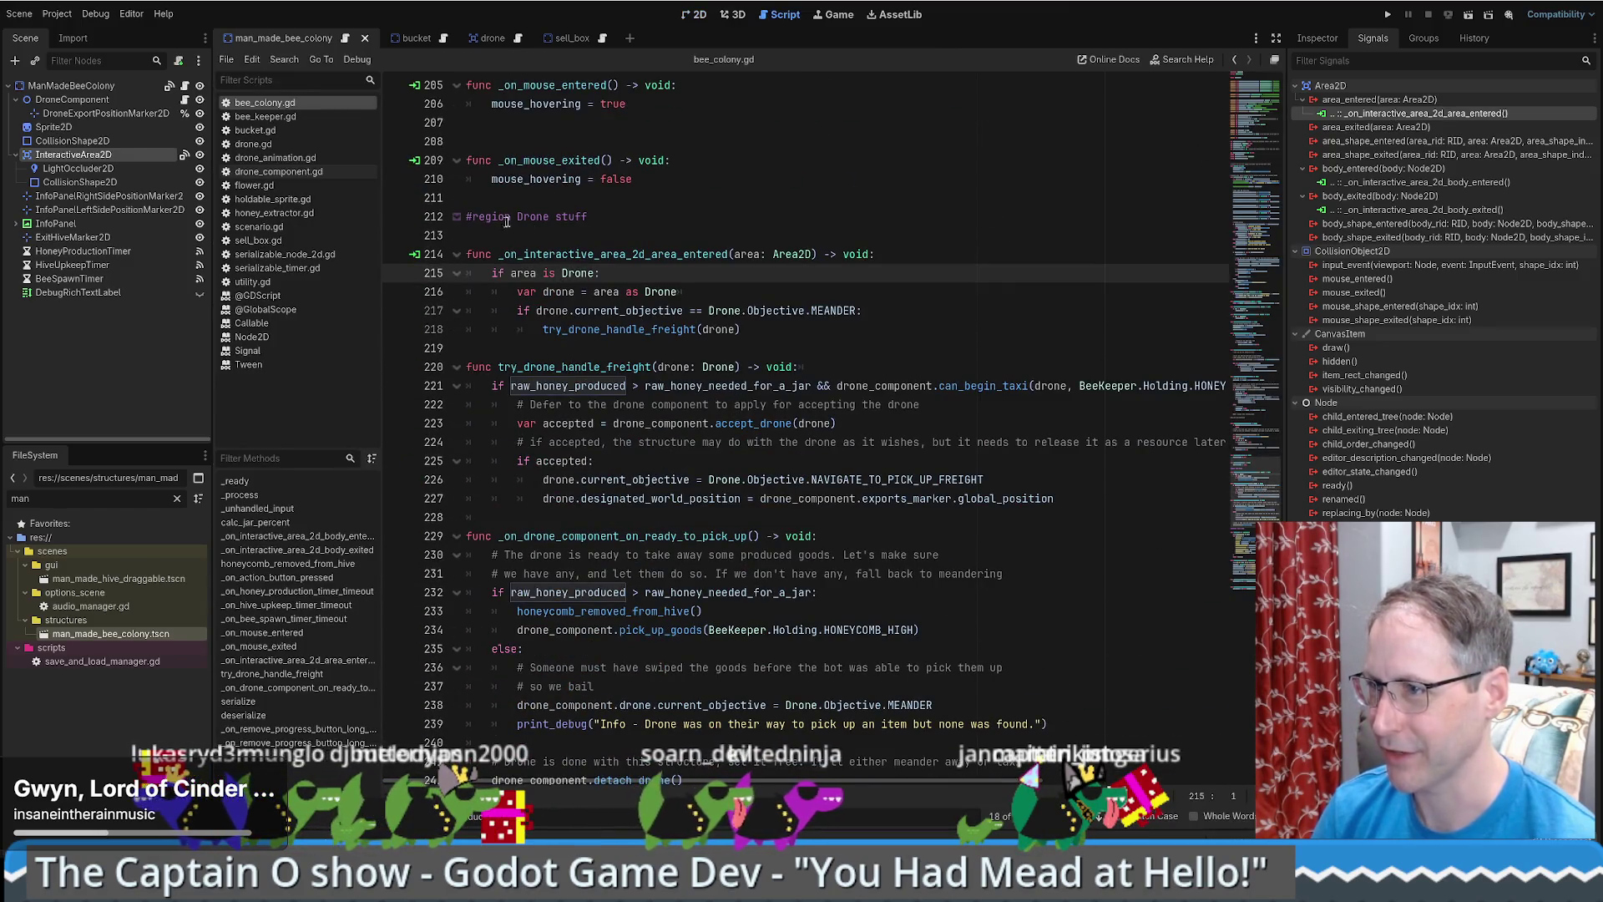
- Read the drone check, honey amount and can_begin_taxi lines, then clear the file filter
mouse_move(495, 274)
mouse_down()
mouse_move(780, 310)
mouse_move(793, 329)
mouse_up()
click(467, 366)
scroll(672, 423, down, 1)
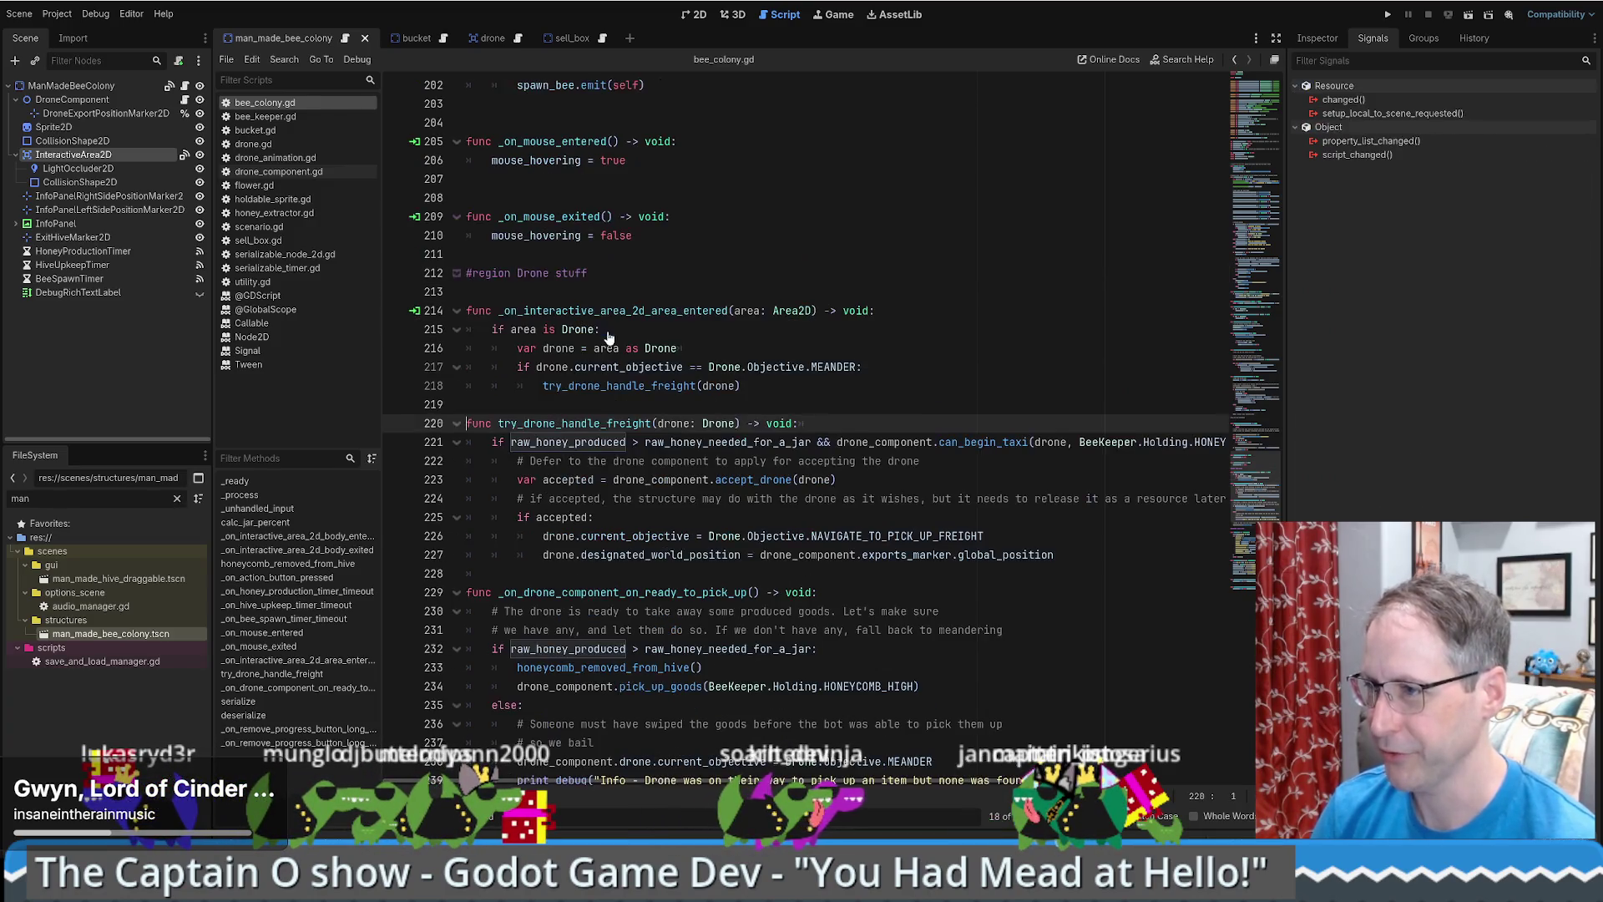
drag(510, 329, 812, 329)
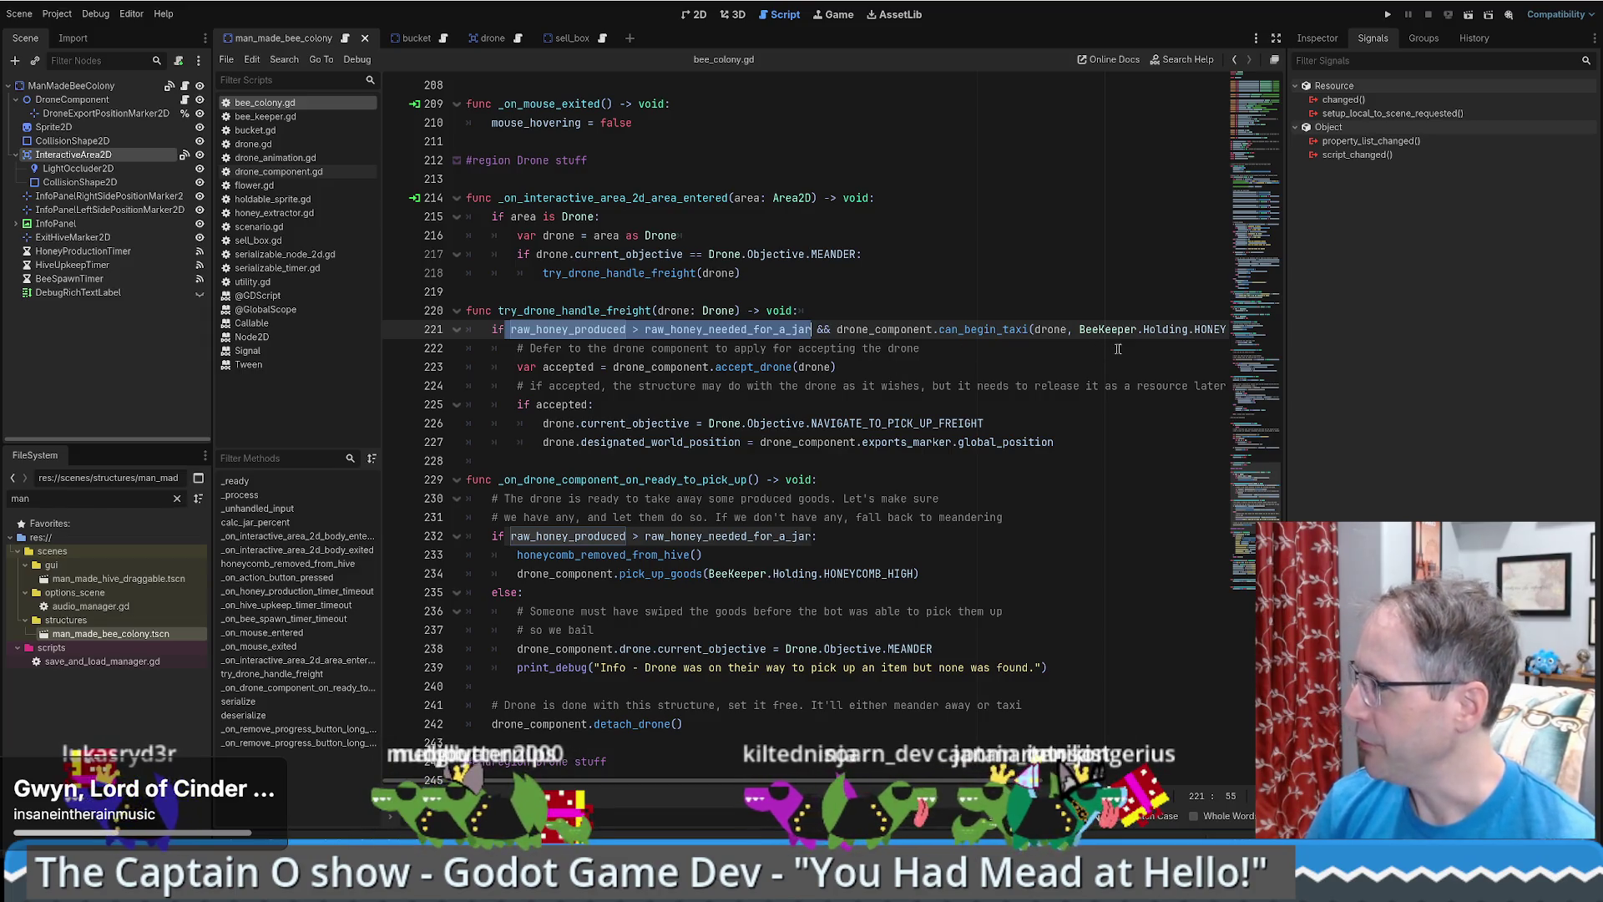
click(985, 329)
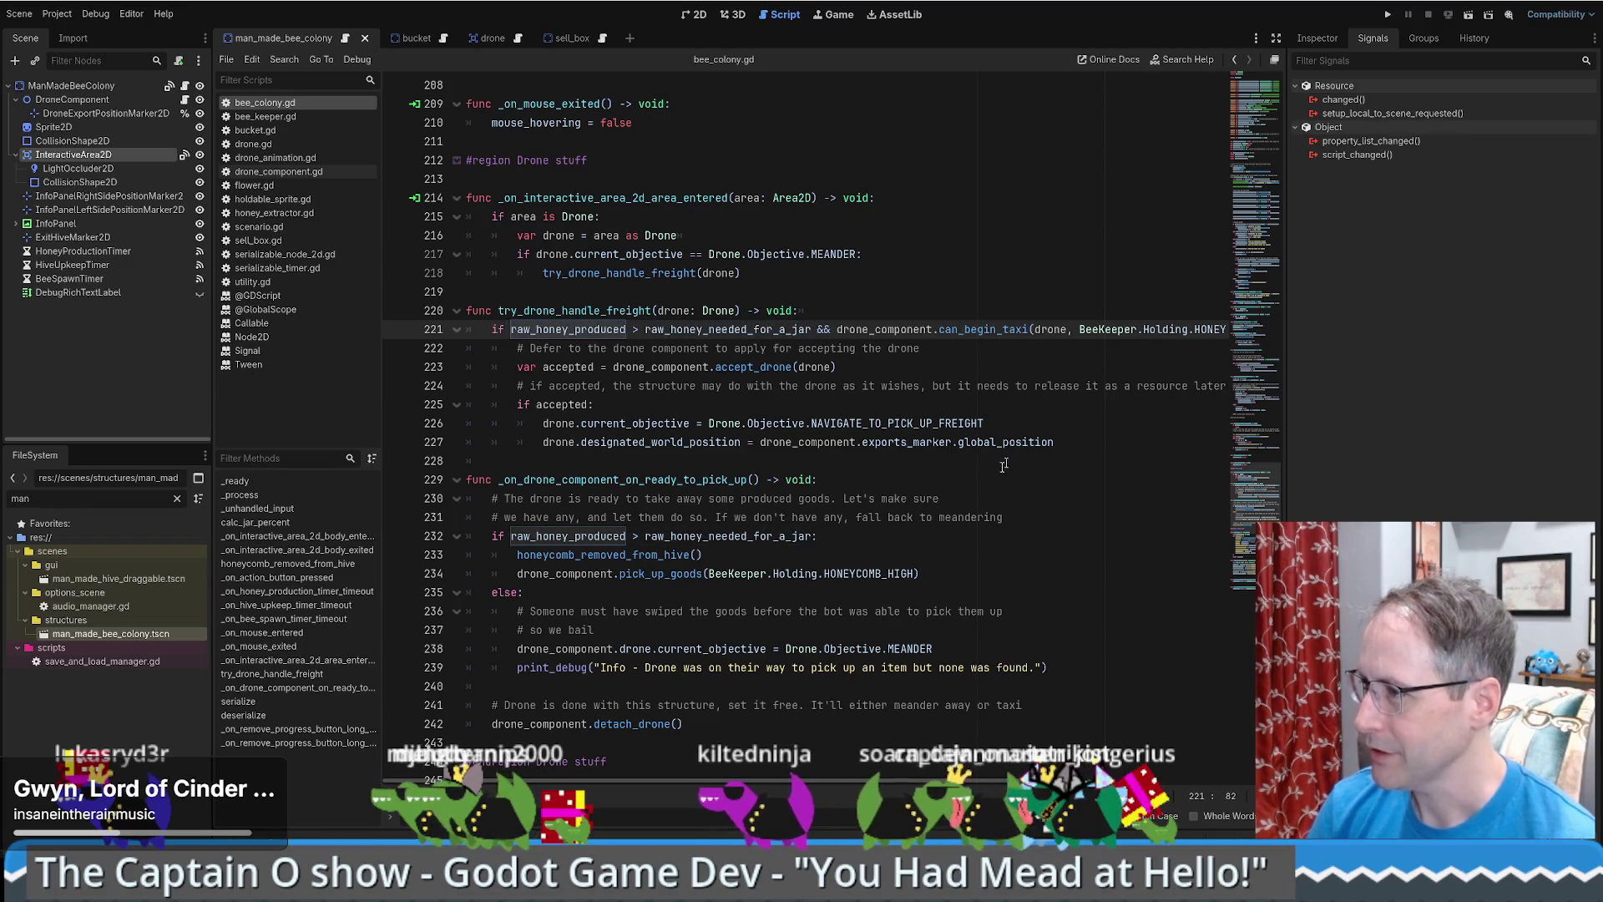
scroll(844, 781, right, 1)
scroll(844, 781, left, 1)
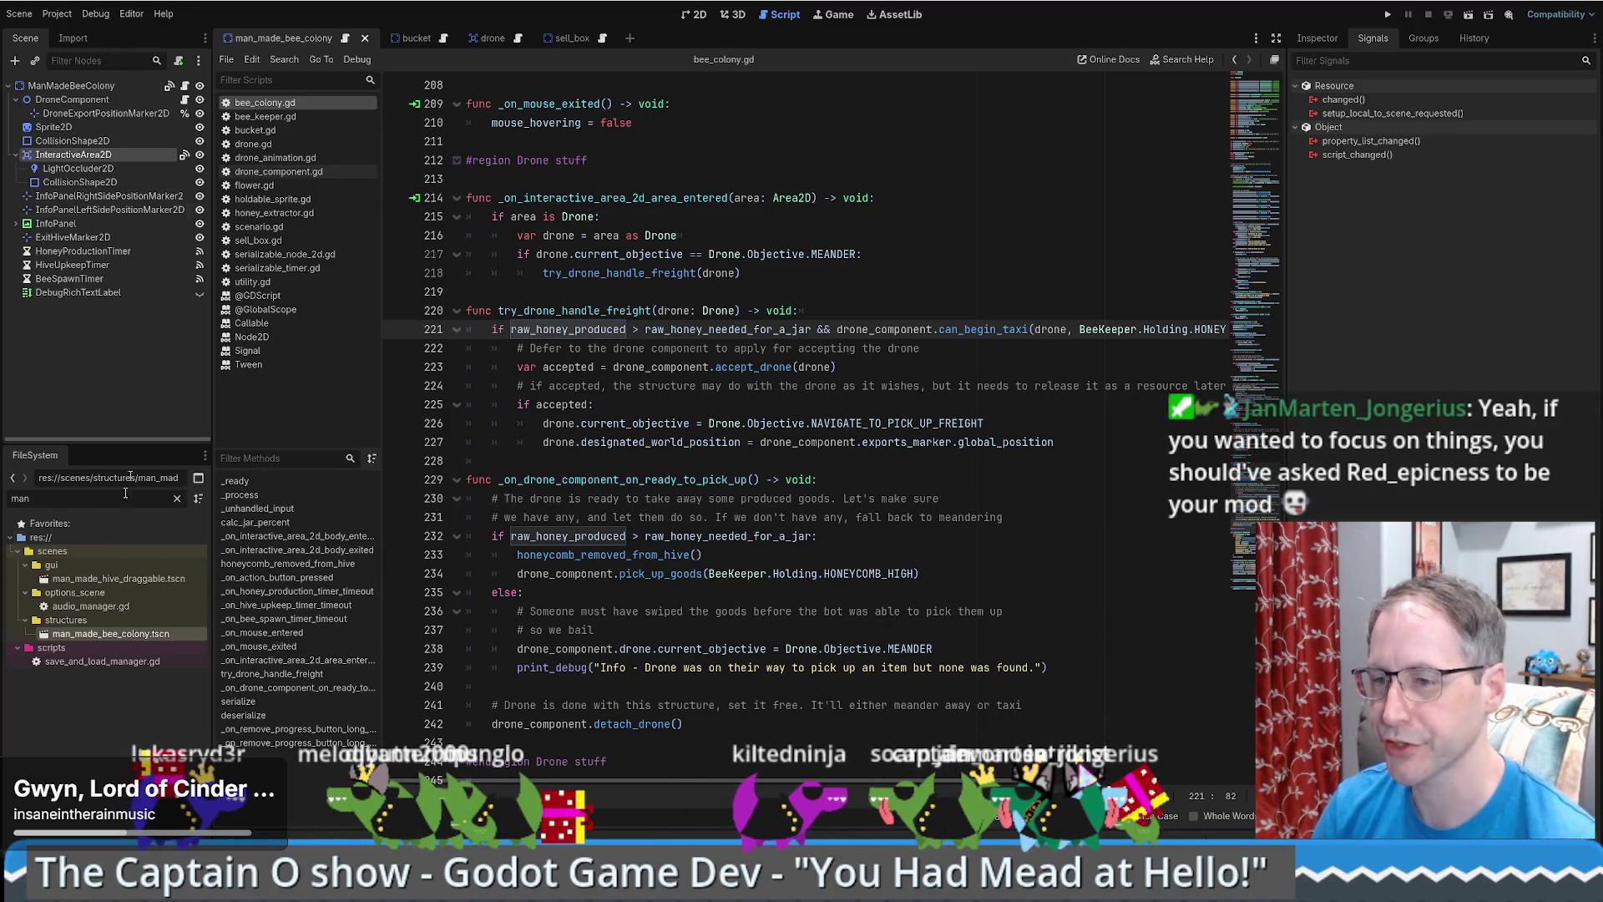
click(177, 498)
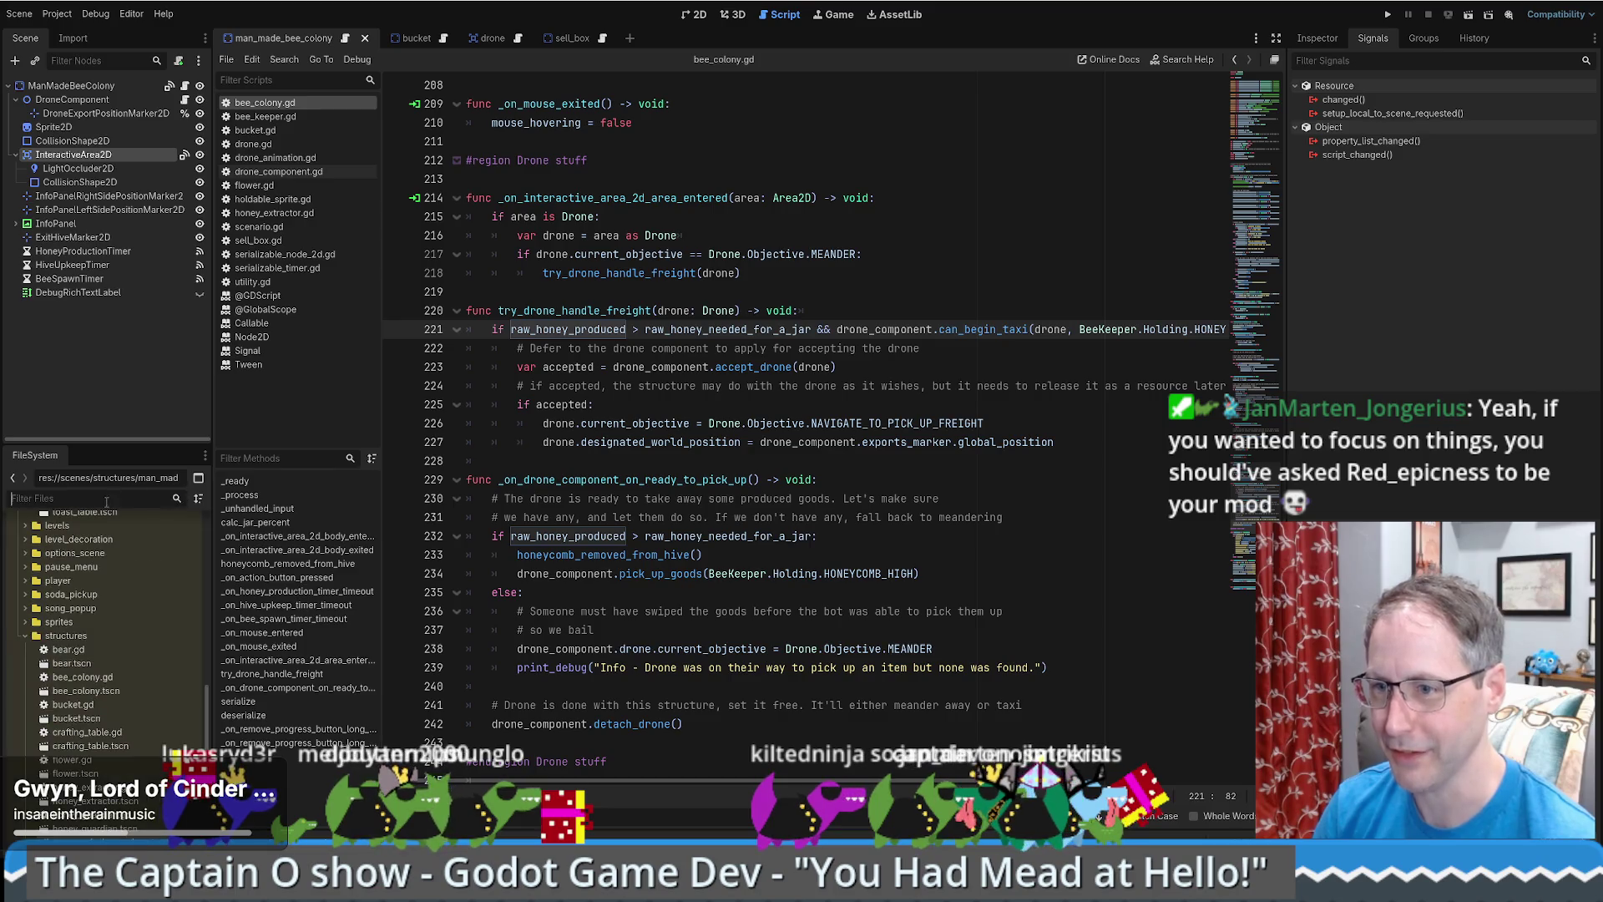
- Filter the FileSystem for 'extr' and open honey_extractor.tscn
text(honey)
key(BackSpace)
key(BackSpace)
key(BackSpace)
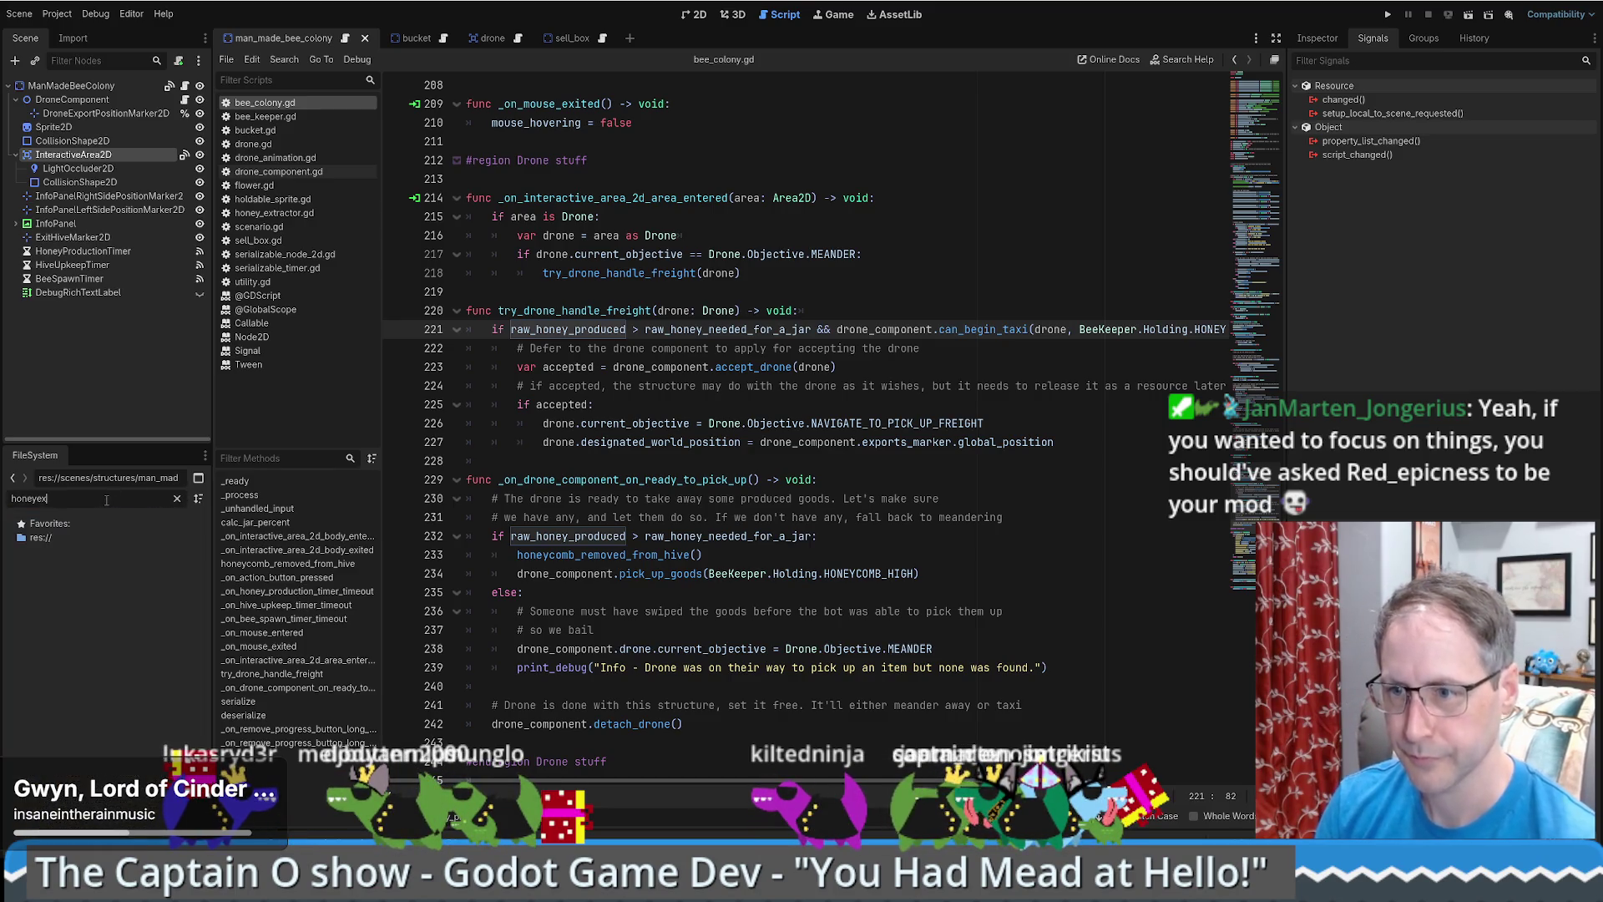
text(extr)
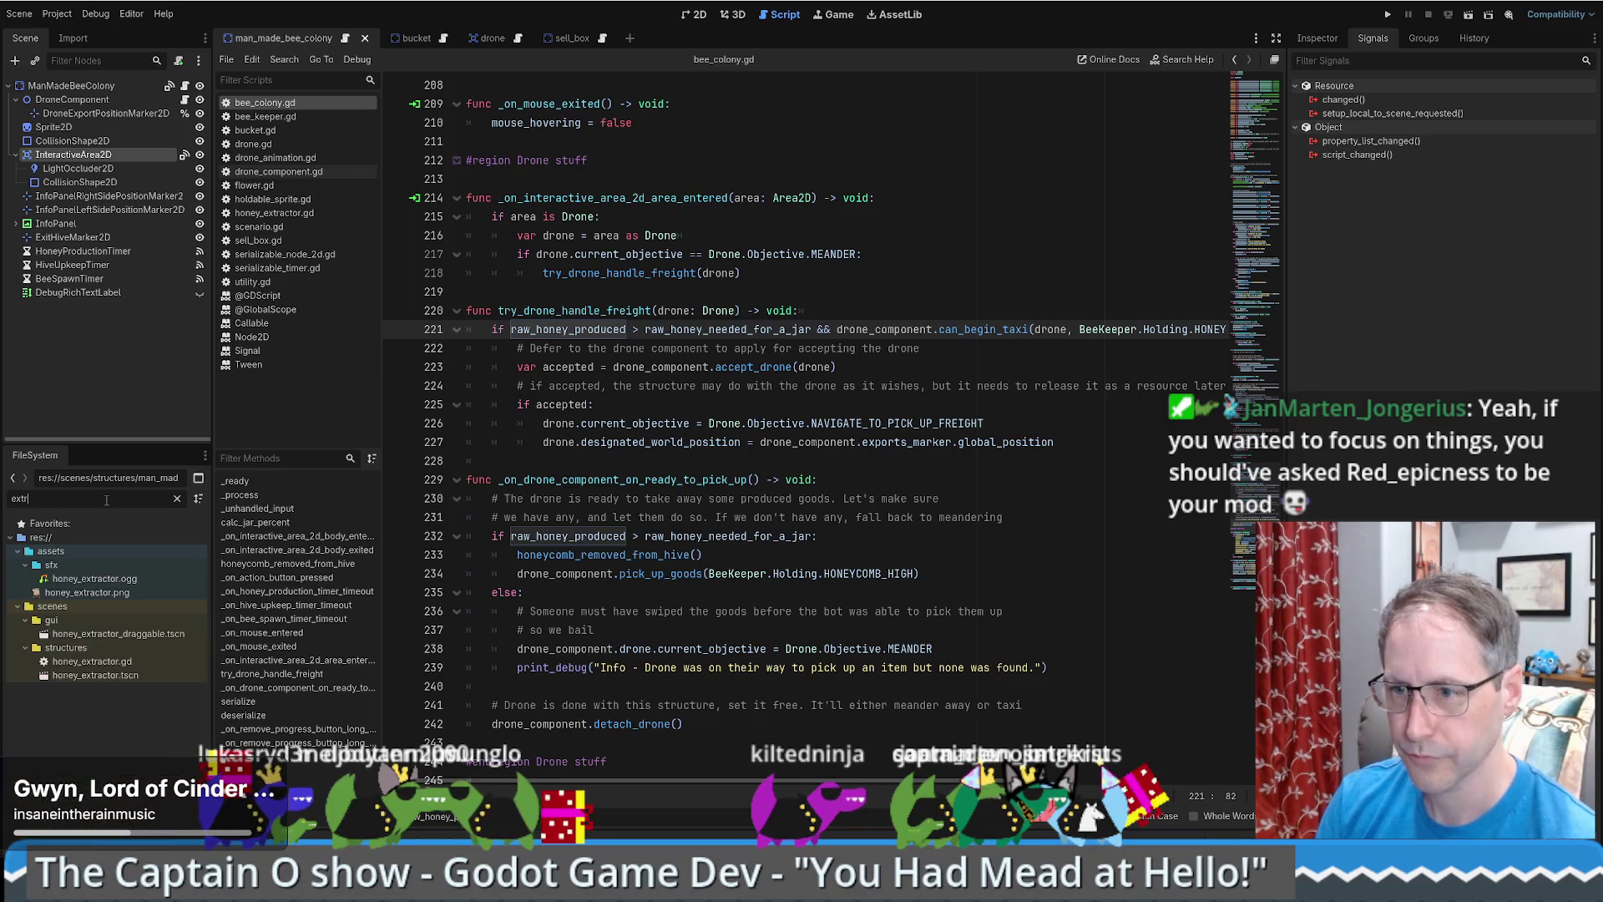
double_click(92, 675)
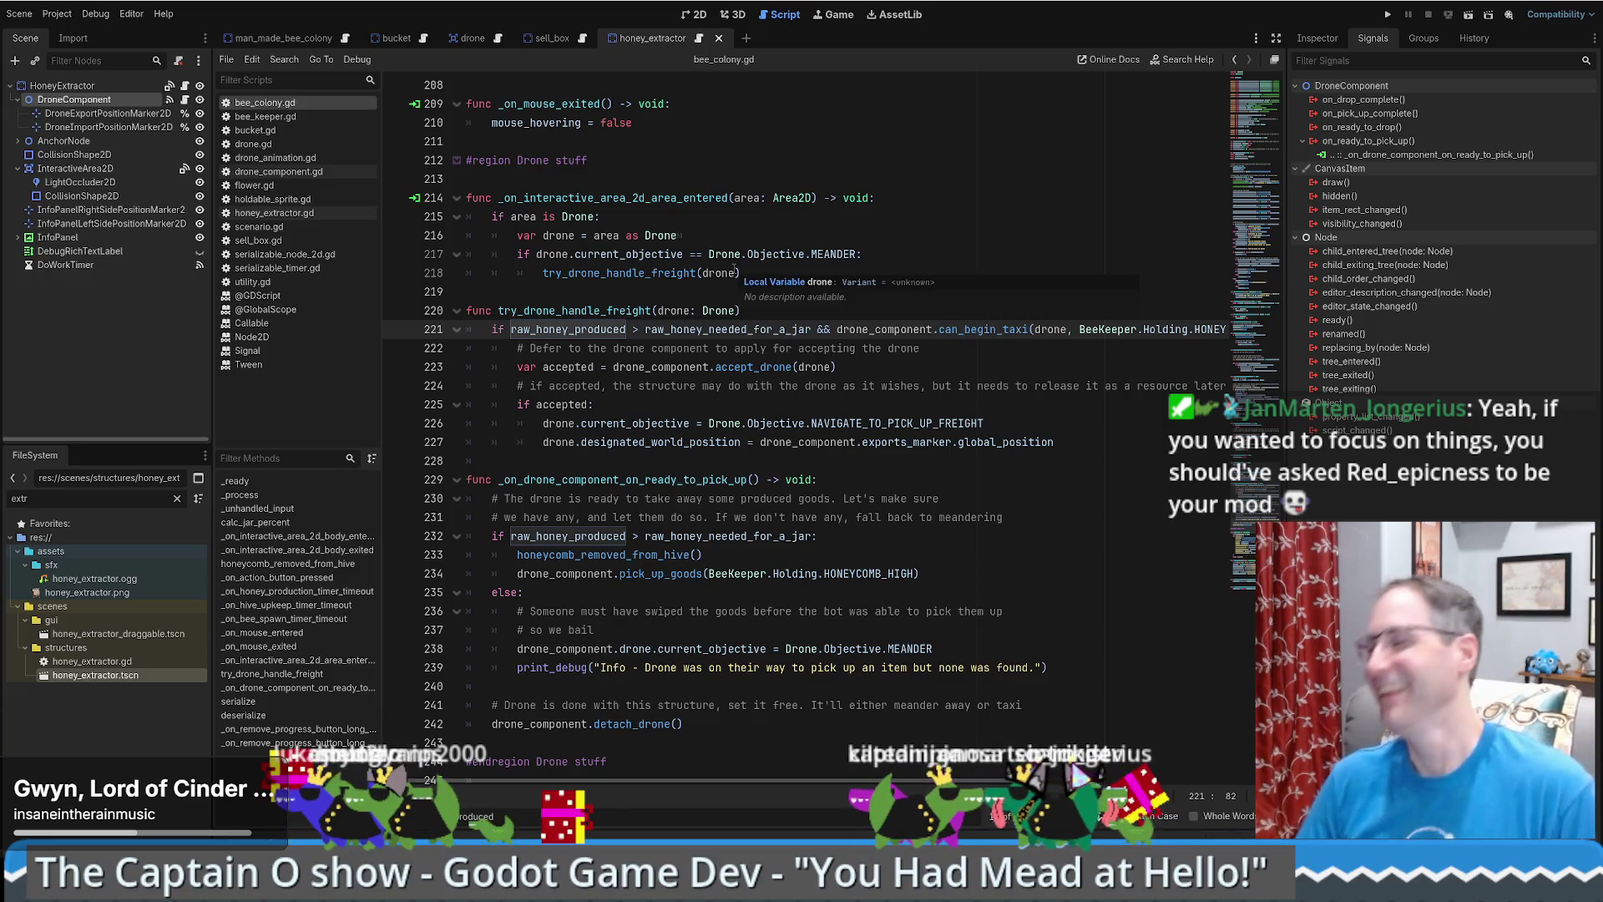
- In 2D view, open the InteractiveArea2D area_entered handler in honey_extractor.gd
click(700, 15)
scroll(944, 403, up, 4)
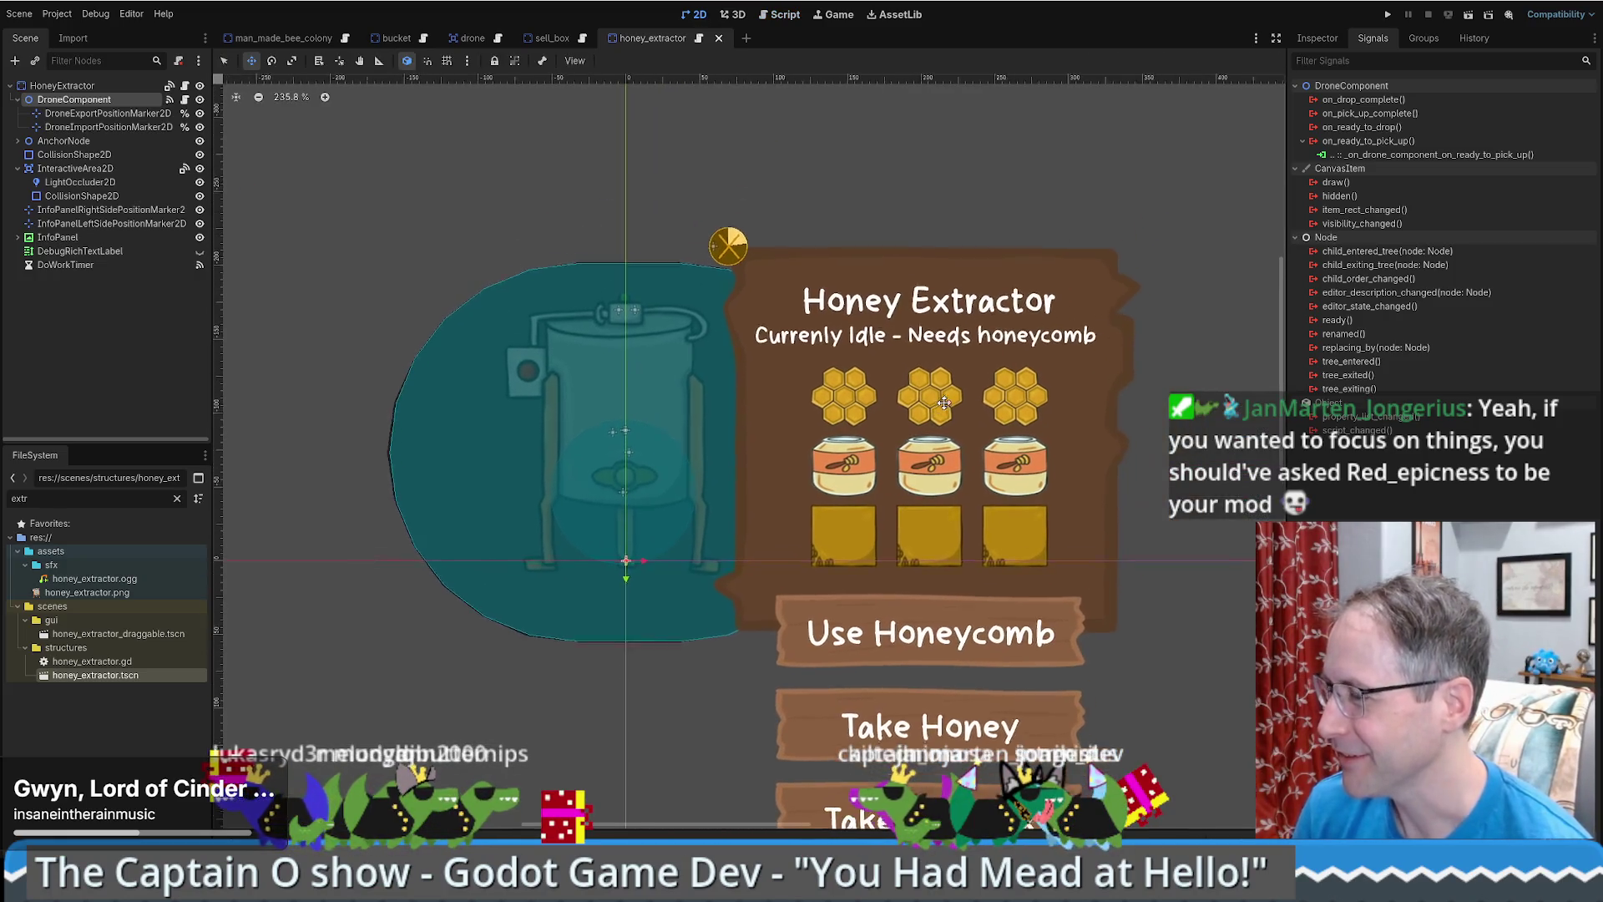
drag(944, 404, 1027, 332)
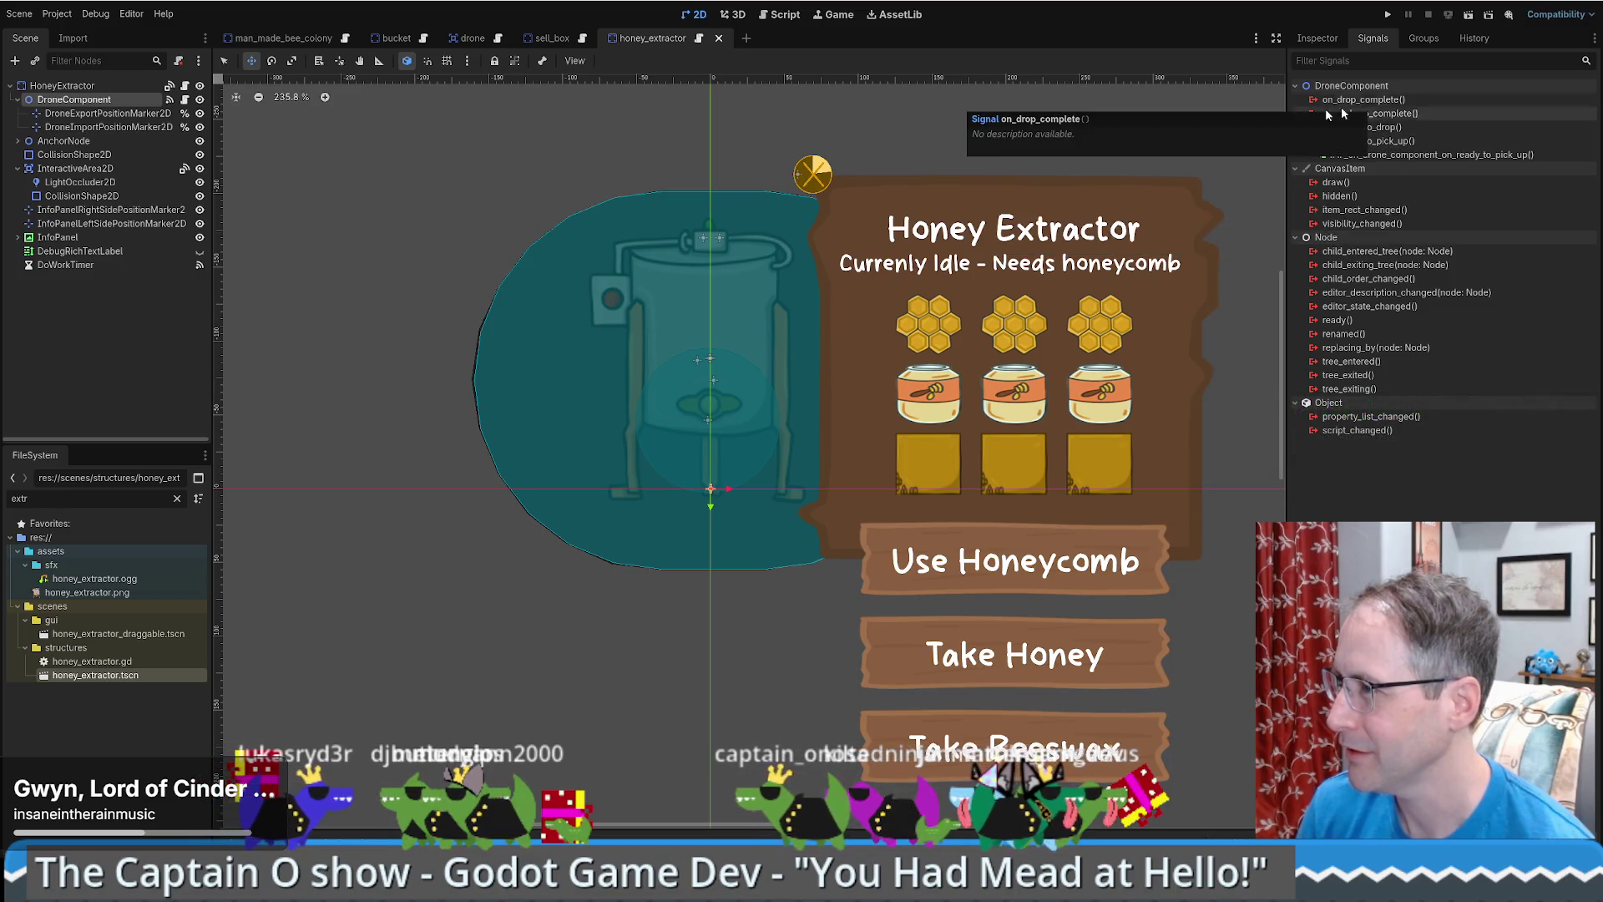
click(75, 168)
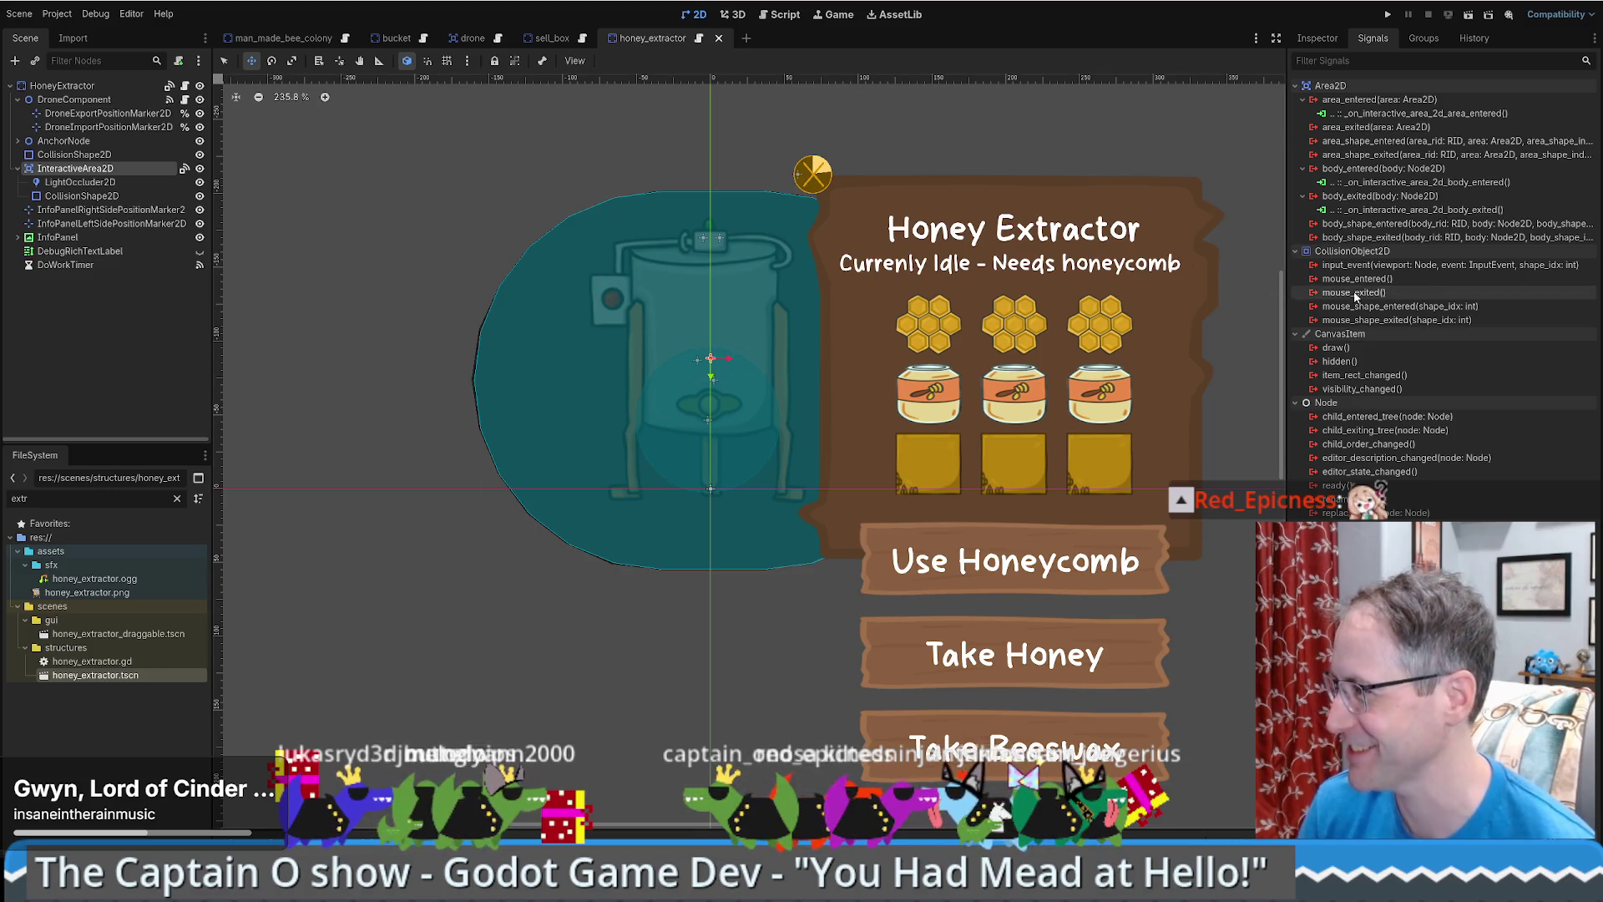
double_click(1411, 112)
scroll(576, 395, down, 8)
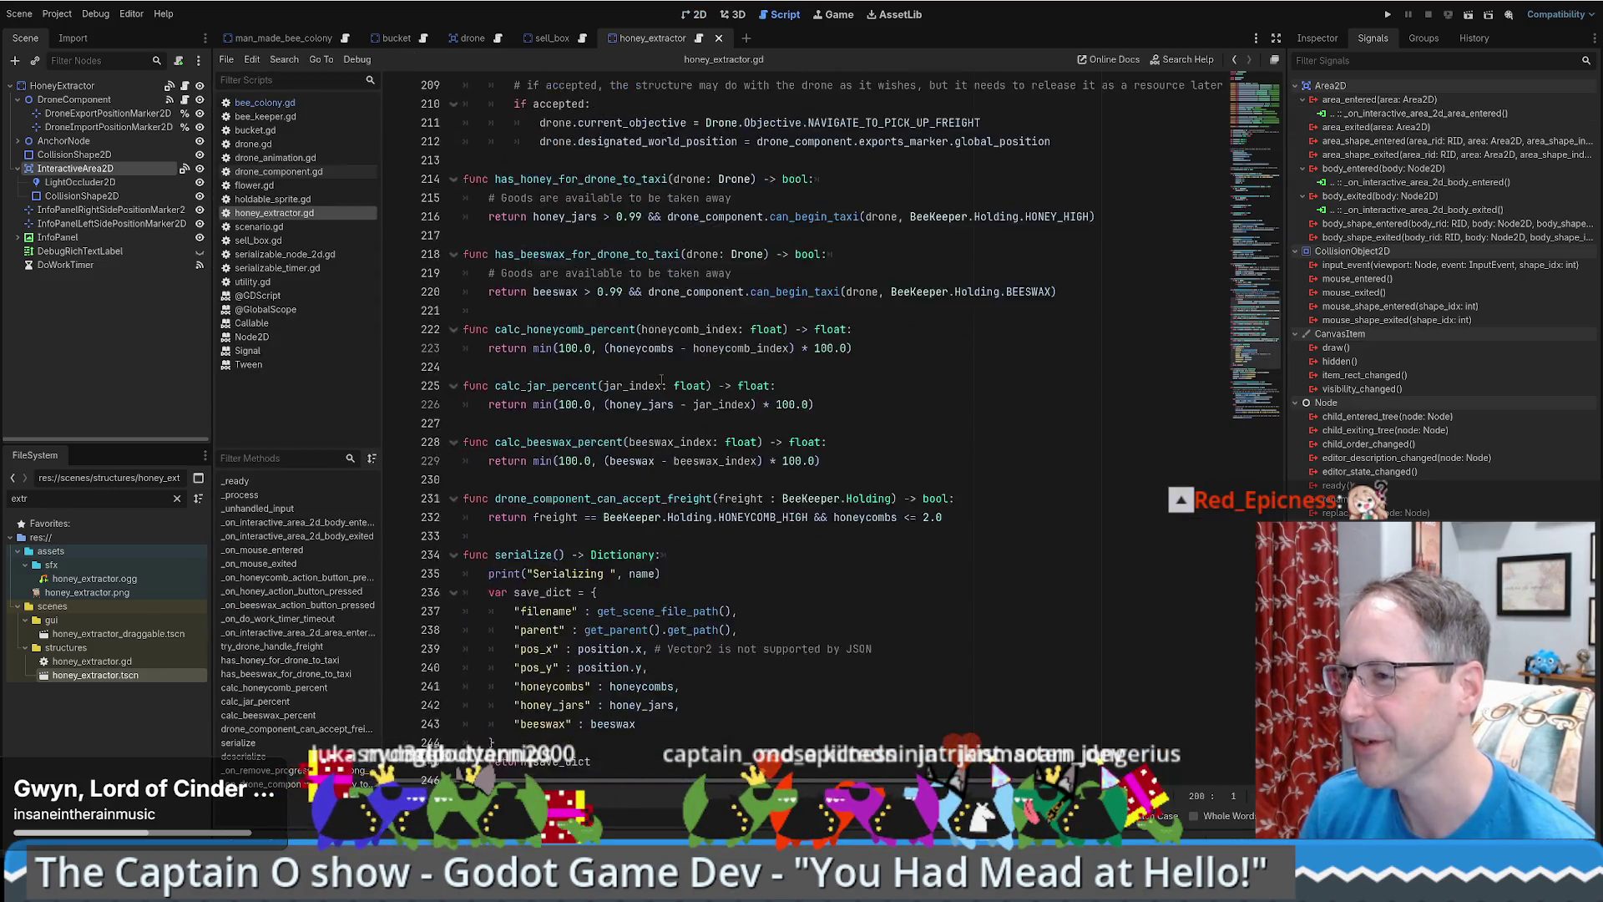
scroll(1186, 355, up, 15)
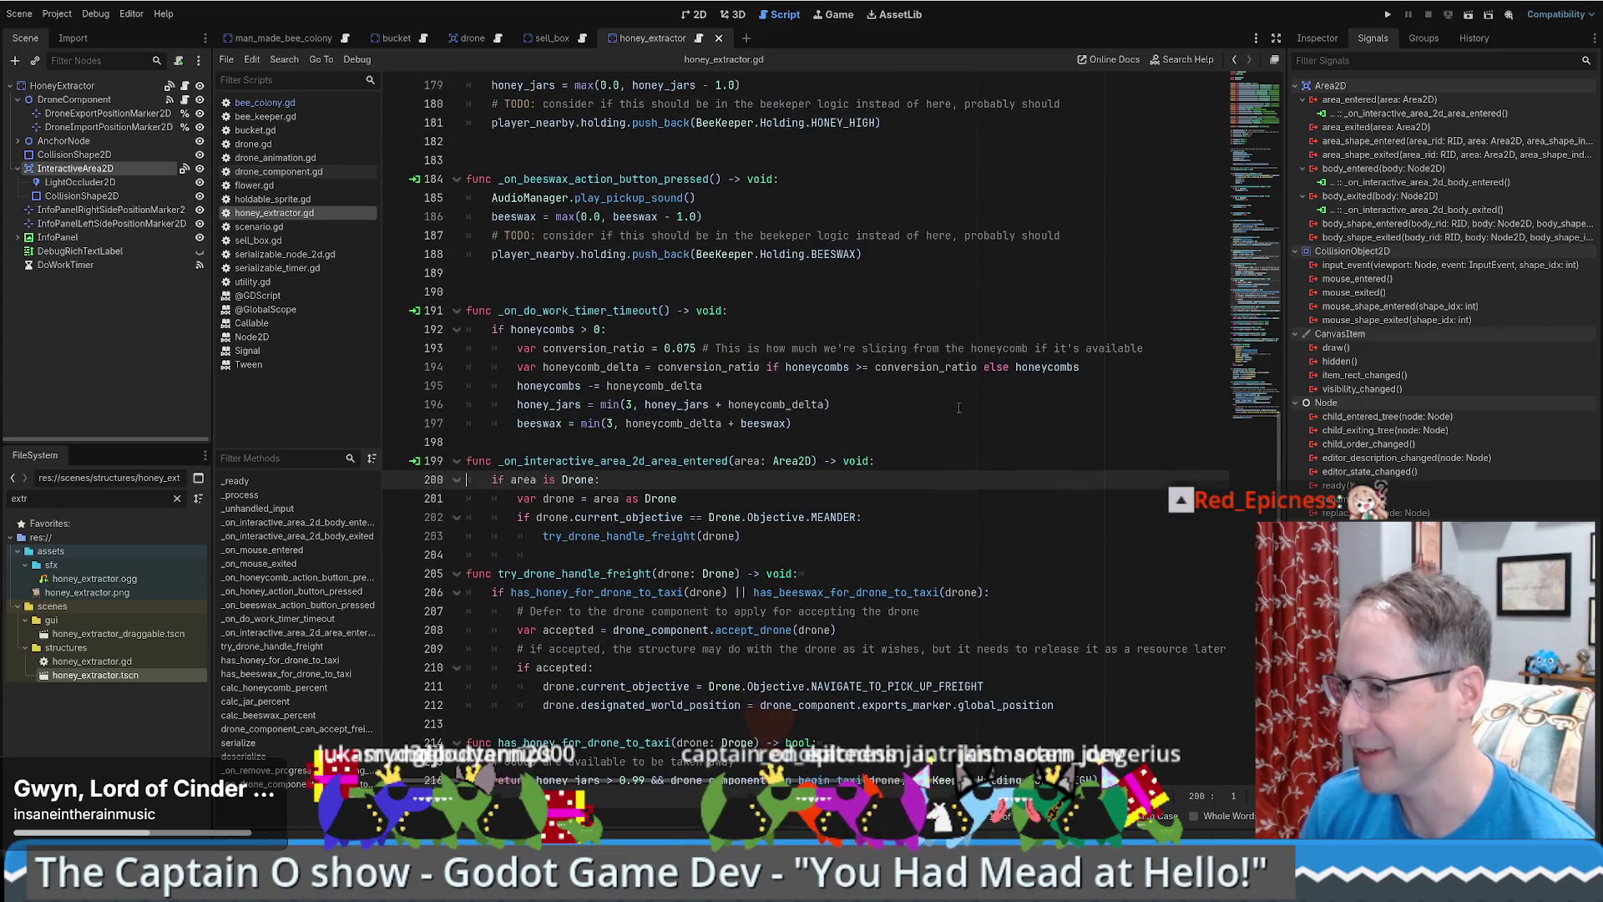
click(1265, 101)
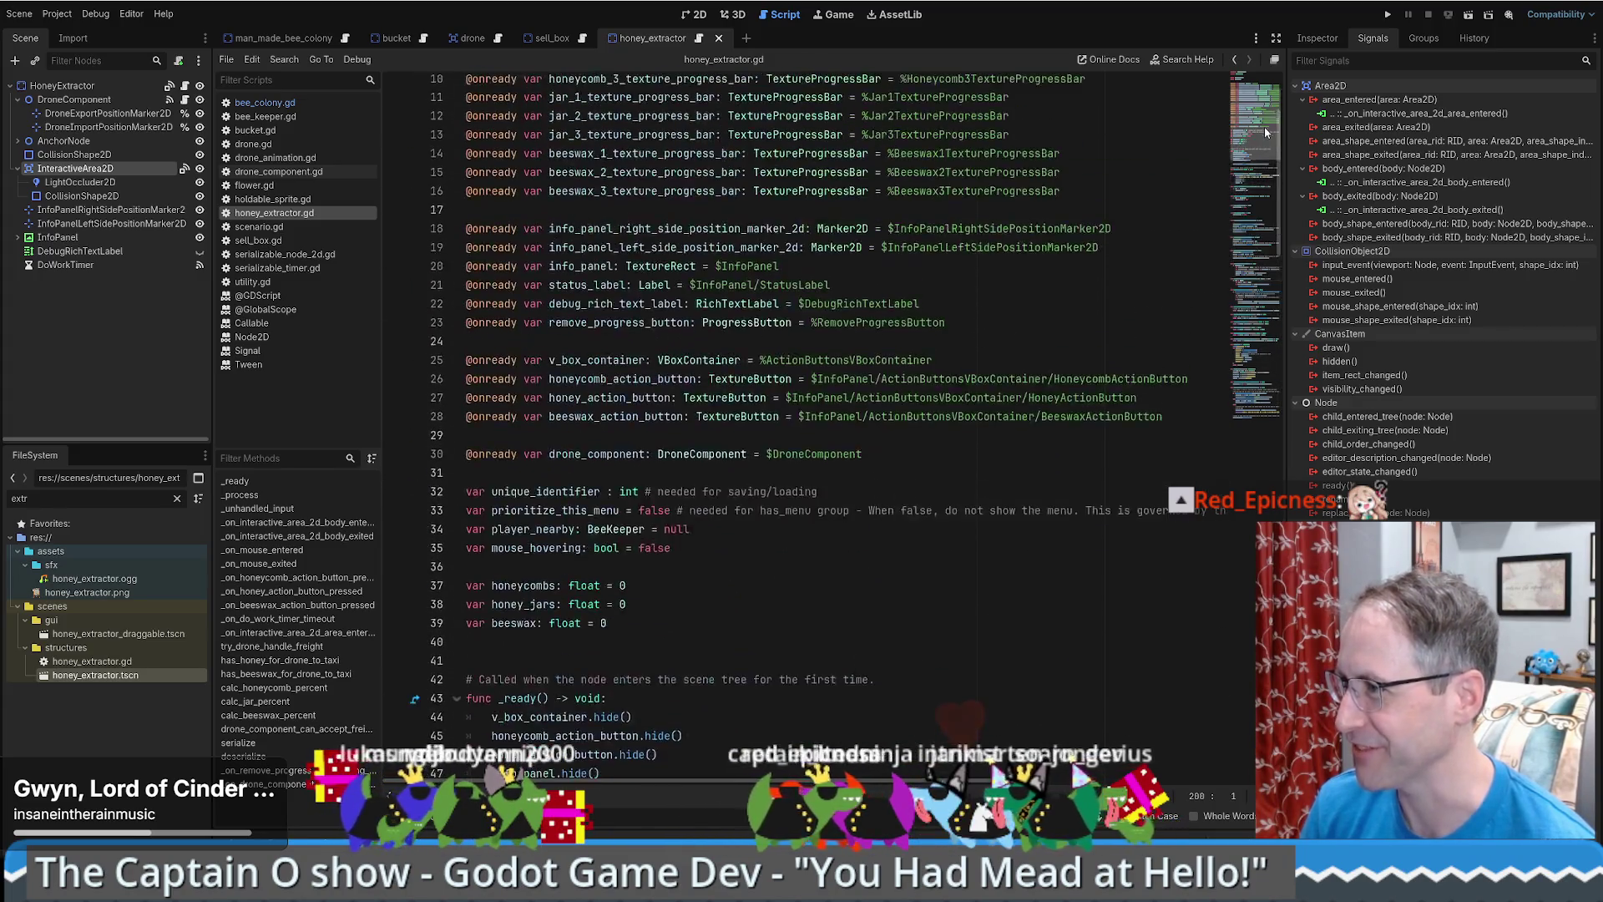
click(1259, 191)
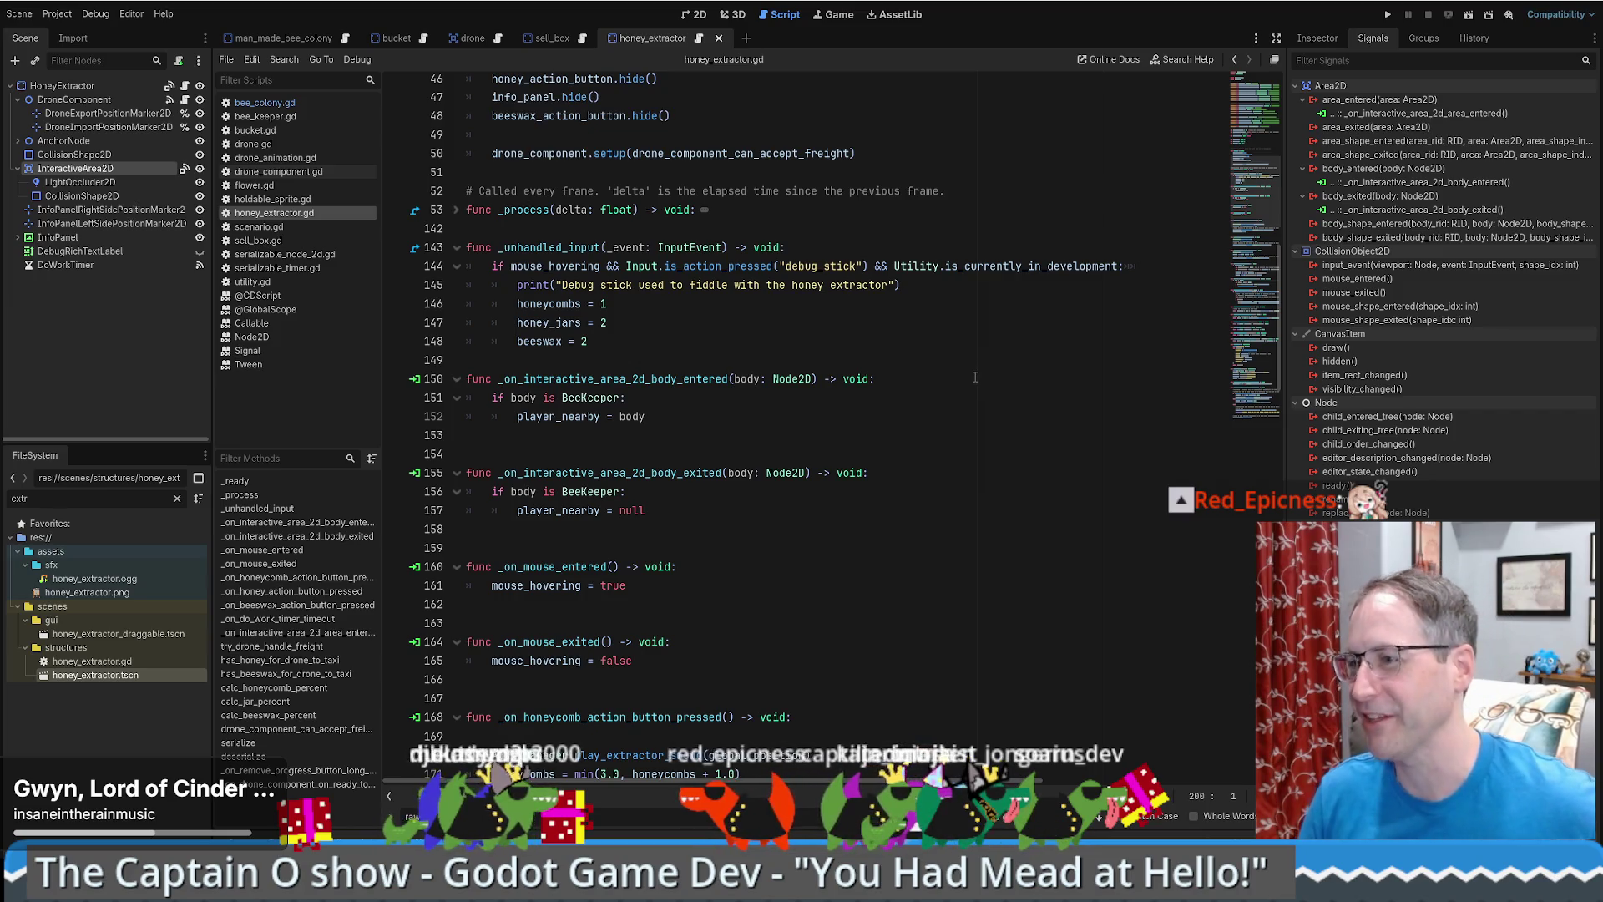
scroll(943, 375, down, 10)
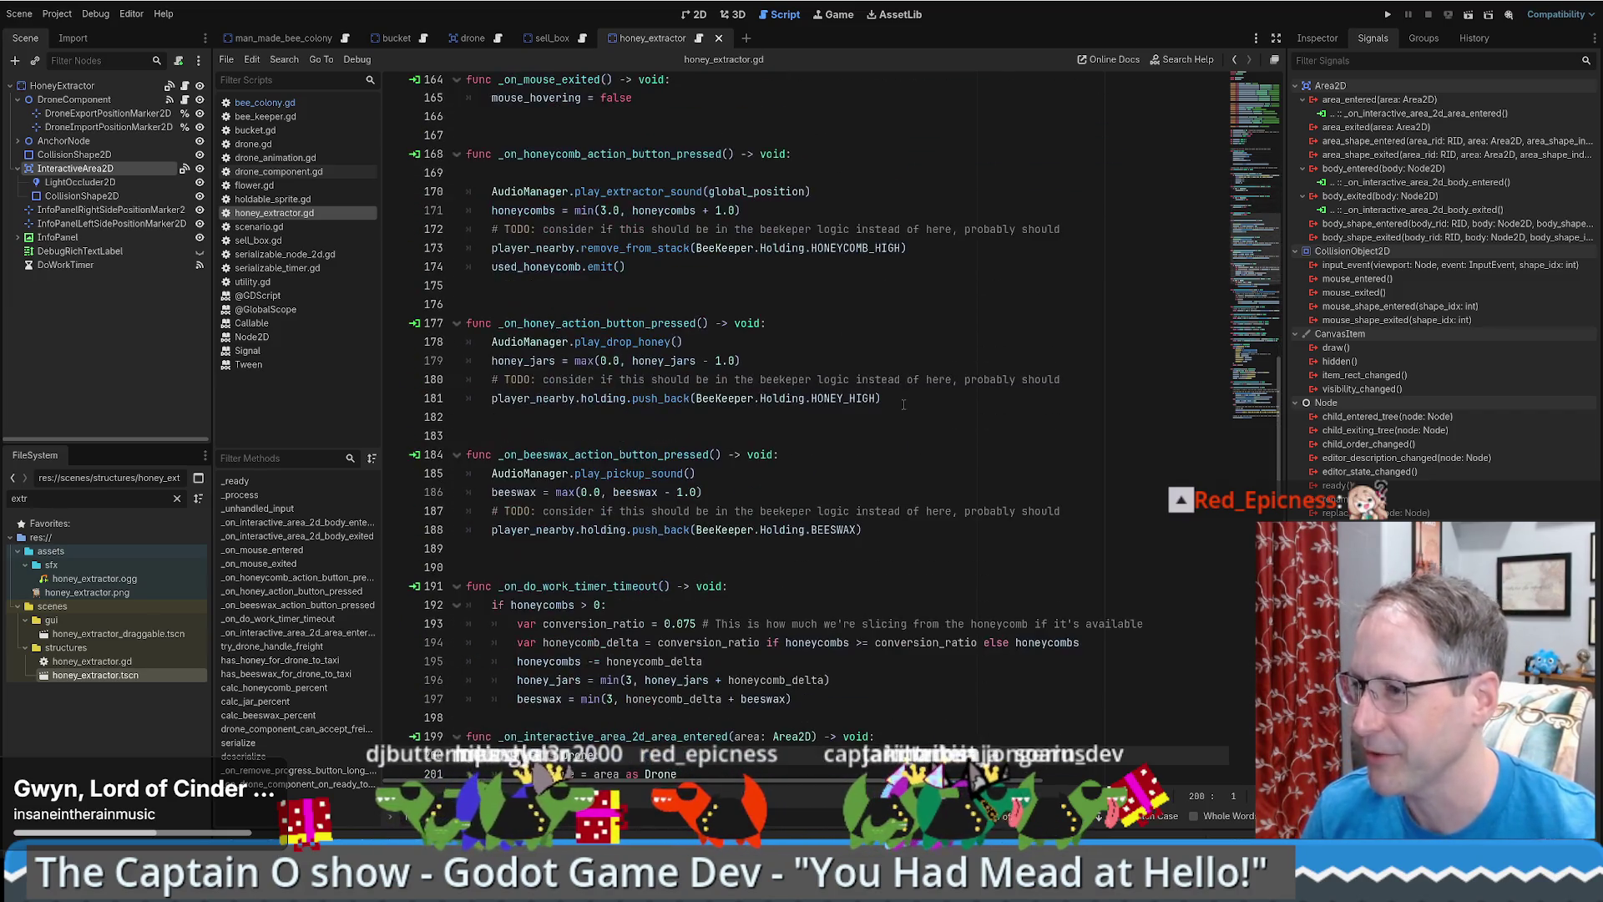
scroll(916, 392, up, 12)
scroll(916, 393, up, 3)
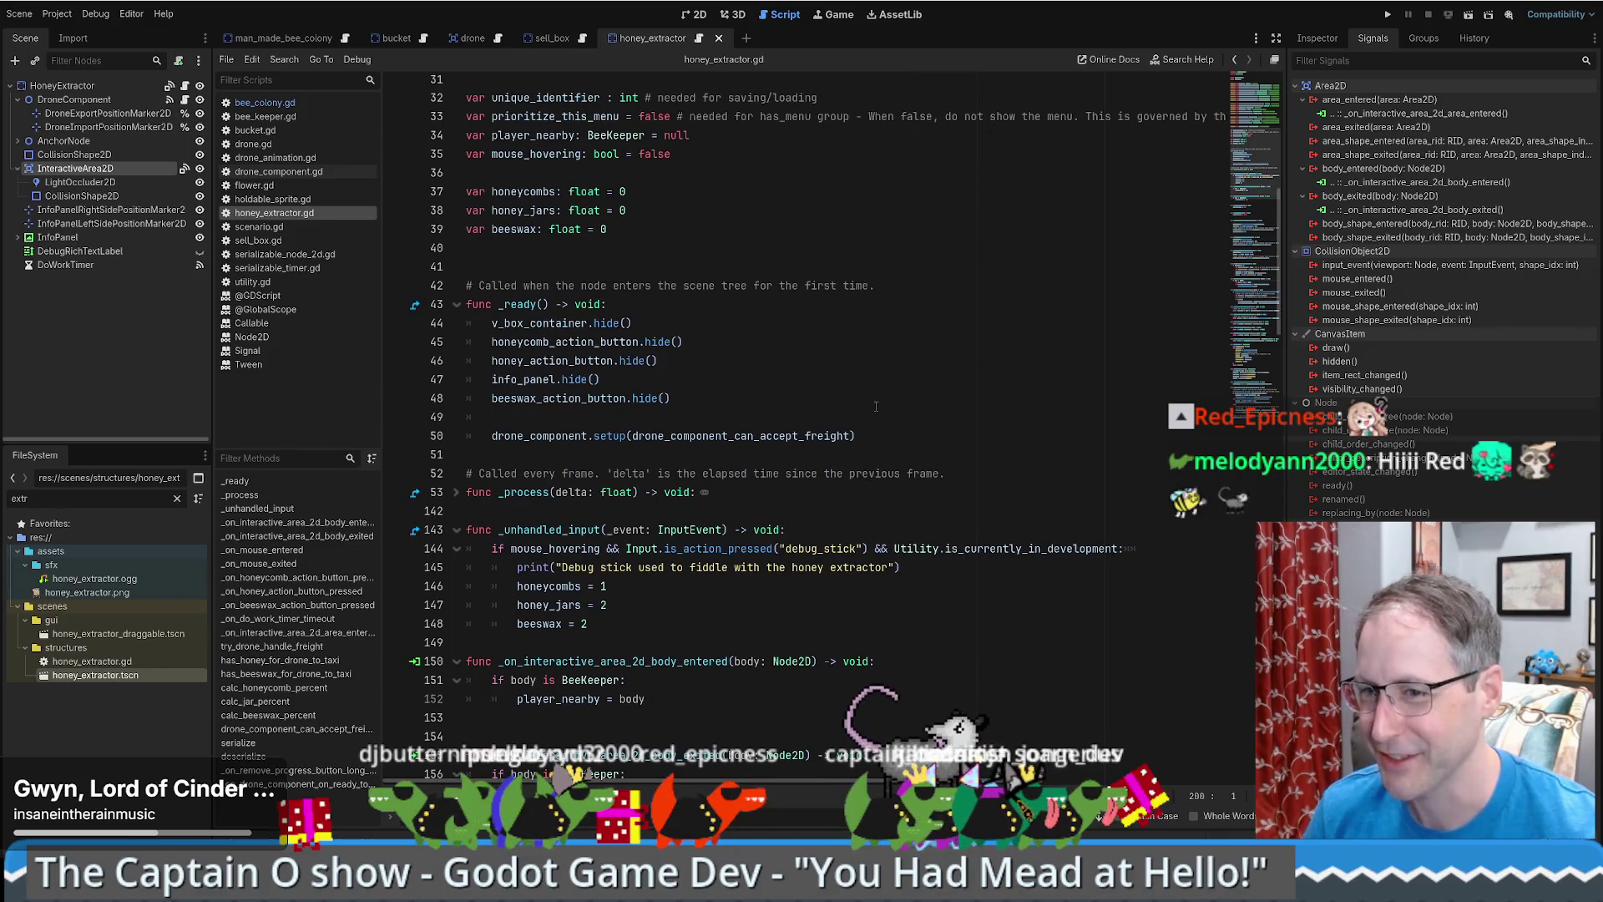
scroll(992, 412, up, 5)
scroll(993, 413, up, 5)
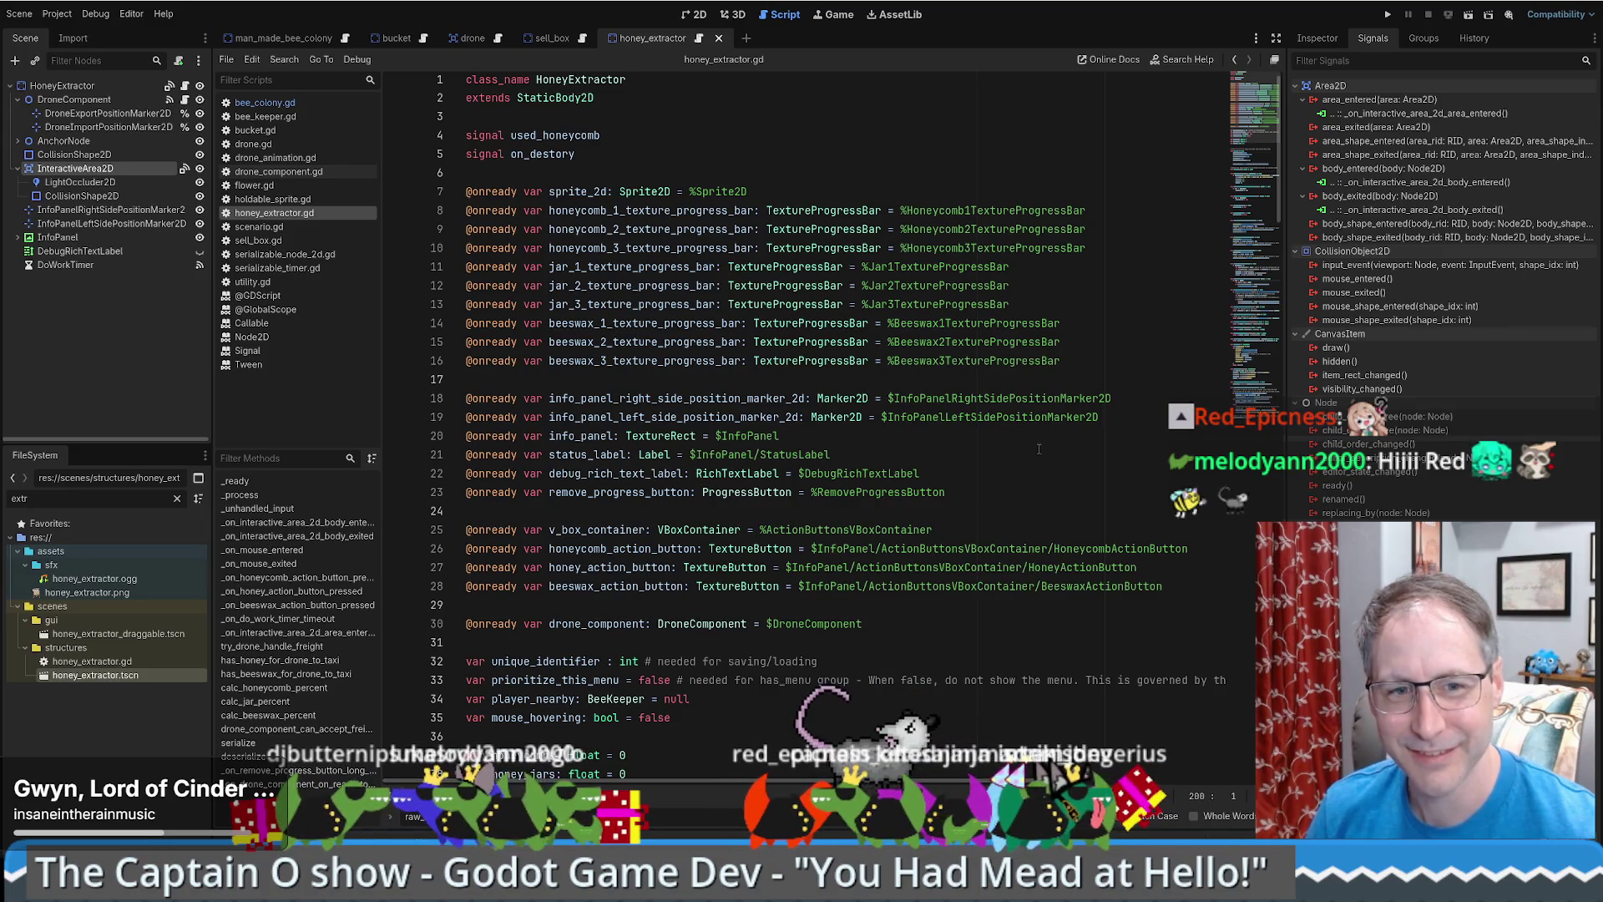
scroll(973, 410, down, 2)
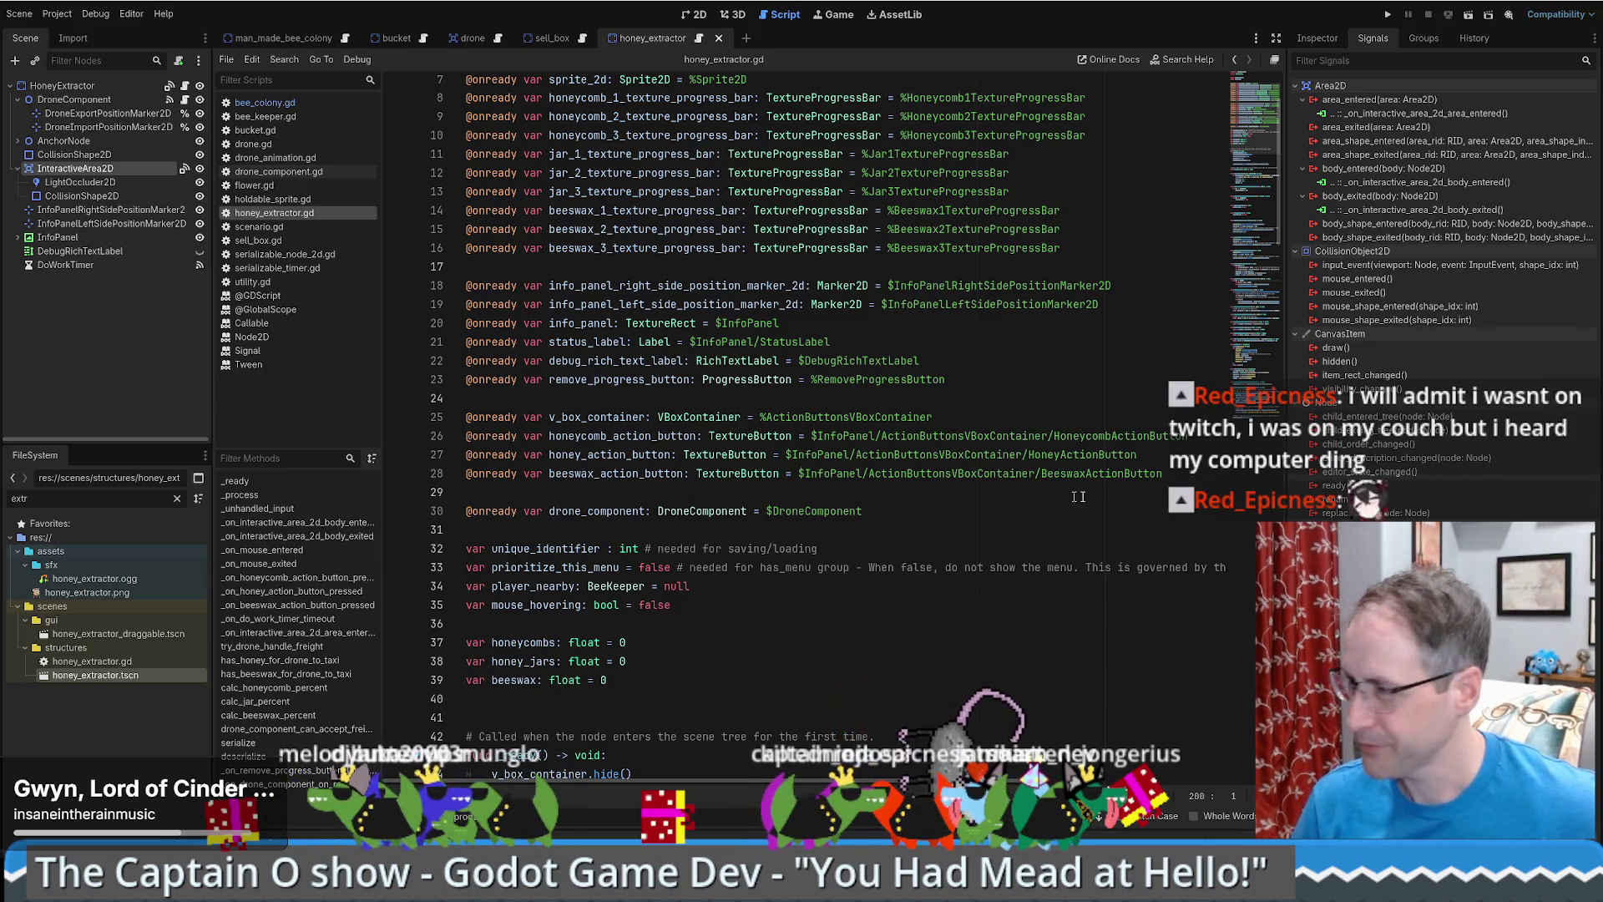
scroll(1073, 476, down, 10)
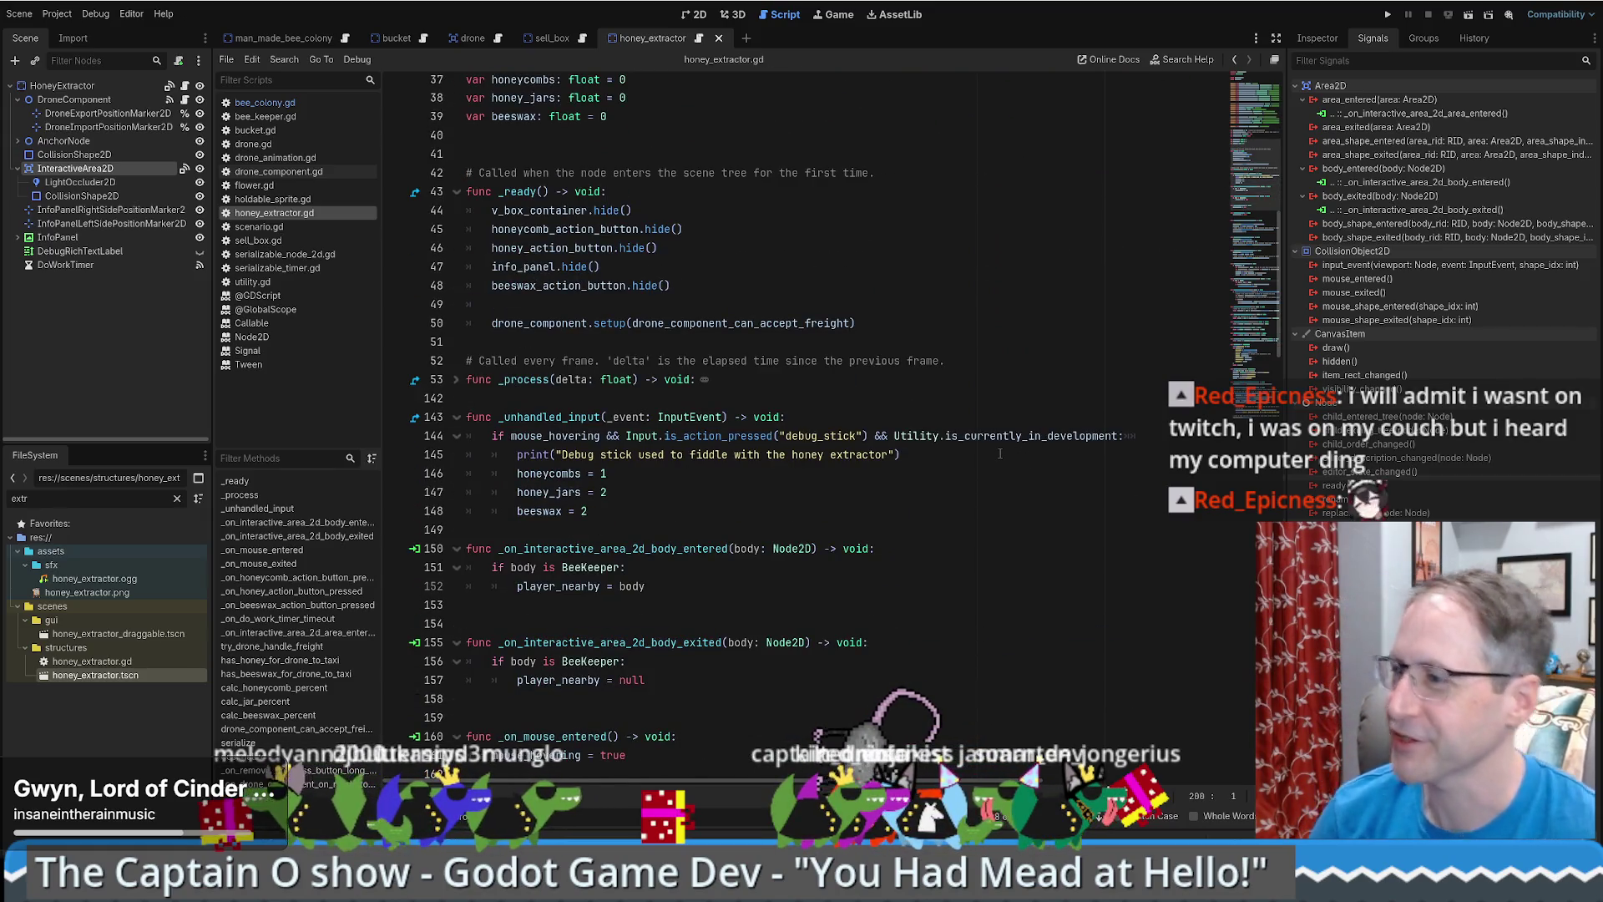
- Scroll through honey_extractor.gd and place the caret after beeswax = 2
scroll(1241, 156, up, 4)
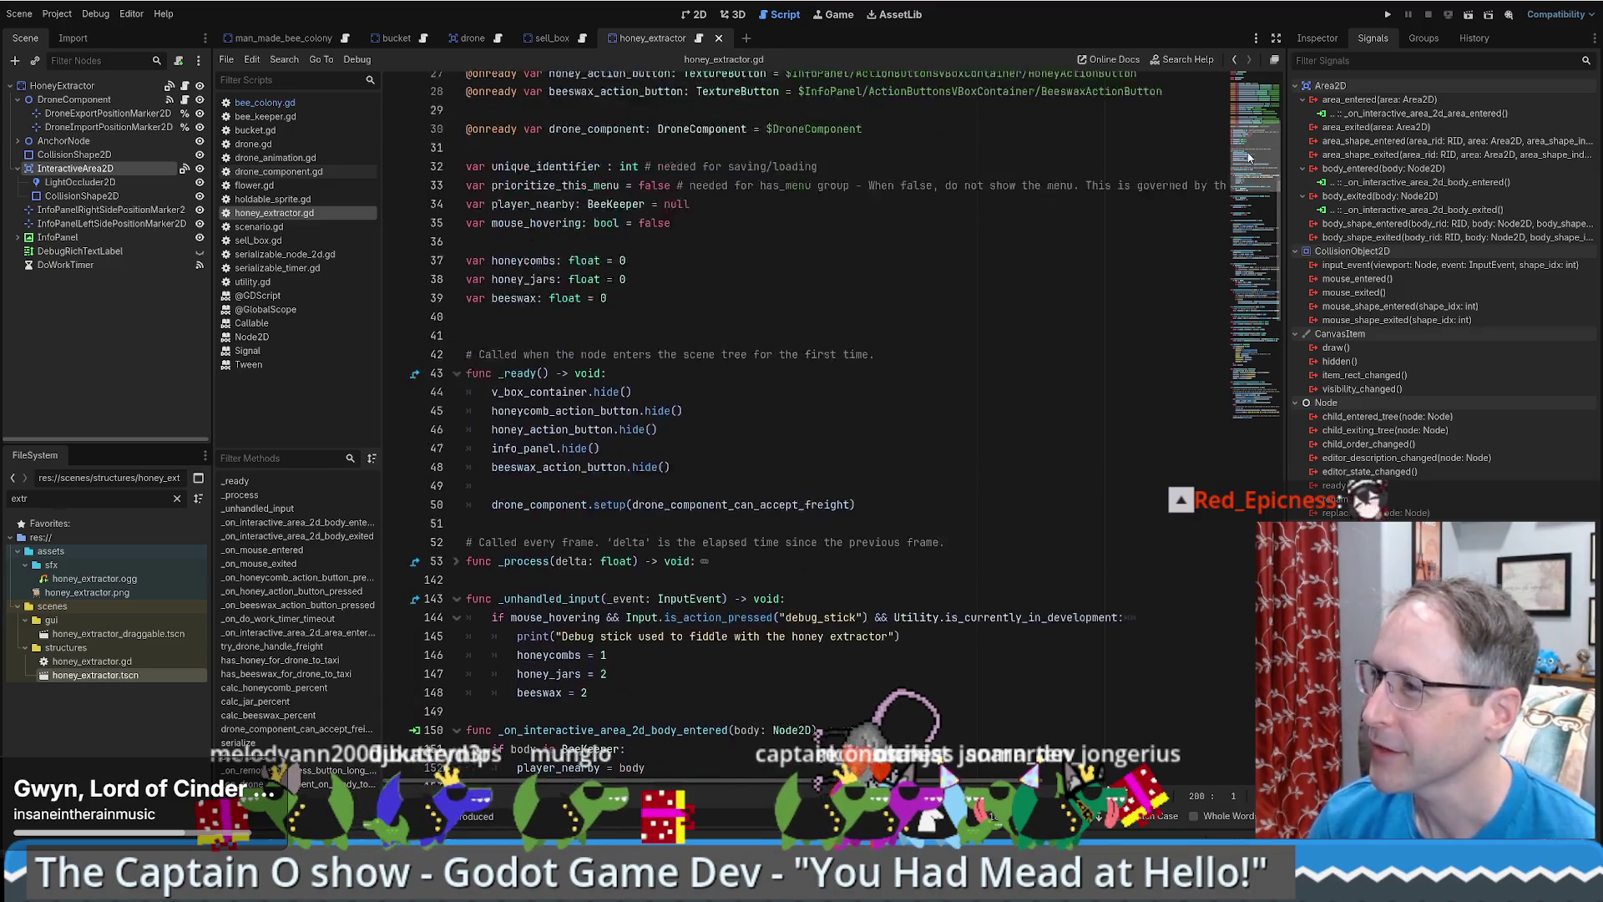
scroll(1243, 146, up, 4)
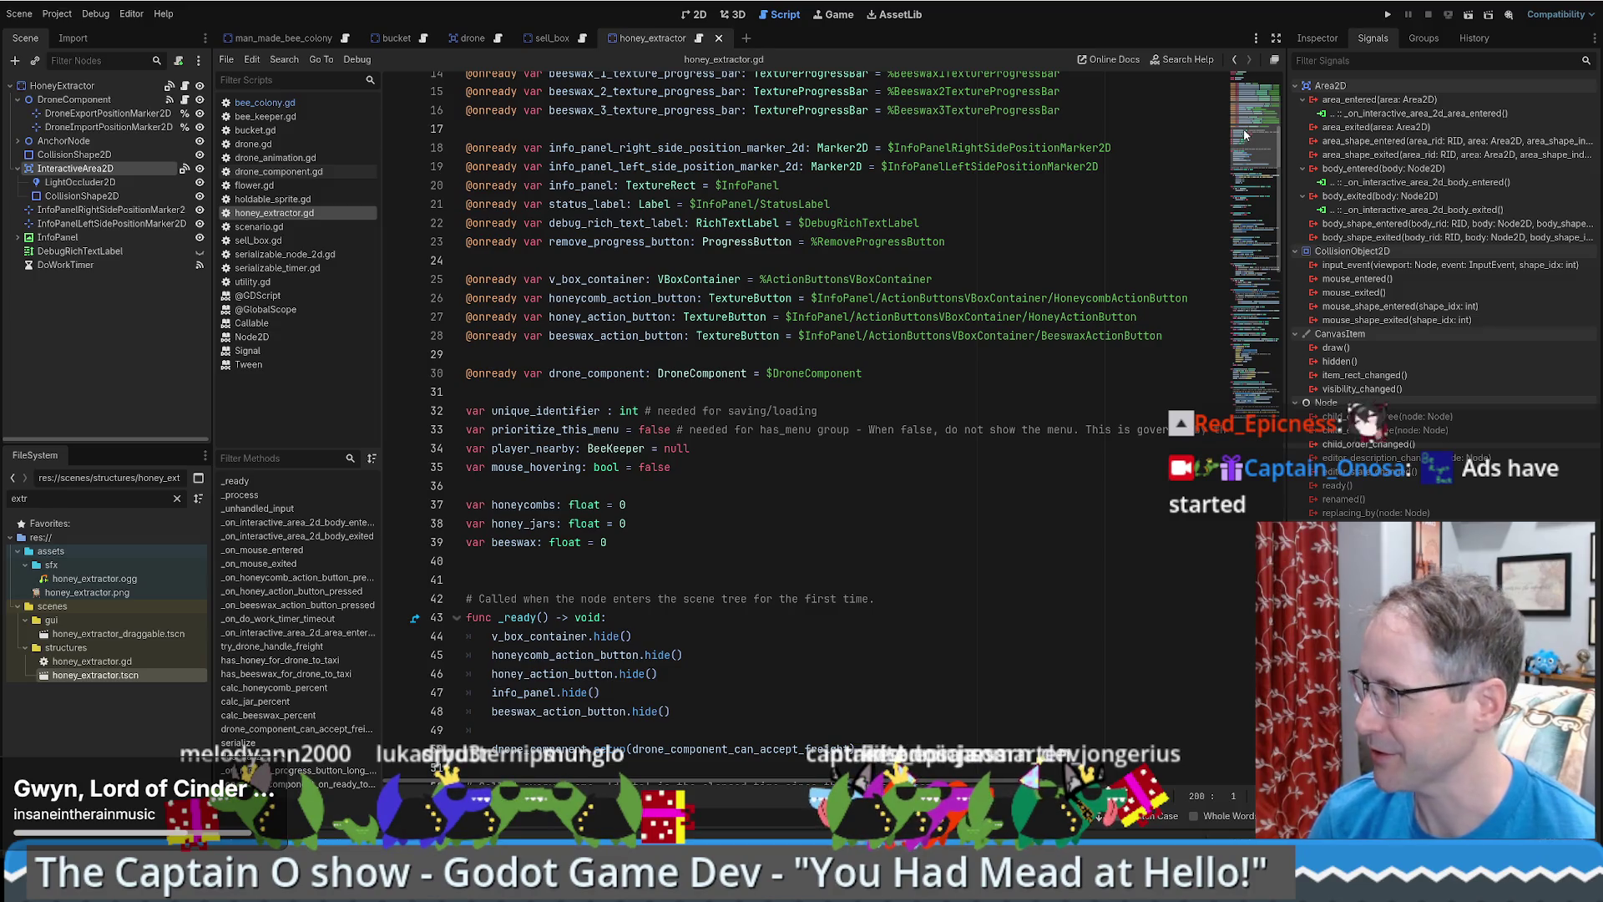
scroll(941, 409, down, 8)
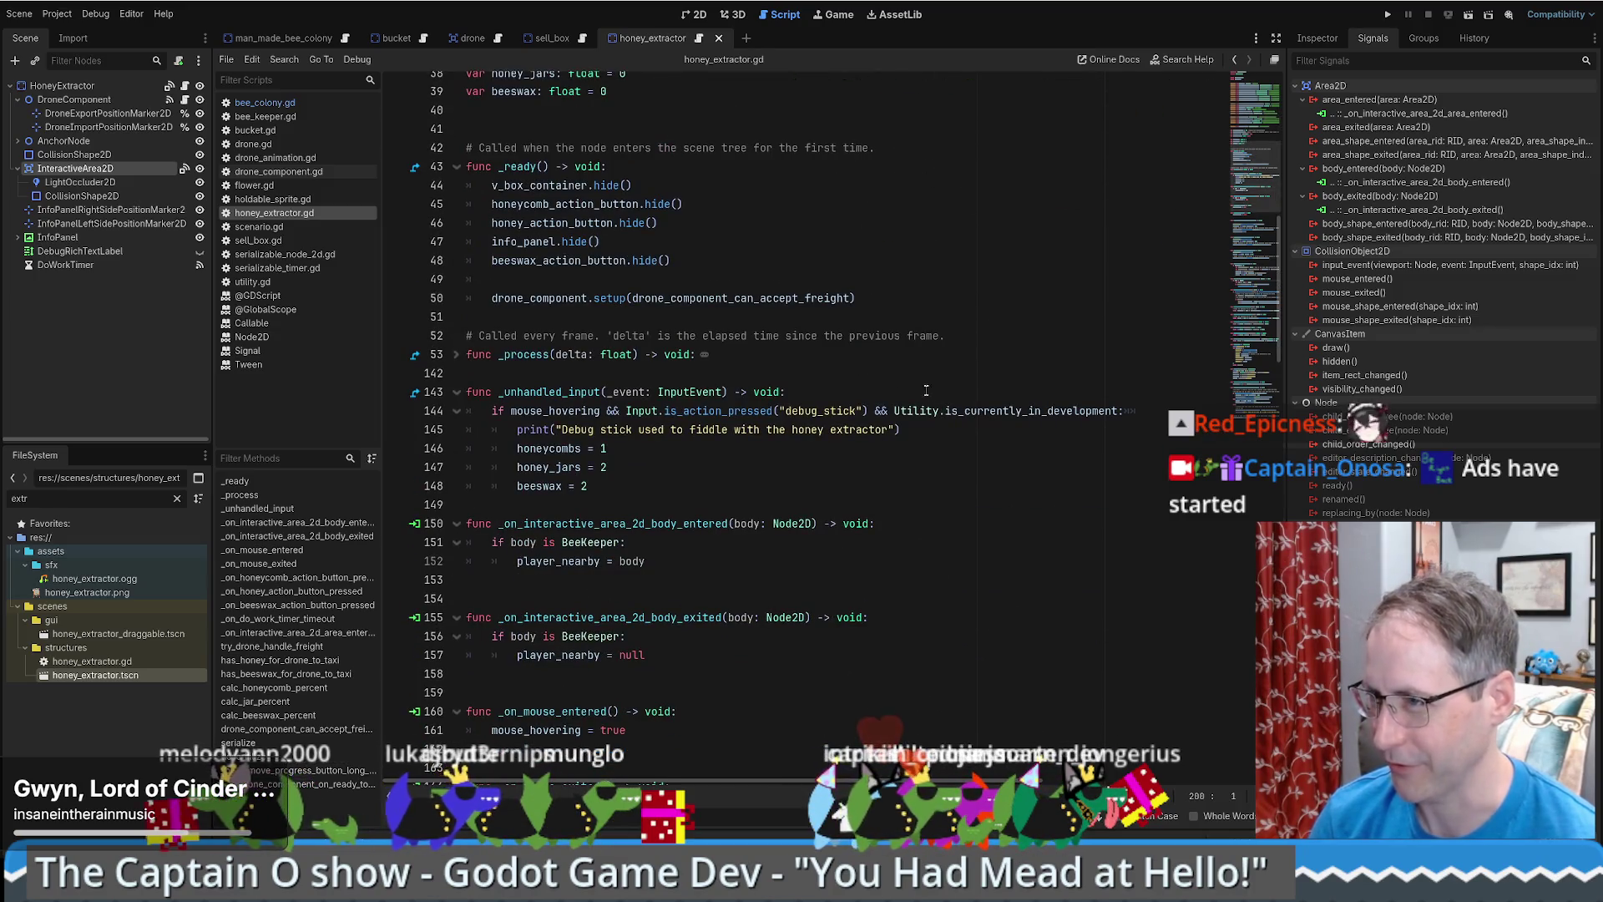
scroll(827, 279, up, 3)
scroll(826, 279, up, 4)
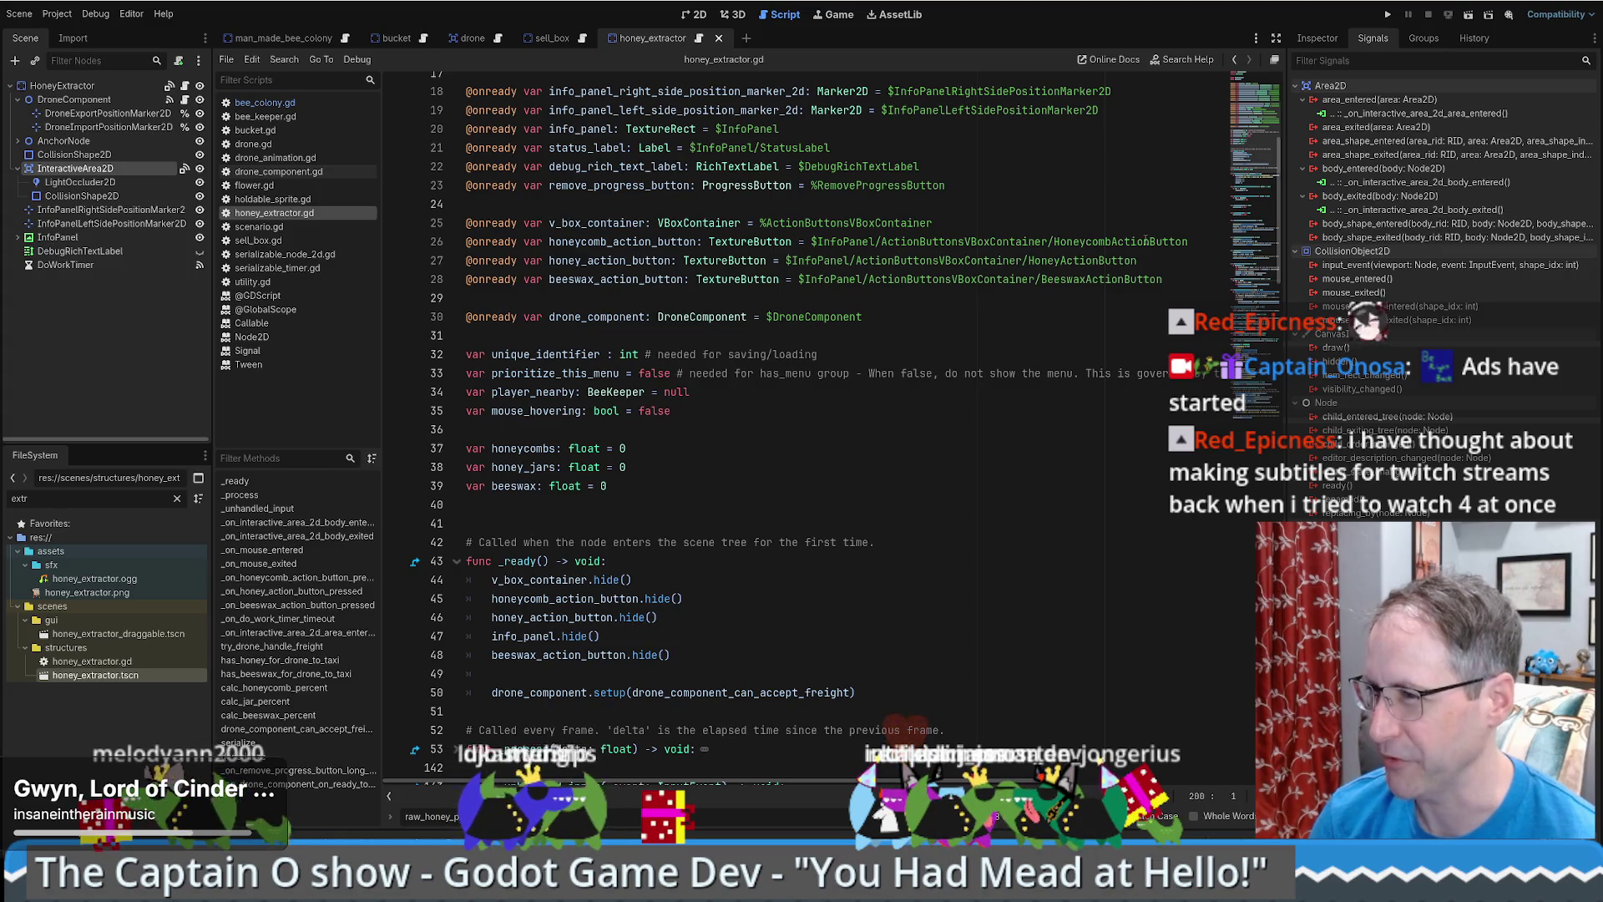
scroll(1258, 208, down, 9)
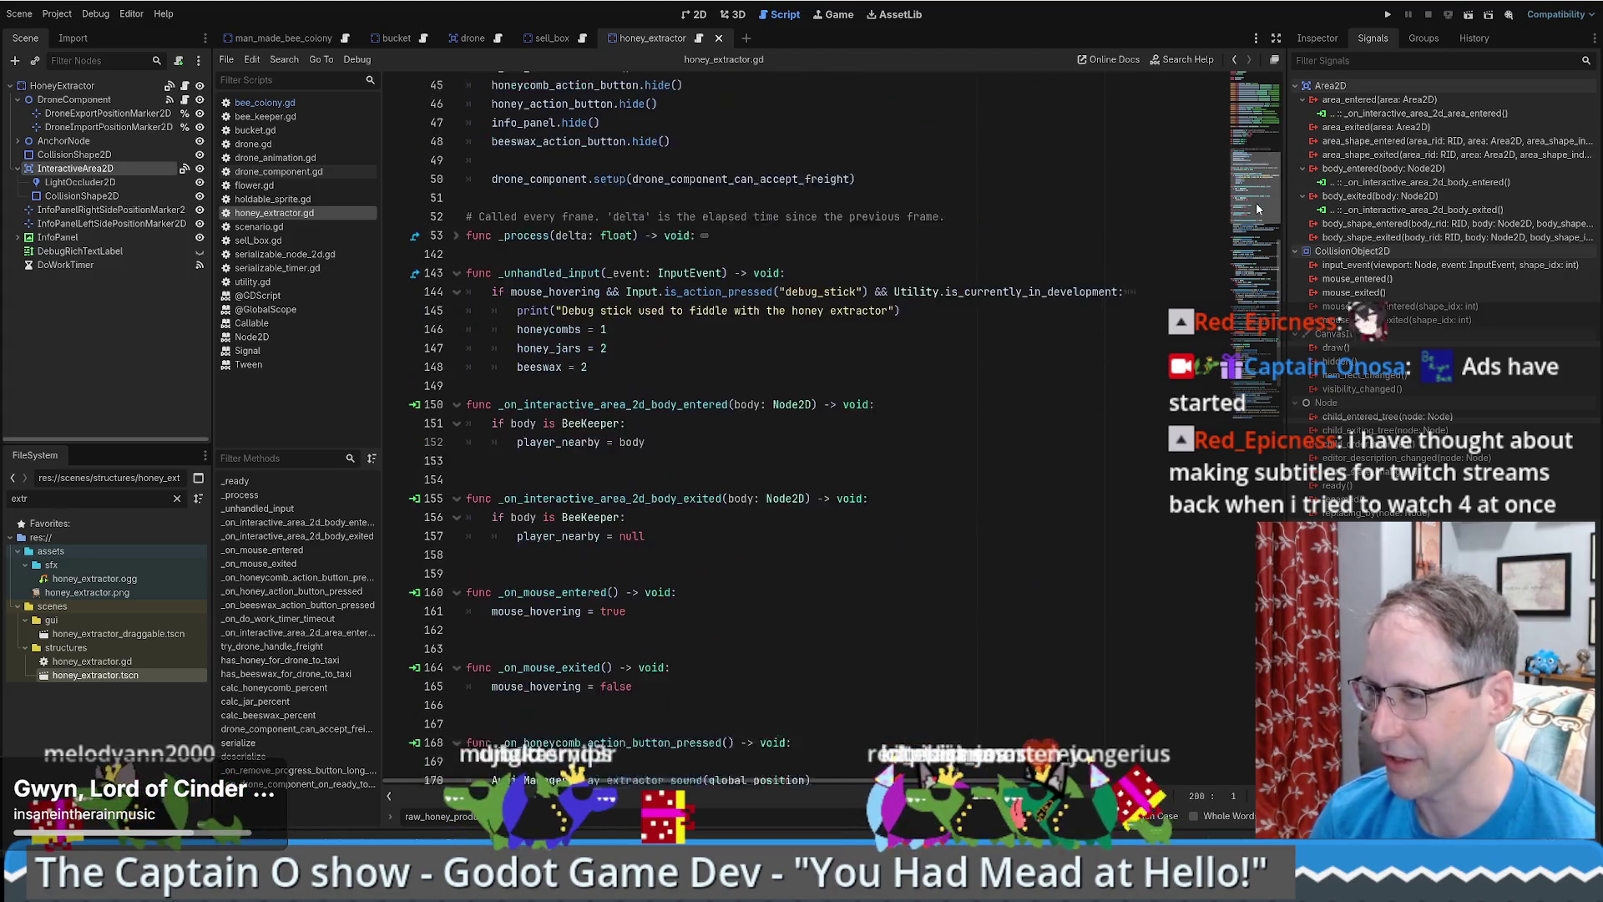
click(833, 355)
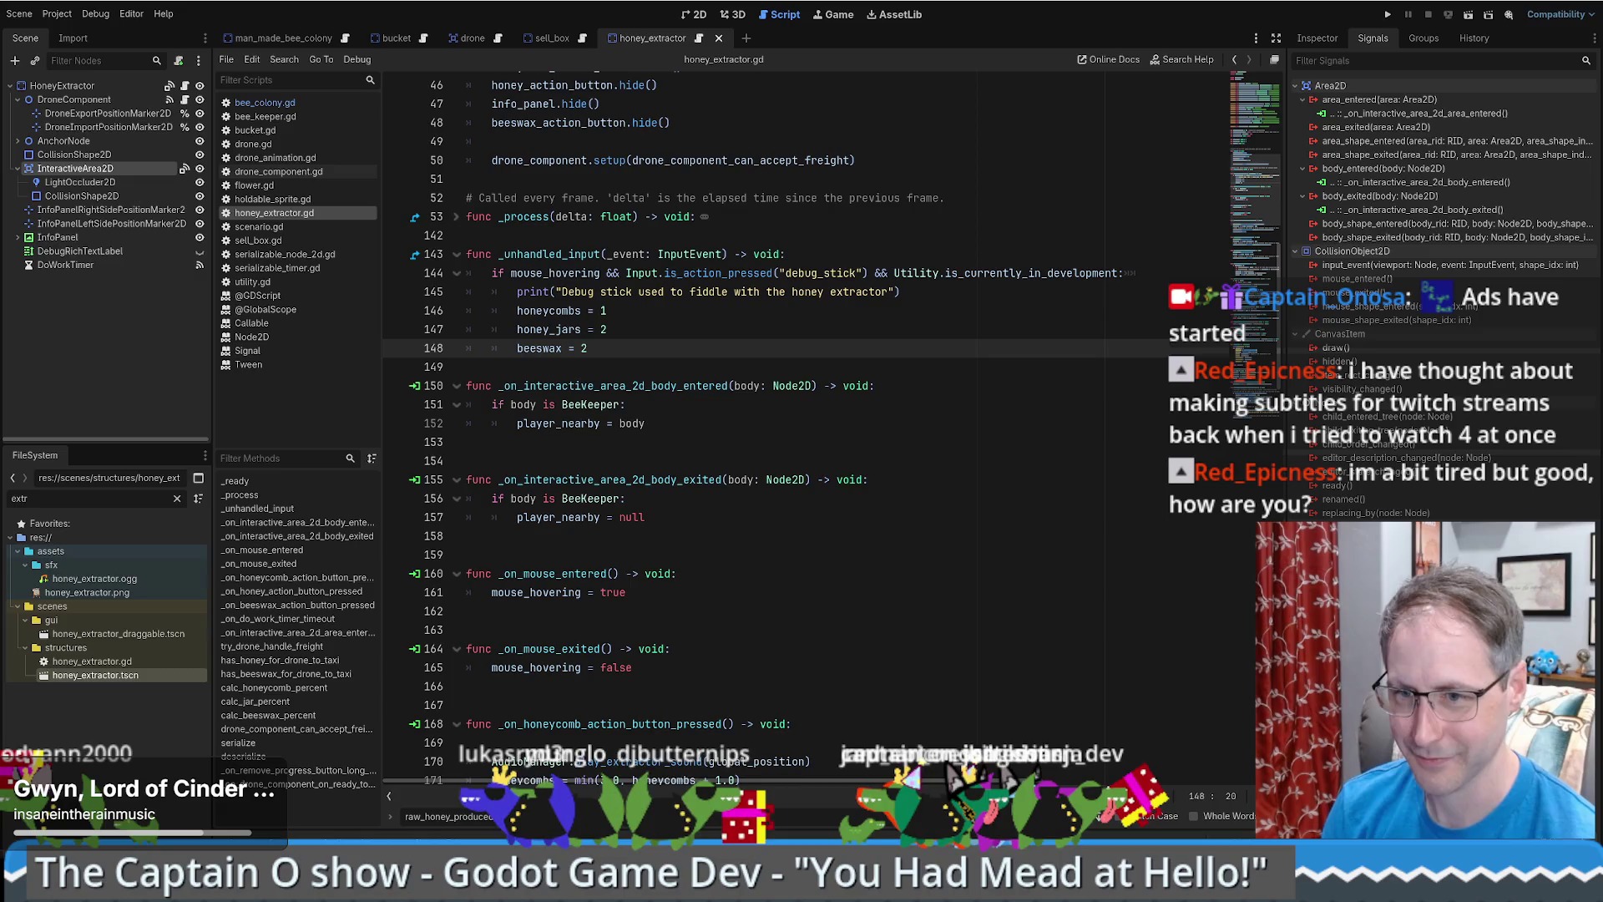
- Check the honeycombs <= 2.0 lines 231–232, then return to the man_made_bee_colony scene
scroll(861, 475, down, 4)
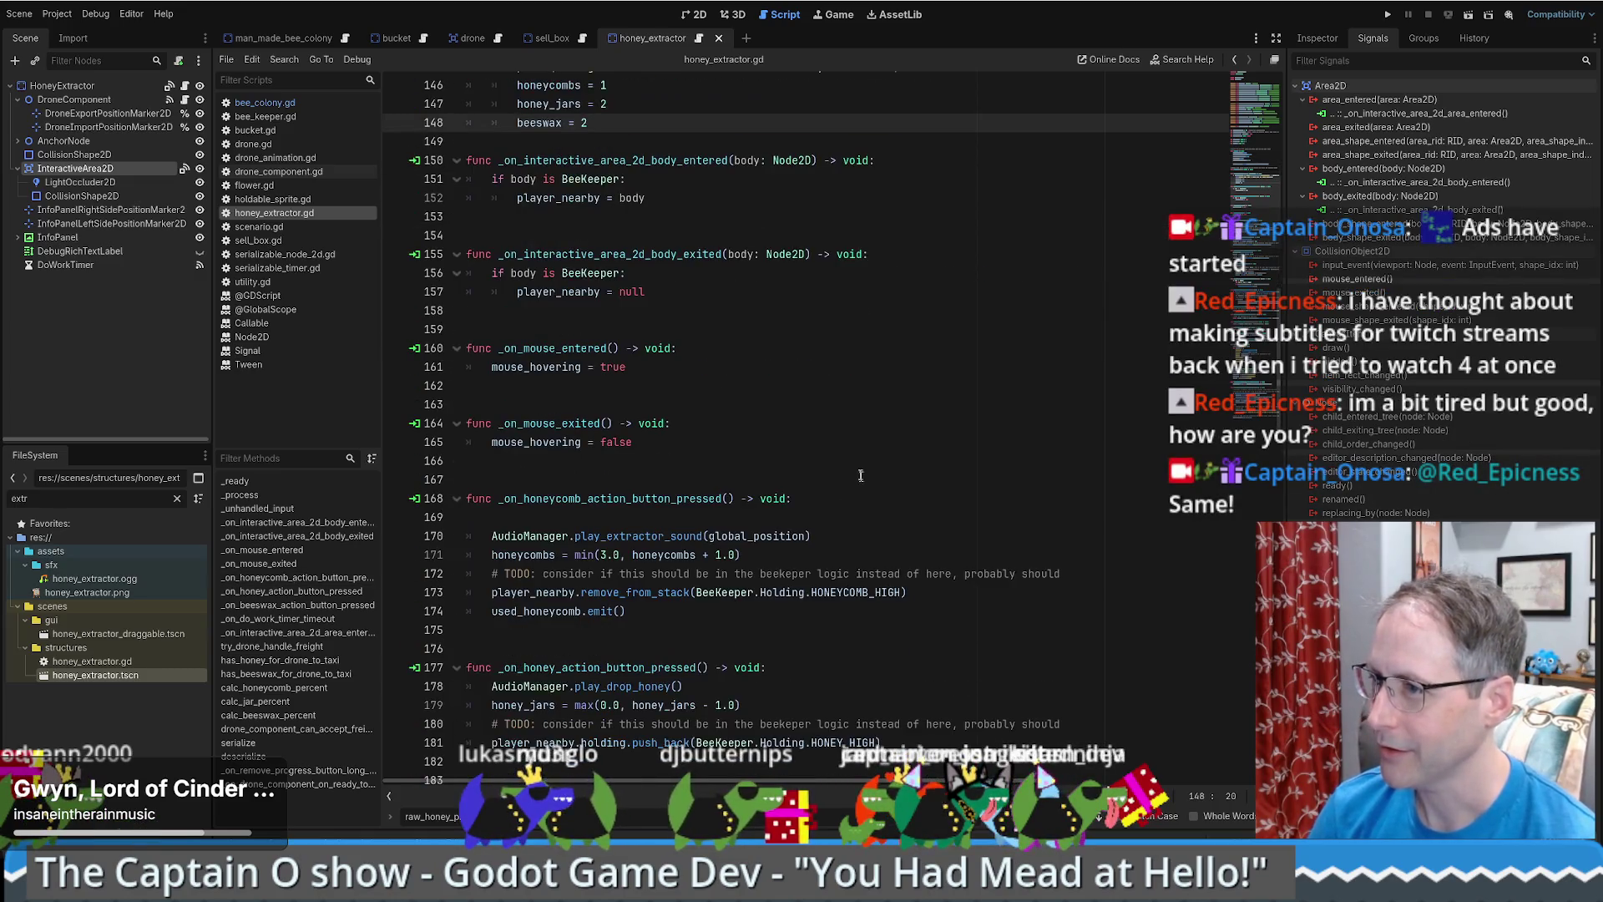
scroll(1250, 219, up, 4)
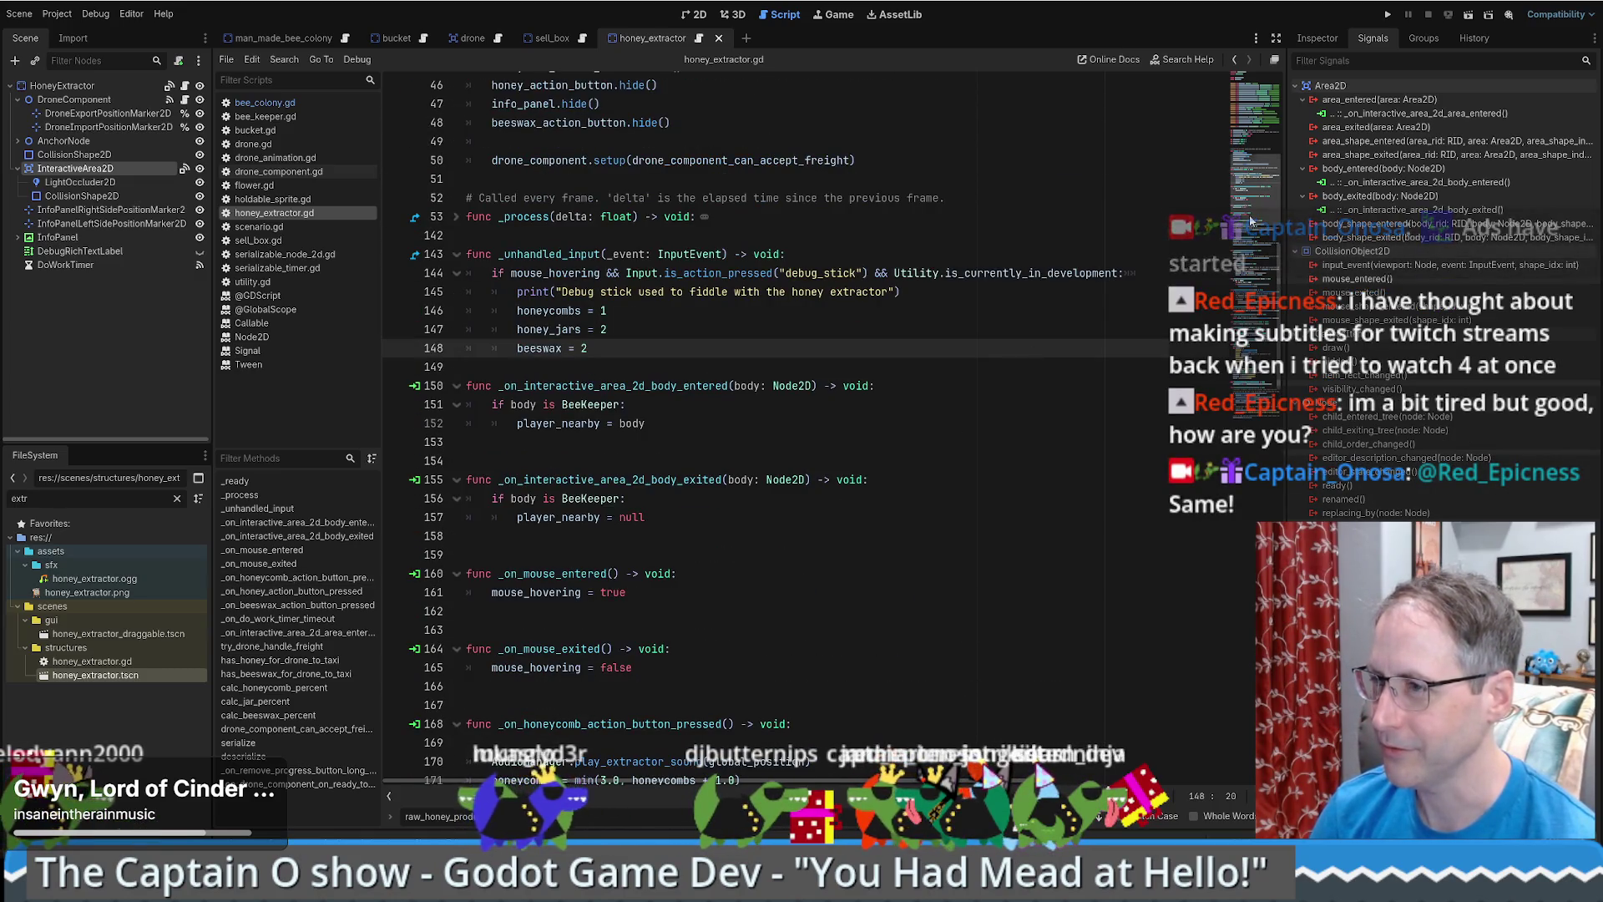
drag(1250, 219, 1266, 117)
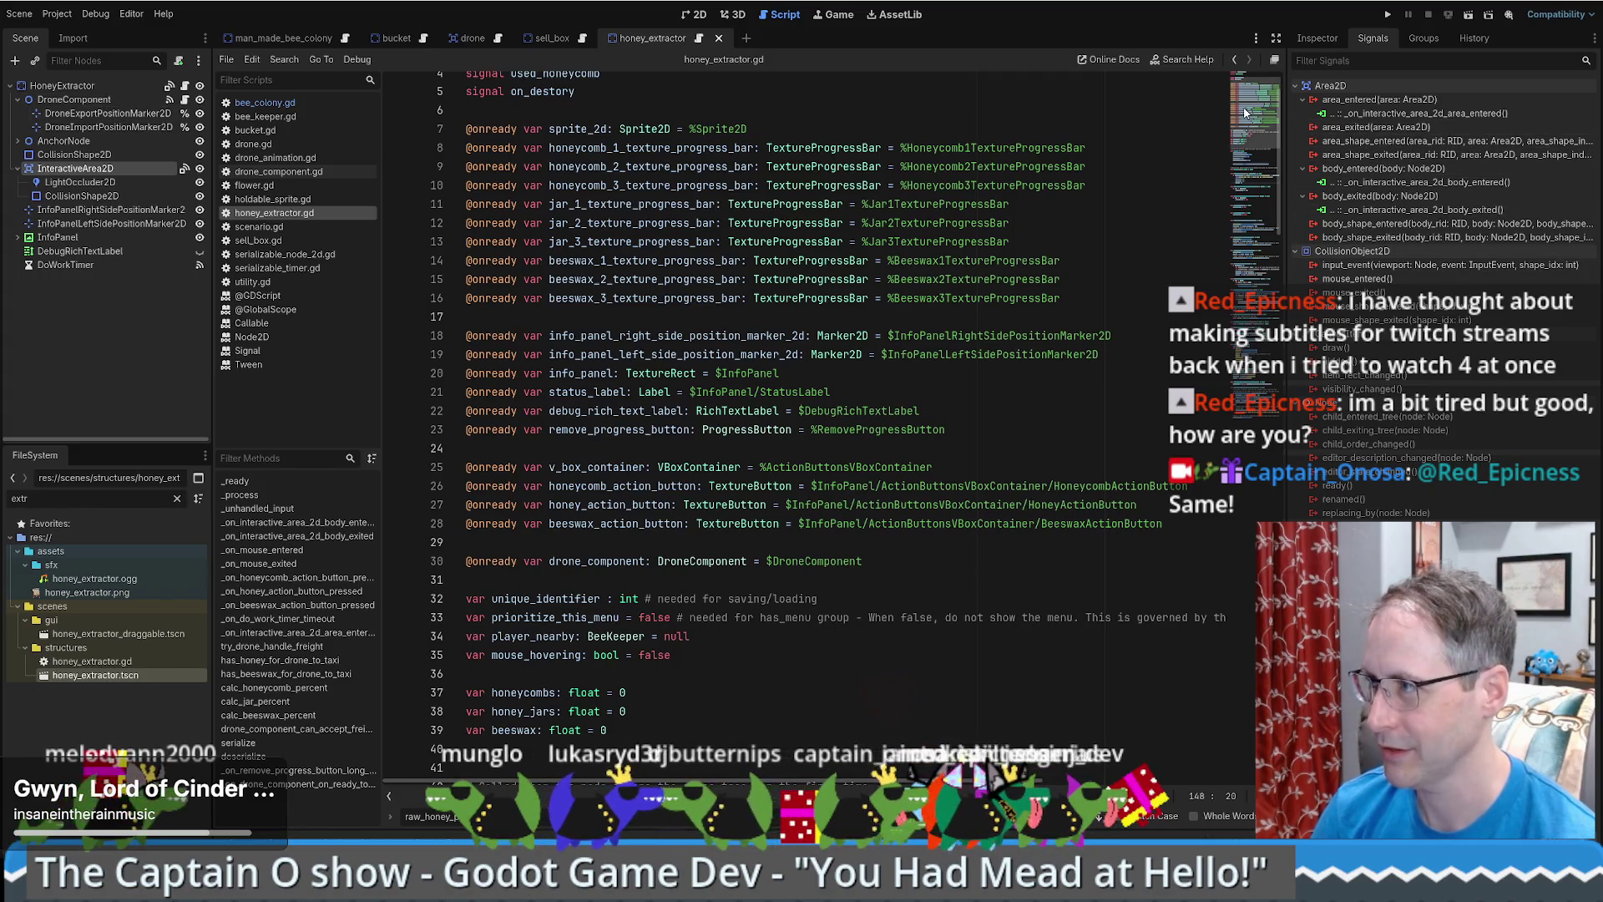
drag(1256, 109, 1261, 399)
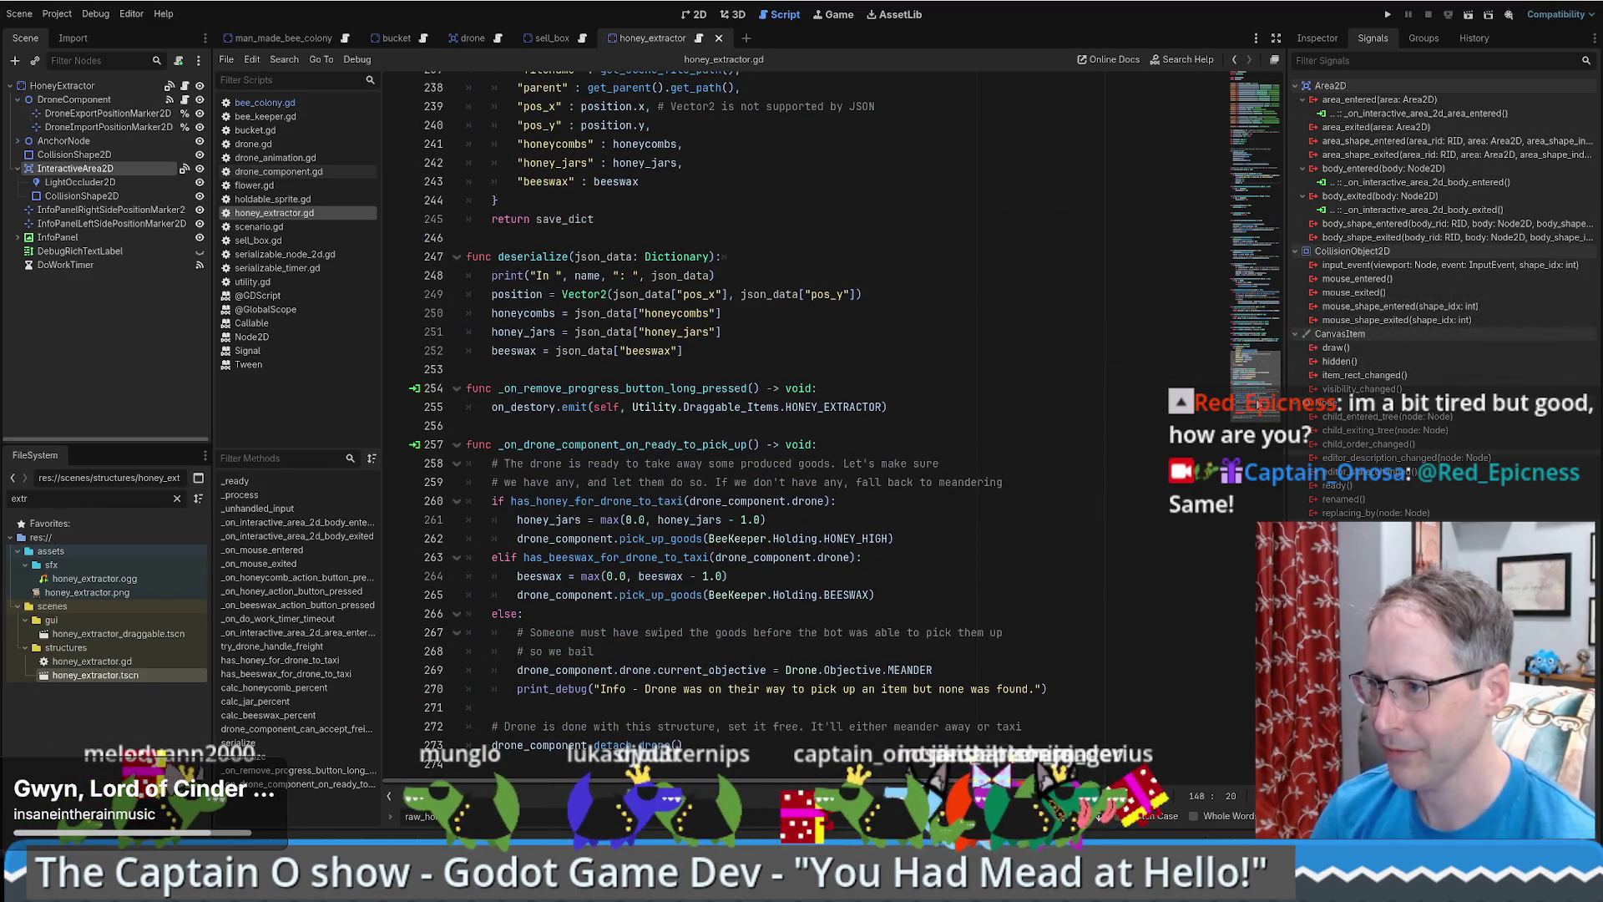
scroll(828, 270, up, 7)
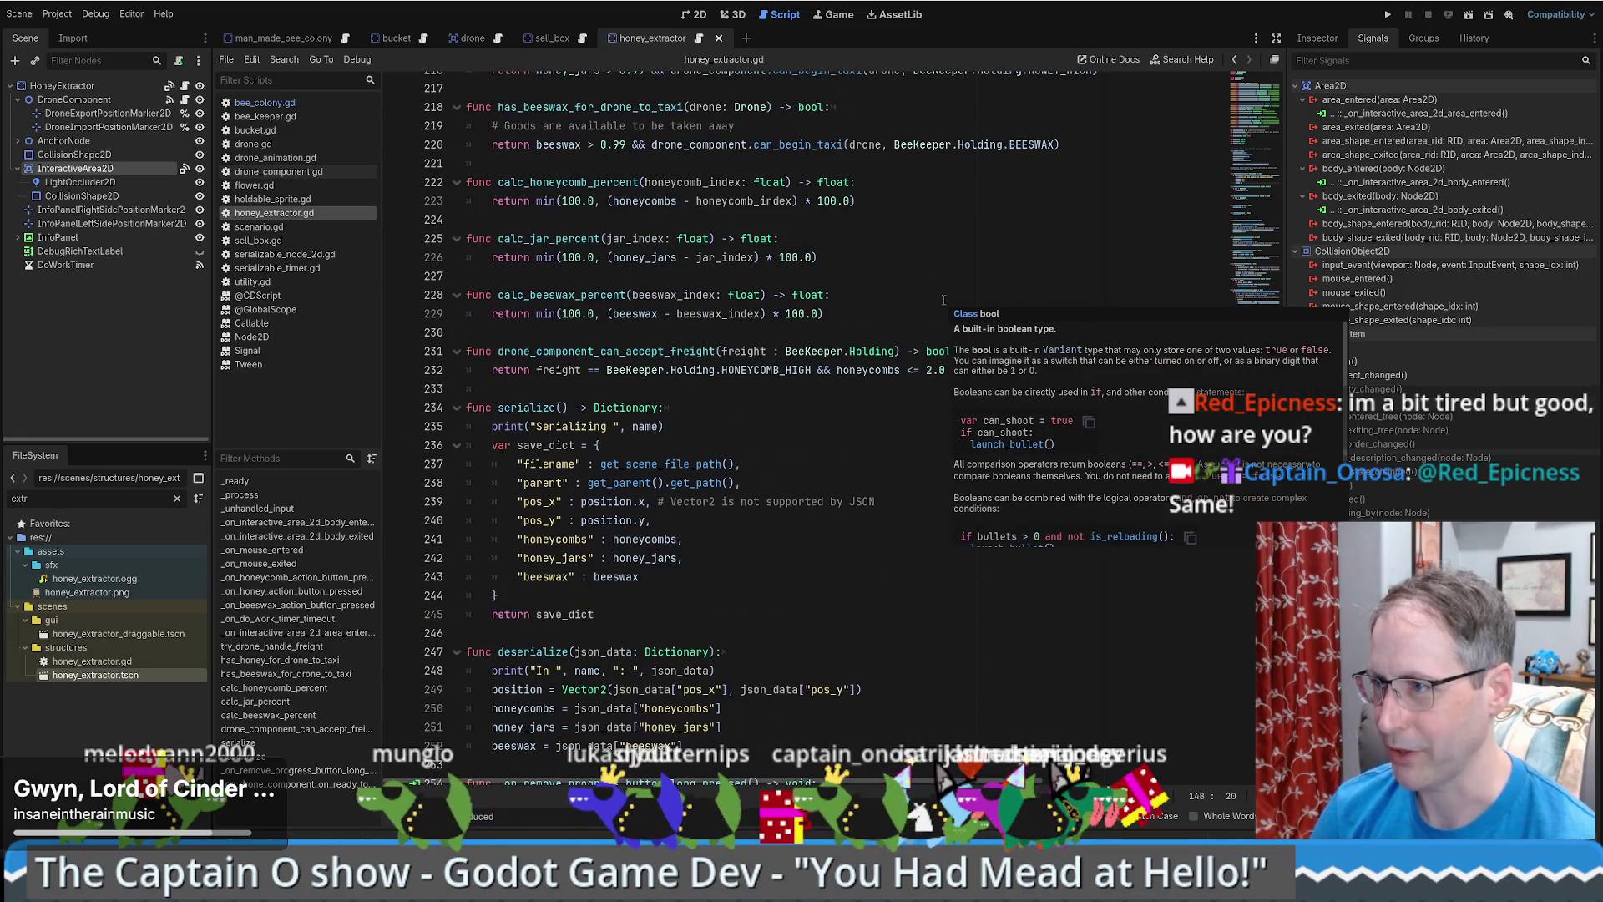
click(618, 357)
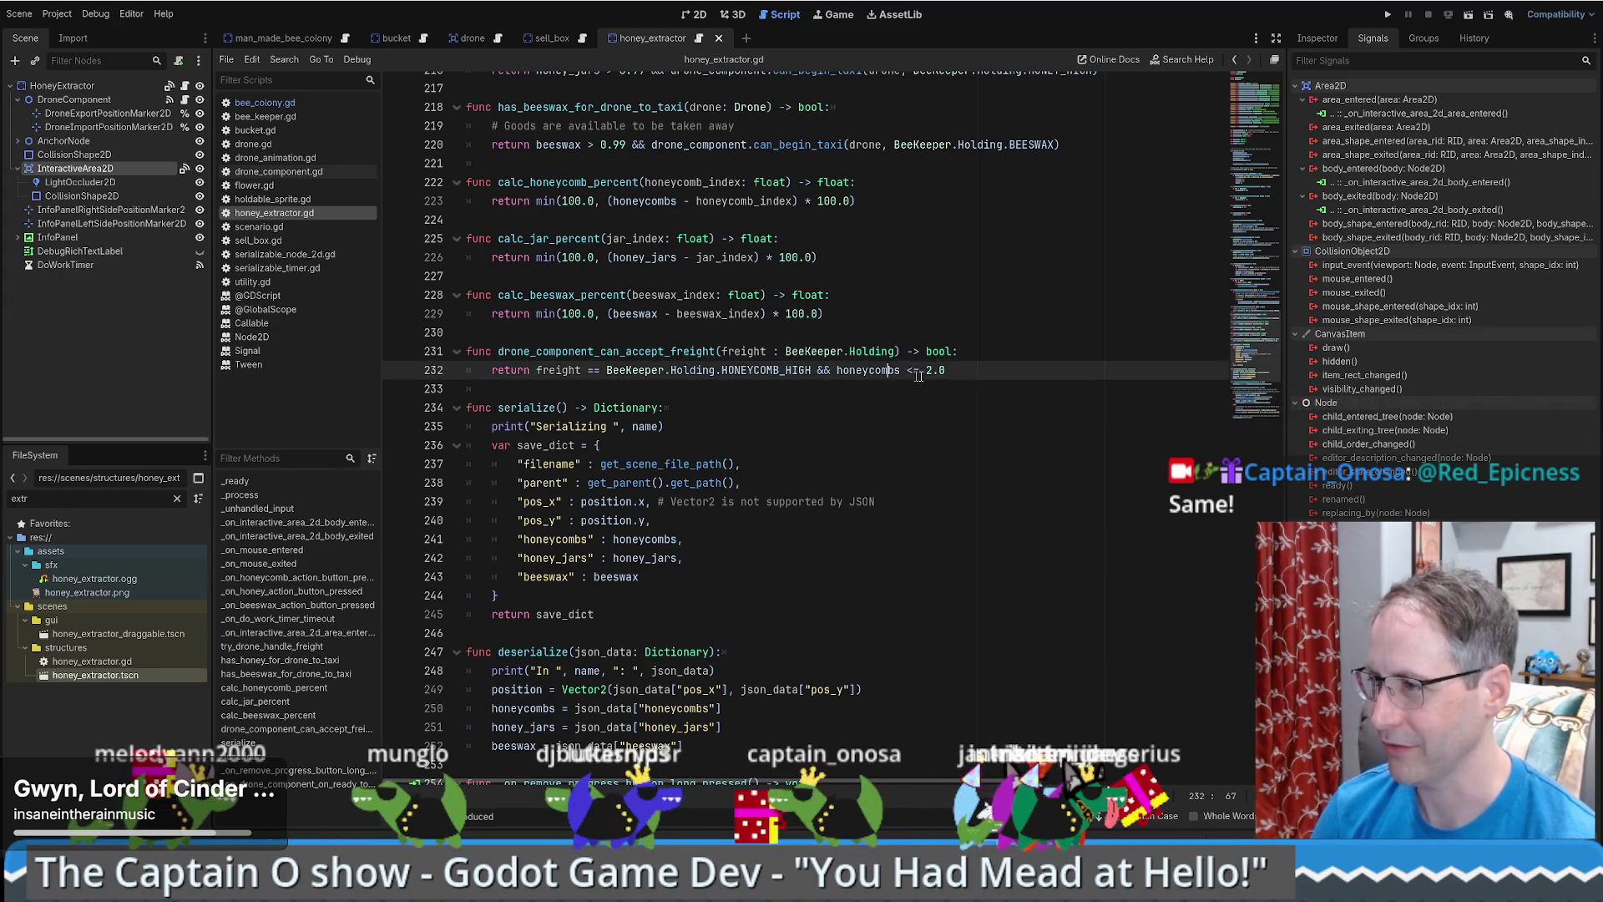
click(981, 373)
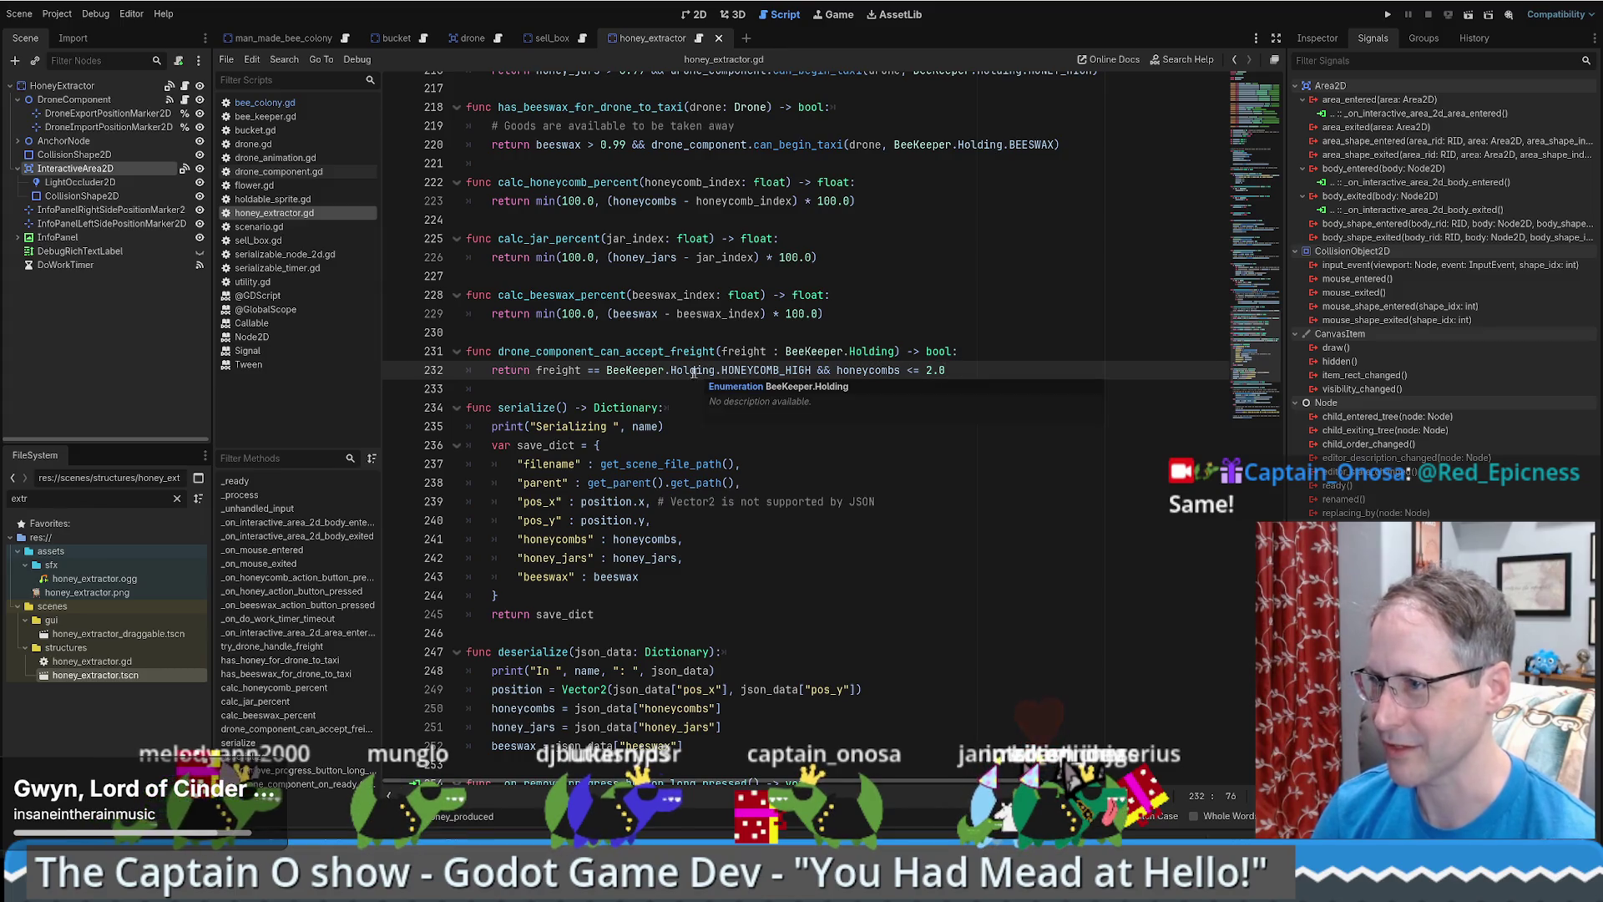
click(345, 40)
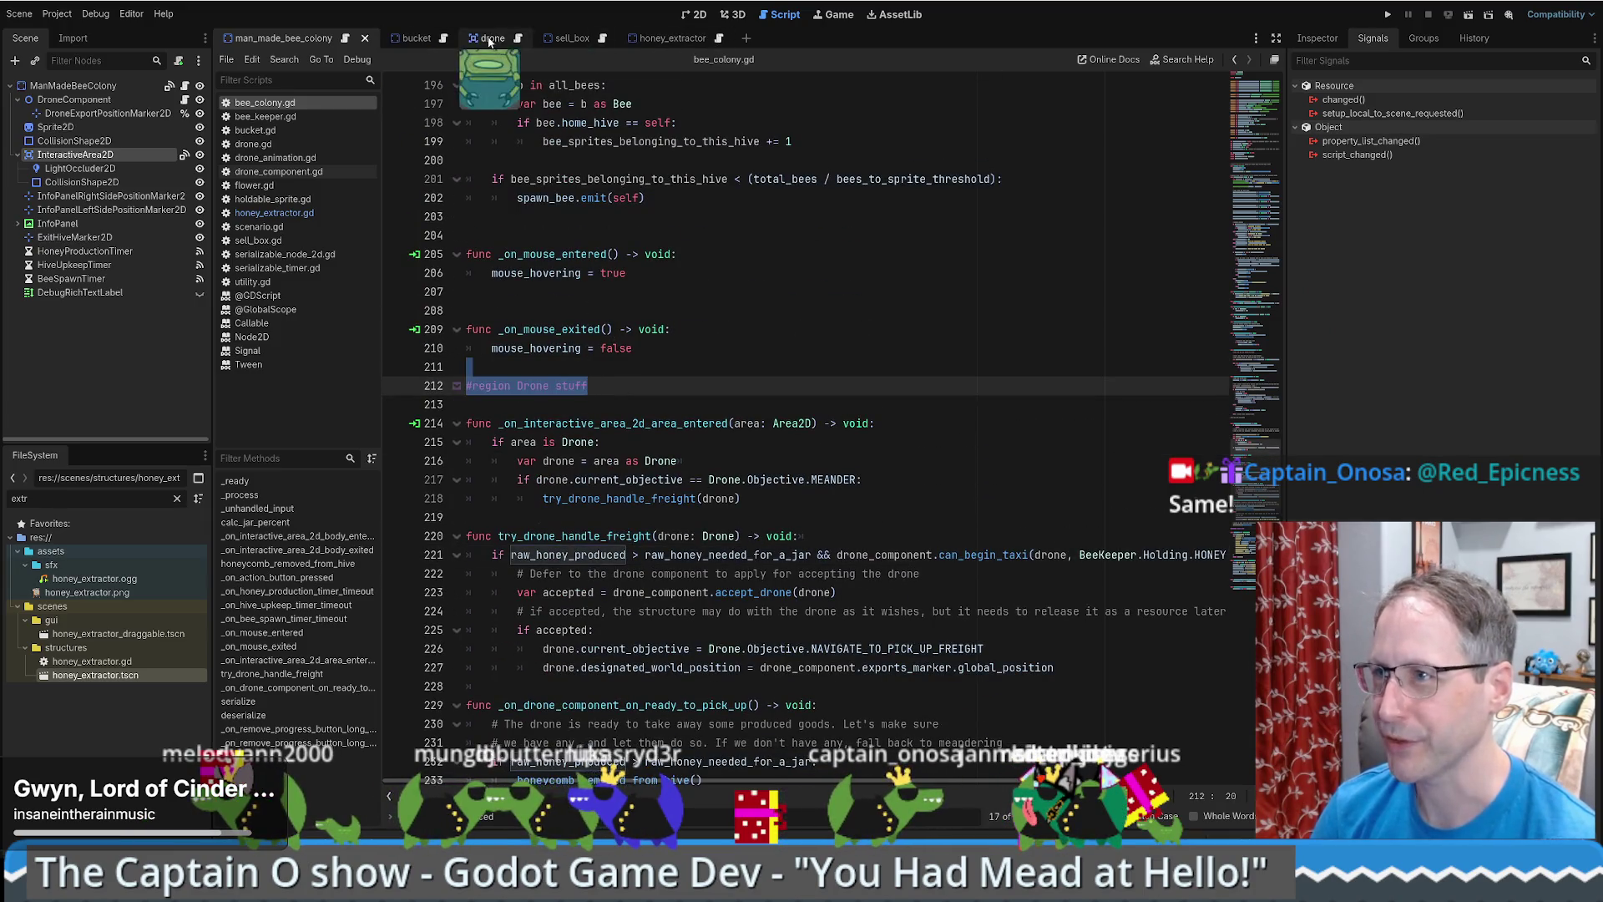
- In honey_extractor.gd, add a '#region Drone stuff' line above drone_component_can_accept_freight
click(660, 42)
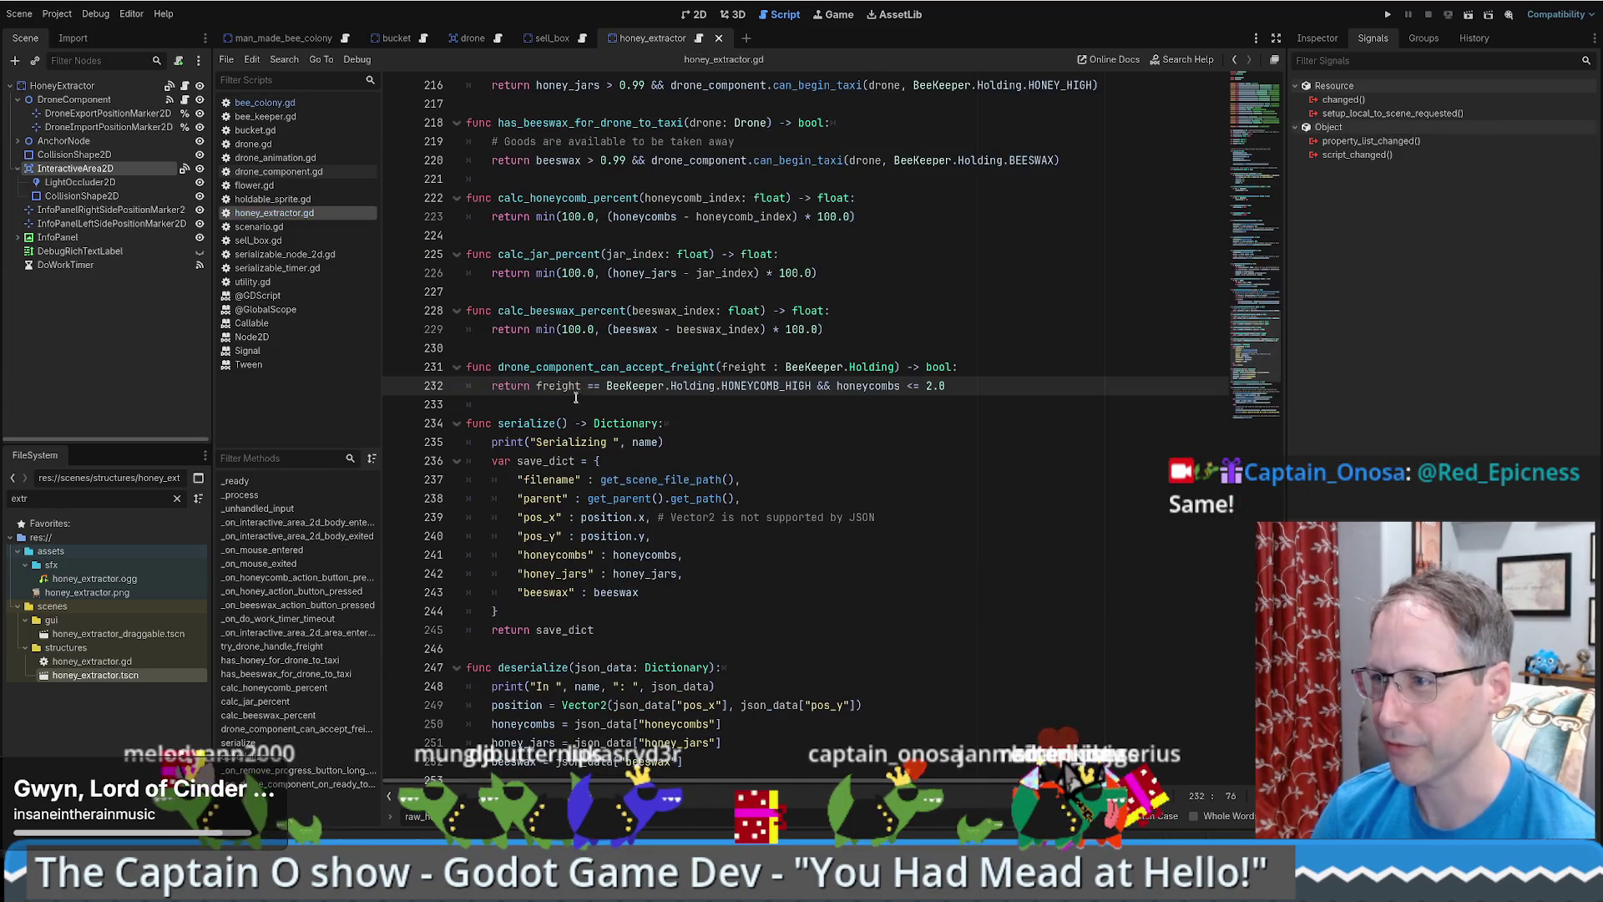
click(659, 347)
key(Return)
text(#region Drone stuff)
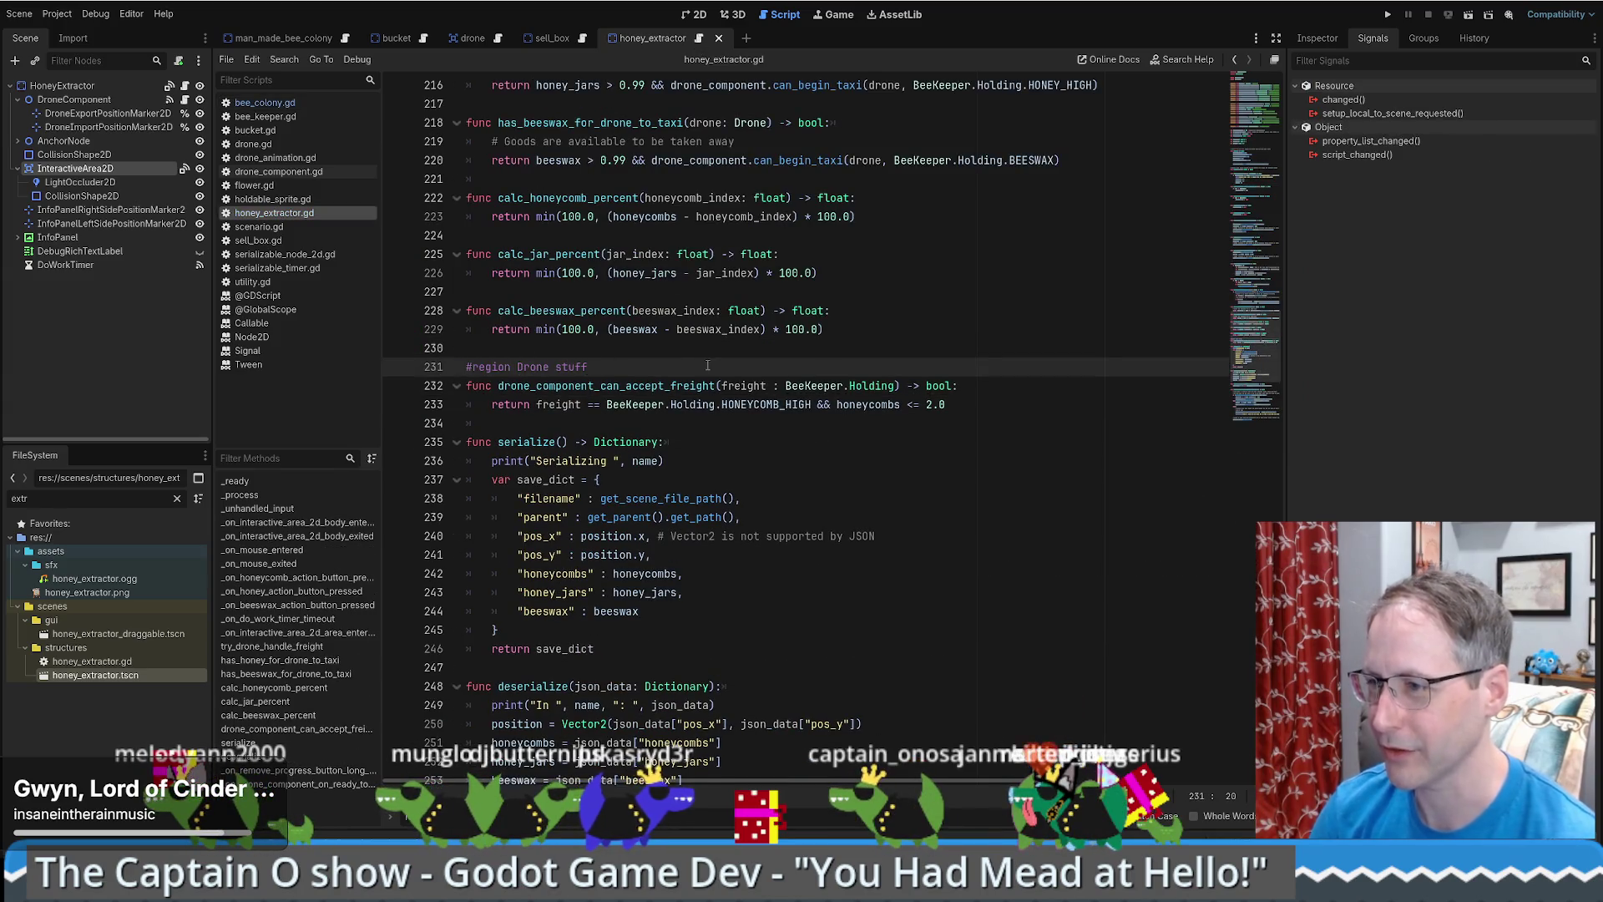
key(Return)
- Copy '#endregion Drone stuff' from bee_colony.gd and paste it below the freight function
click(264, 102)
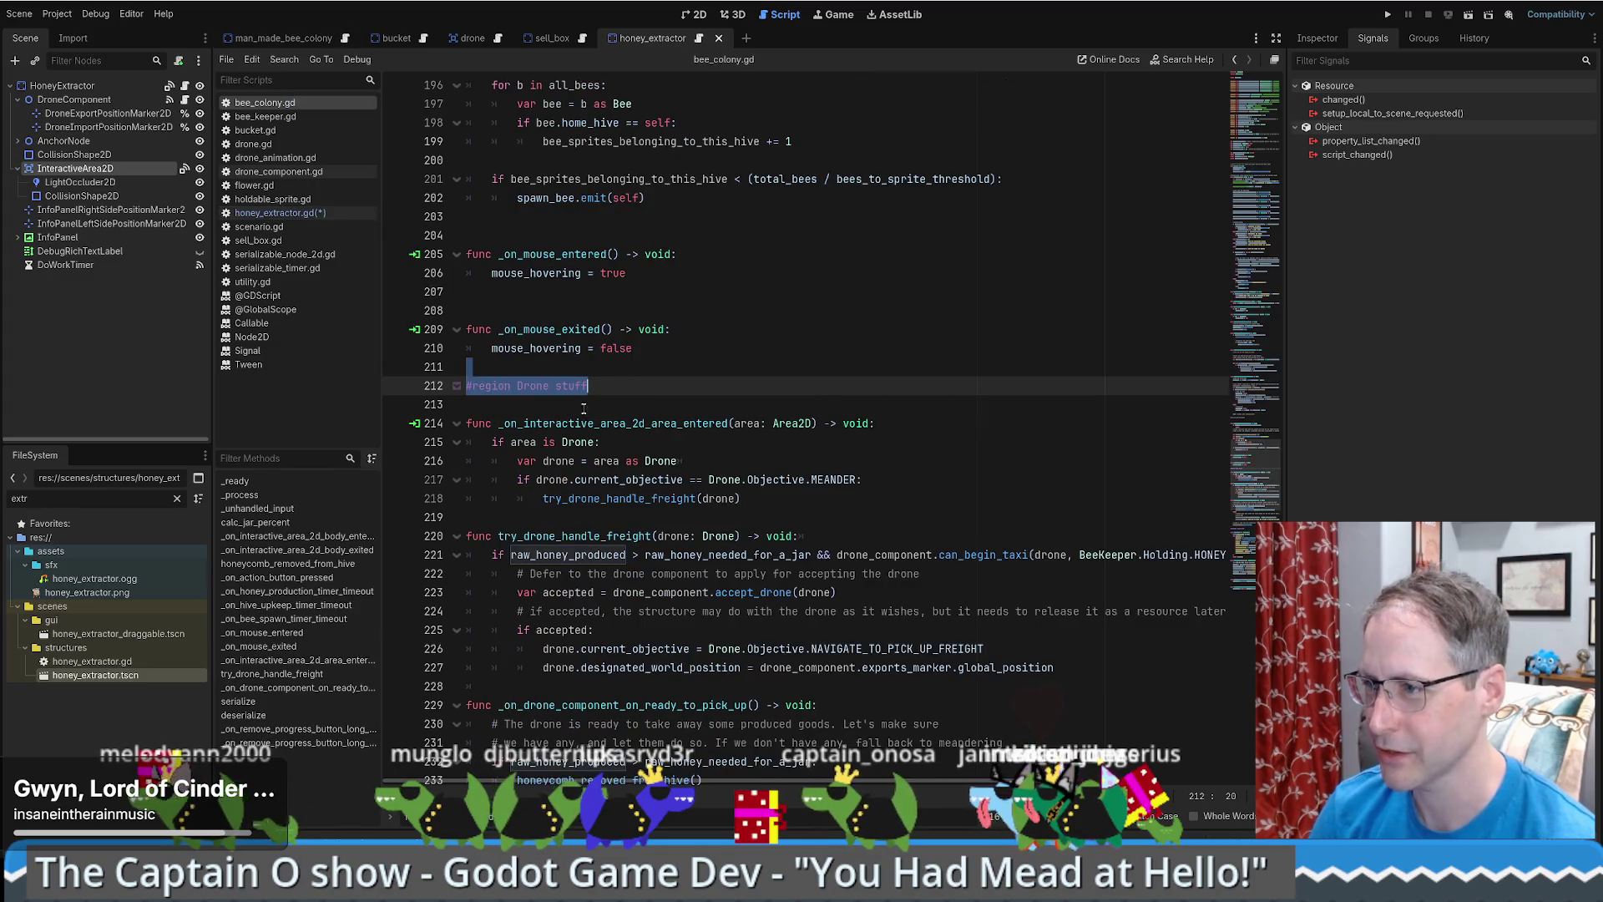
scroll(561, 456, down, 5)
scroll(561, 456, down, 4)
drag(472, 291, 607, 310)
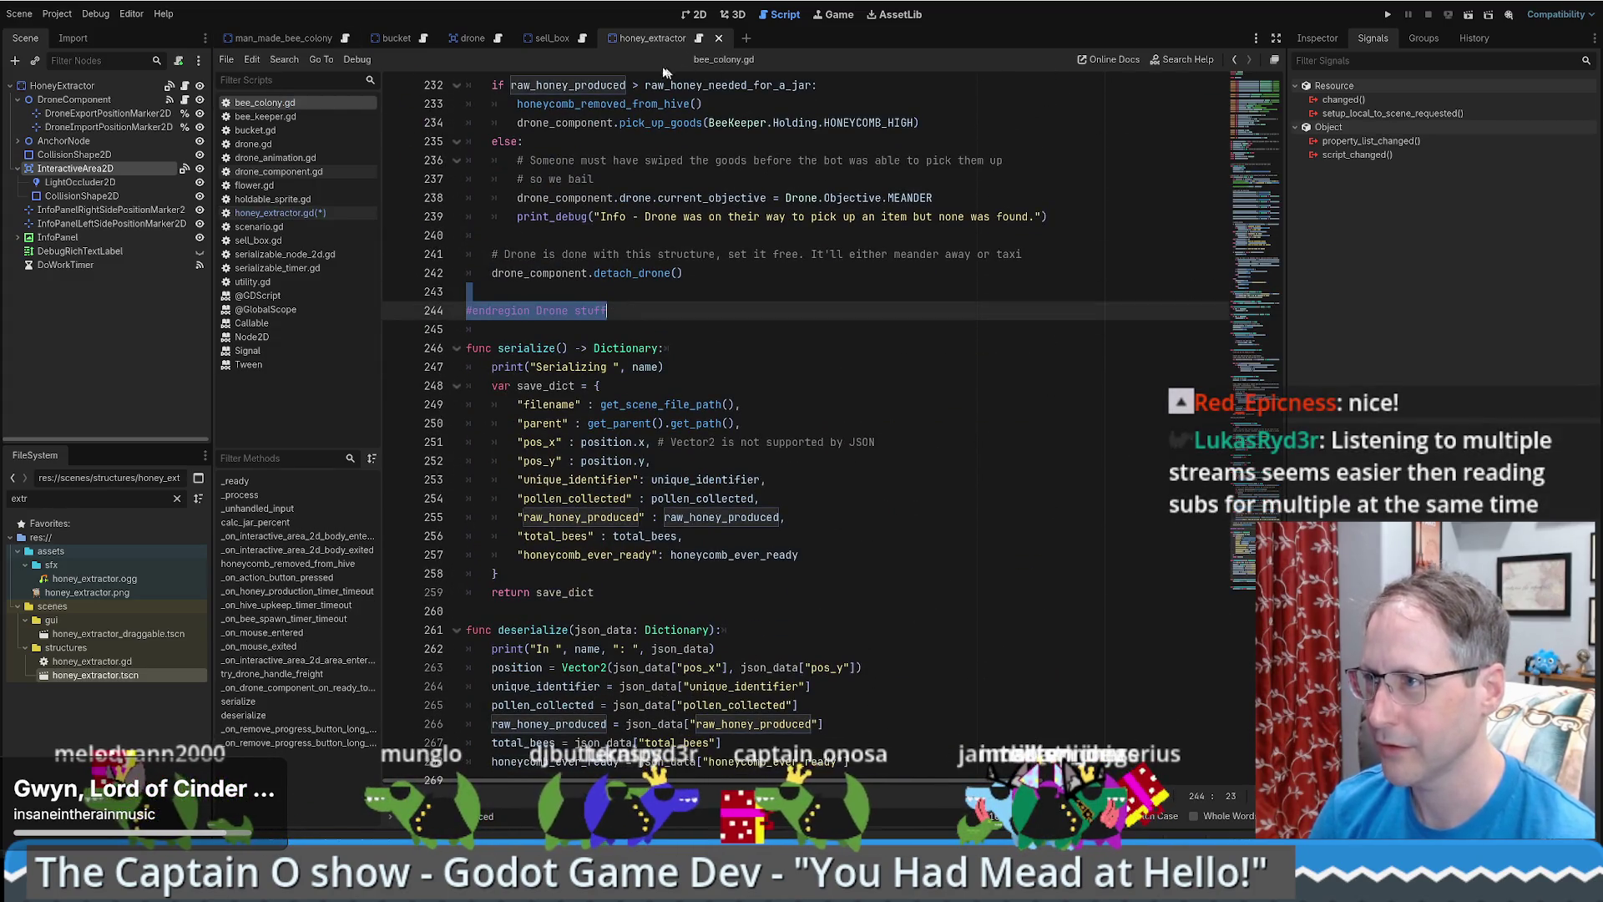
key(ctrl+c)
click(698, 40)
click(647, 428)
key(ctrl+v)
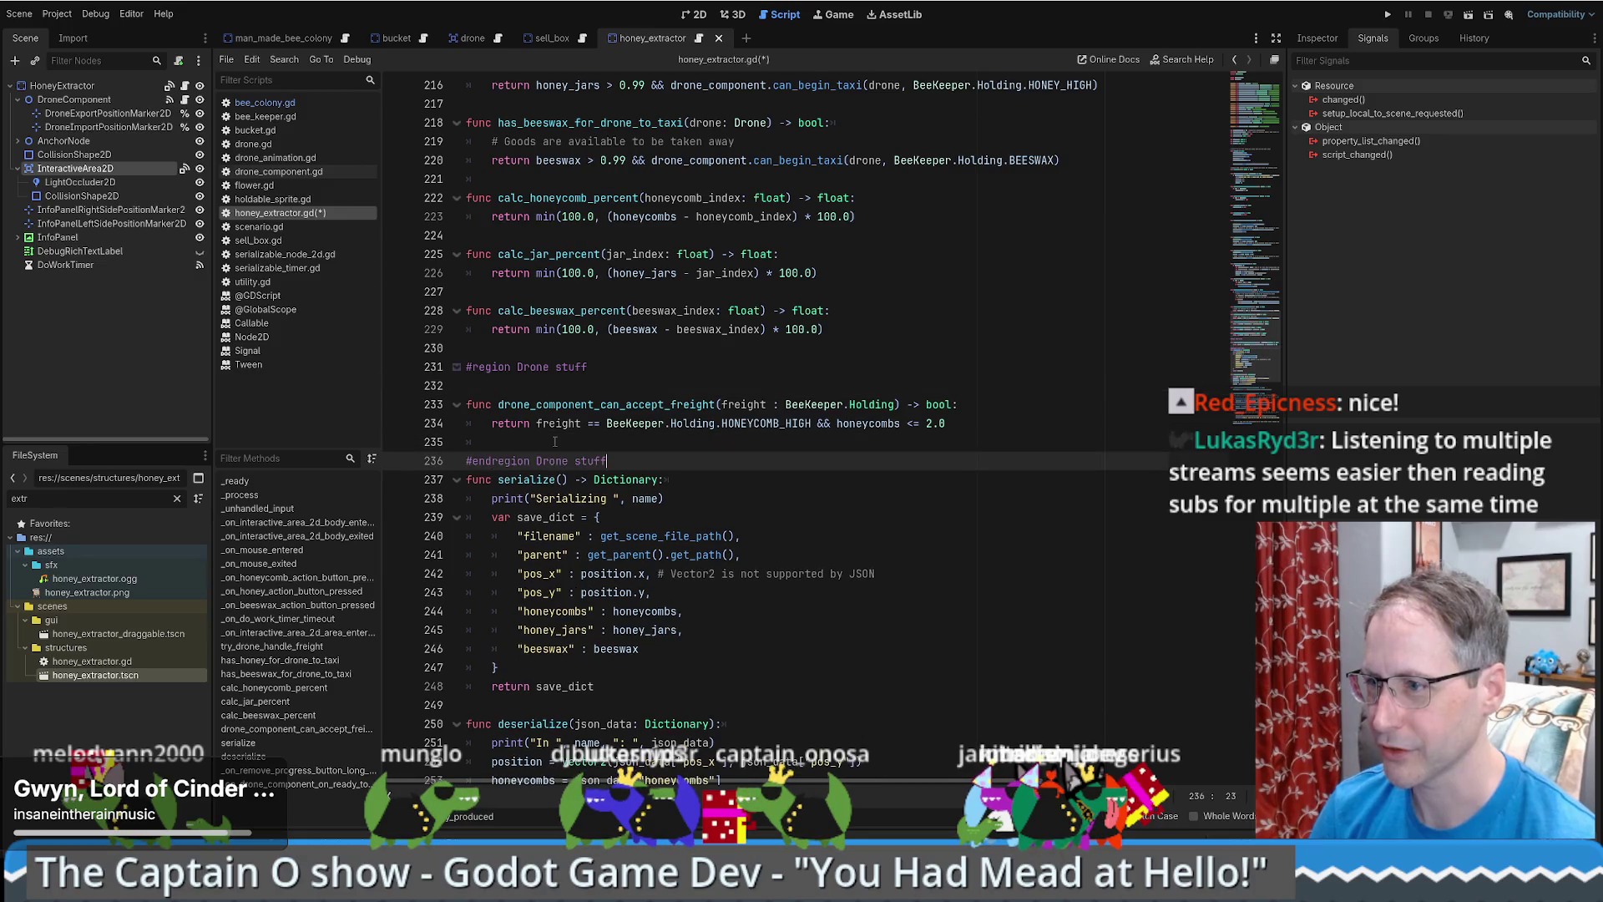
key(Return)
- Delete the _on_drone_component_on_ready_to_pick_up function
scroll(626, 430, down, 7)
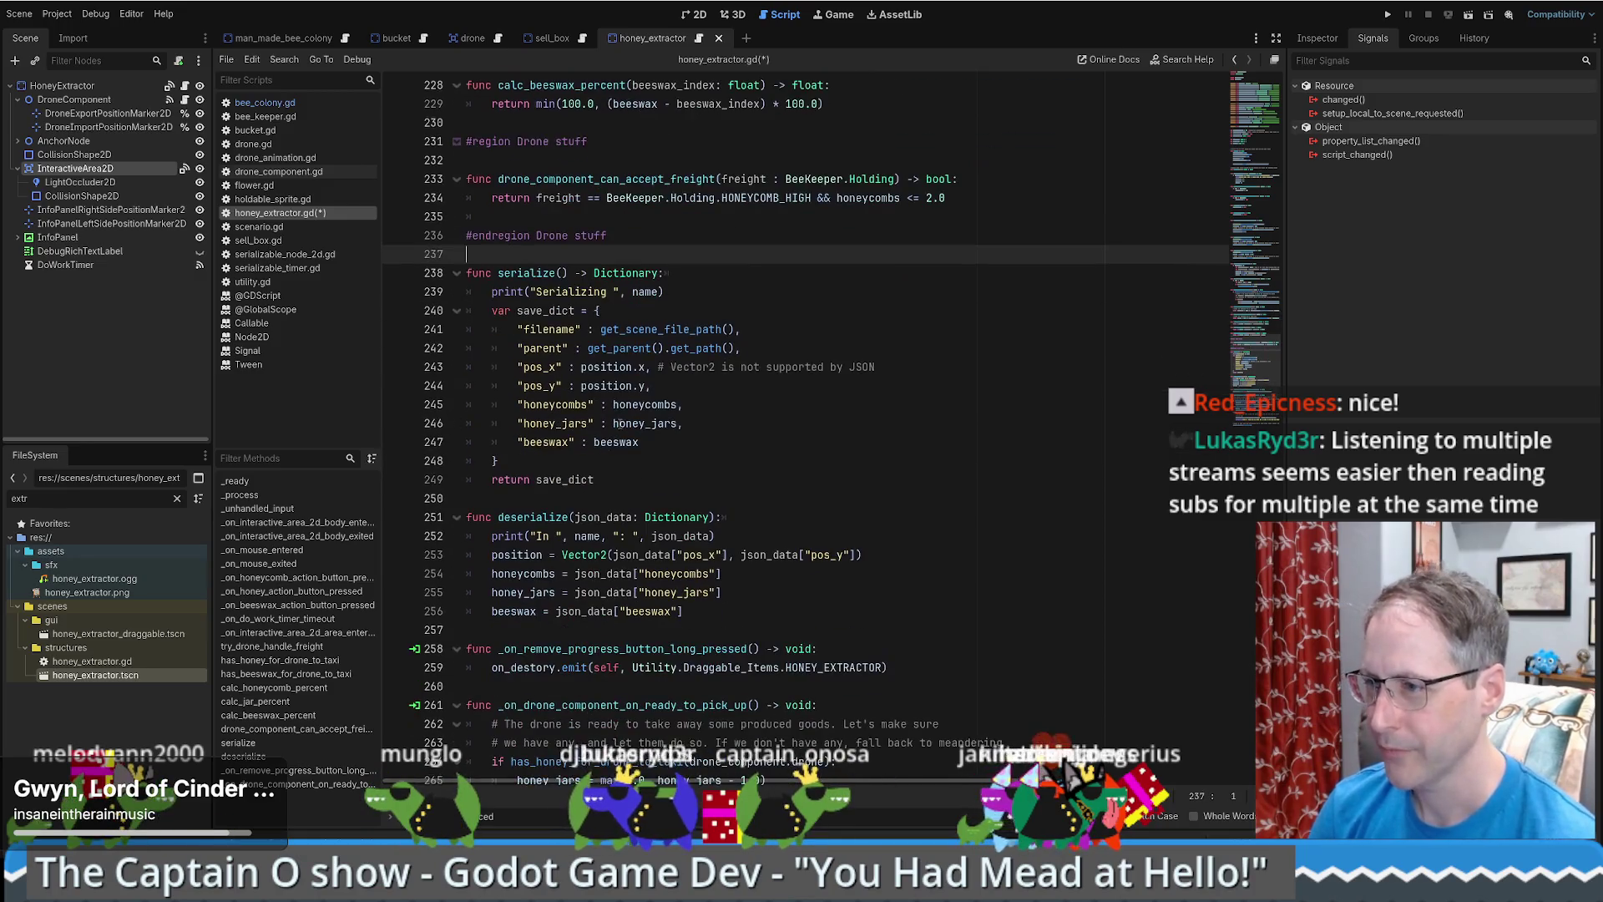
scroll(613, 432, down, 2)
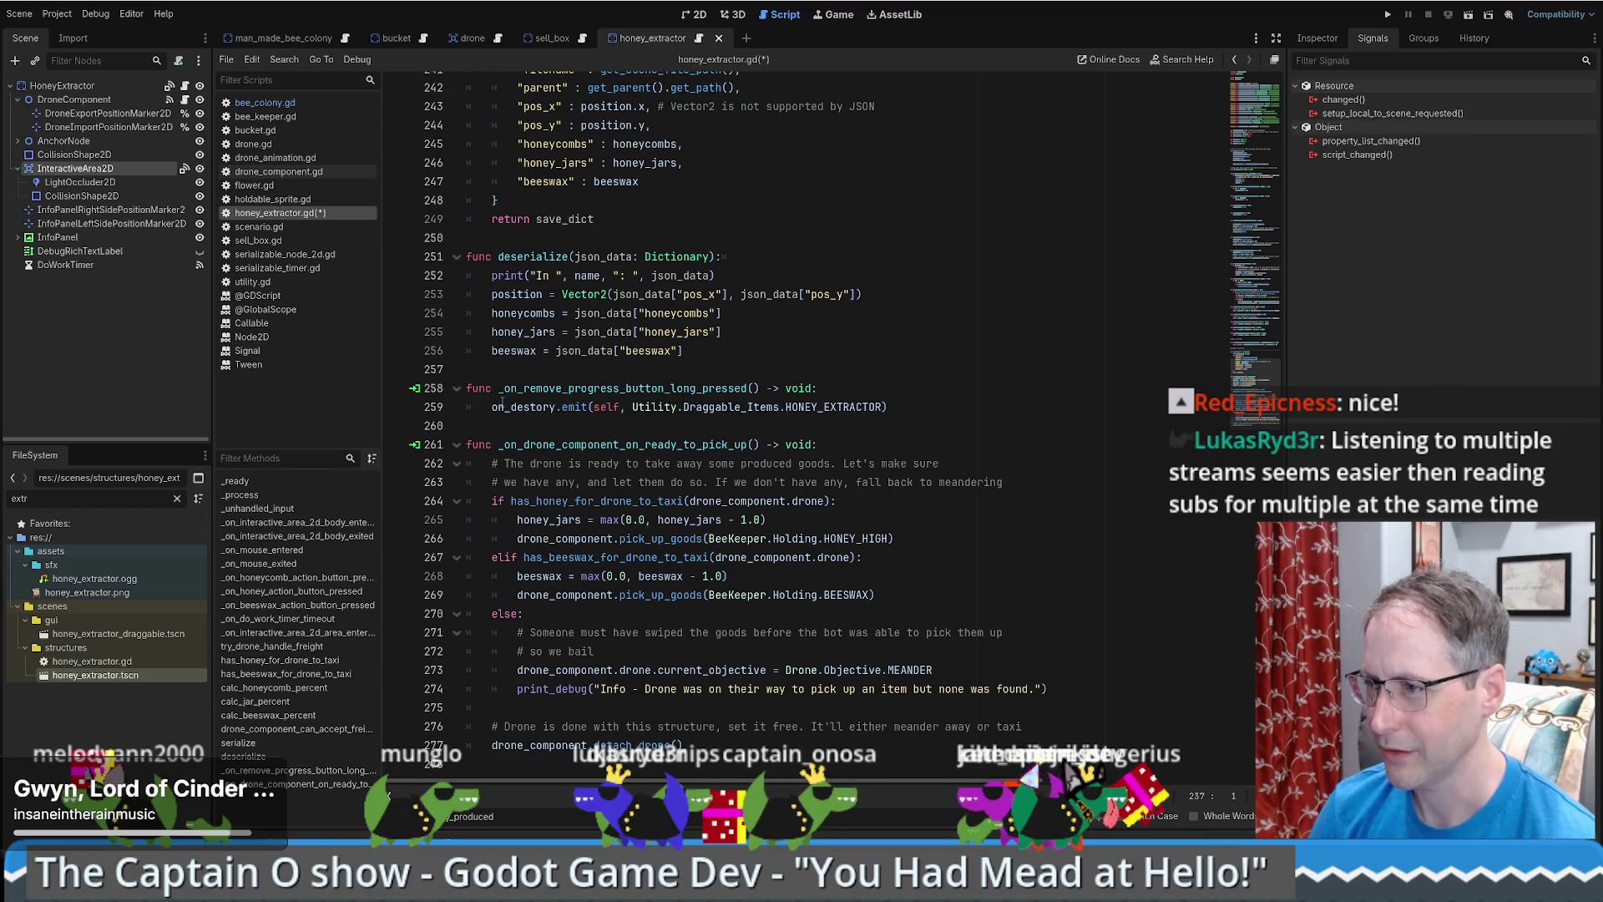
mouse_move(476, 440)
mouse_down()
mouse_move(651, 509)
mouse_move(753, 672)
mouse_up()
key(Delete)
- Cut the drone-handling functions and paste them inside the Drone stuff region
scroll(753, 646, up, 10)
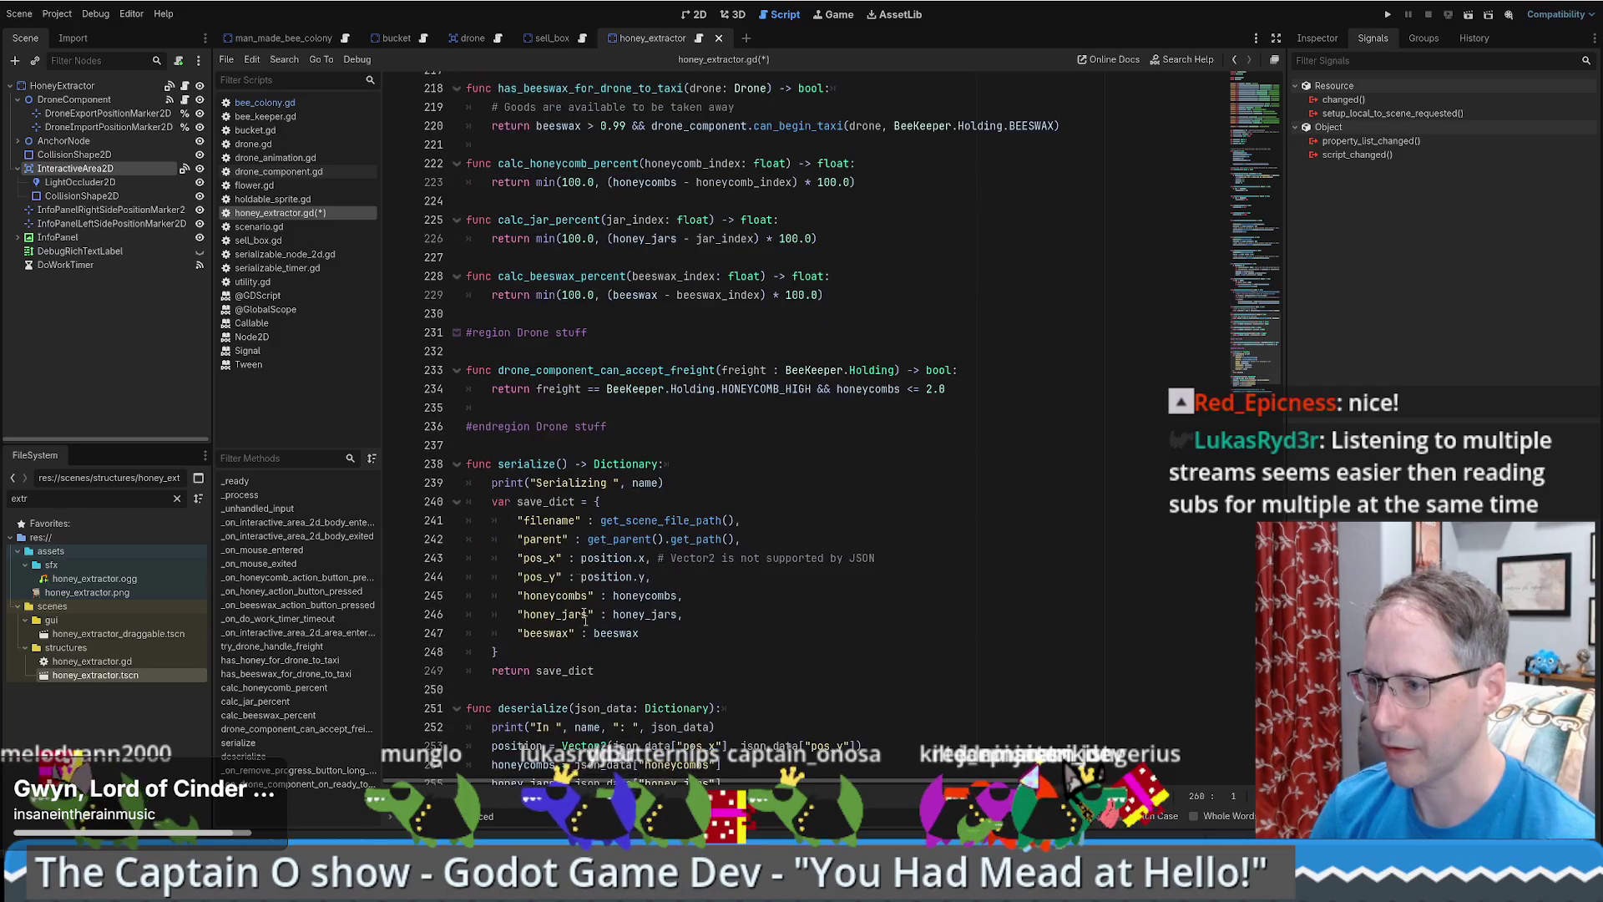
scroll(568, 423, down, 3)
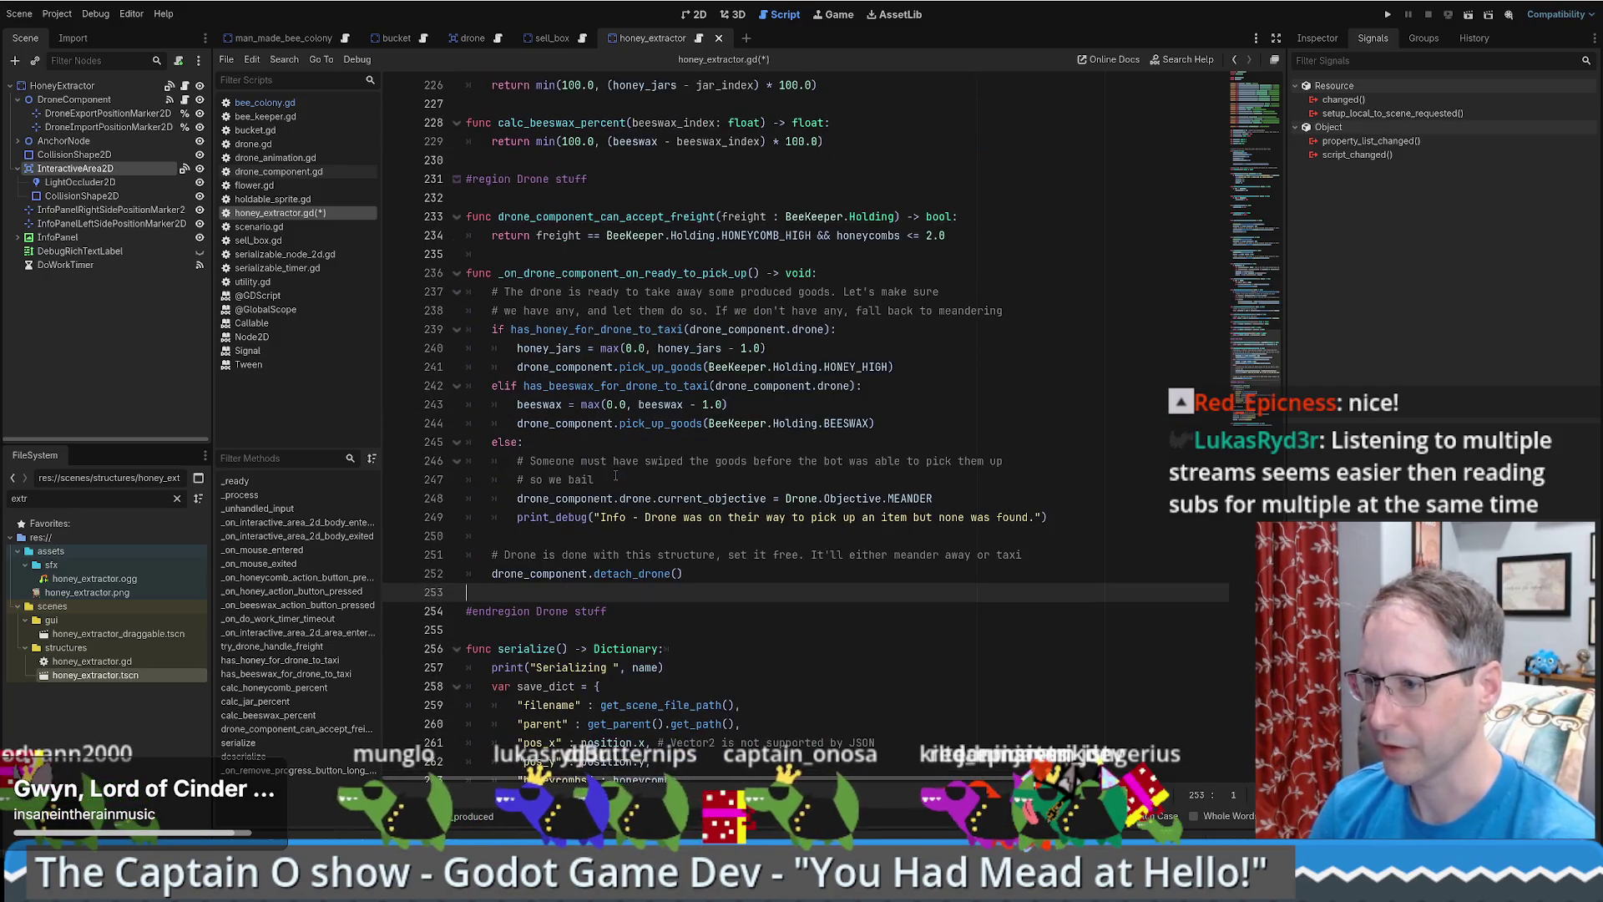
drag(1261, 363, 1276, 311)
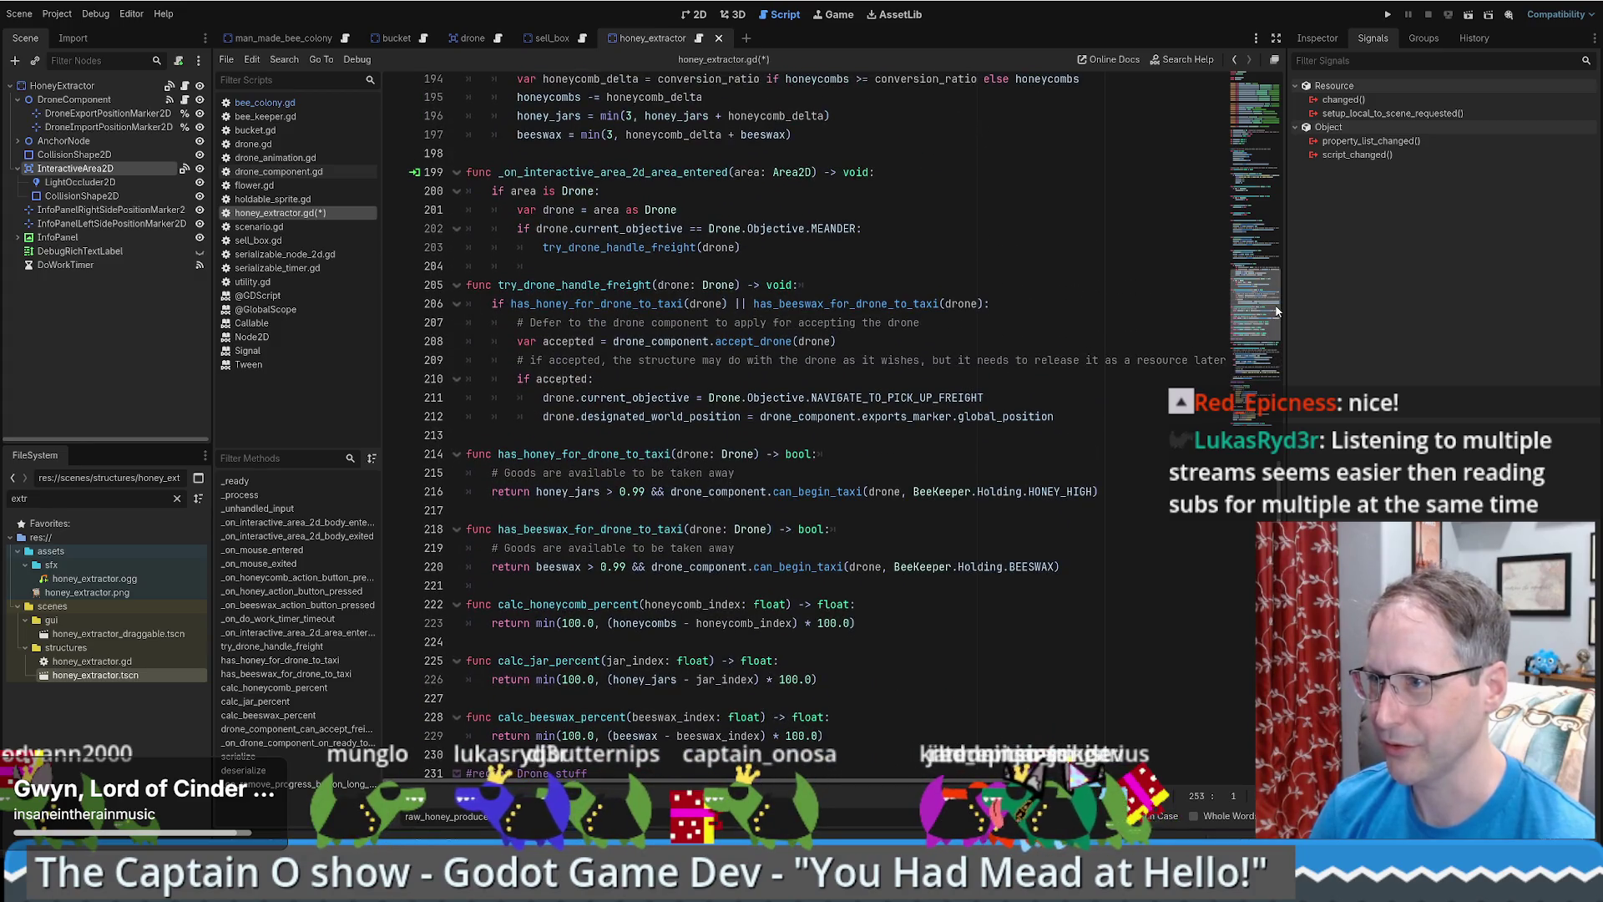
mouse_move(1055, 416)
mouse_down()
mouse_move(1040, 380)
mouse_move(946, 350)
mouse_move(582, 378)
mouse_up()
scroll(947, 351, up, 1)
scroll(947, 351, up, 3)
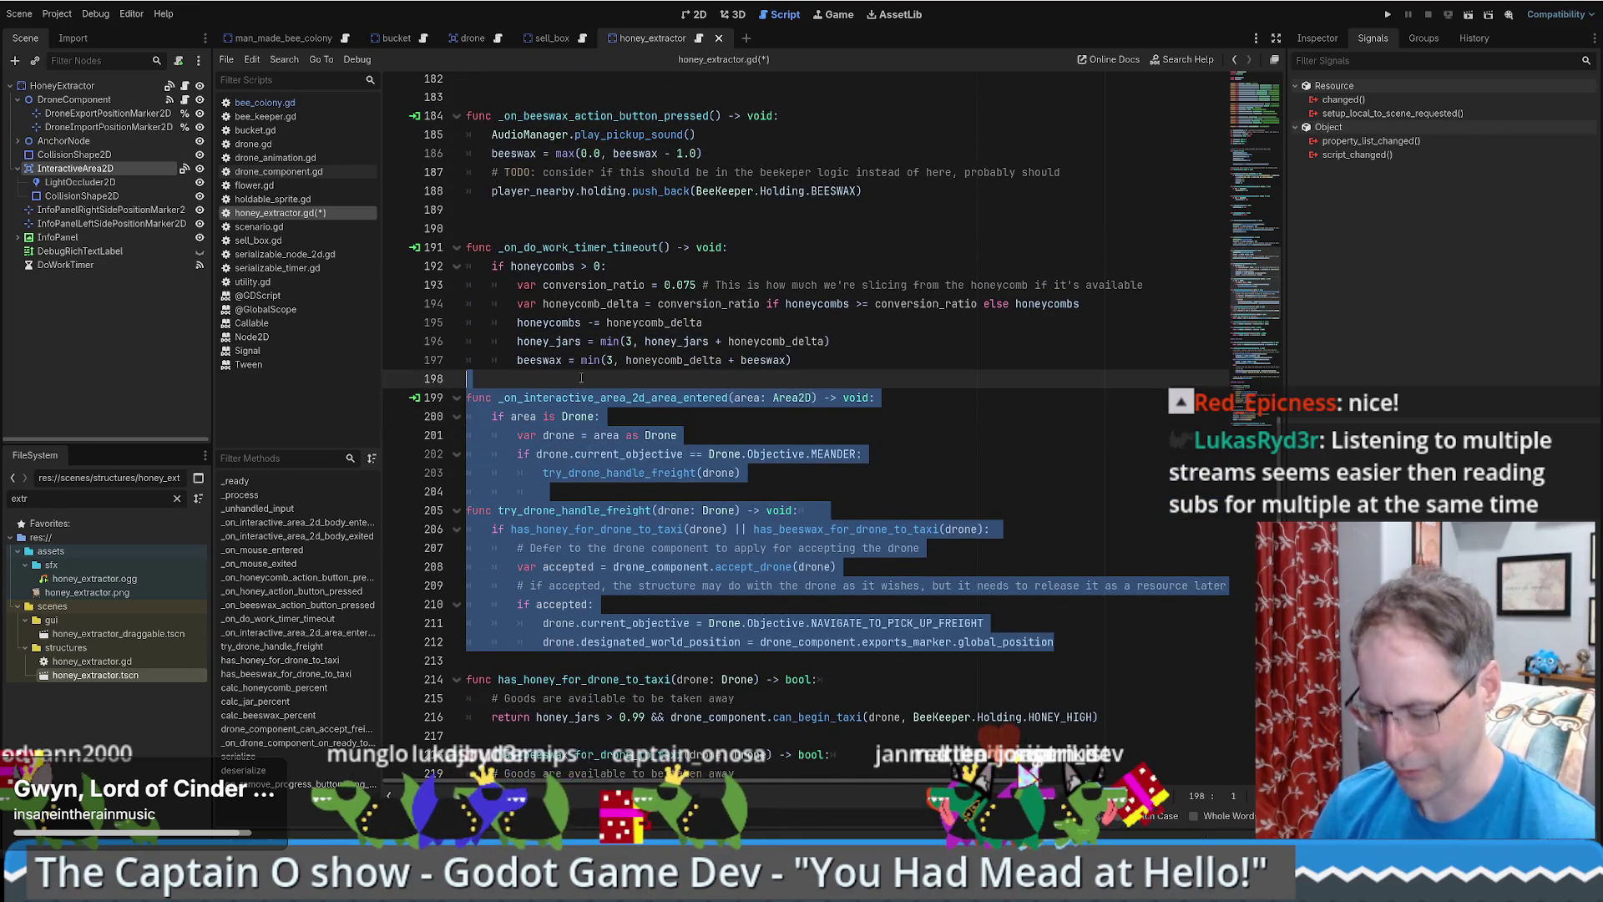
key(ctrl+x)
scroll(554, 318, down, 15)
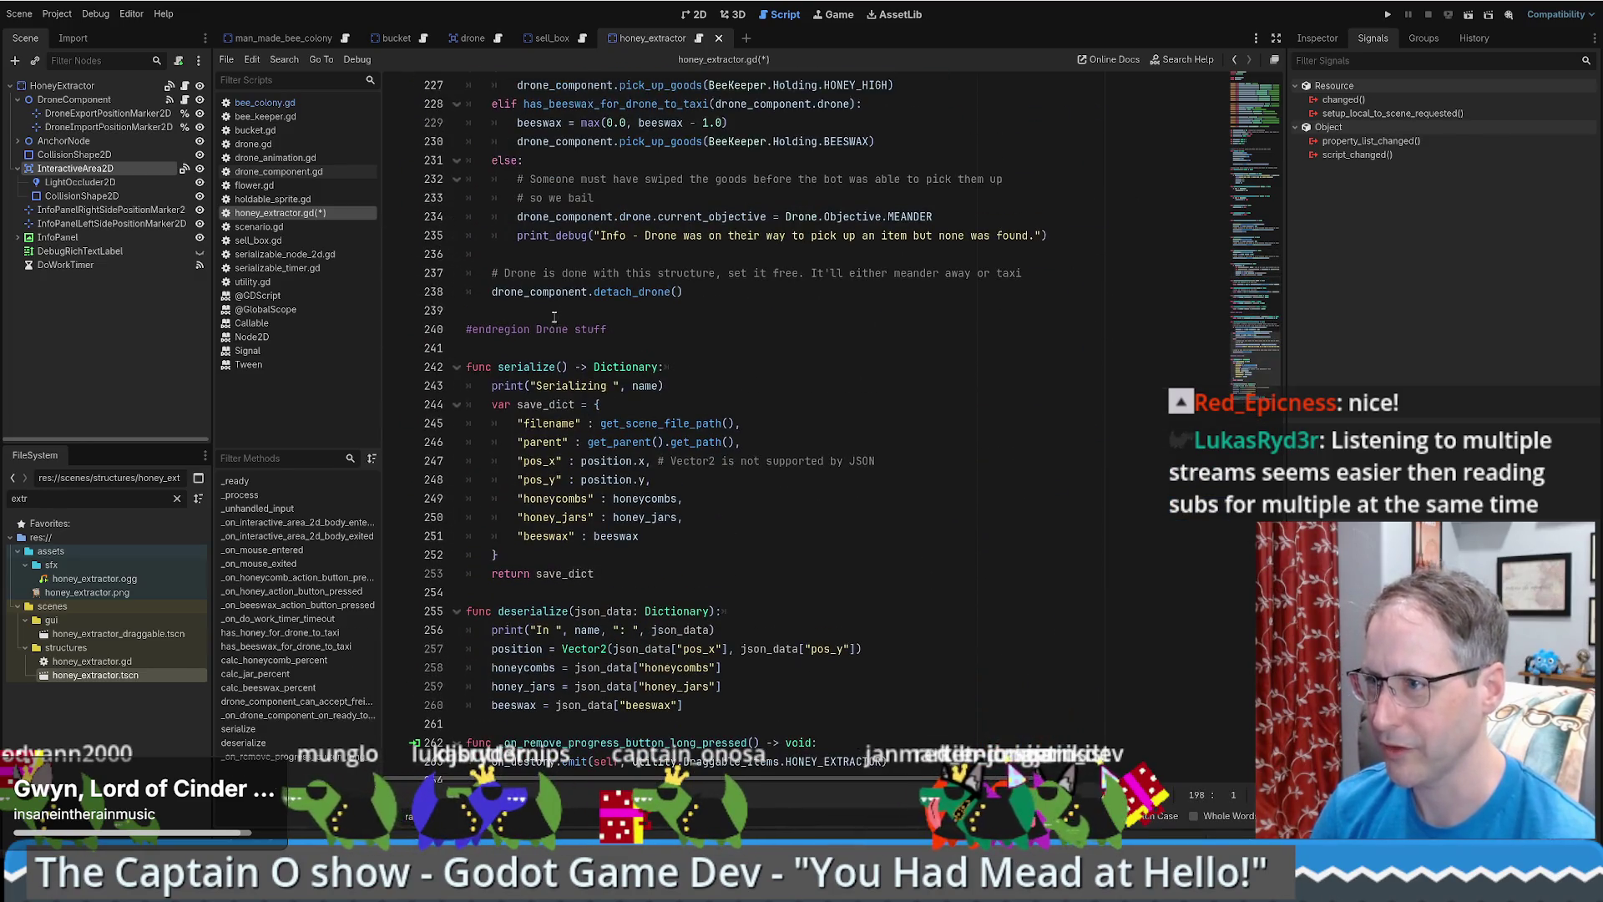
click(554, 318)
key(ctrl+v)
- Add an indented blank line after the pasted freight code and review the Drone stuff region
key(Return)
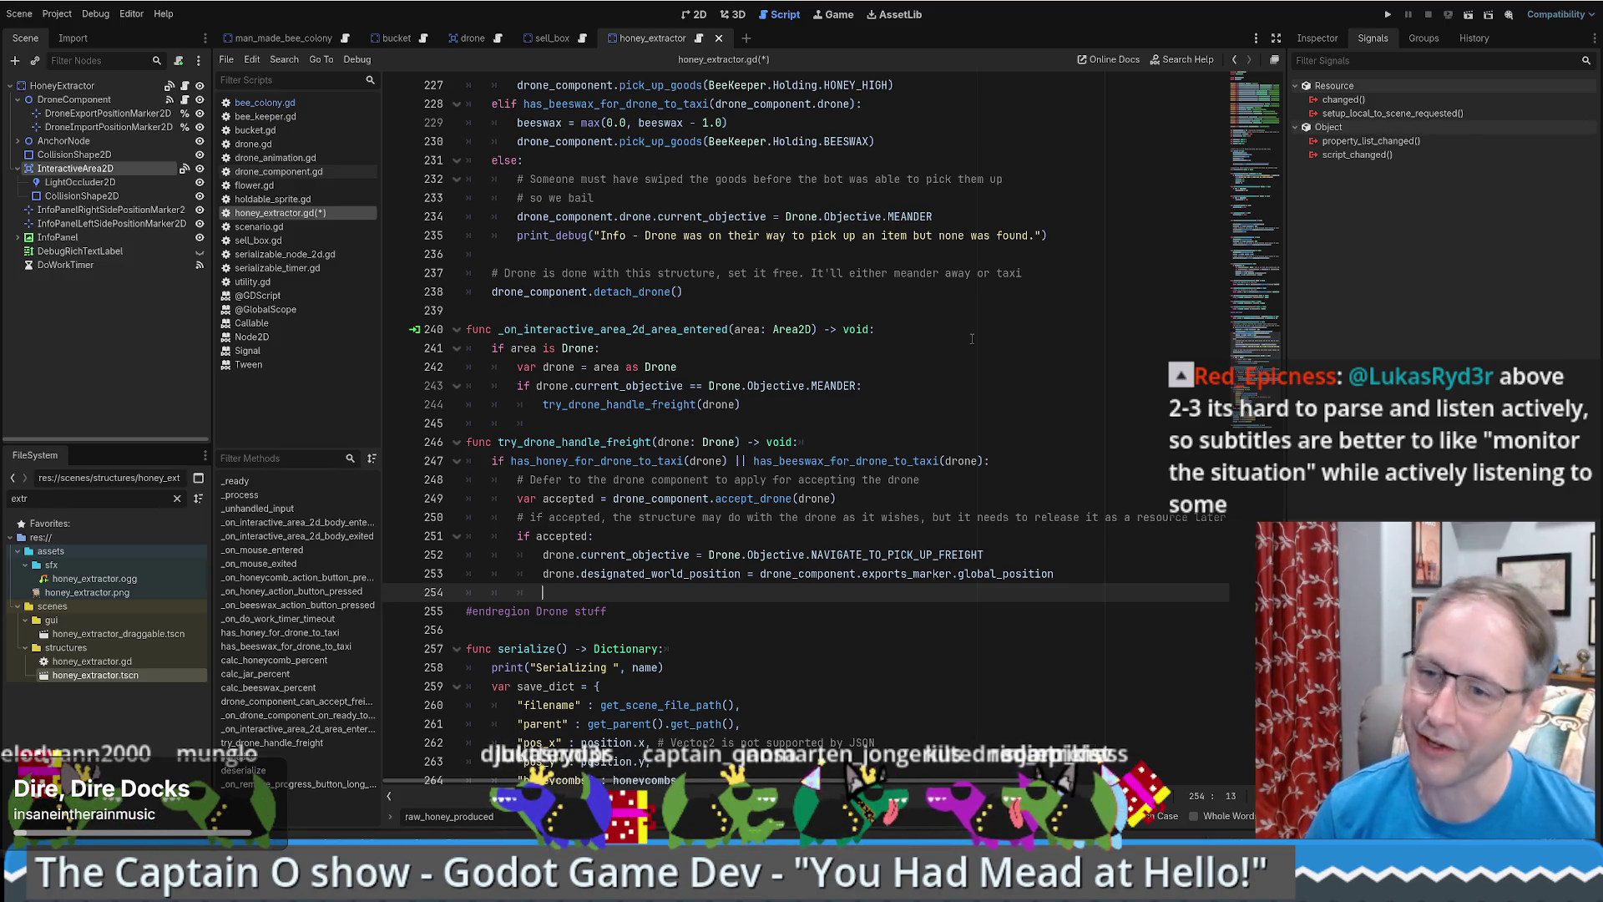
scroll(963, 385, down, 1)
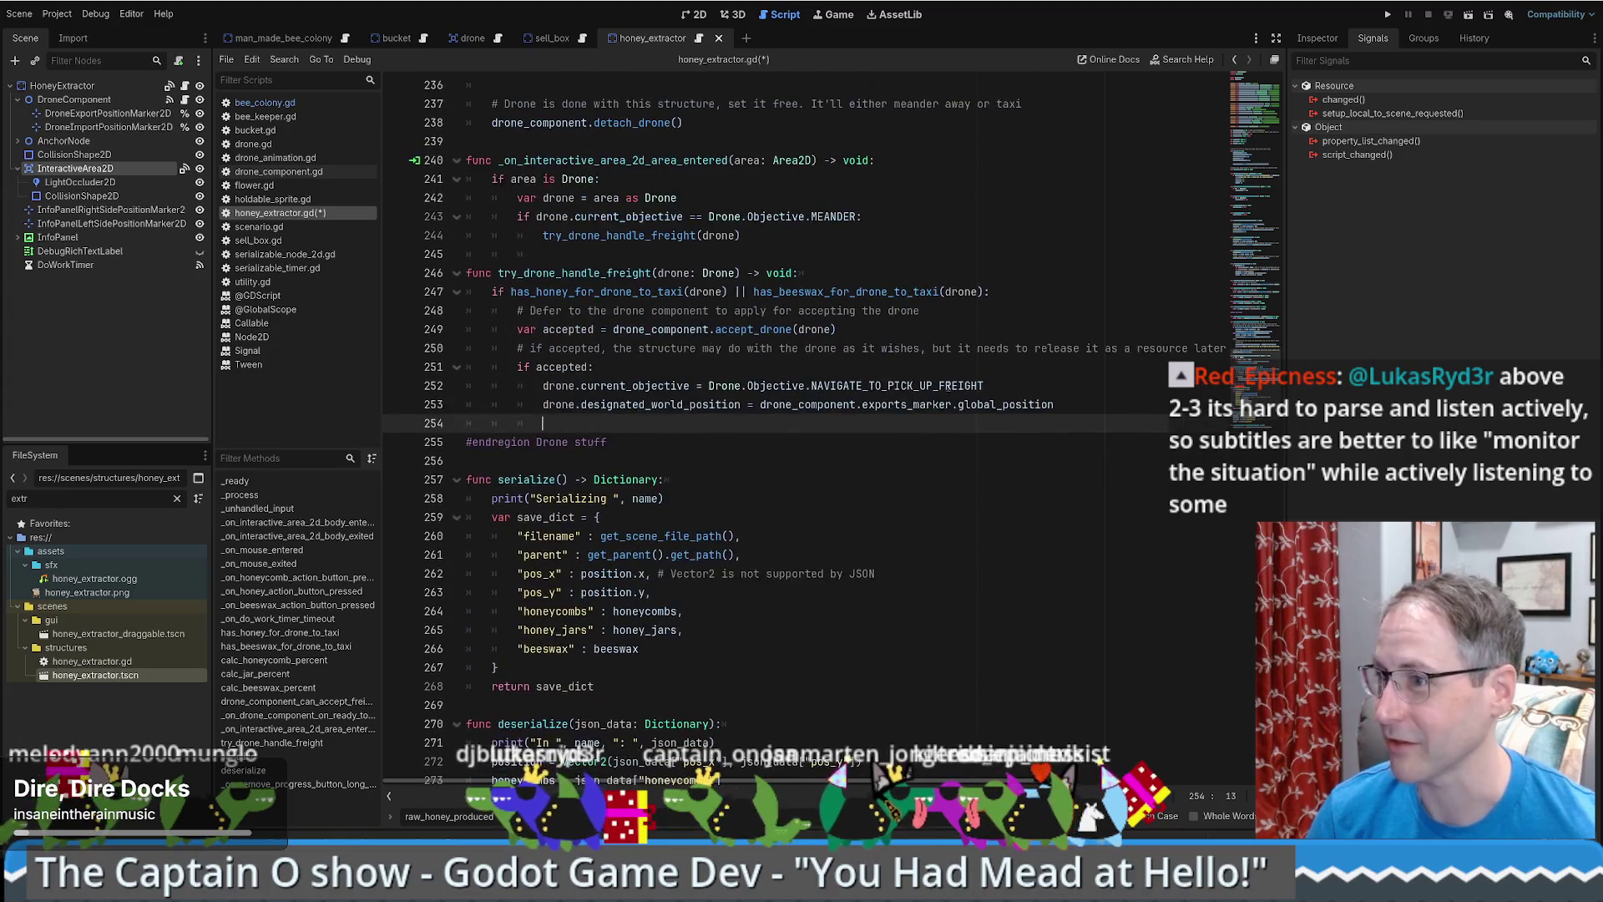
scroll(924, 396, up, 3)
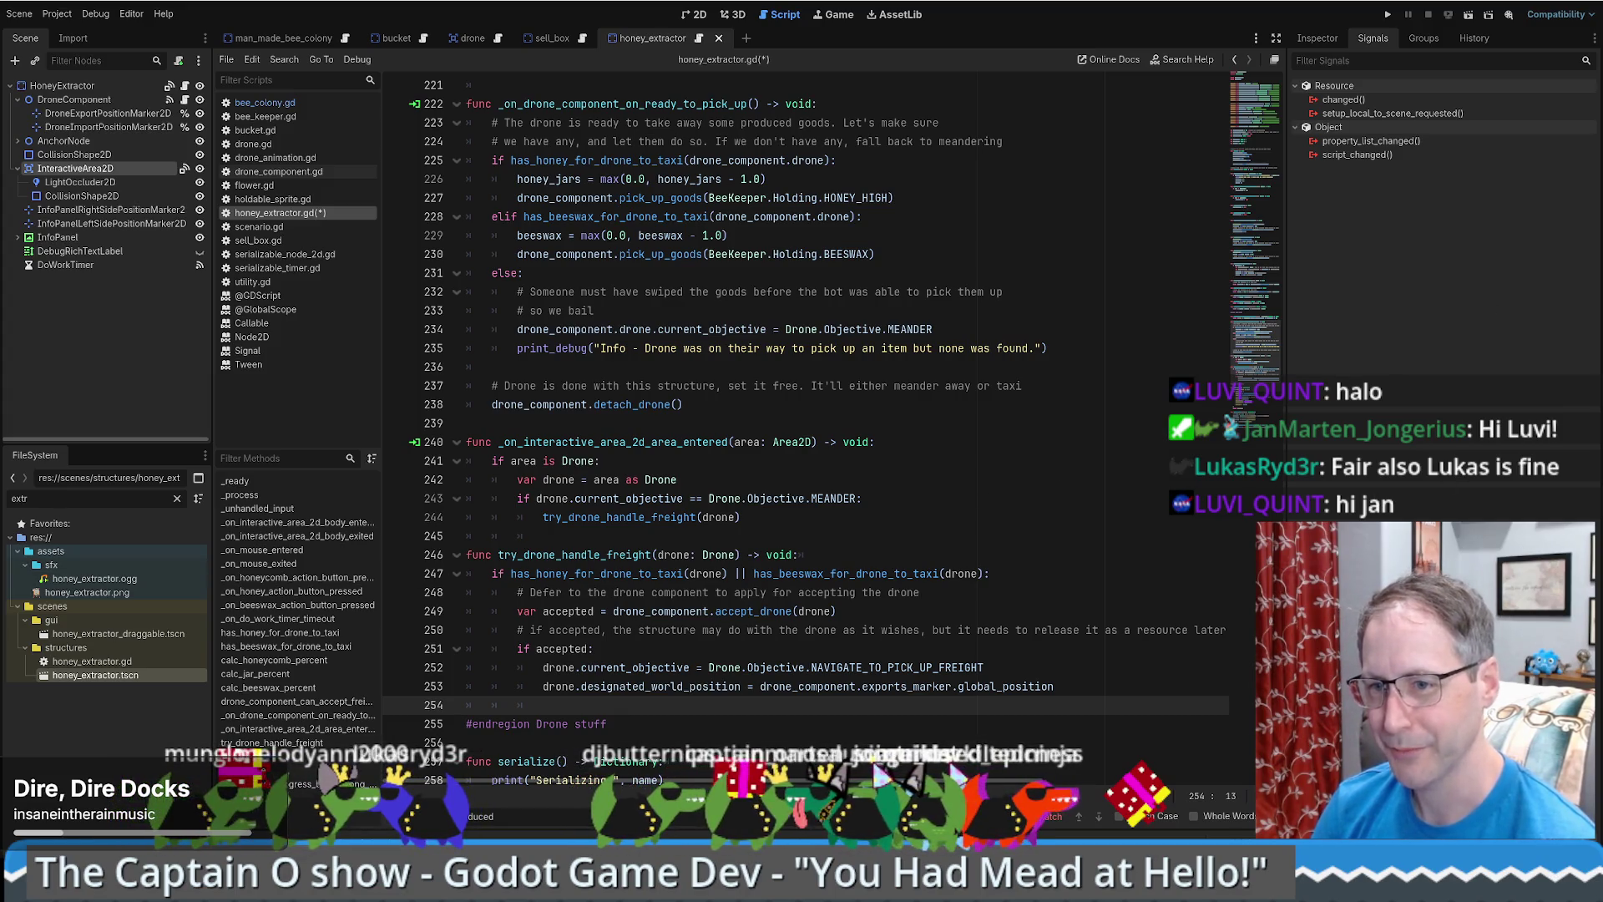
scroll(1025, 425, down, 4)
scroll(834, 473, up, 5)
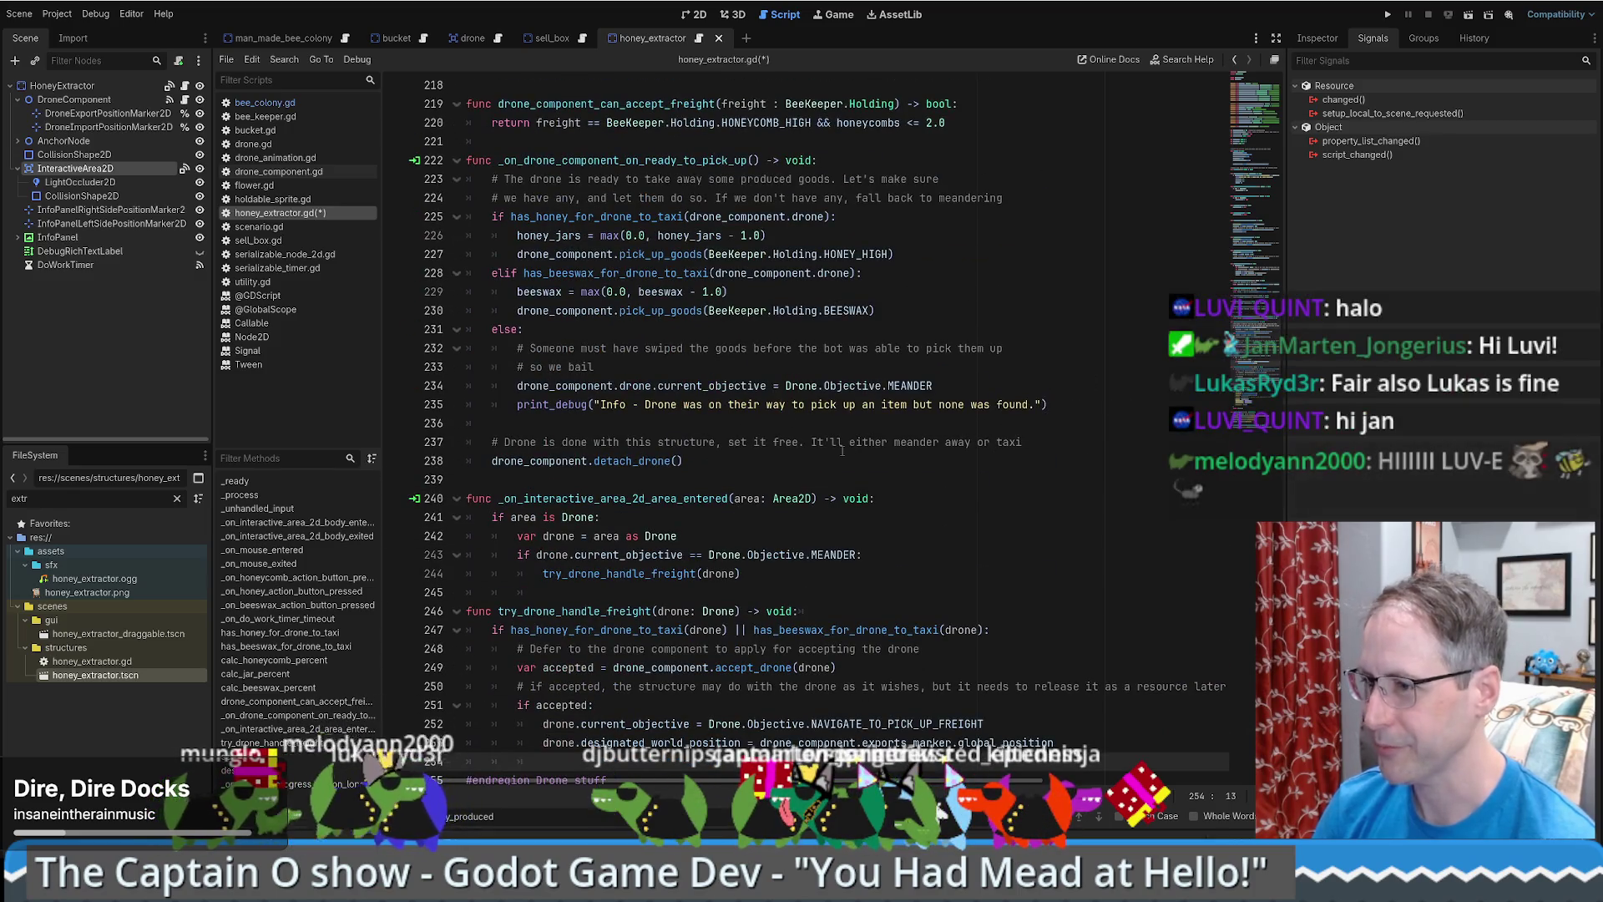
scroll(619, 354, down, 8)
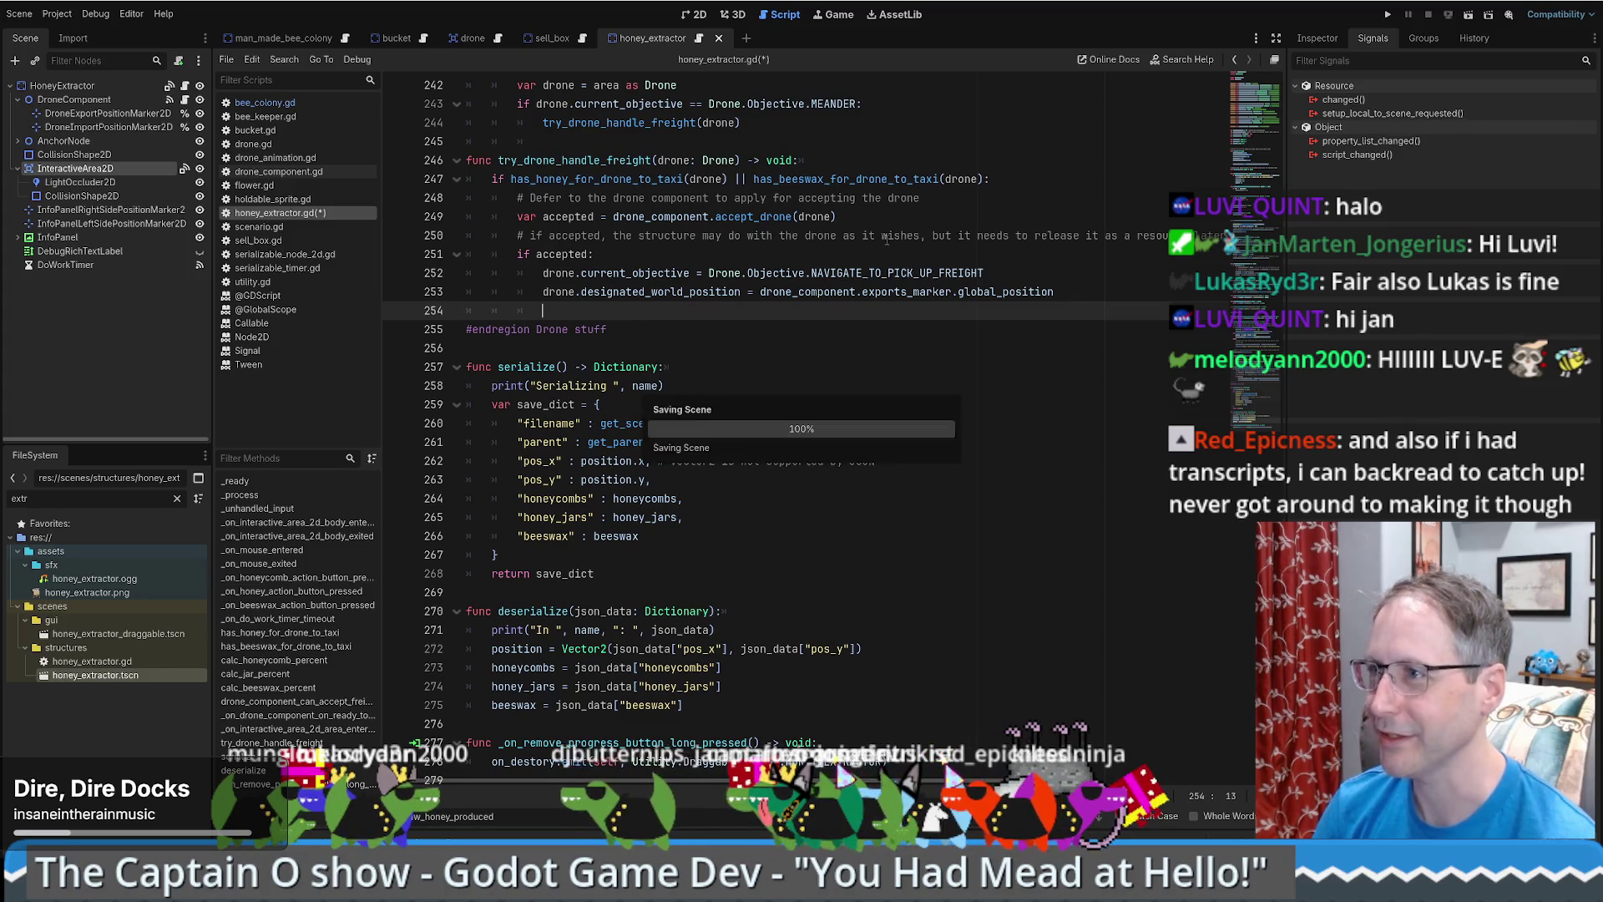
- Save honey_extractor.gd
key(ctrl+s)
scroll(733, 301, up, 4)
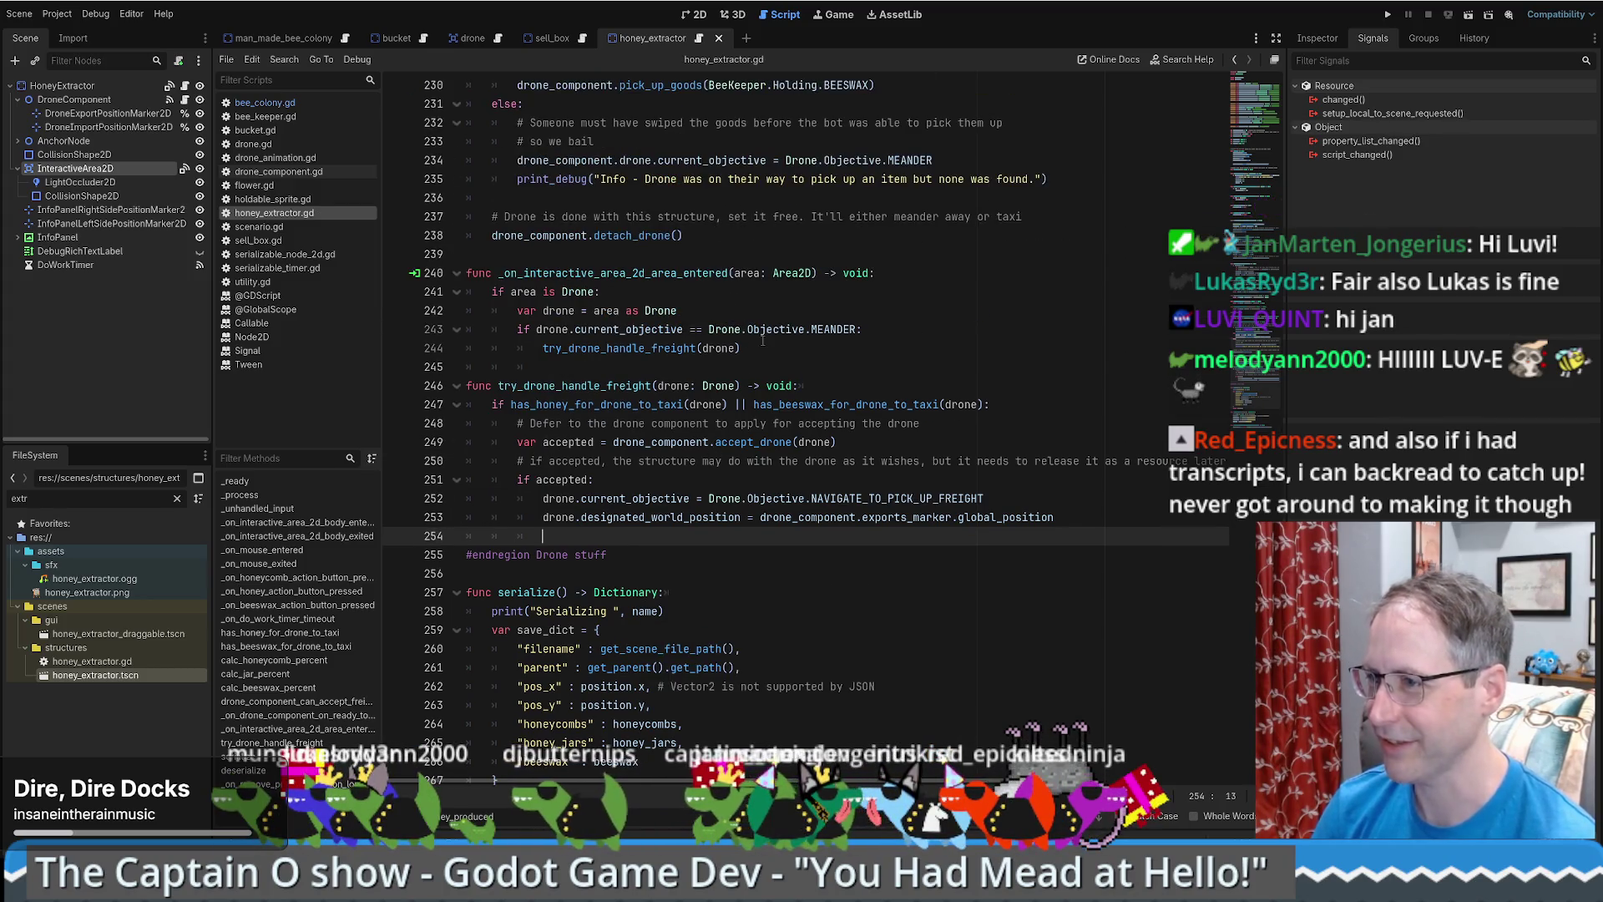
scroll(746, 345, up, 5)
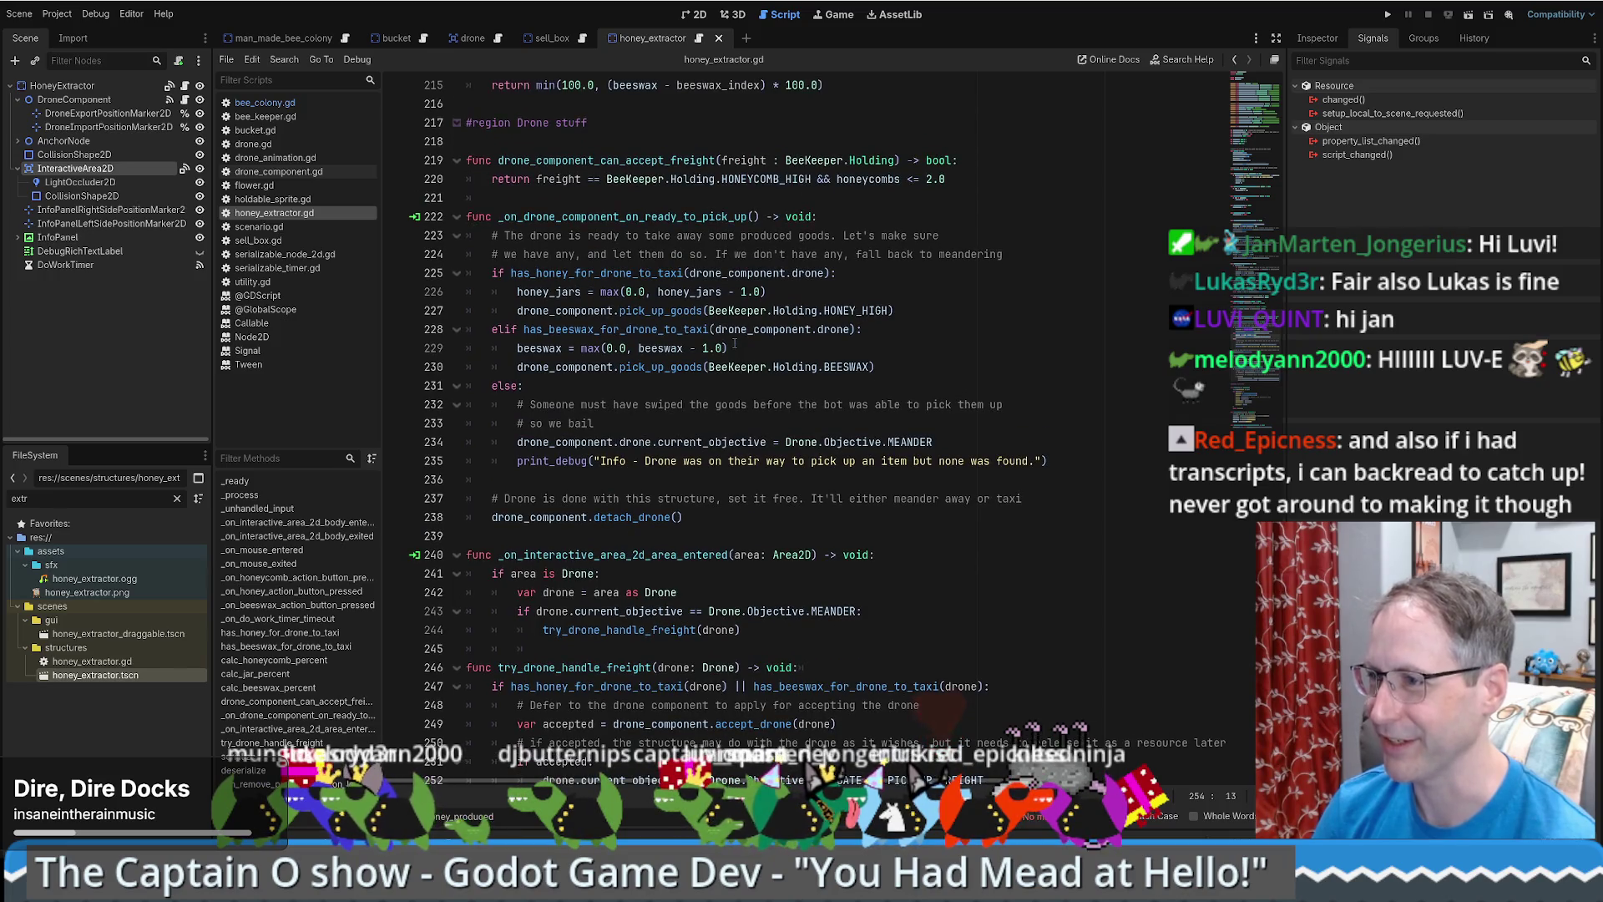
- Inspect the honey and beeswax pick_up_goods calls on lines 227–230, then run the game
click(935, 312)
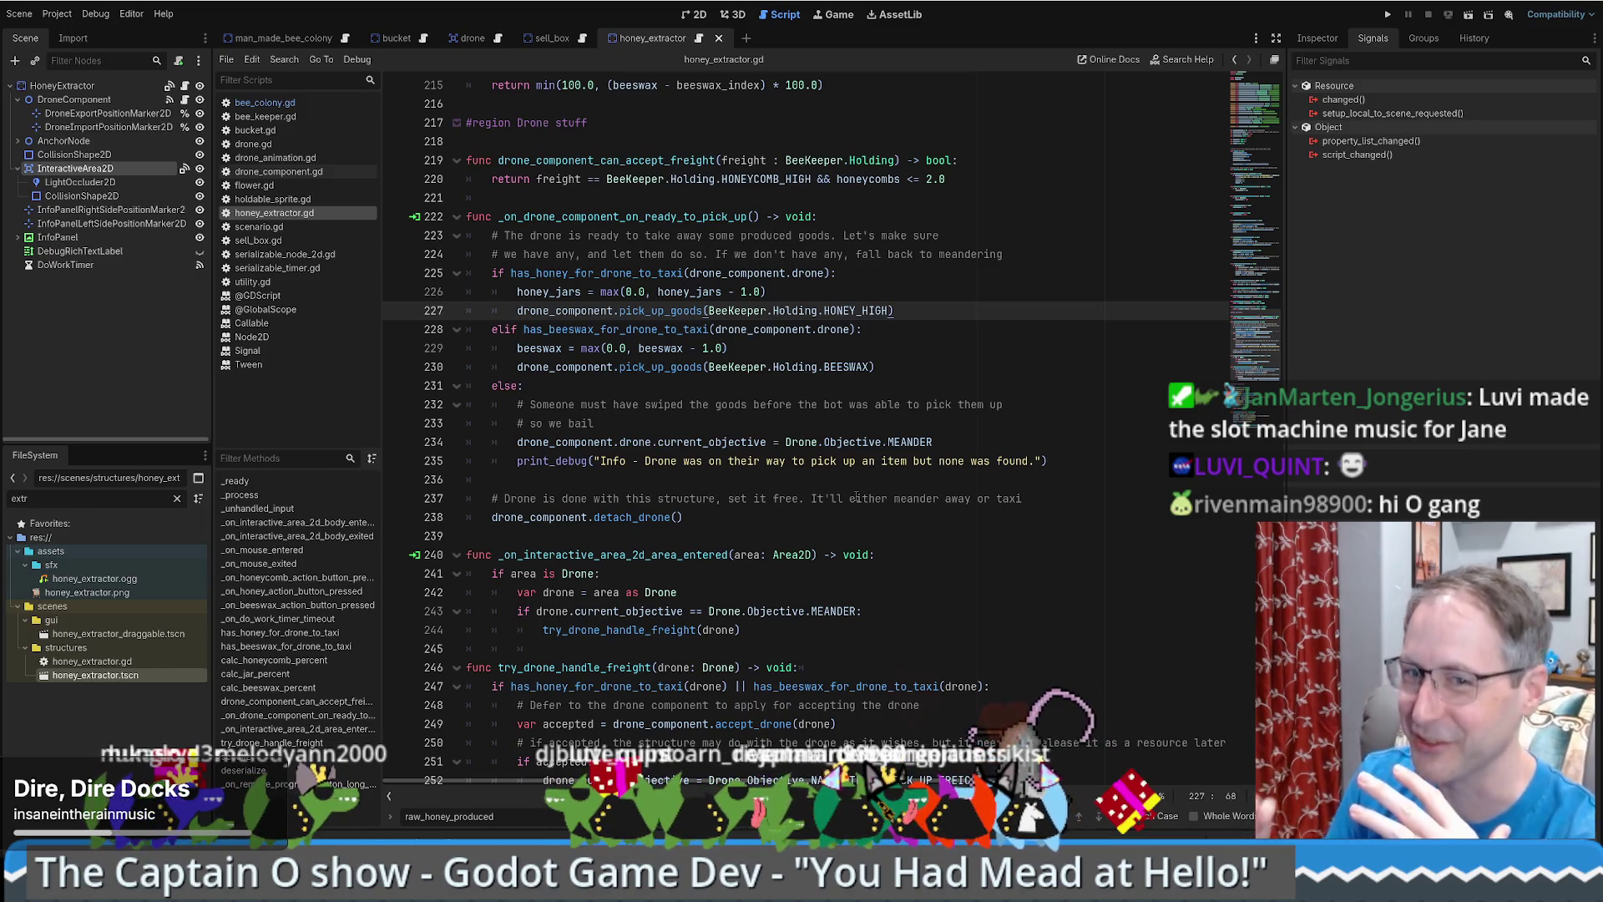
click(1047, 365)
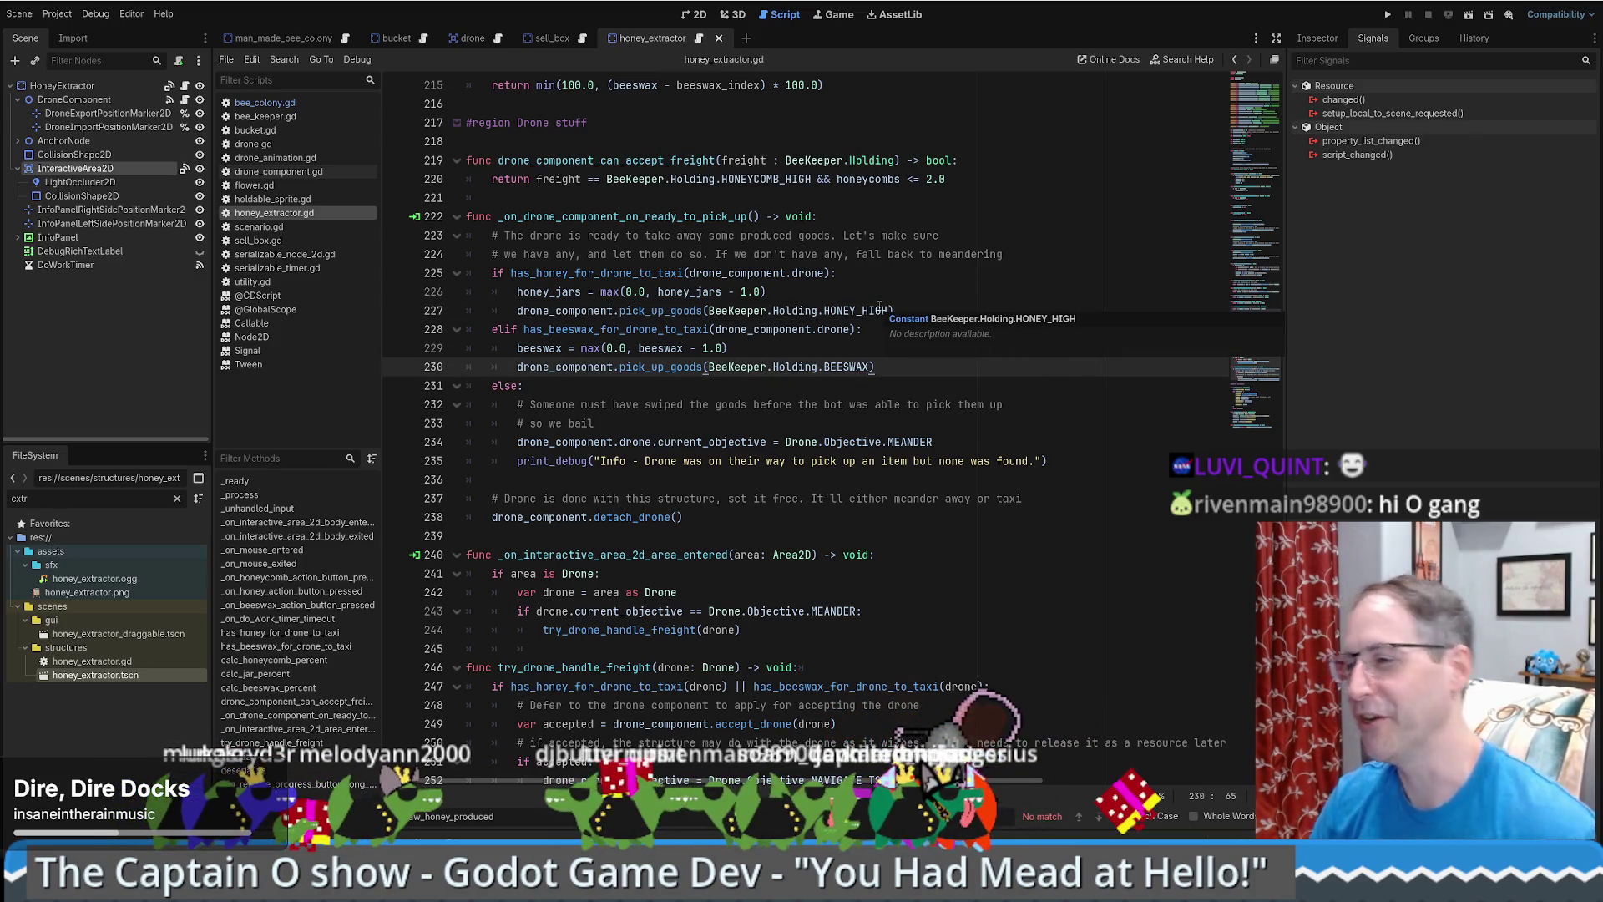
click(910, 349)
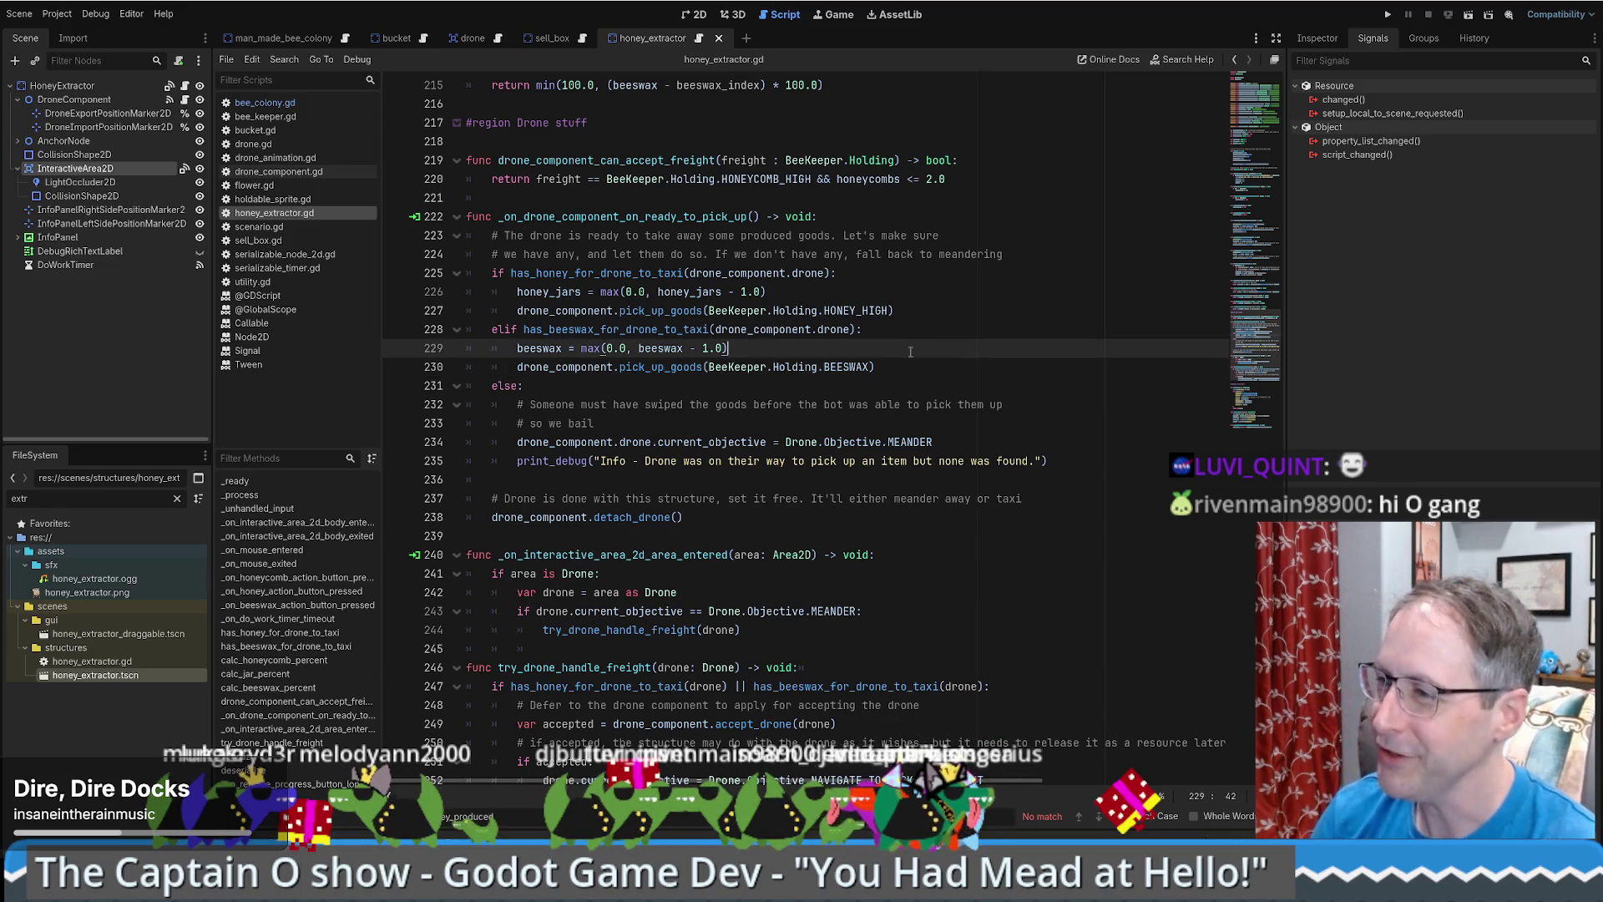
click(1385, 15)
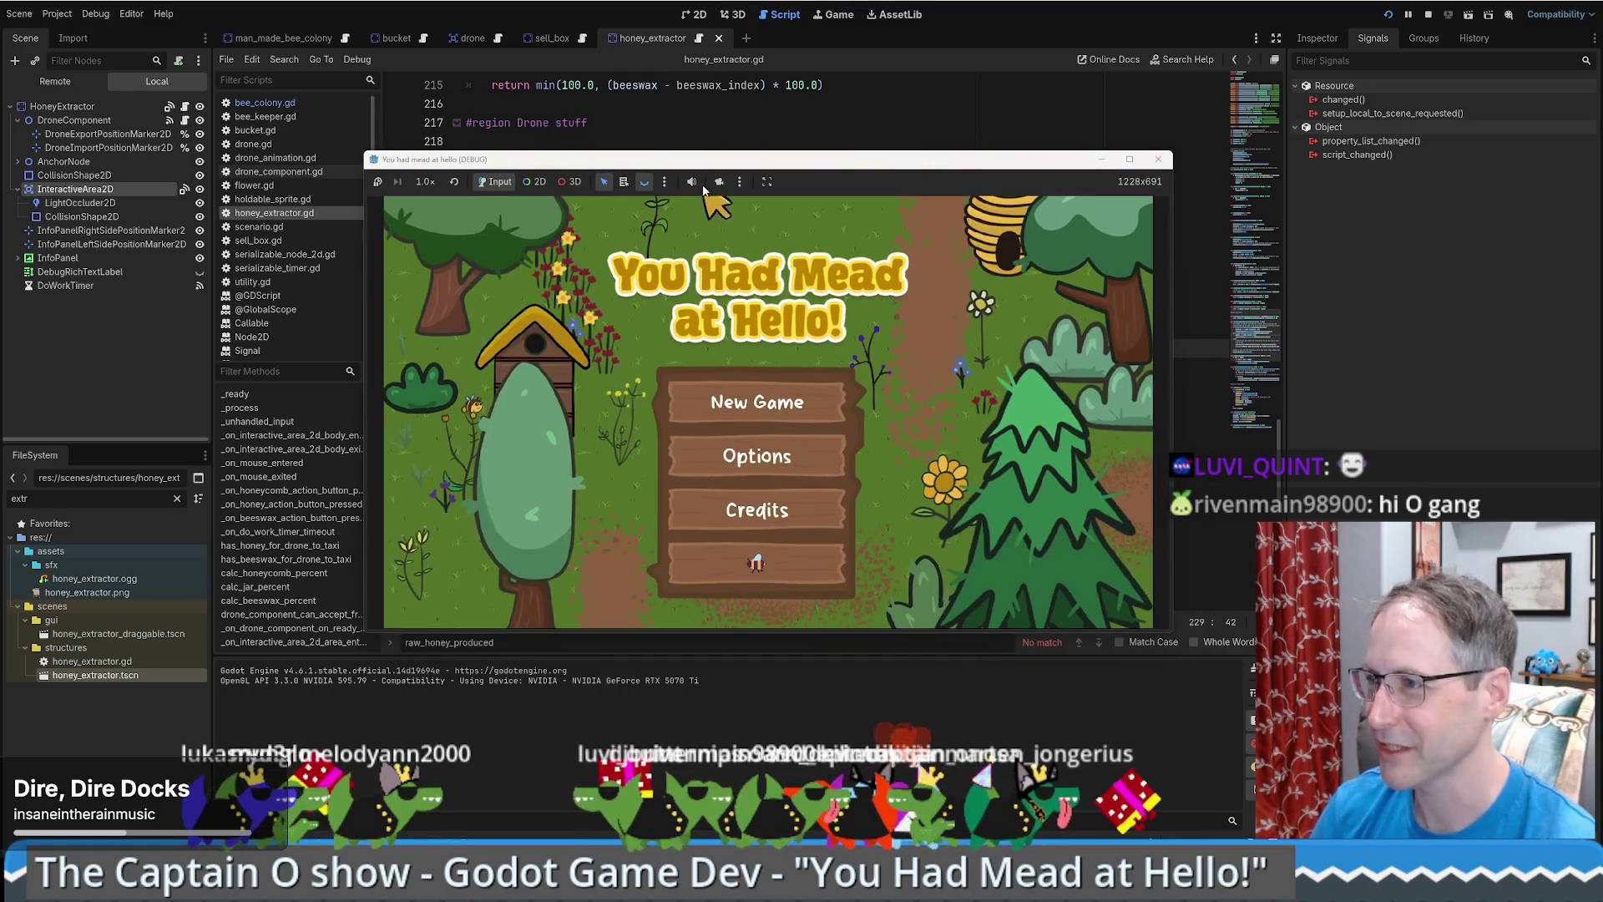
- Start a New Game and walk the beekeeper to the right
click(764, 564)
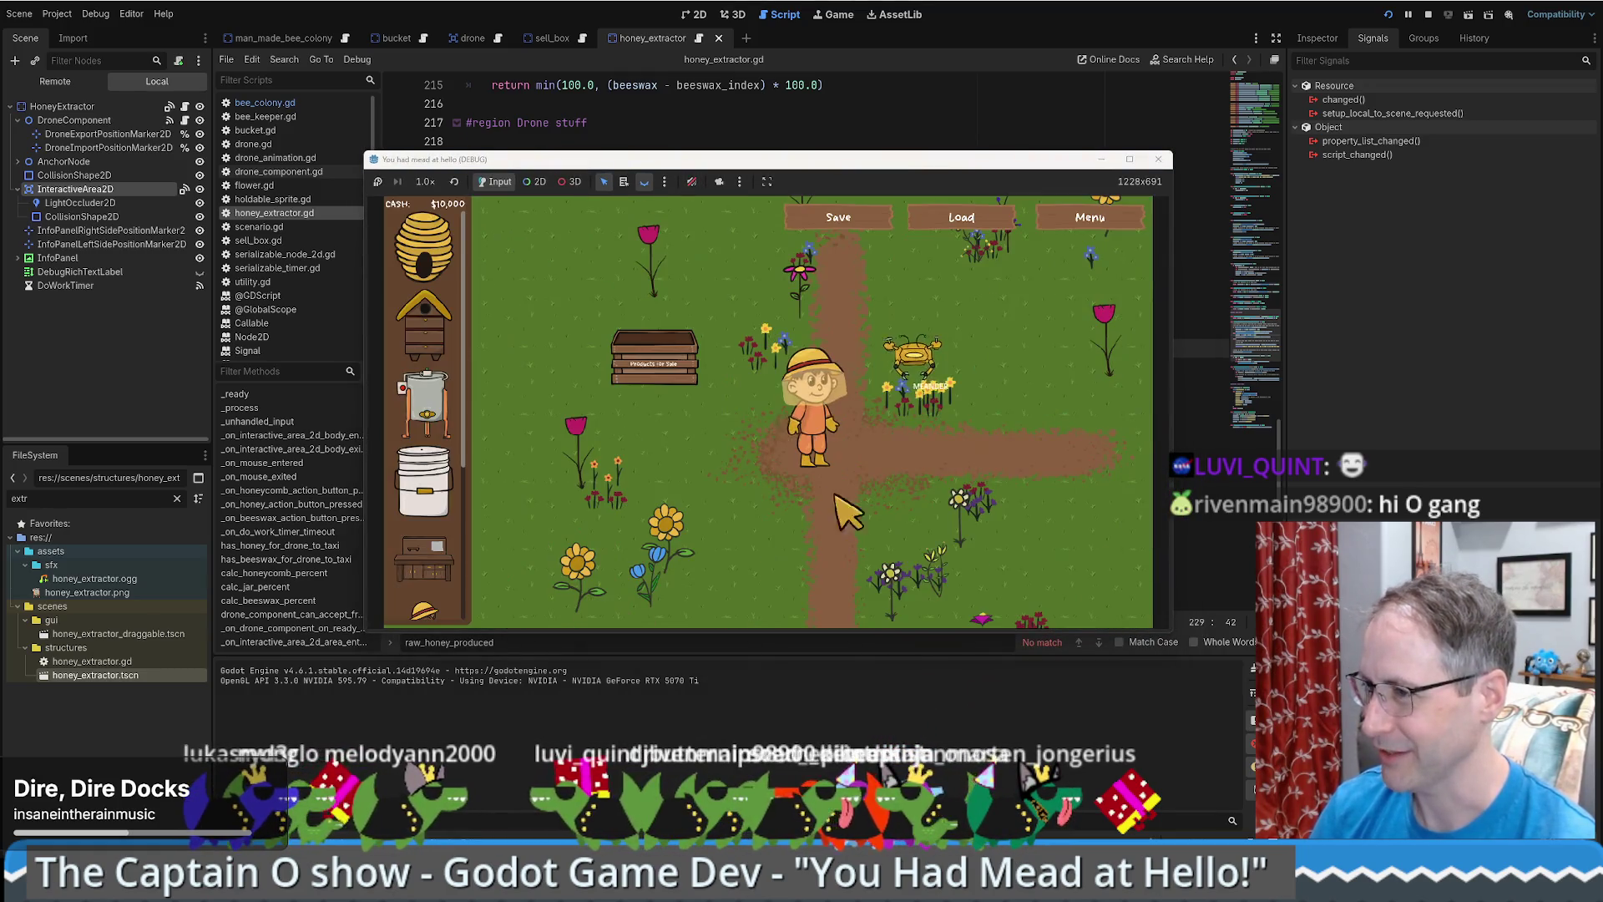
key(d)
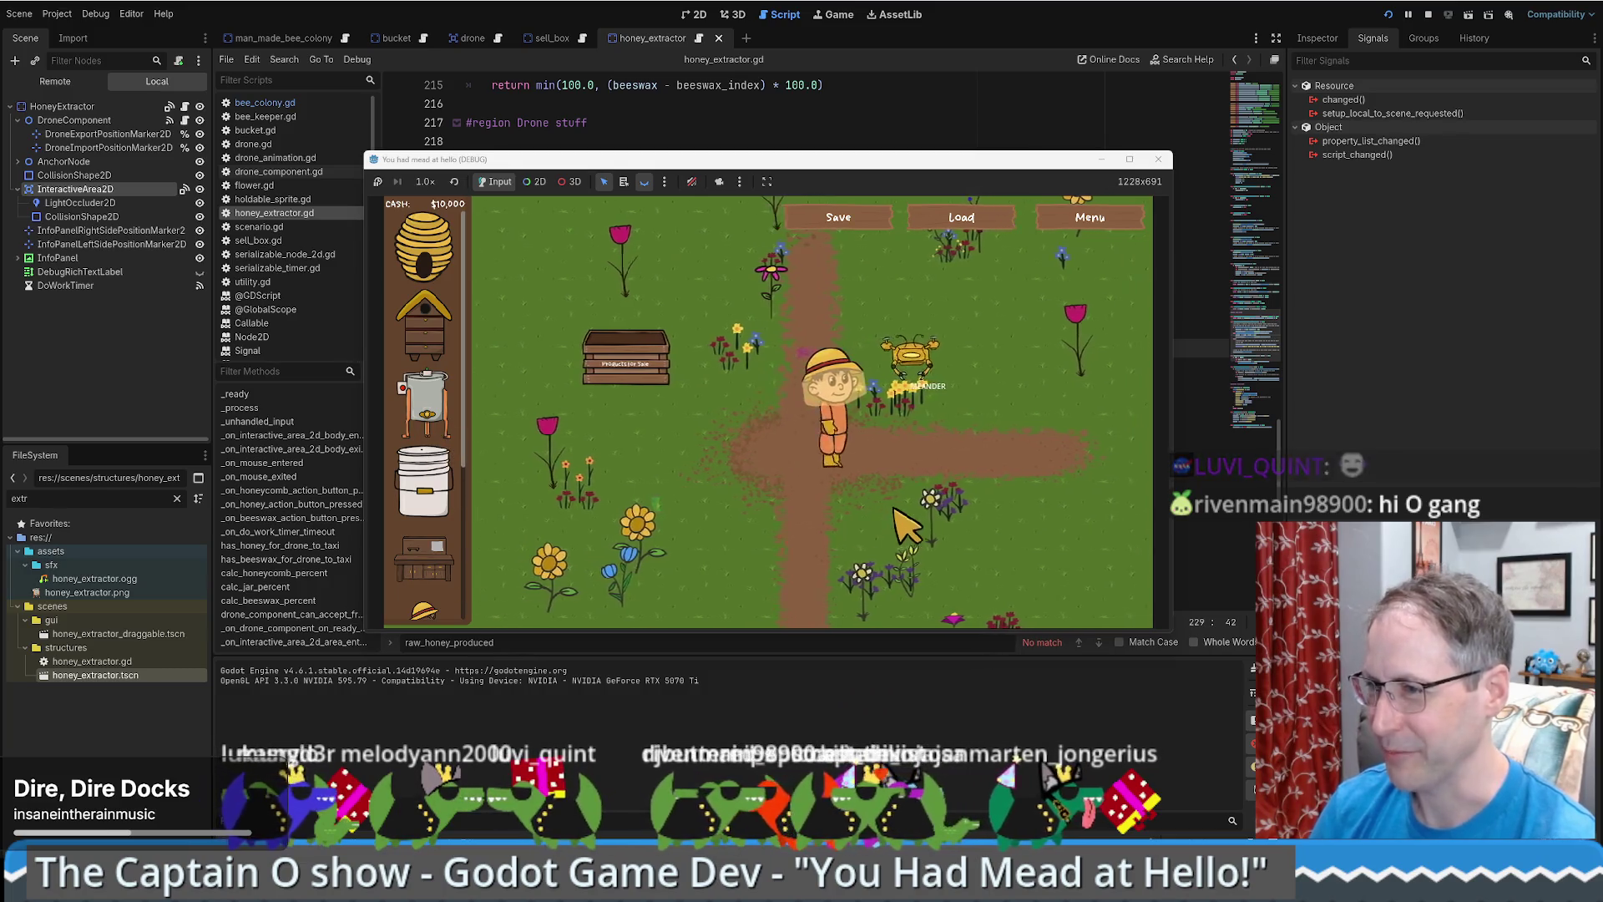
key(d)
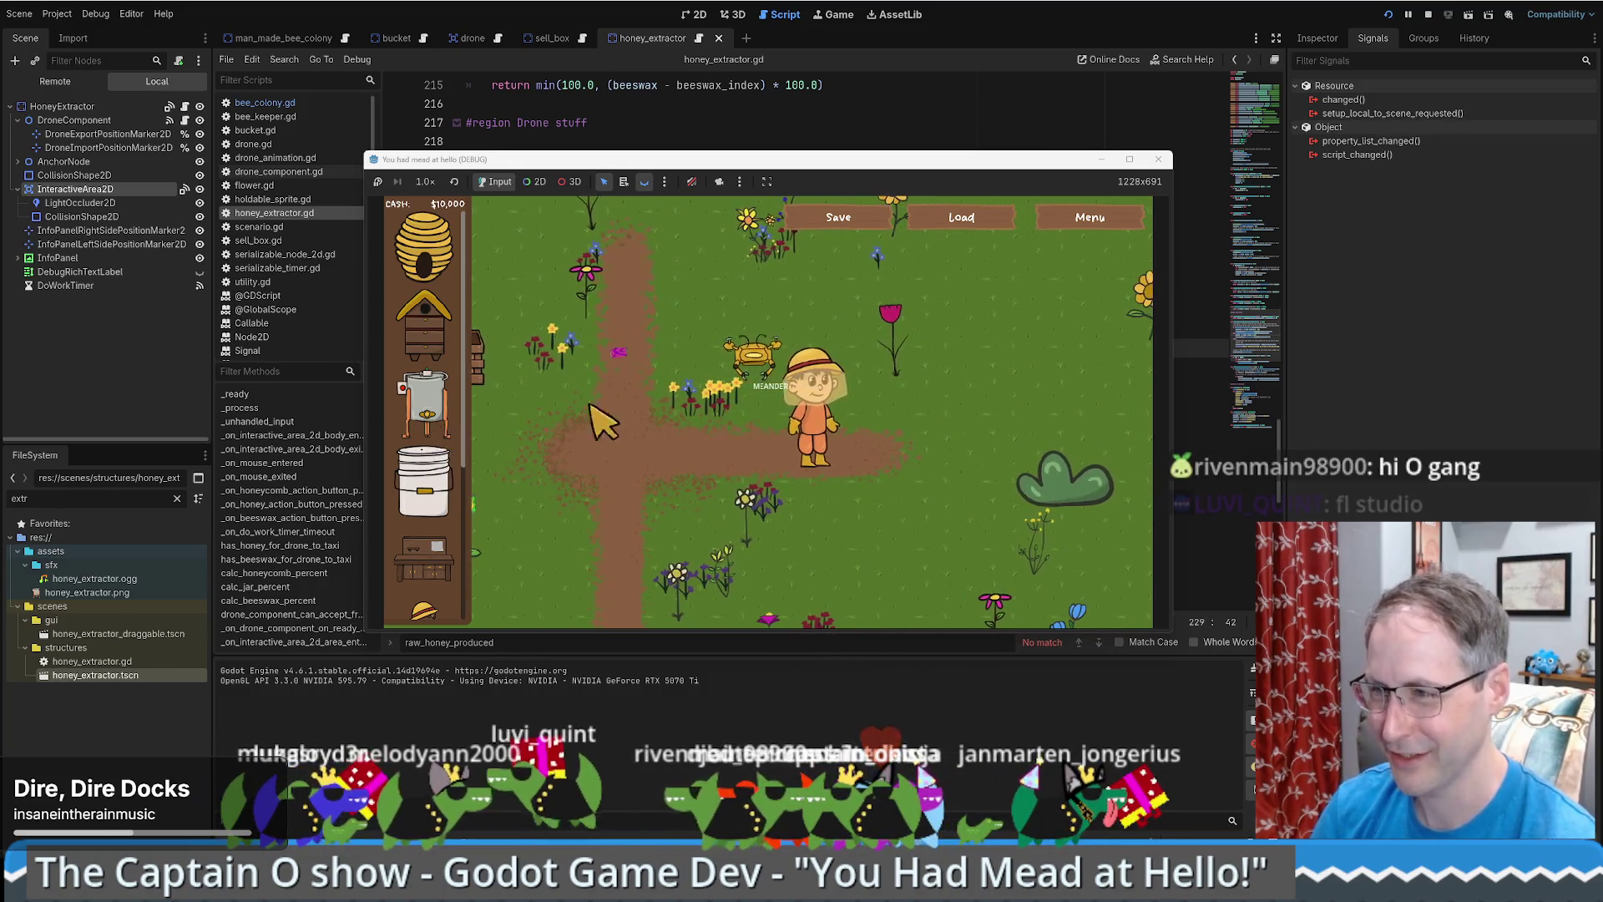
- Return to the title screen, start another New Game, and switch to fullscreen with F11
click(1109, 223)
click(1056, 597)
click(1056, 597)
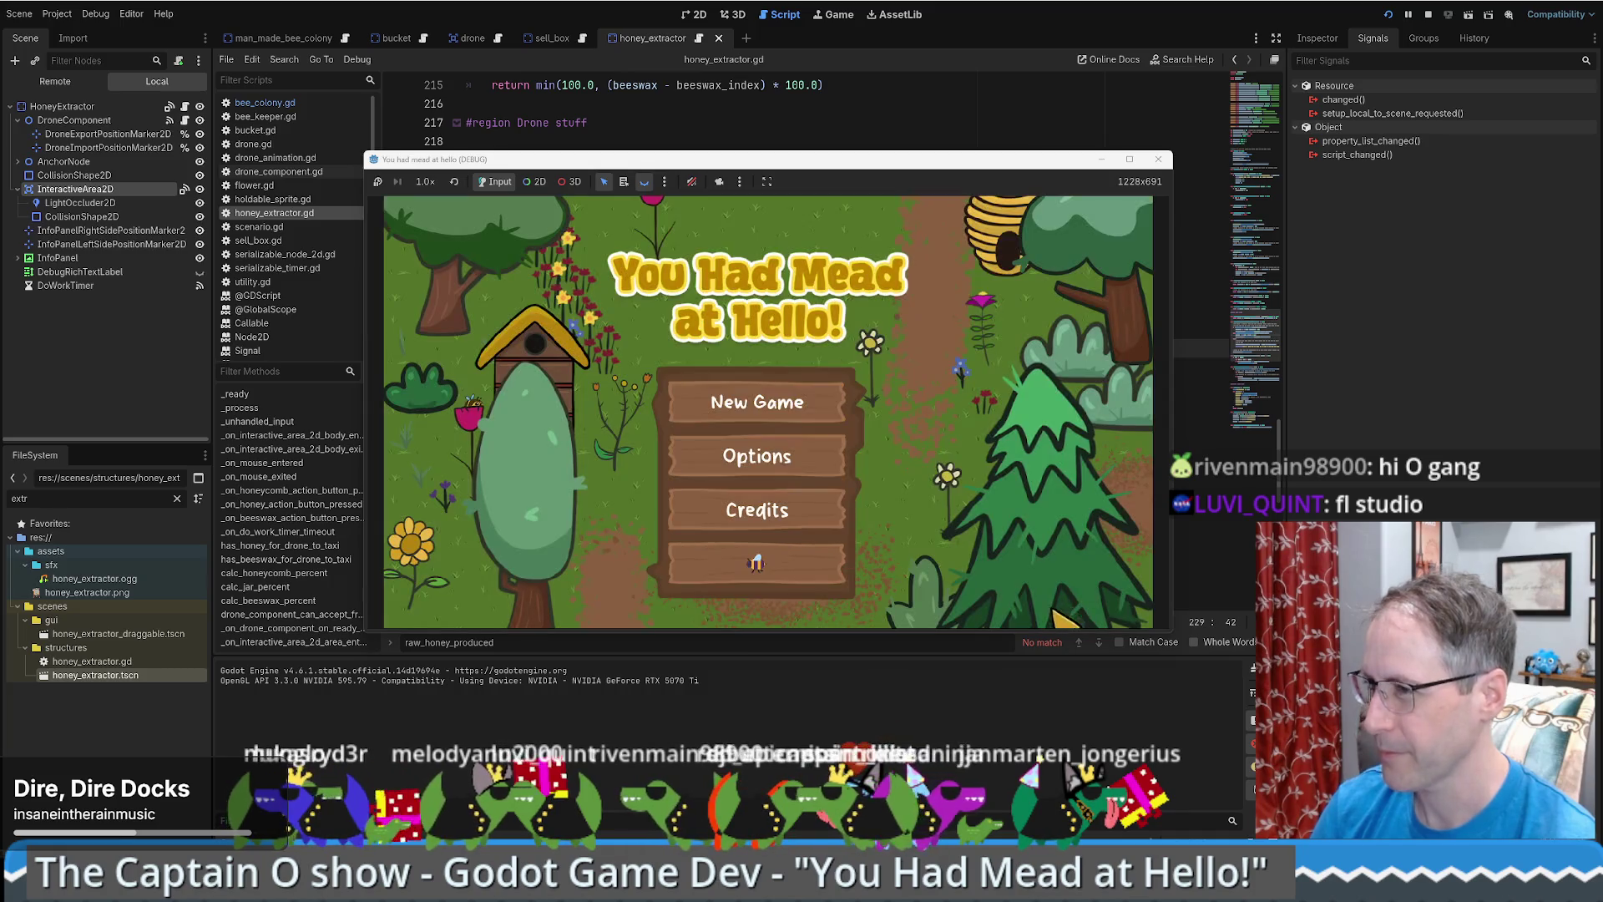
click(805, 417)
key(F11)
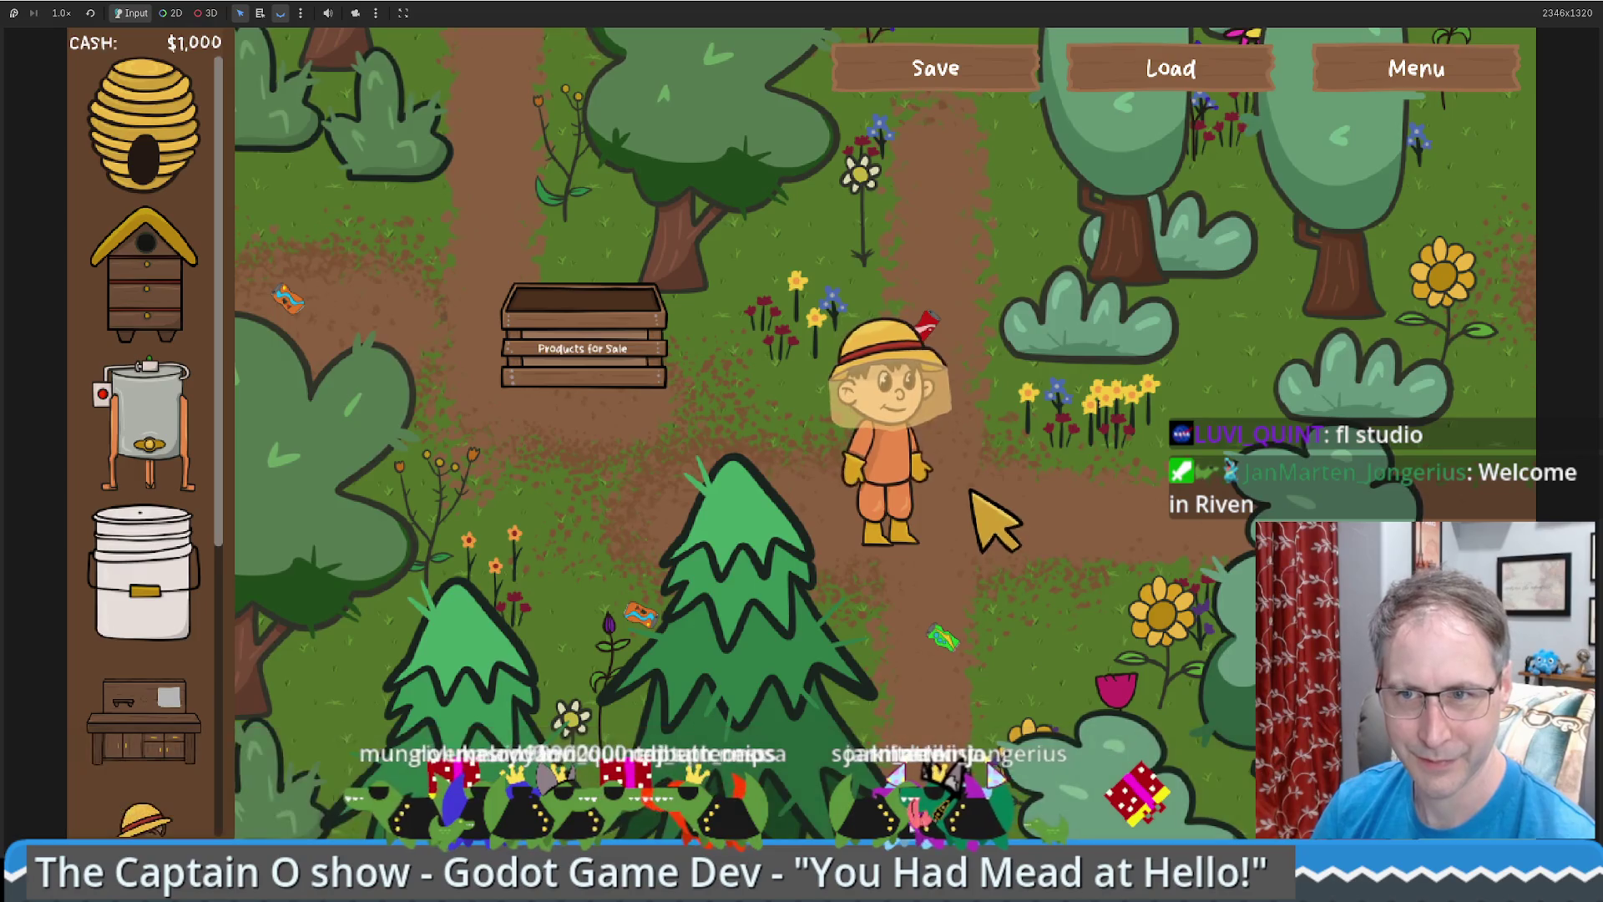
- Walk the beekeeper around the forest farm paths with the WASD keys
key(w)
key(d)
key(s)
key(a)
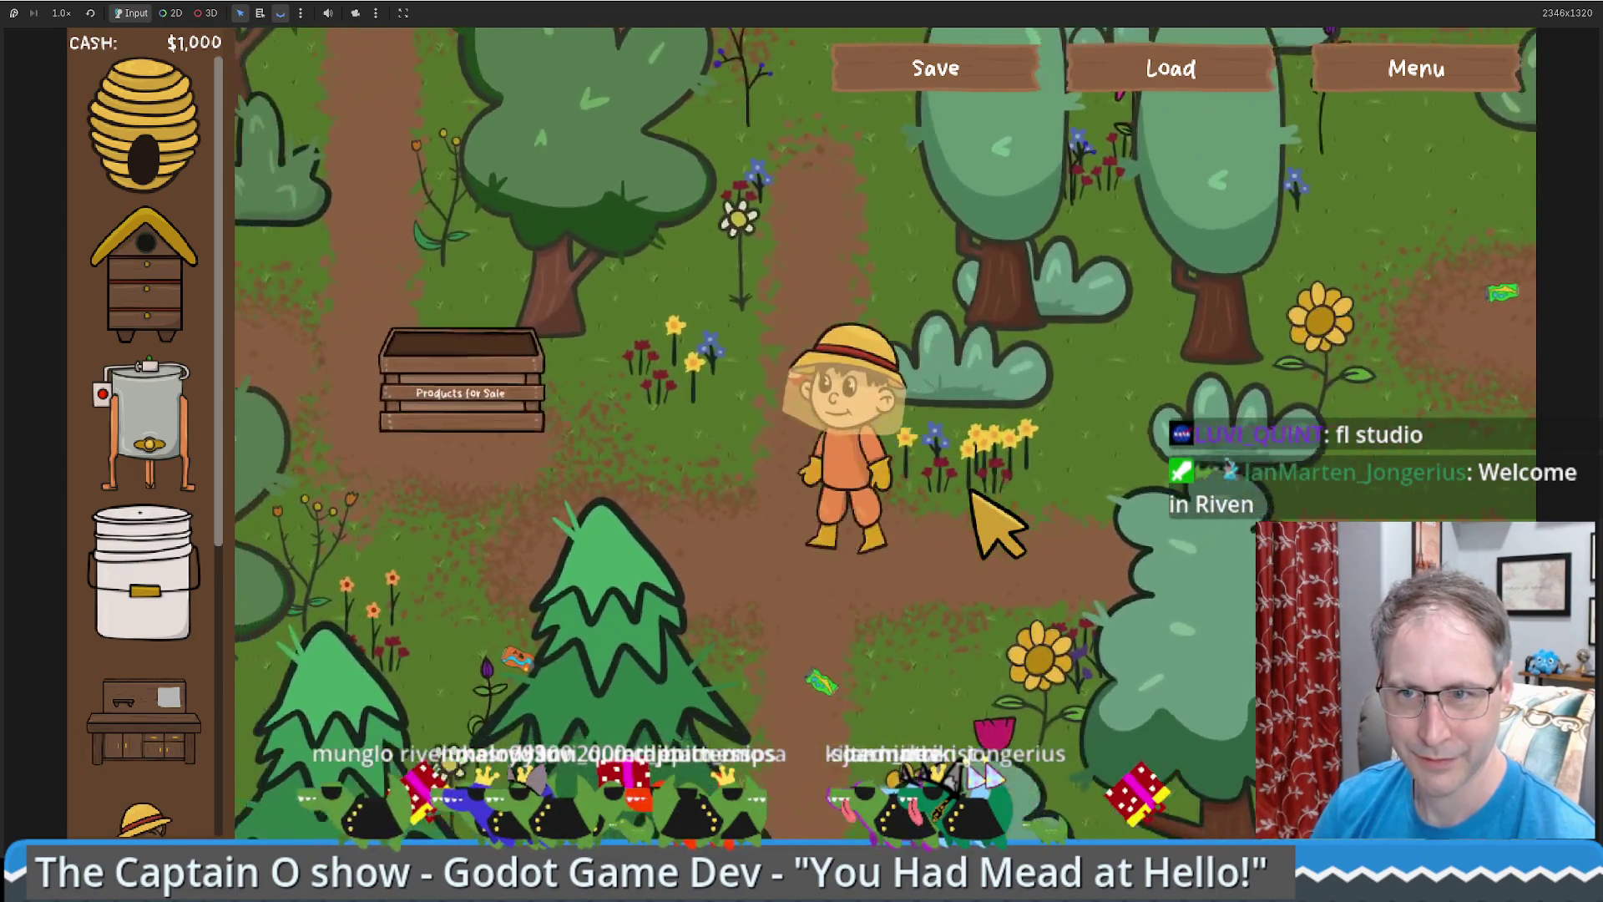
key(d)
key(w)
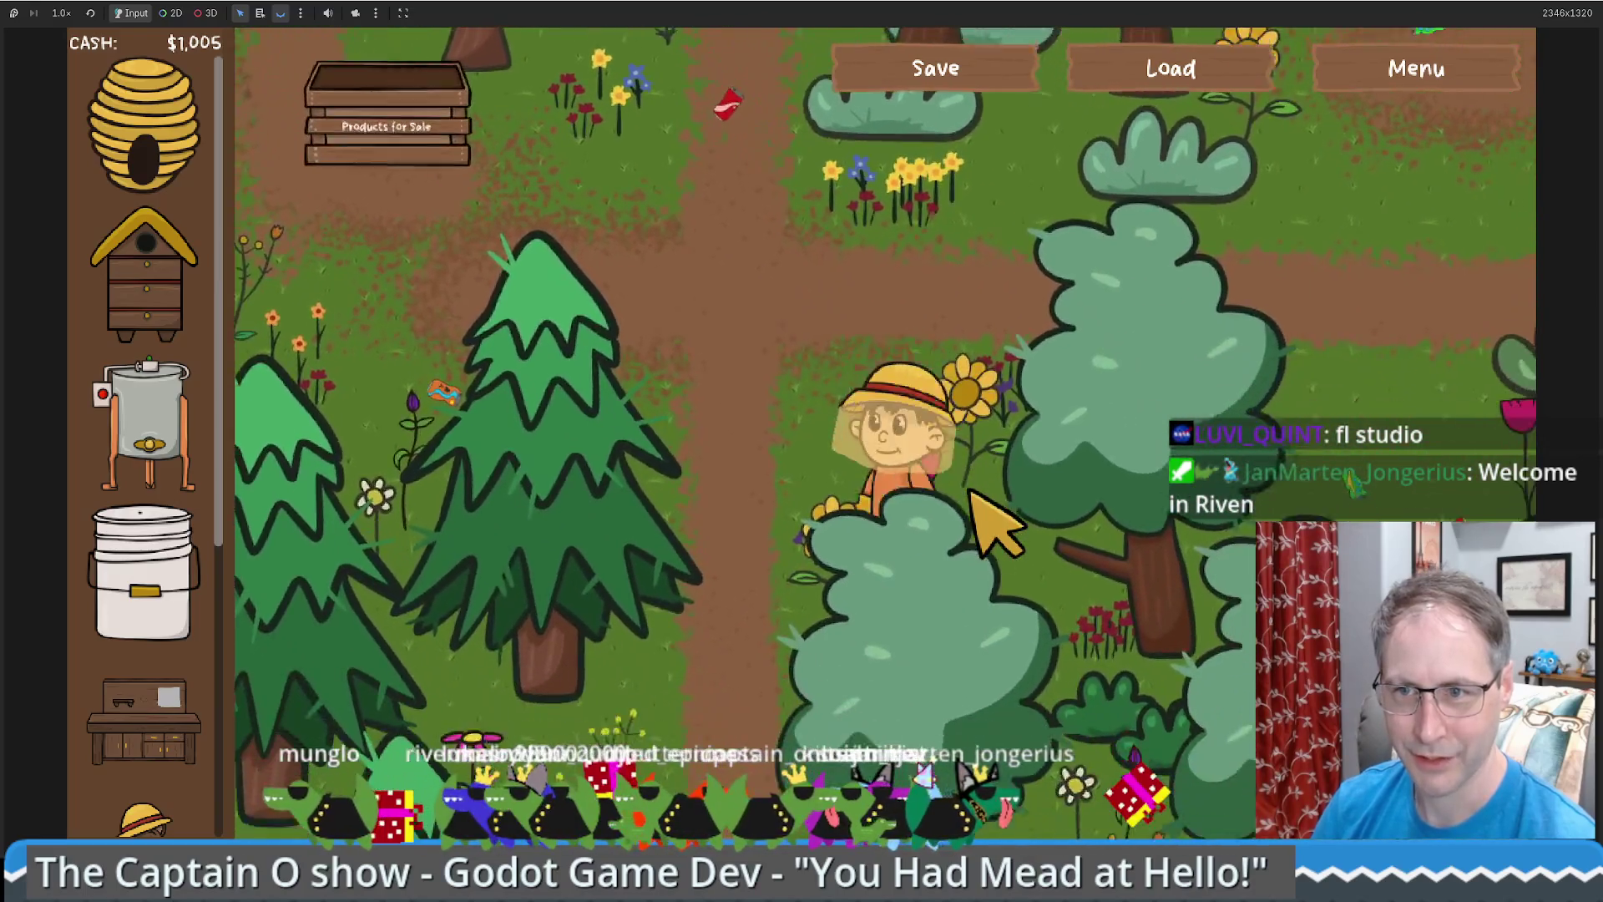
key(w)
key(d)
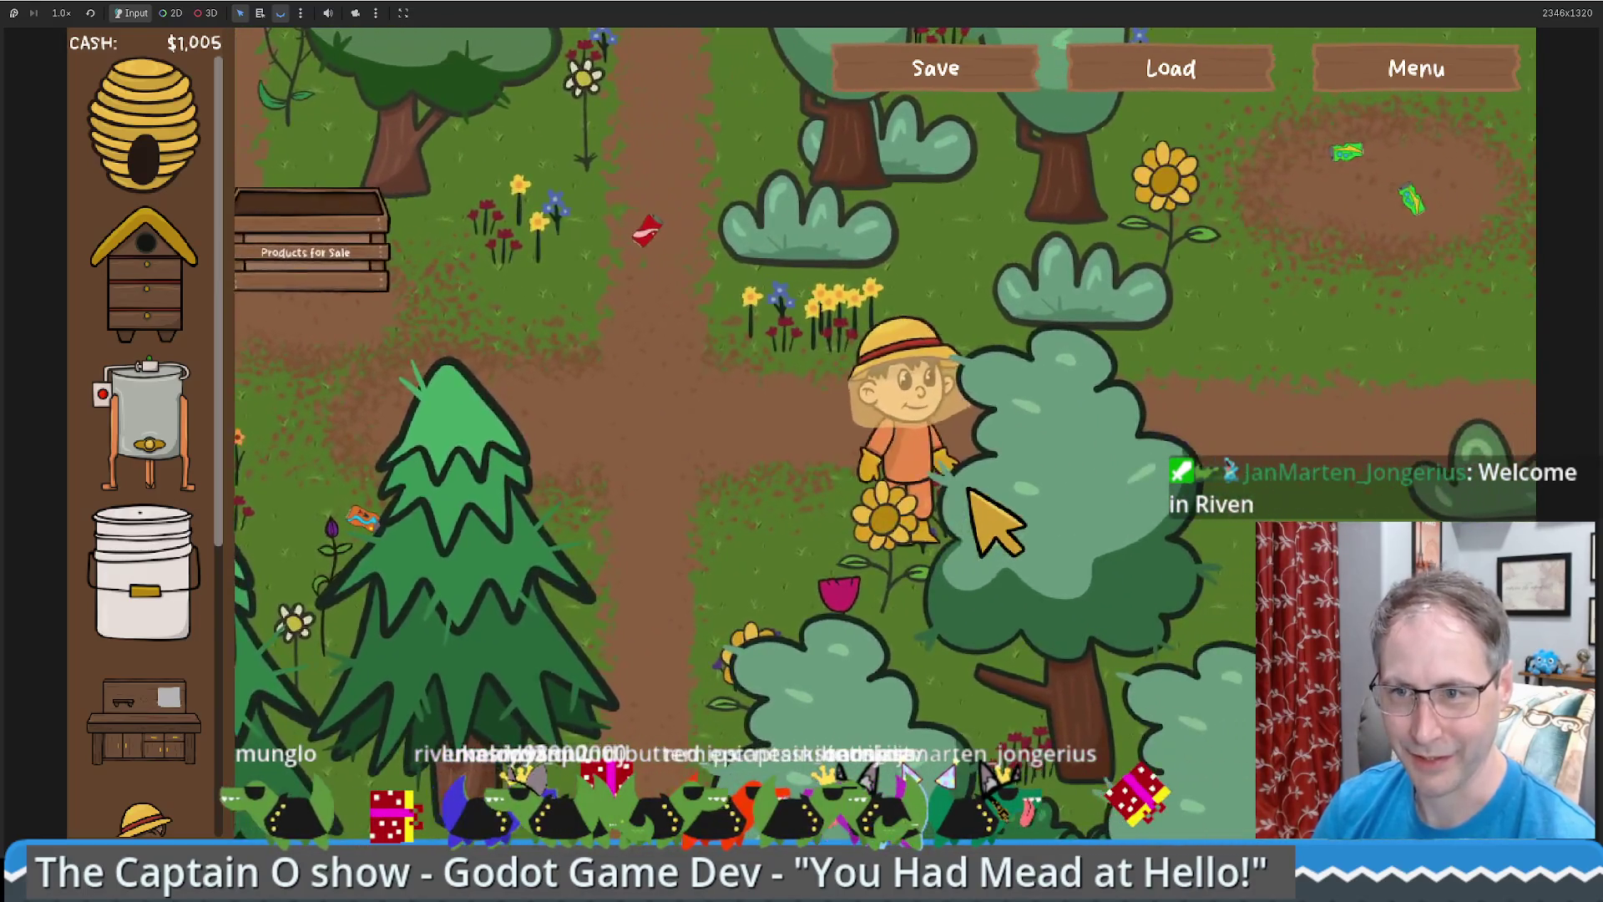
key(w)
key(d)
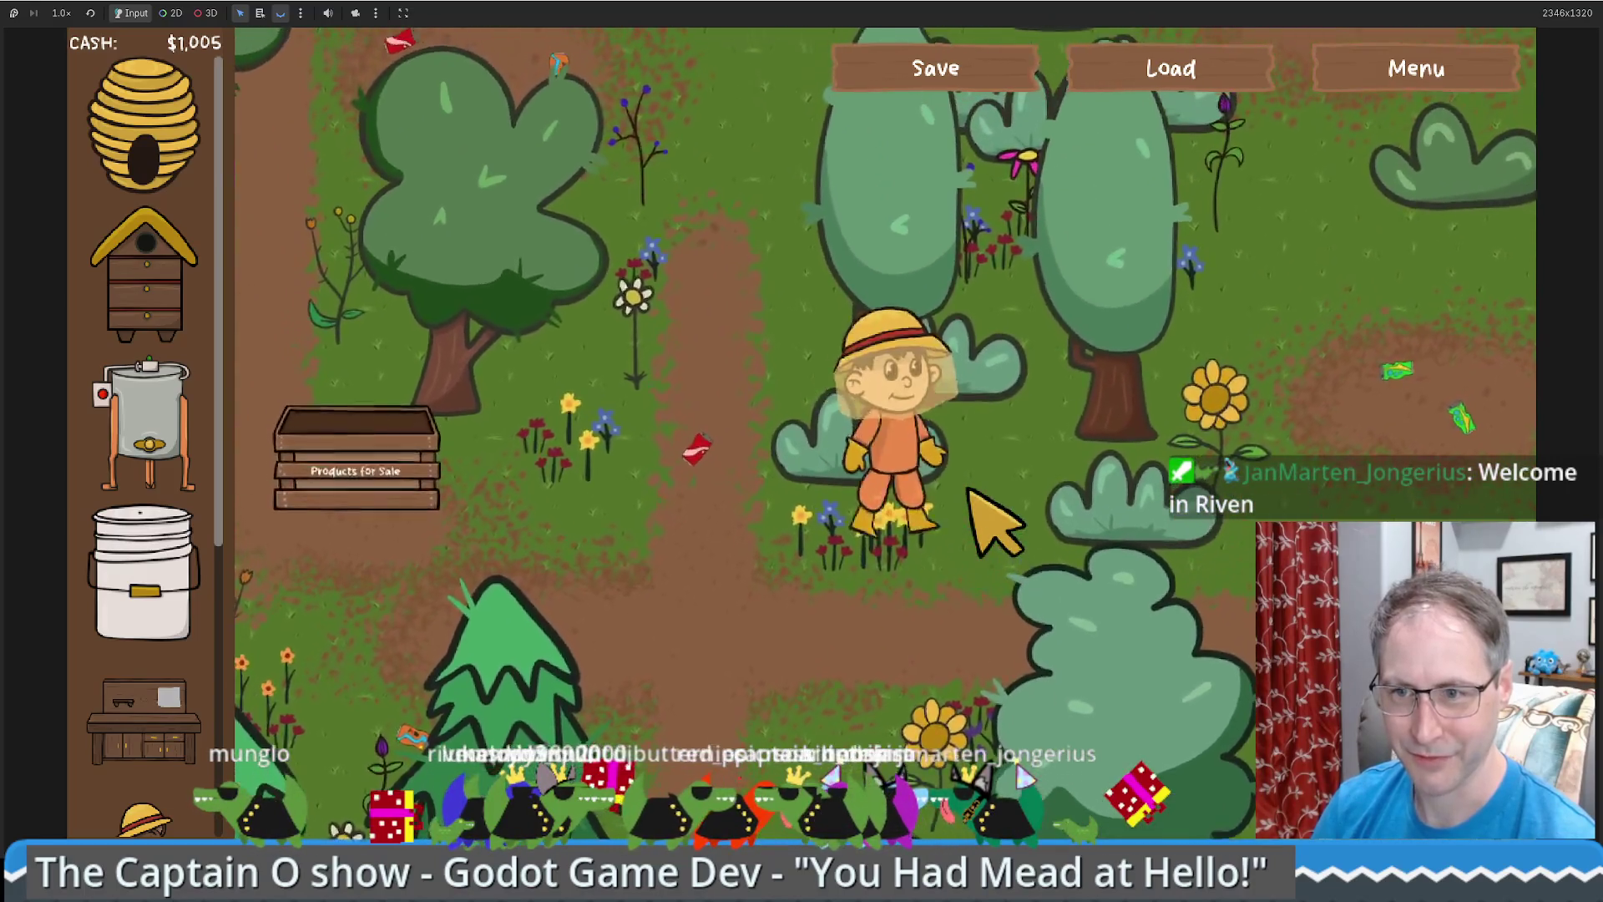
key(s)
key(a)
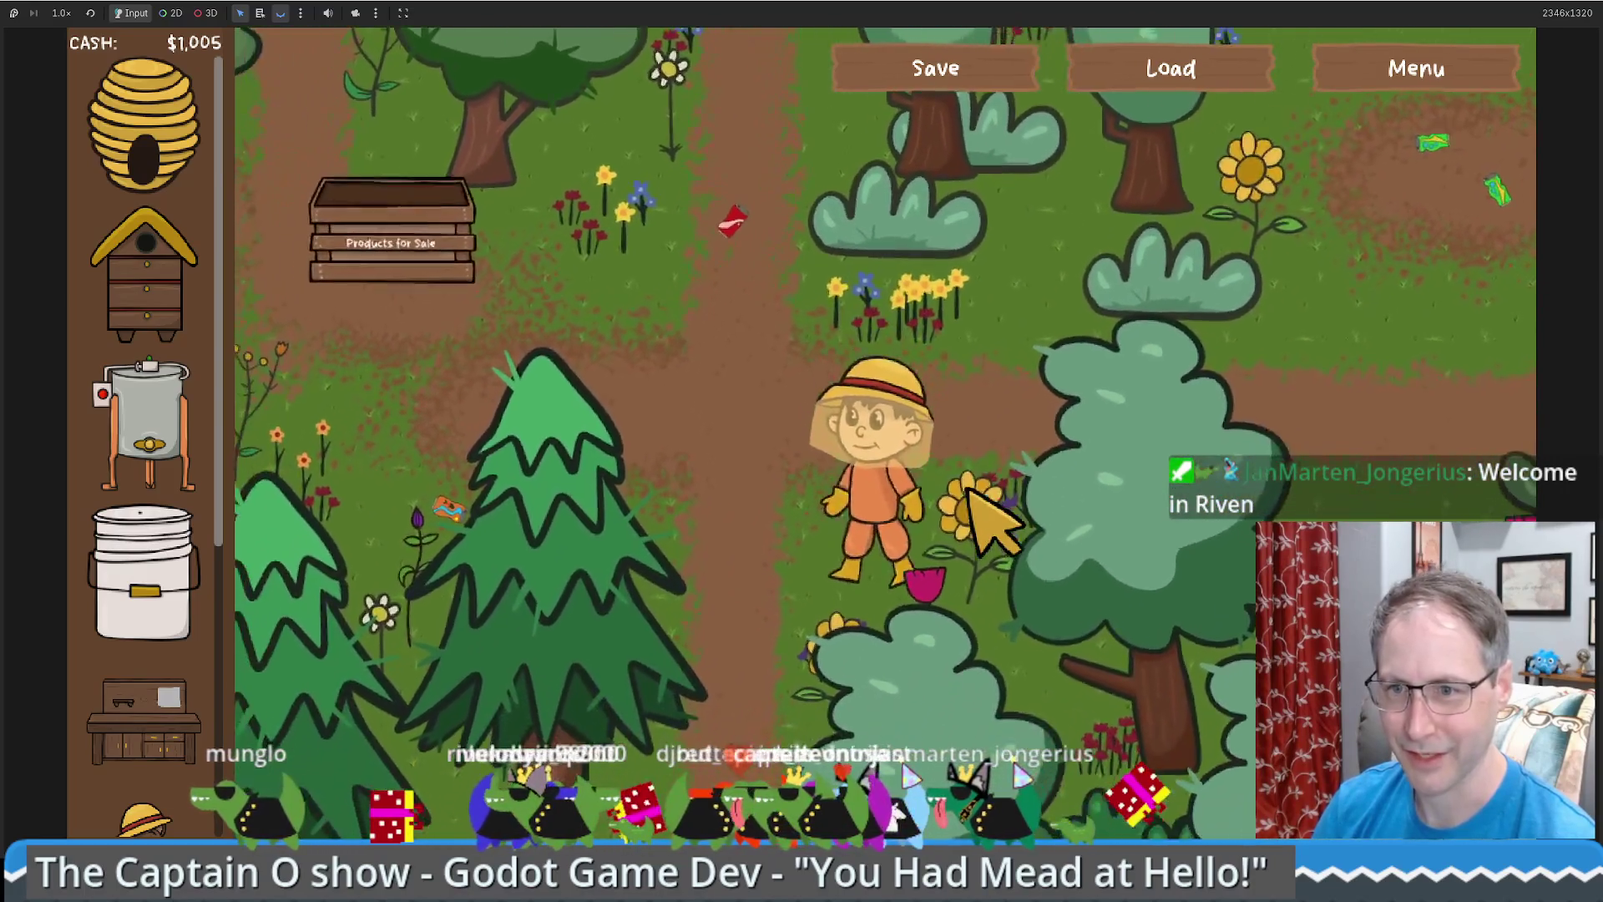
key(w)
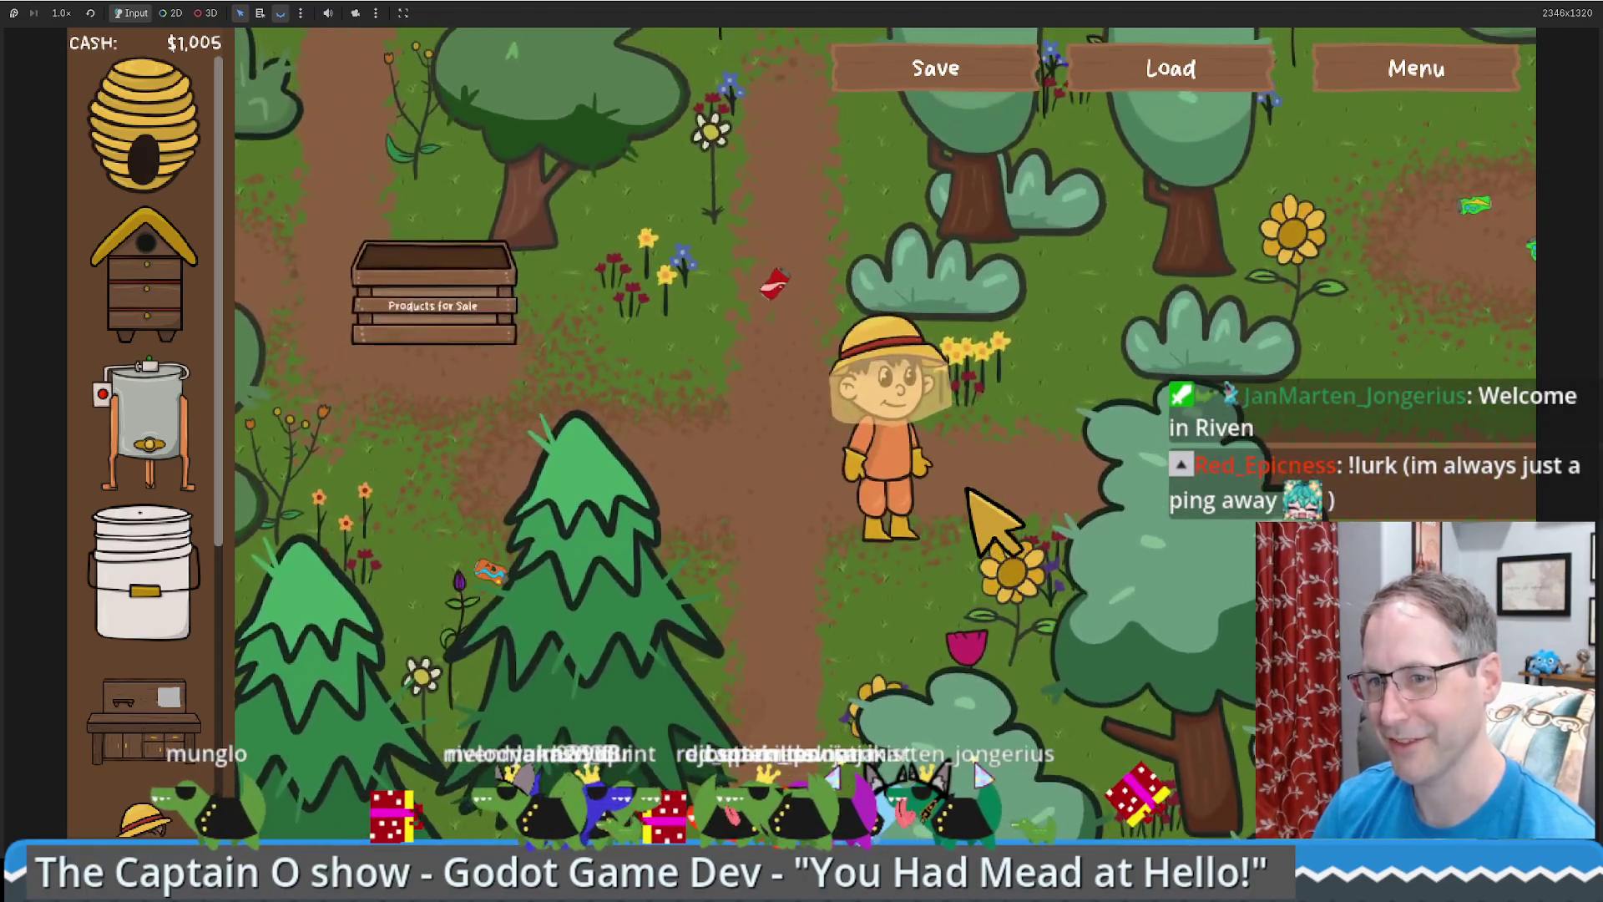
key(w)
key(a)
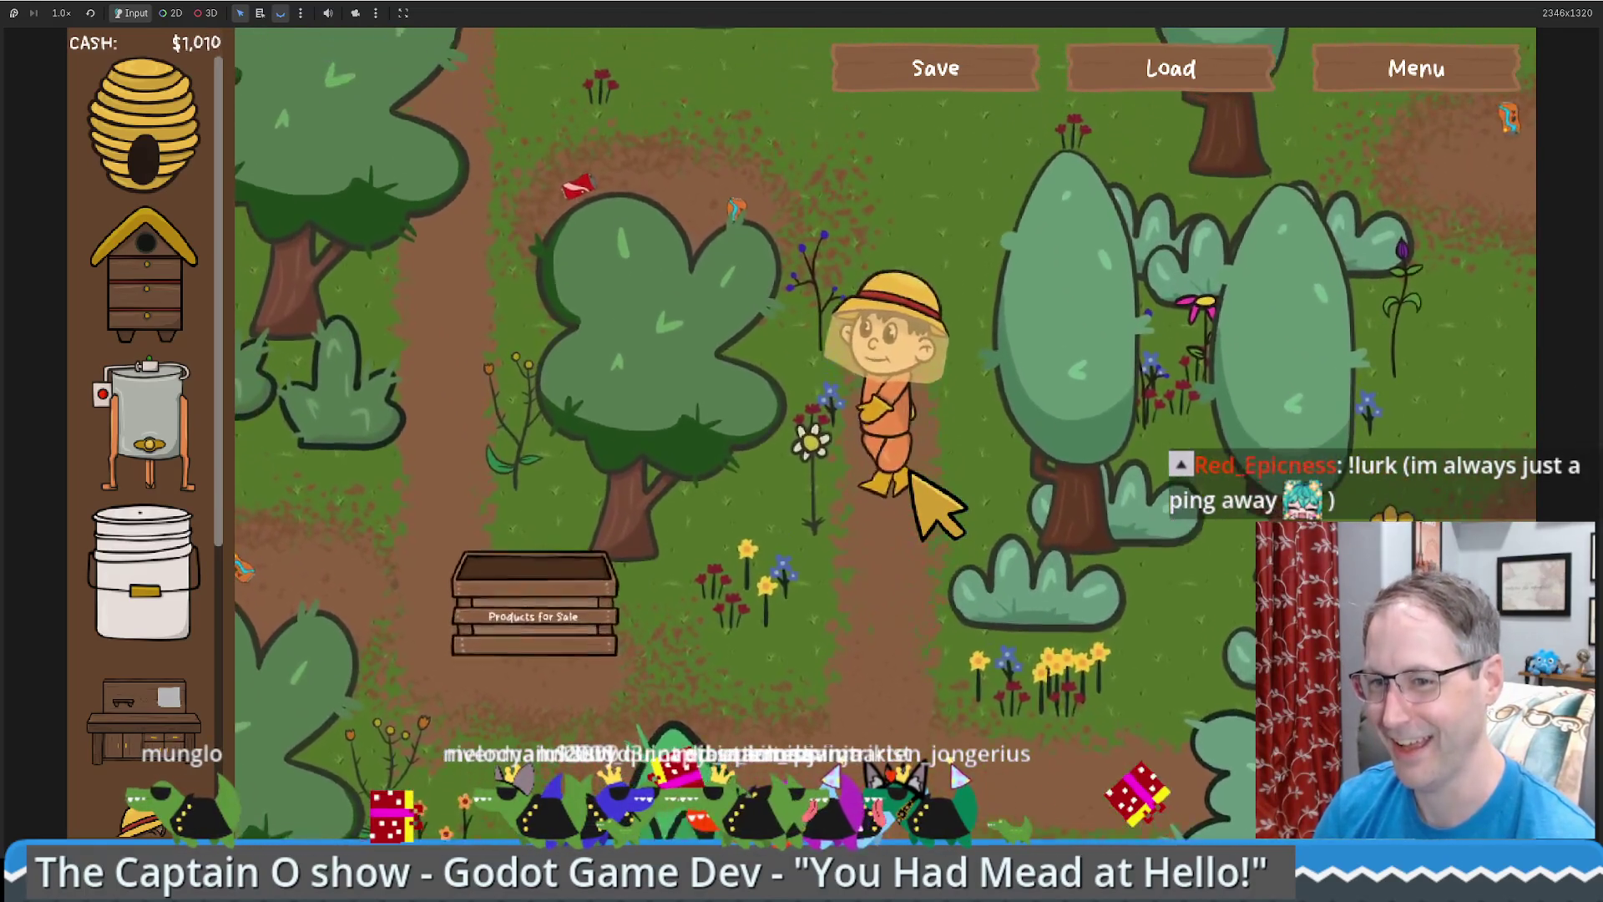
key(d)
key(s)
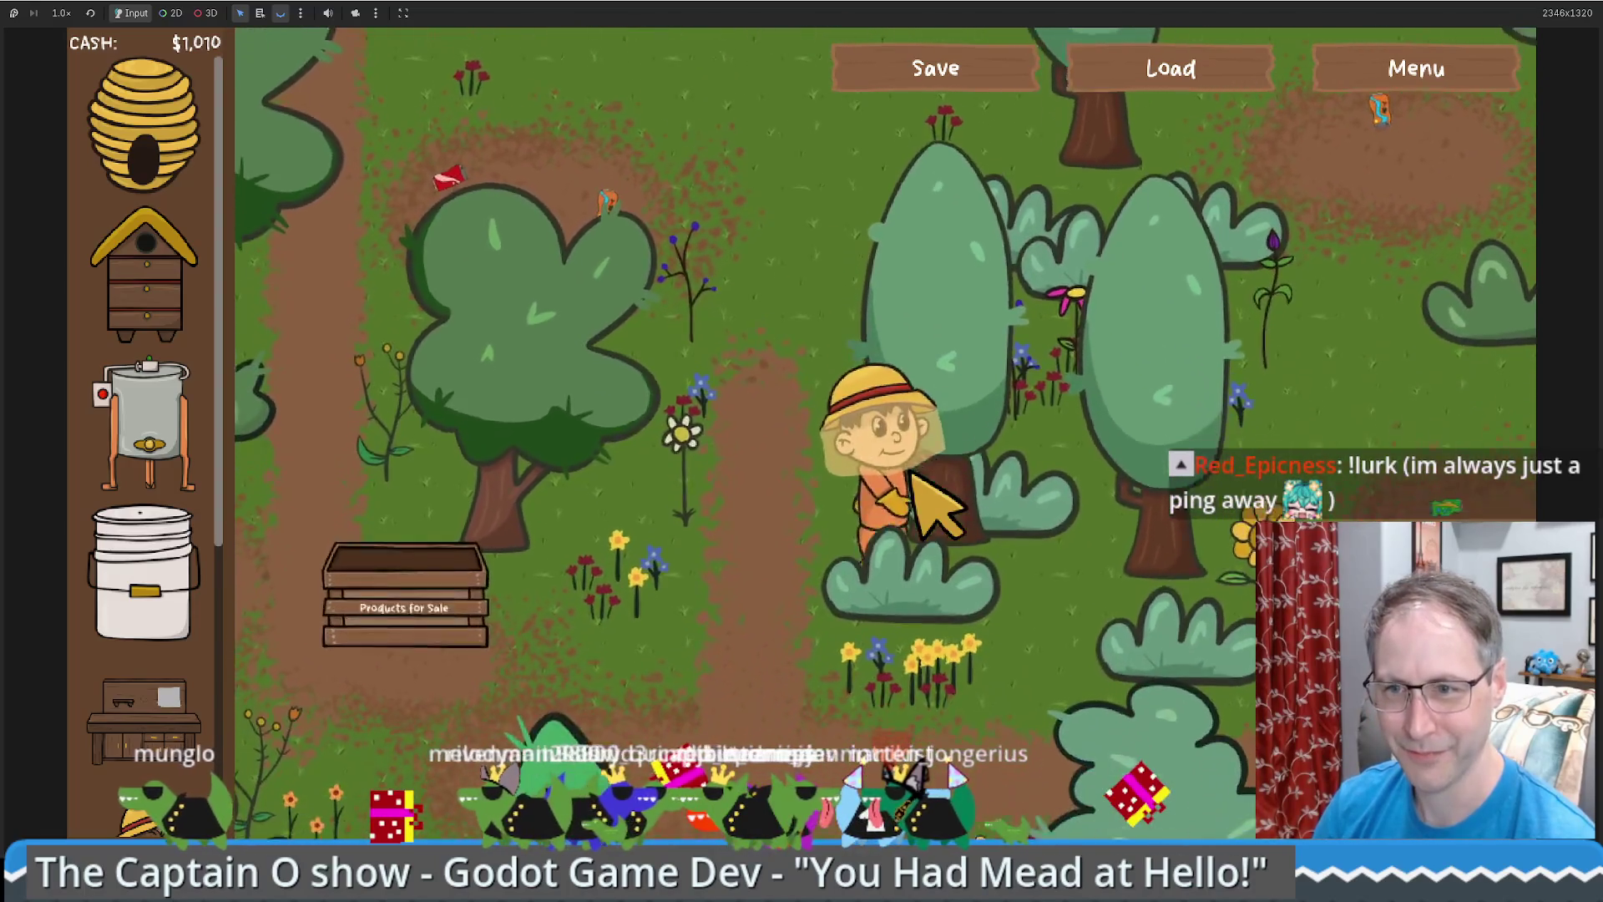
key(s)
key(a)
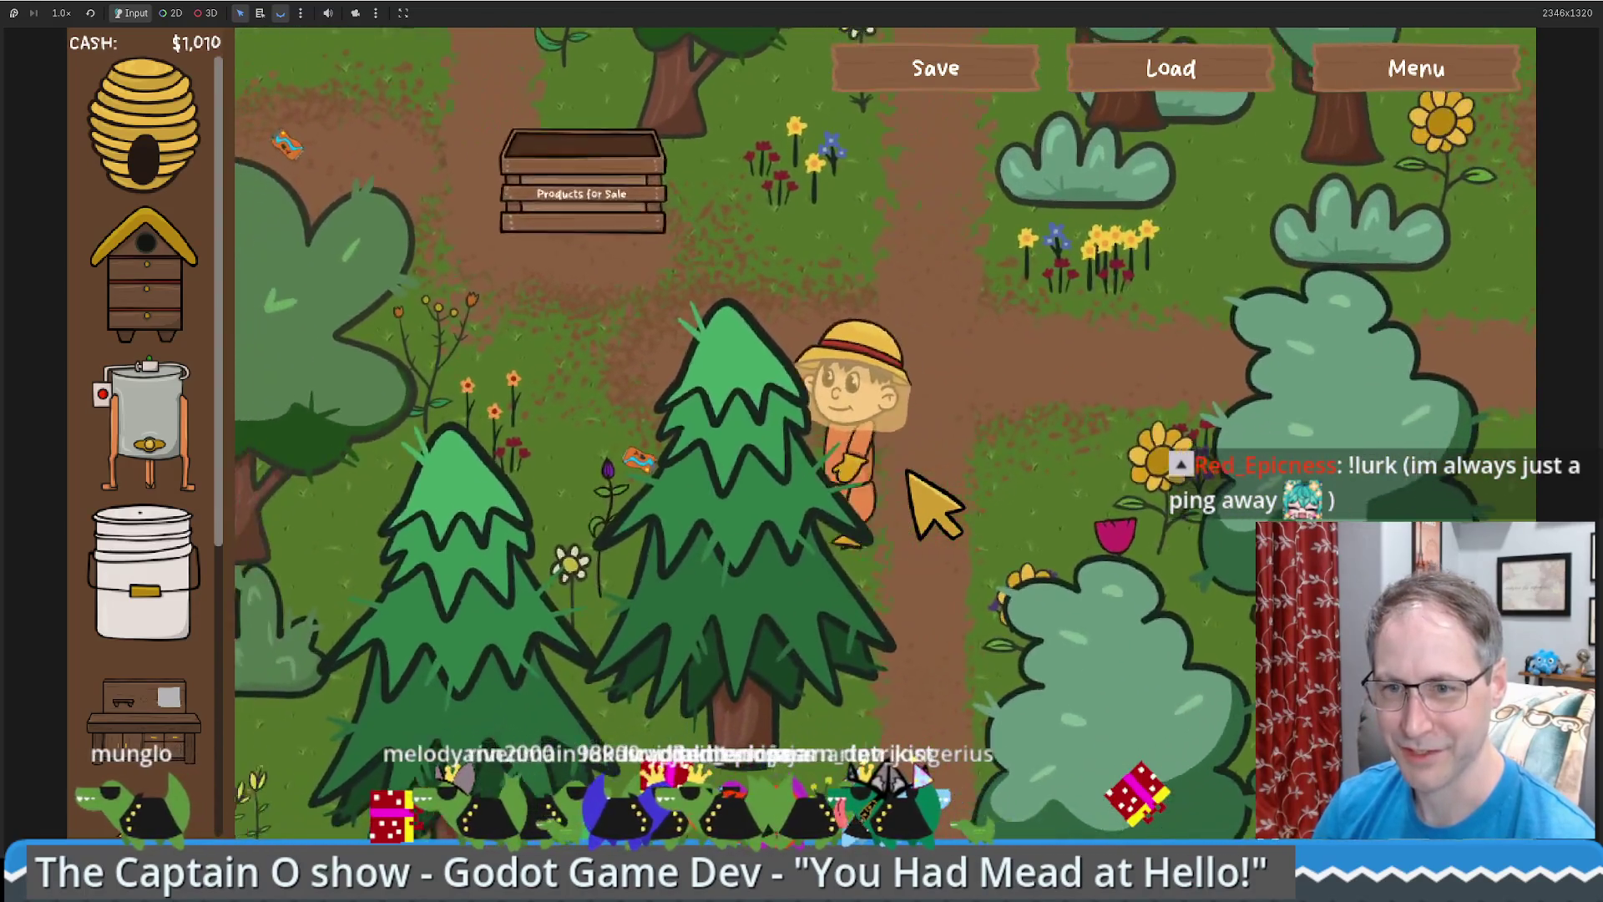
key(w)
key(w)
key(d)
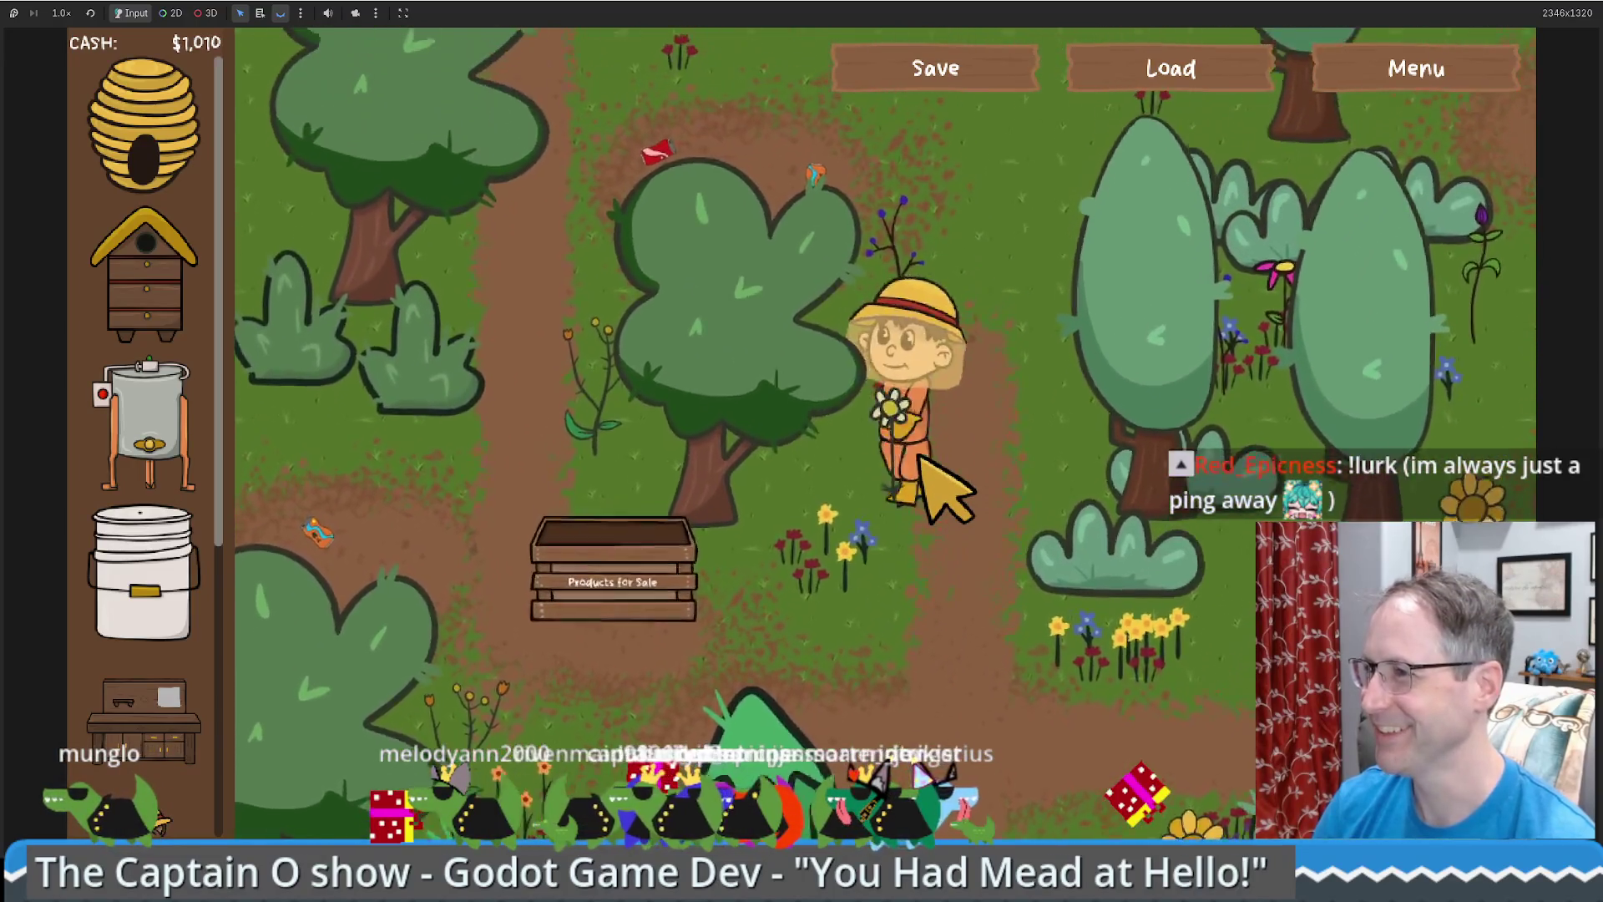
key(a)
key(w)
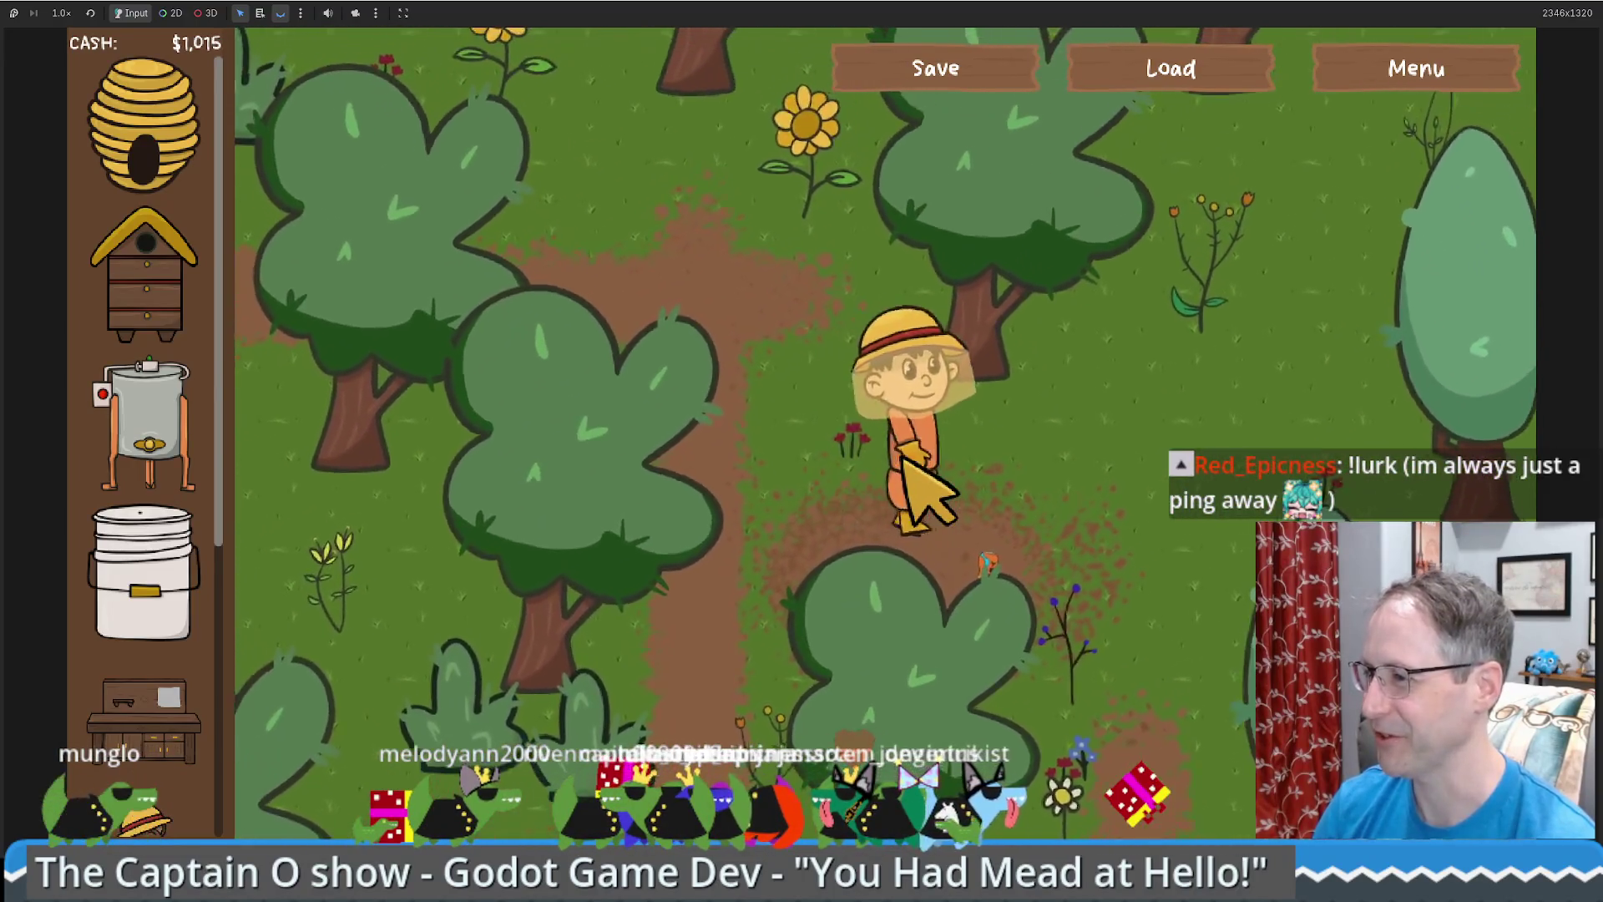
key(d)
key(s)
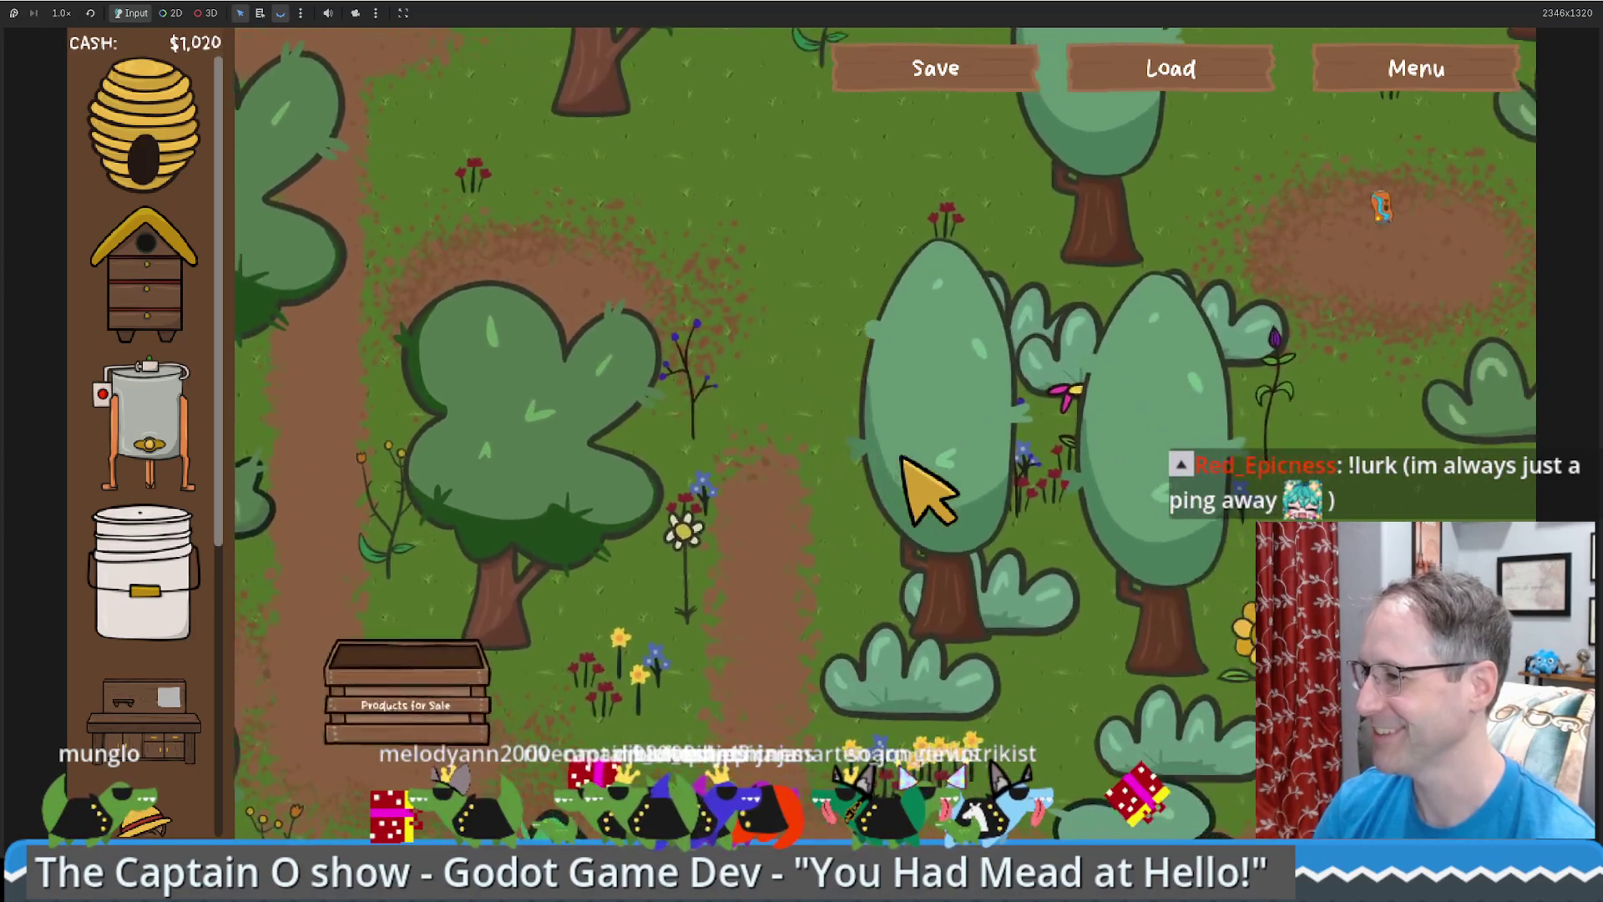
key(d)
key(s)
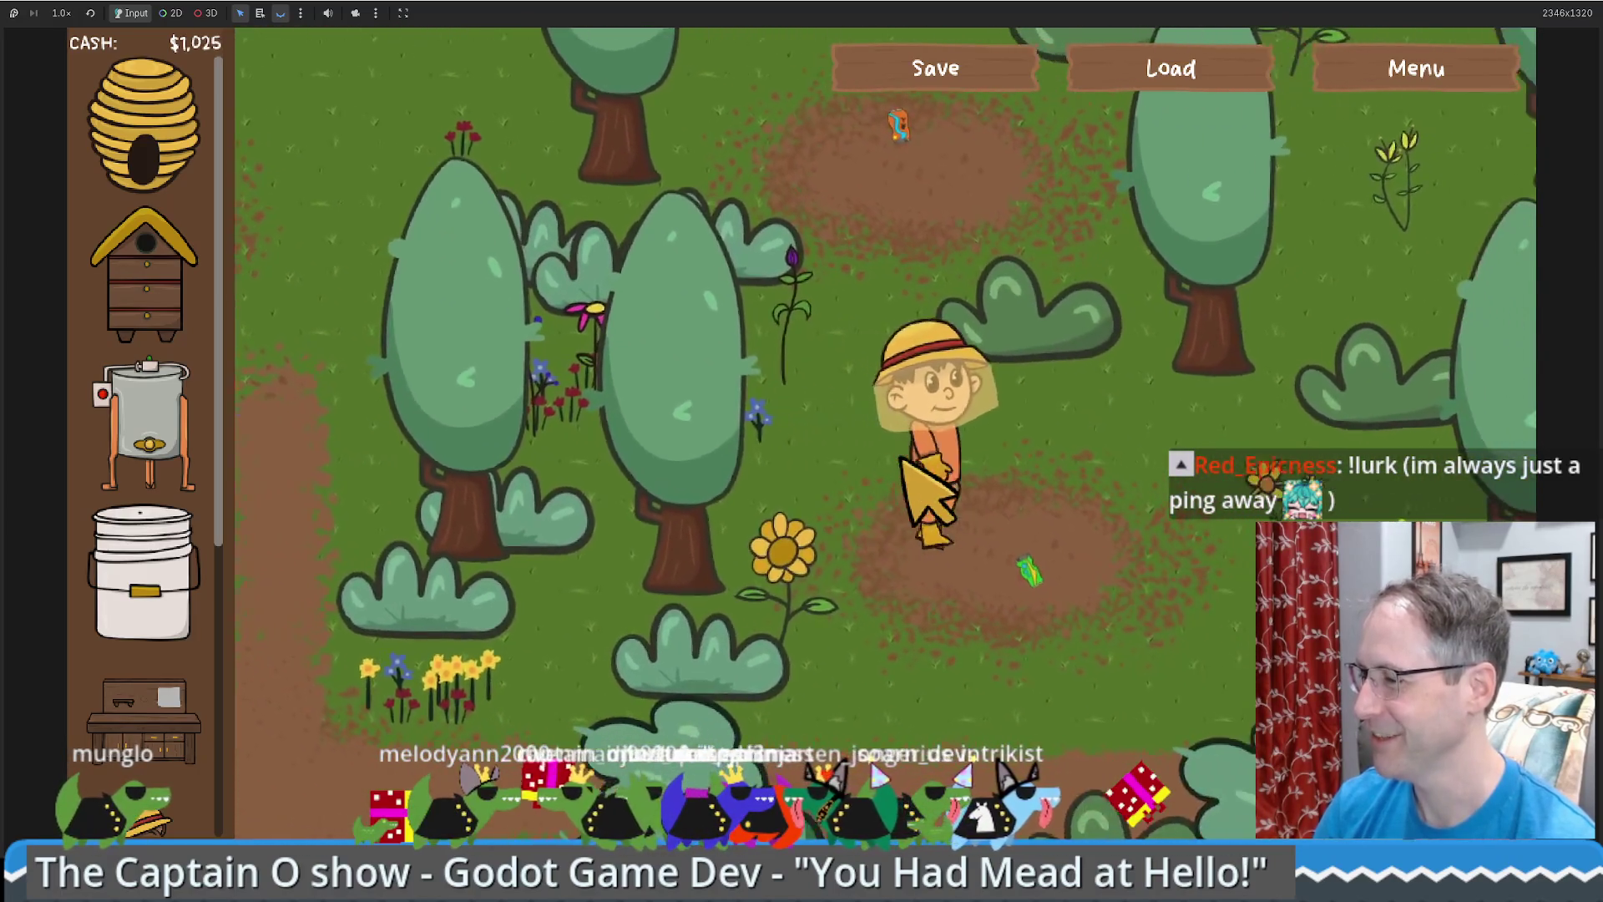
key(a)
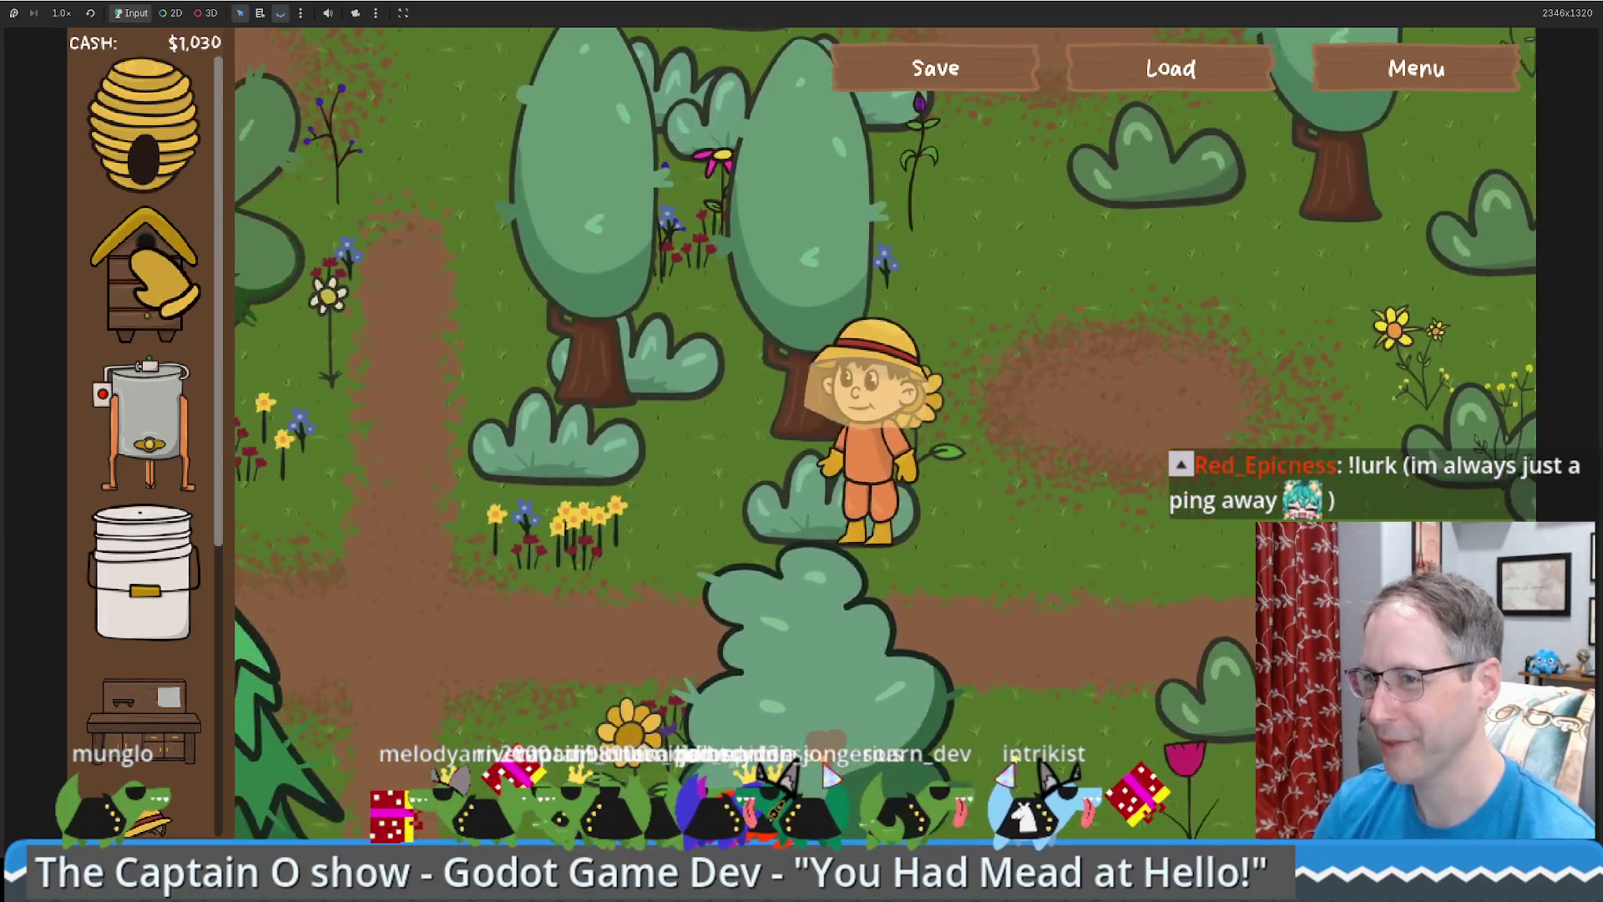
- Build a human-made bee hive in the clearing and take honeycomb from it
click(144, 271)
click(1083, 413)
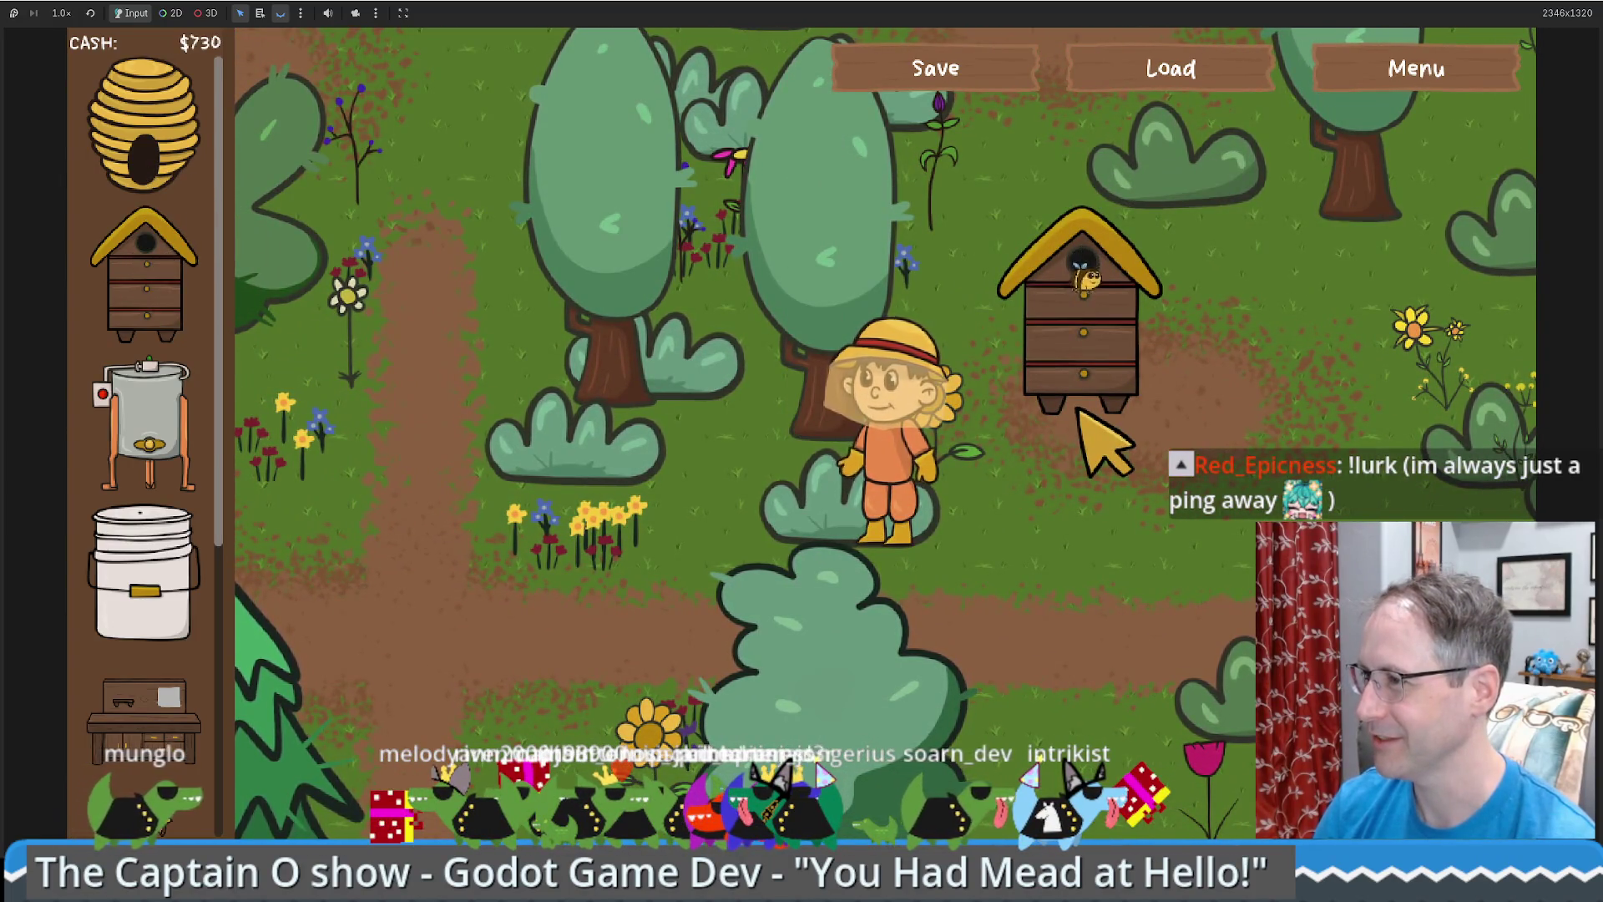
key(w)
key(d)
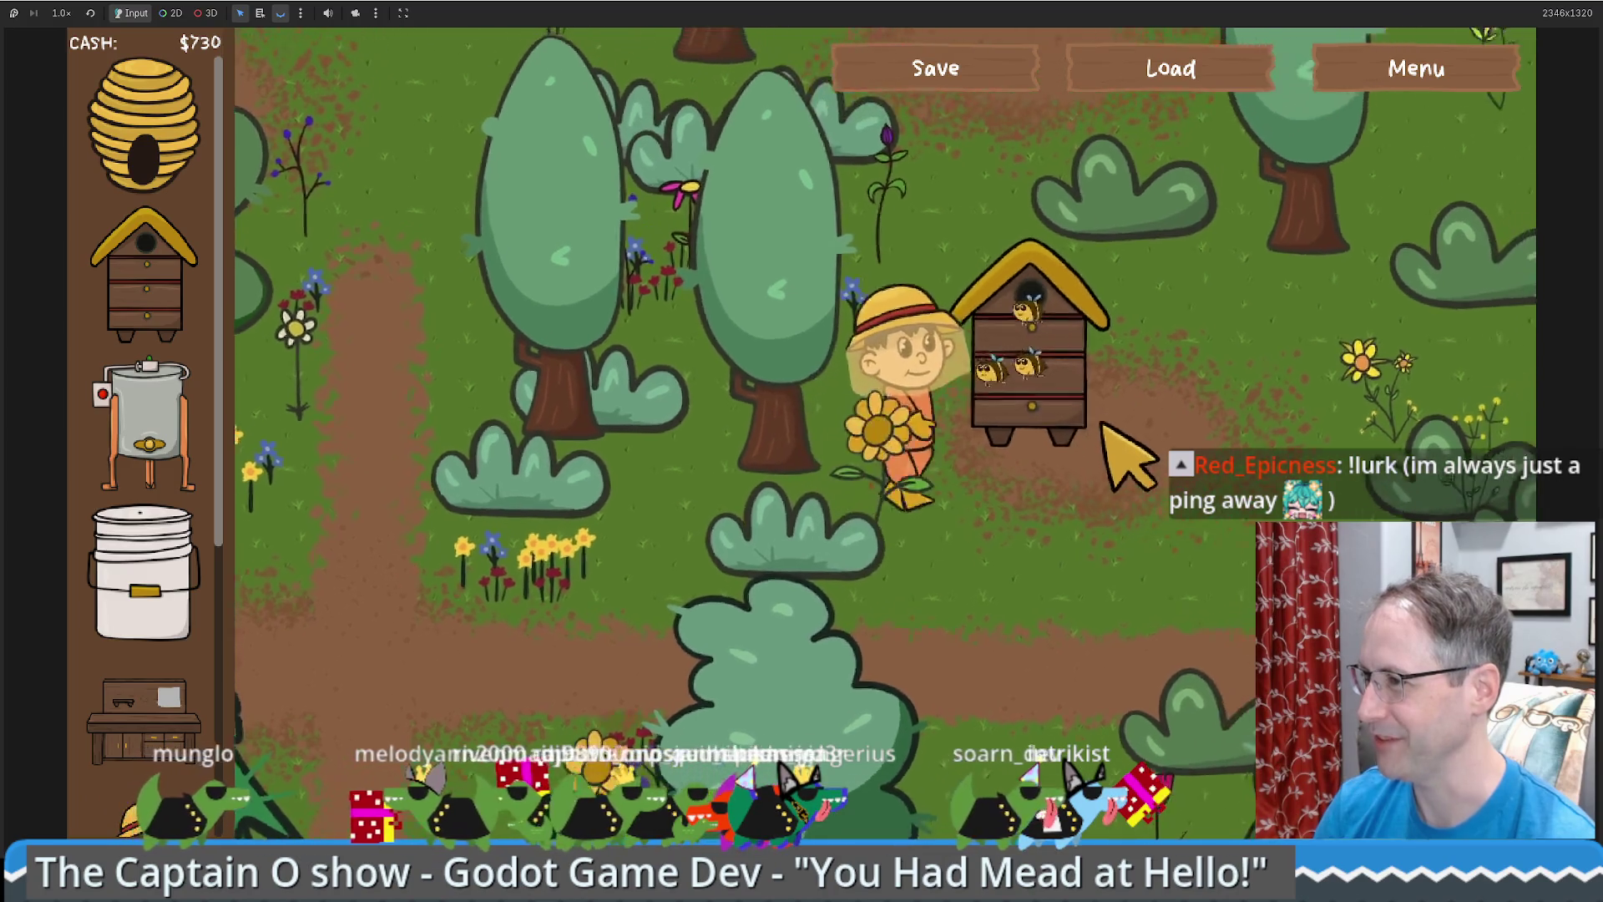
mouse_move(143, 434)
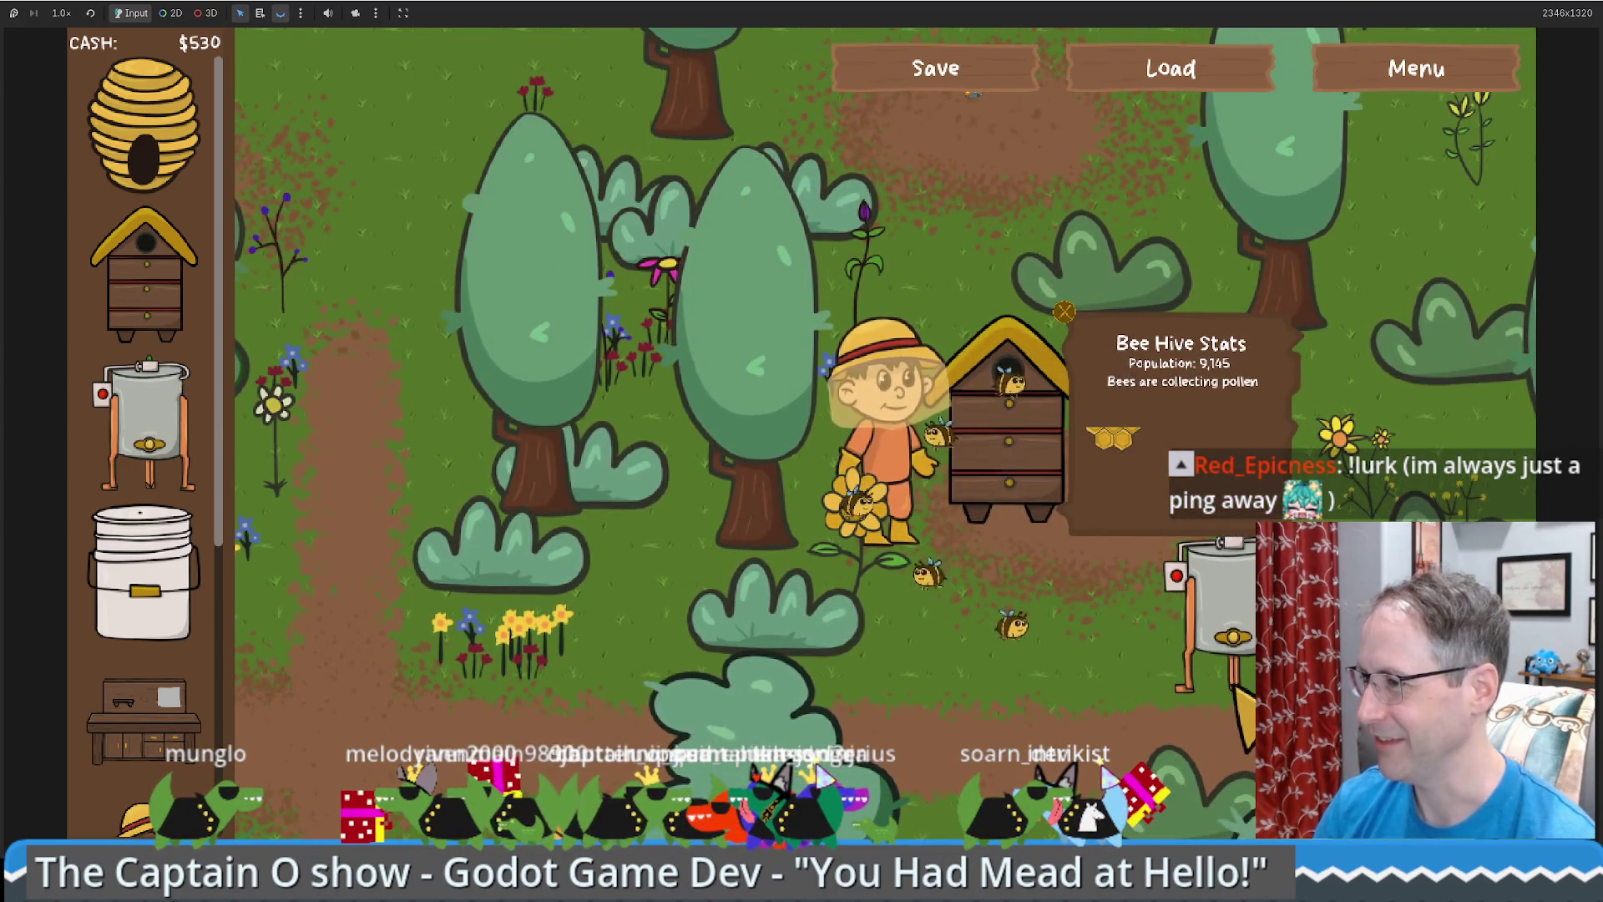
click(1182, 543)
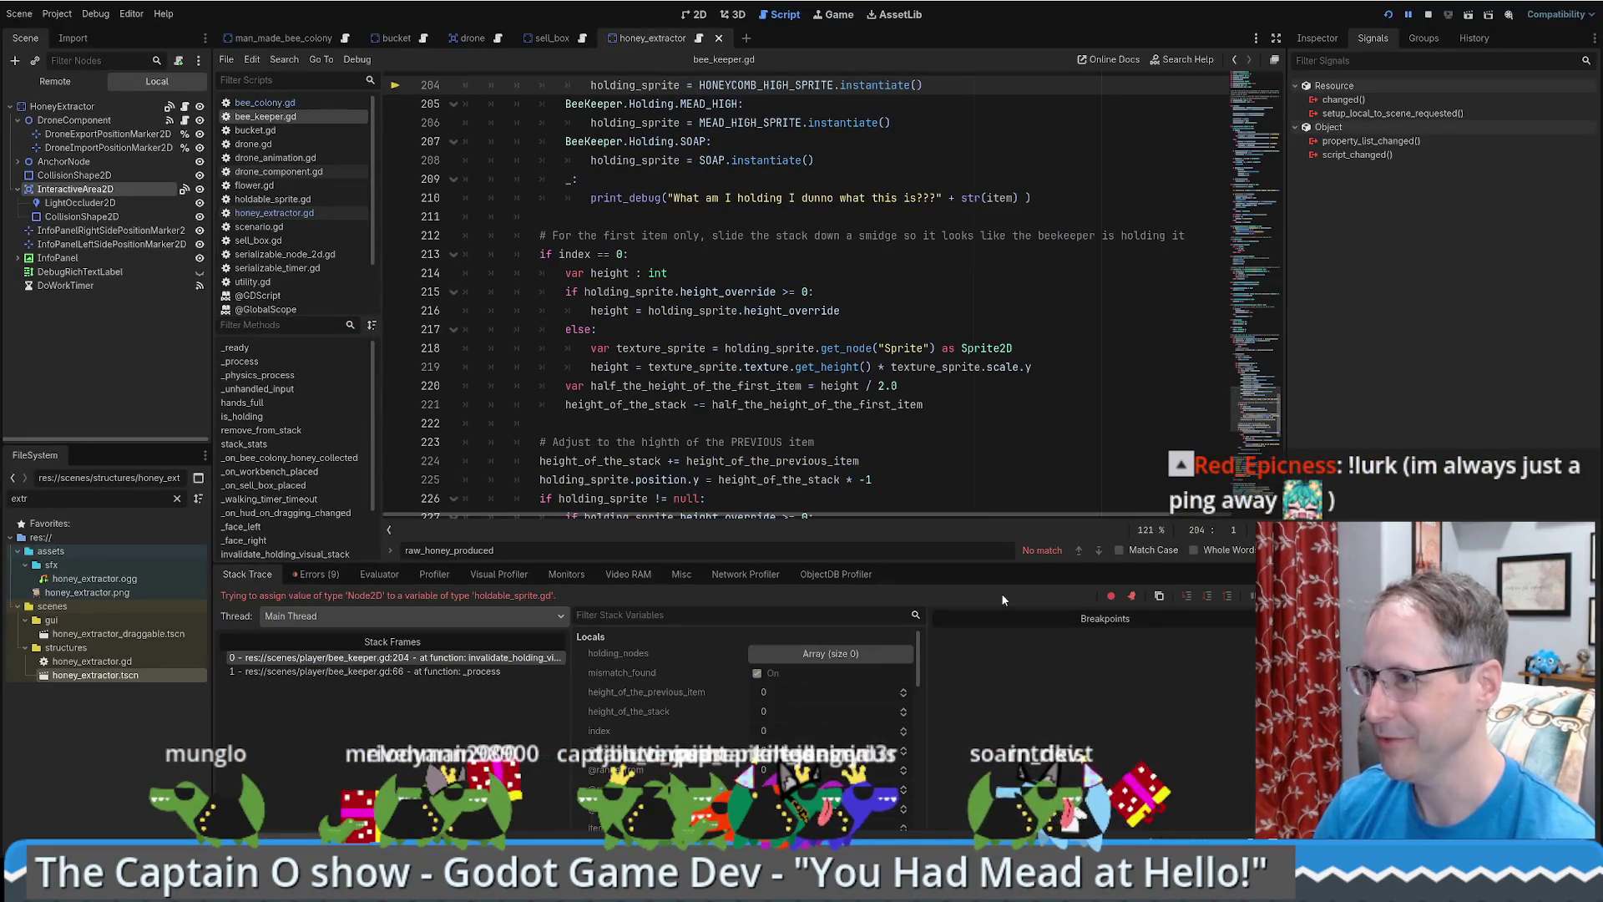
- Follow HONEYCOMB_HIGH_SPRITE in bee_keeper.gd to its preload and open the honeycomb_high_sprite scene
scroll(903, 360, up, 1)
scroll(886, 371, up, 3)
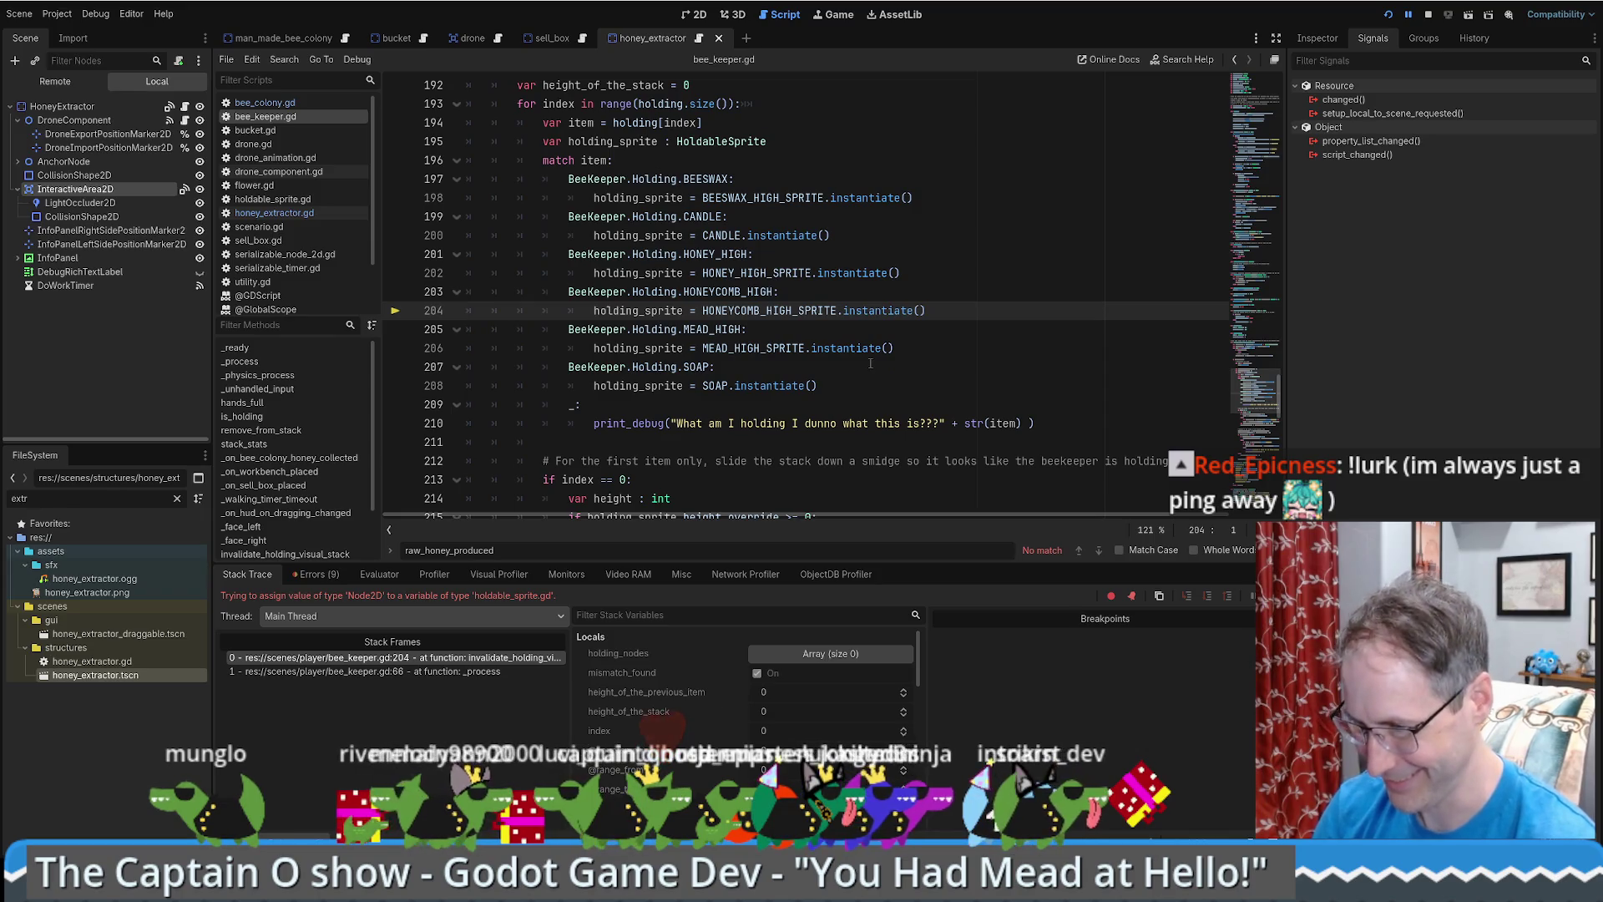
scroll(865, 372, up, 1)
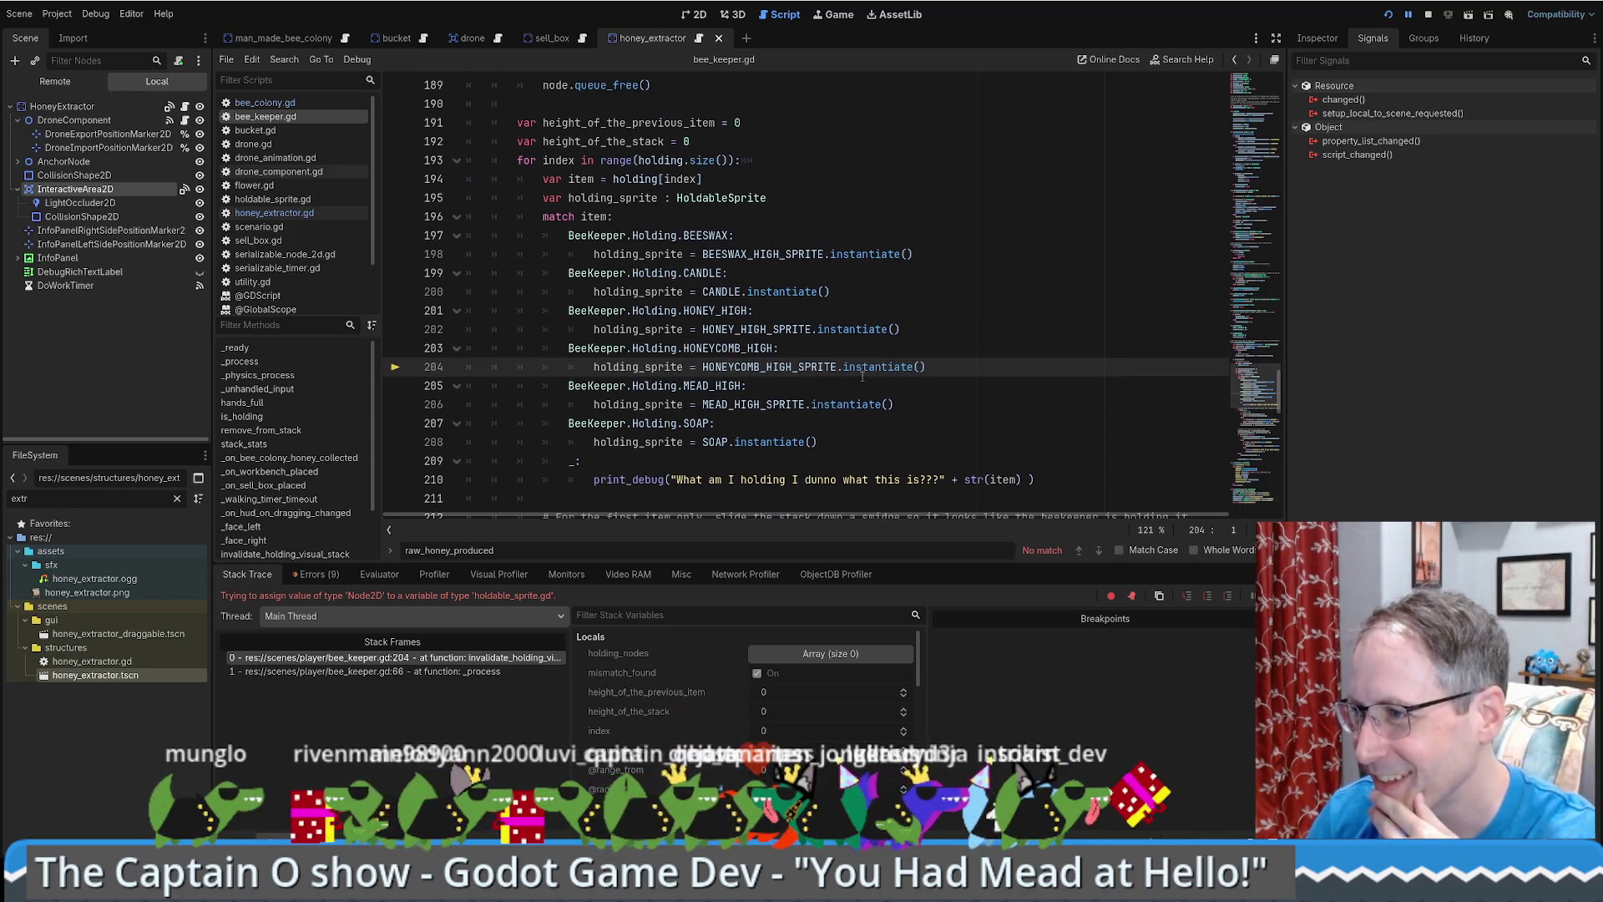
scroll(826, 380, down, 10)
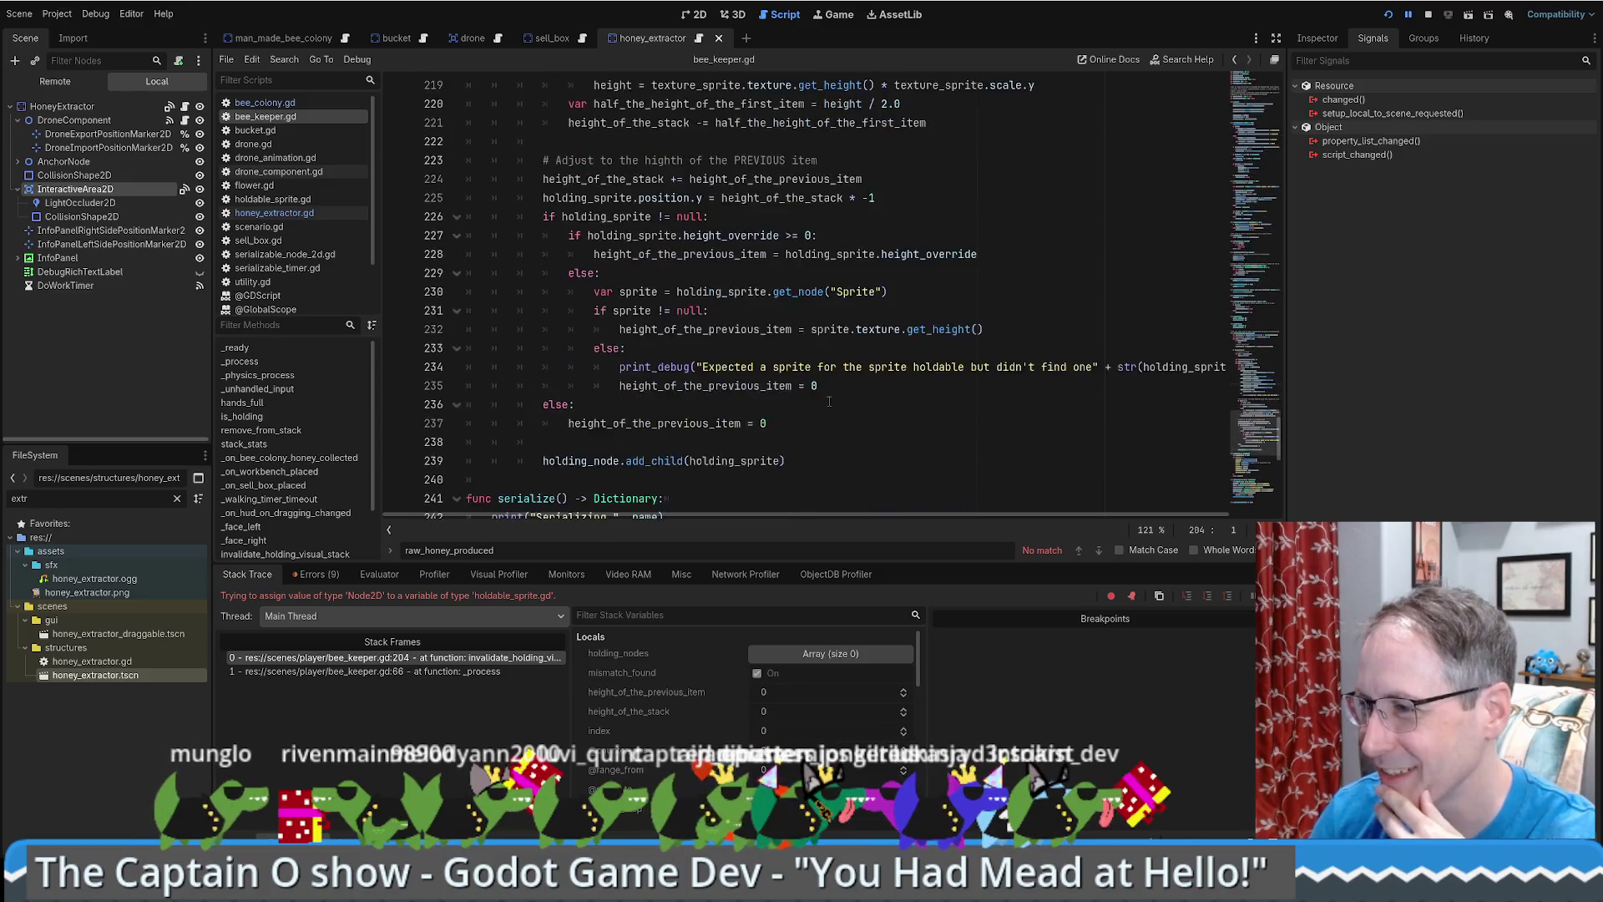
scroll(802, 393, up, 8)
scroll(787, 409, down, 9)
scroll(787, 409, down, 8)
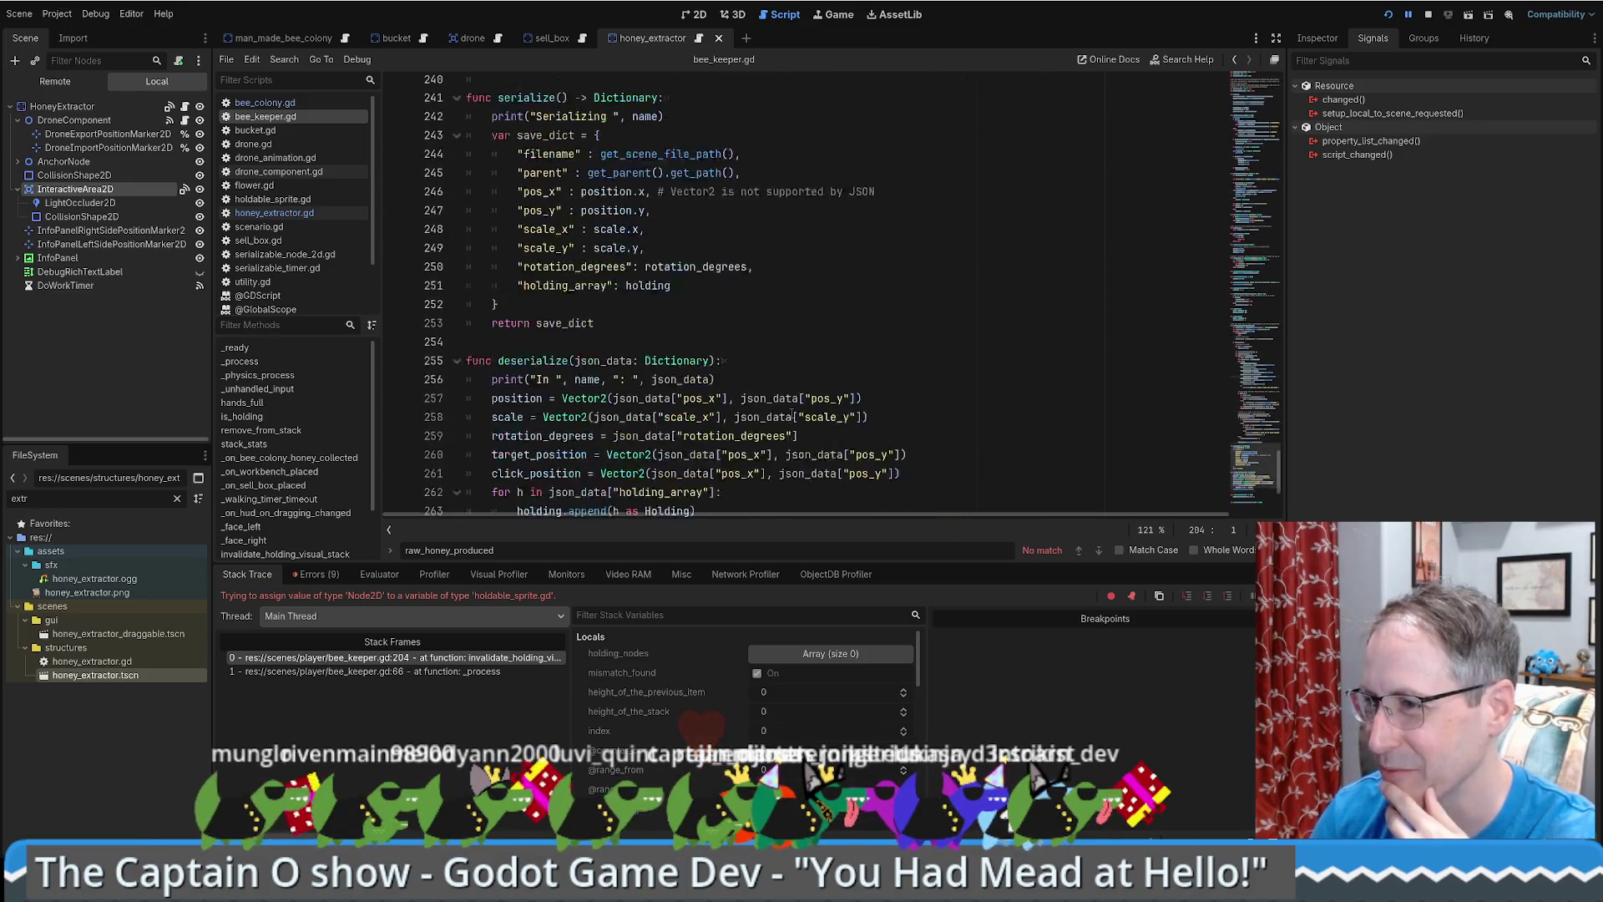
scroll(793, 413, up, 14)
scroll(793, 411, up, 3)
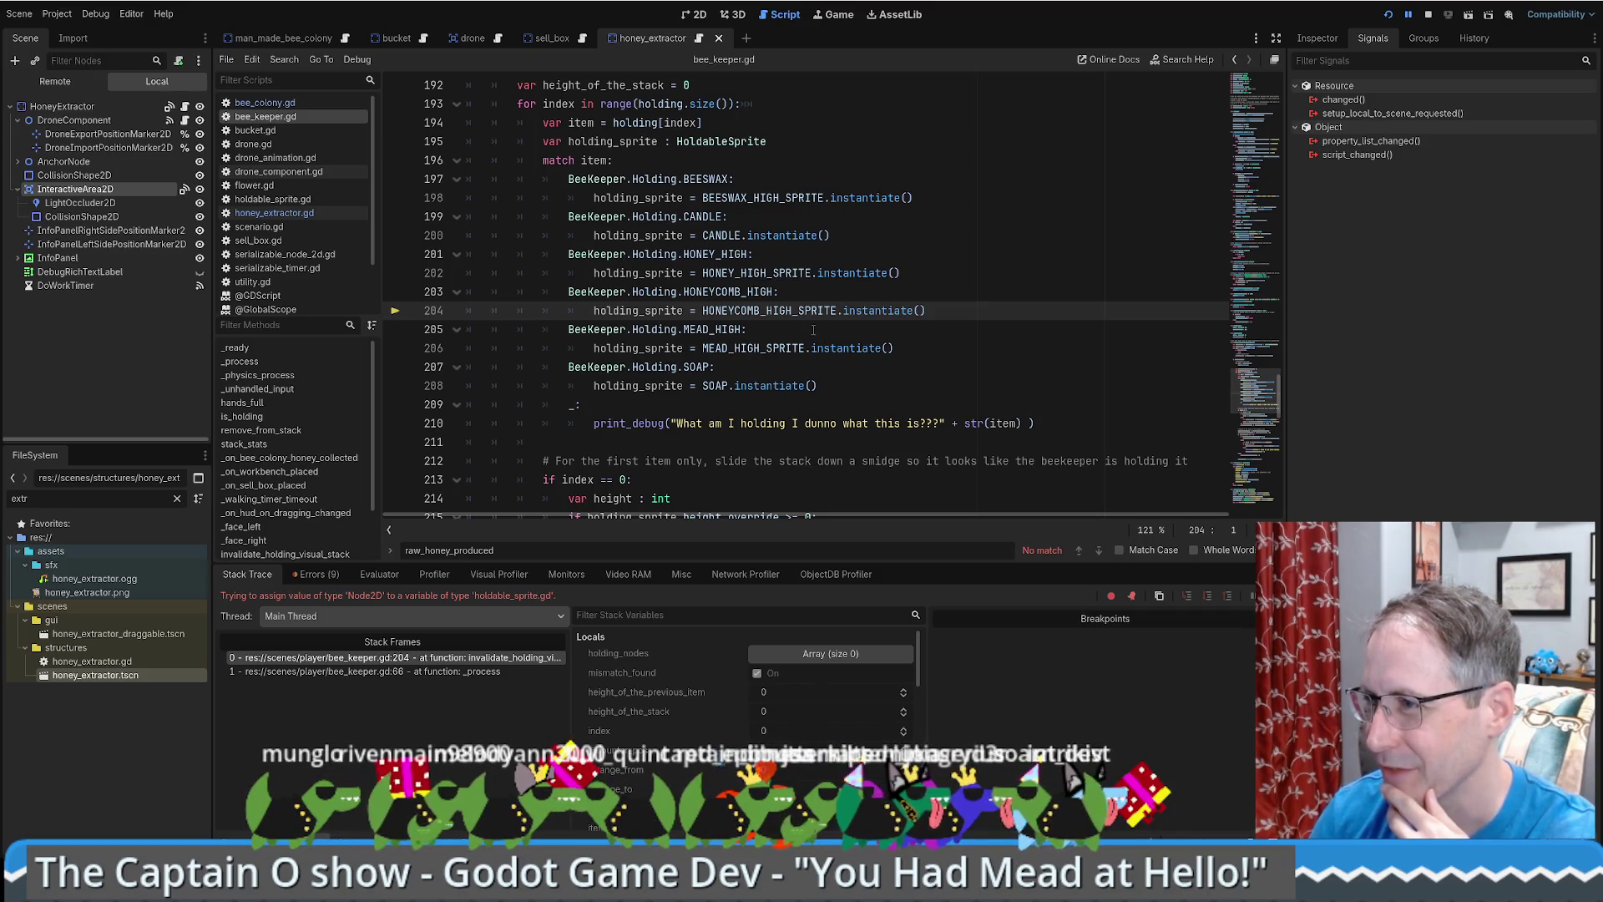
ctrl+click(777, 313)
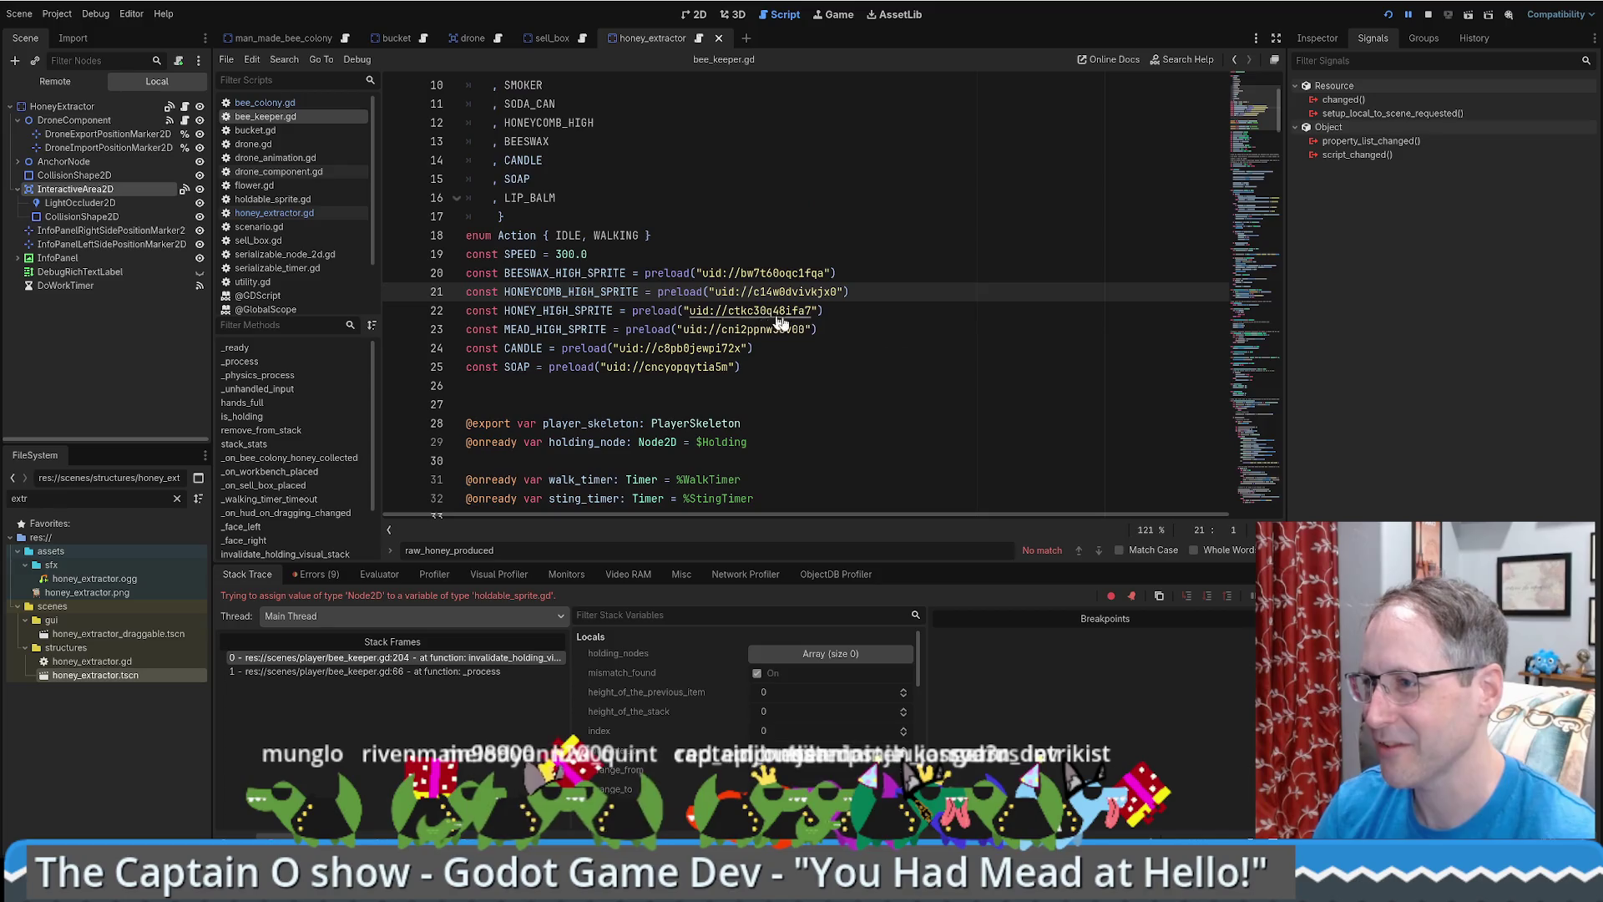
ctrl+click(763, 298)
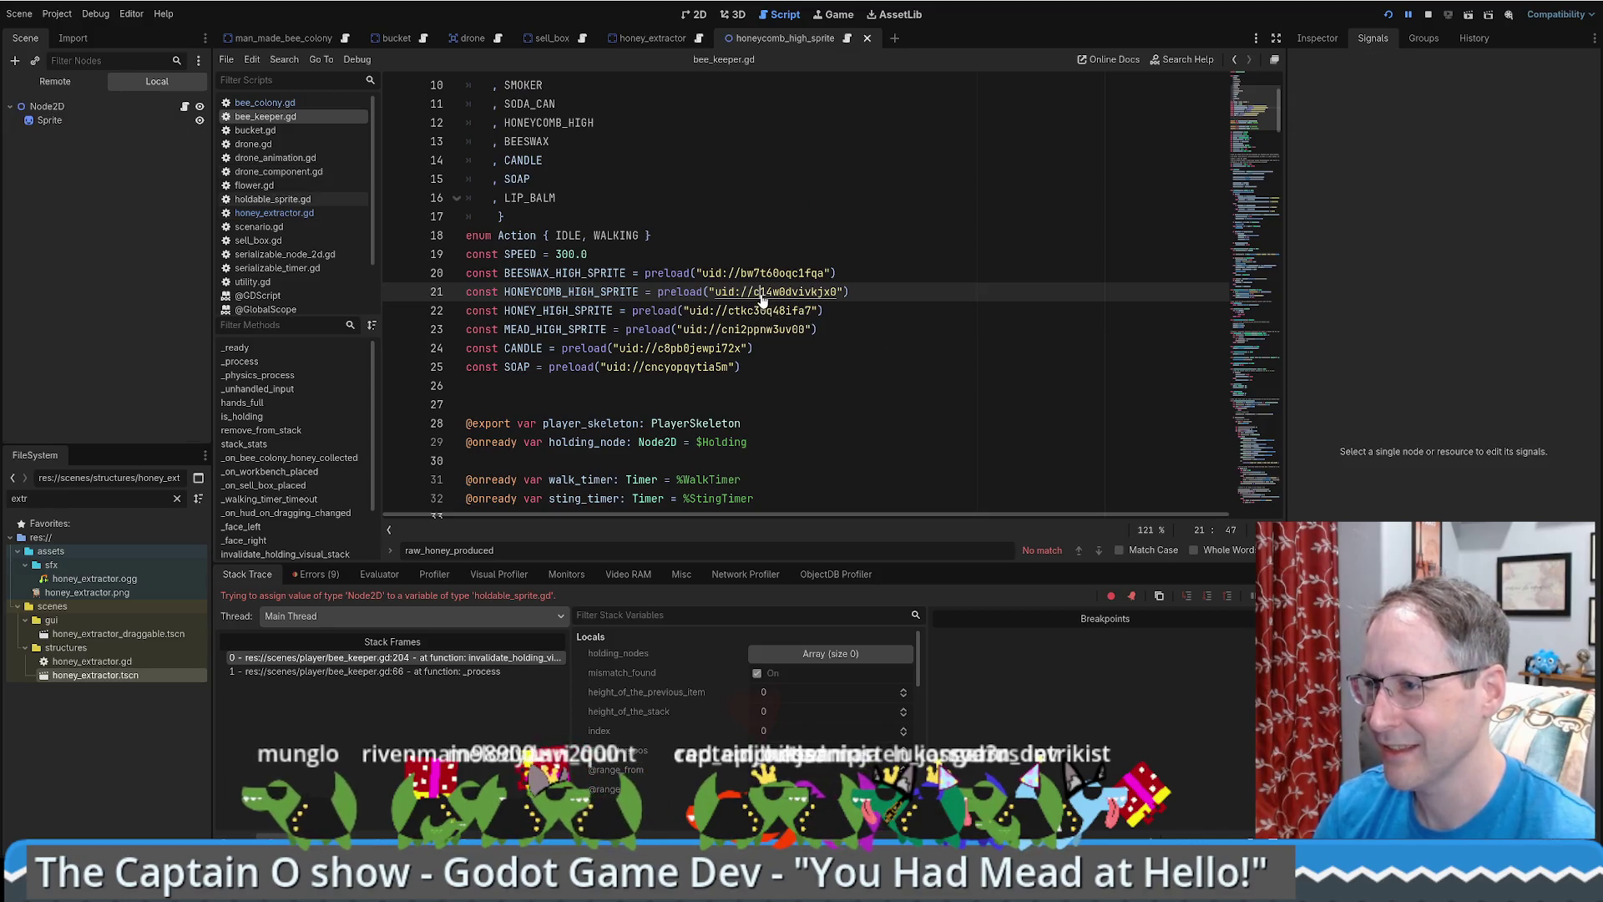
- Review the holdable_sprite parse errors in the Errors list, then stop the paused game with F8
click(185, 107)
key(alt+Left)
key(alt+Left)
key(alt+Left)
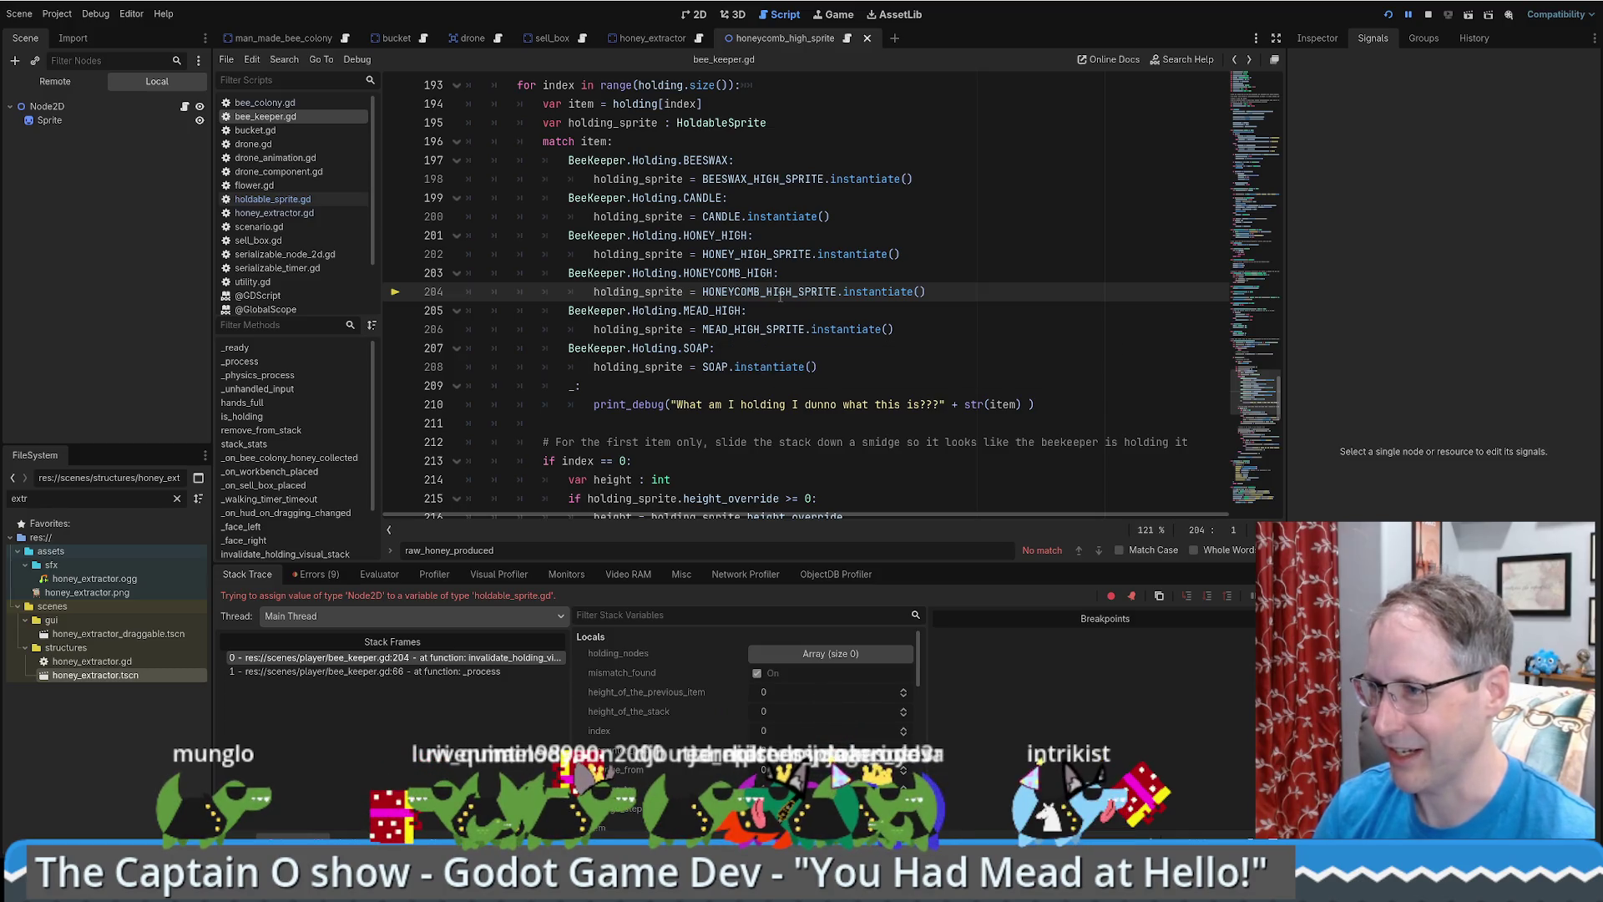
mouse_move(778, 296)
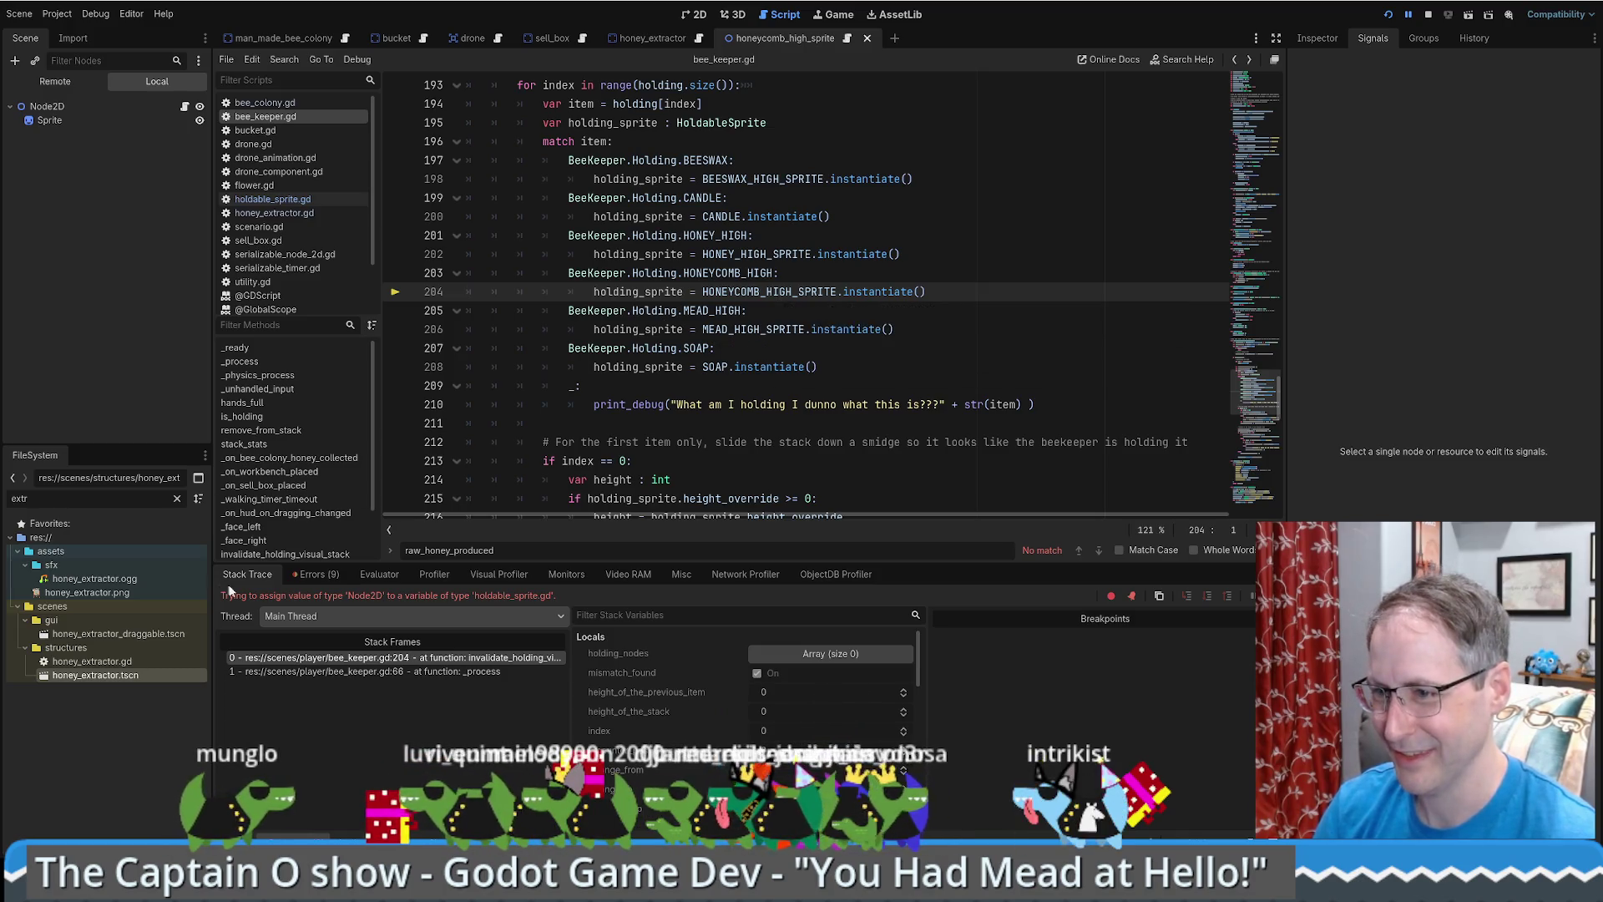
click(307, 573)
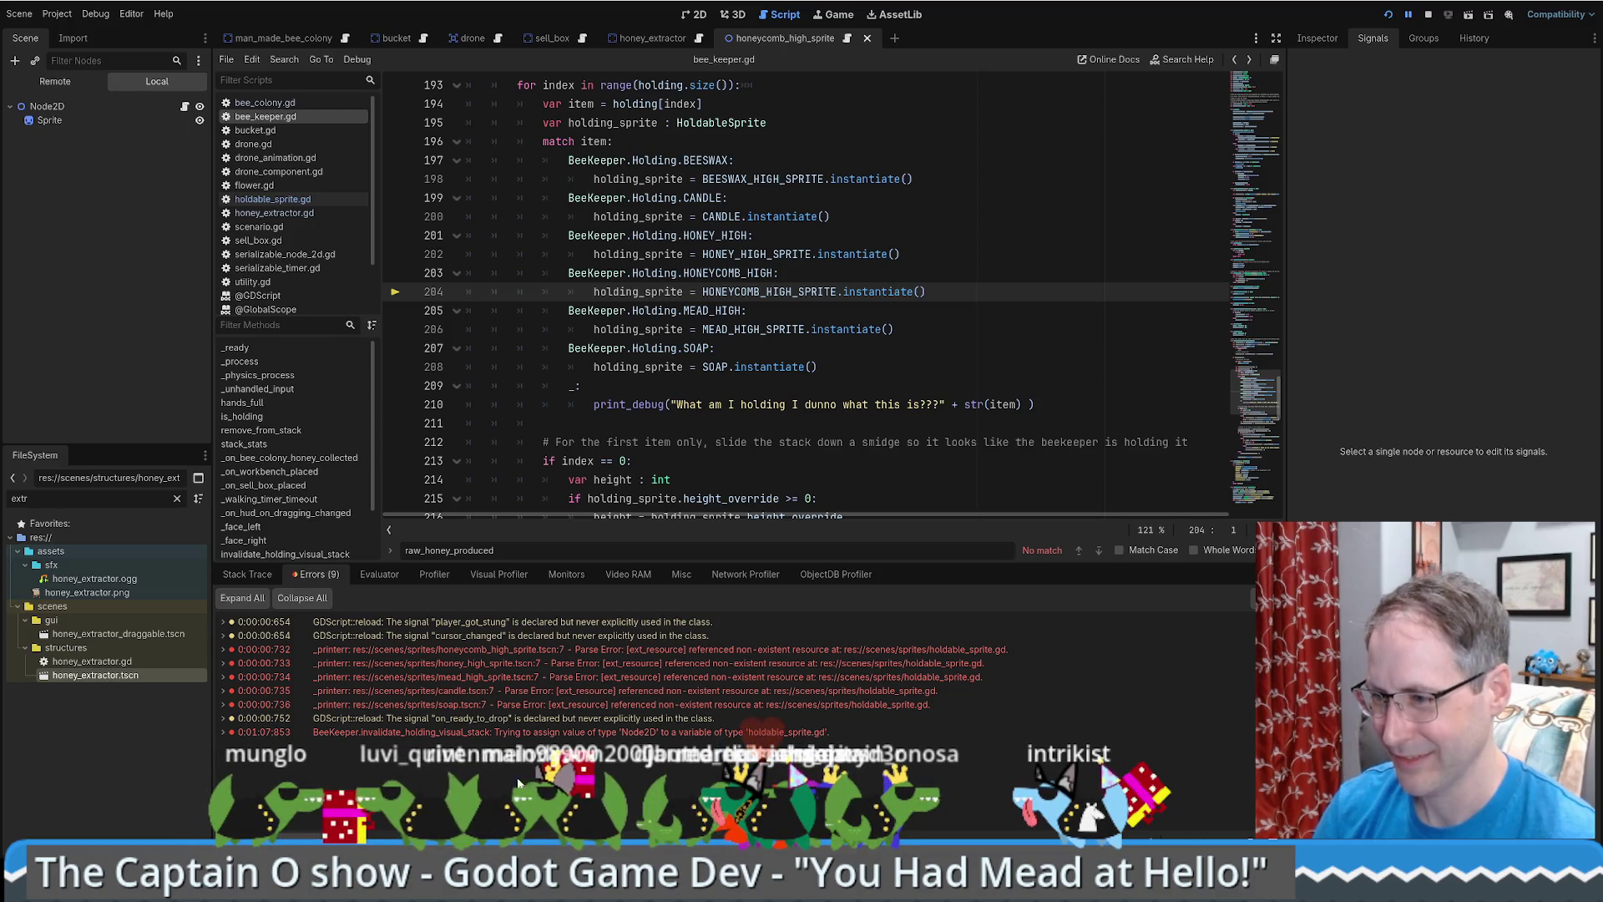
double_click(527, 731)
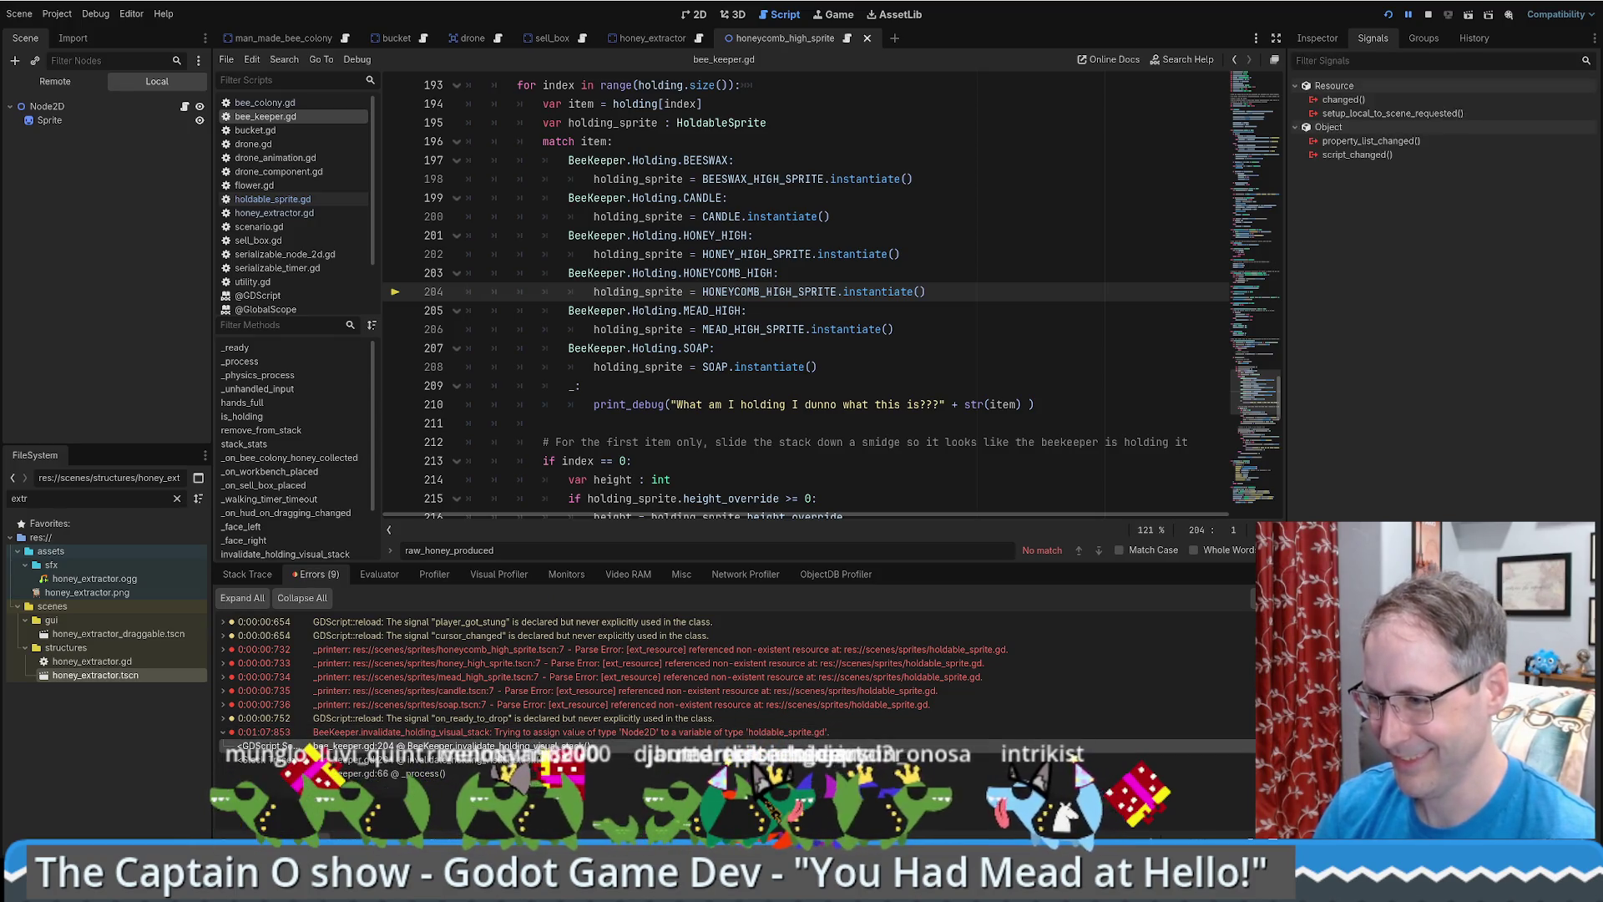
double_click(498, 731)
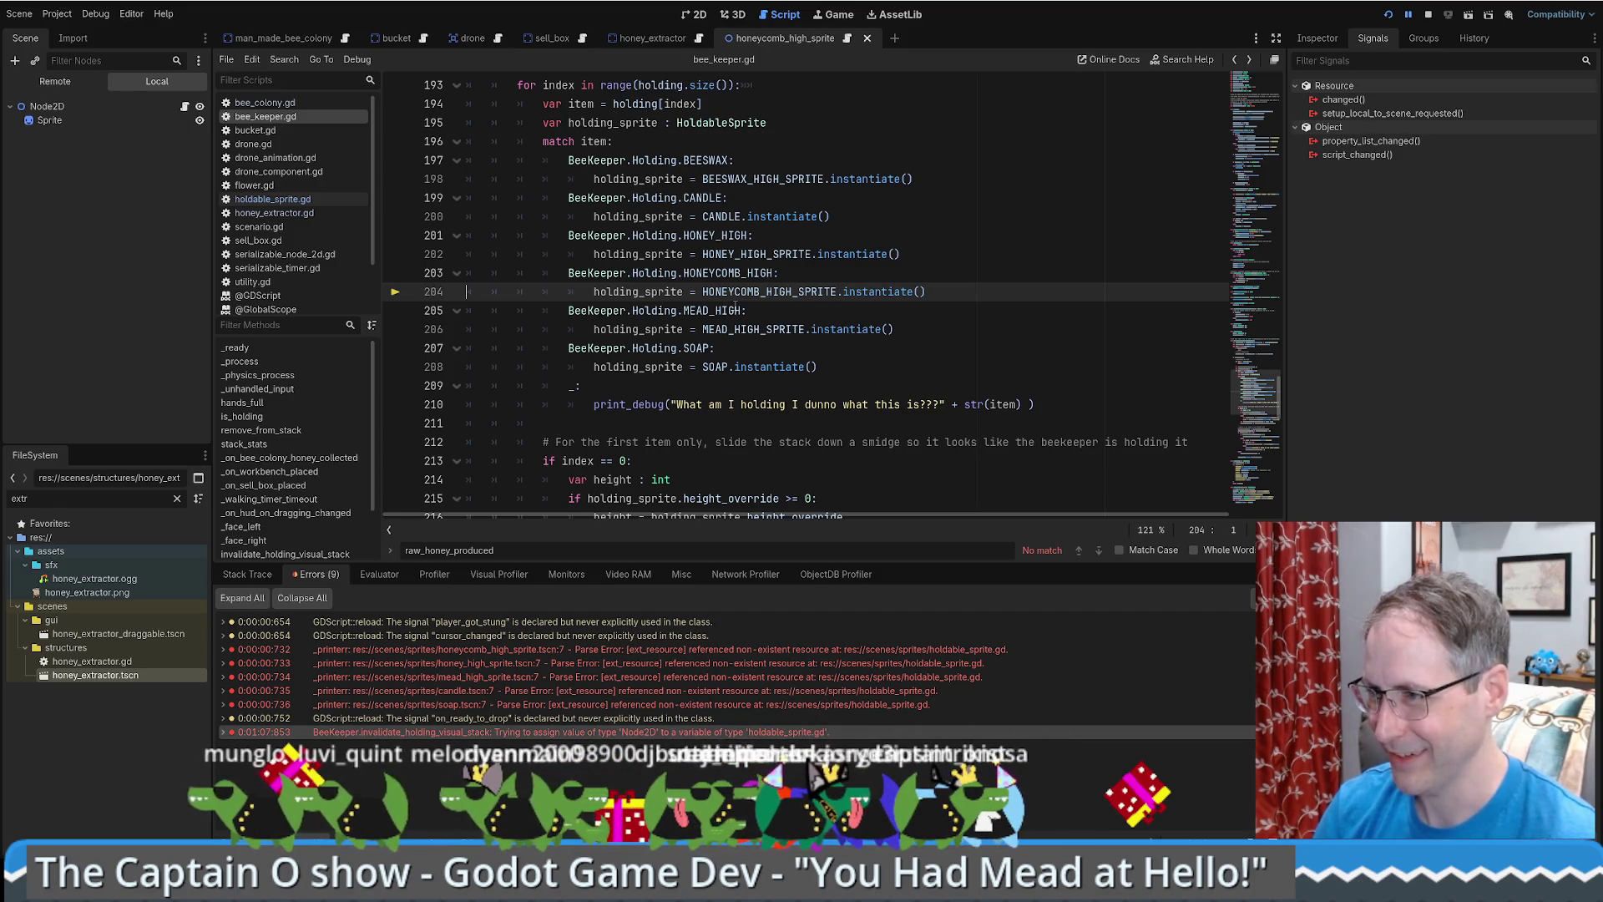
key(F8)
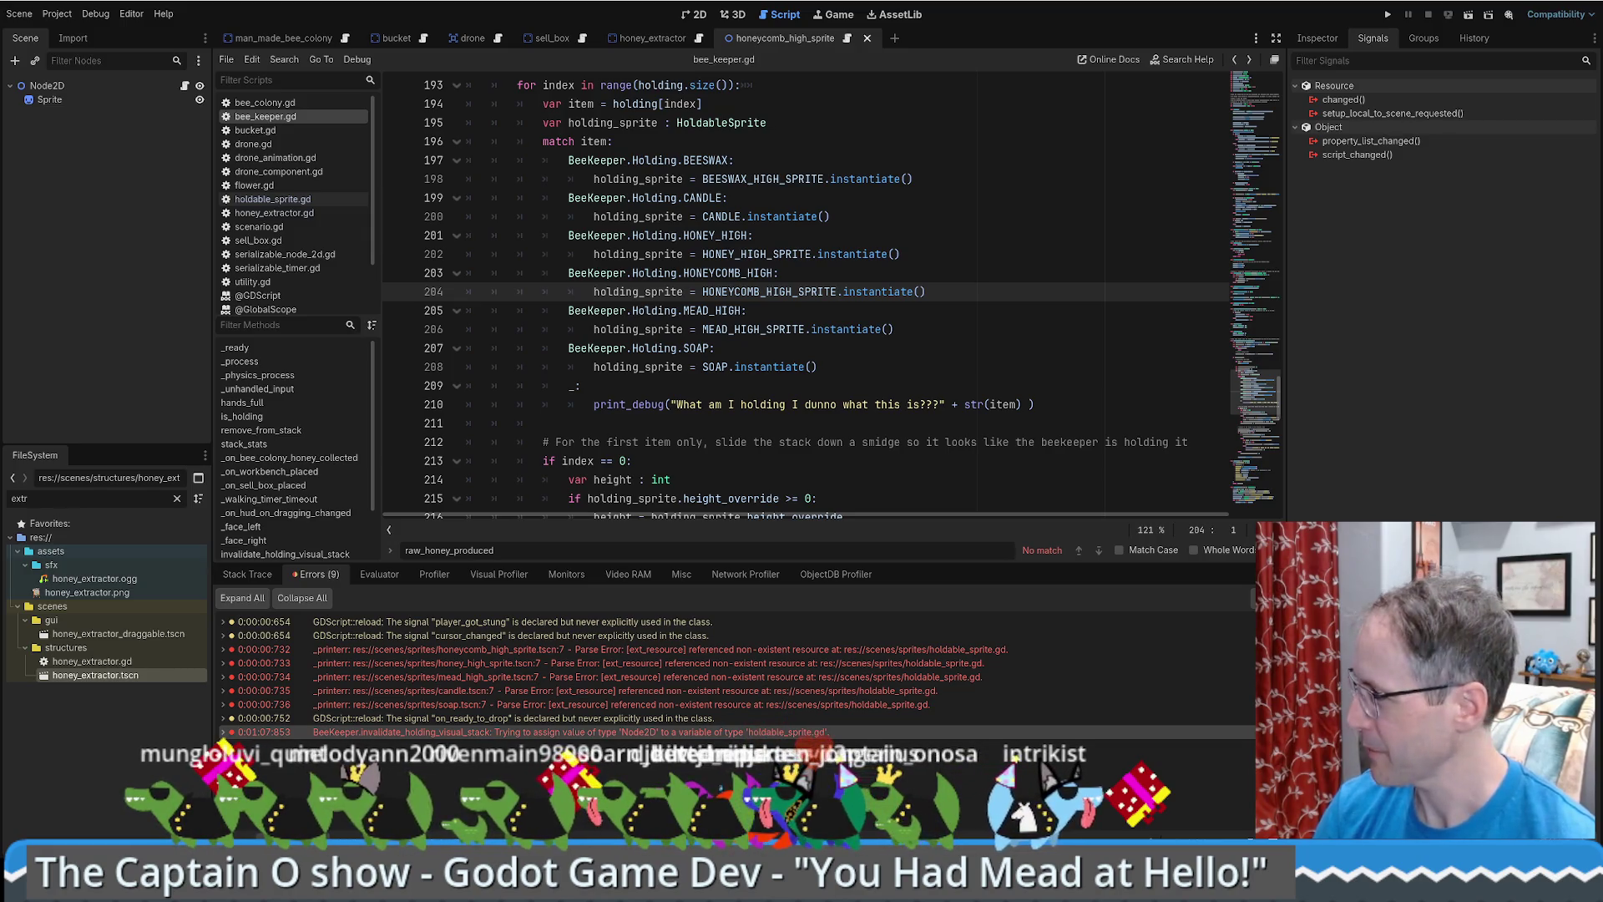
- Return to the HONEYCOMB_HIGH_SPRITE definition and open the script on the honeycomb sprite's root Node2D
click(943, 350)
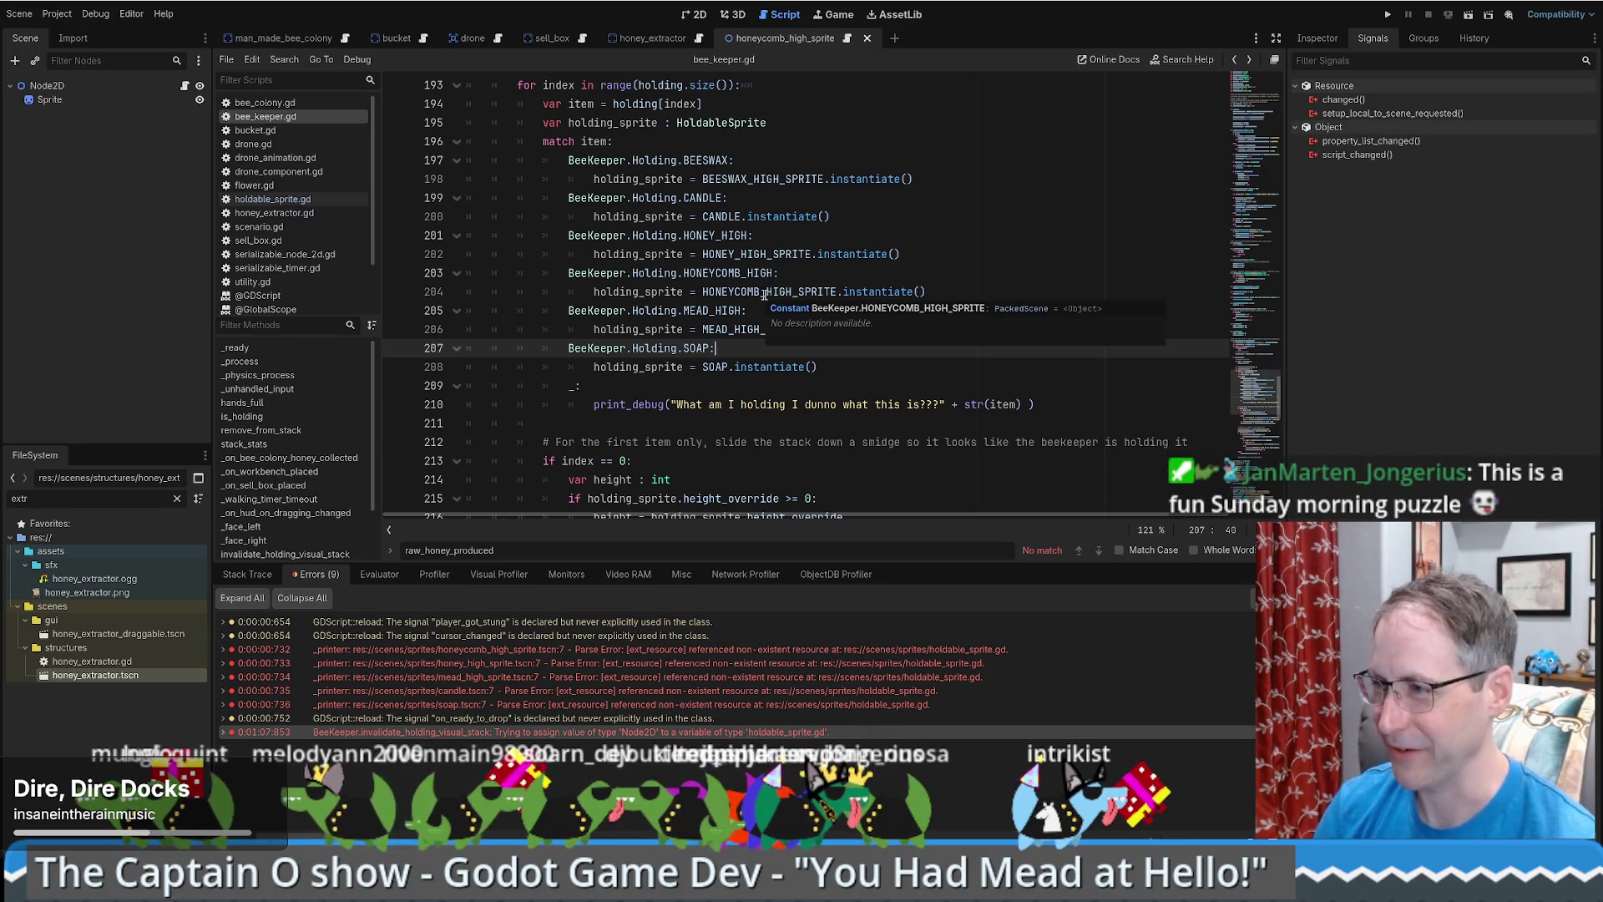
ctrl+click(761, 292)
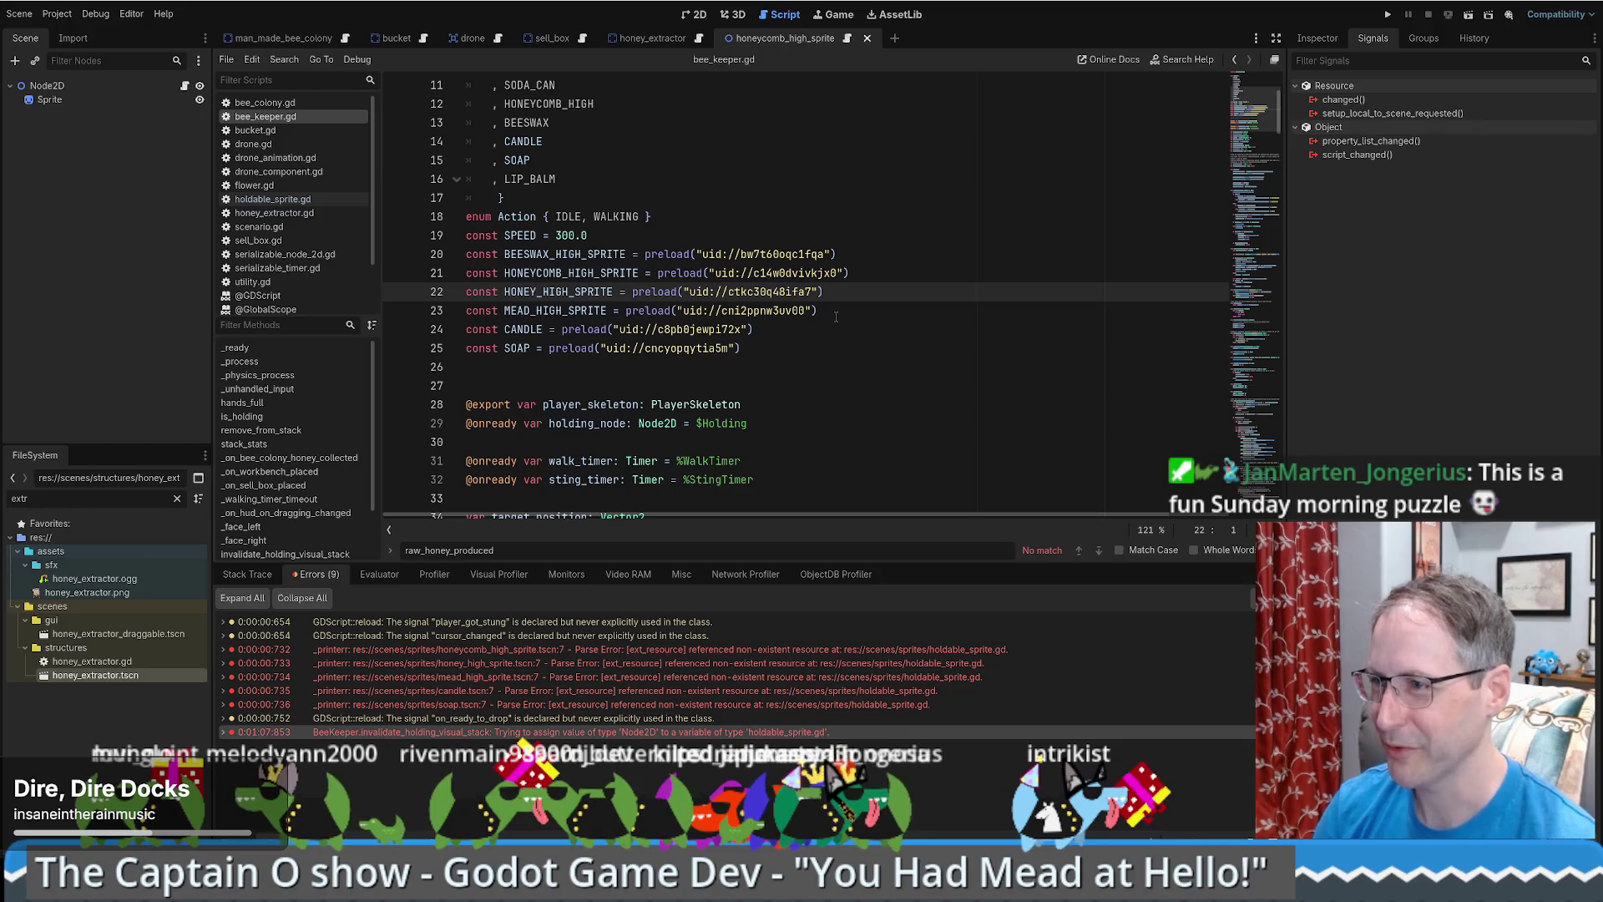
click(765, 273)
click(75, 86)
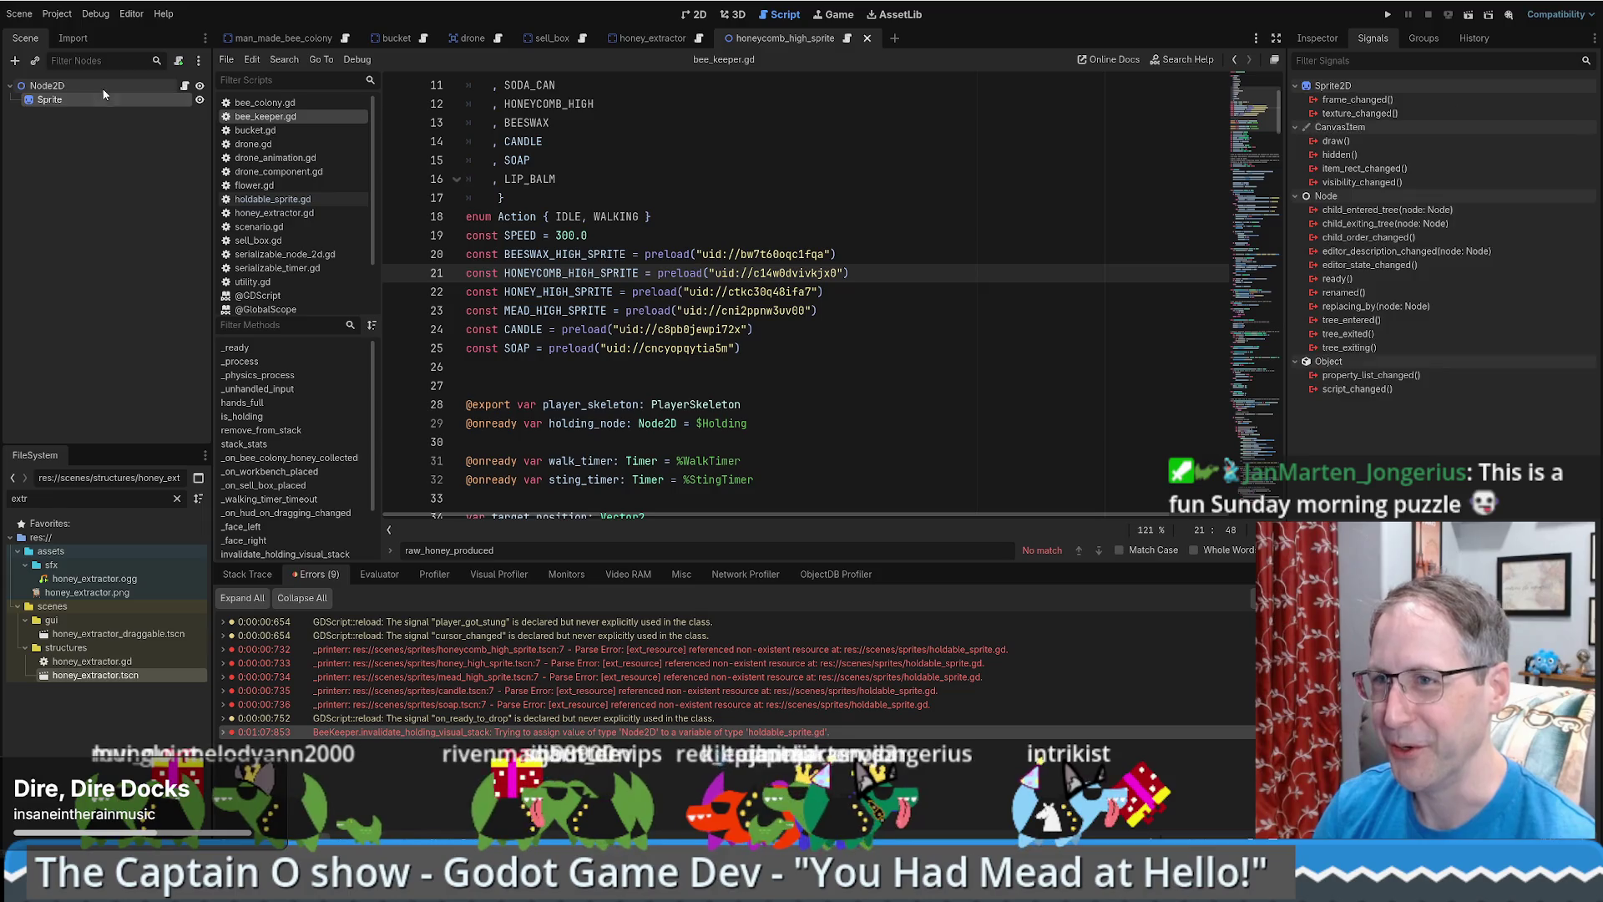
click(1331, 42)
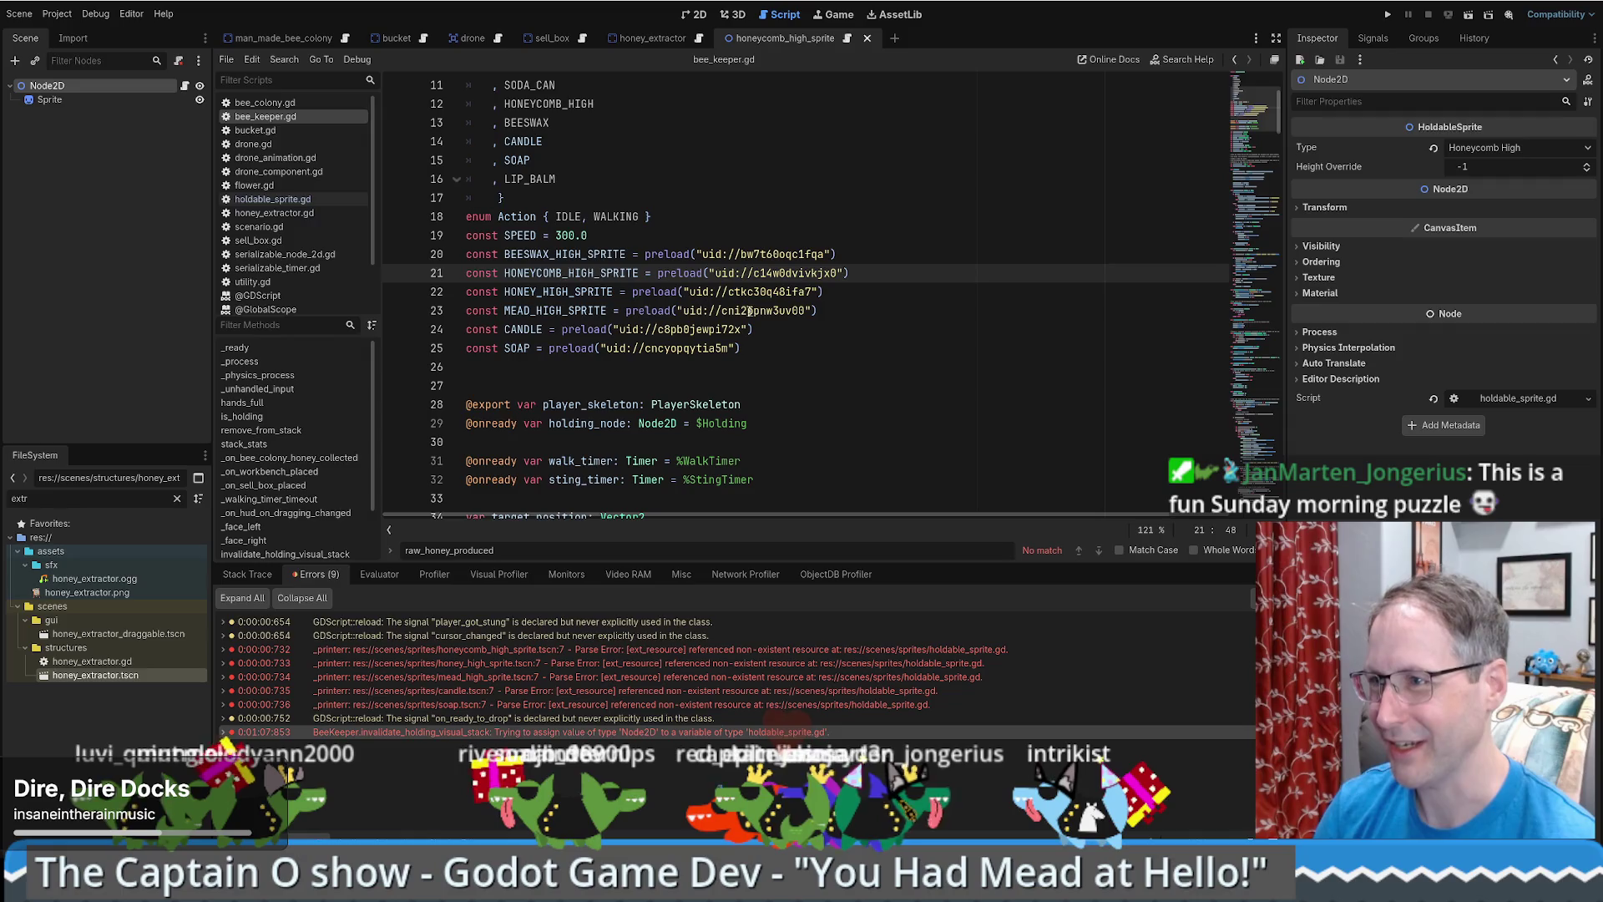
click(186, 86)
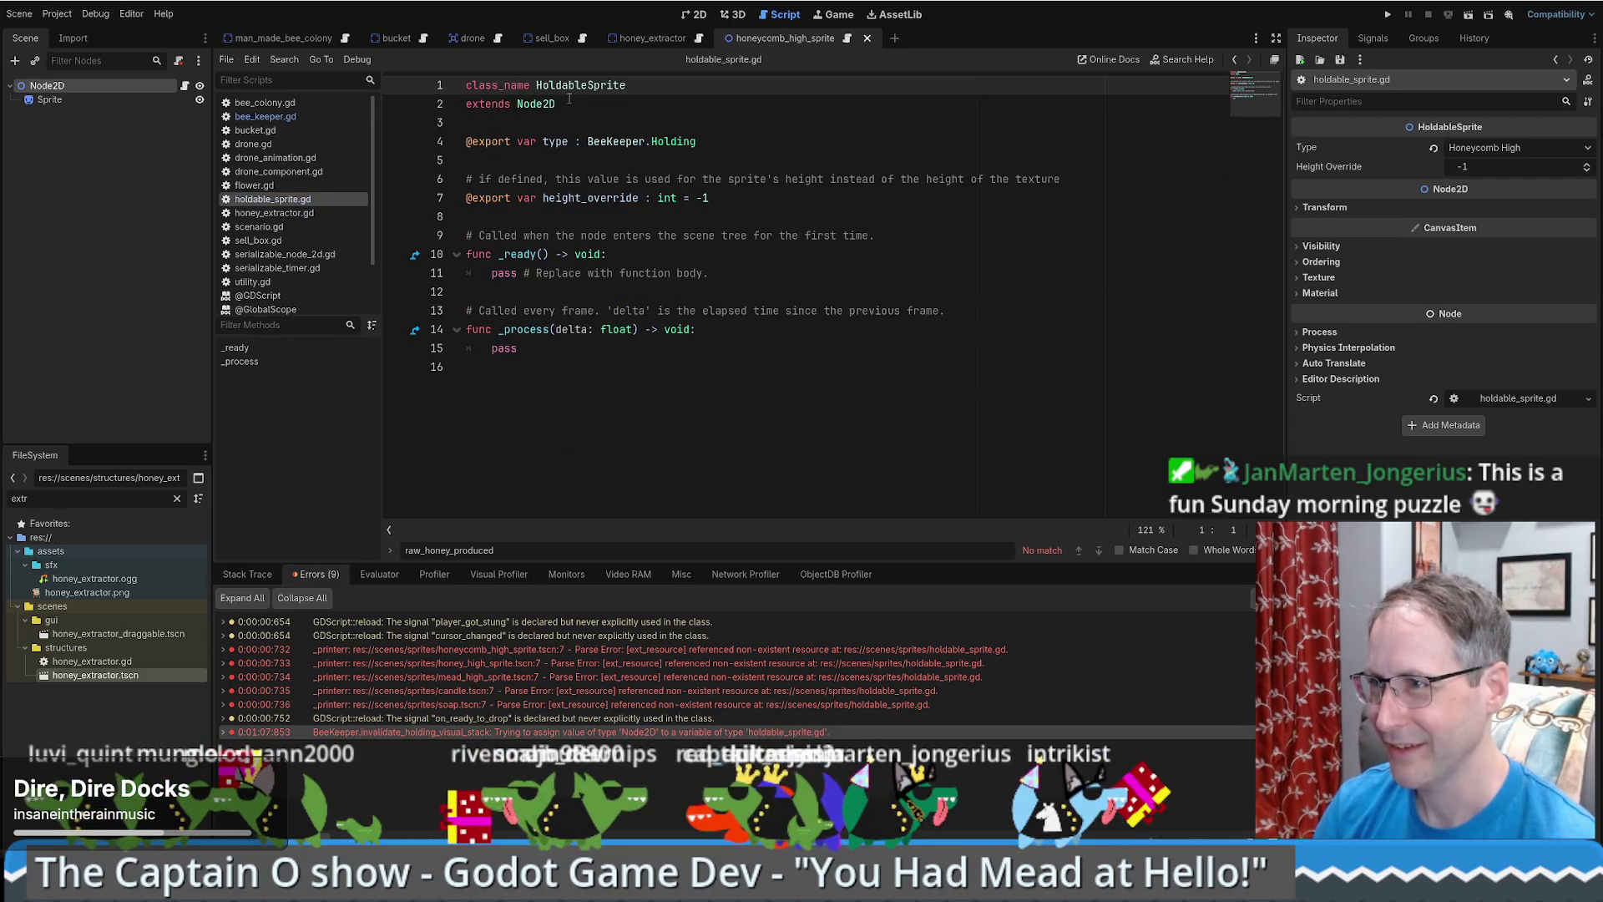
- Check HoldableSprite's extends Node2D line, then return to bee_keeper.gd's held-item match code
triple_click(538, 105)
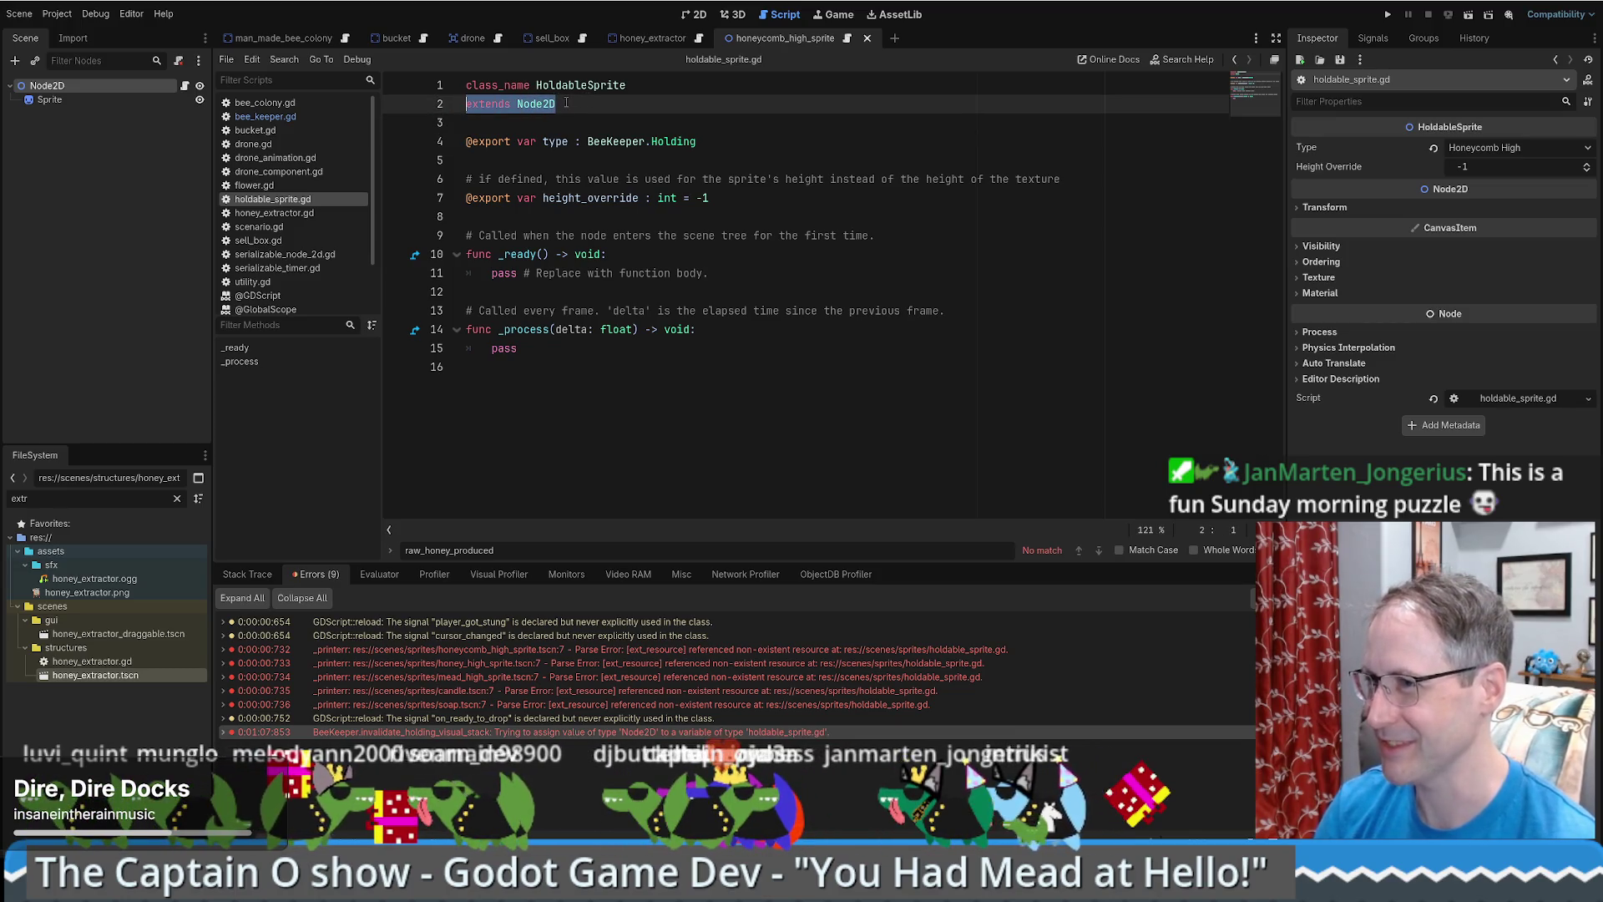
mouse_move(556, 105)
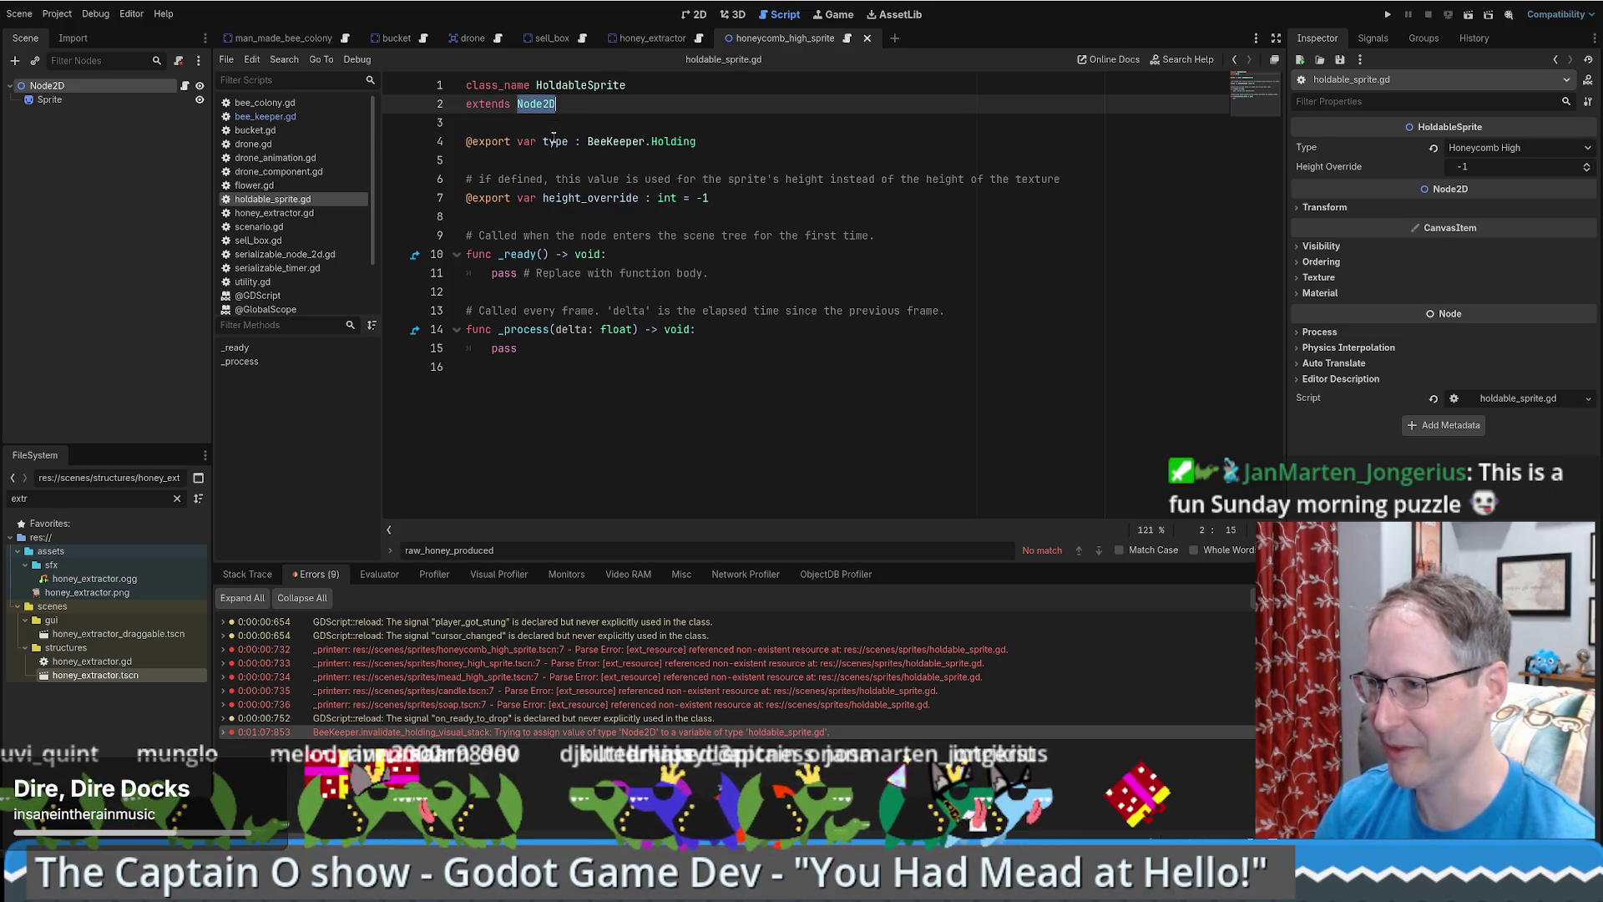
key(alt+Left)
key(alt+Left)
click(851, 278)
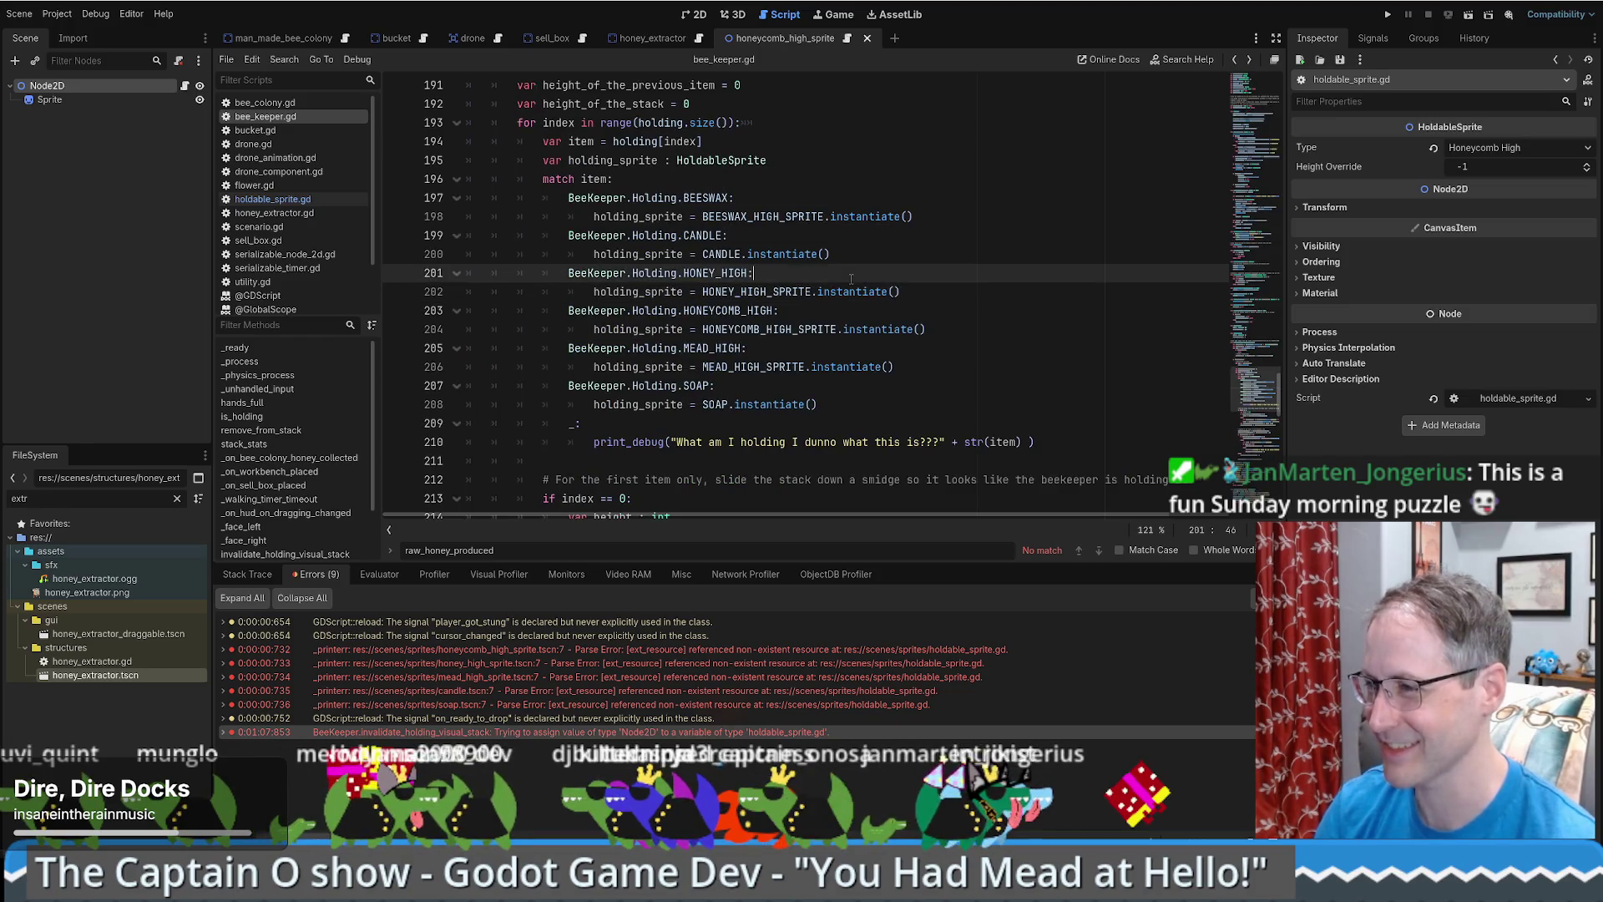
click(868, 291)
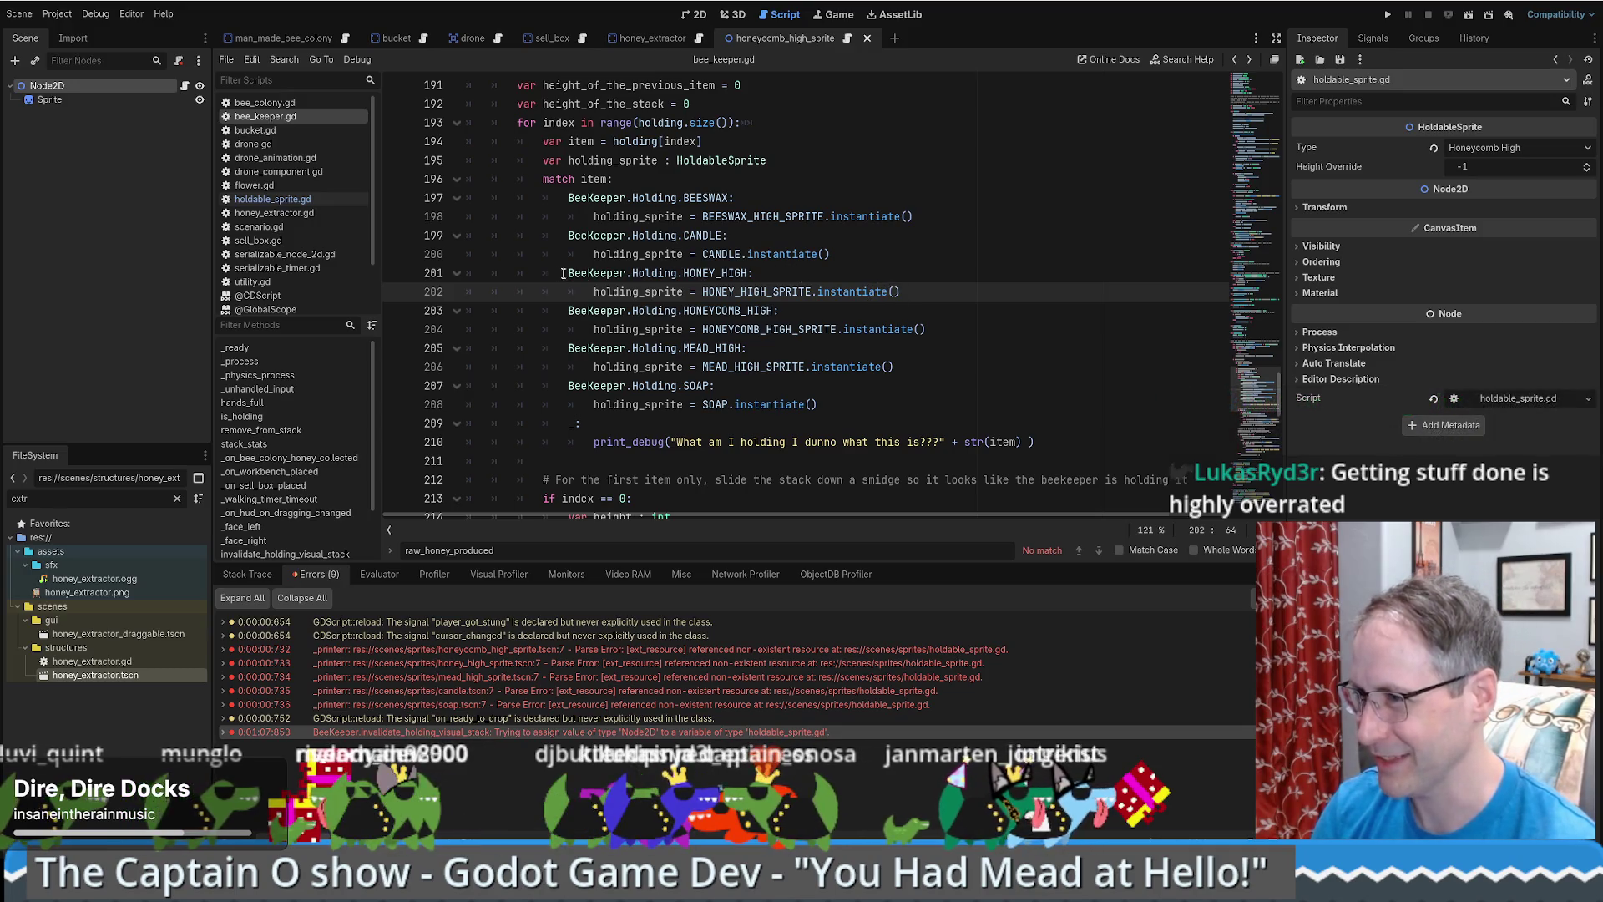
key(alt+Left)
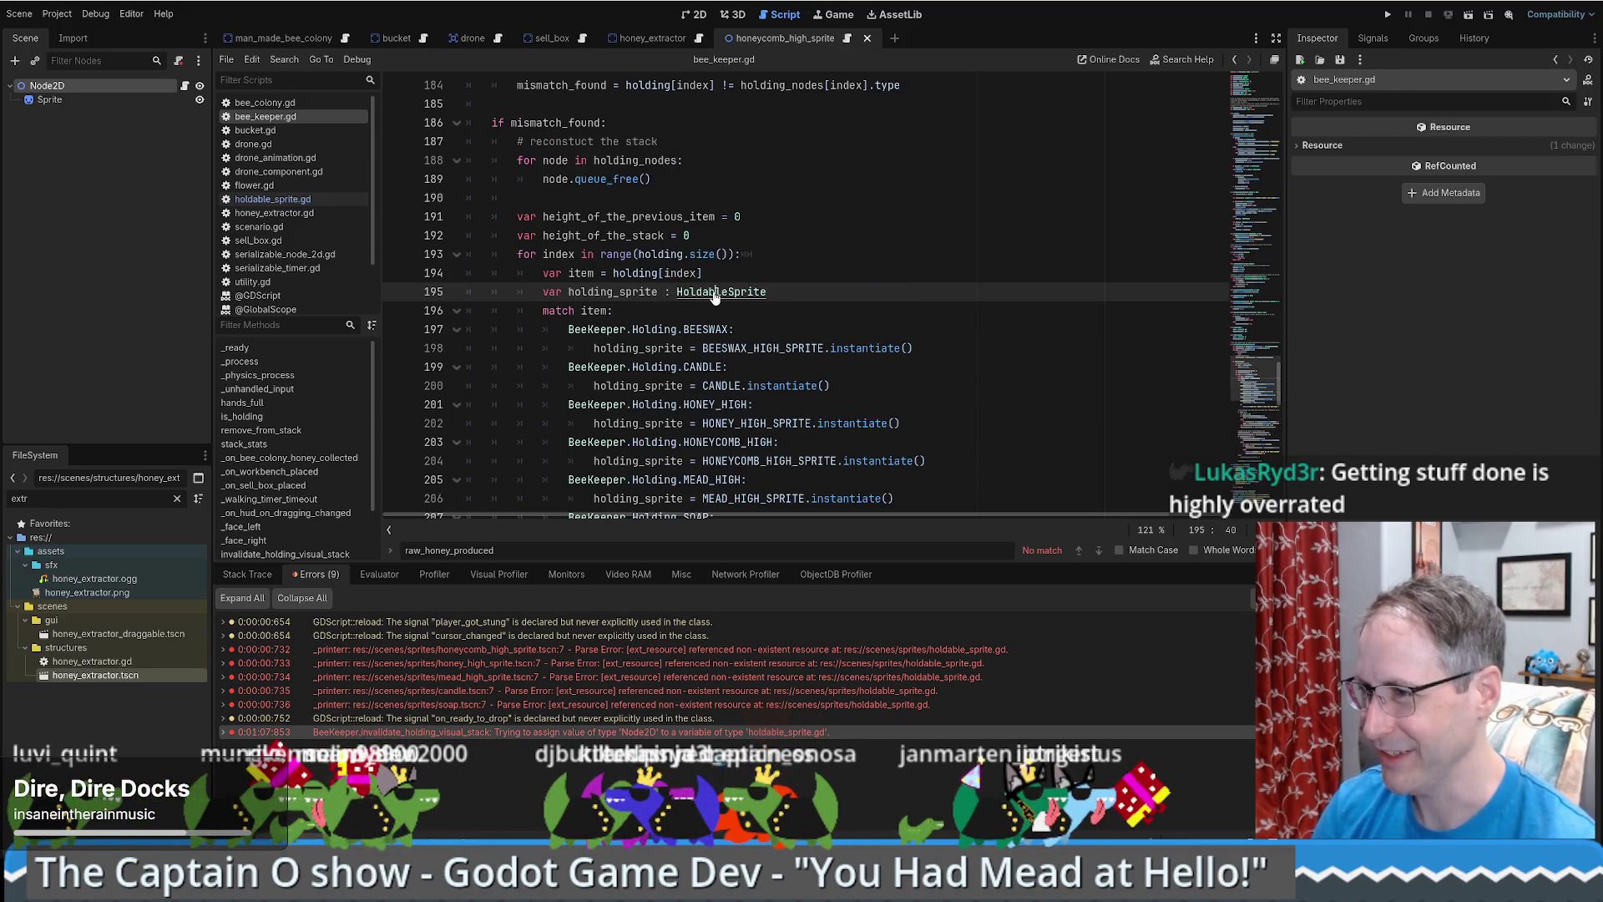
ctrl+click(714, 294)
key(alt+Left)
scroll(718, 273, down, 2)
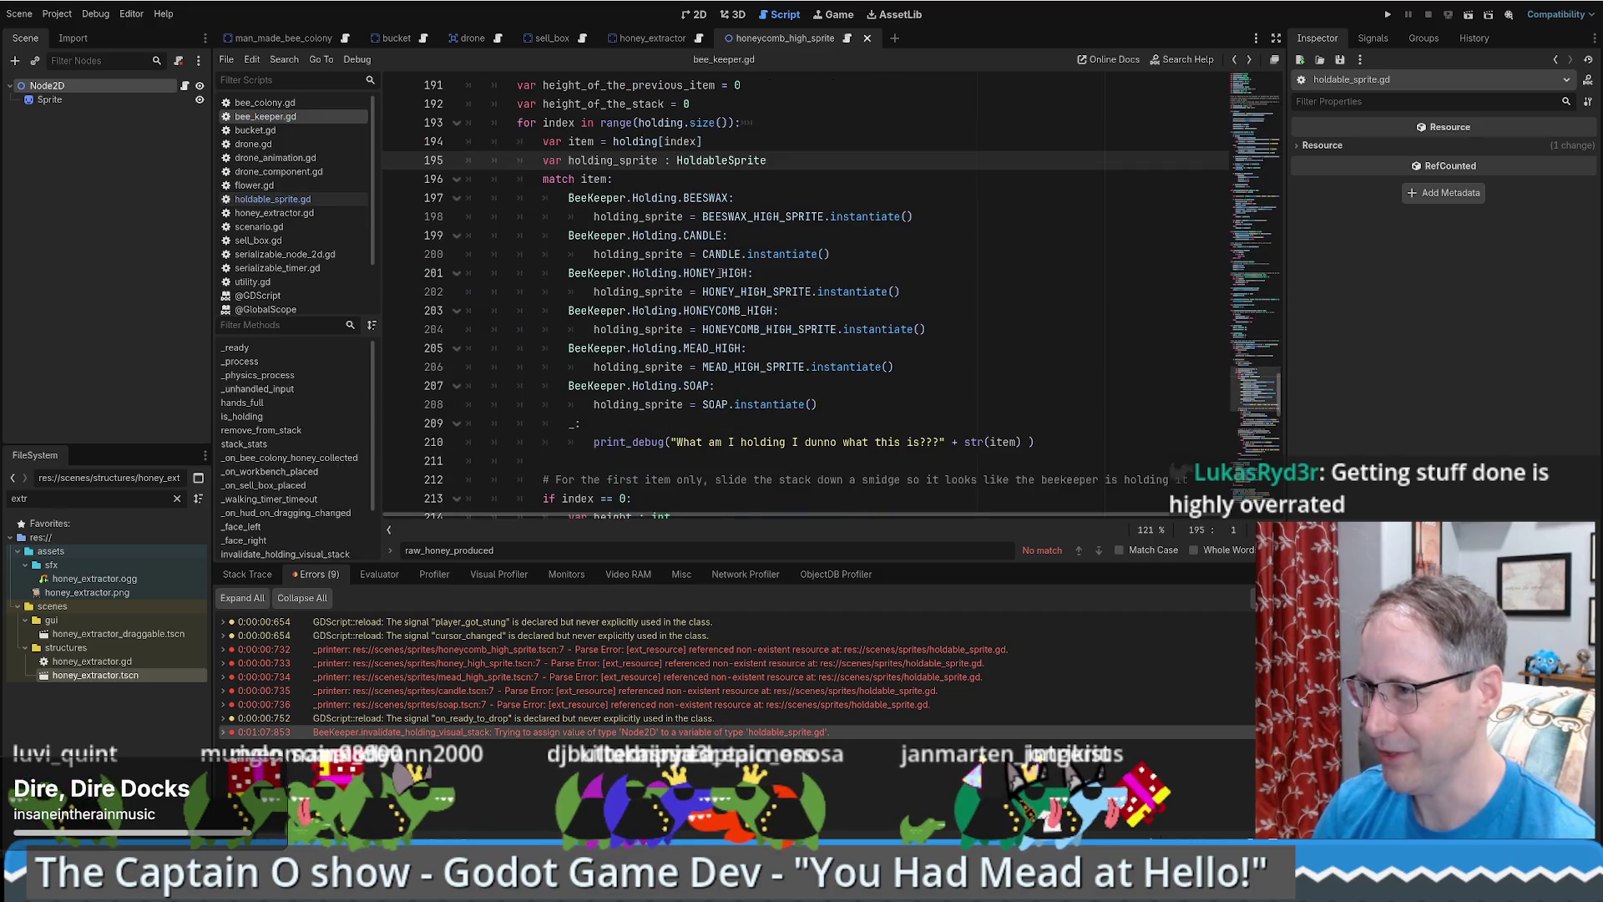
click(867, 294)
- Switch the bottom panel from the debugger's stack trace to the Output log
click(242, 574)
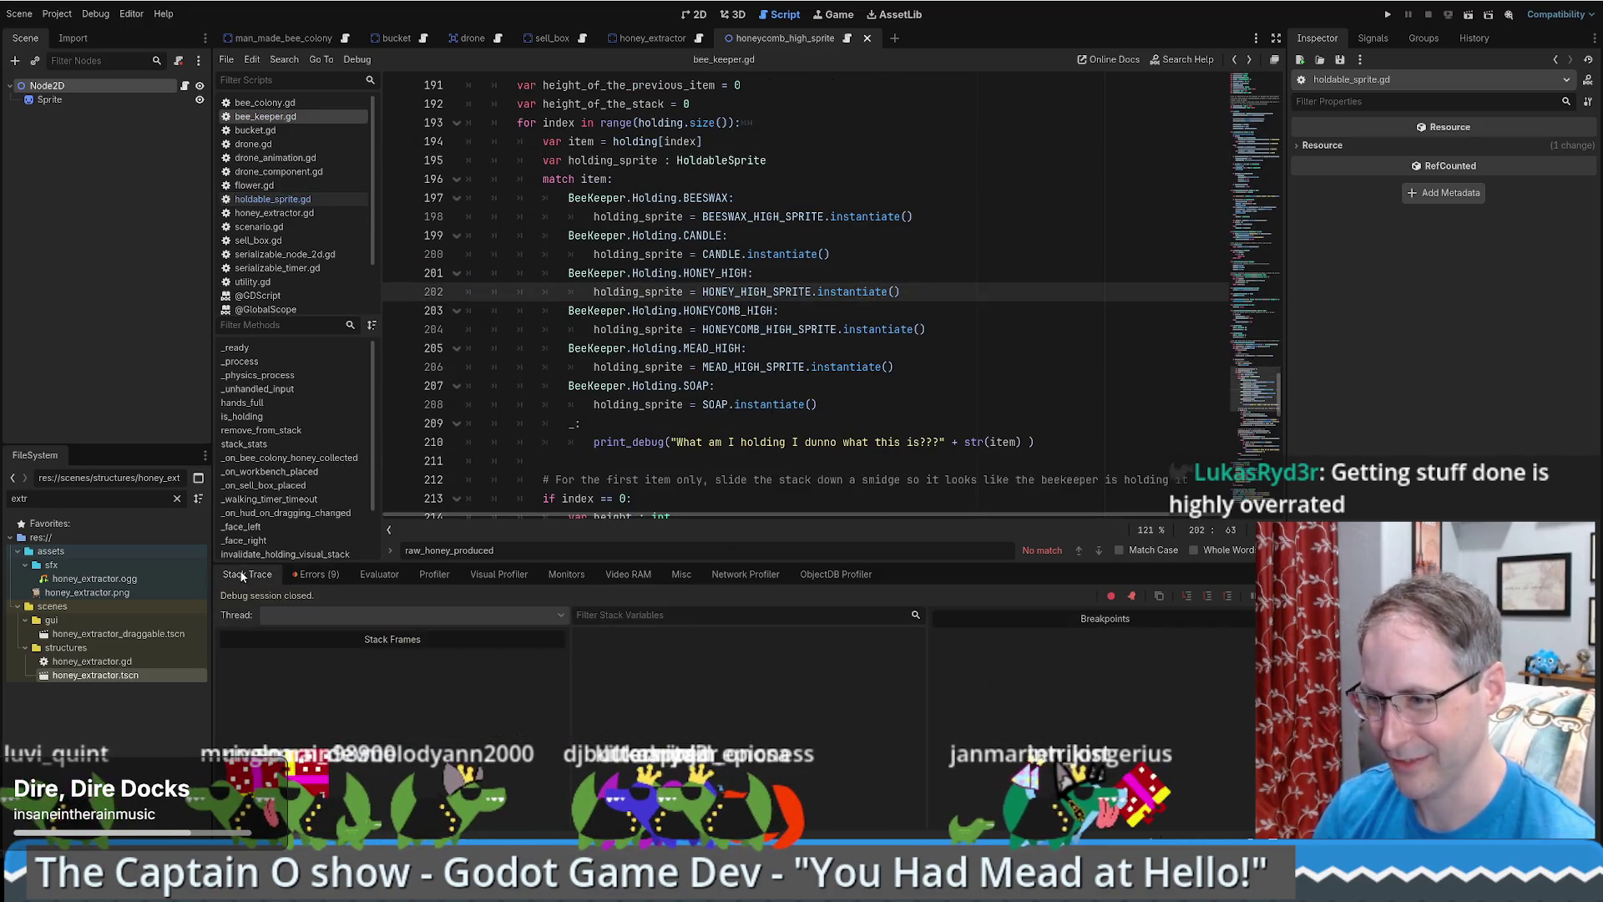
key(alt+o)
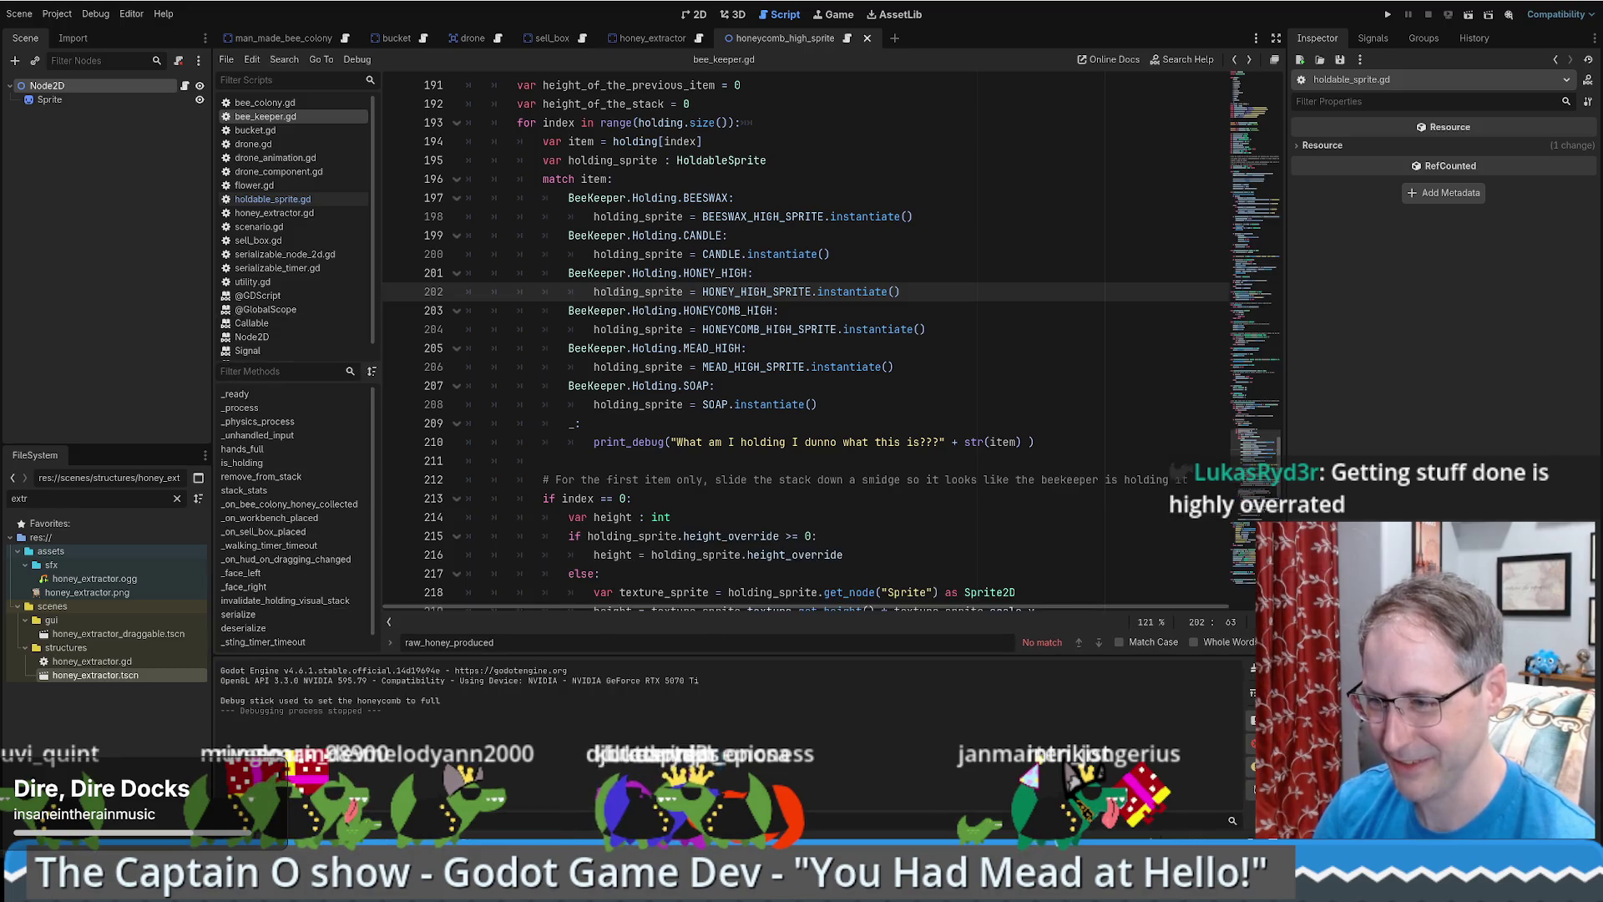
key(alt+d)
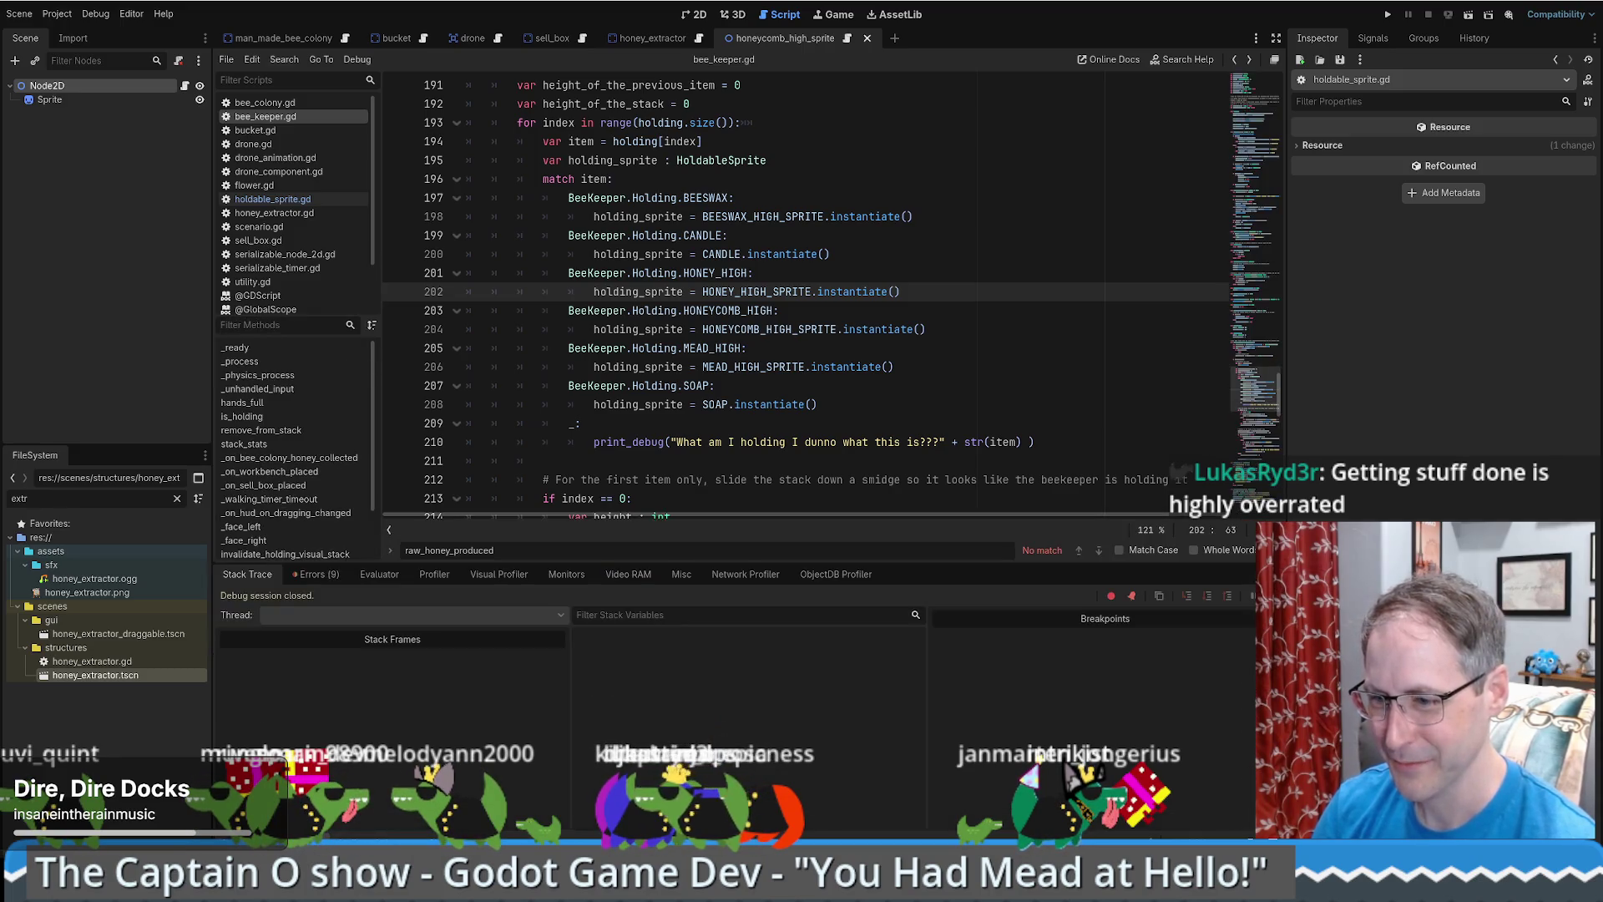
key(alt+o)
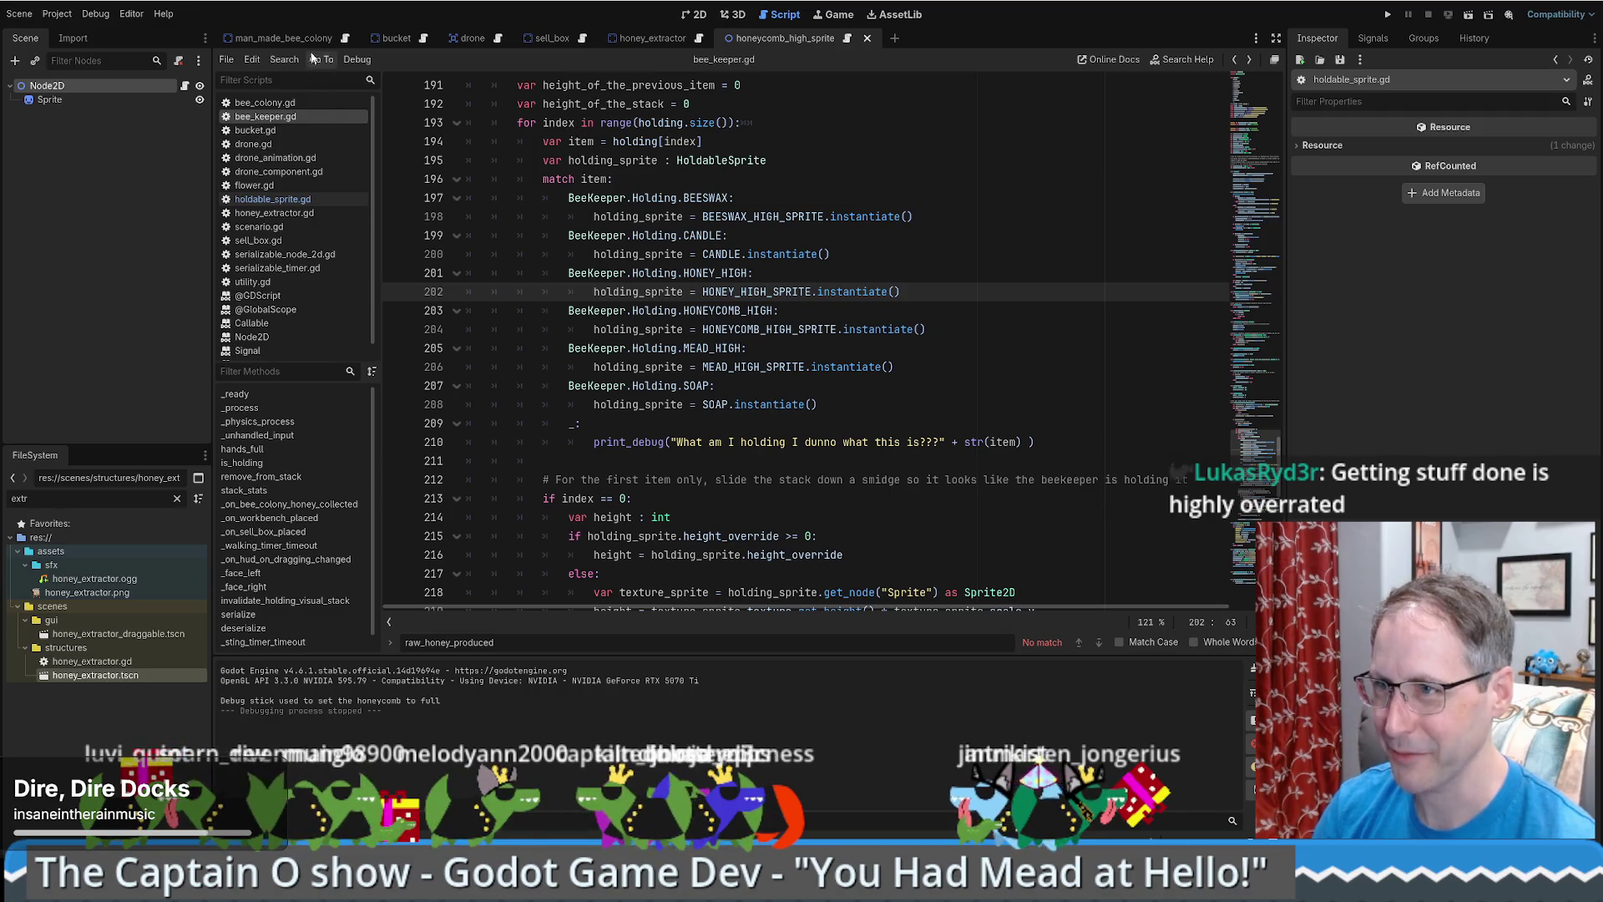
- Open honey_extractor.gd and cut the two drone-taxi check functions on lines 199–206
click(655, 38)
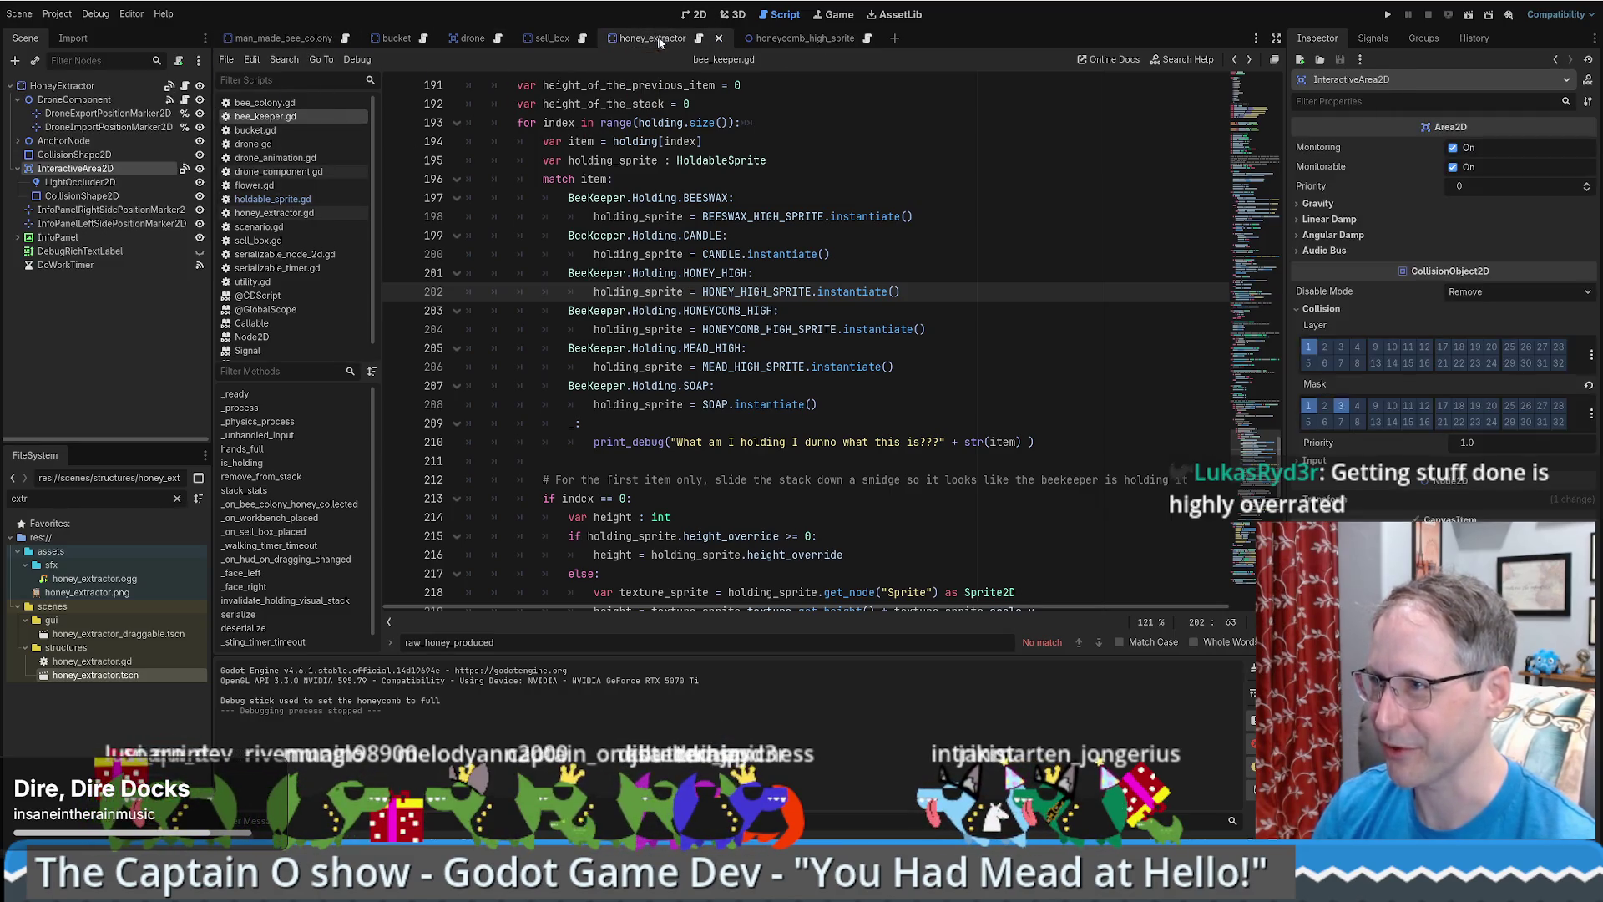
click(699, 39)
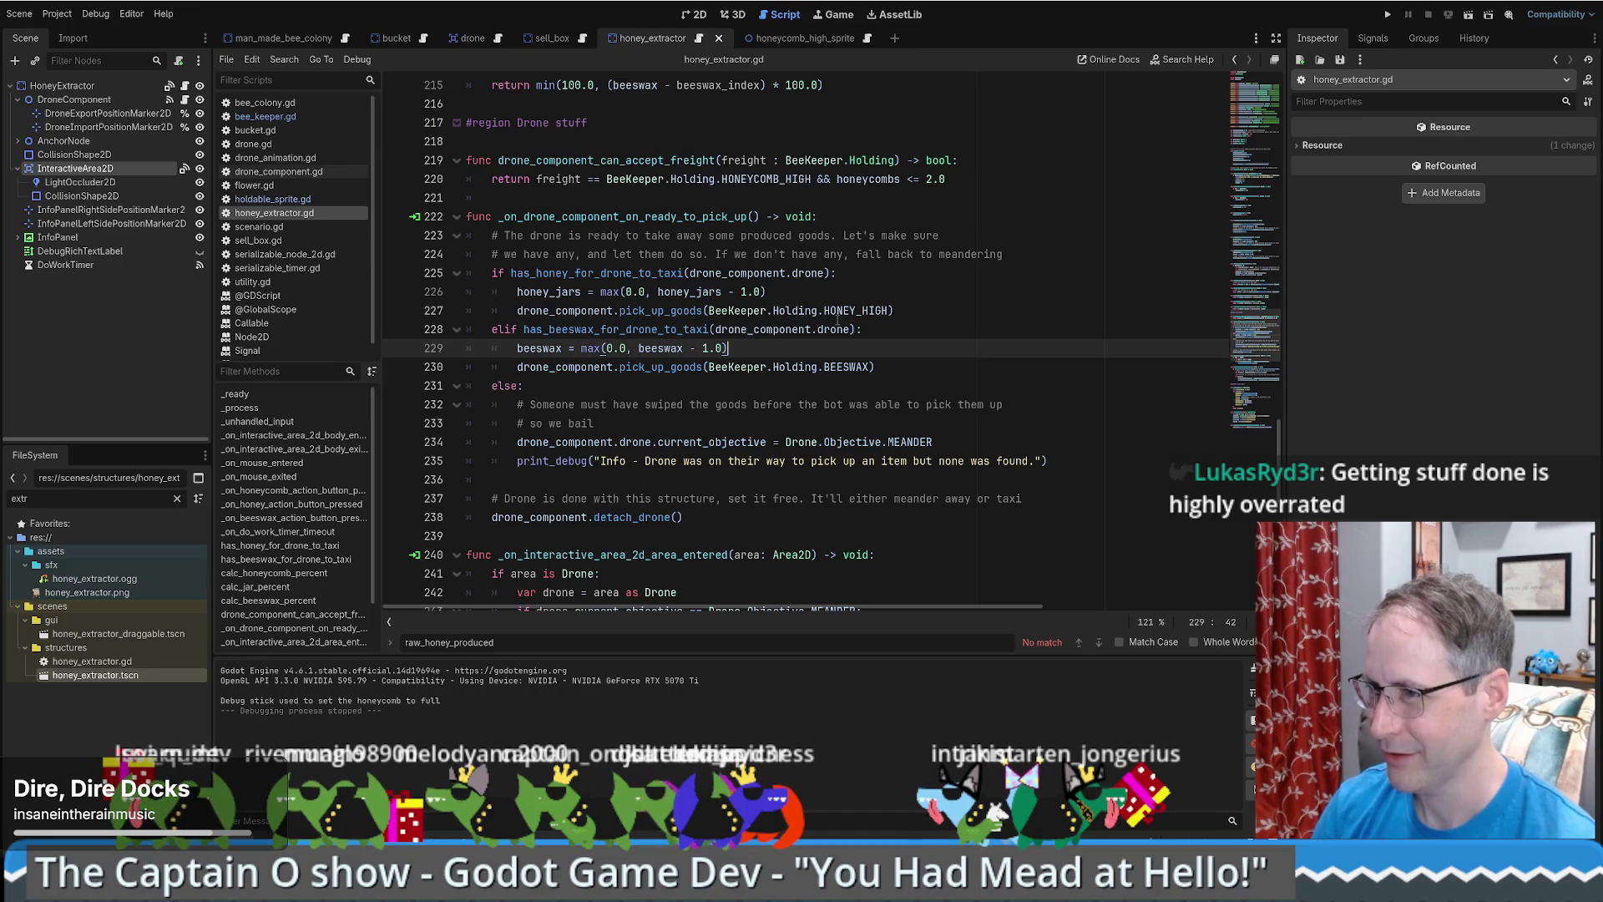
scroll(831, 227, down, 12)
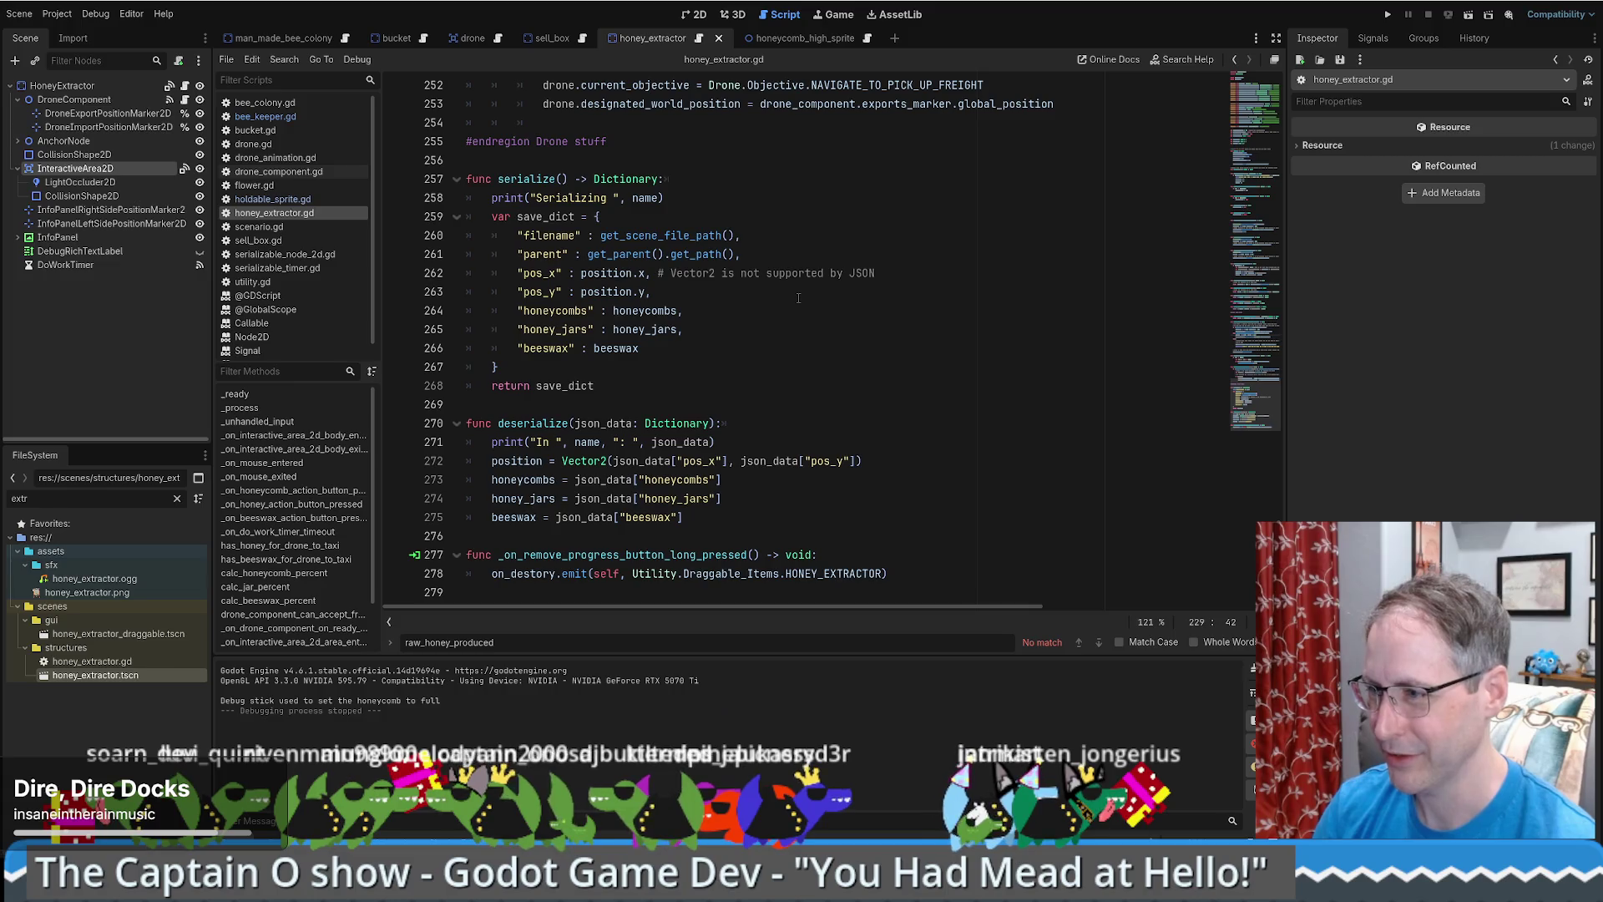
scroll(798, 298, up, 13)
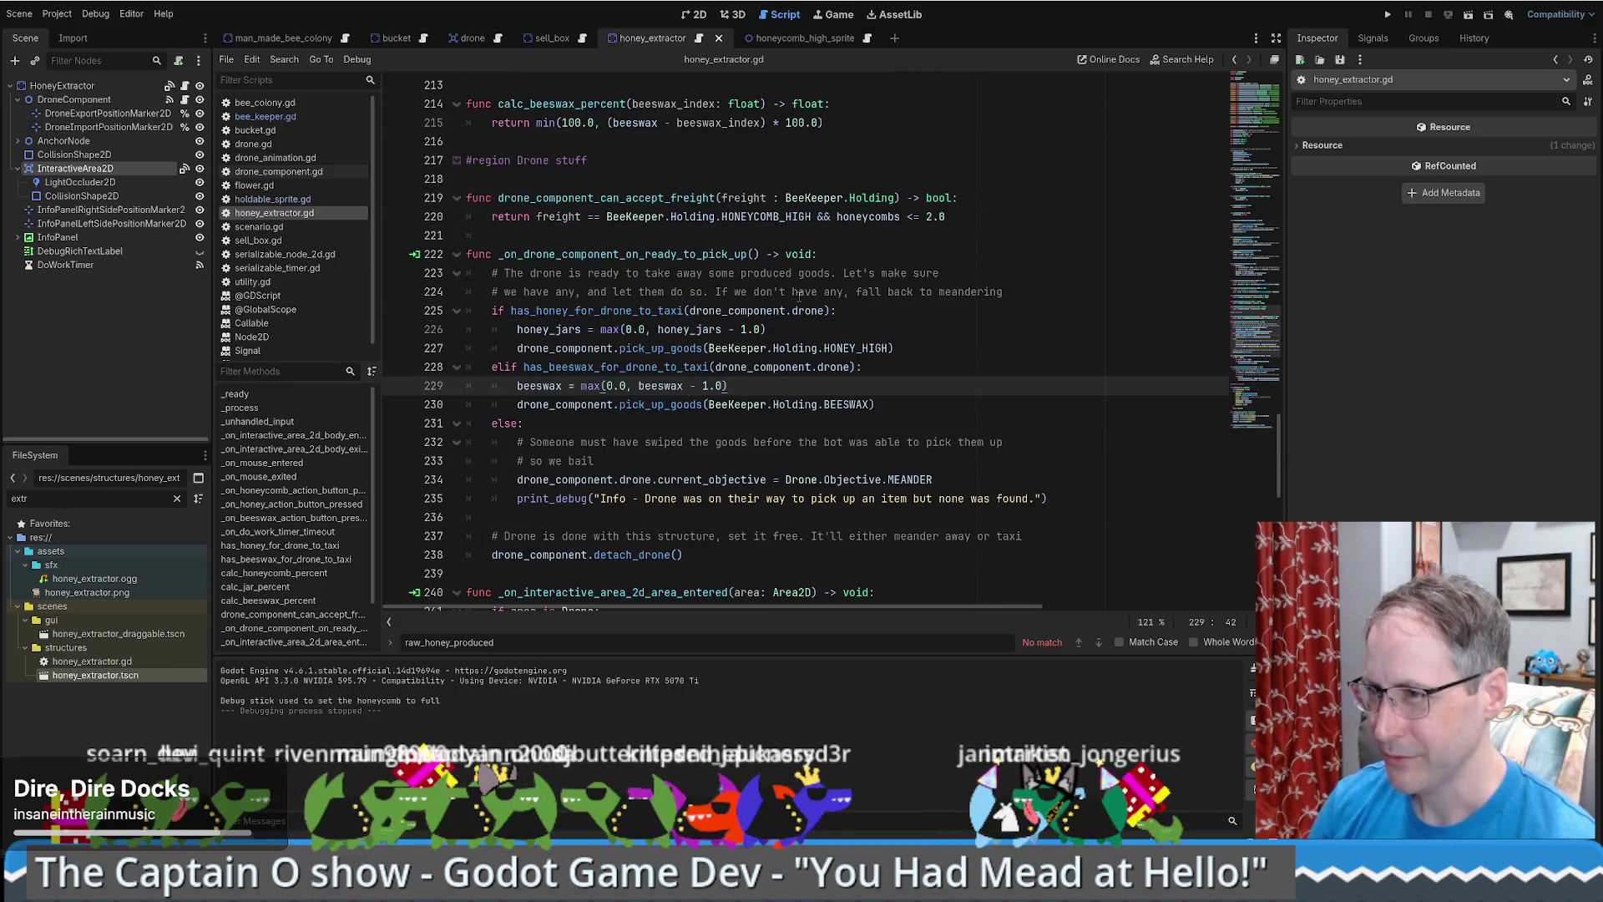
scroll(799, 296, up, 3)
scroll(800, 293, up, 2)
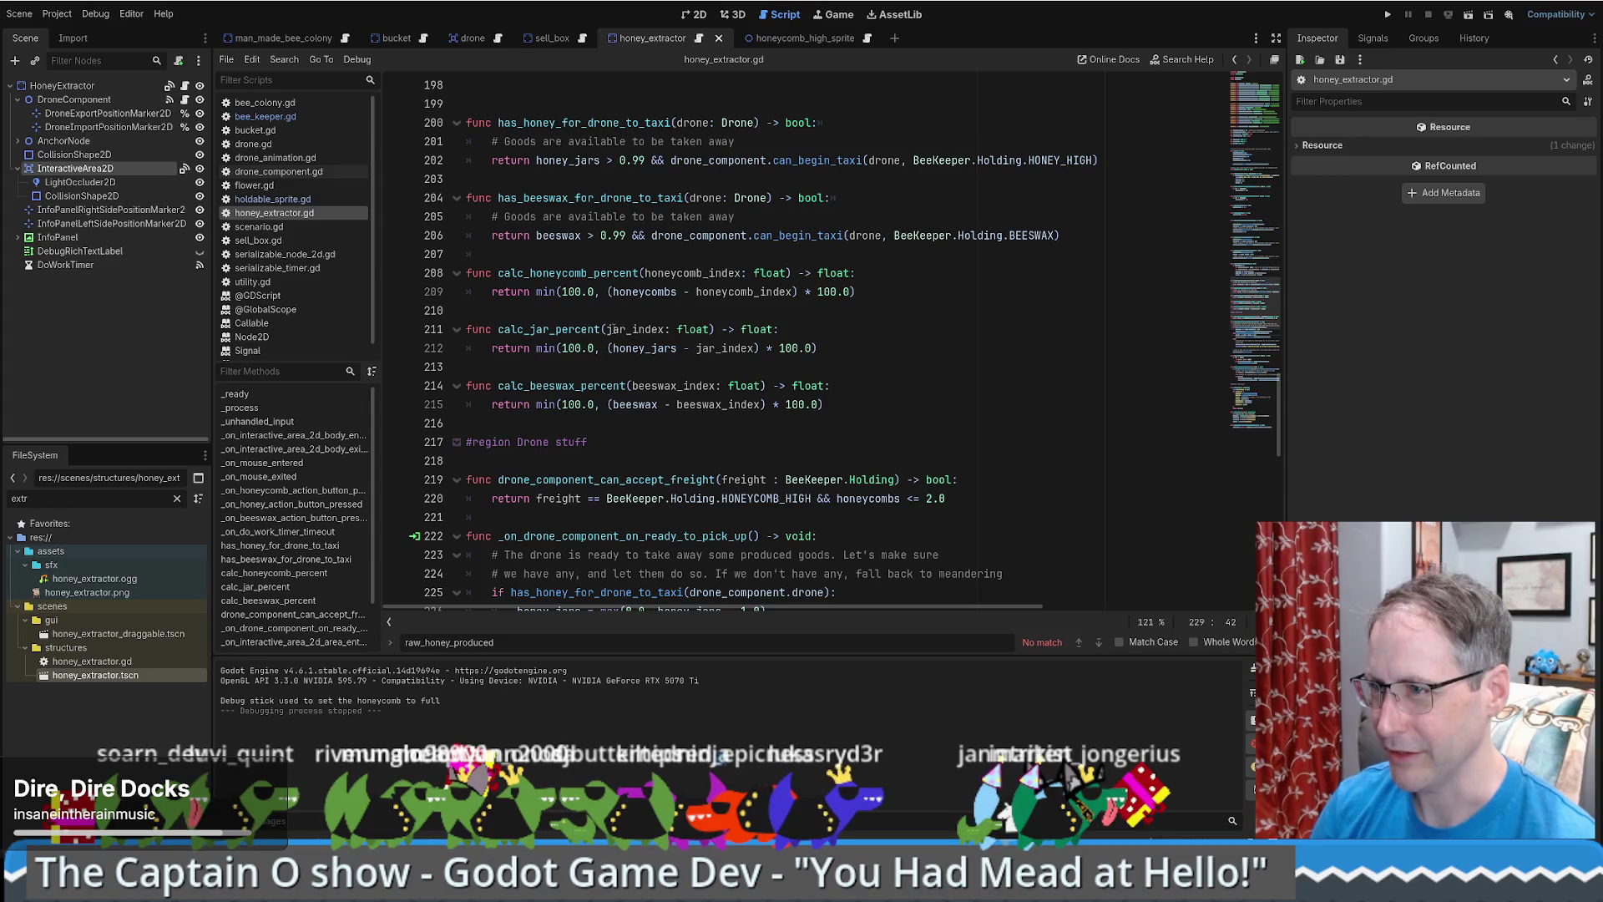
scroll(613, 328, up, 2)
scroll(613, 327, up, 1)
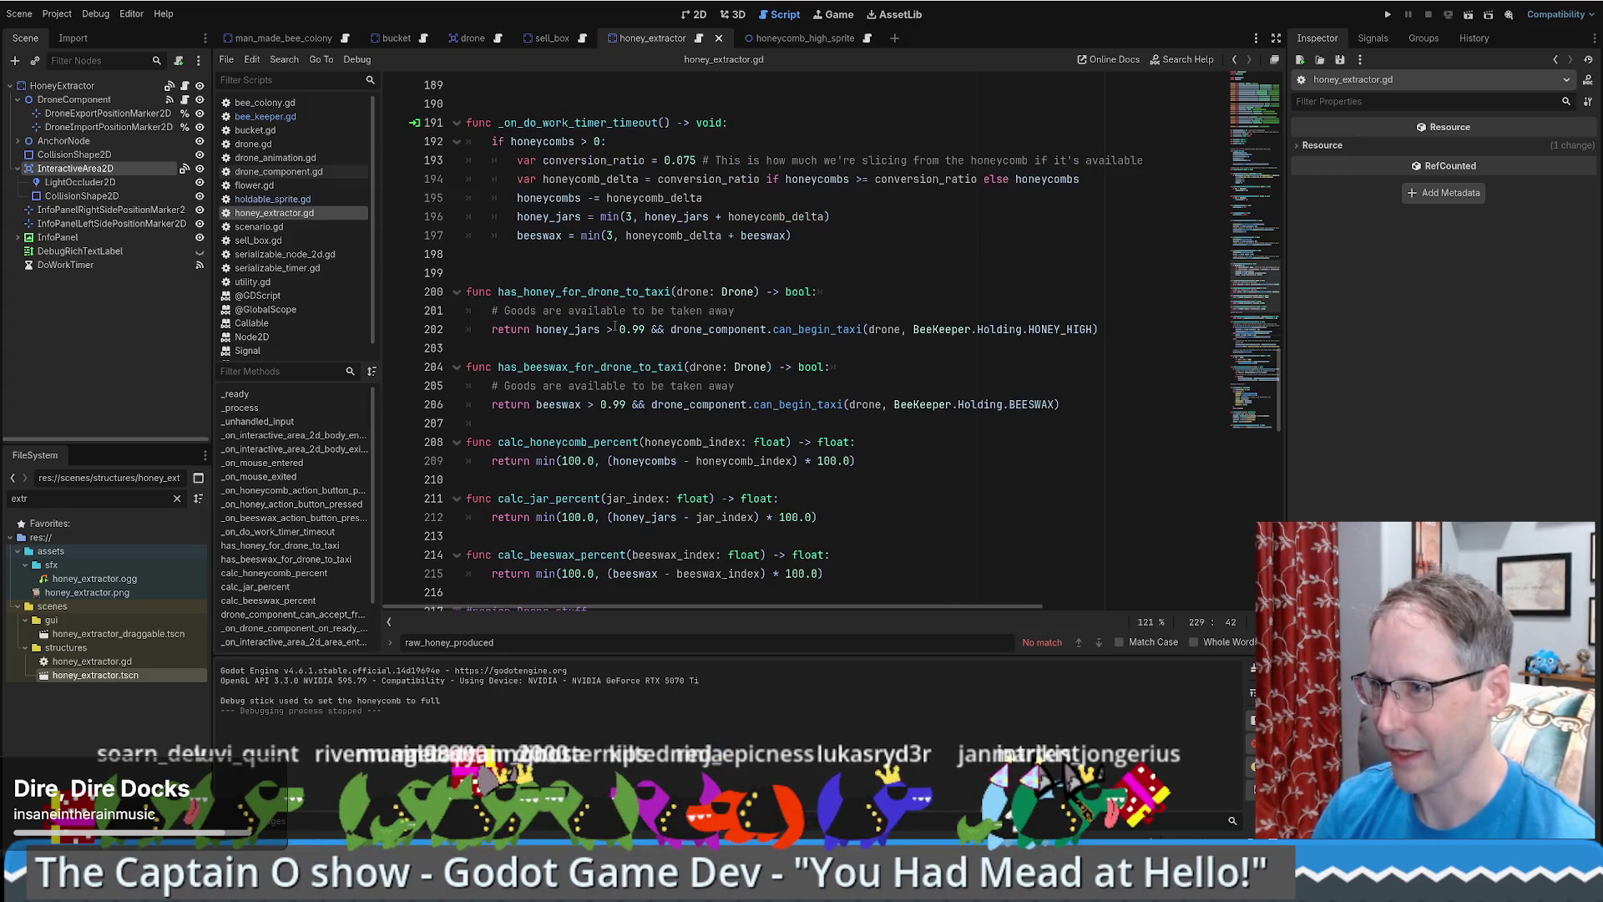
mouse_move(564, 268)
mouse_down()
mouse_move(1102, 331)
mouse_move(1136, 404)
mouse_up()
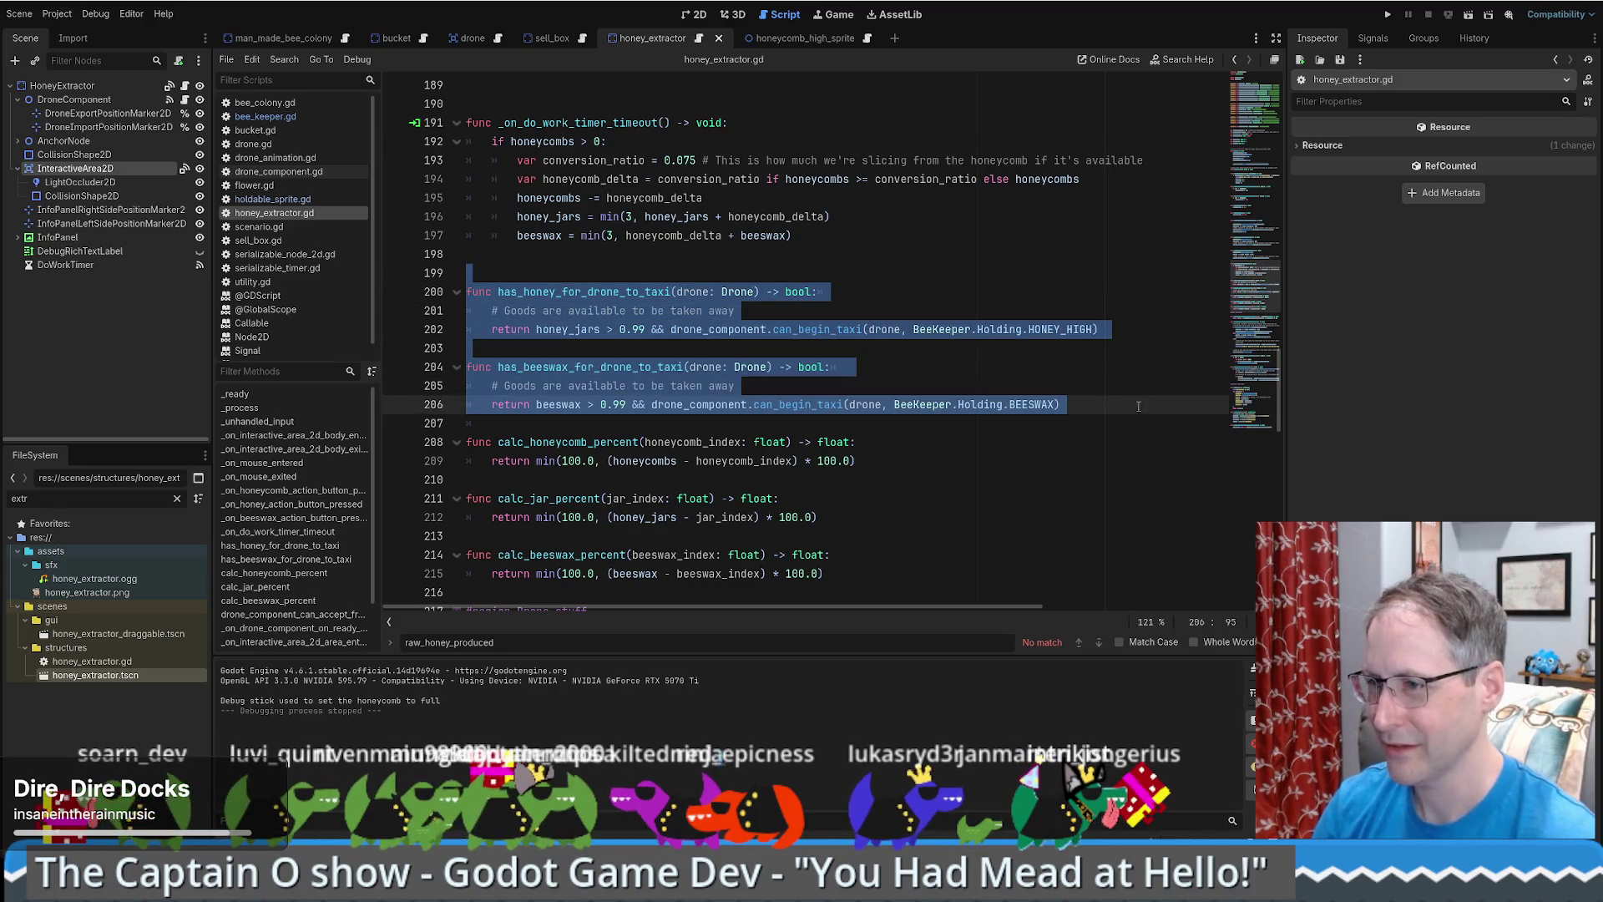
key(ctrl+x)
- Paste them below the drone pick-up code and delete the extra blank line after line 168
scroll(664, 310, down, 9)
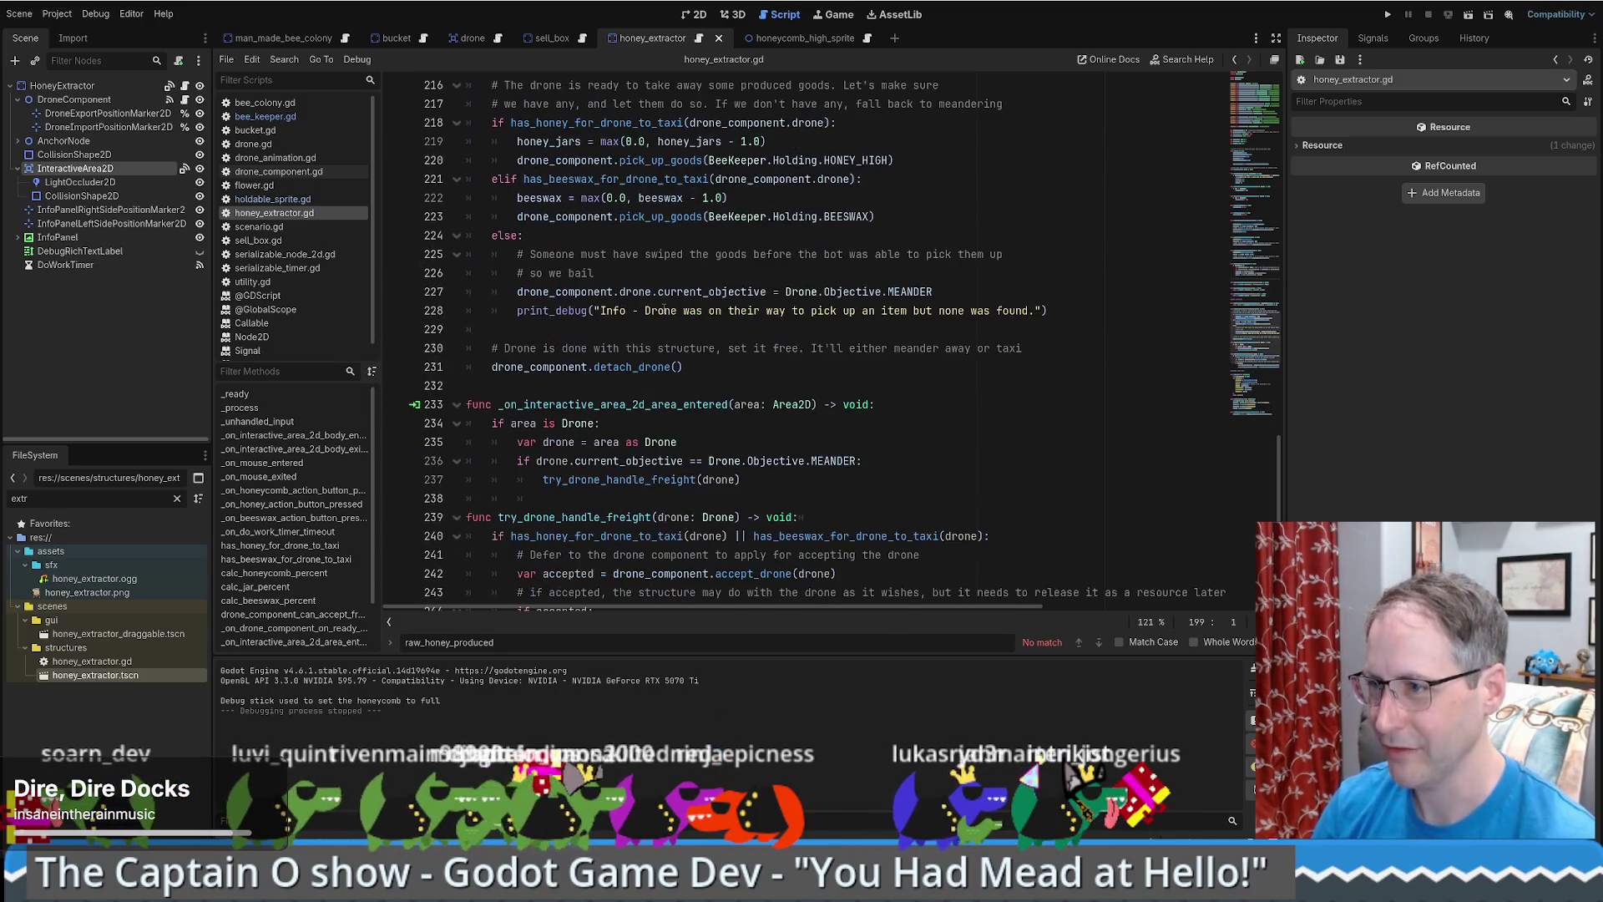
click(621, 385)
key(ctrl+v)
scroll(622, 385, up, 10)
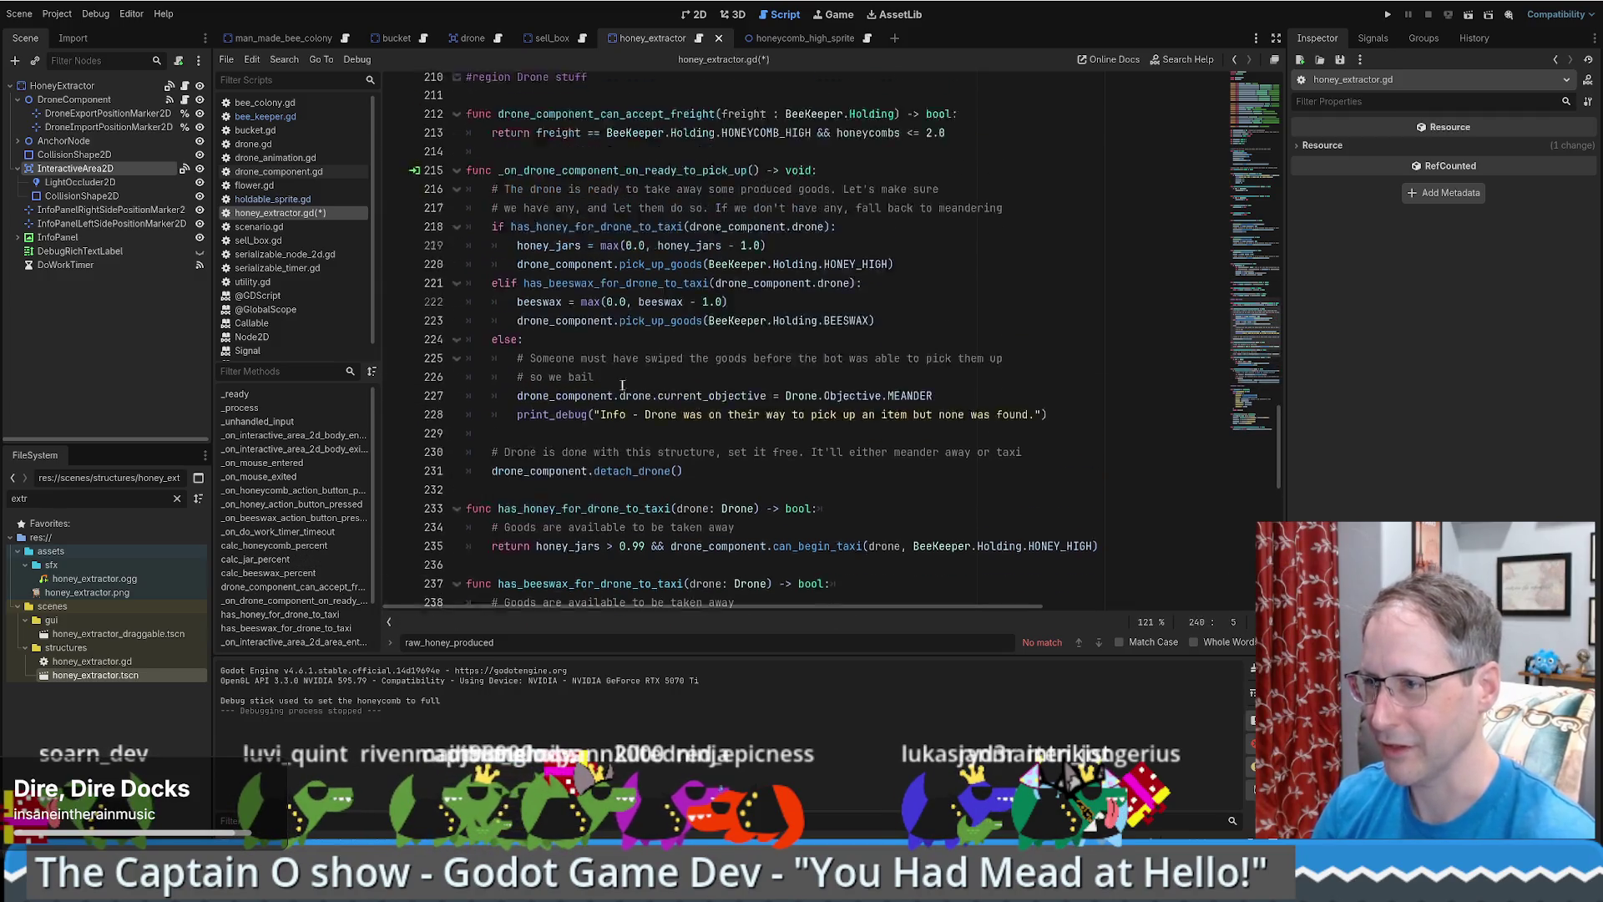
scroll(622, 384, up, 4)
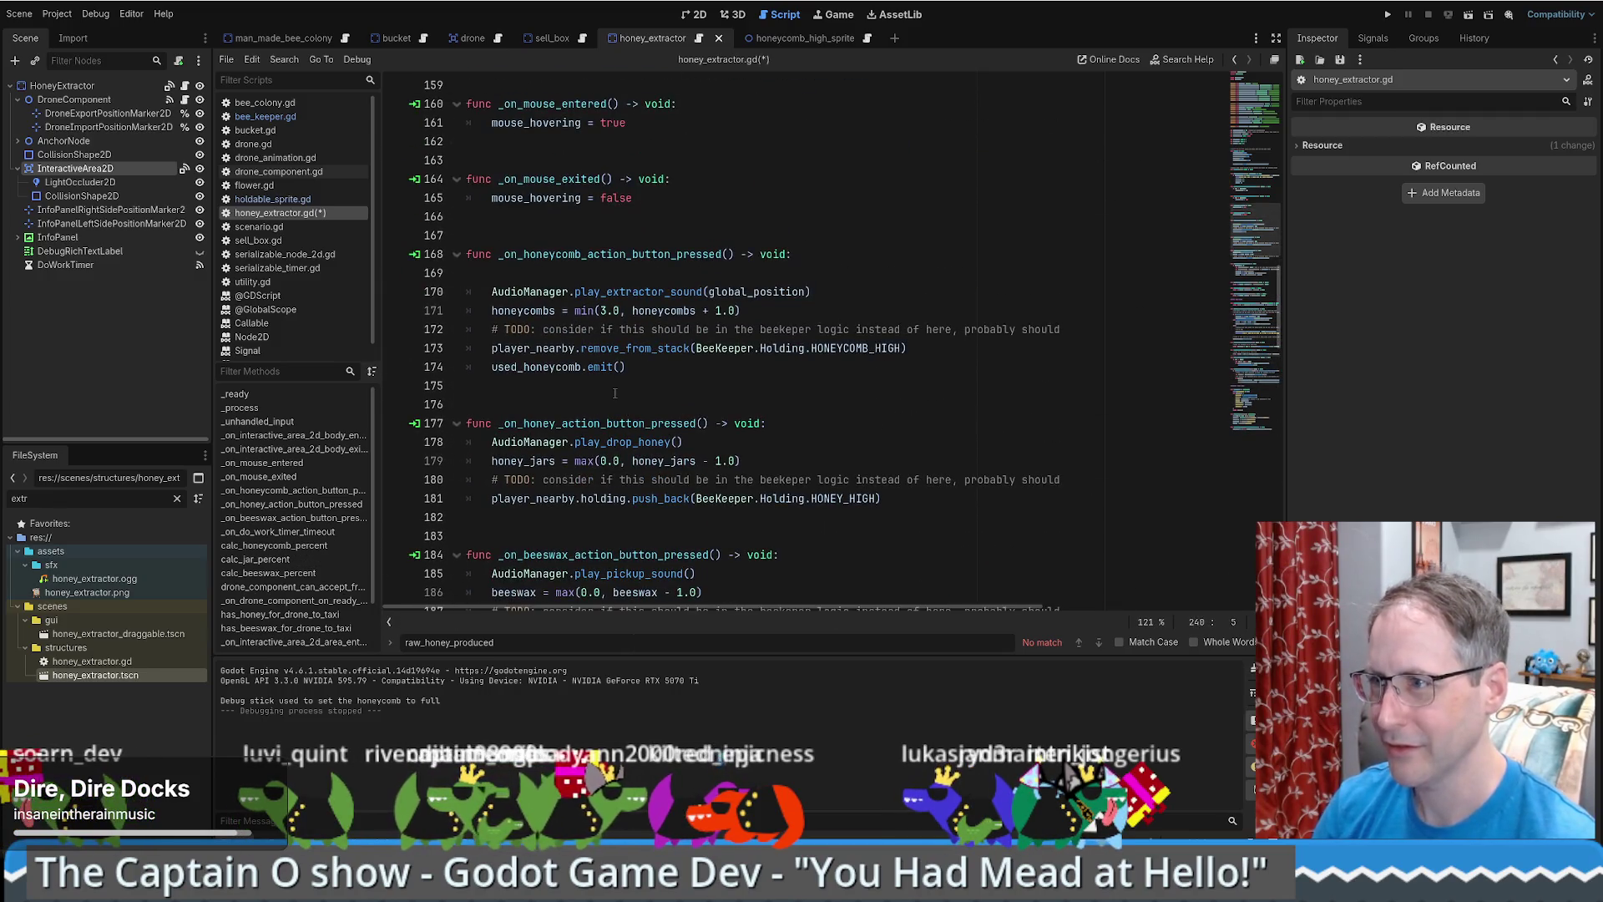
click(822, 254)
key(Delete)
- Save the edited honey_extractor.gd script
scroll(826, 285, up, 3)
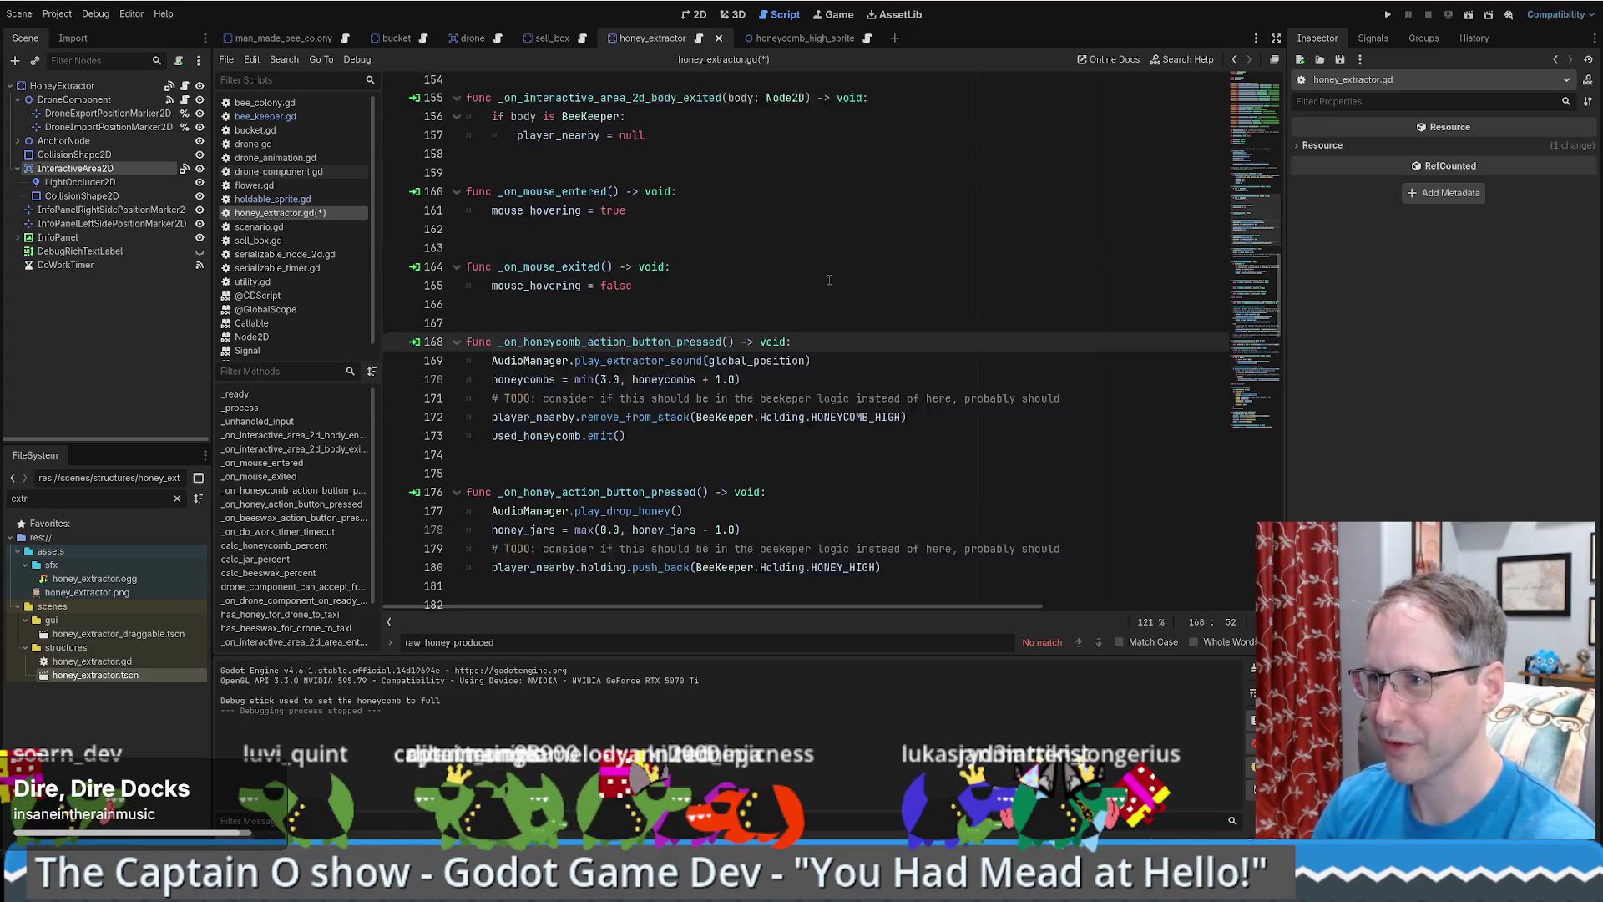
scroll(823, 285, up, 2)
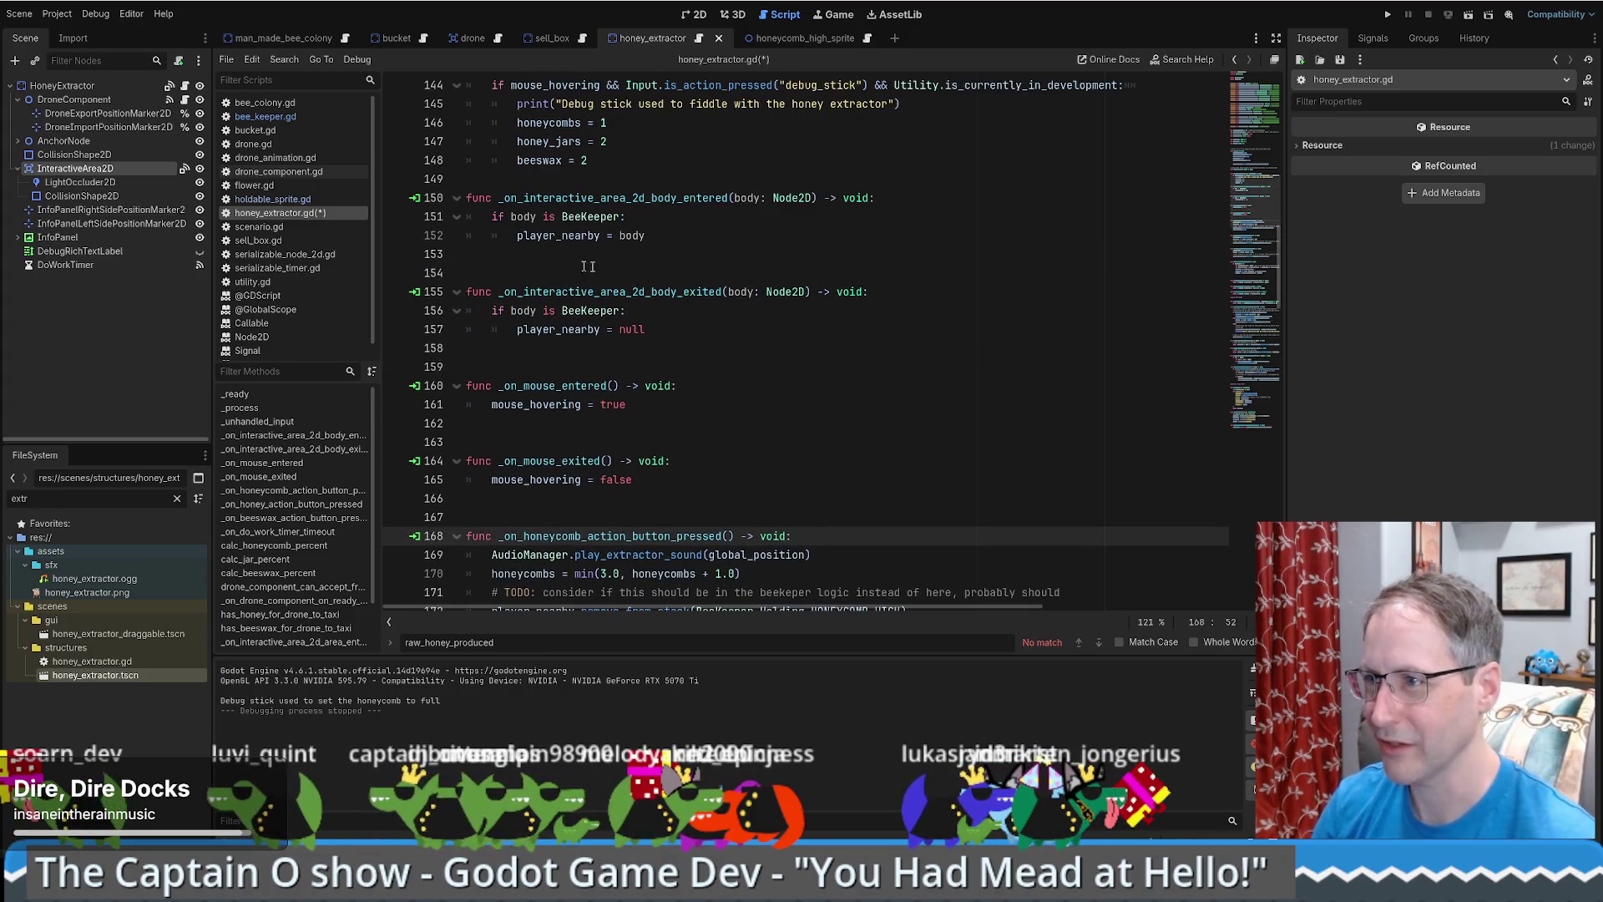
scroll(586, 266, up, 3)
scroll(652, 395, up, 1)
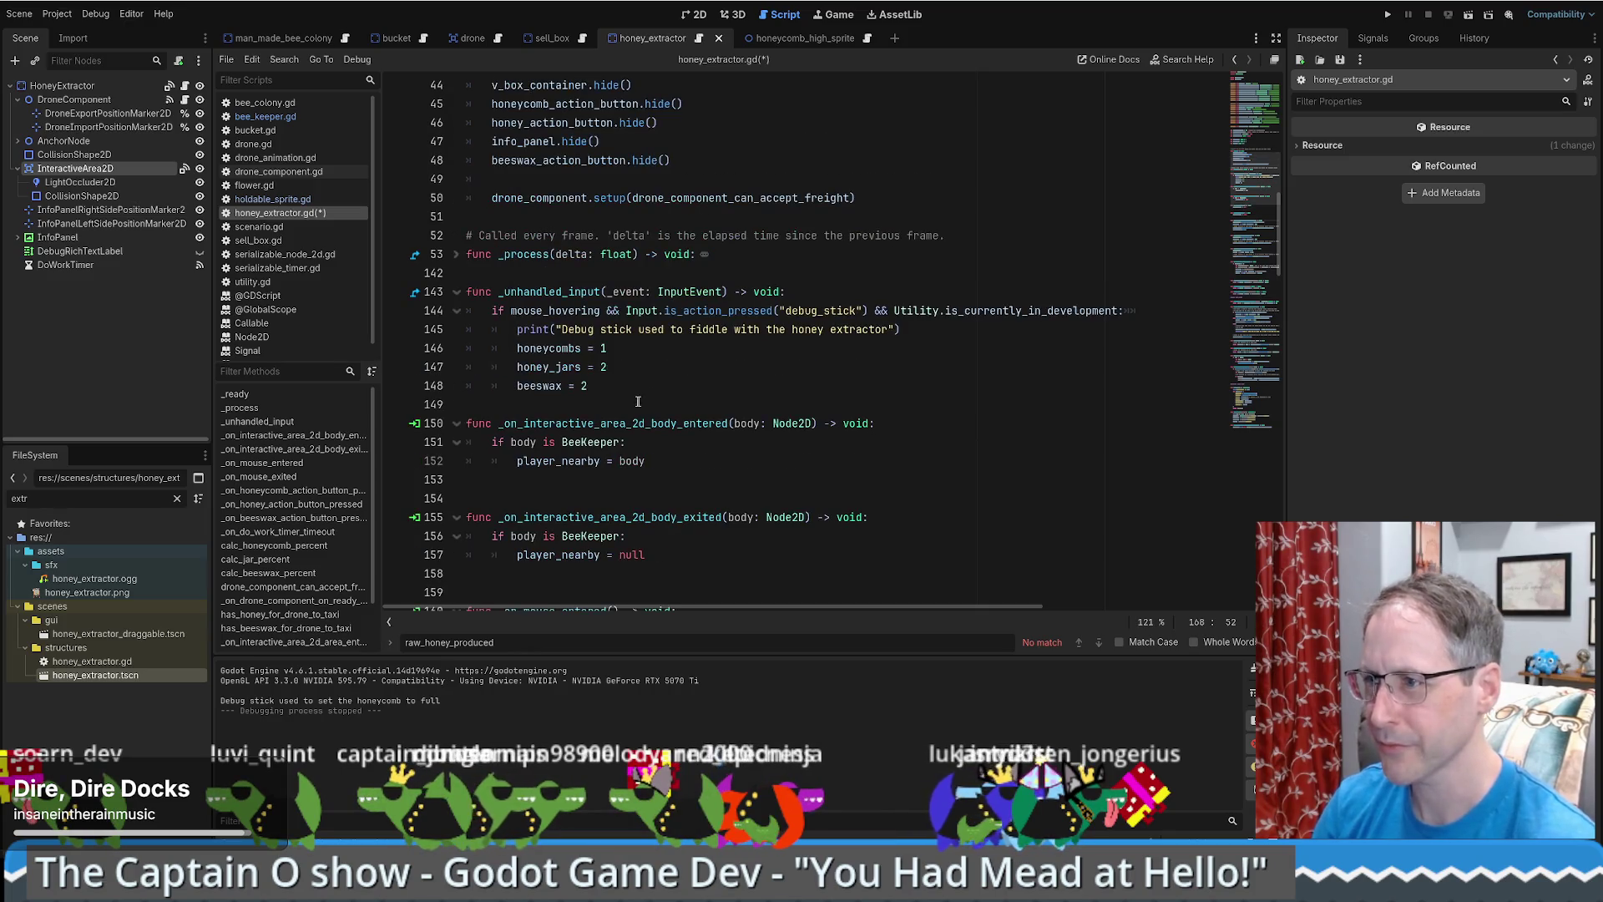
scroll(610, 385, up, 4)
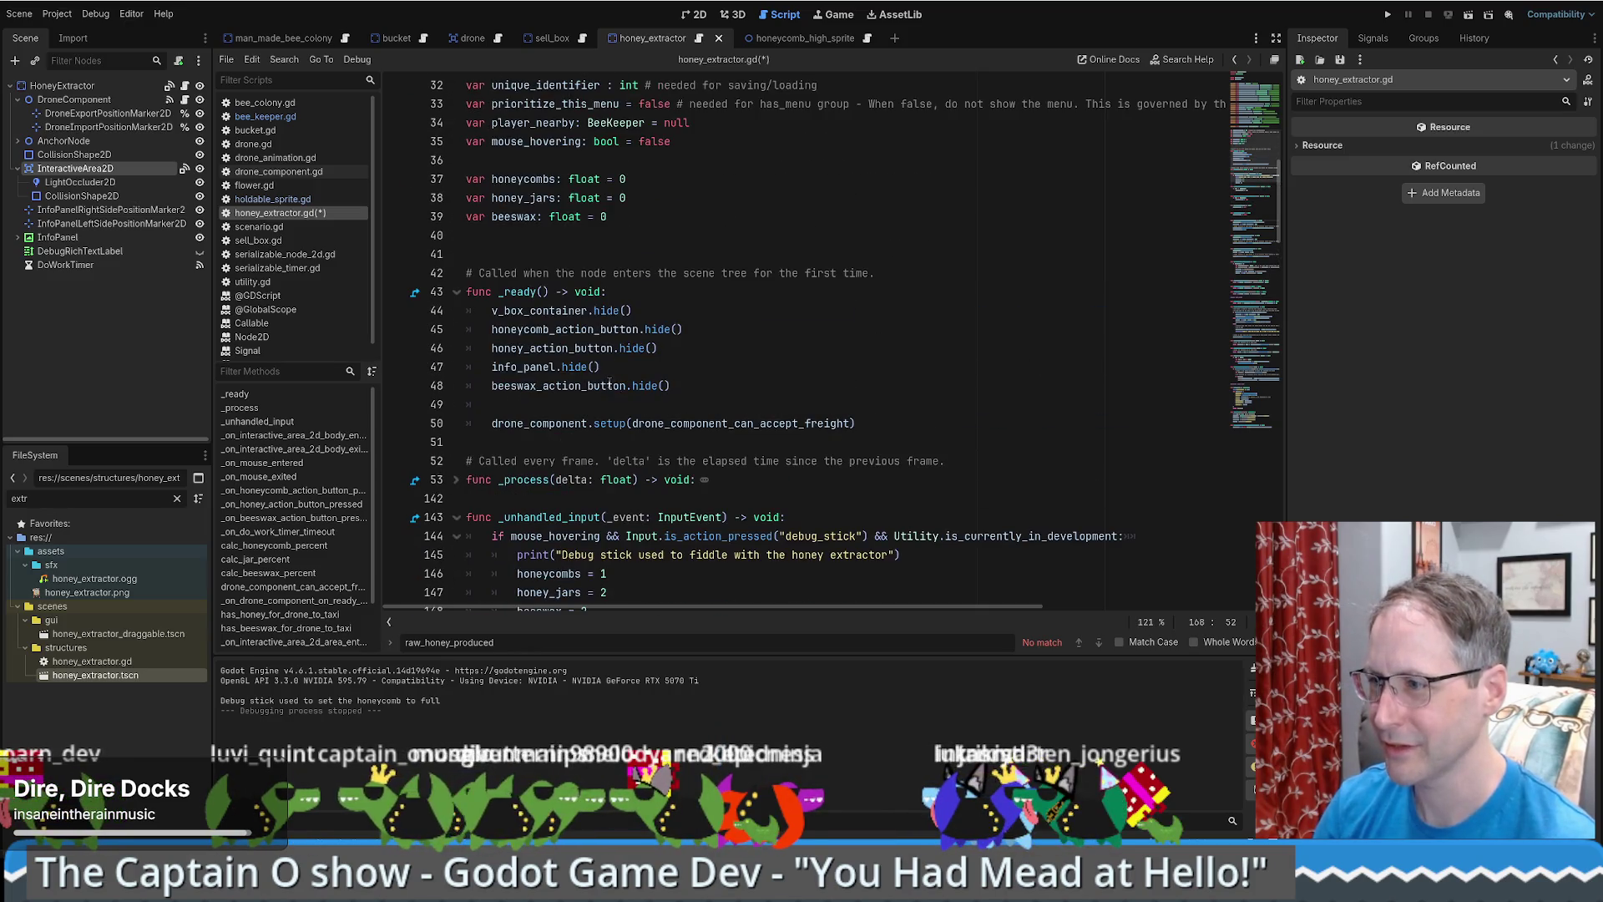
scroll(718, 350, up, 1)
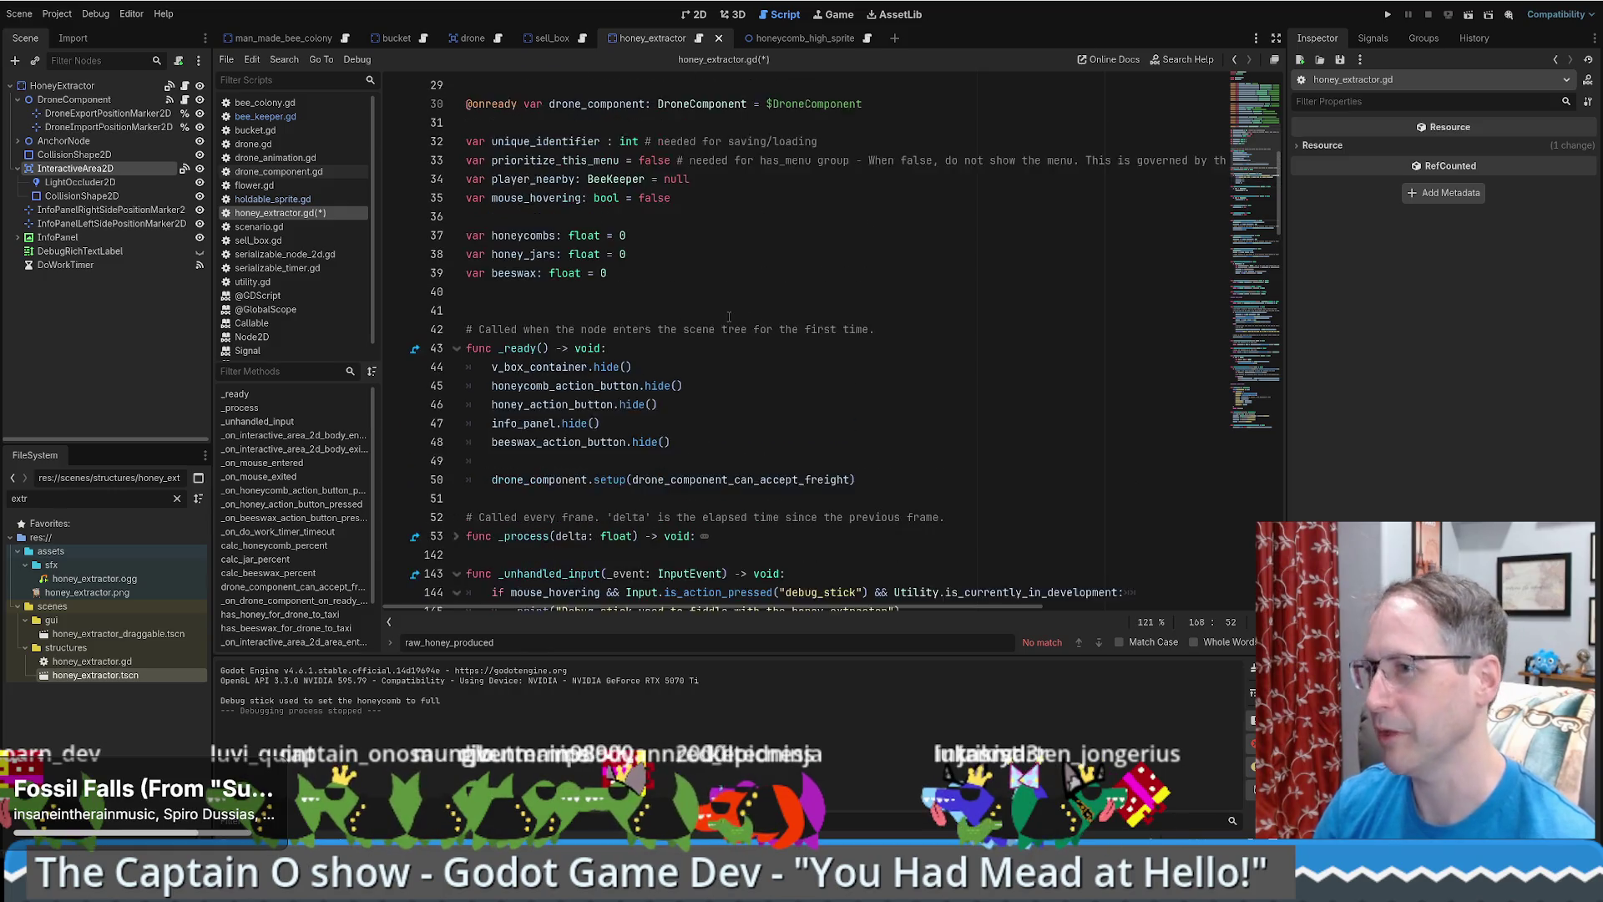
scroll(729, 317, up, 9)
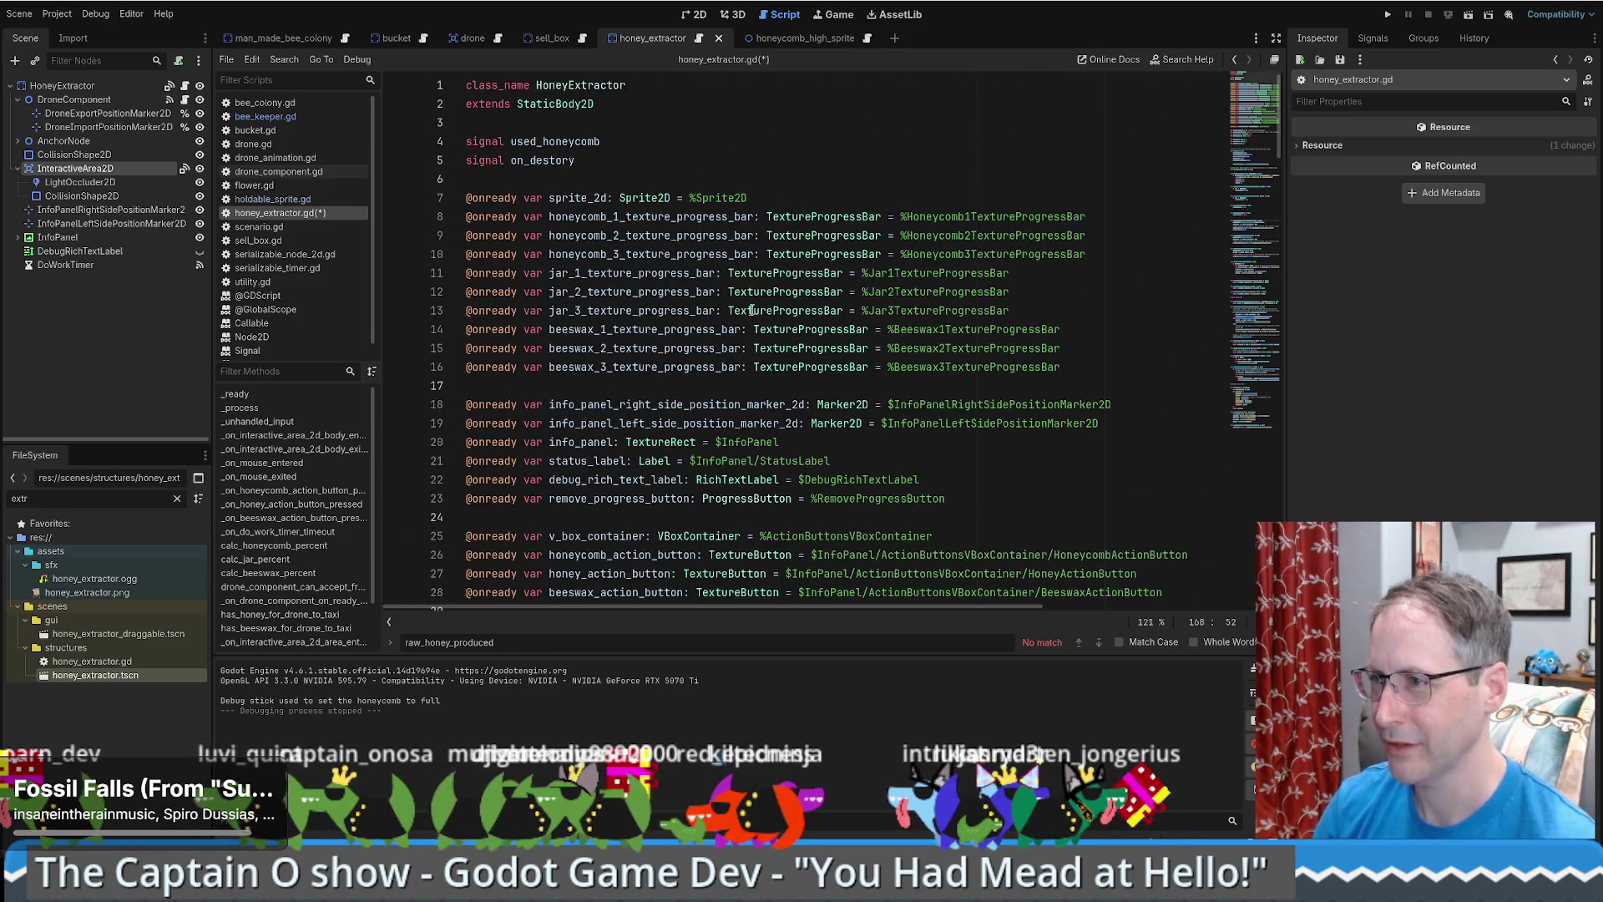
key(ctrl+s)
scroll(685, 192, down, 1)
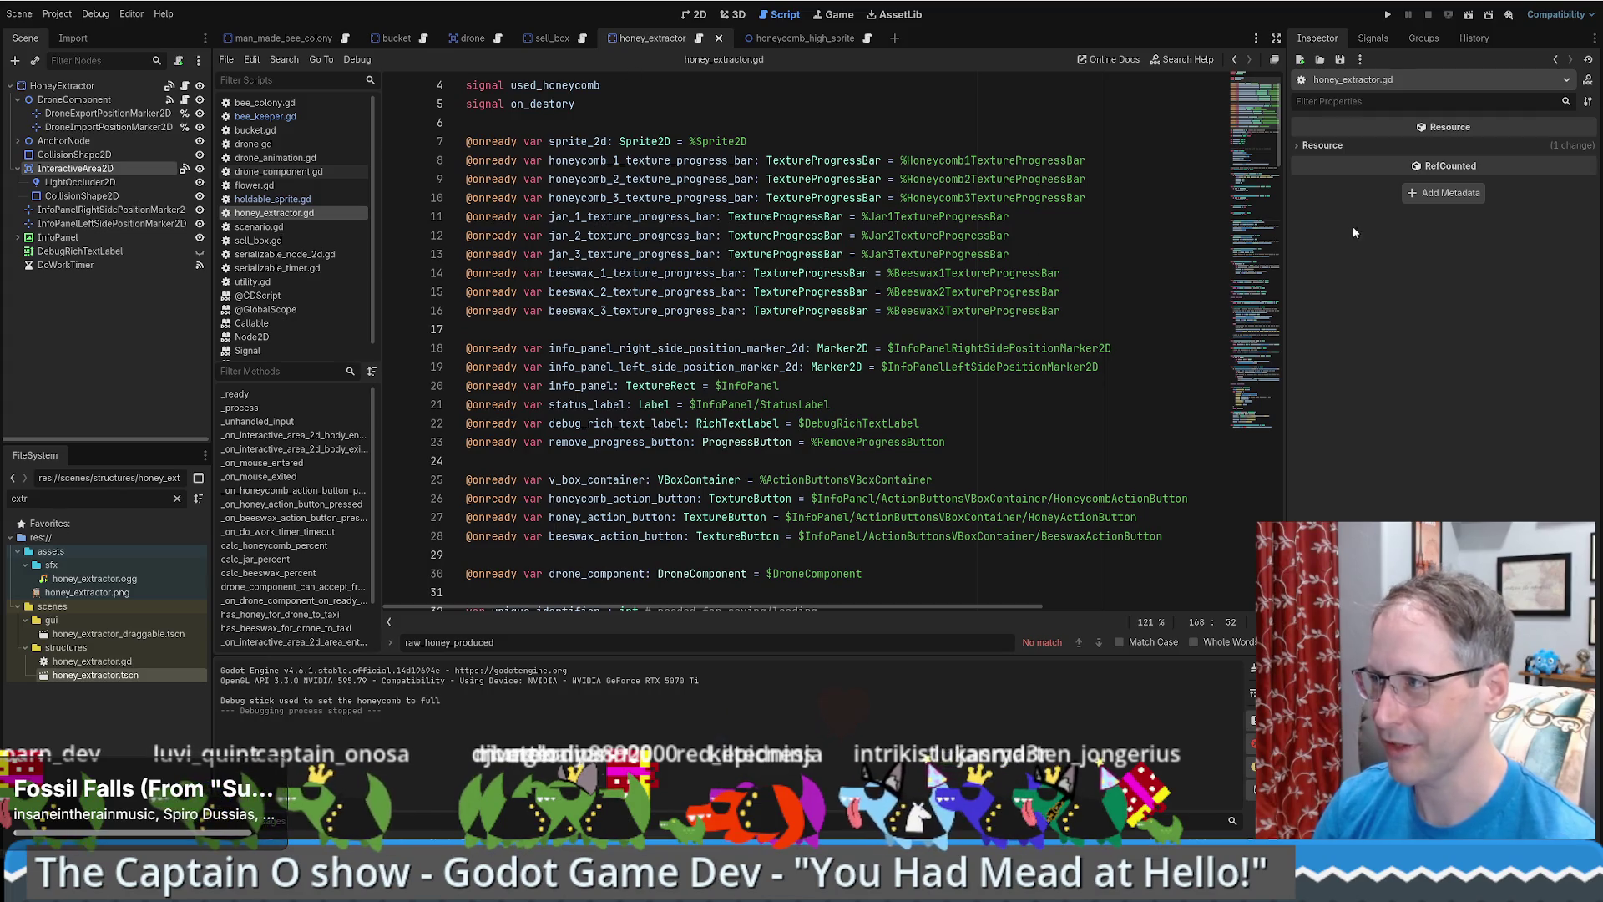
- Return to man_made_bee_colony, look over bee_colony.gd, and select the DroneComponent node
click(1263, 123)
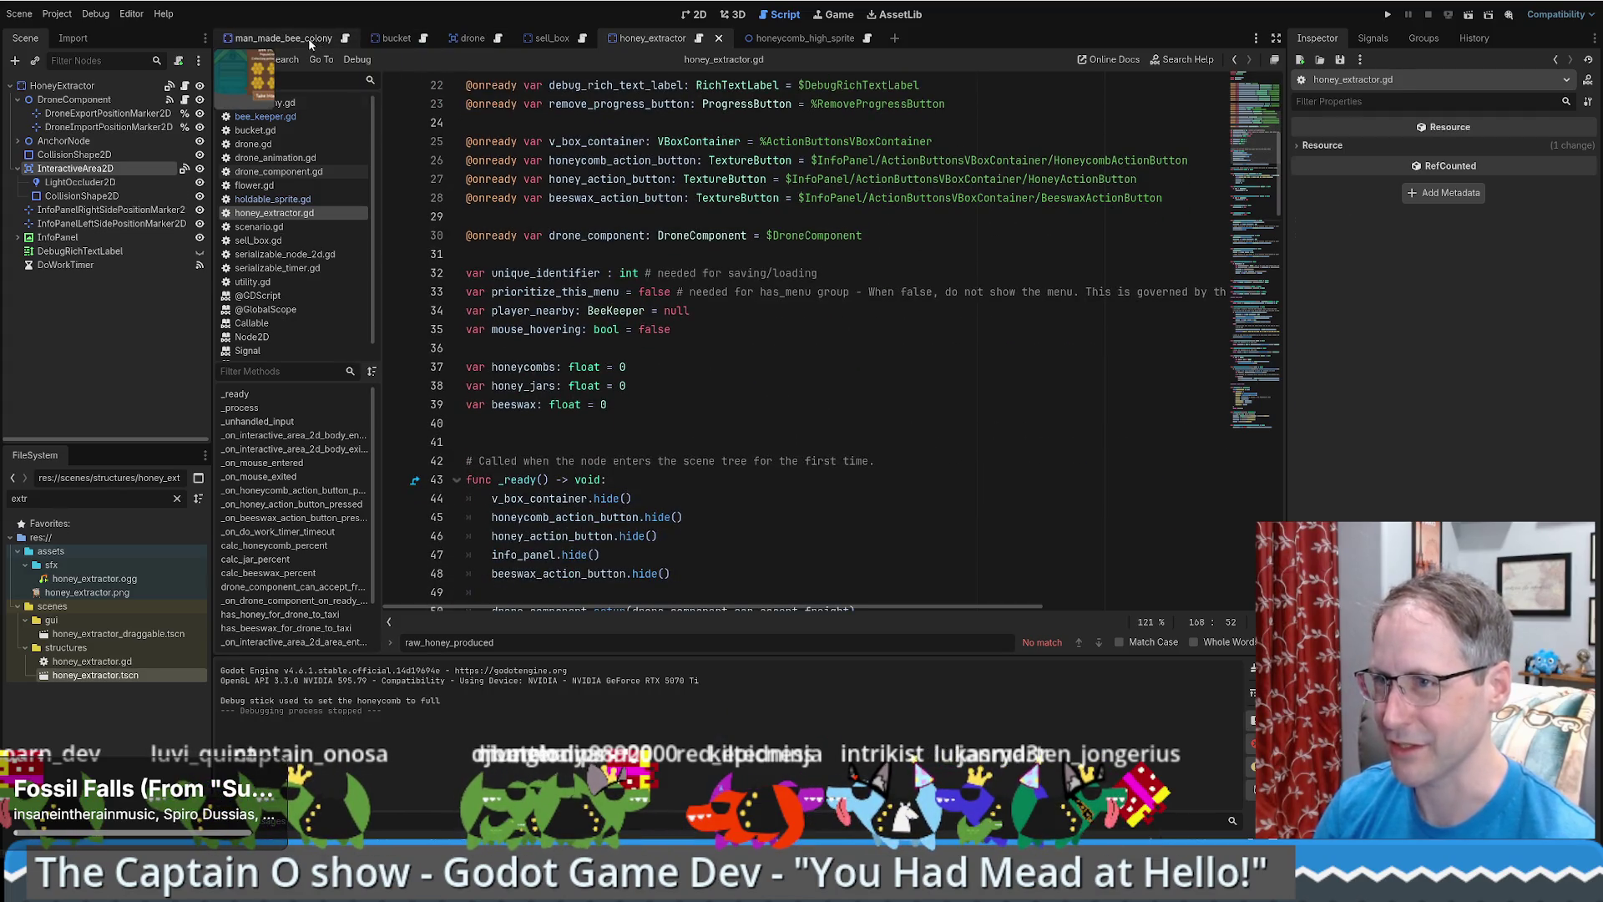
click(344, 39)
click(714, 293)
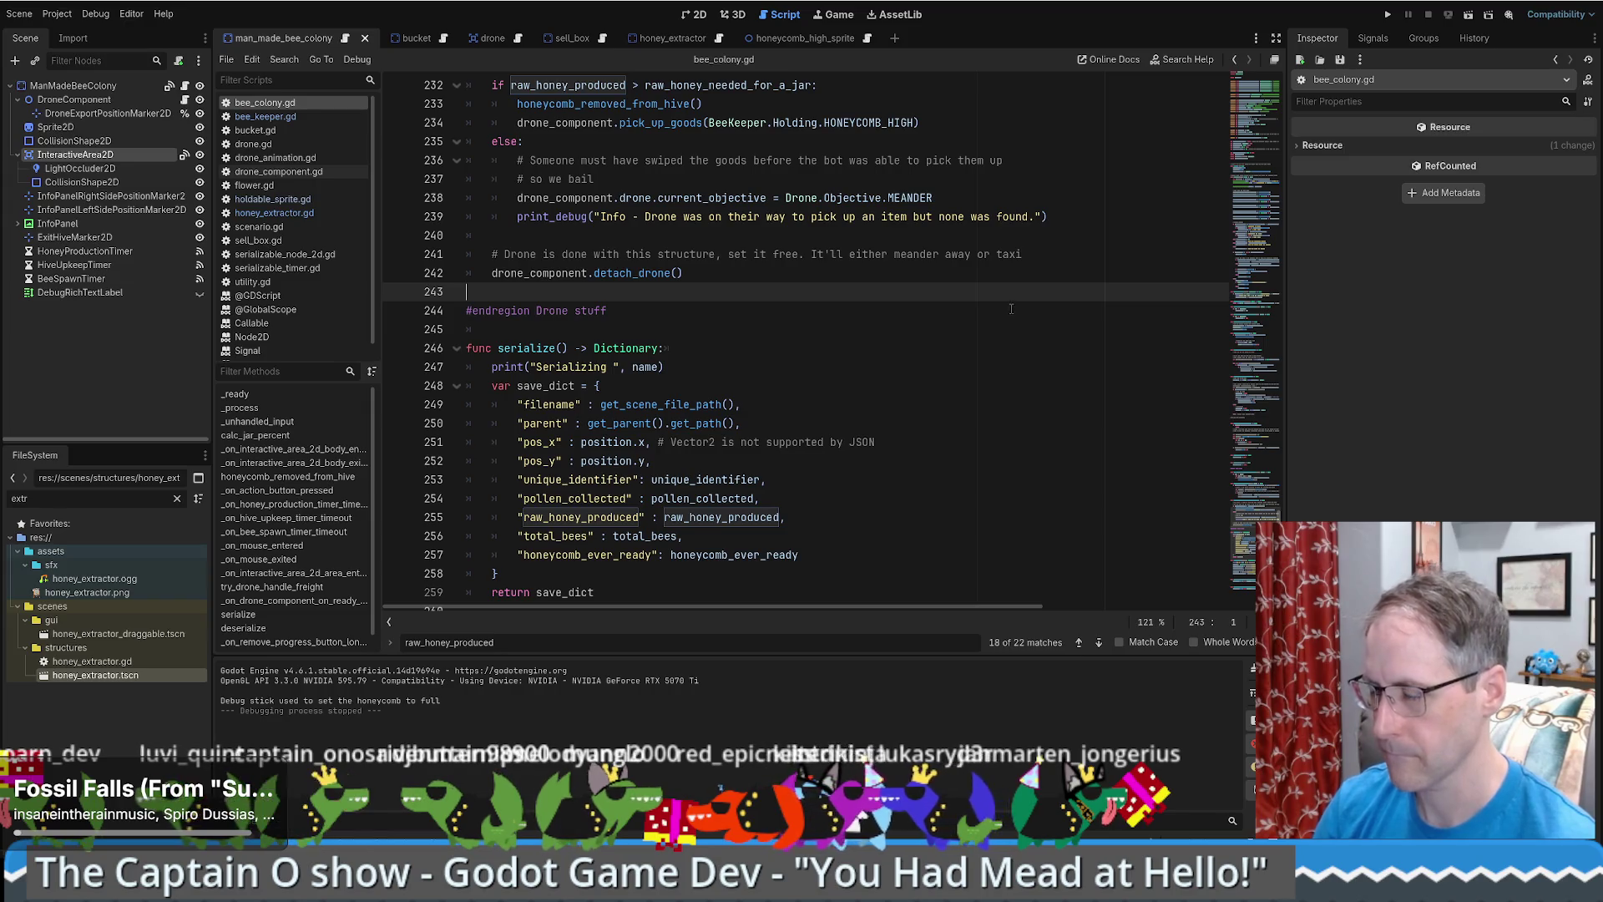
drag(1234, 501, 1237, 89)
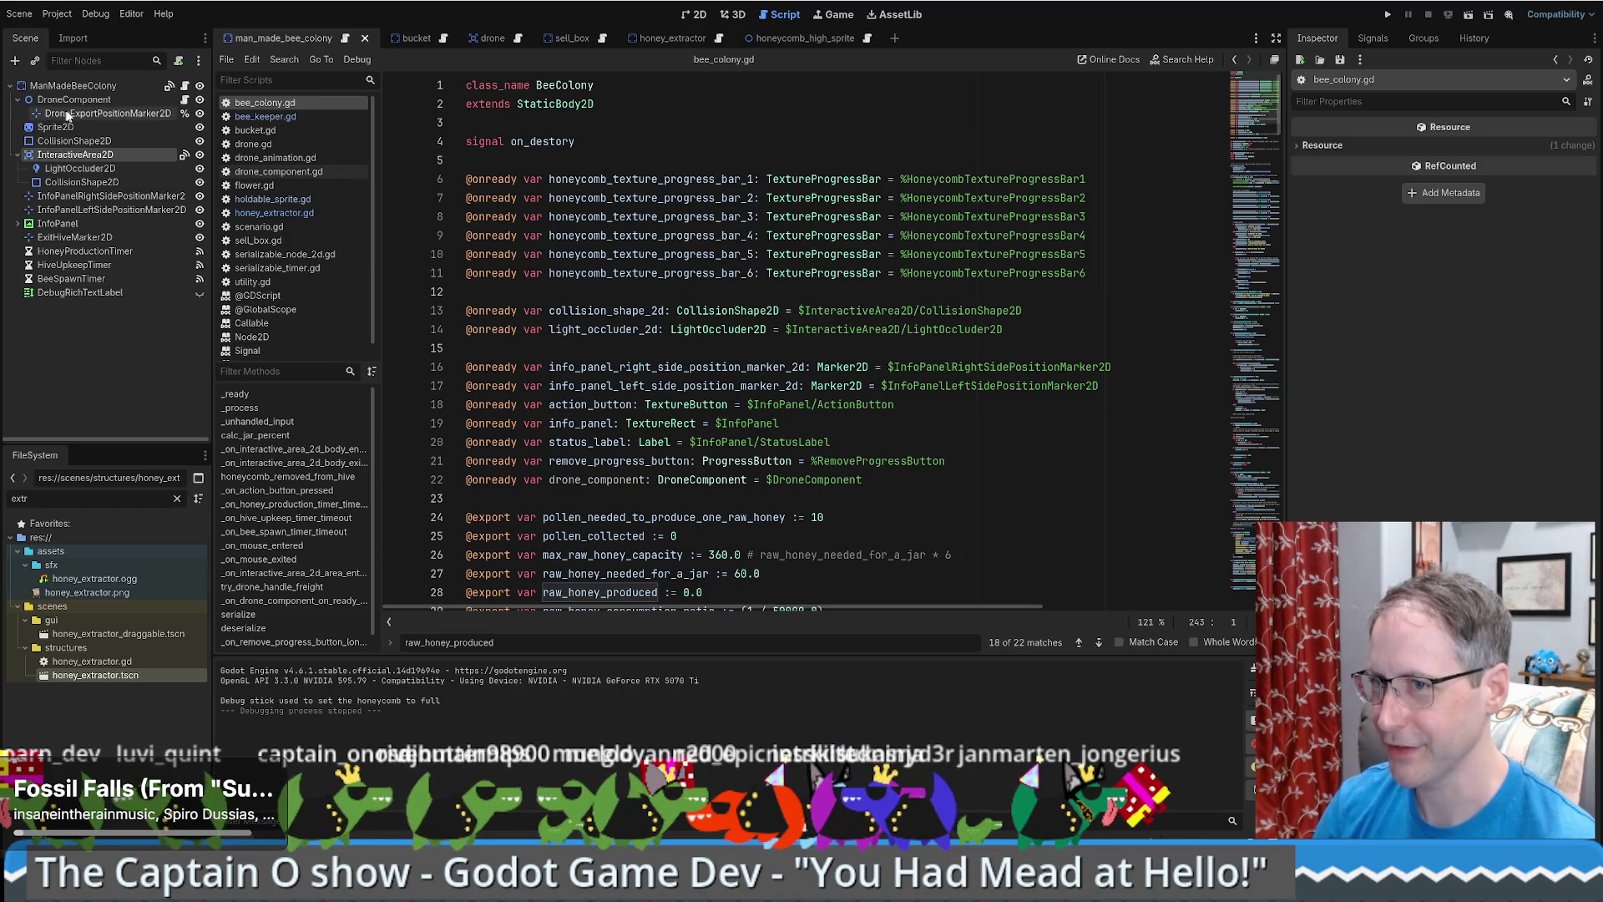
click(688, 165)
scroll(738, 227, down, 4)
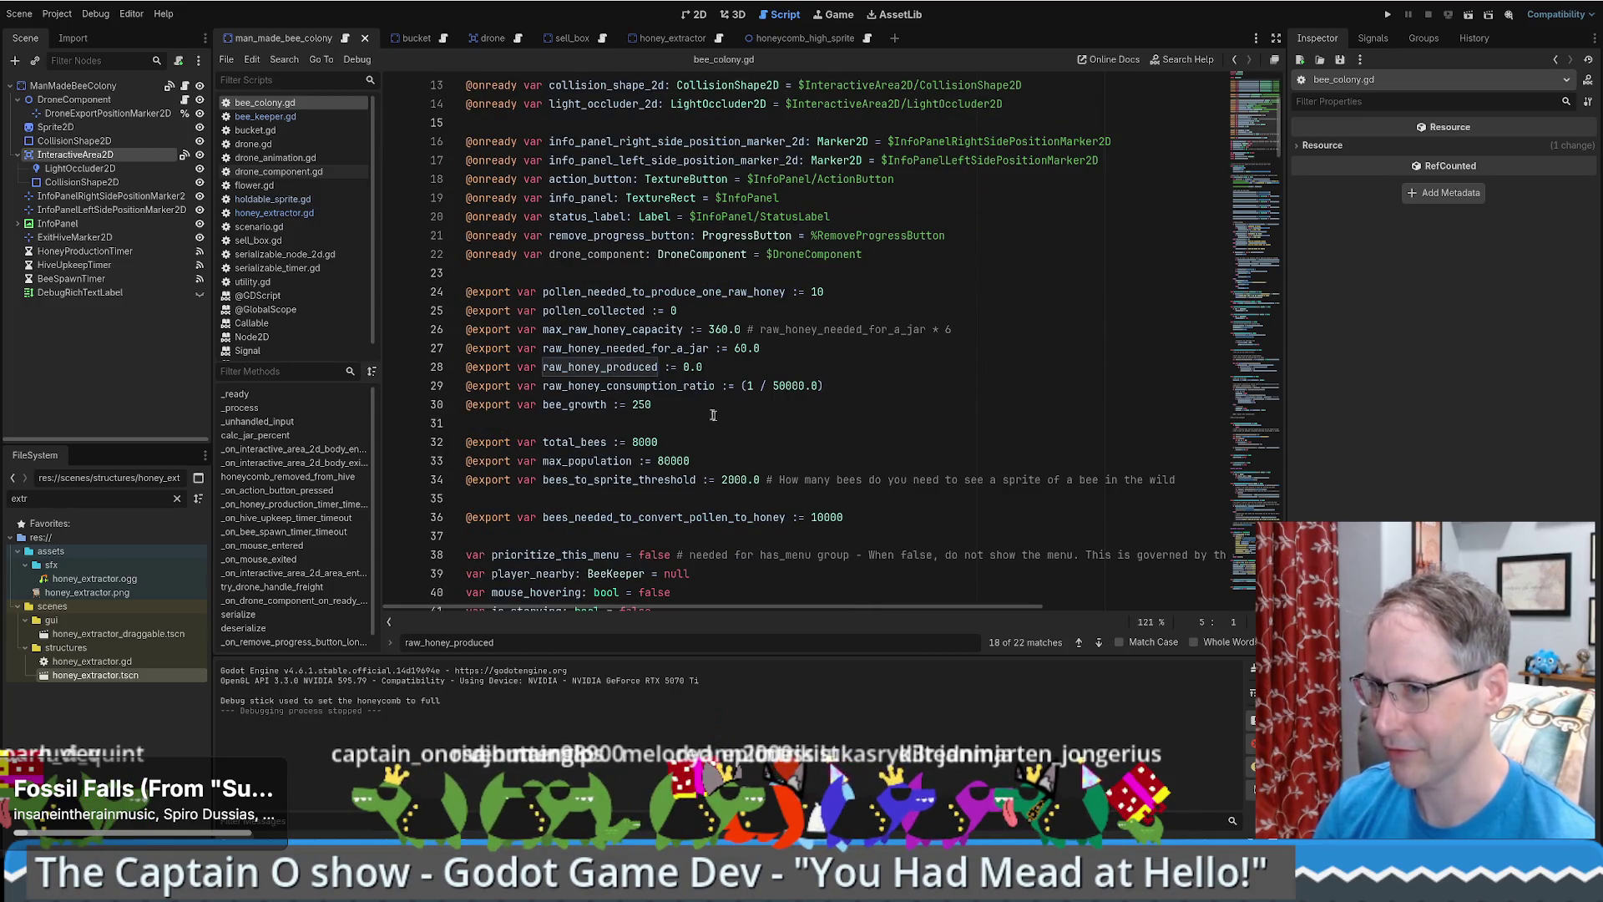
click(109, 100)
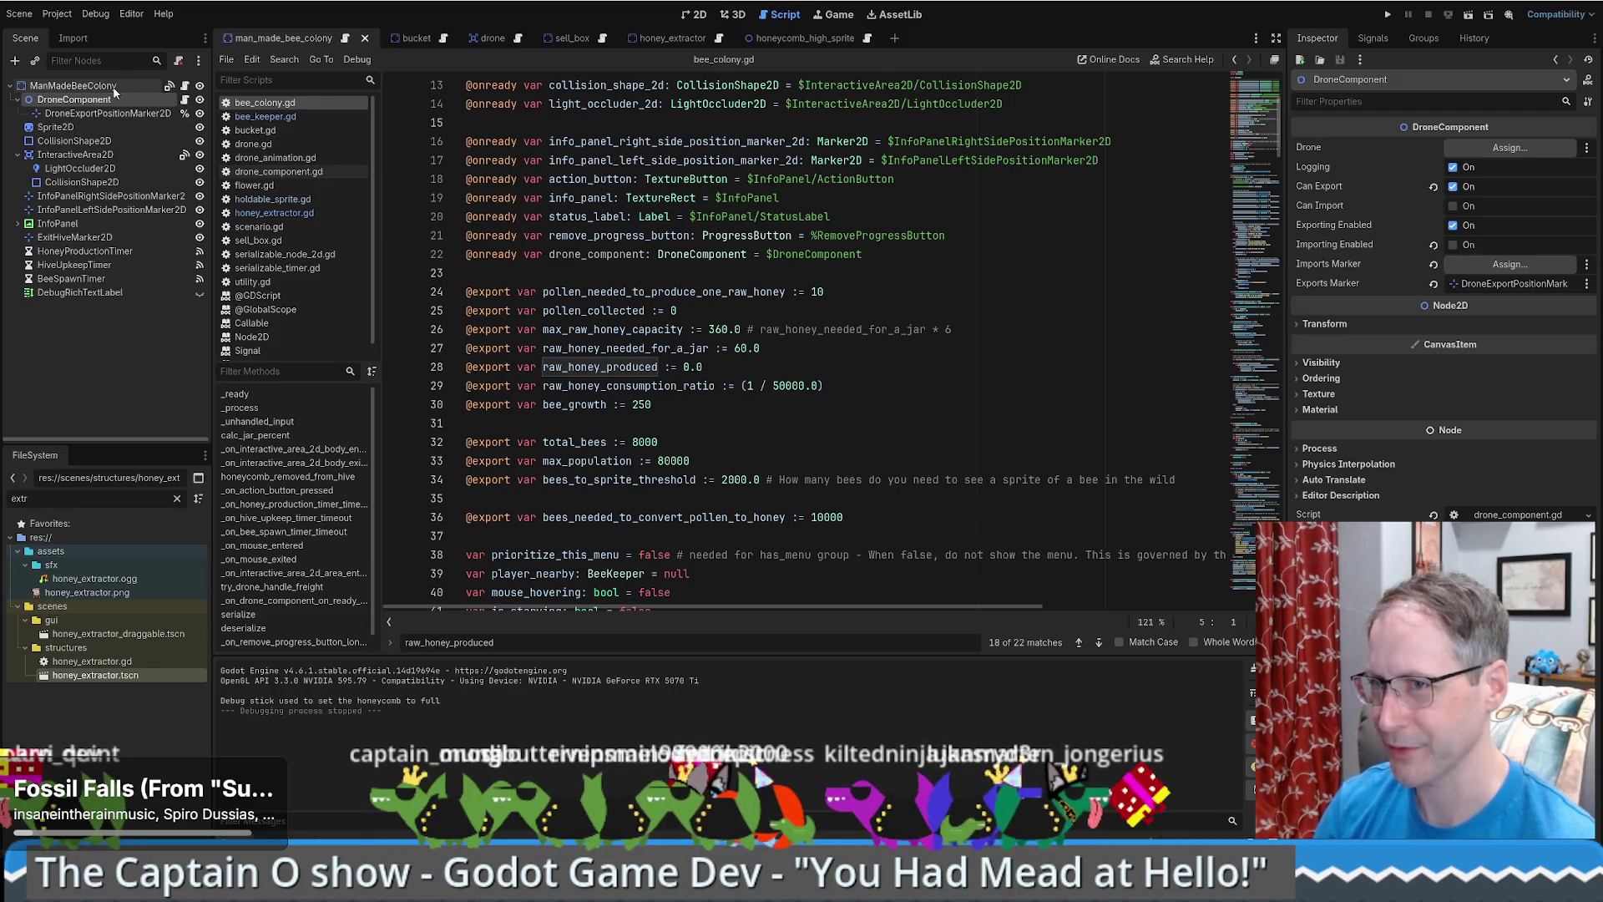
- Add the ManMadeBeeColony root node to the has_drone_component group
click(73, 85)
click(1423, 39)
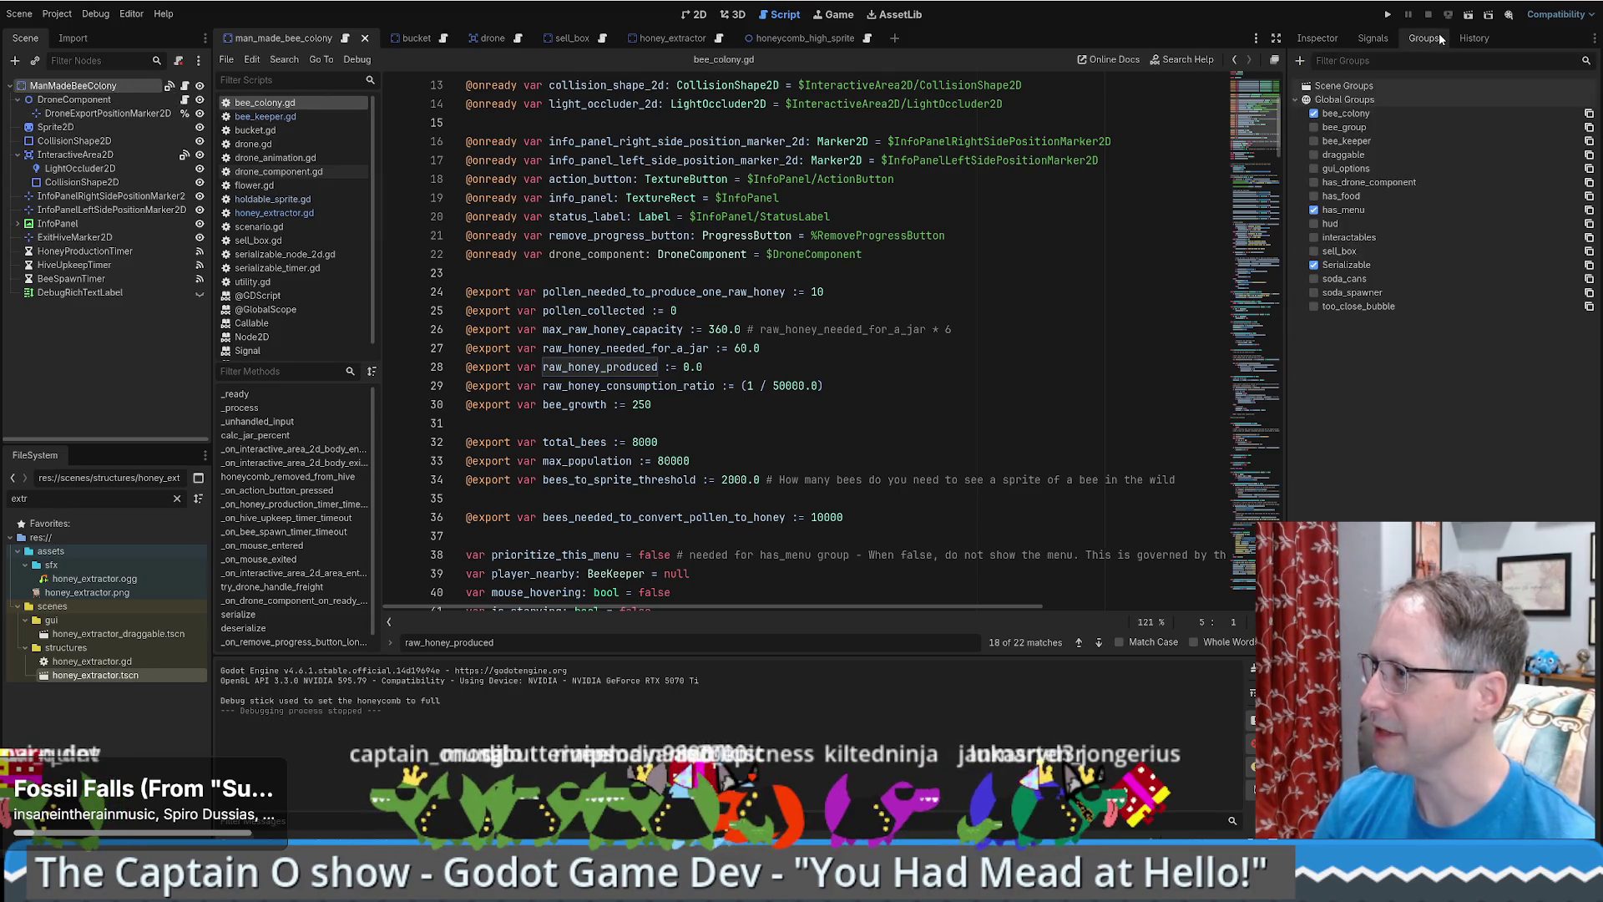
click(1366, 185)
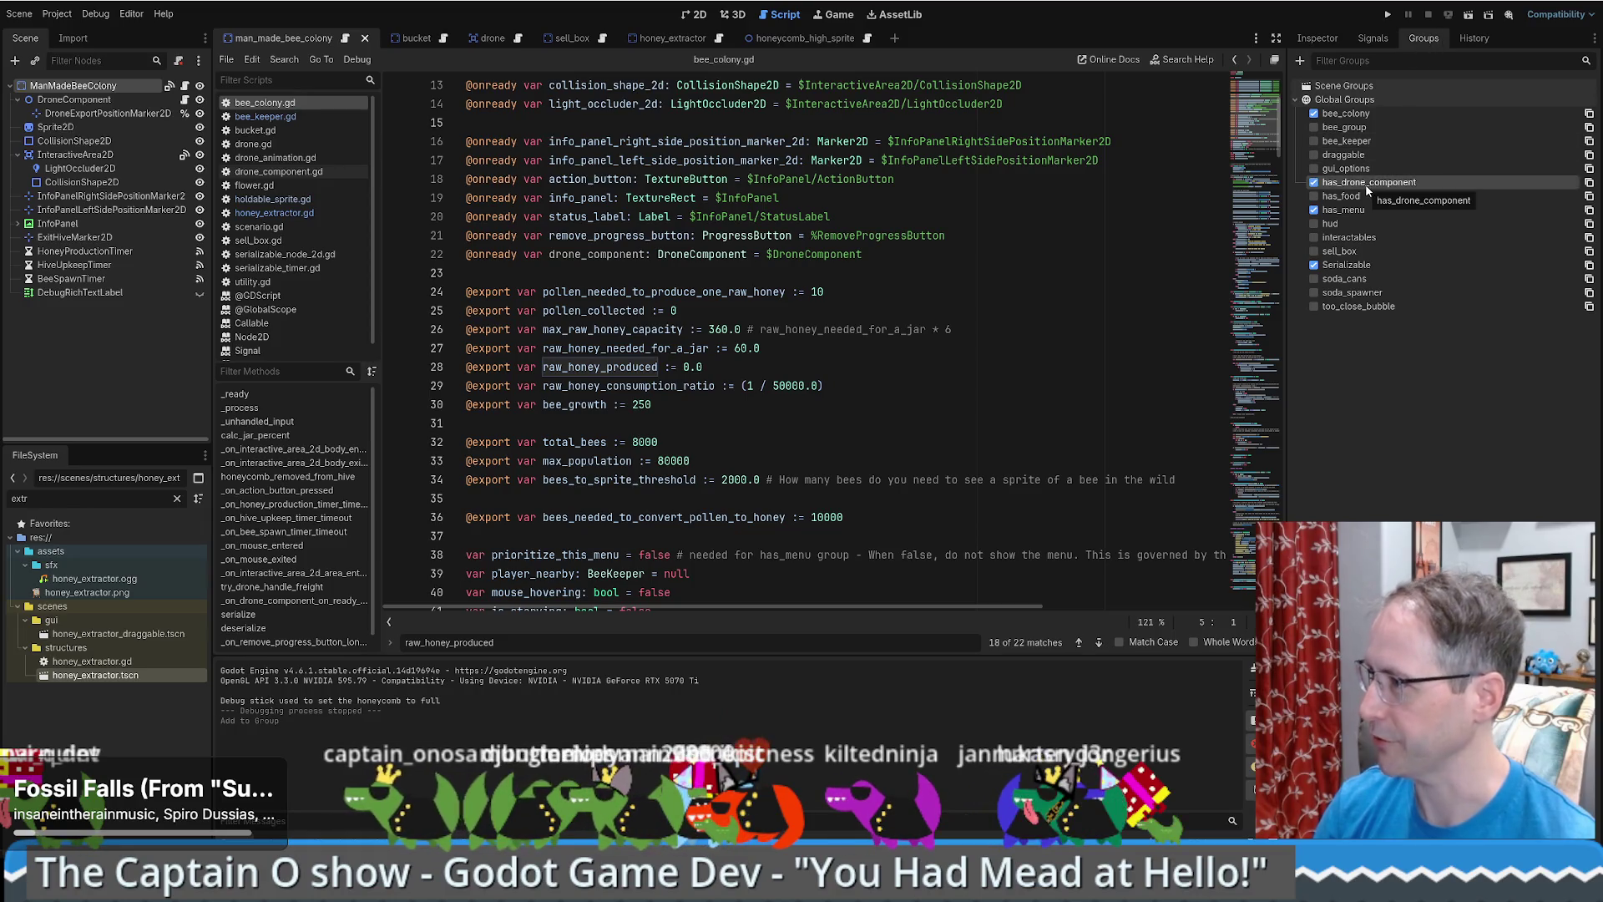
click(1318, 40)
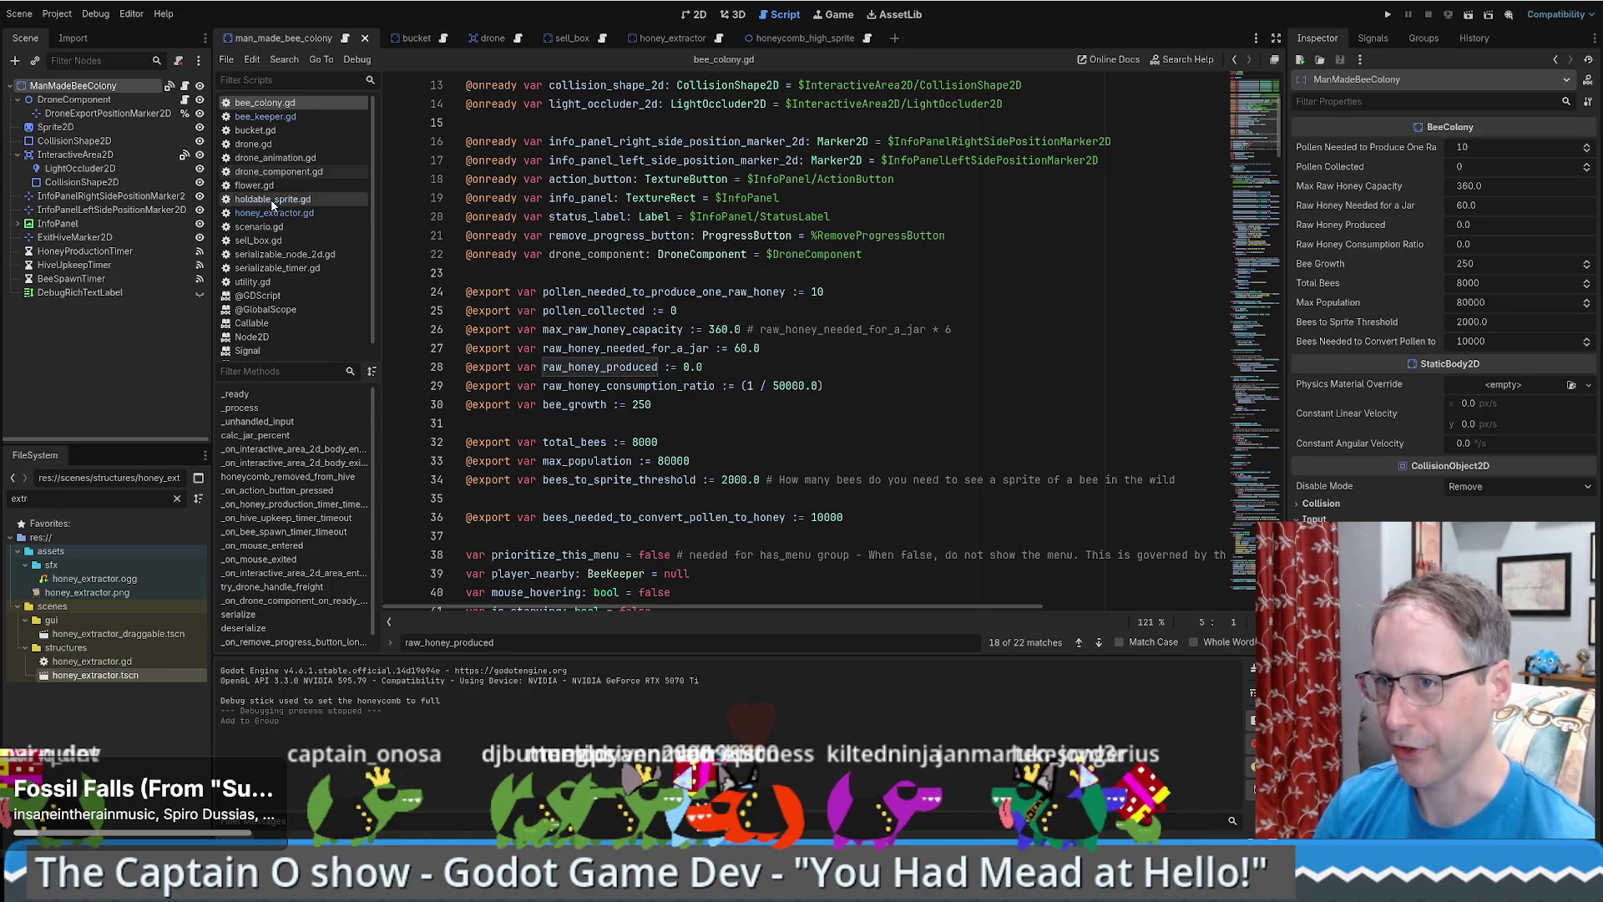
- Review lines 23–27 of bee_colony.gd and run the project
click(970, 274)
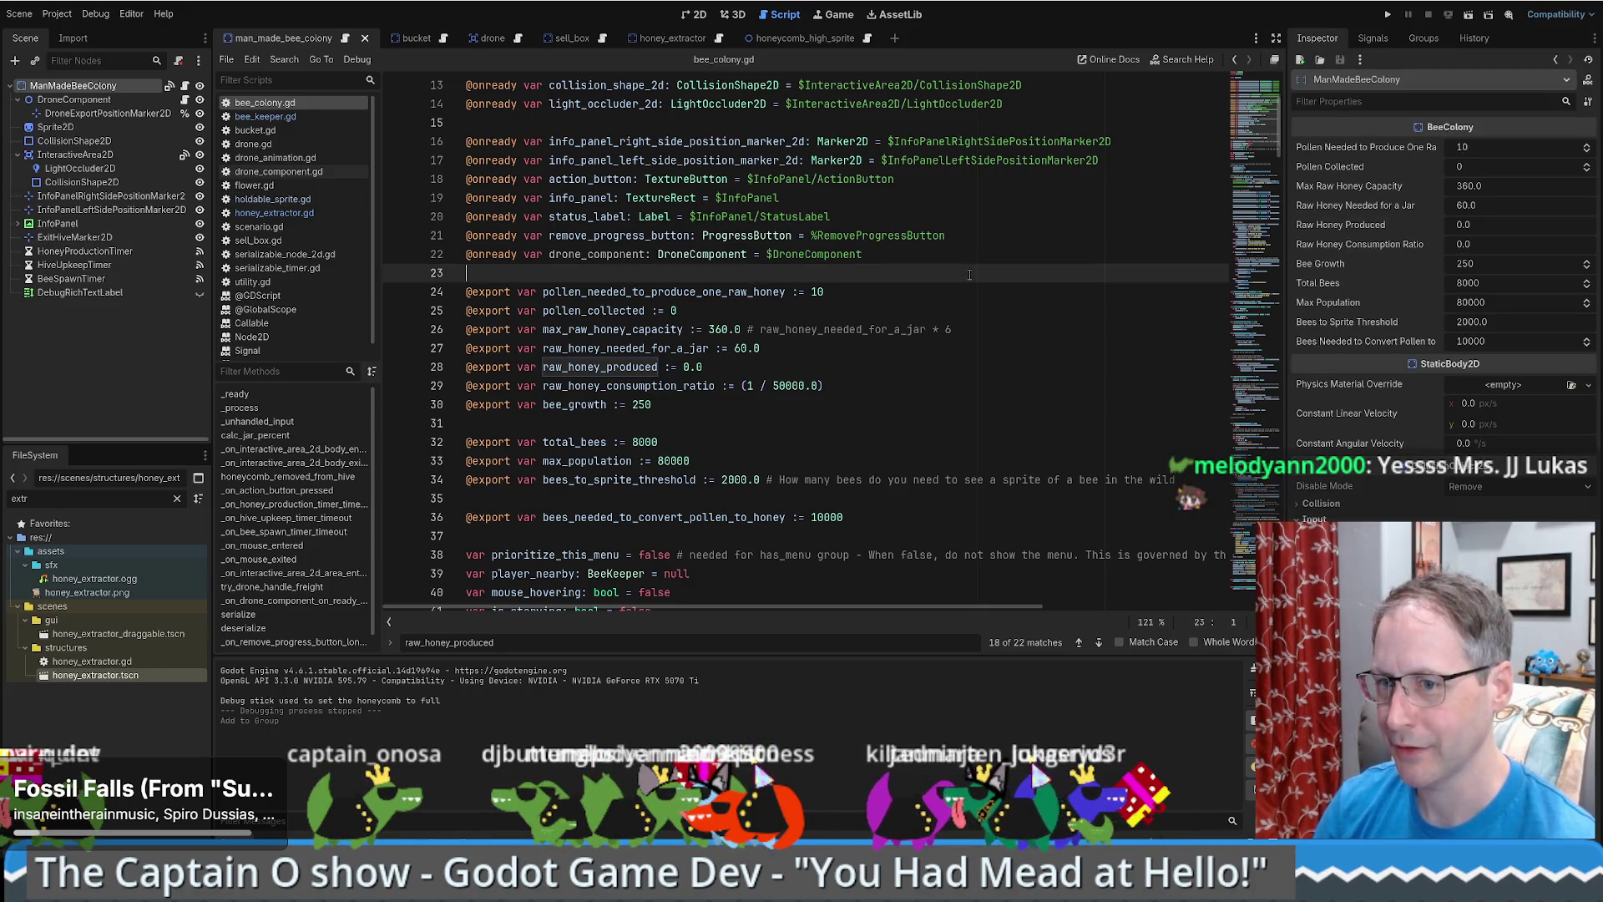
scroll(969, 275, down, 1)
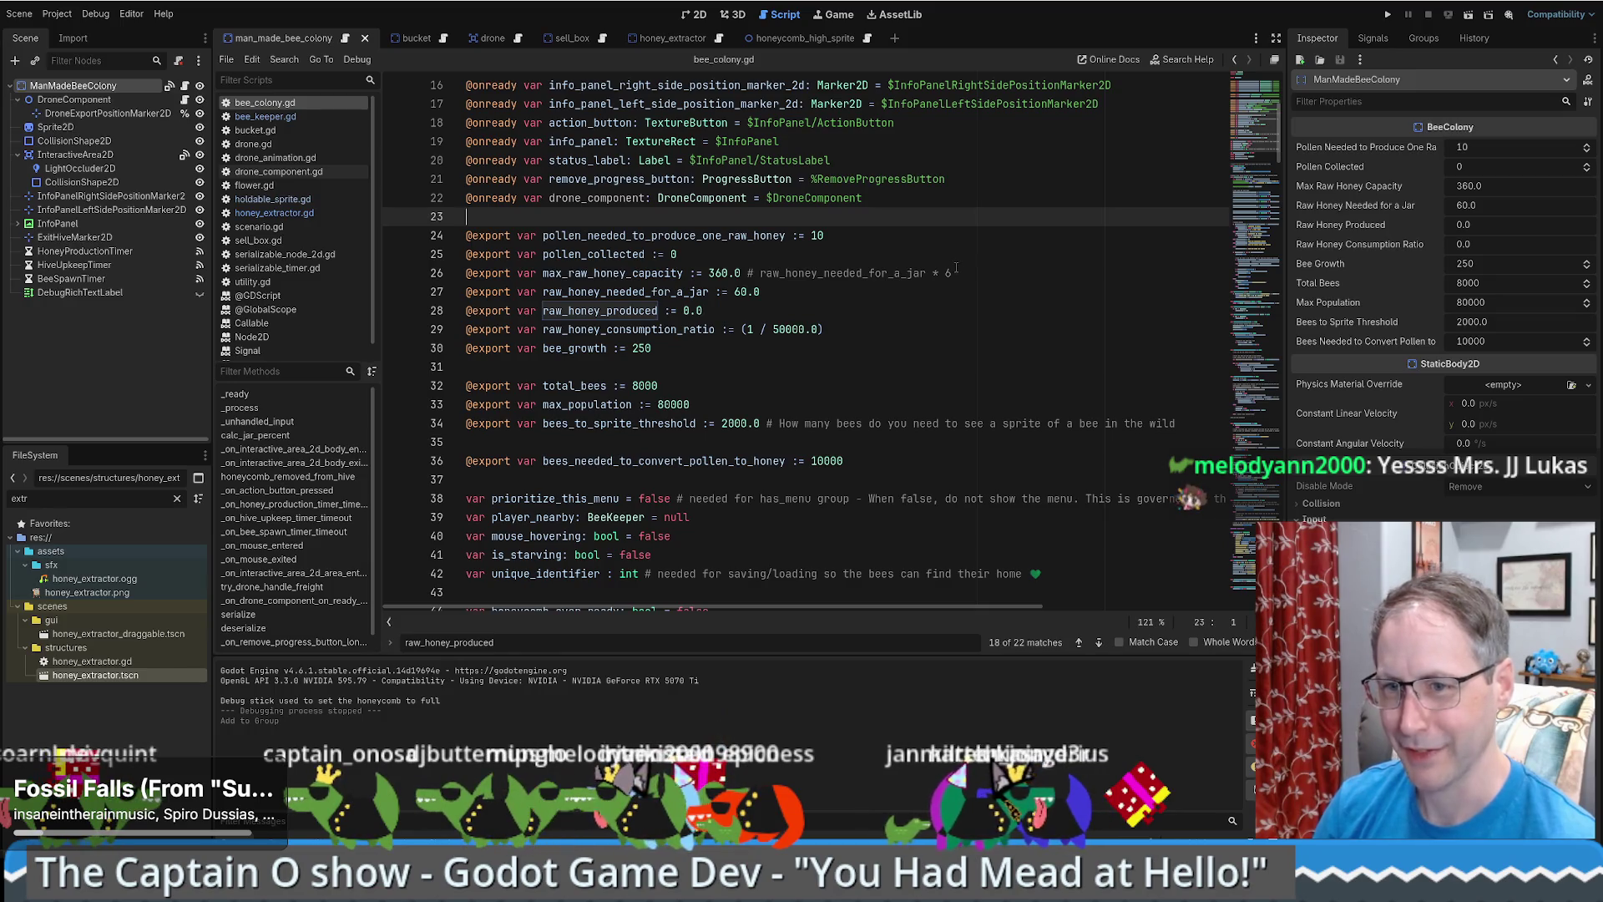
click(967, 288)
click(1387, 15)
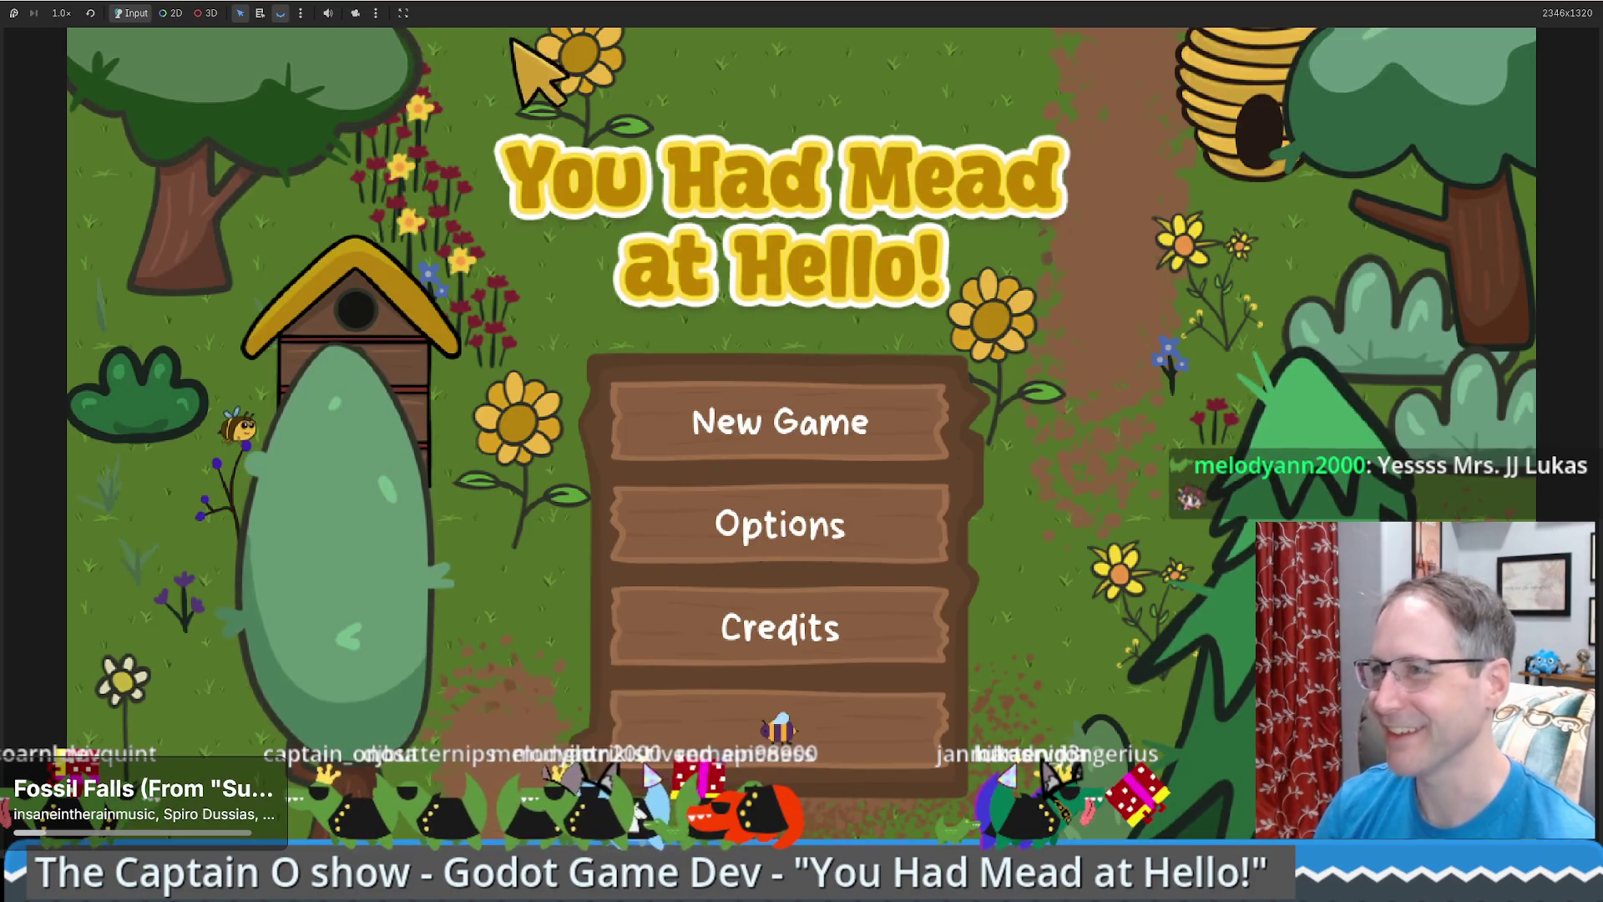
- Mute the game, start a new game, place a hive, and take its honeycomb
click(328, 12)
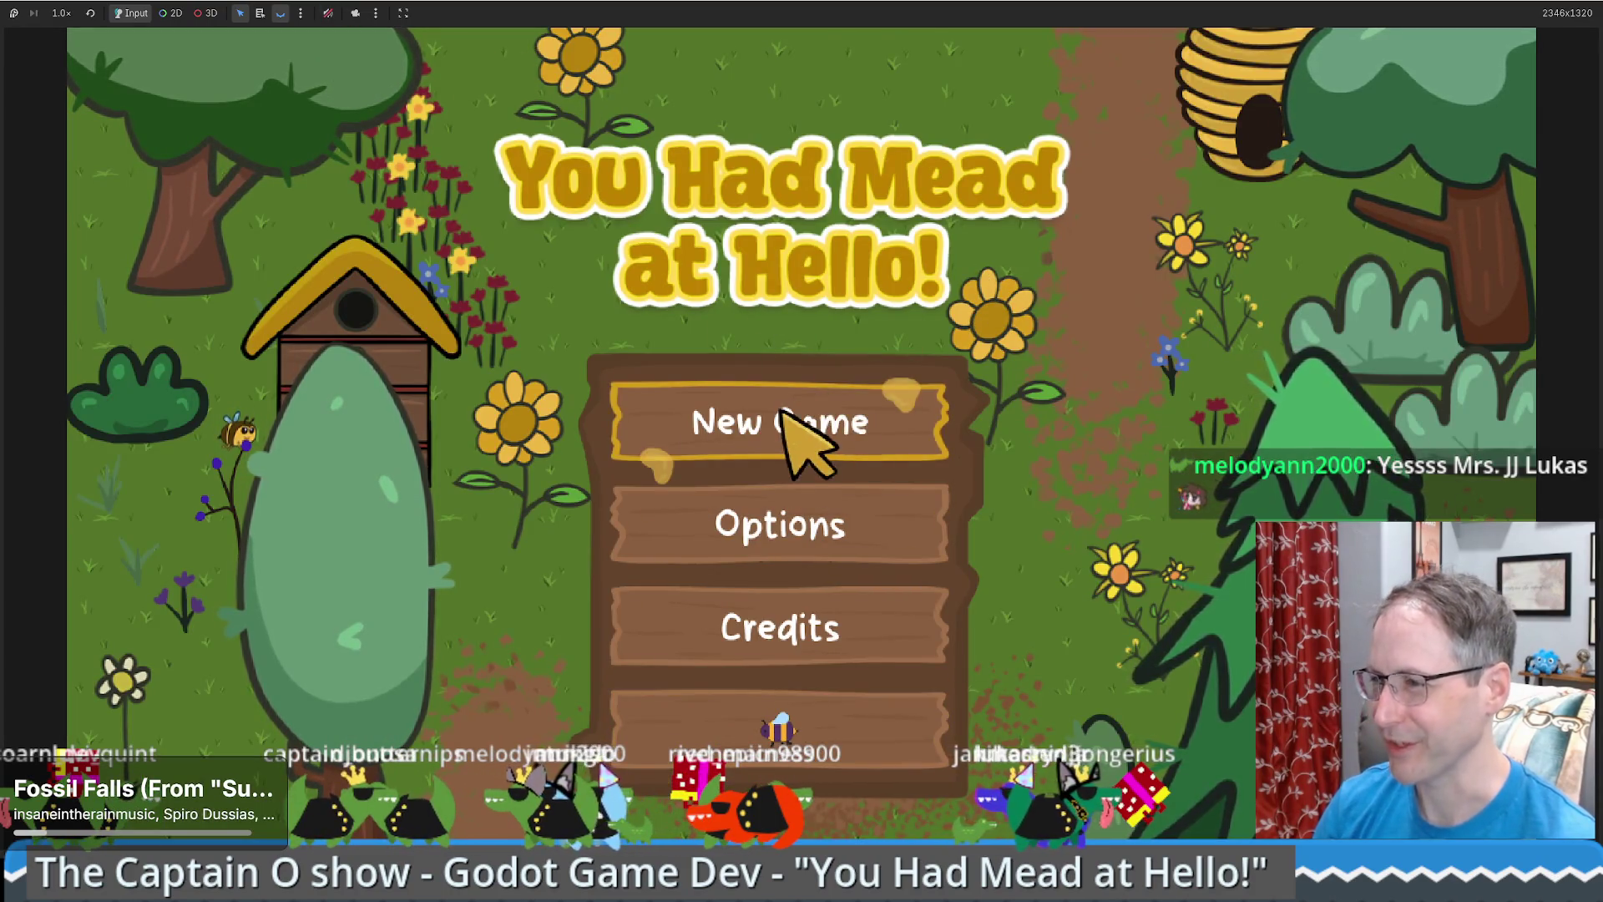
click(818, 399)
mouse_move(145, 271)
mouse_down()
mouse_move(858, 286)
mouse_move(1075, 475)
mouse_up()
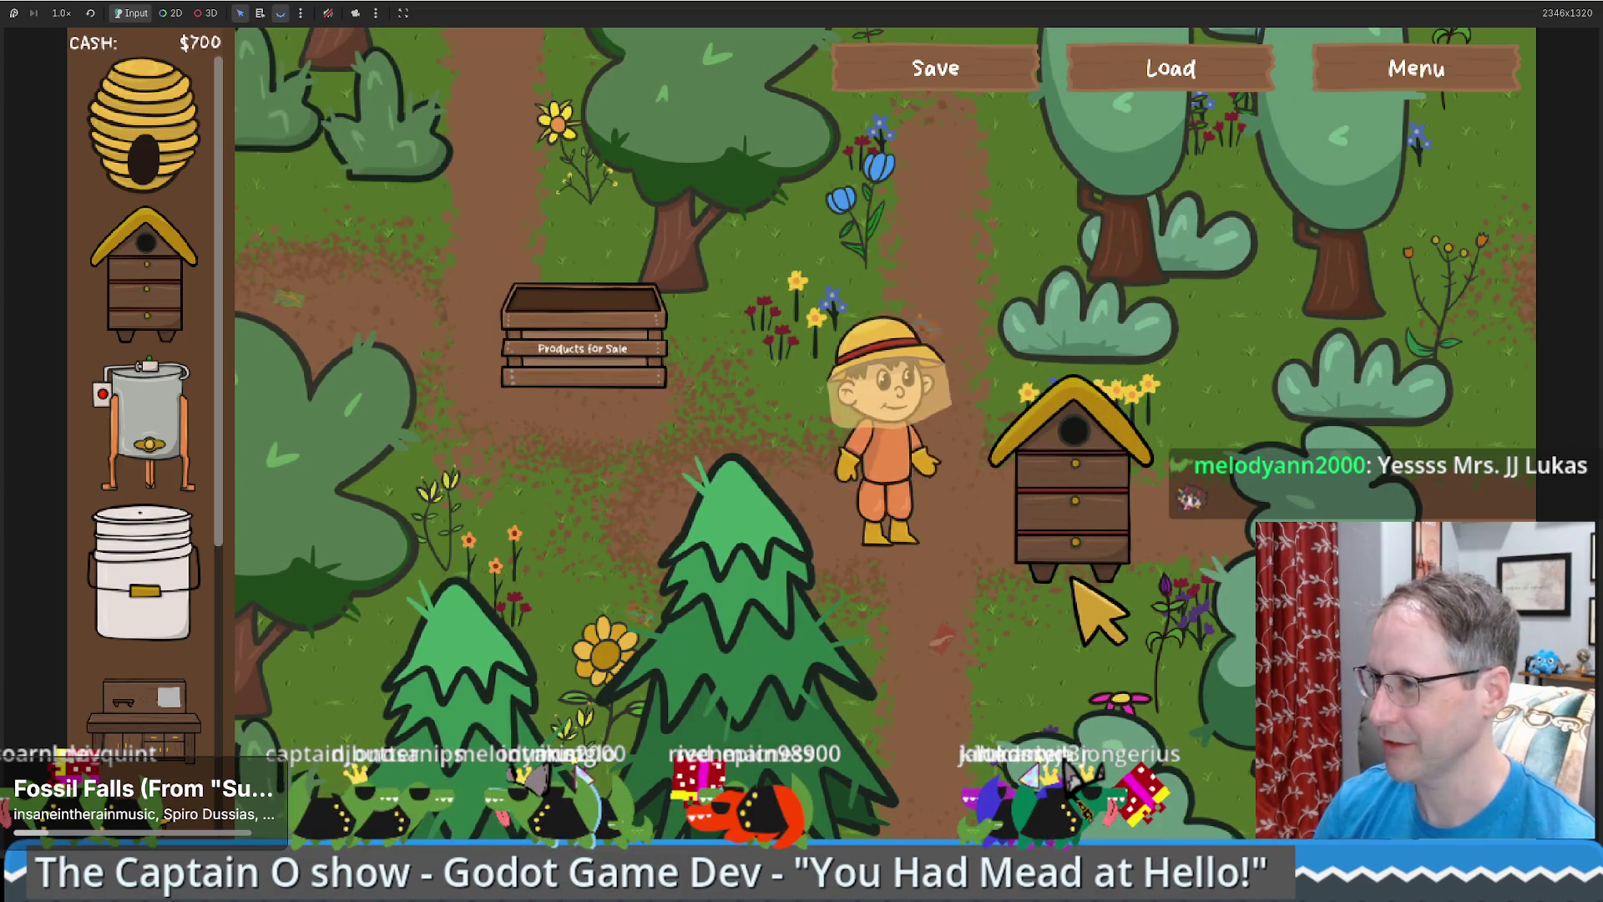
click(1052, 534)
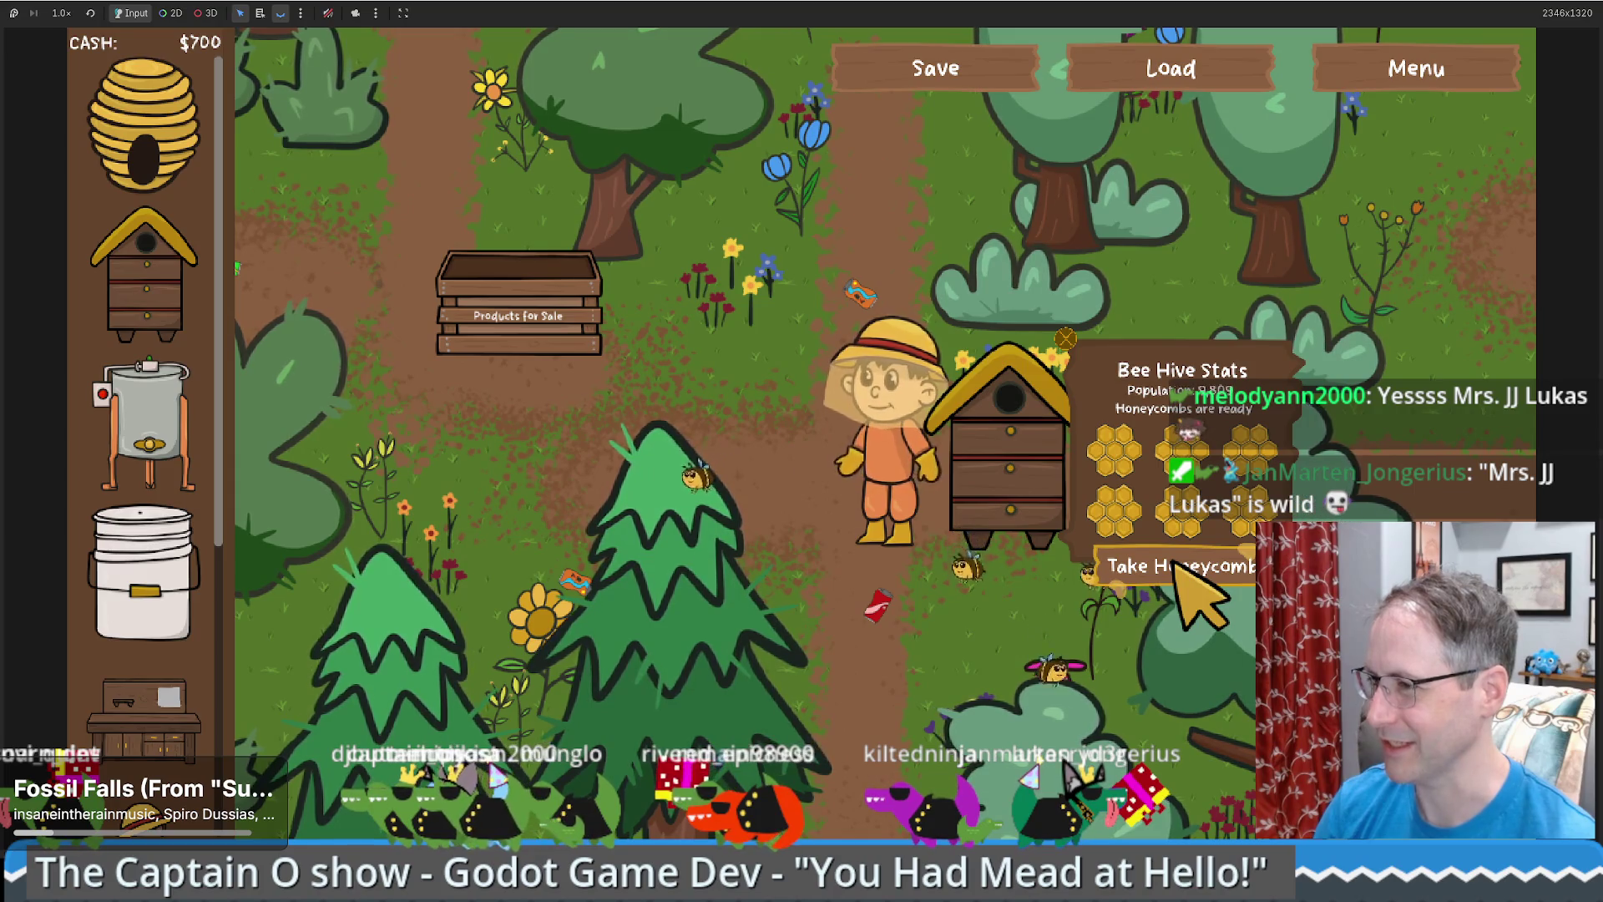
click(1175, 563)
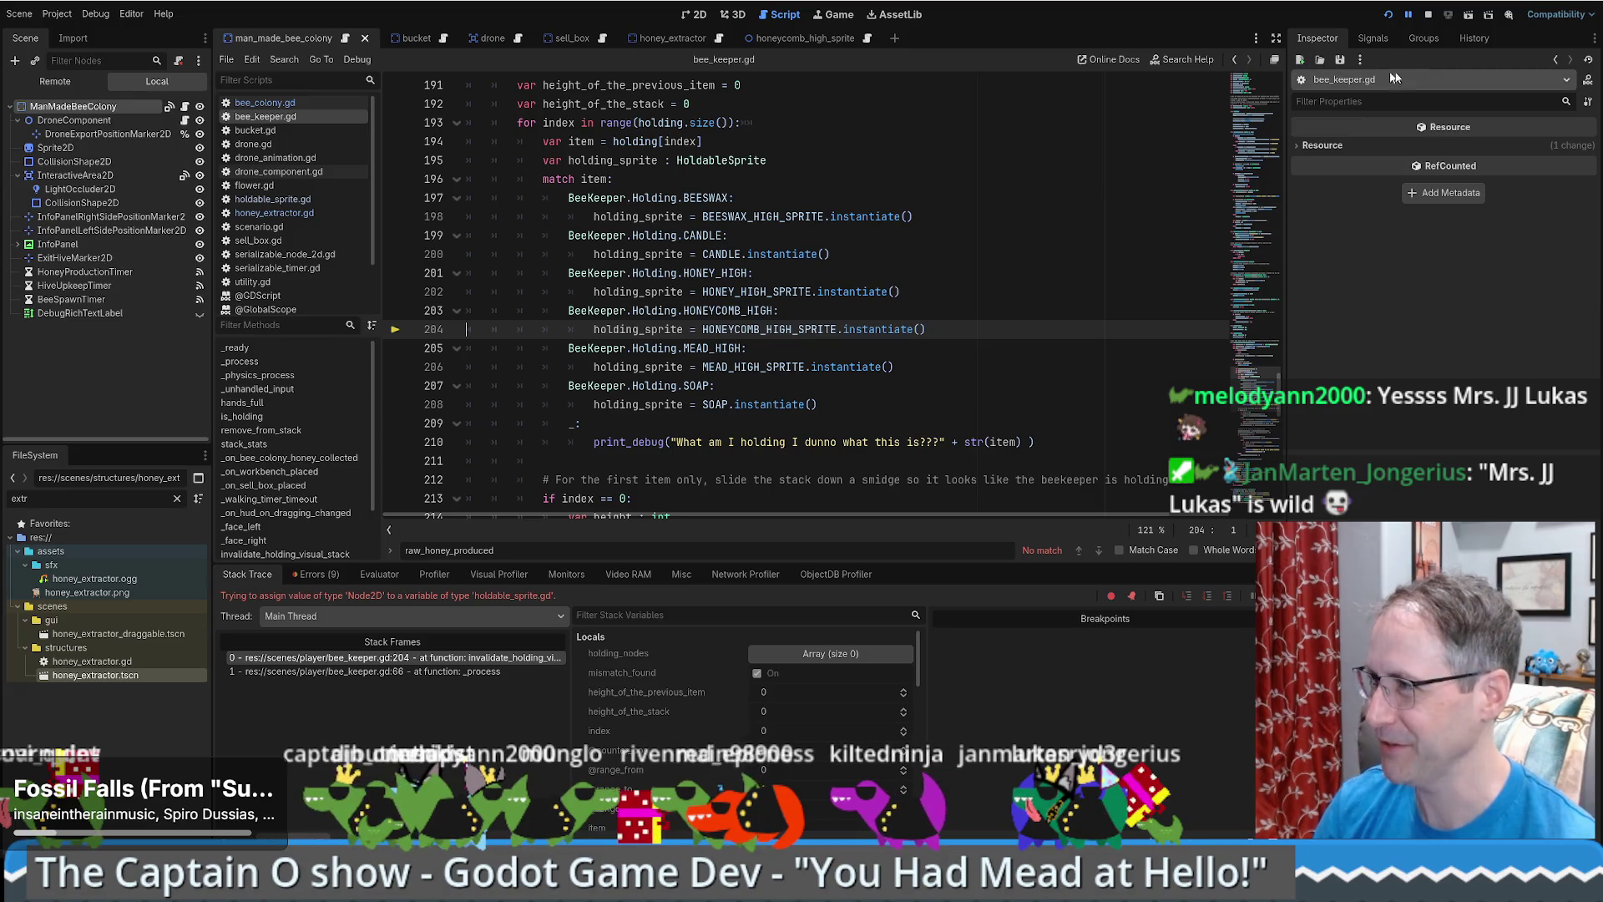
- Stop the halted debug session and look over the Project Manager's project list
click(1429, 16)
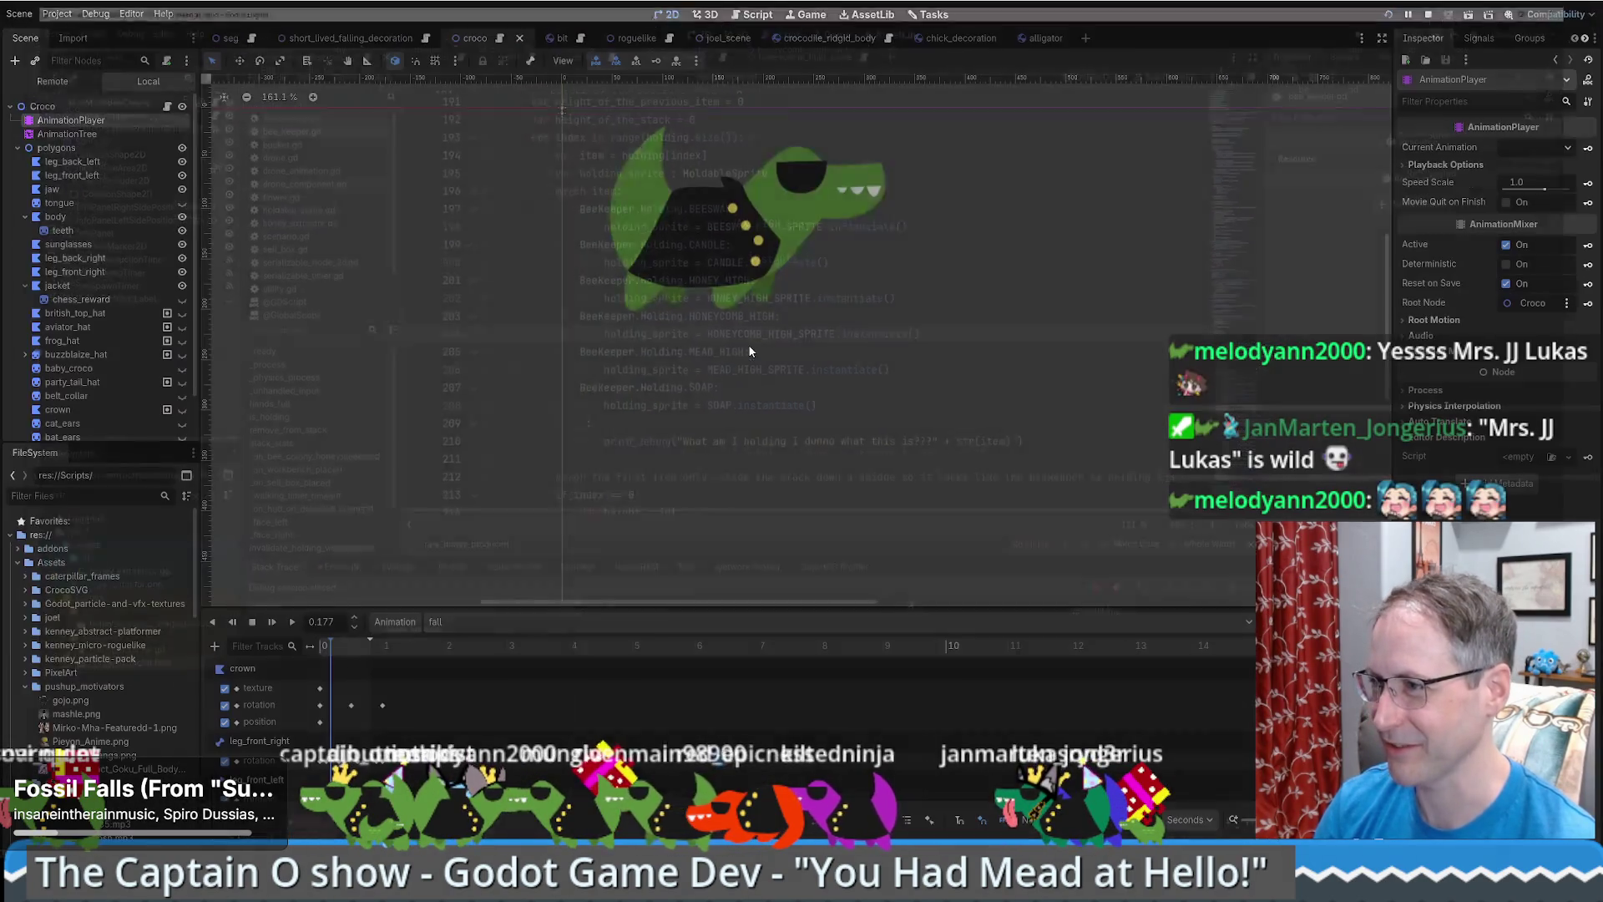
scroll(733, 213, up, 7)
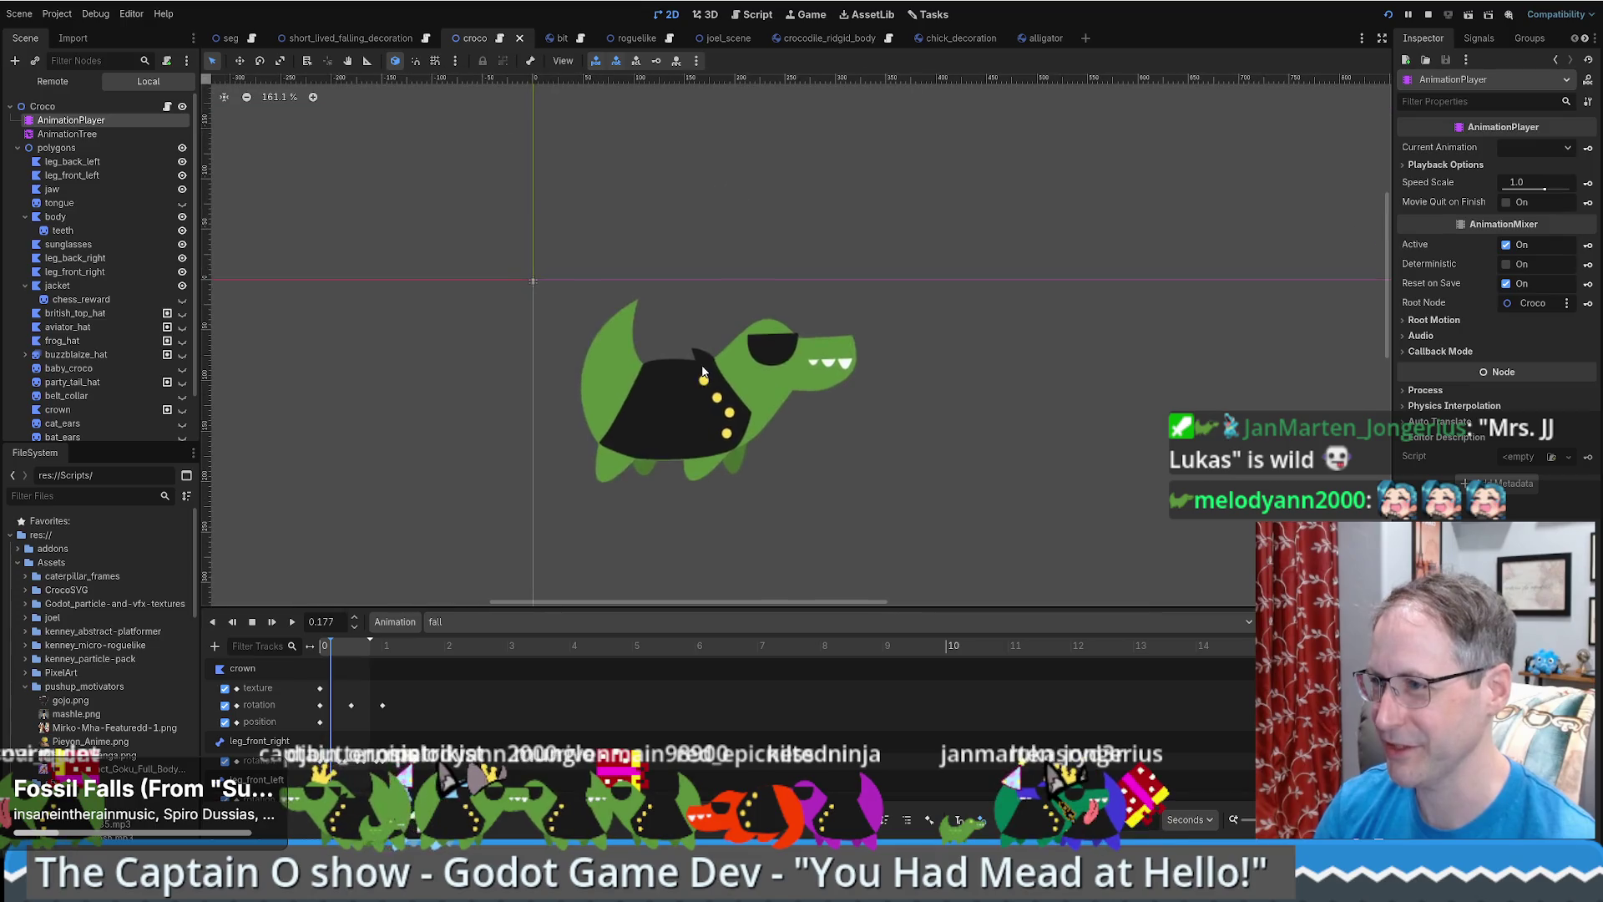
scroll(687, 357, down, 2)
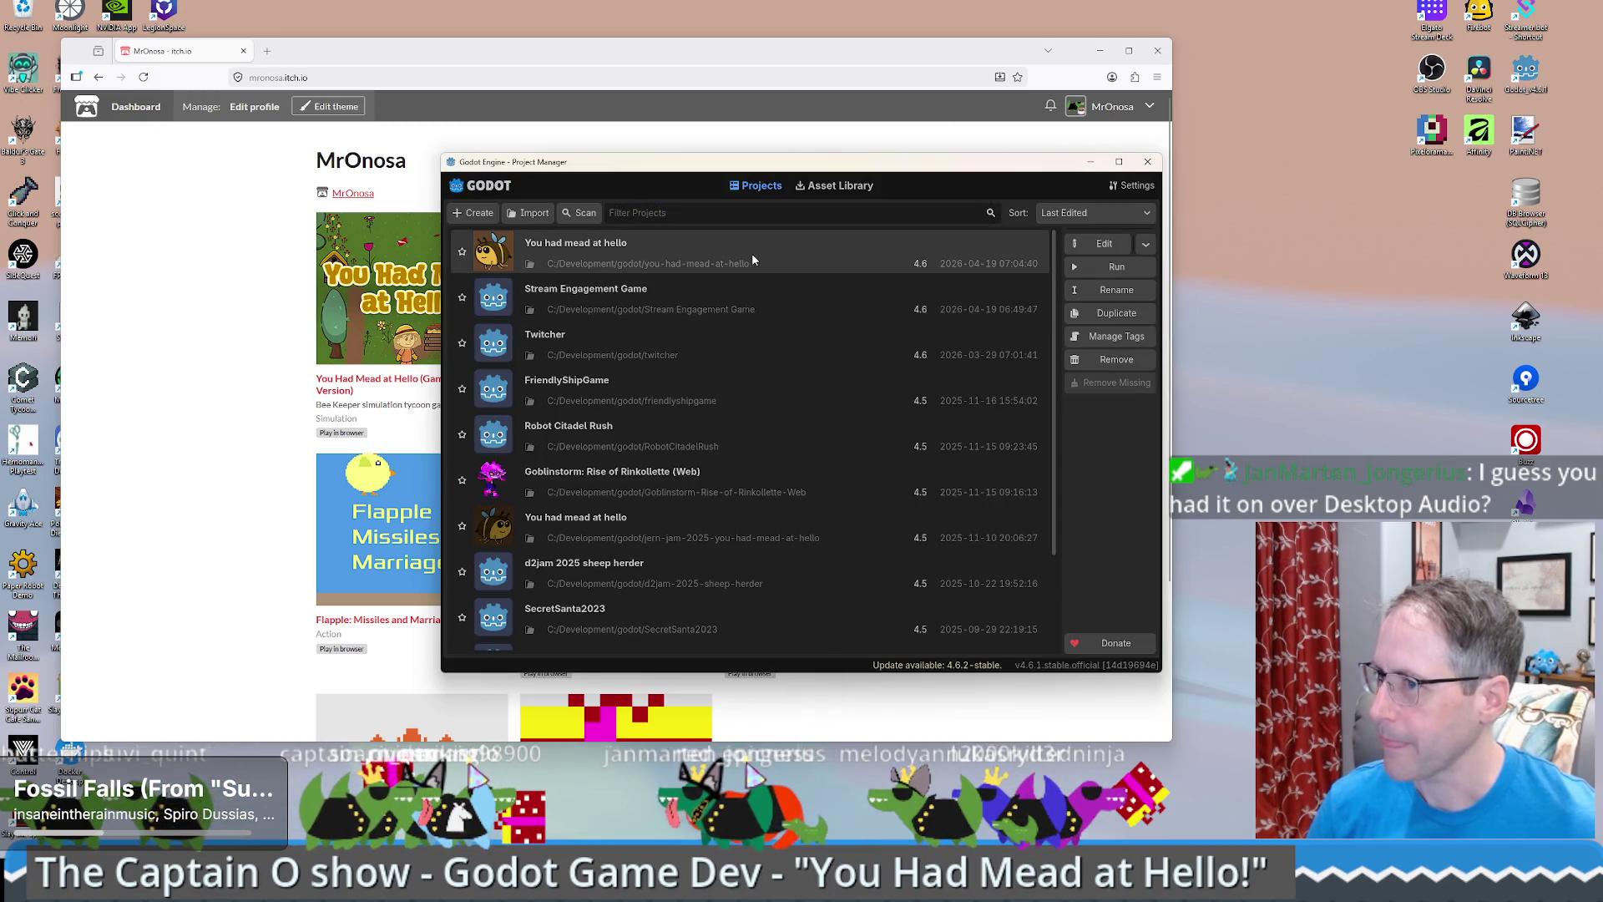
- Open the 'You had mead at hello' project and dismiss the missing holdable_sprite.gd dependency error
click(939, 262)
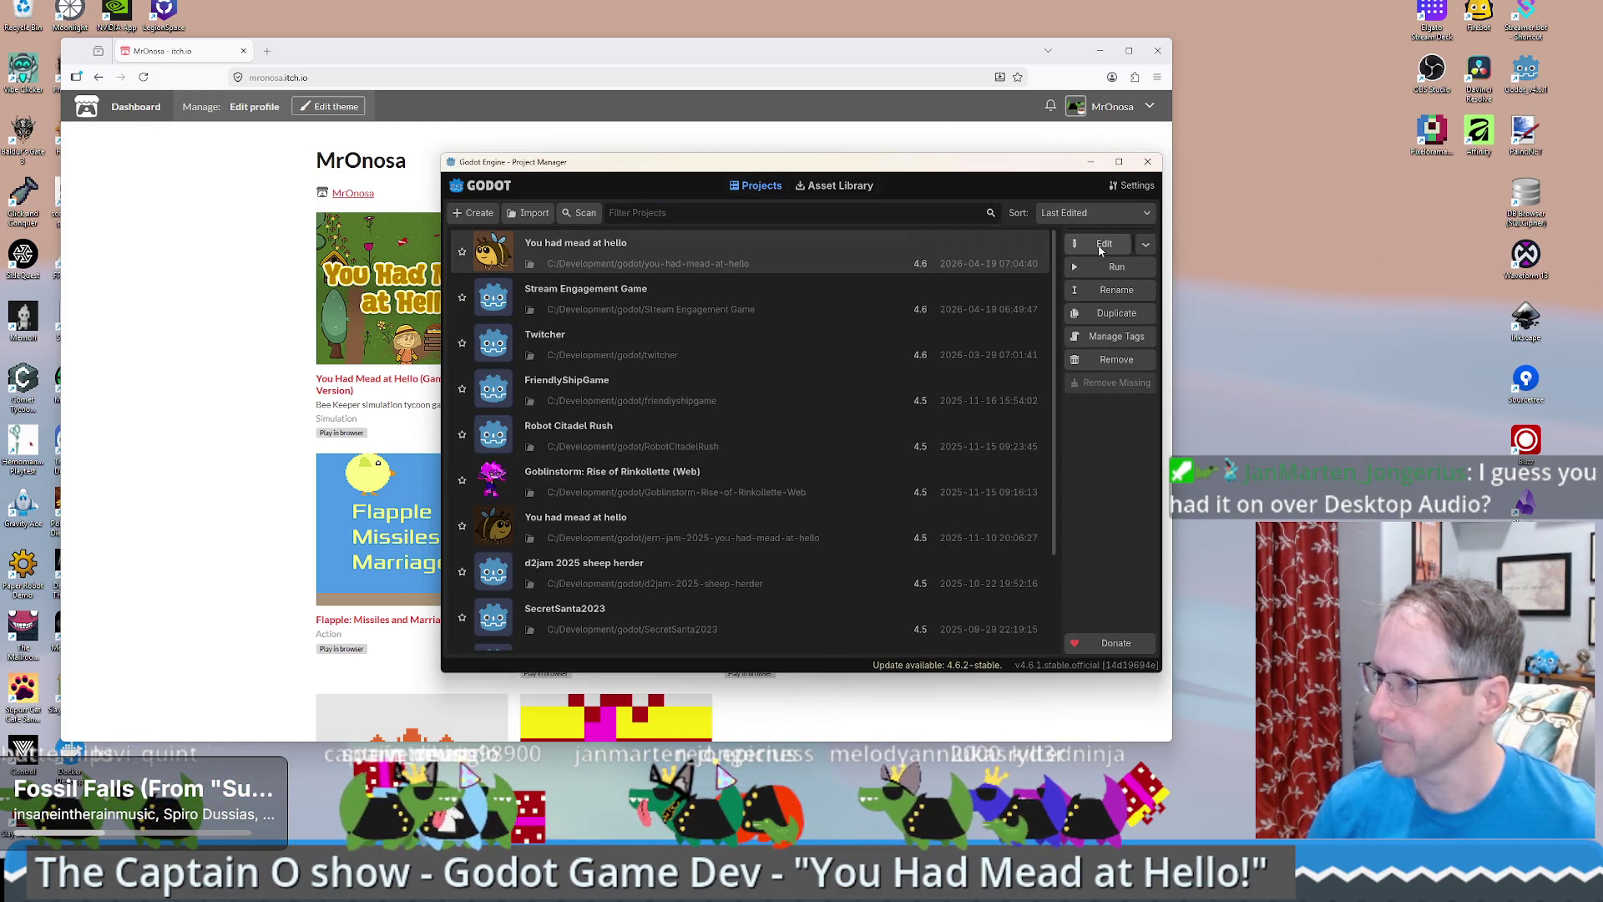
click(1103, 246)
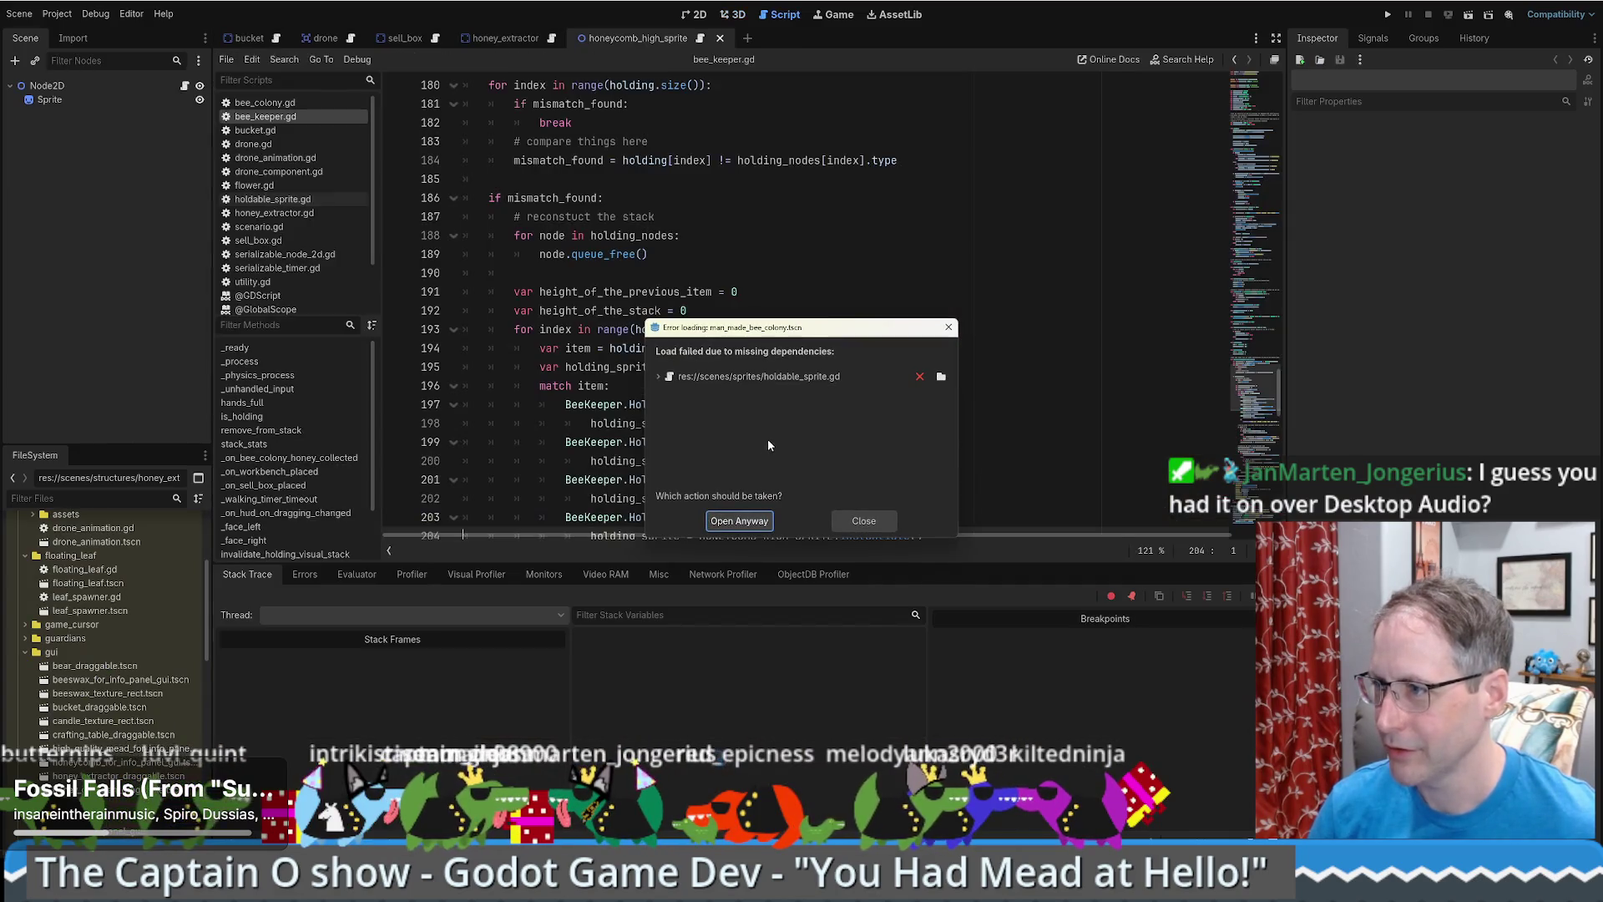
double_click(826, 377)
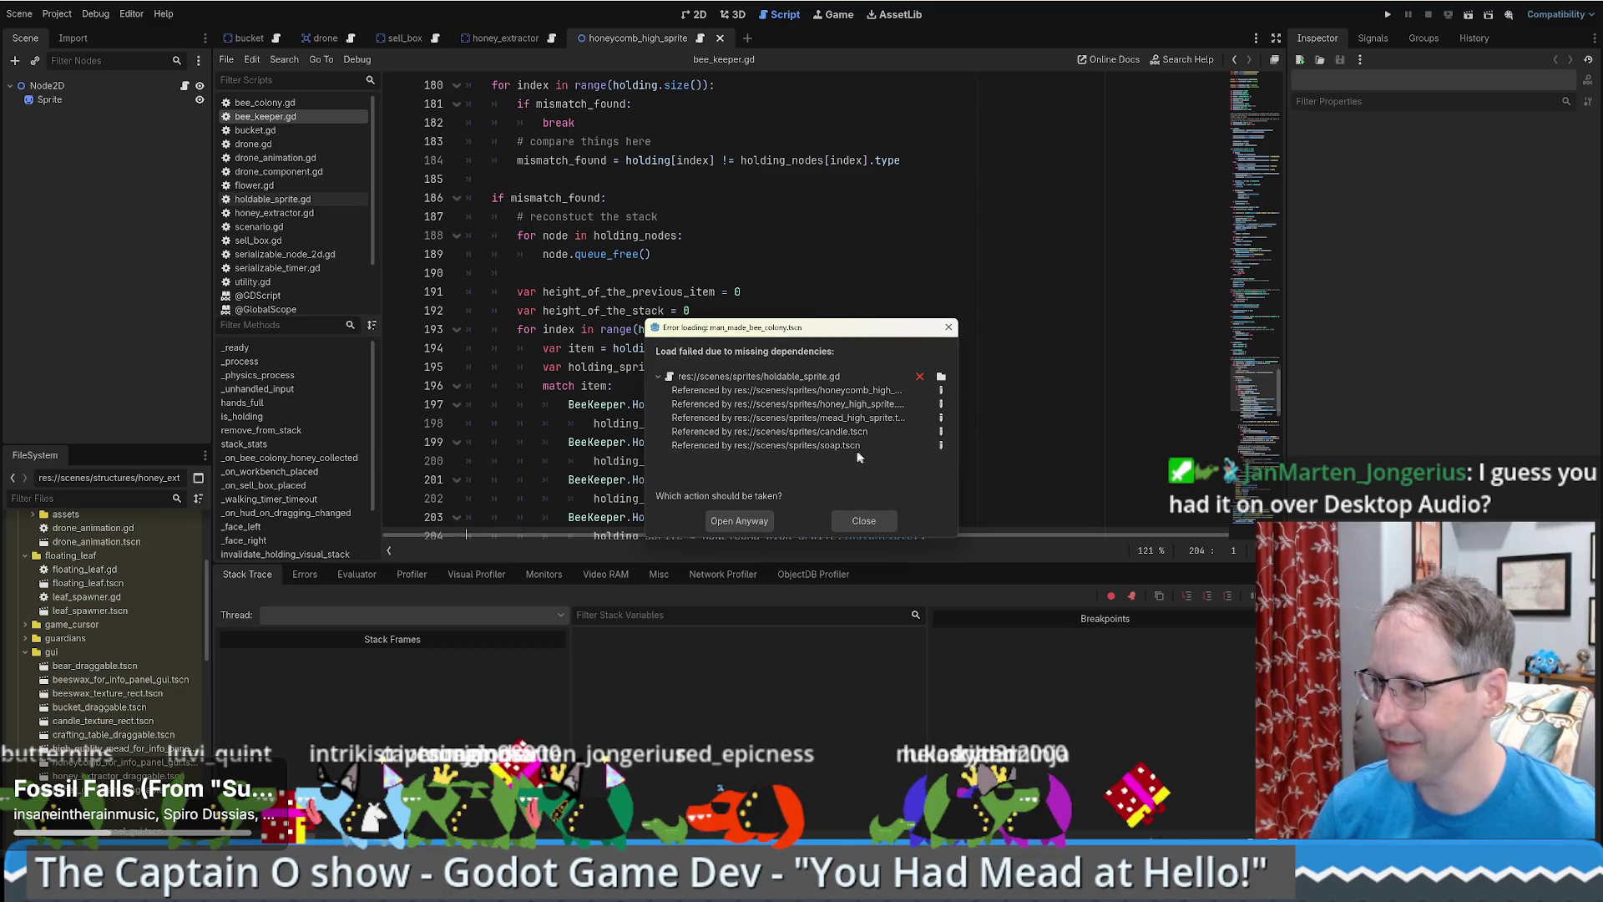
click(868, 522)
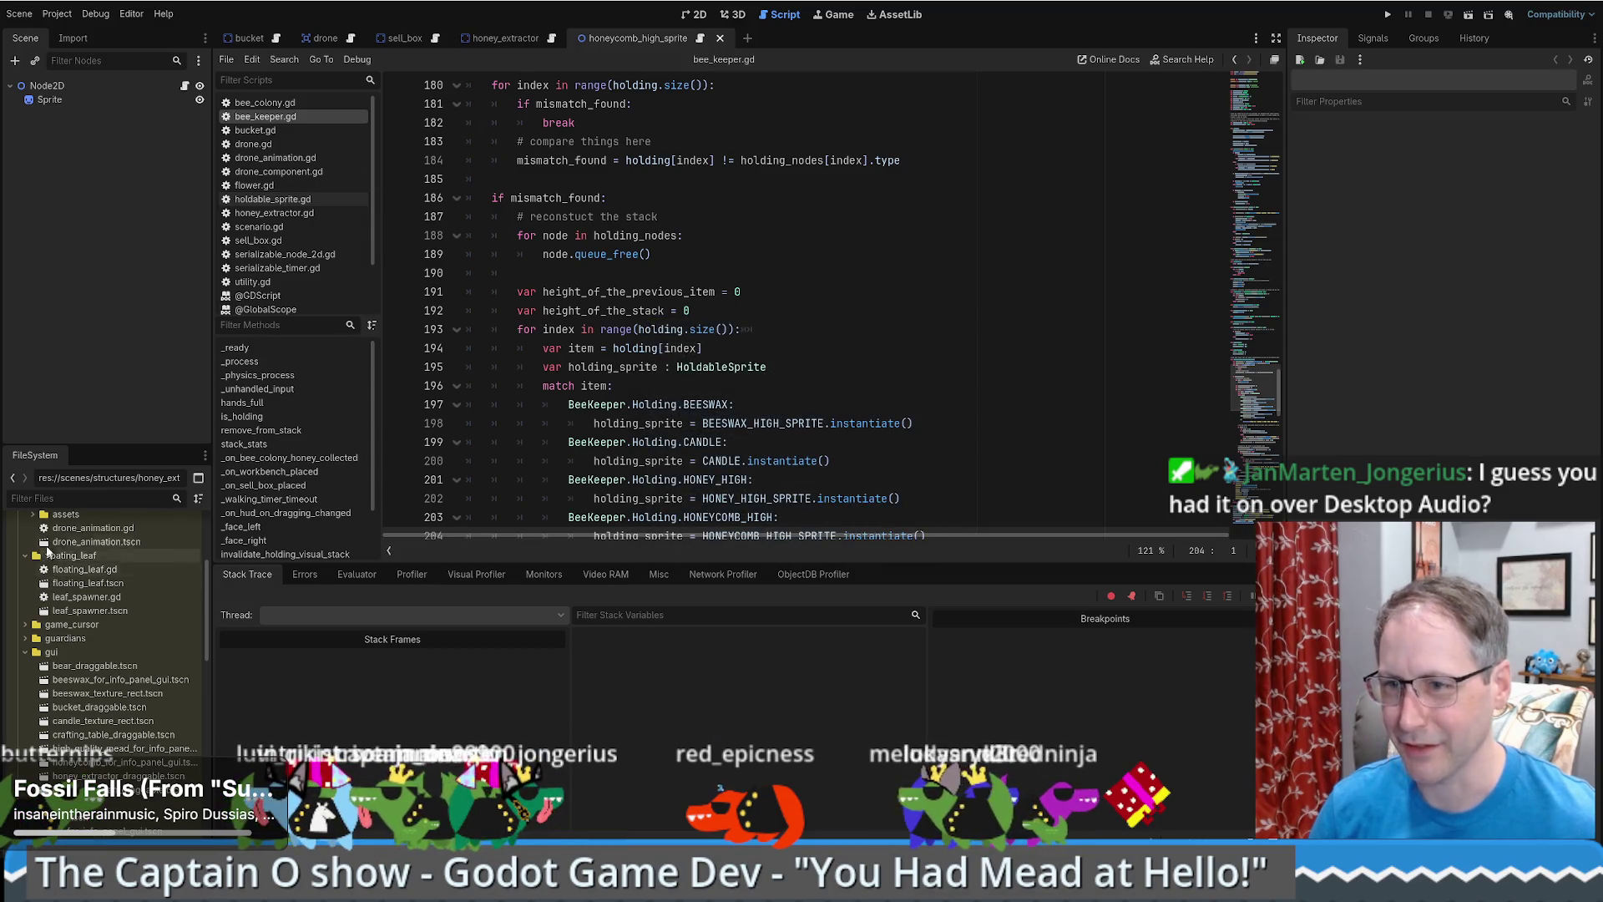
- Filter FileSystem by 'holdab' and open holdable_sprite.gd
click(79, 497)
text(holdab)
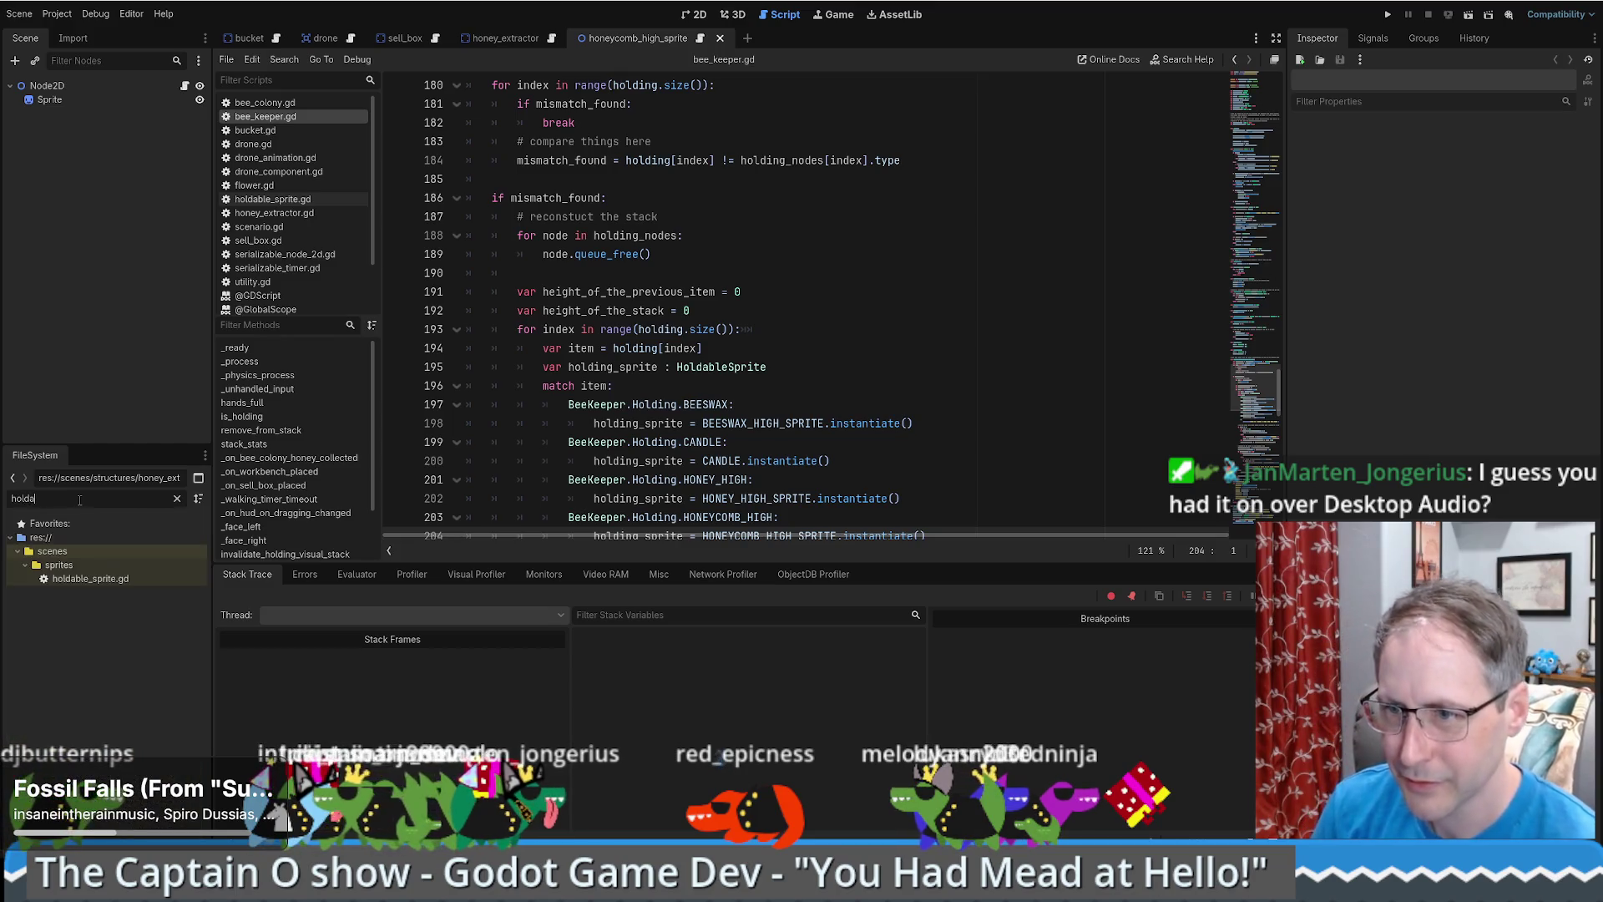
double_click(90, 579)
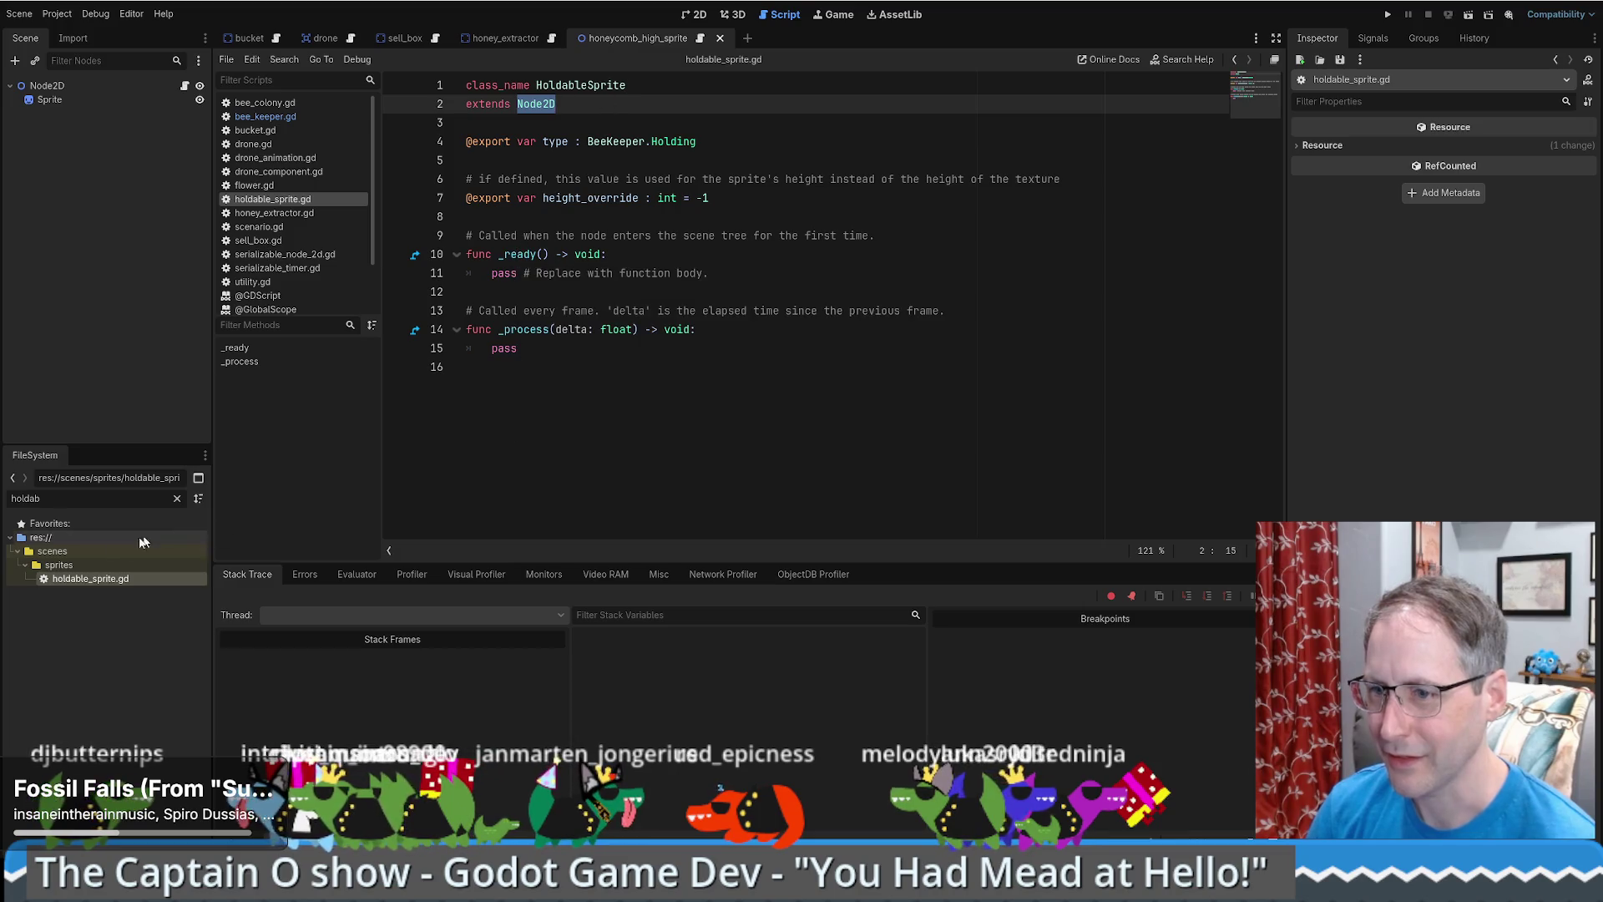
- Clear the FileSystem filter, read through holdable_sprite.gd lines 3–16, then switch to the 2D view
click(176, 498)
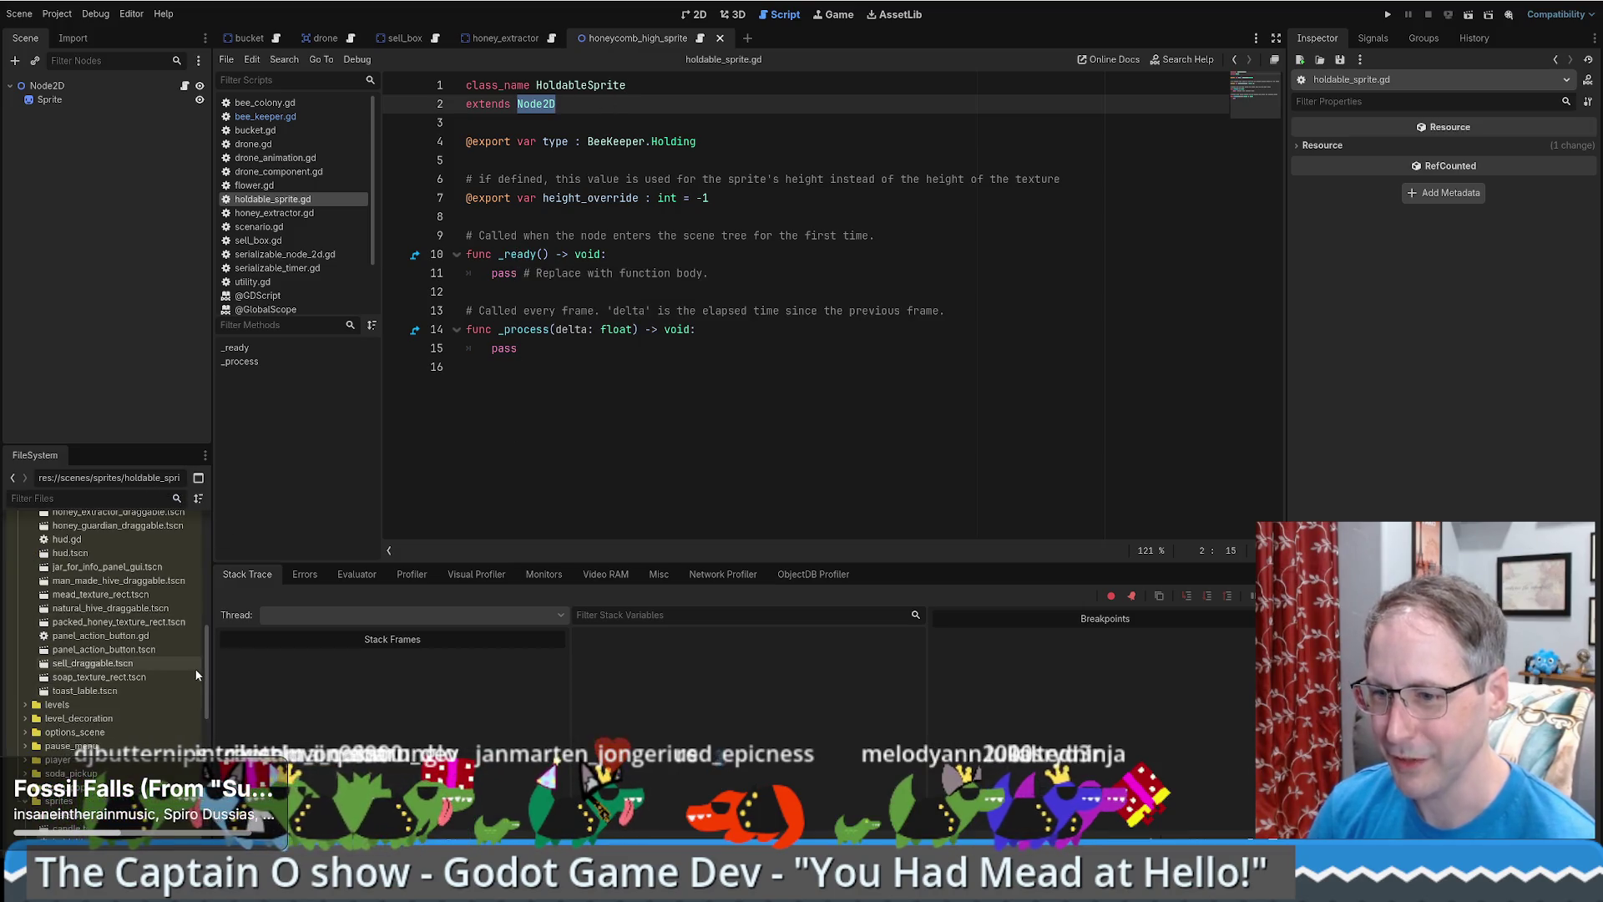
scroll(124, 733, down, 3)
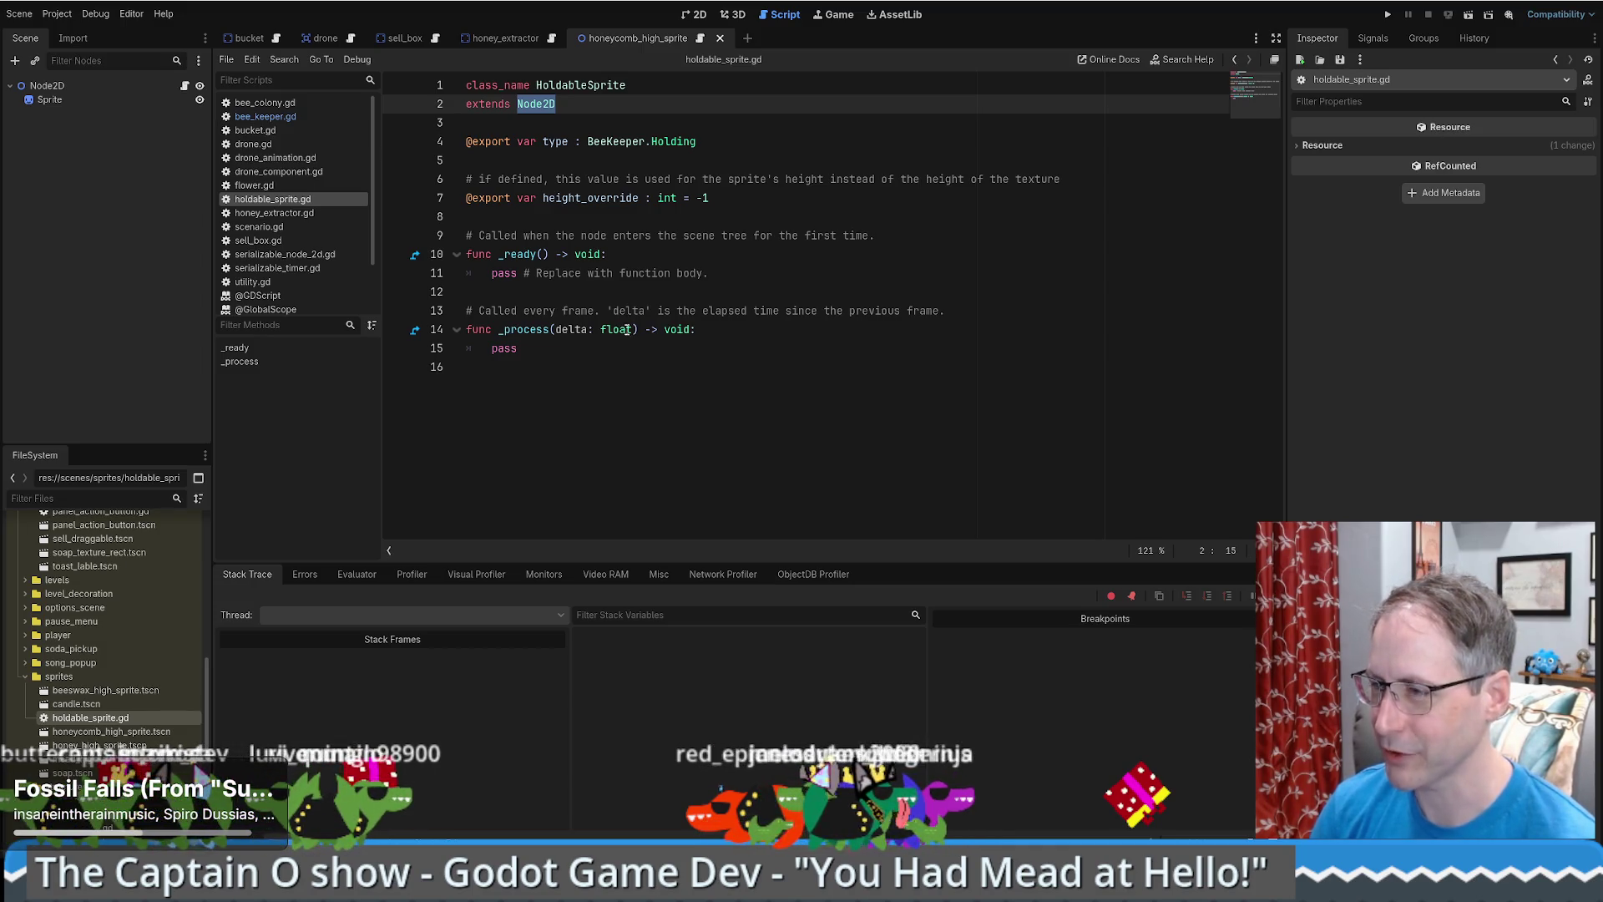
click(662, 399)
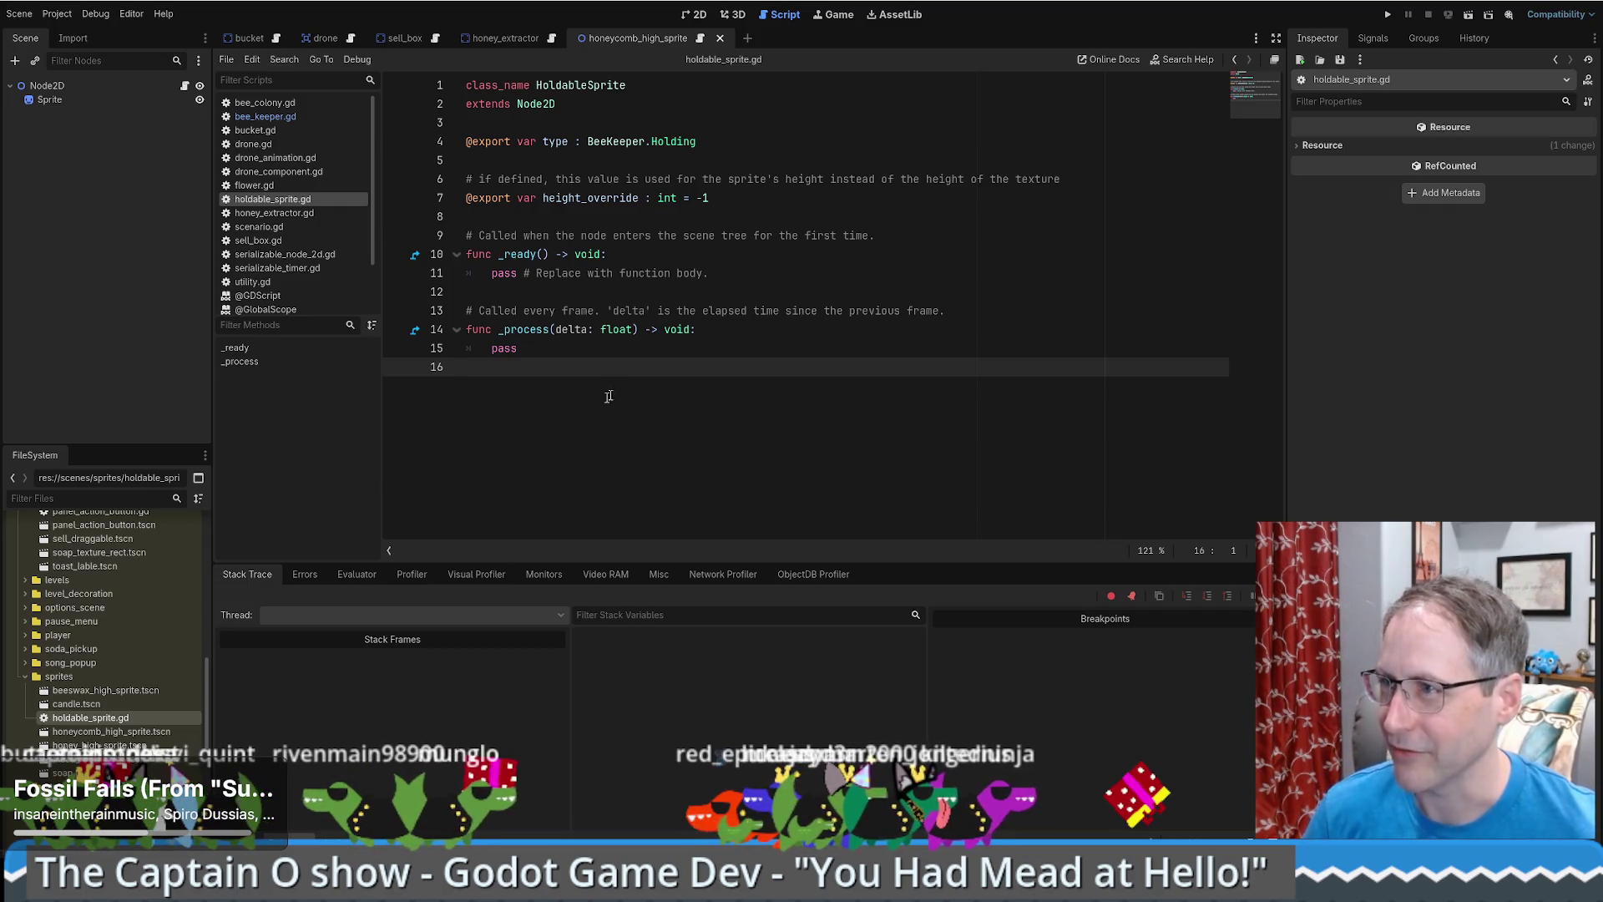
click(565, 296)
click(622, 219)
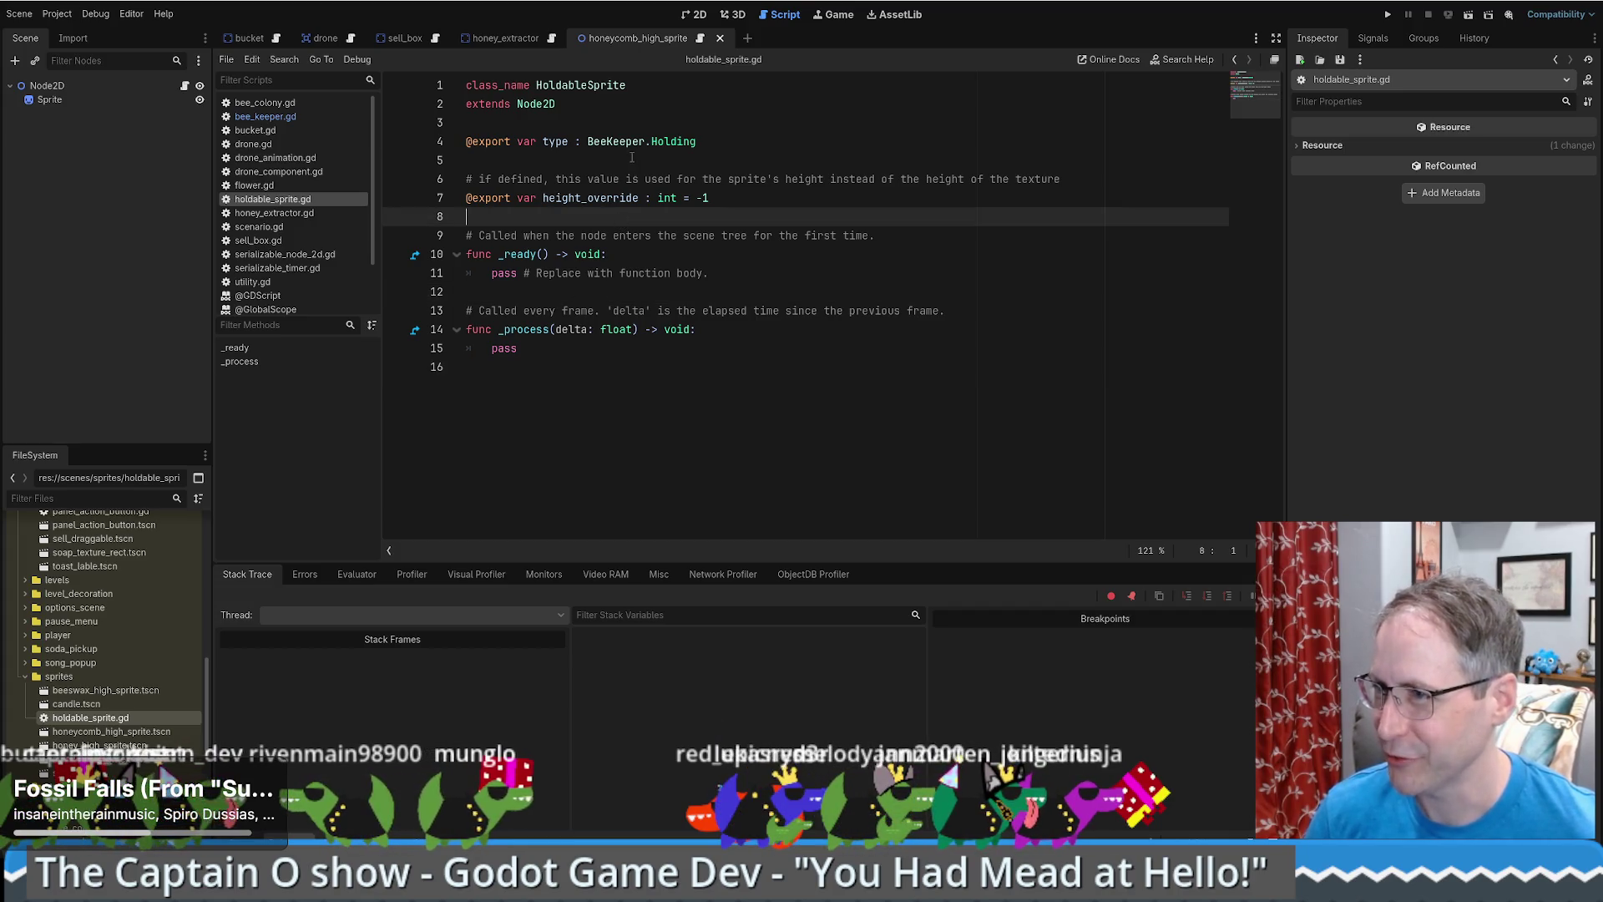
click(631, 161)
click(712, 126)
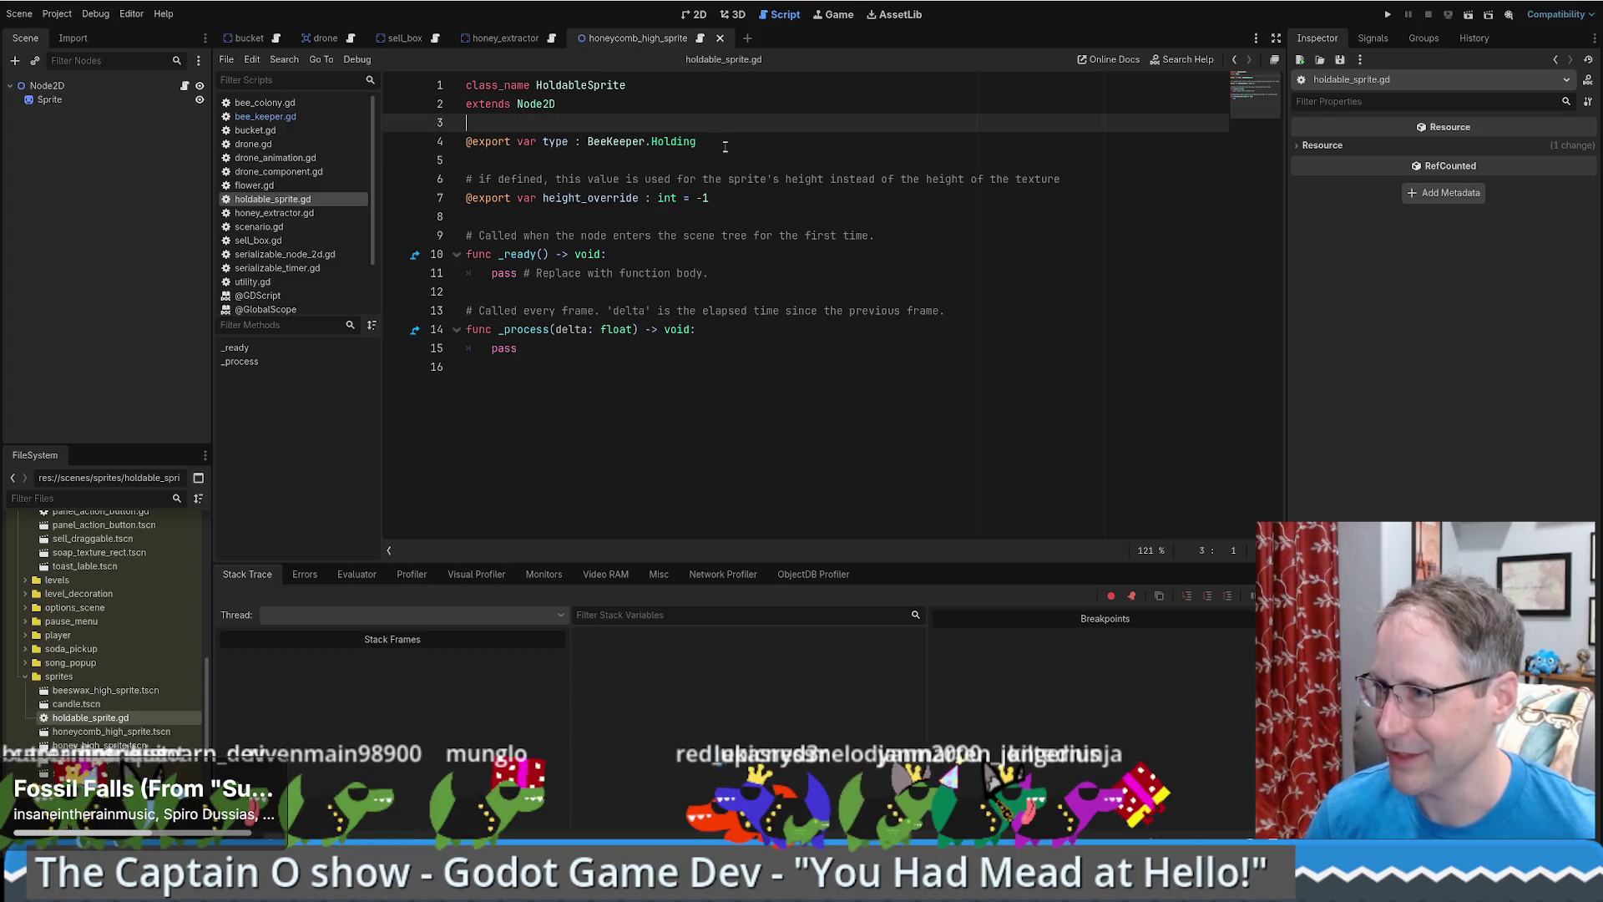
click(725, 147)
click(718, 155)
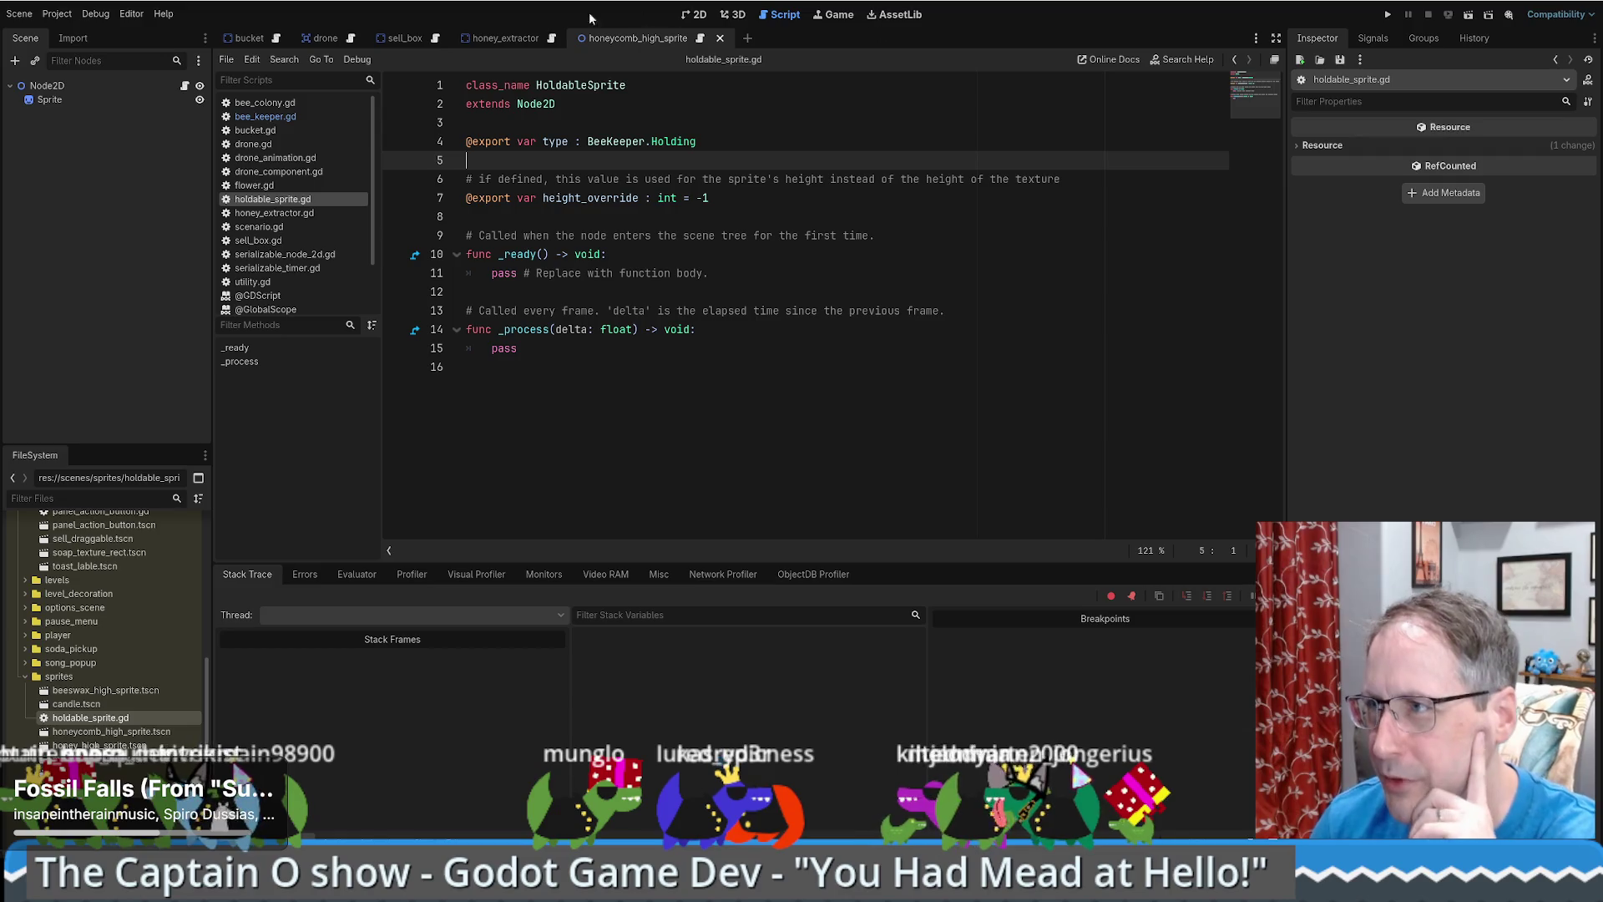
click(699, 17)
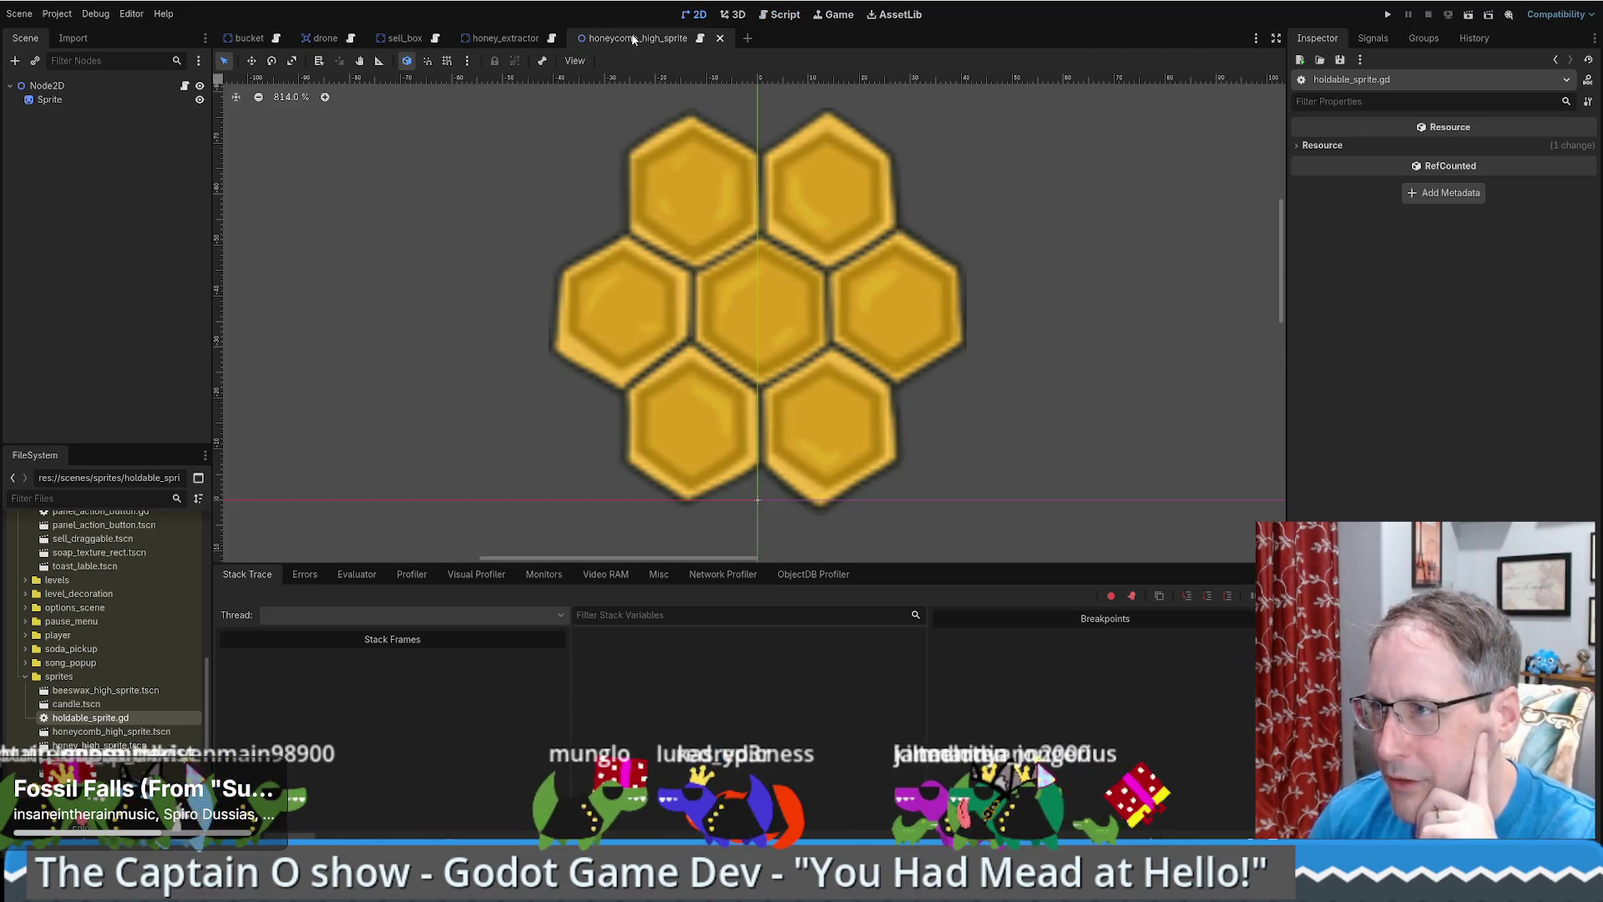
- Close the honeycomb_high_sprite scene tab
click(720, 37)
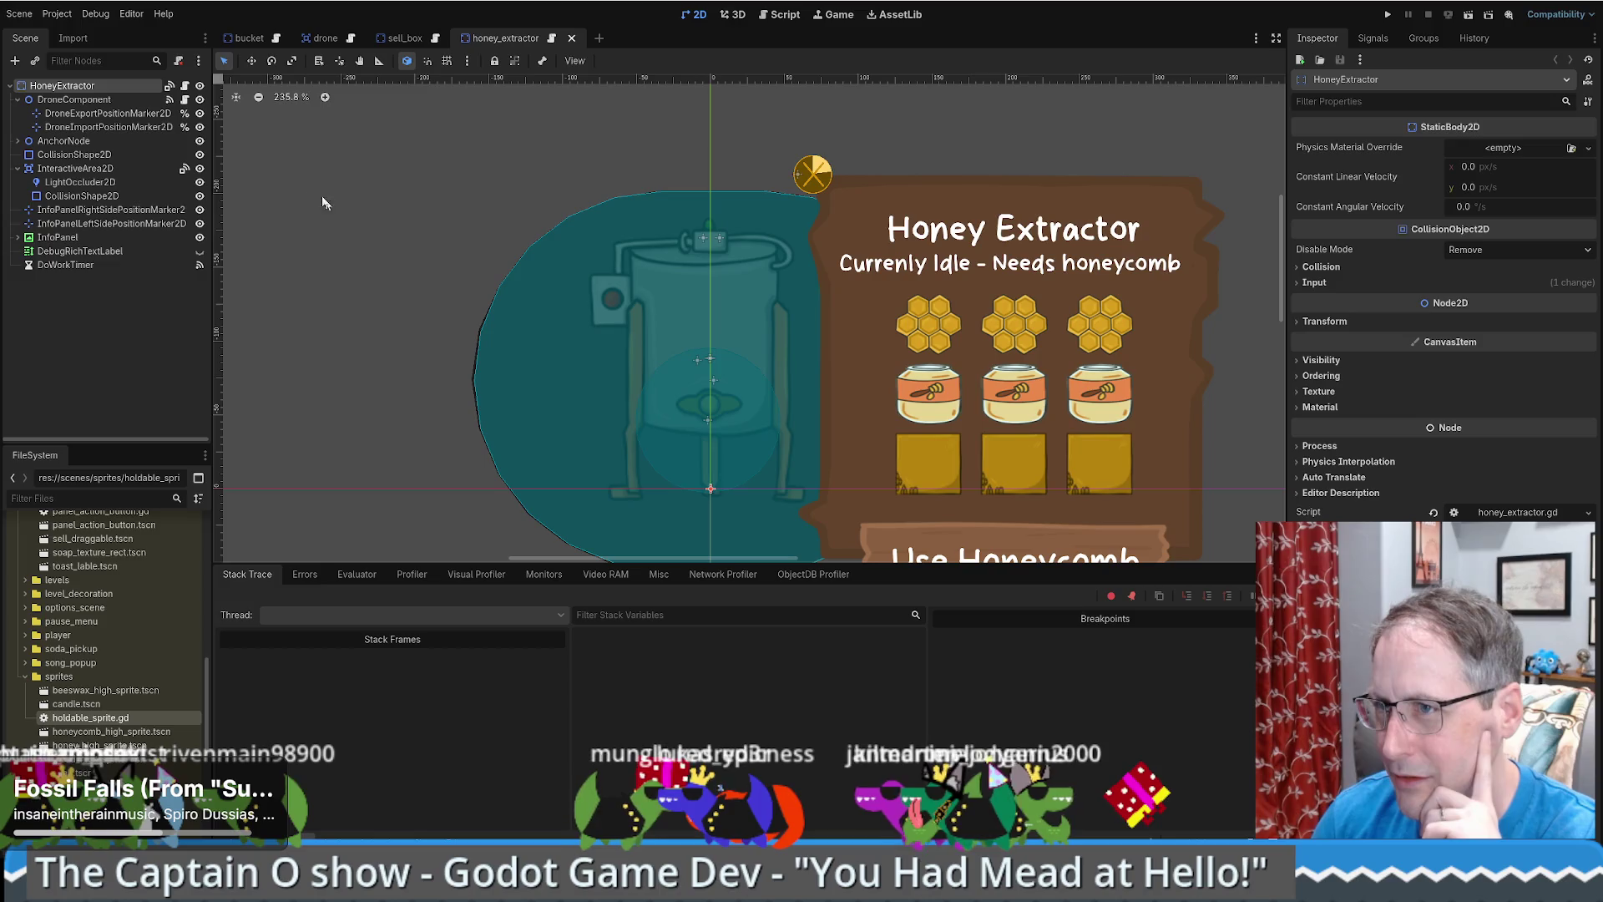
scroll(207, 690, up, 1)
drag(207, 690, 212, 558)
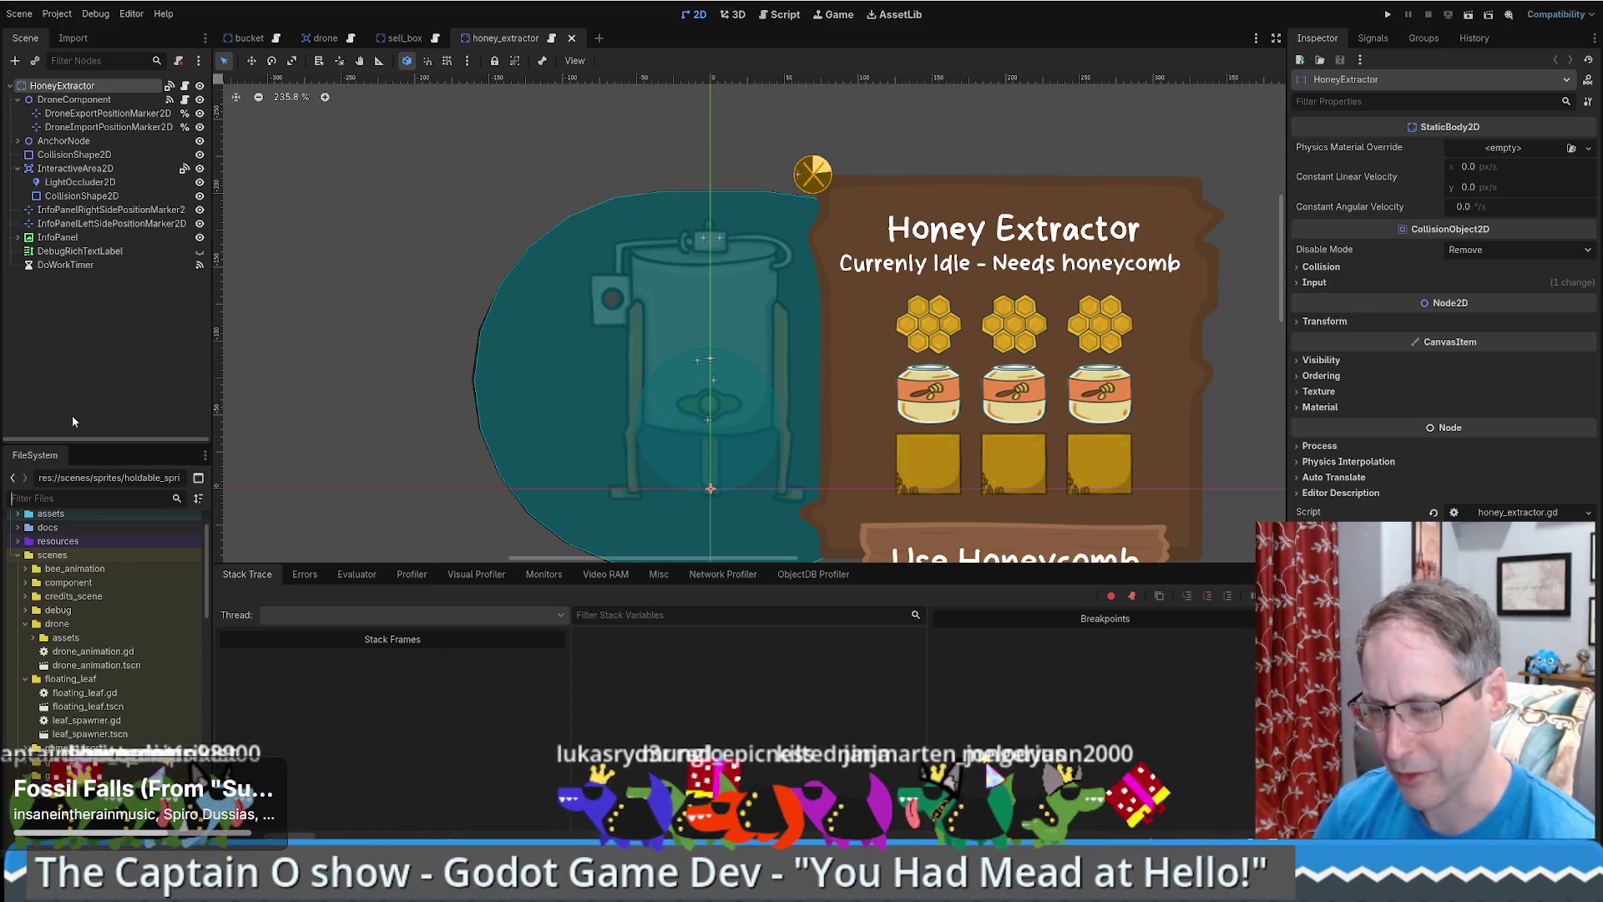
- Filter FileSystem for 'bee', then 'hive', and open natural_hive_draggable.tscn
text(bee)
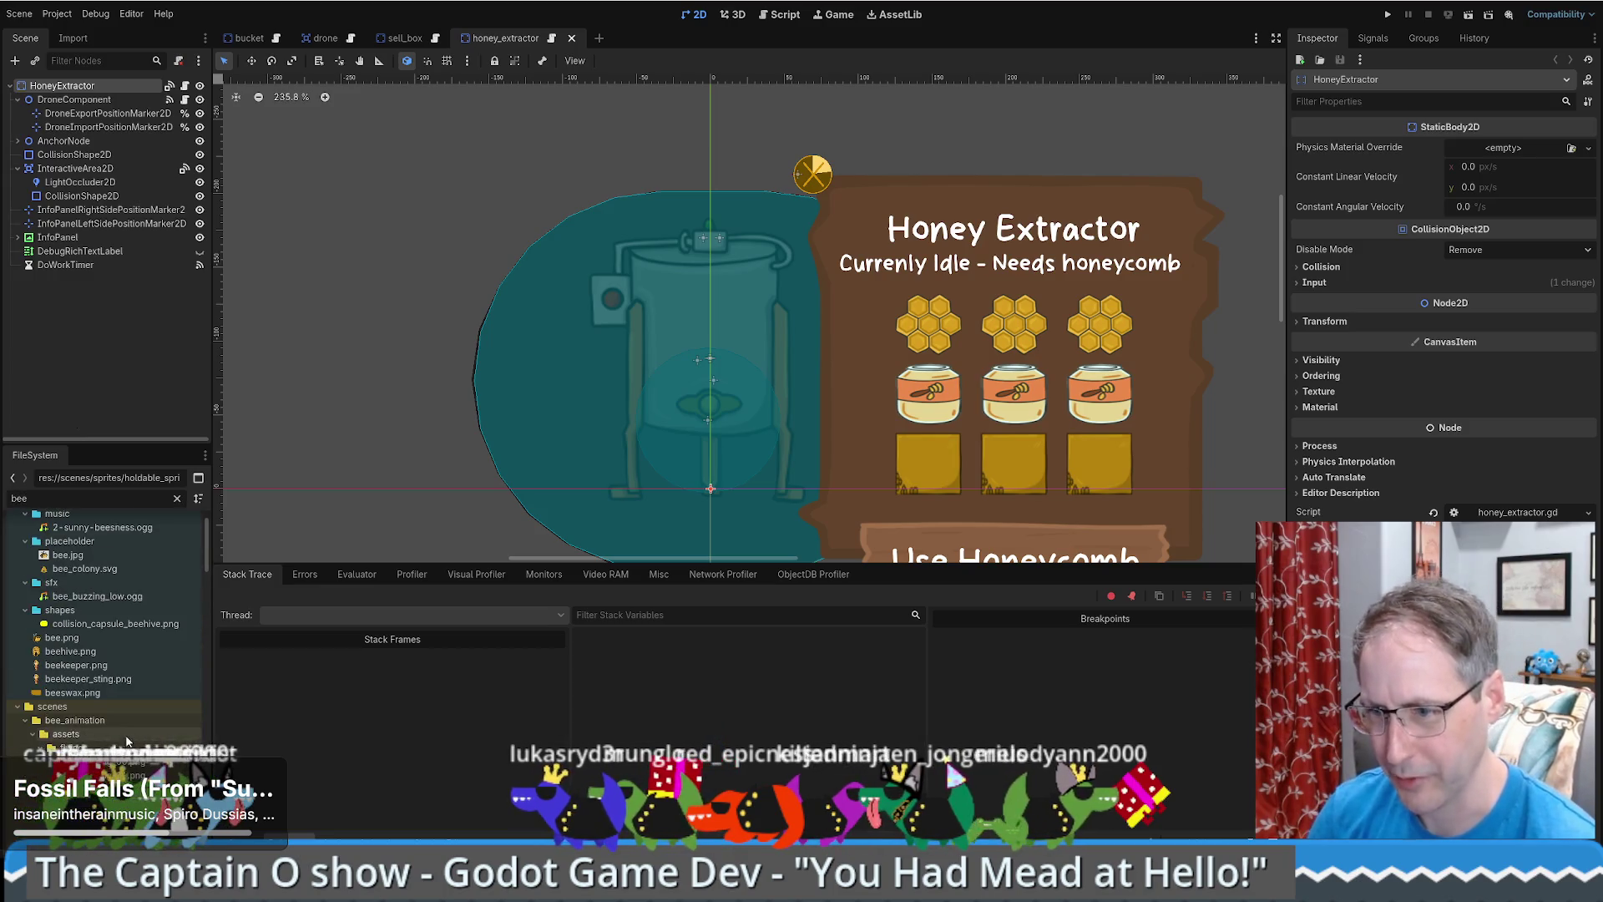
scroll(62, 663, up, 2)
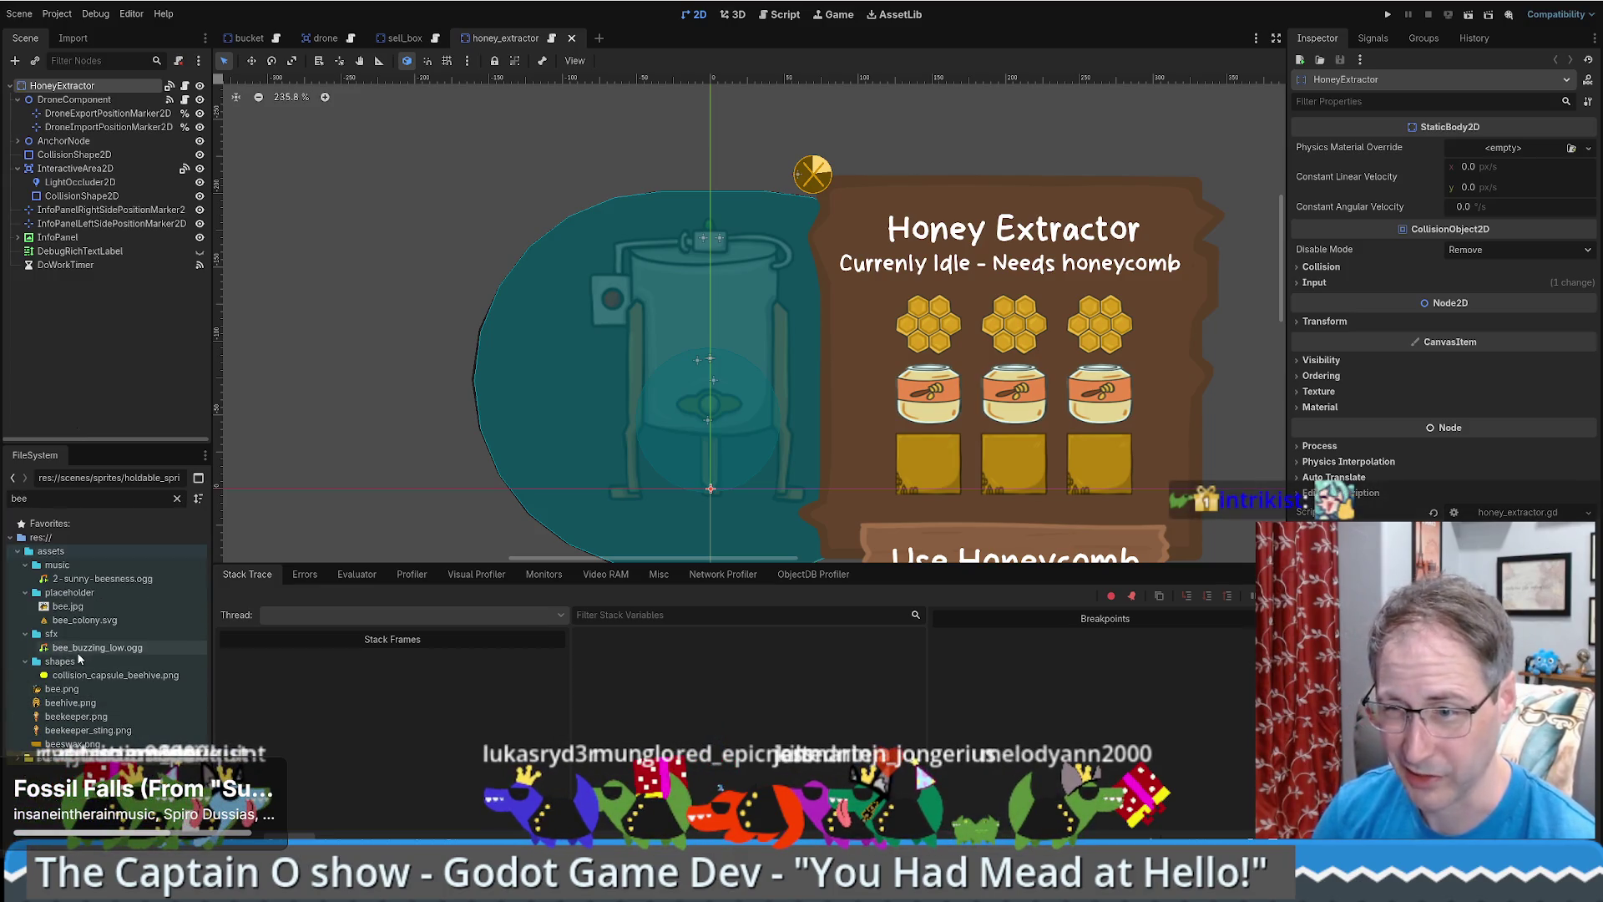
double_click(53, 496)
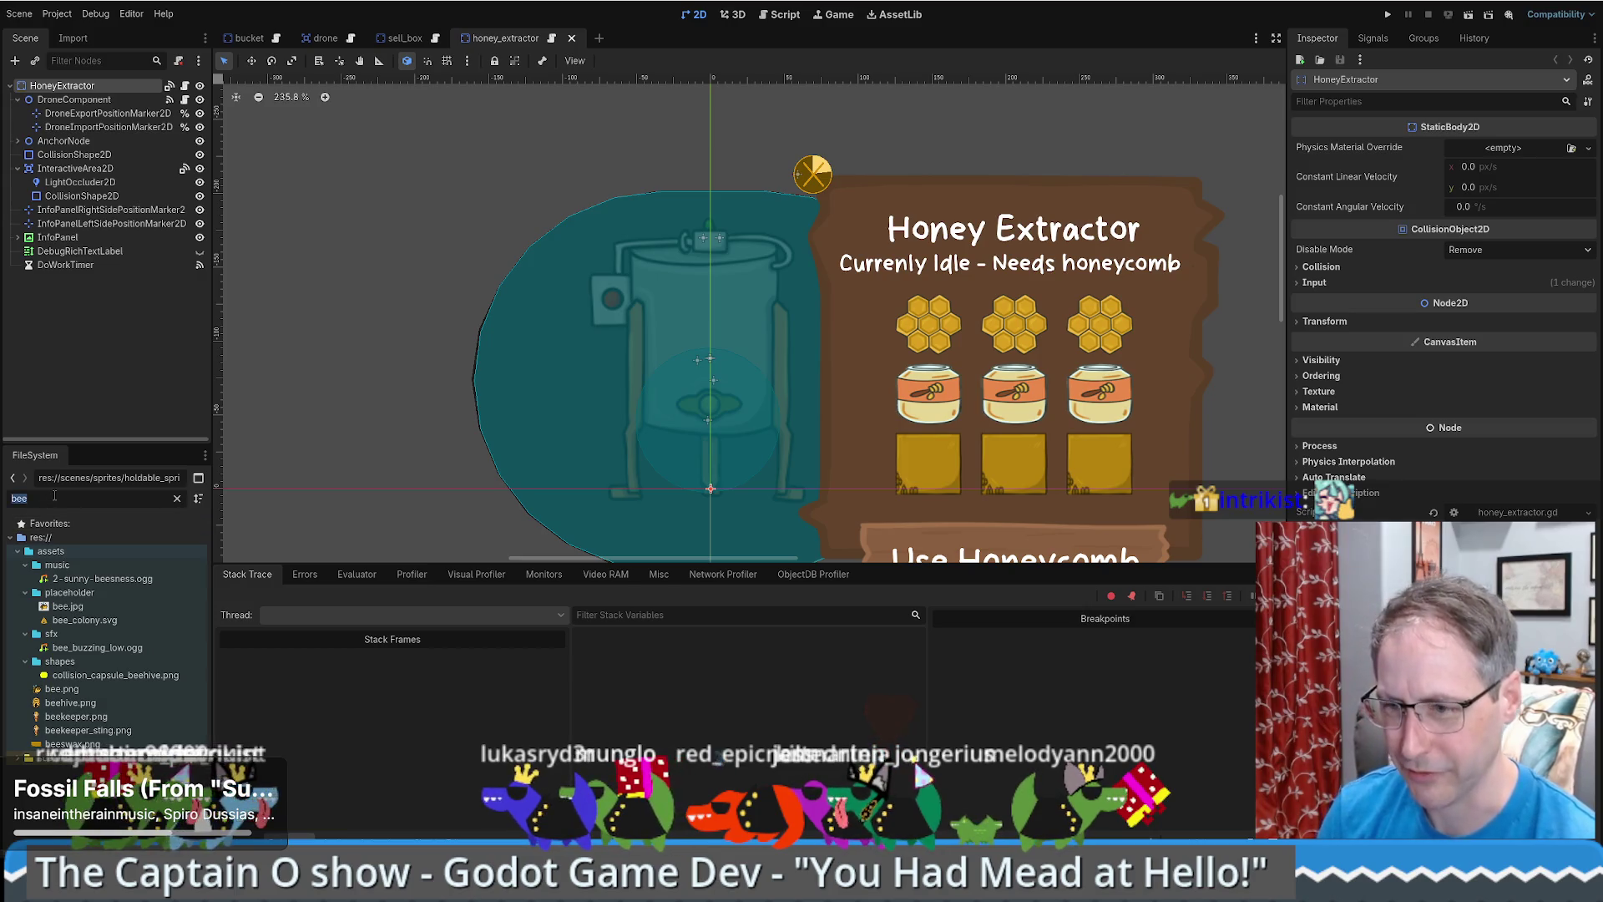
text(hive)
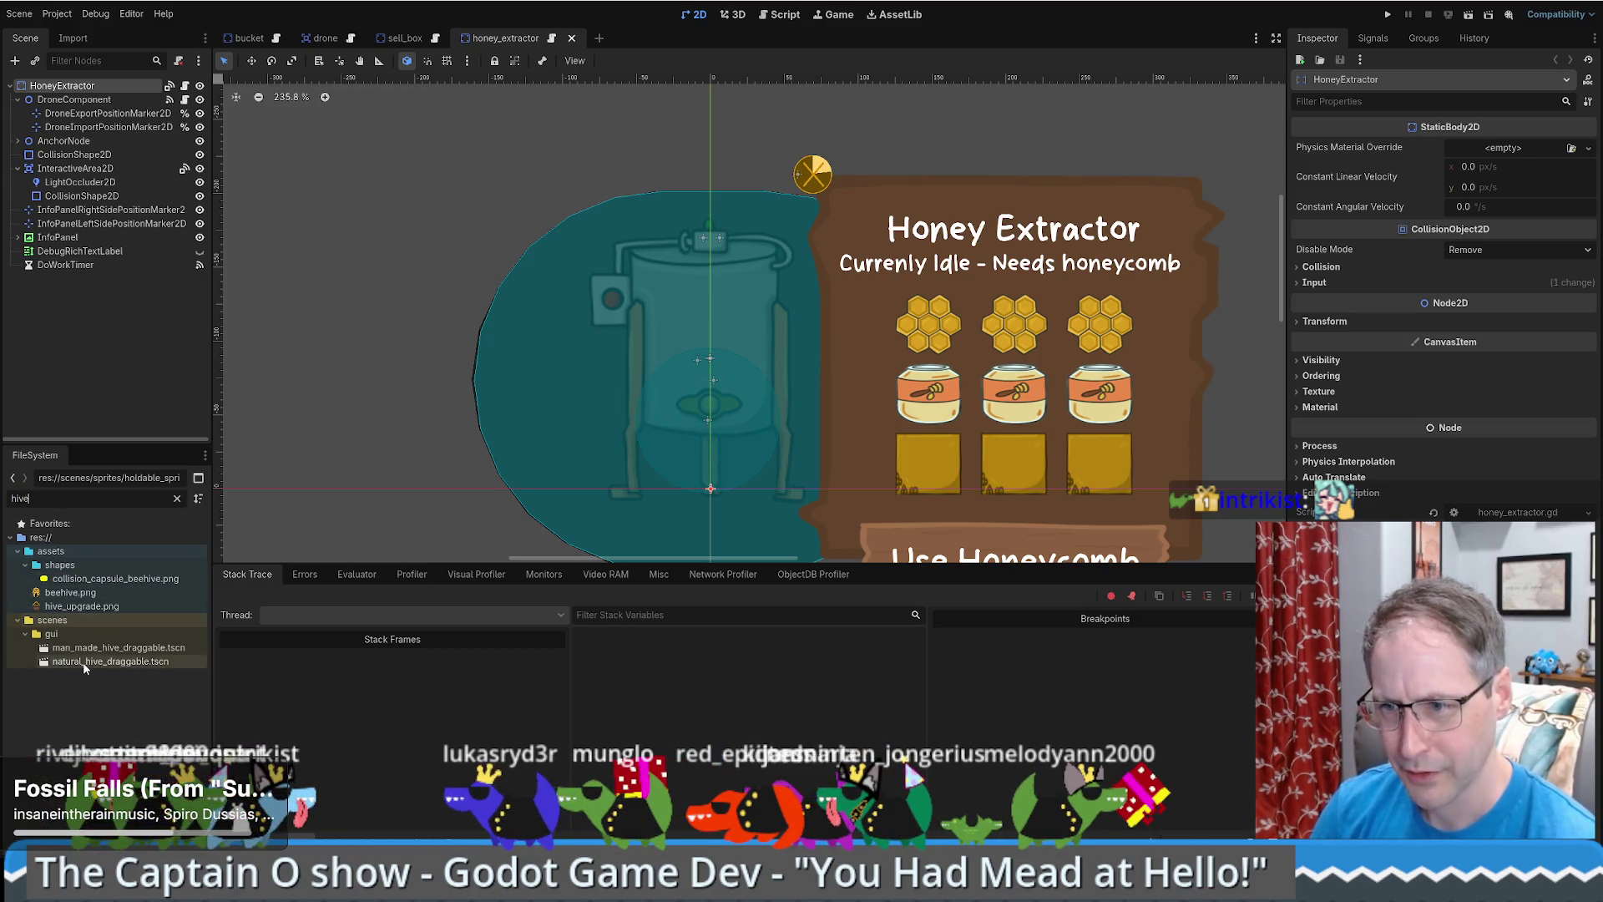
double_click(84, 662)
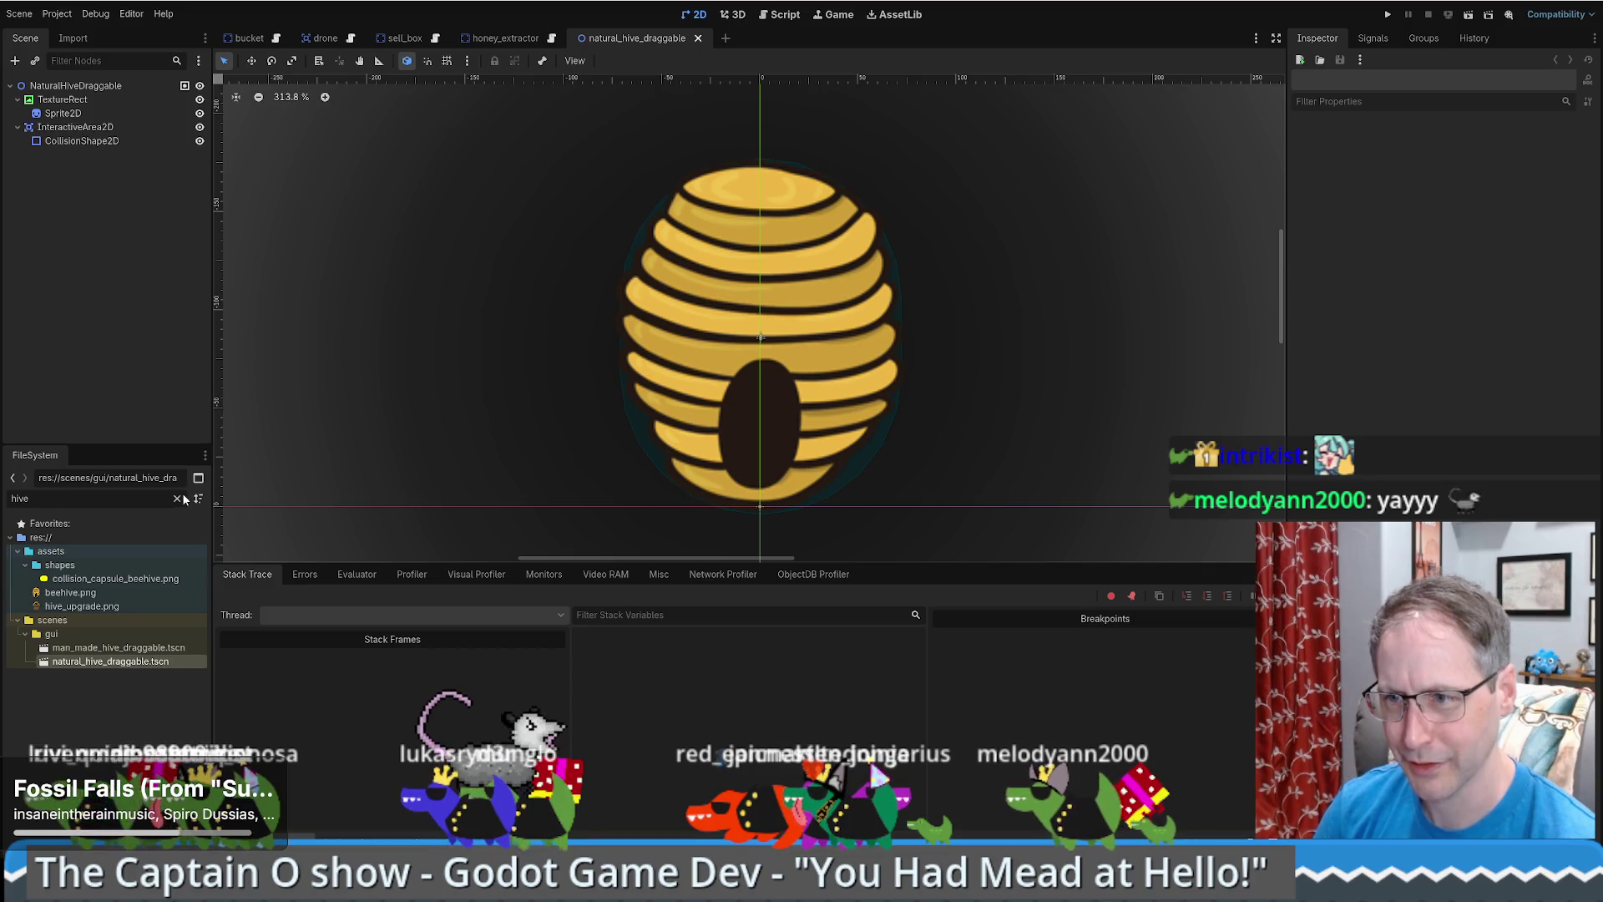
- Clear the FileSystem filter and open bee_colony.tscn from scenes/structures
double_click(154, 496)
text(nat)
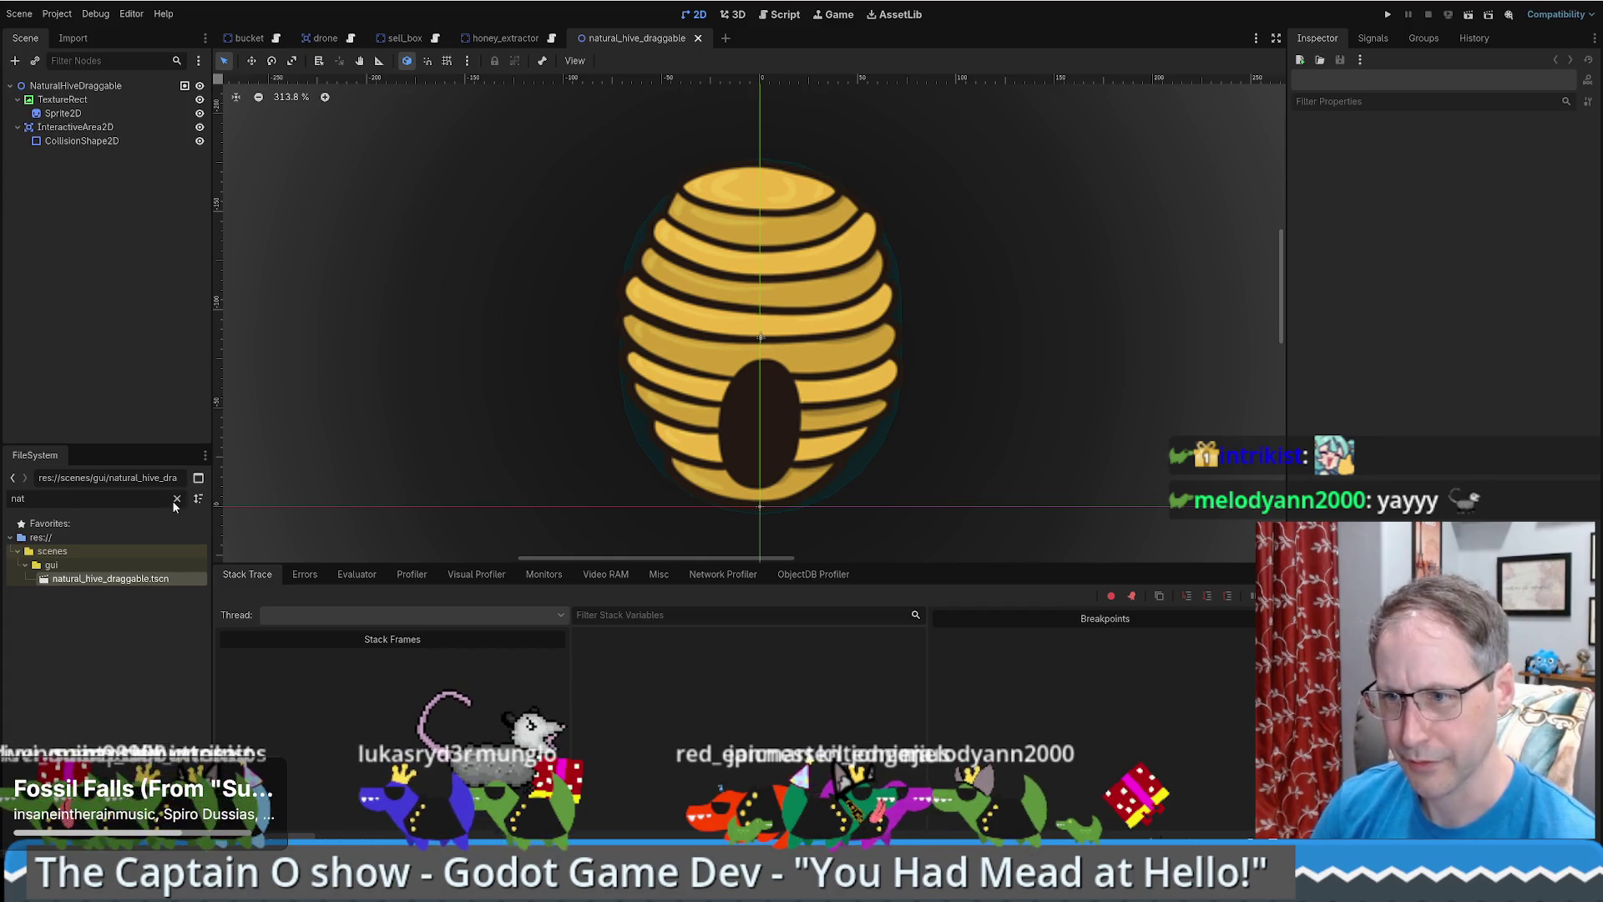
click(177, 498)
scroll(90, 686, up, 3)
scroll(90, 686, down, 4)
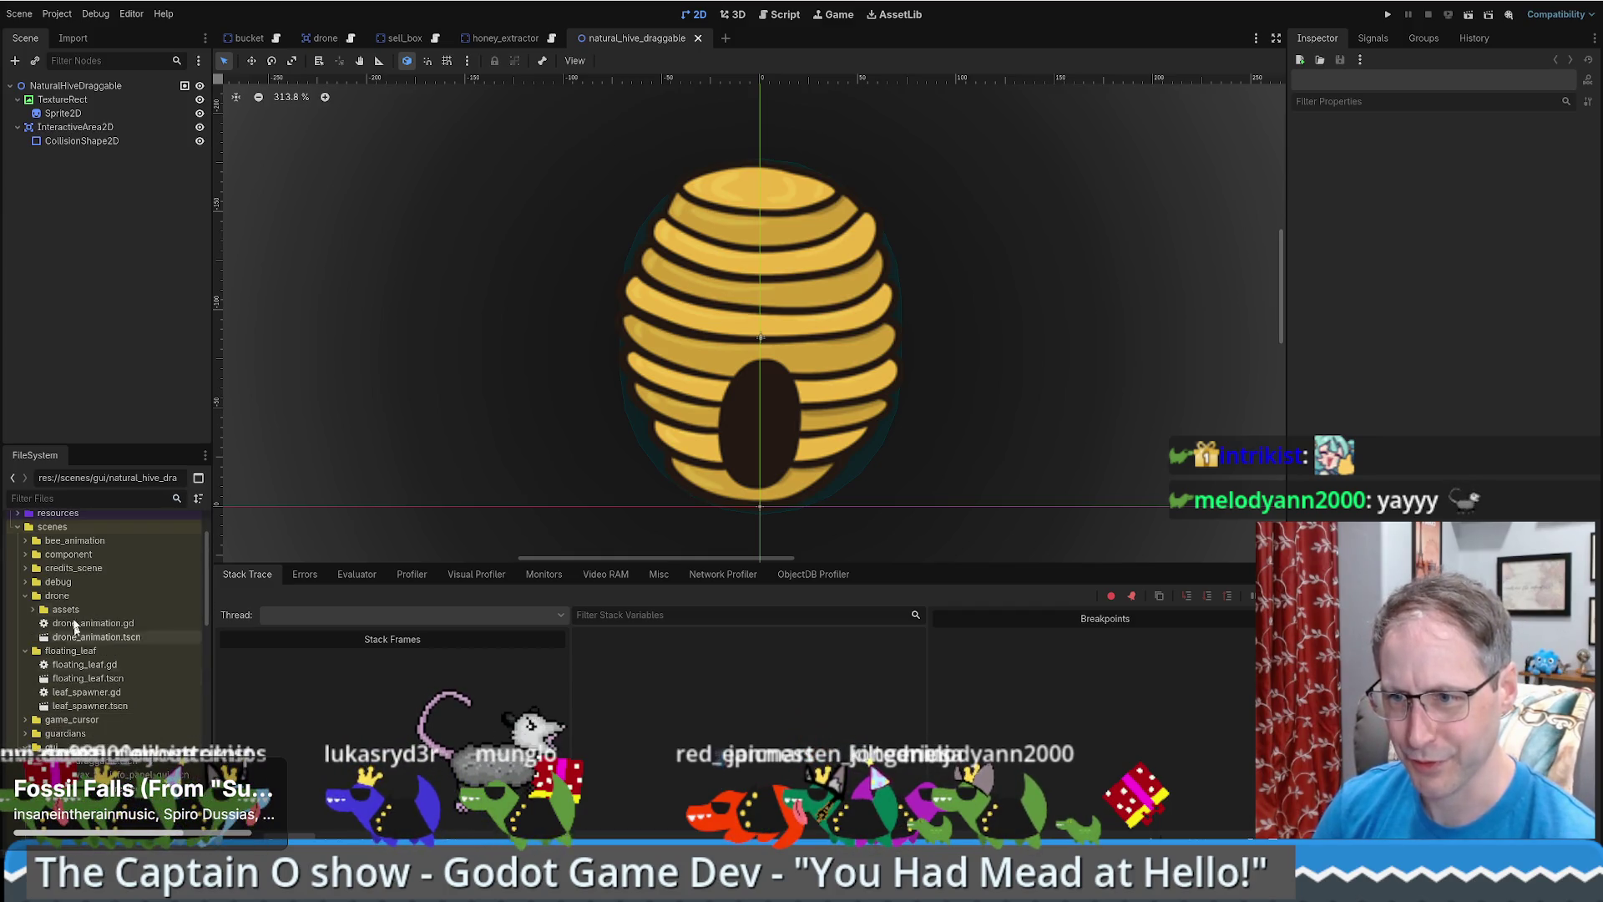
scroll(6, 678, down, 15)
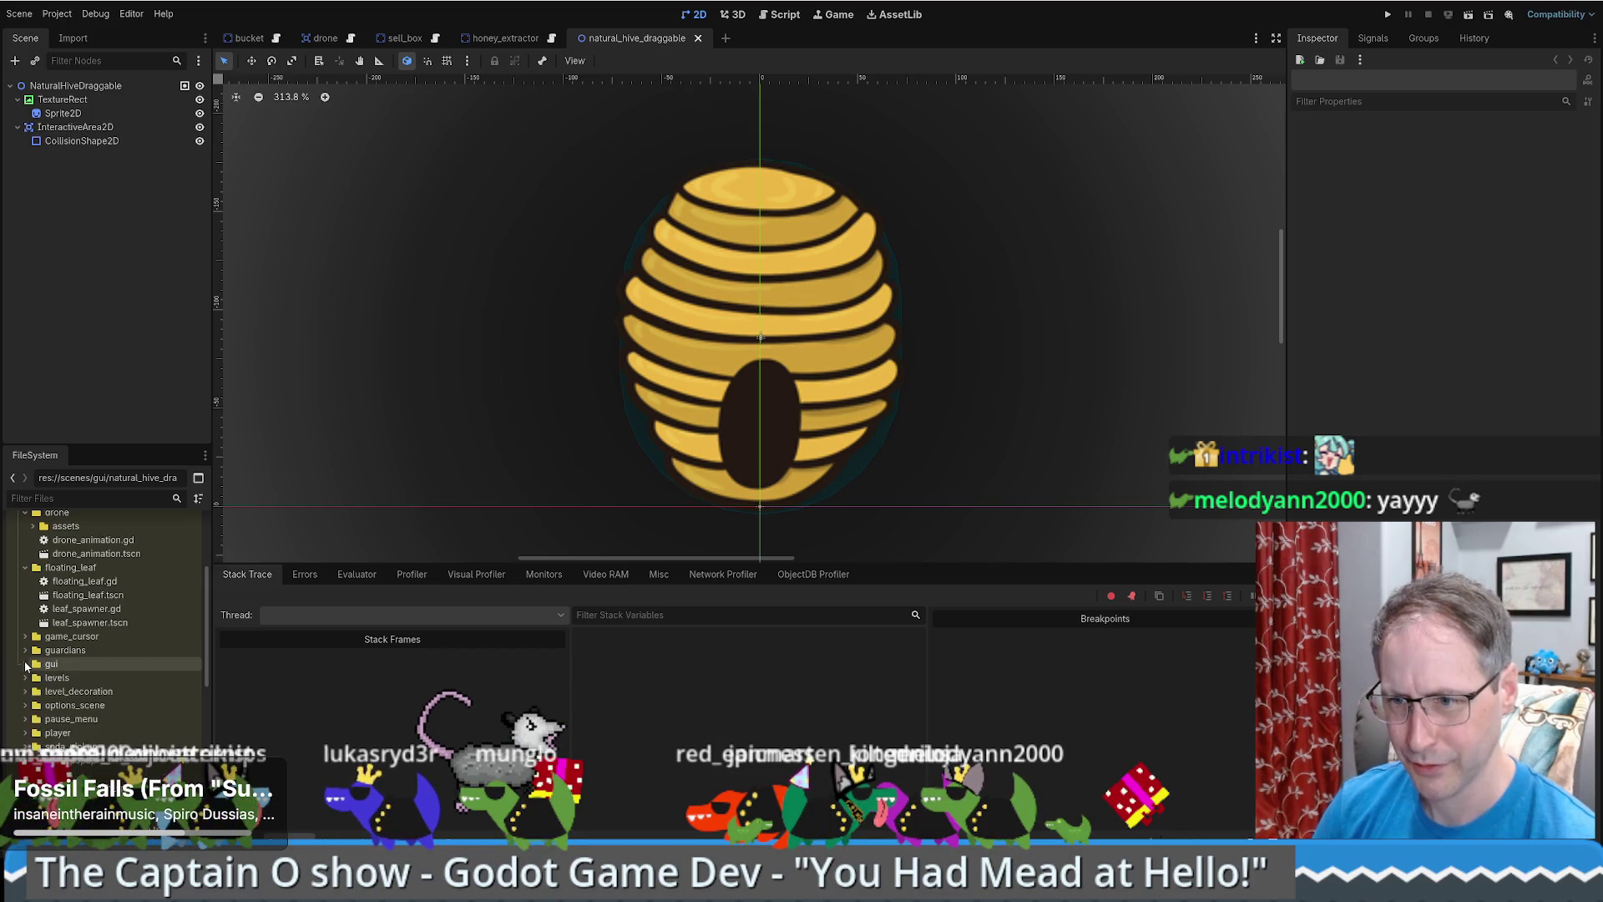
scroll(86, 615, down, 6)
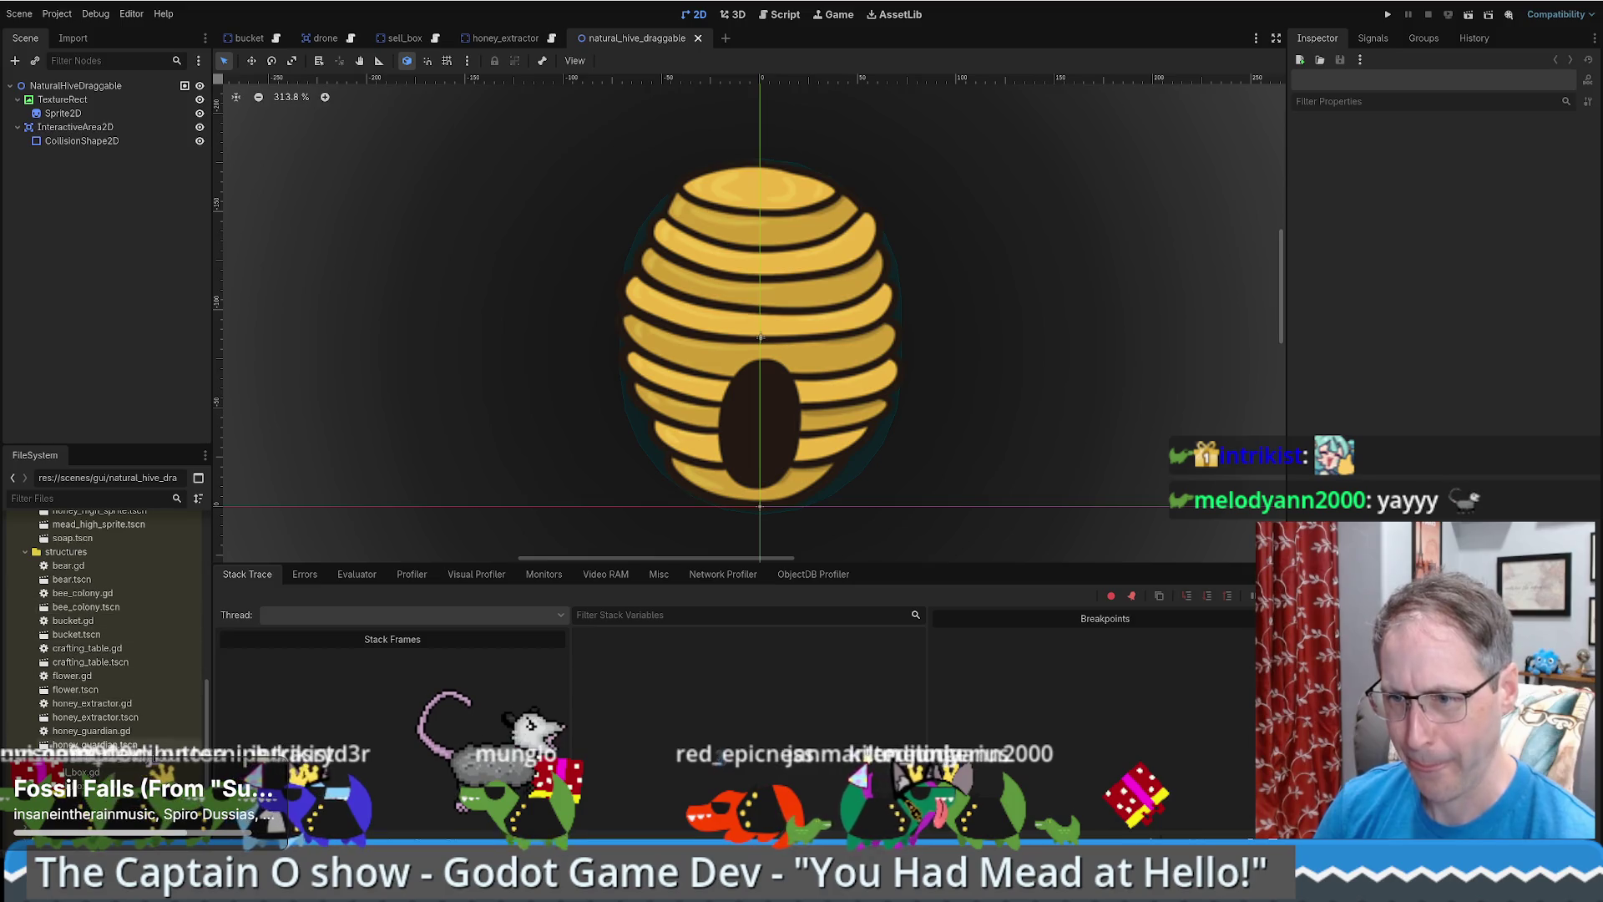
double_click(83, 607)
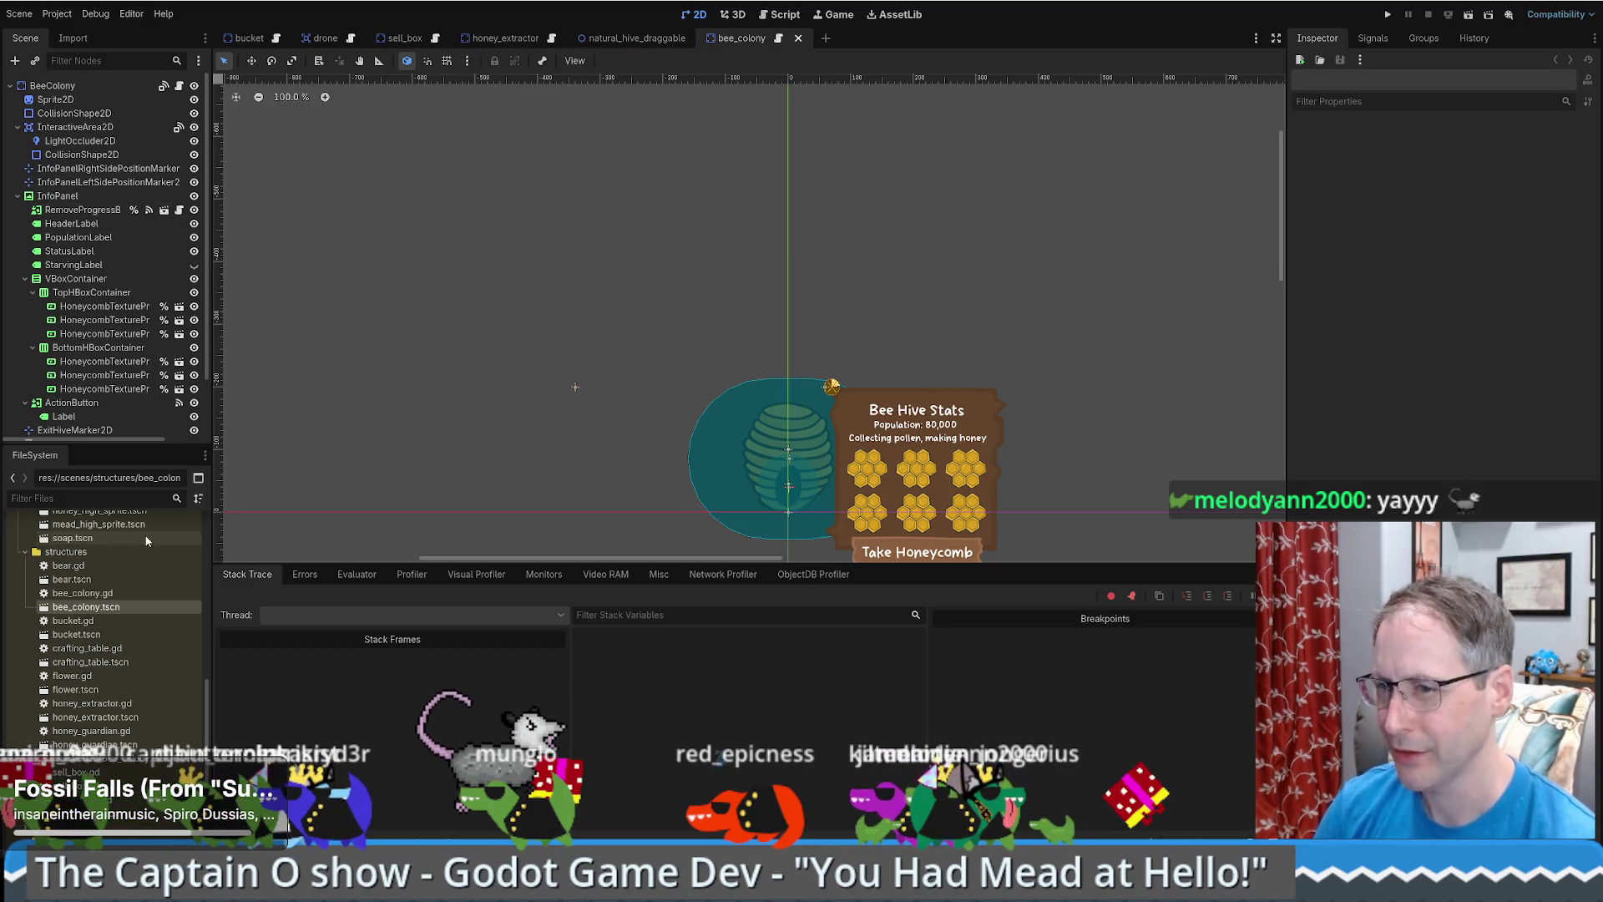
- Select the BeeColony root and filter FileSystem for 'drone'
click(51, 86)
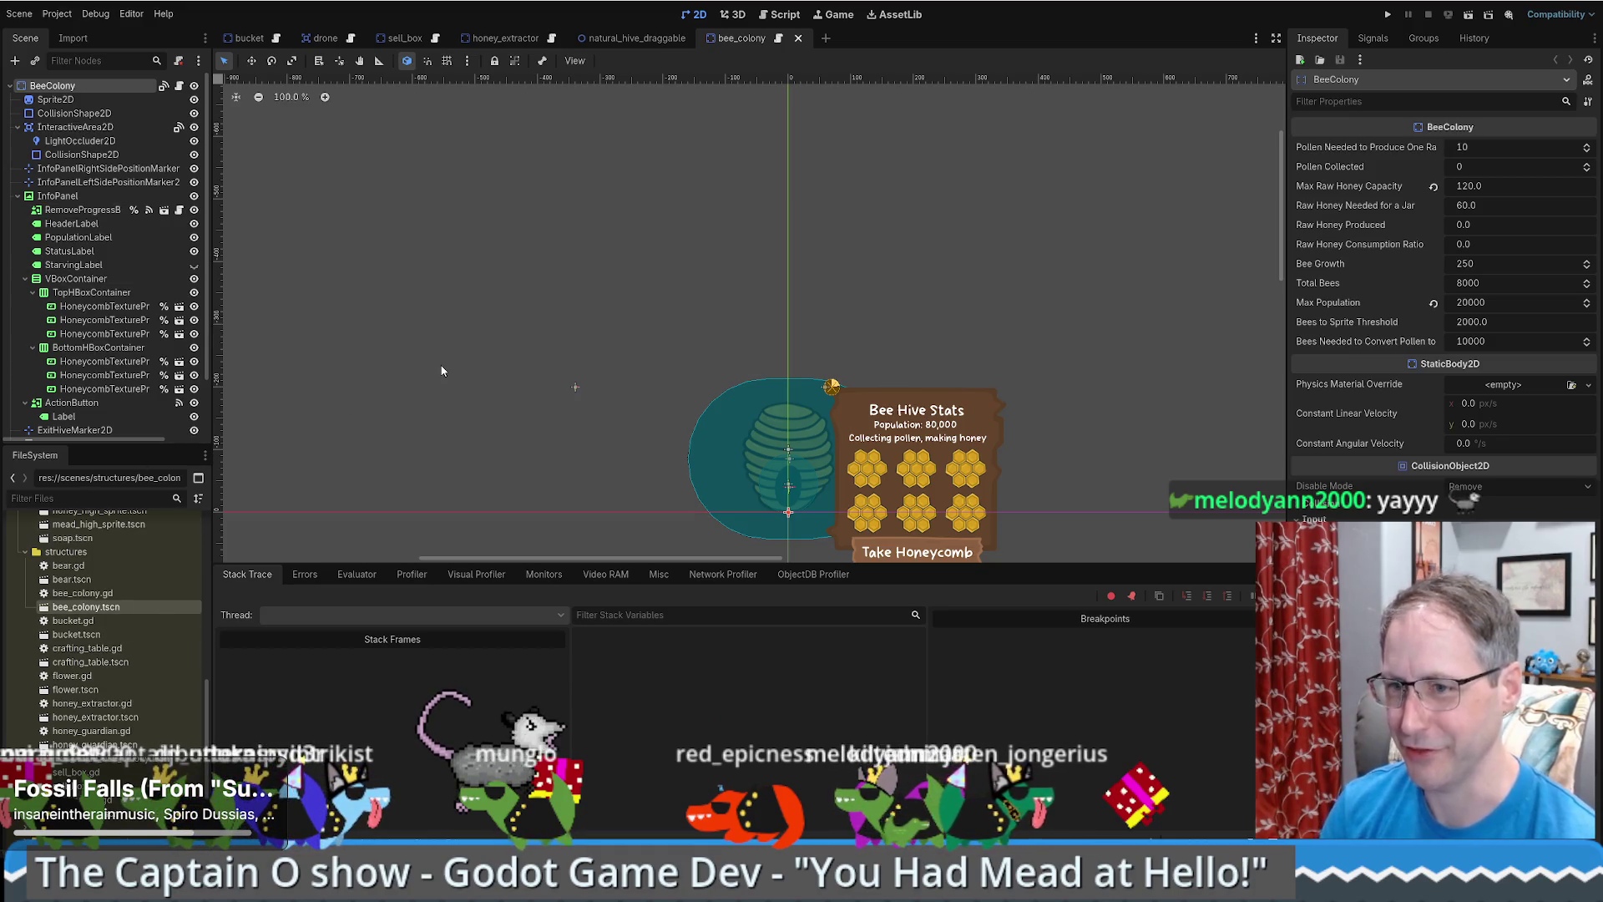
text(done)
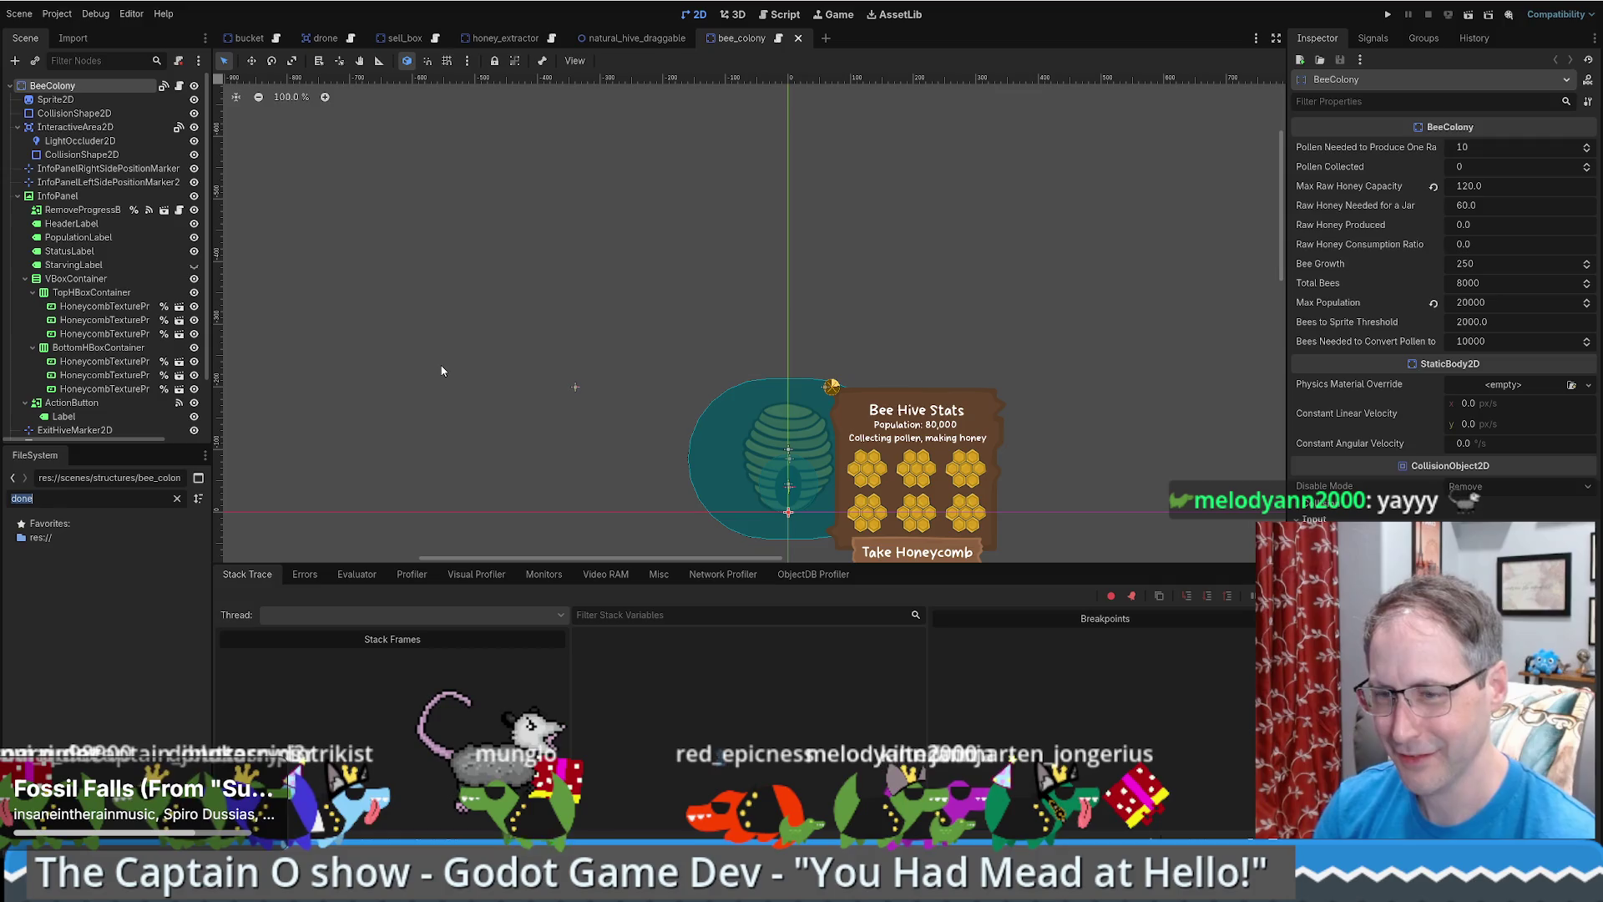
key(BackSpace)
key(BackSpace)
key(BackSpace)
text(rone)
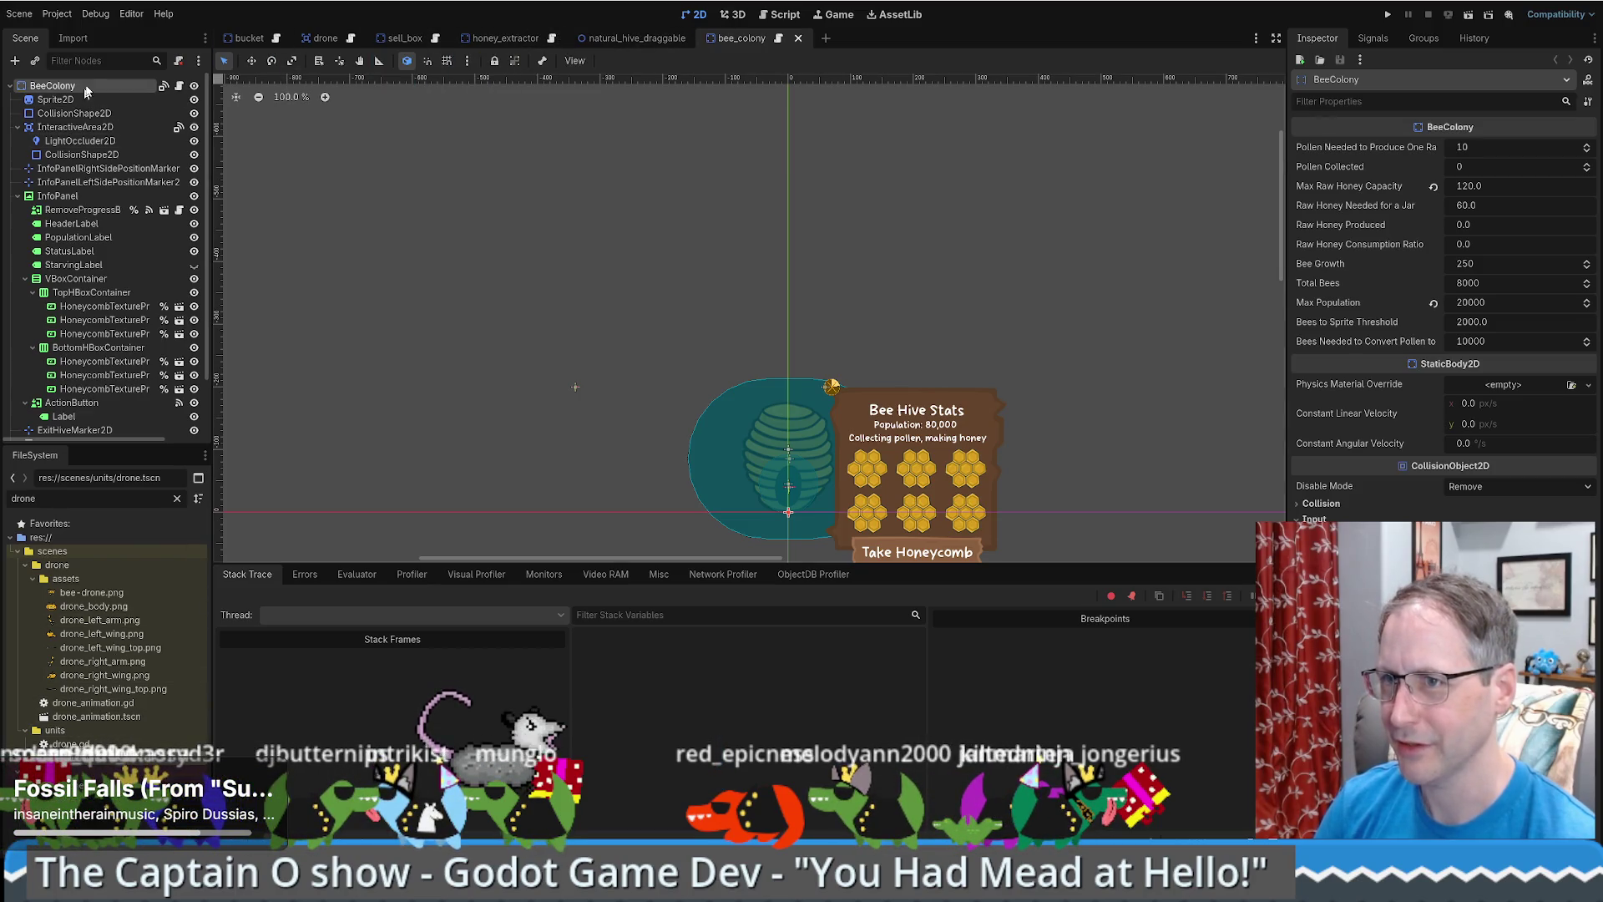
- Open man_made_bee_colony.tscn and paste its DroneComponent into the bee_colony scene
double_click(72, 498)
text(man)
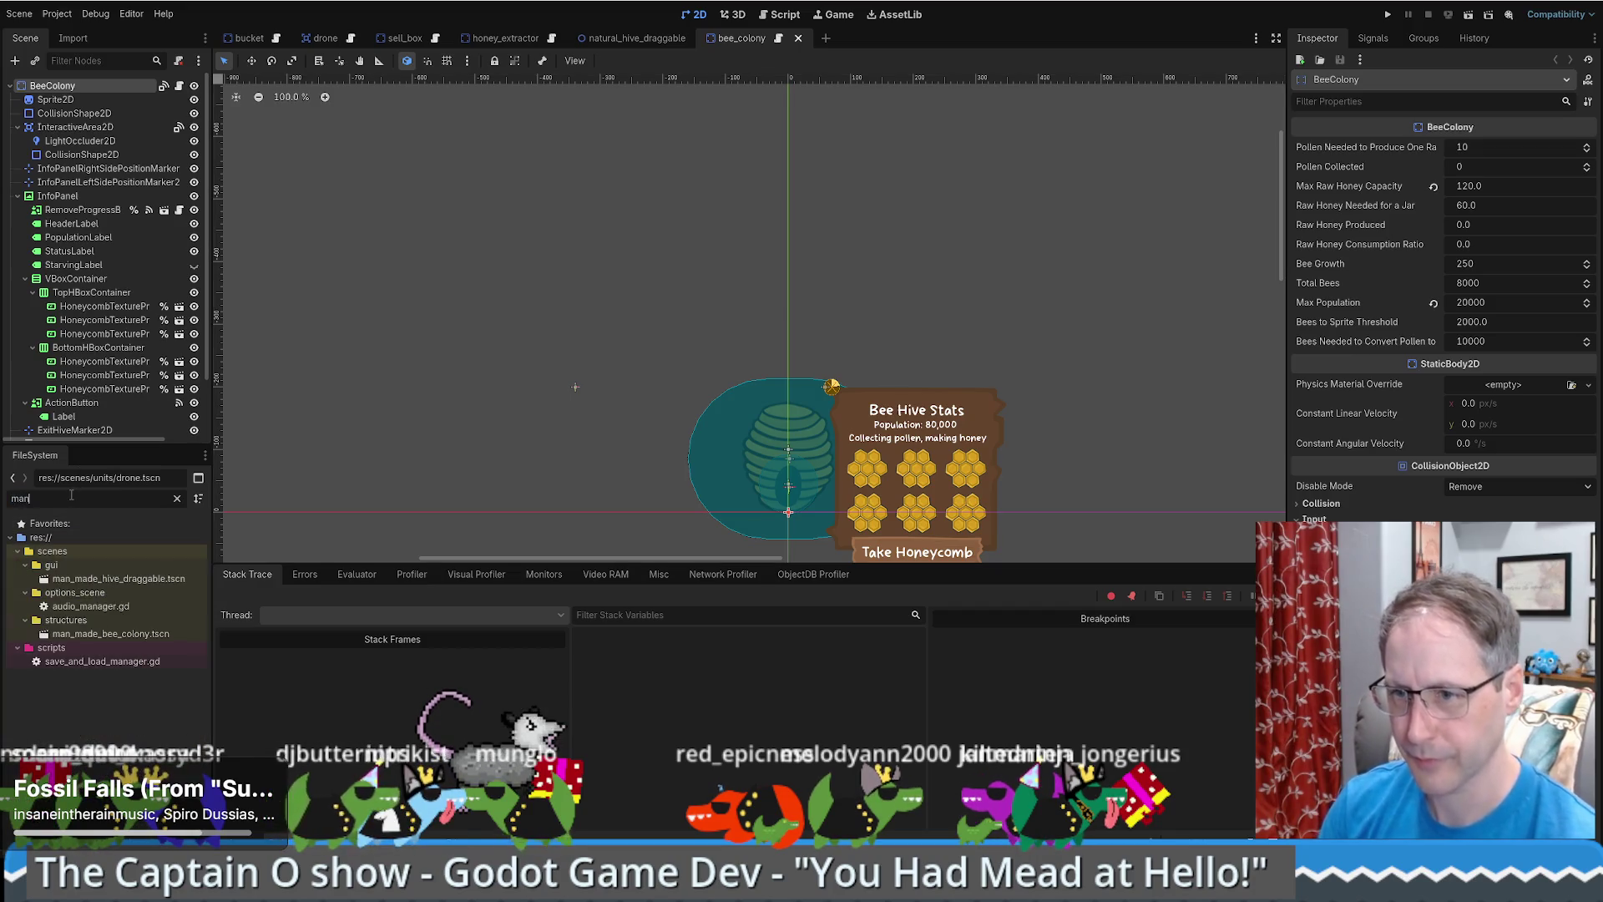
double_click(75, 633)
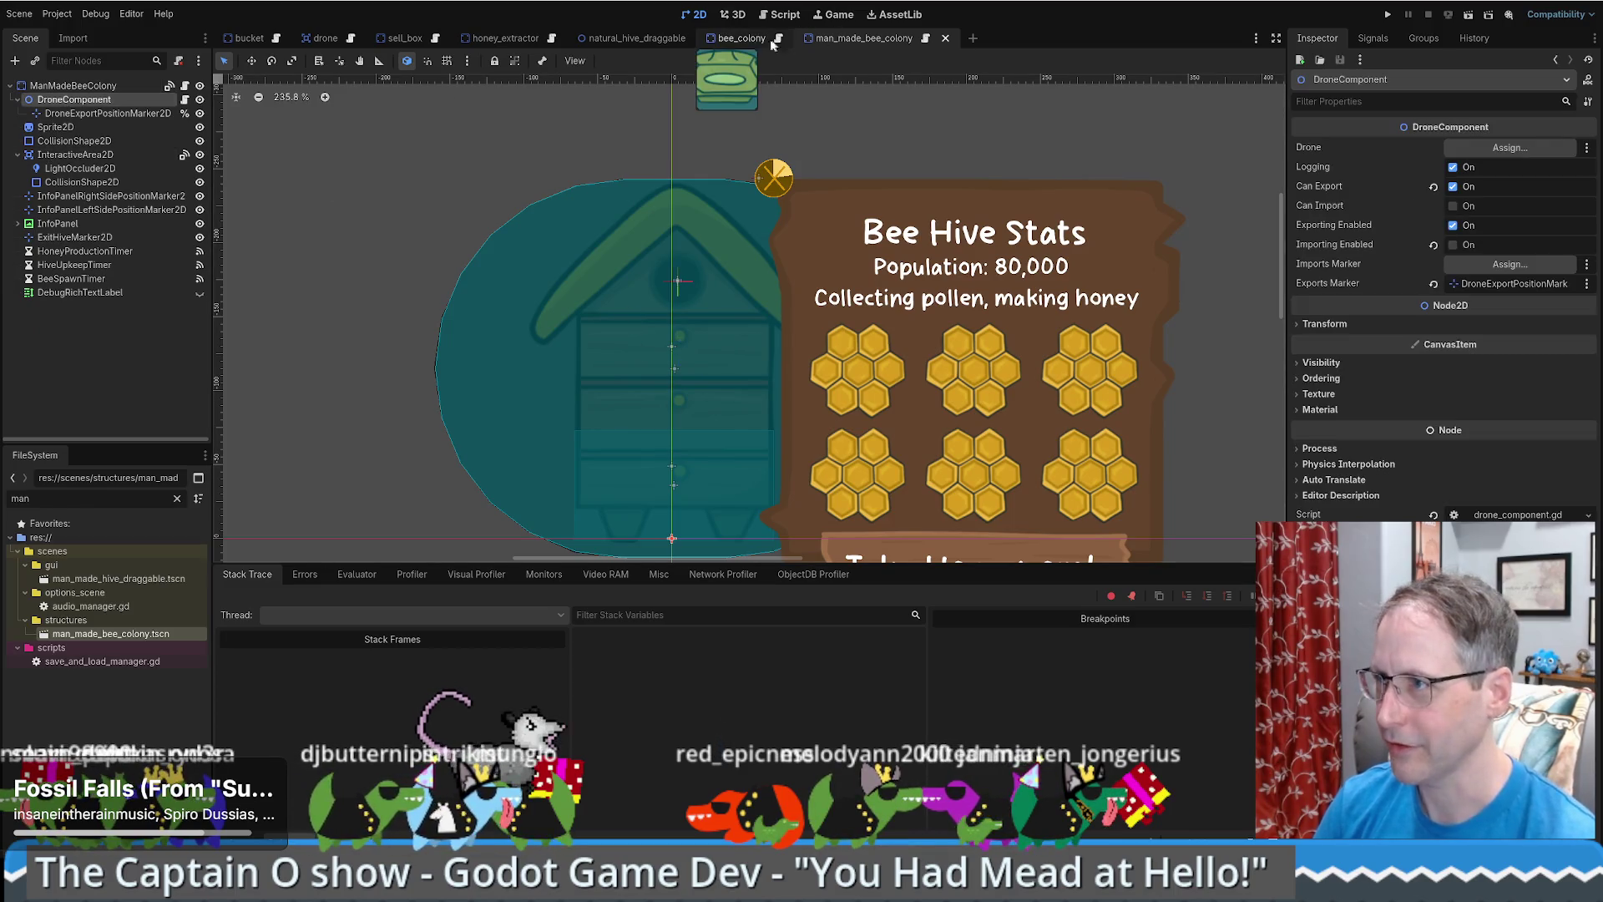
click(740, 38)
key(ctrl+v)
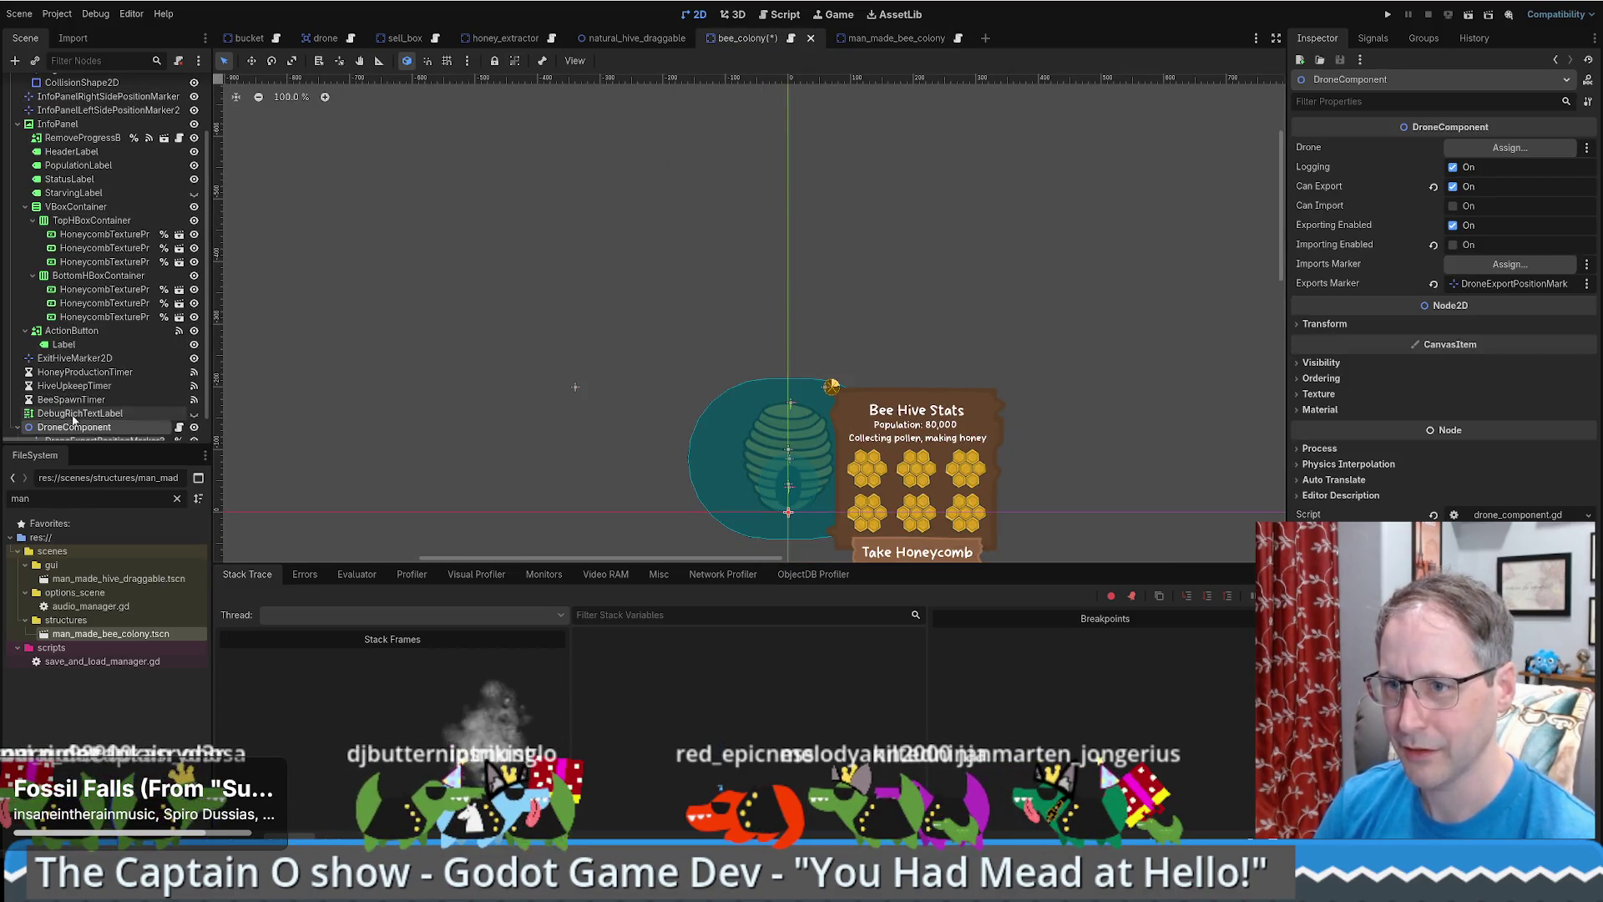
- Move DroneComponent just under BeeColony and turn off Can Export and Exporting Enabled
mouse_move(75, 417)
mouse_down()
mouse_move(140, 58)
mouse_move(89, 94)
mouse_up()
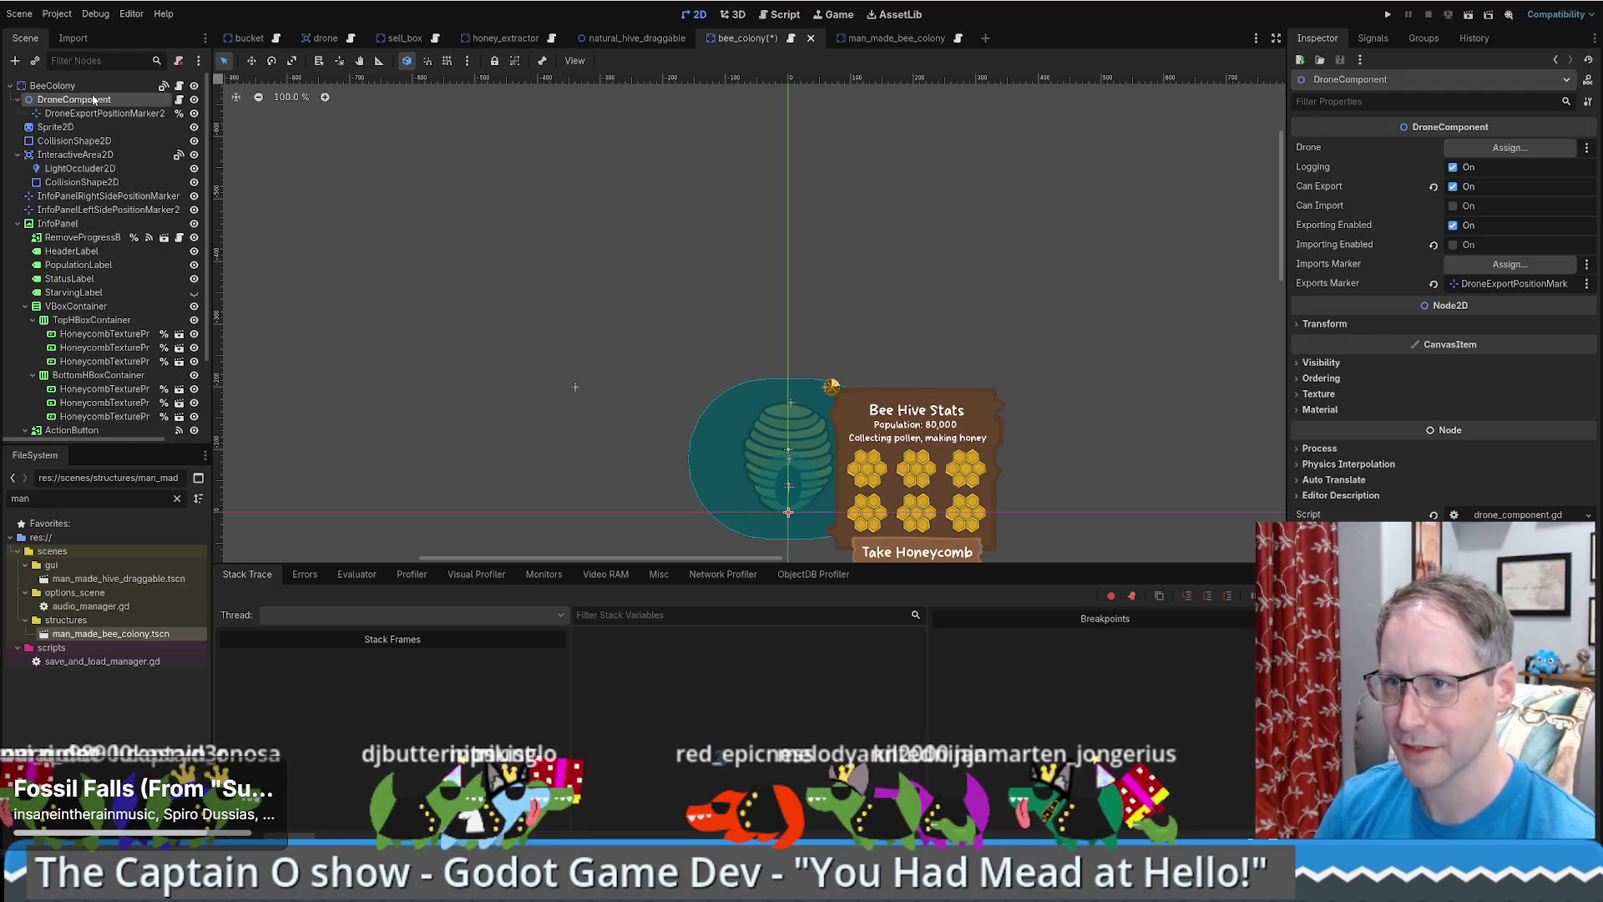
click(89, 99)
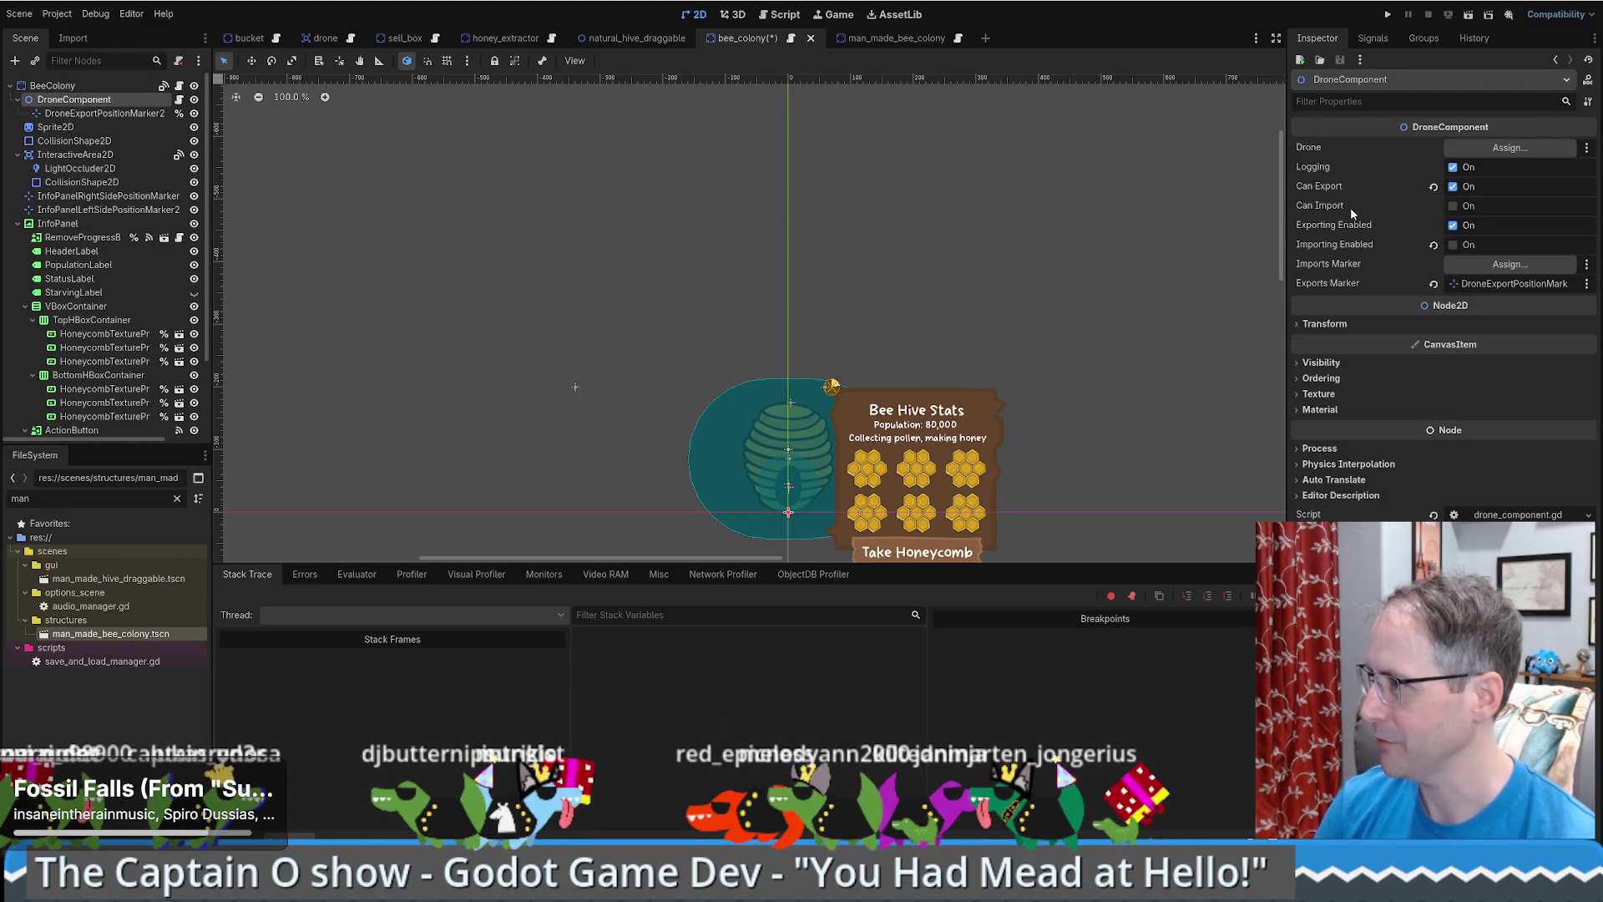
click(1454, 187)
click(1454, 225)
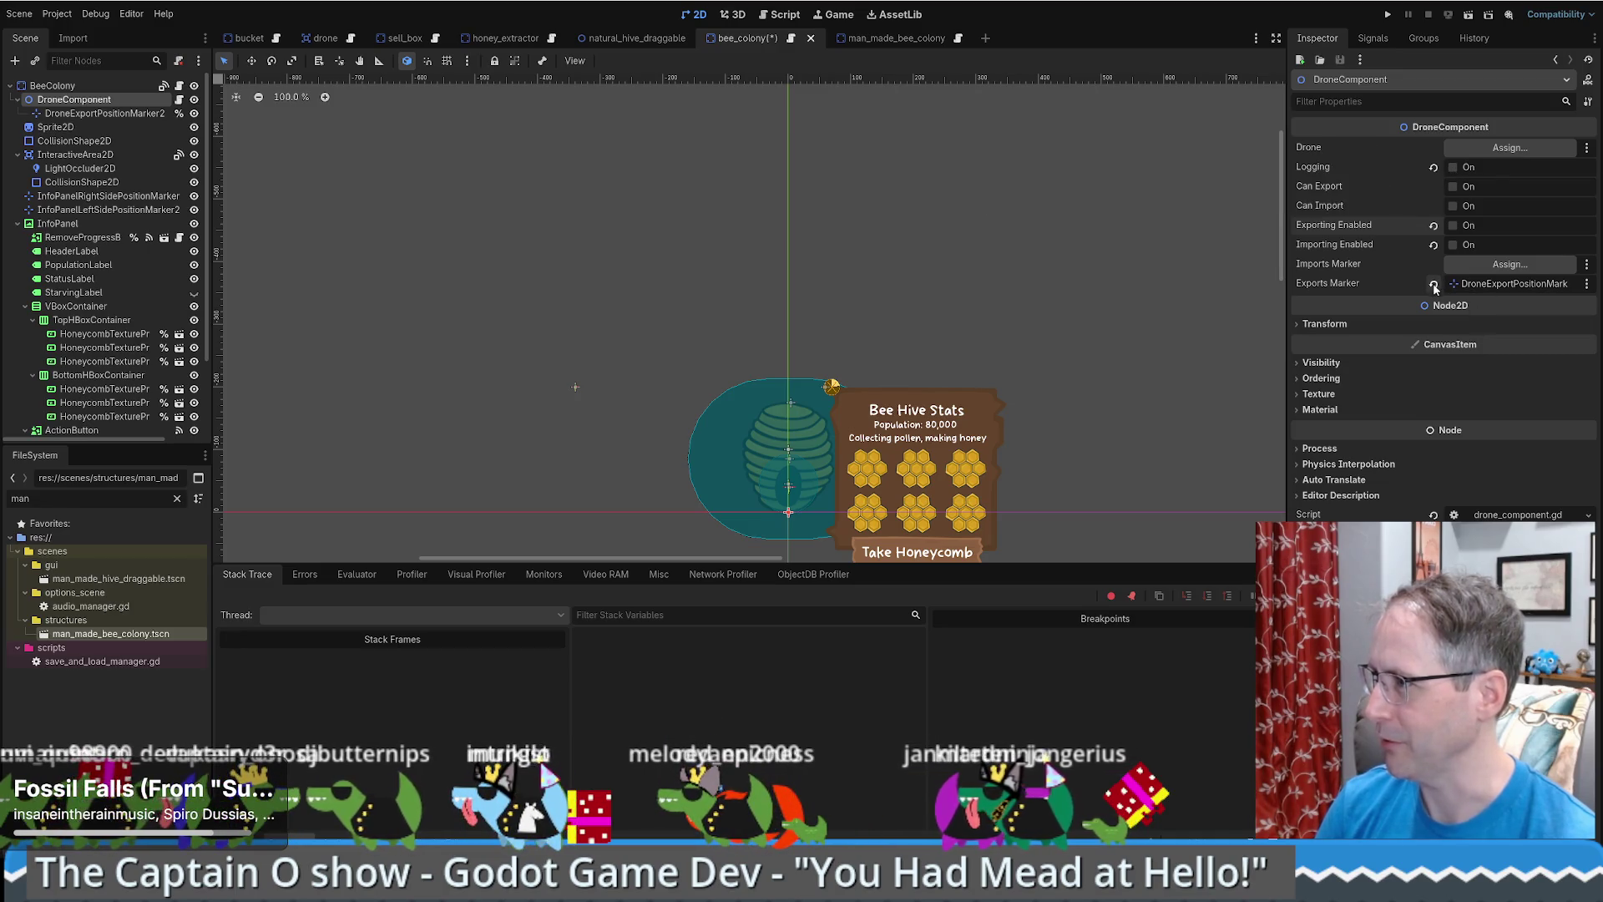
- Delete the DroneExportPositionMarker2D node and save the bee_colony scene
click(113, 115)
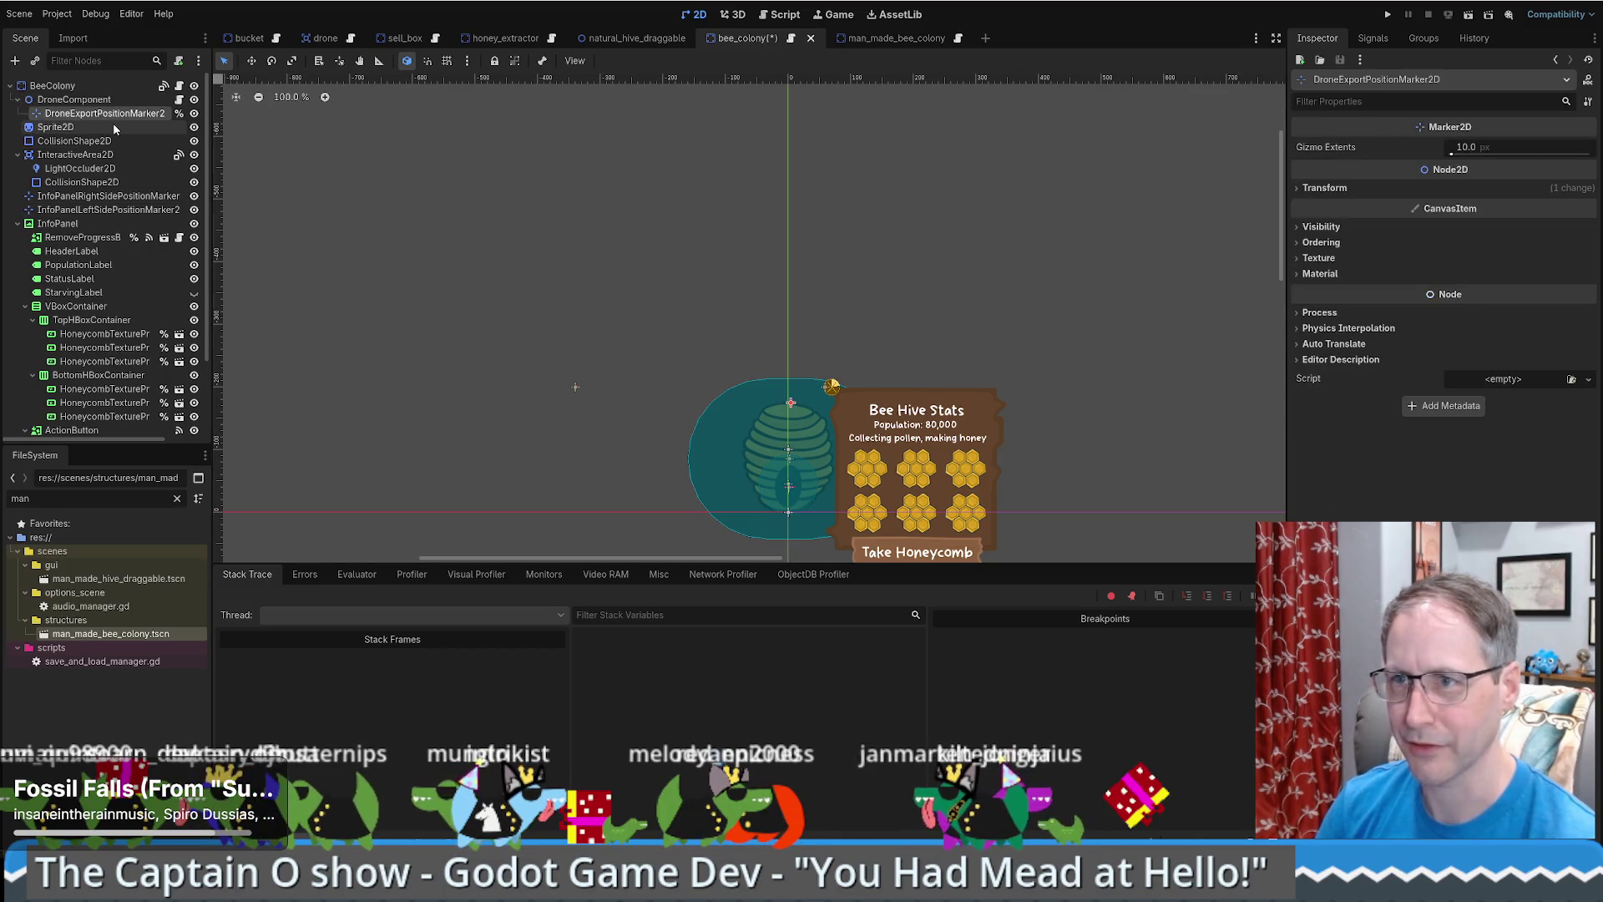
key(Delete)
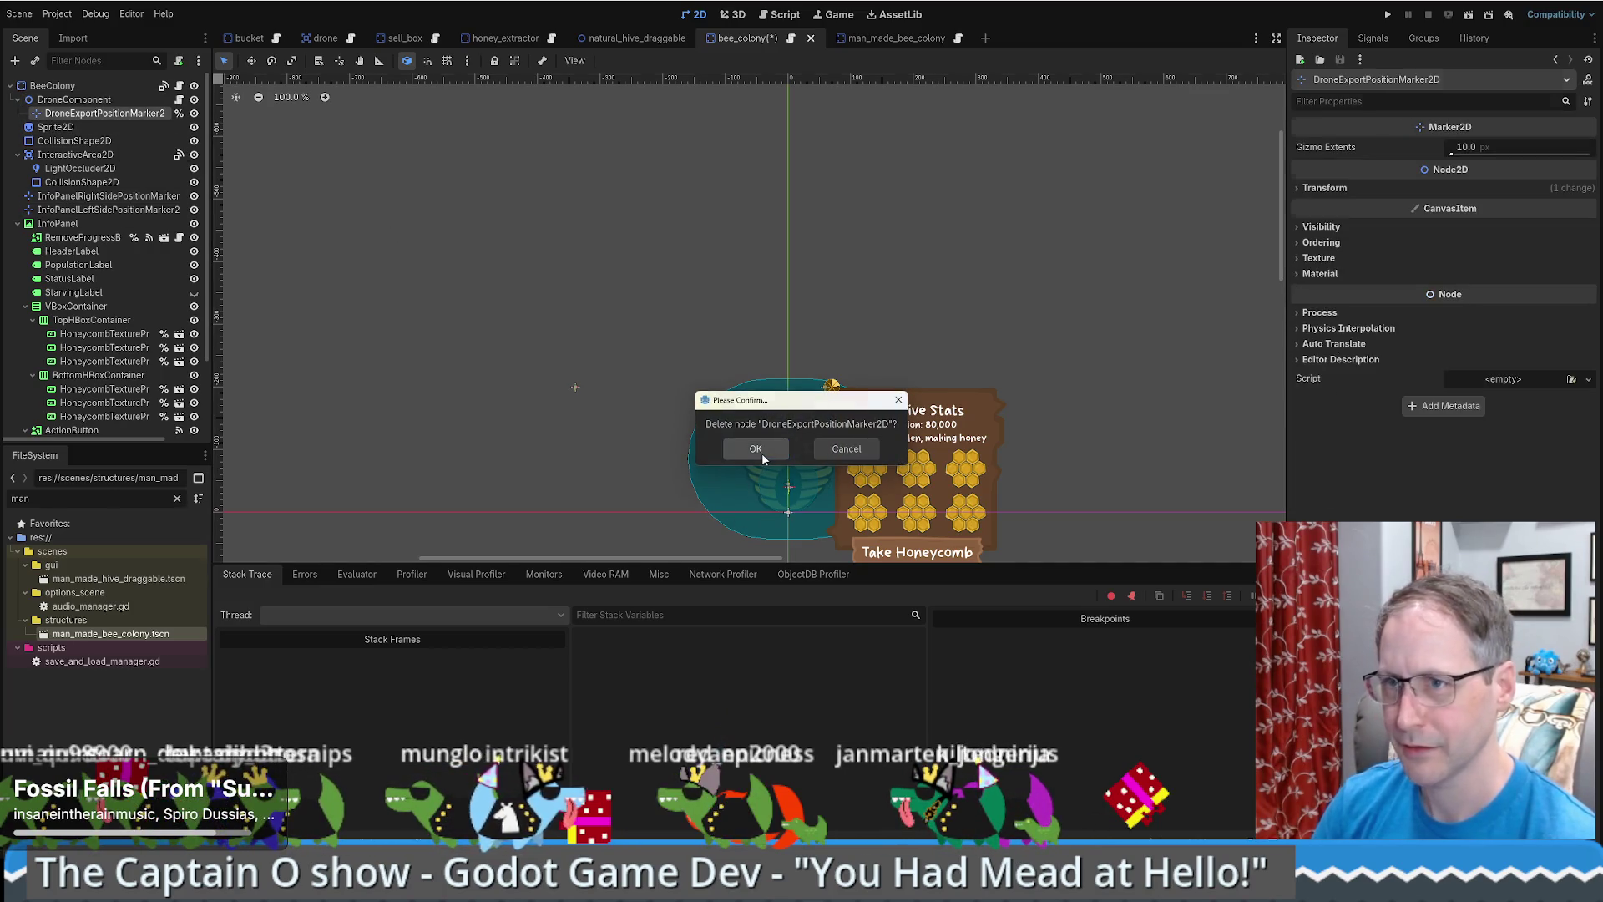
click(755, 450)
click(116, 99)
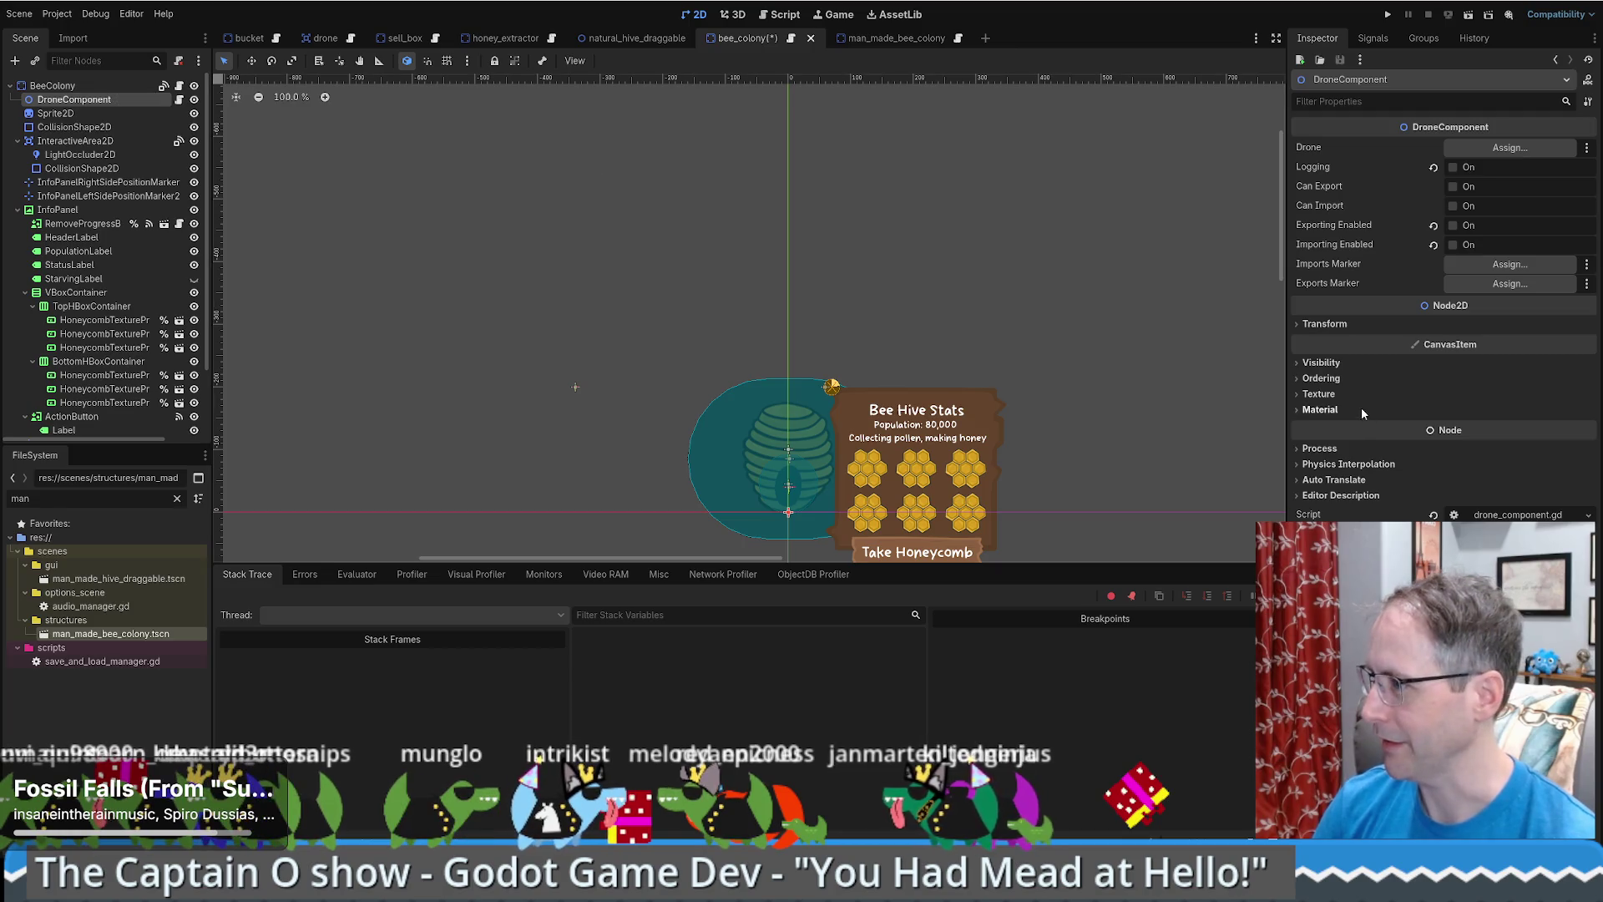
click(1308, 498)
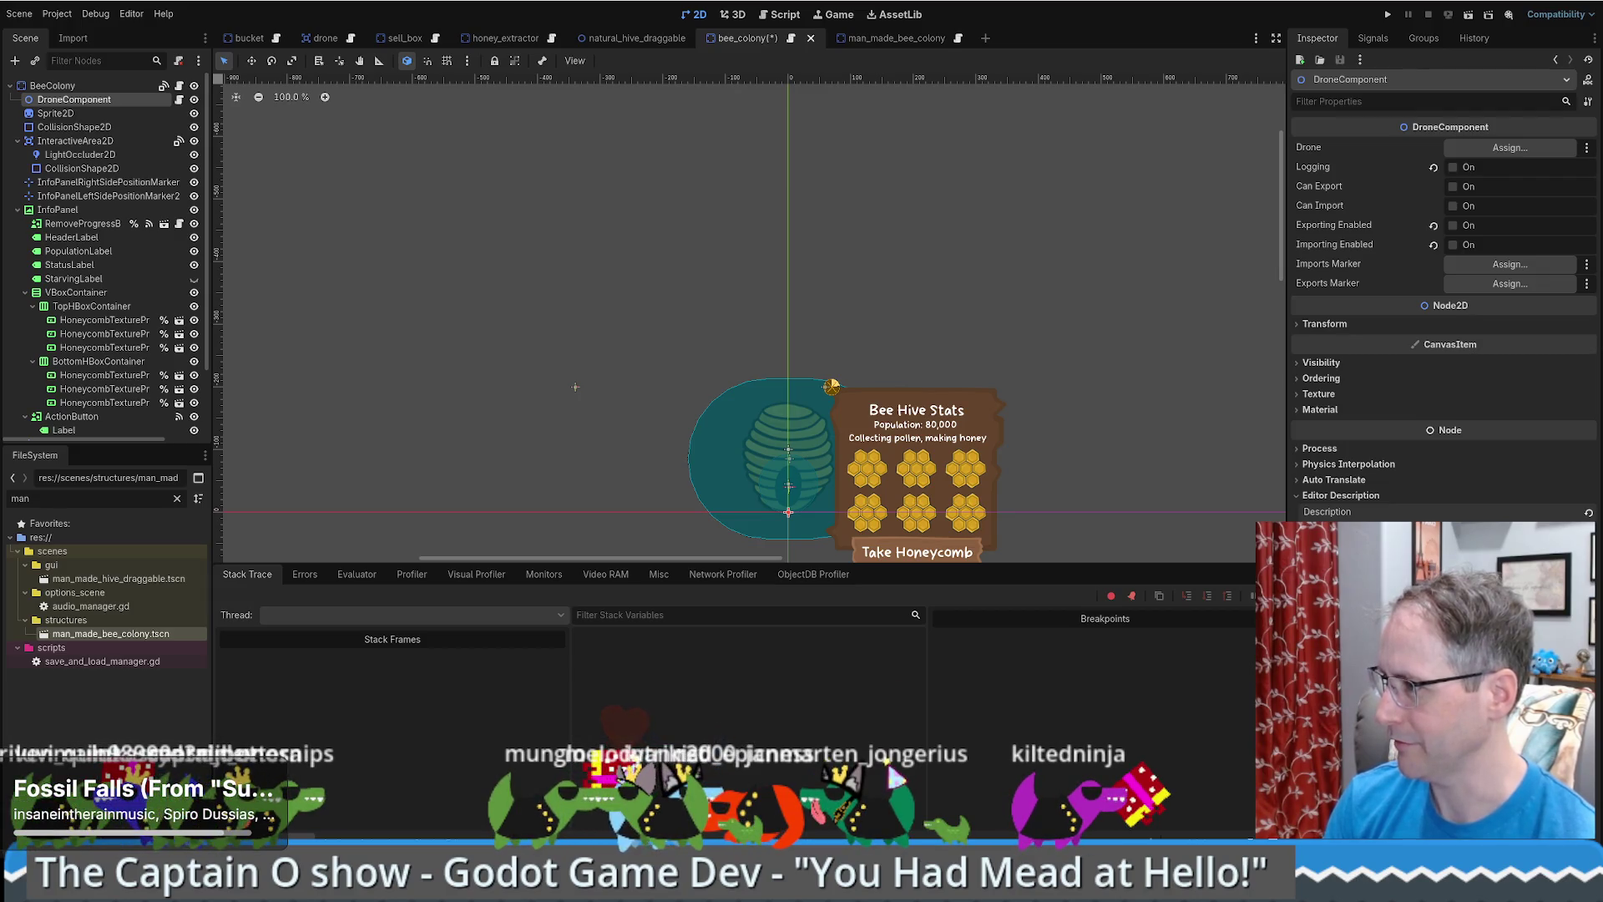
key(ctrl+s)
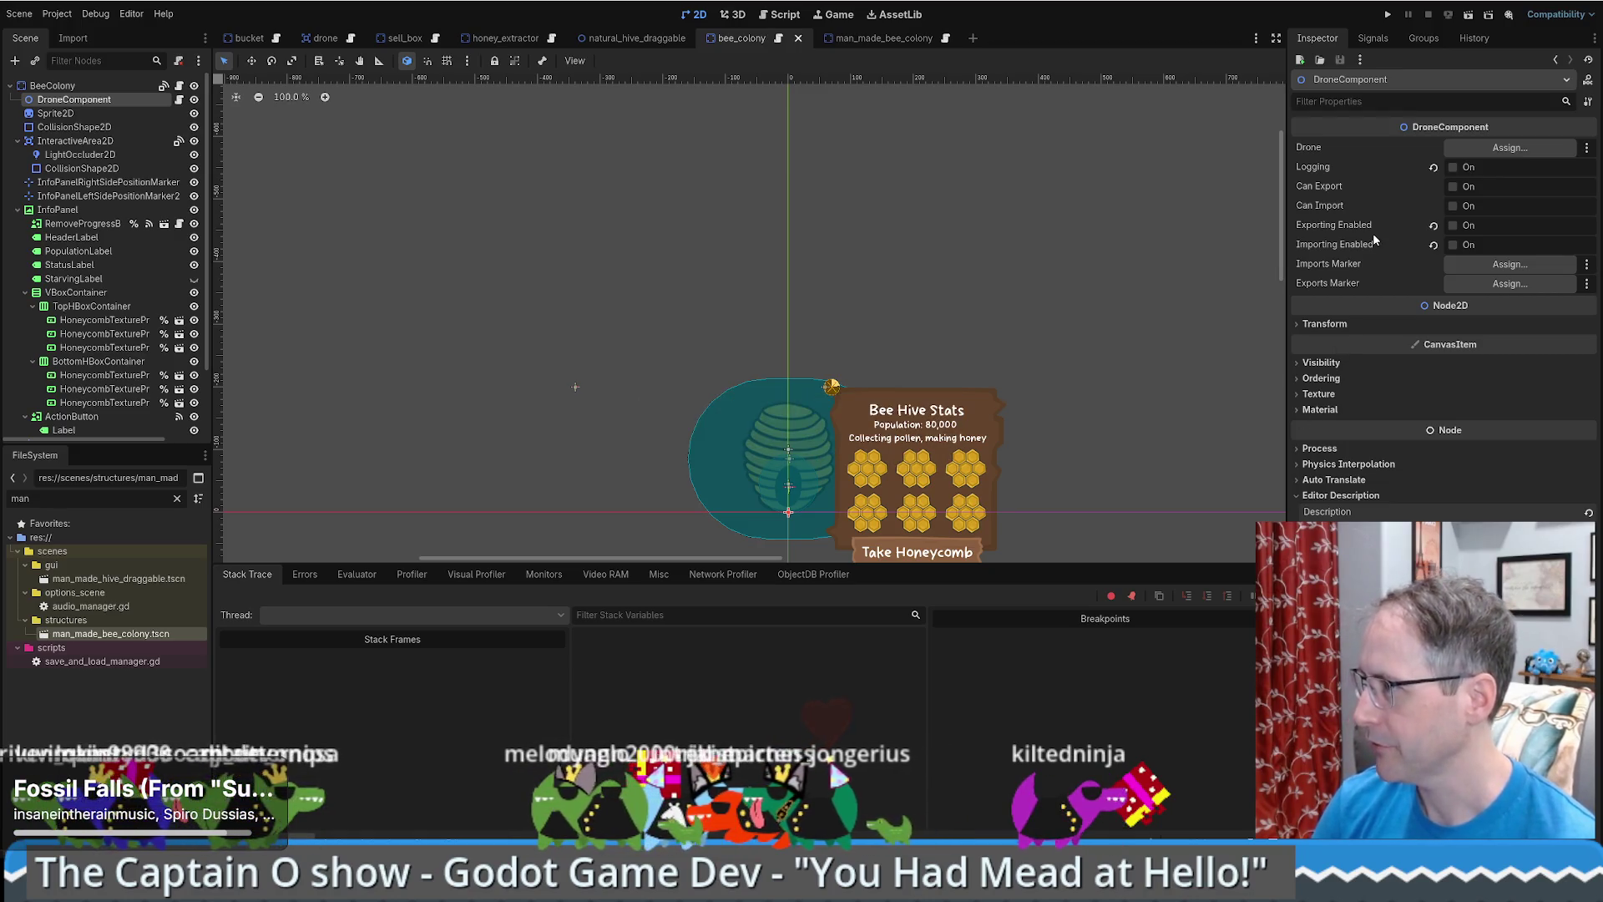
click(52, 85)
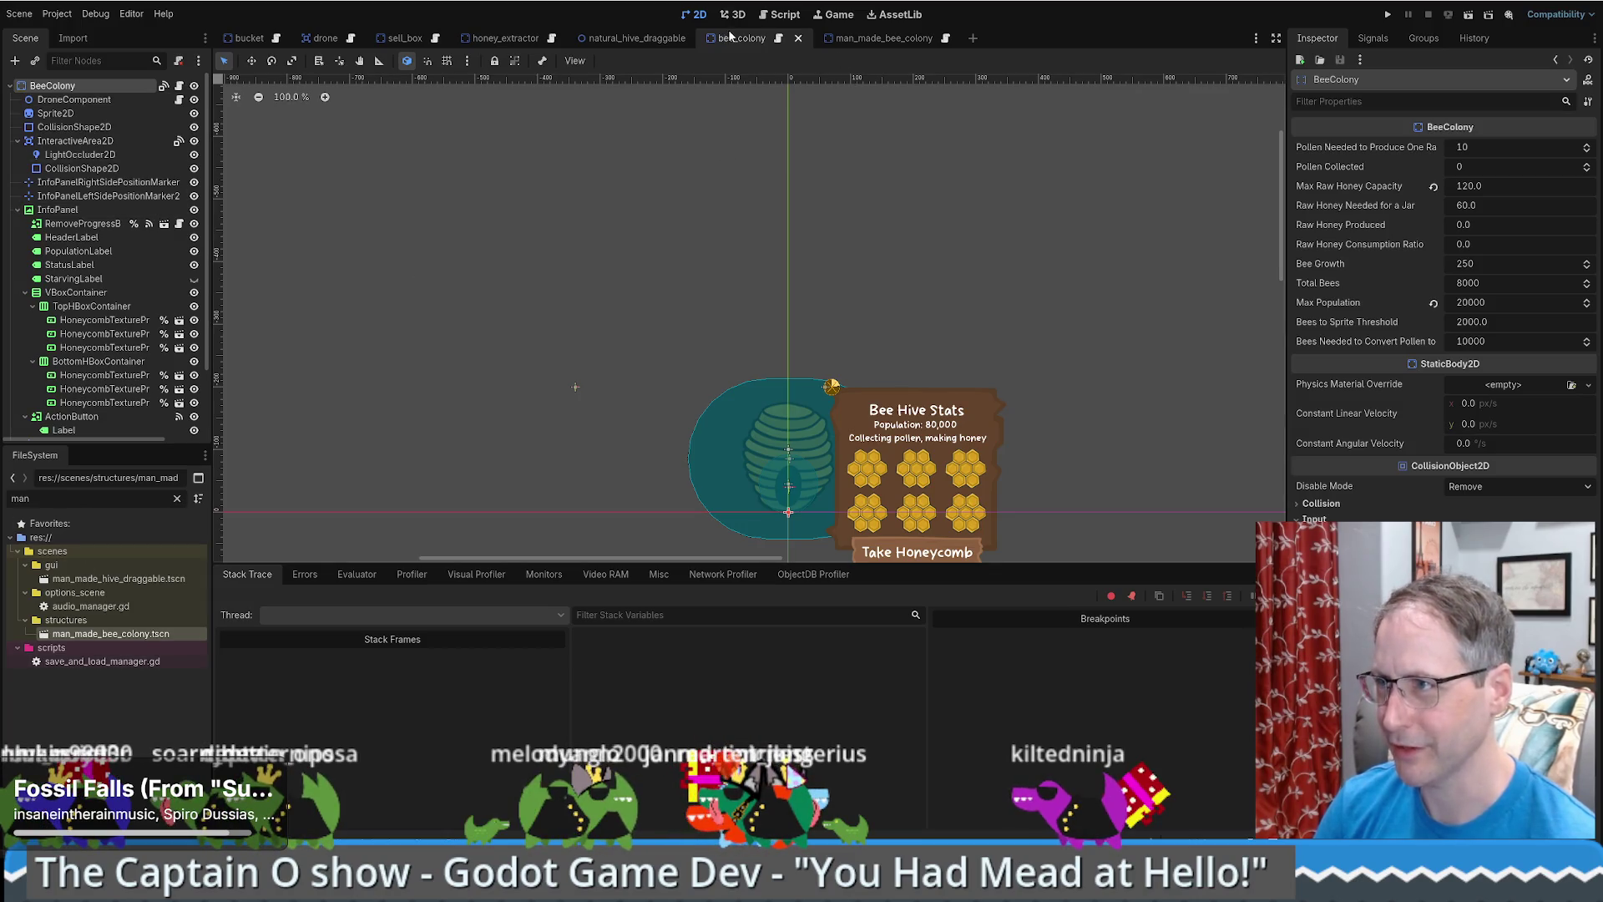
- Check the drone_component reference in bee_colony.gd, then return to man_made_bee_colony
click(180, 86)
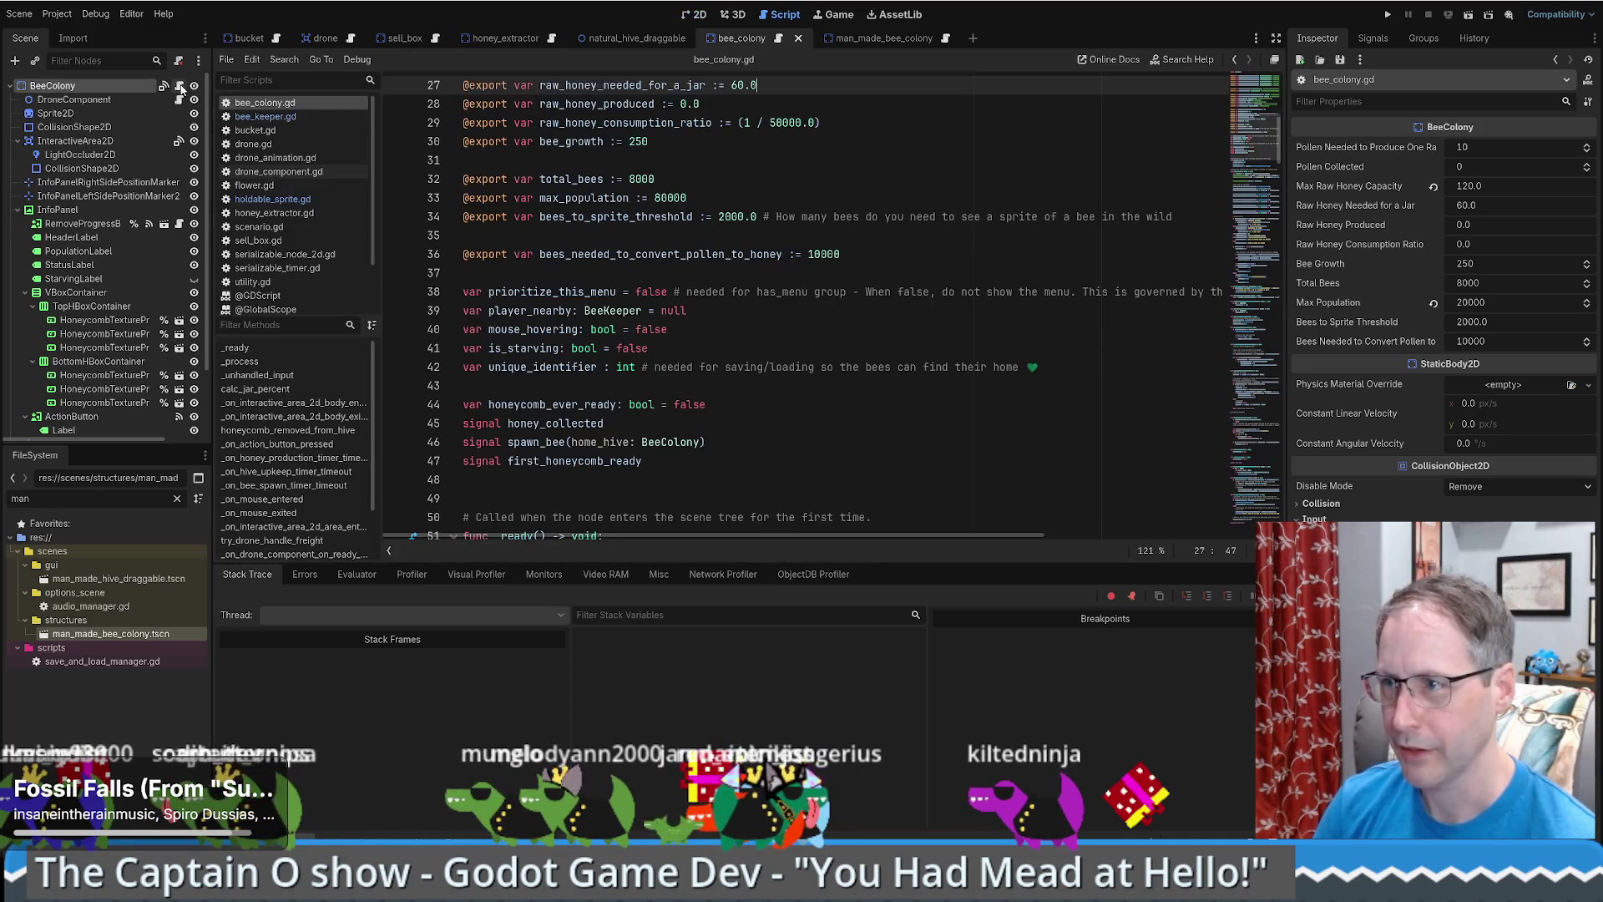
scroll(829, 253, up, 9)
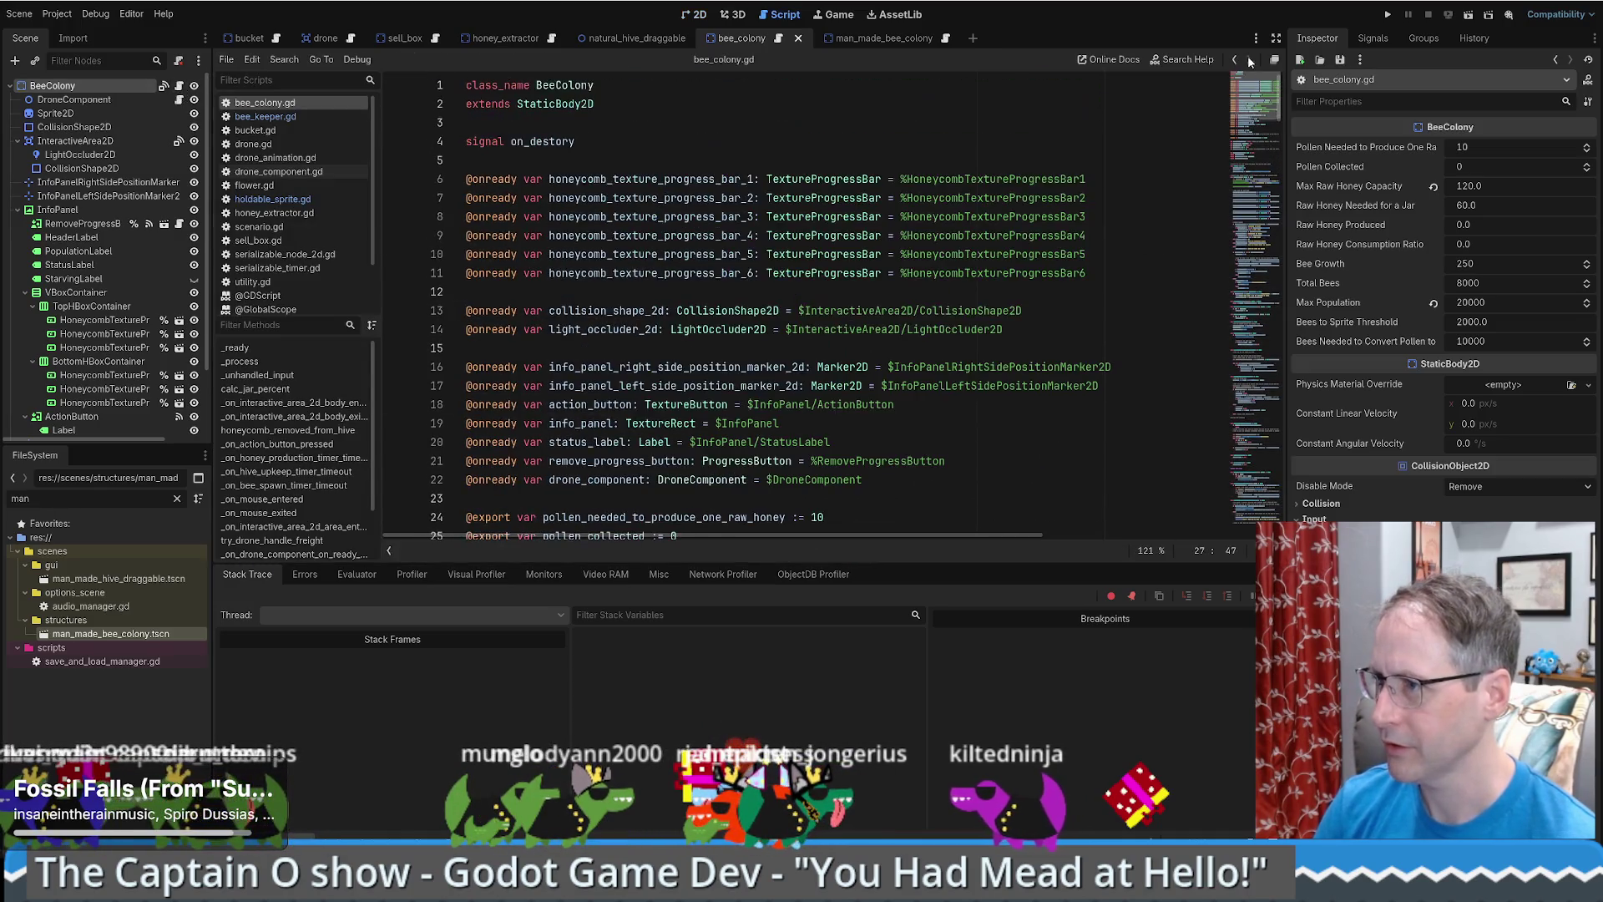
scroll(866, 324, down, 1)
click(602, 438)
key(ctrl+Tab)
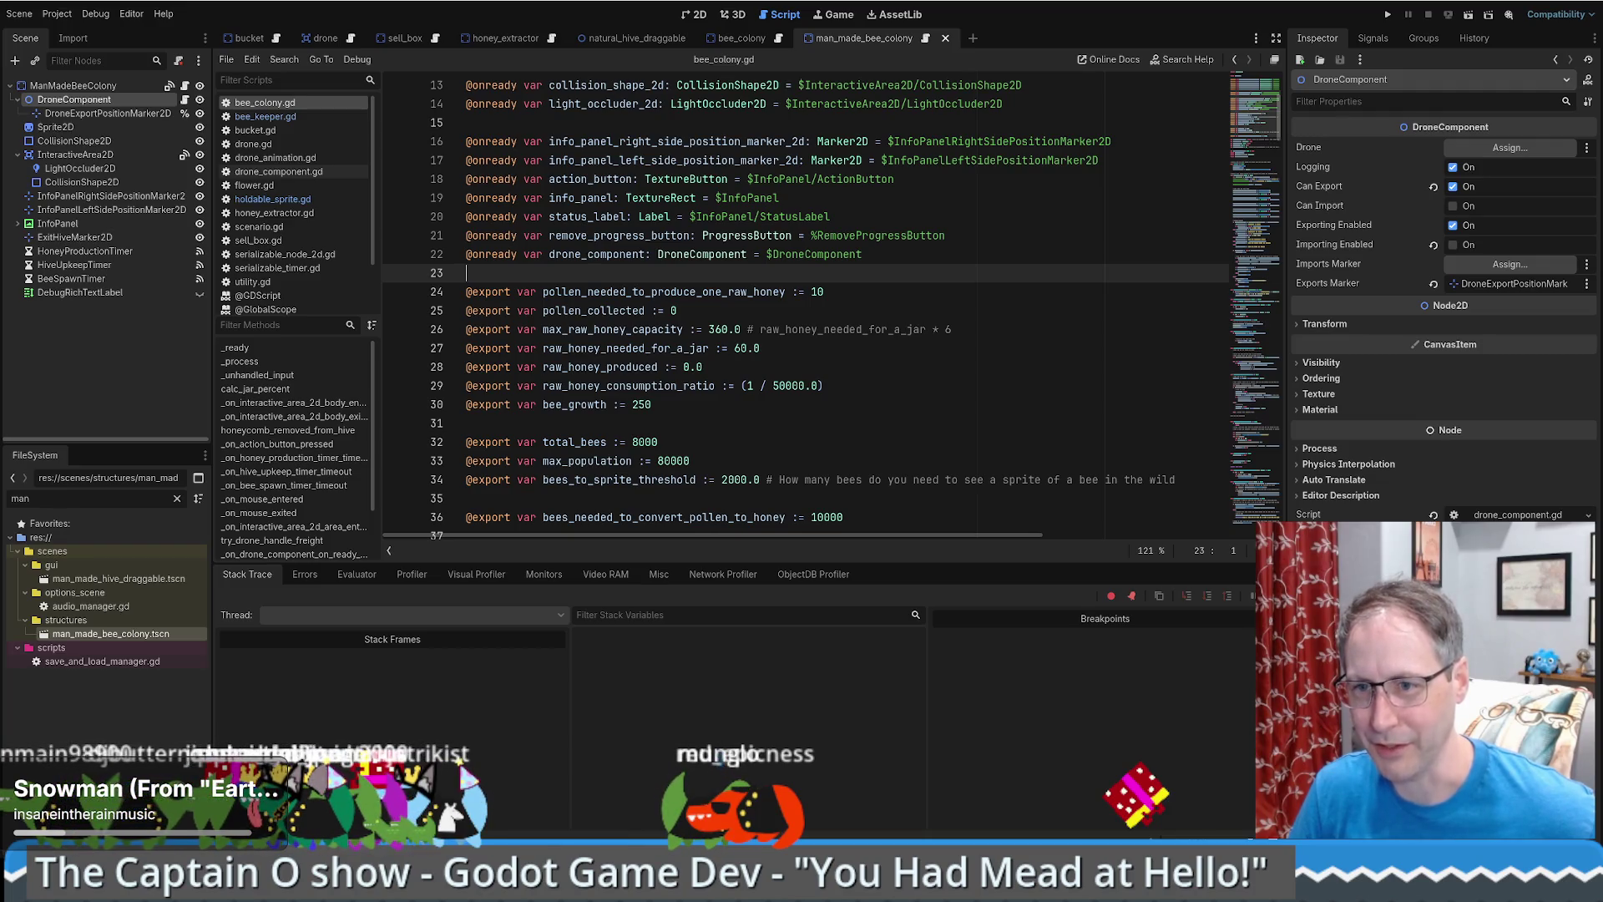
- Run a New Game, place a beehive beside the beekeeper and take its honeycomb
click(1388, 14)
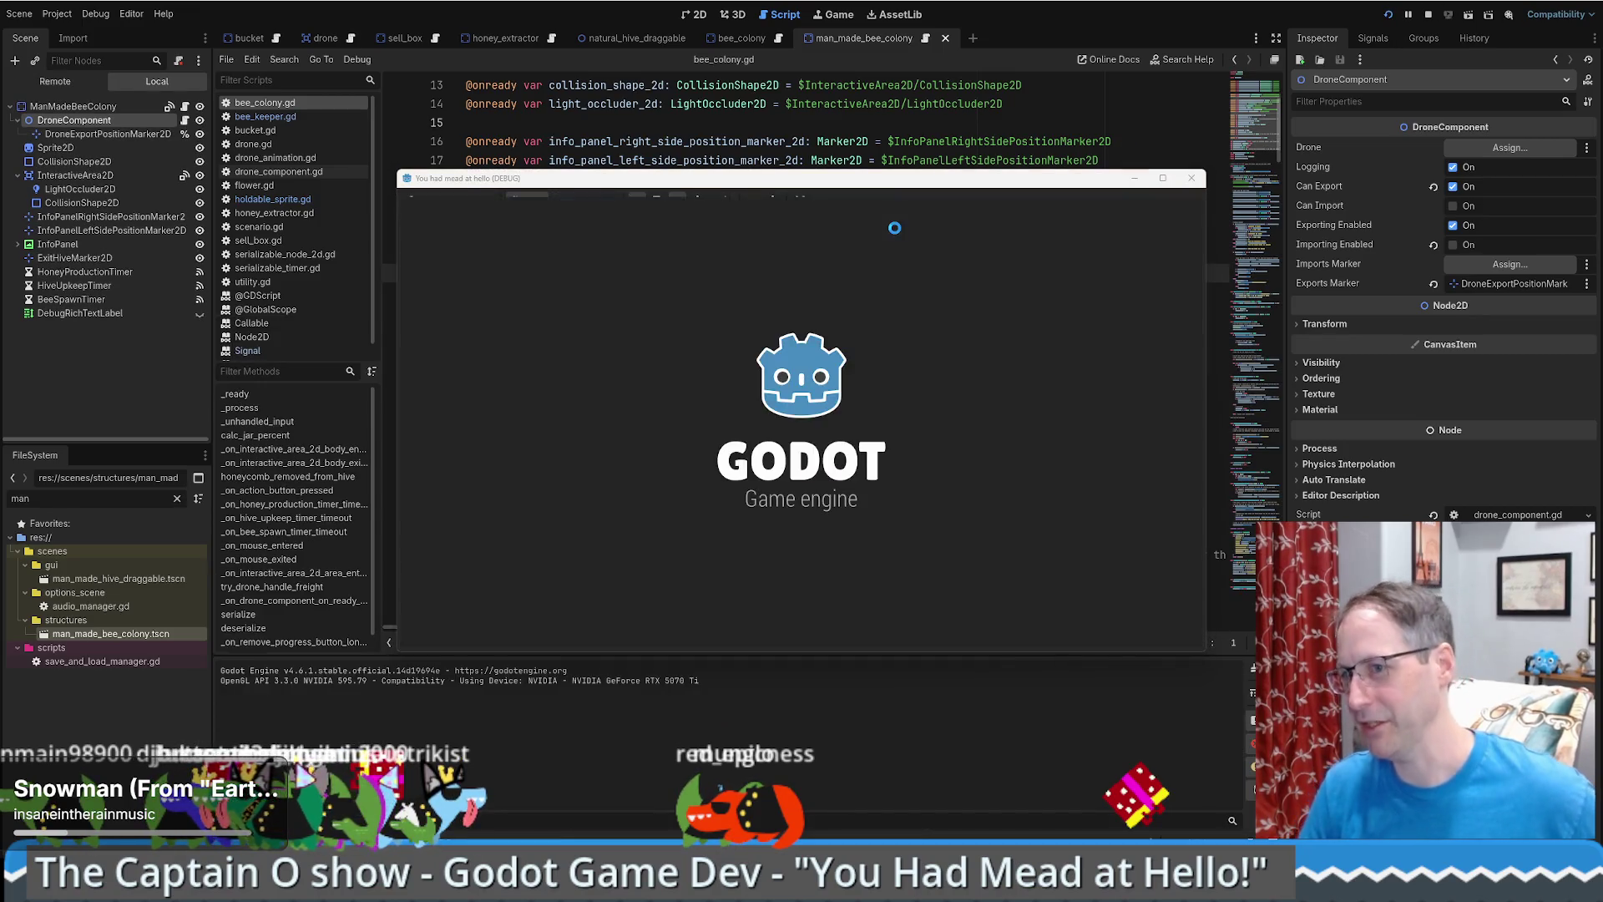
click(773, 425)
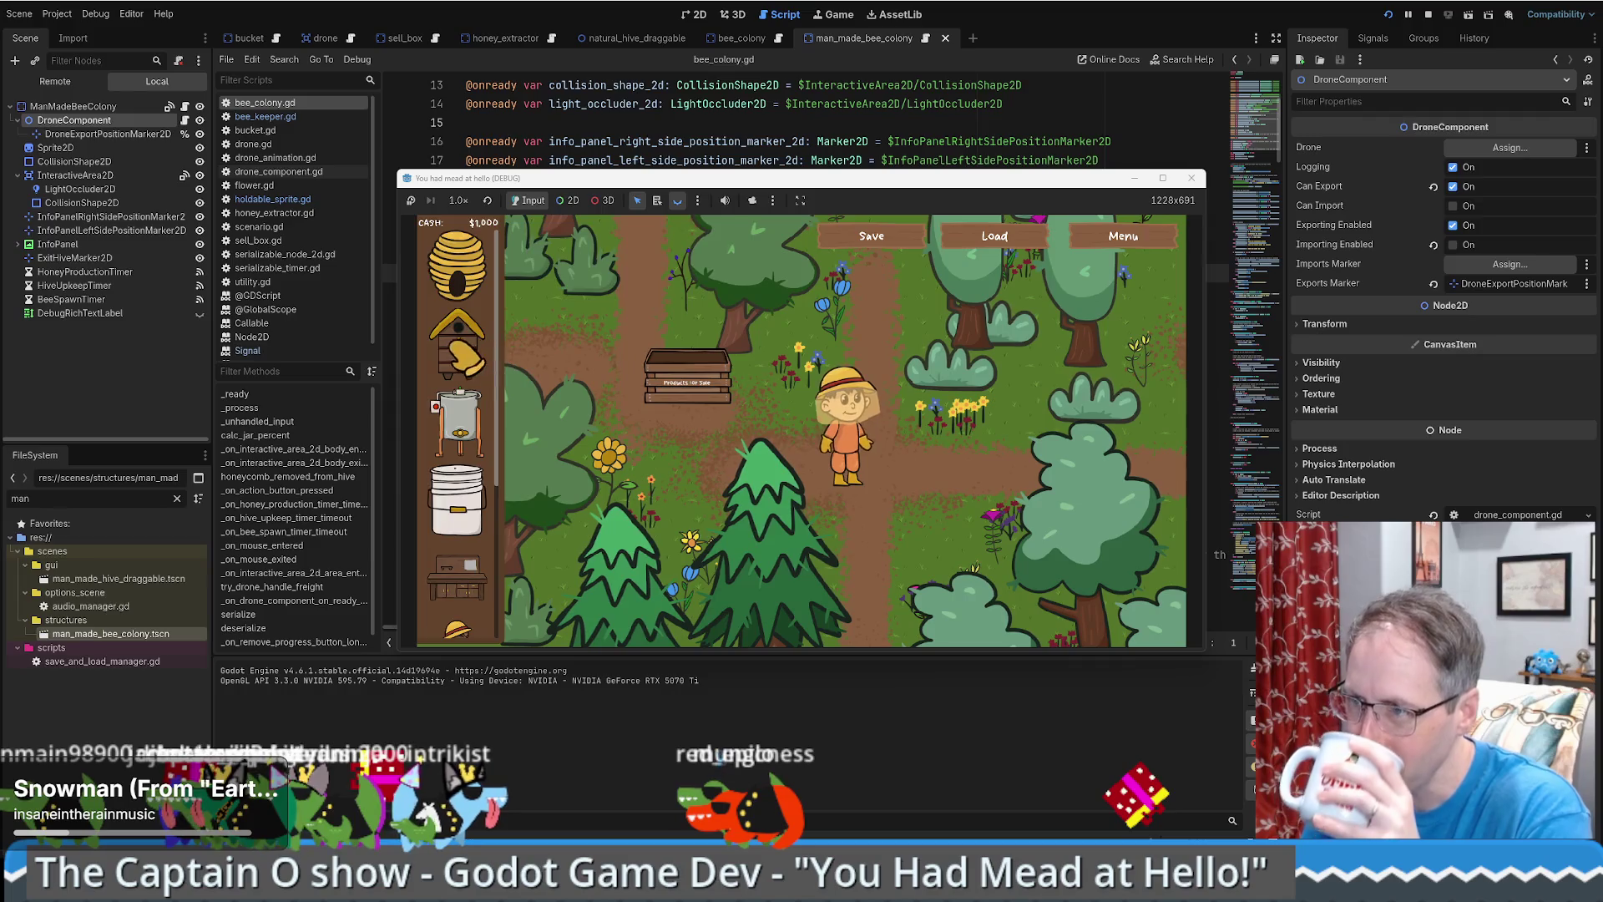
mouse_move(456, 351)
mouse_down()
mouse_move(931, 492)
mouse_move(931, 515)
mouse_up()
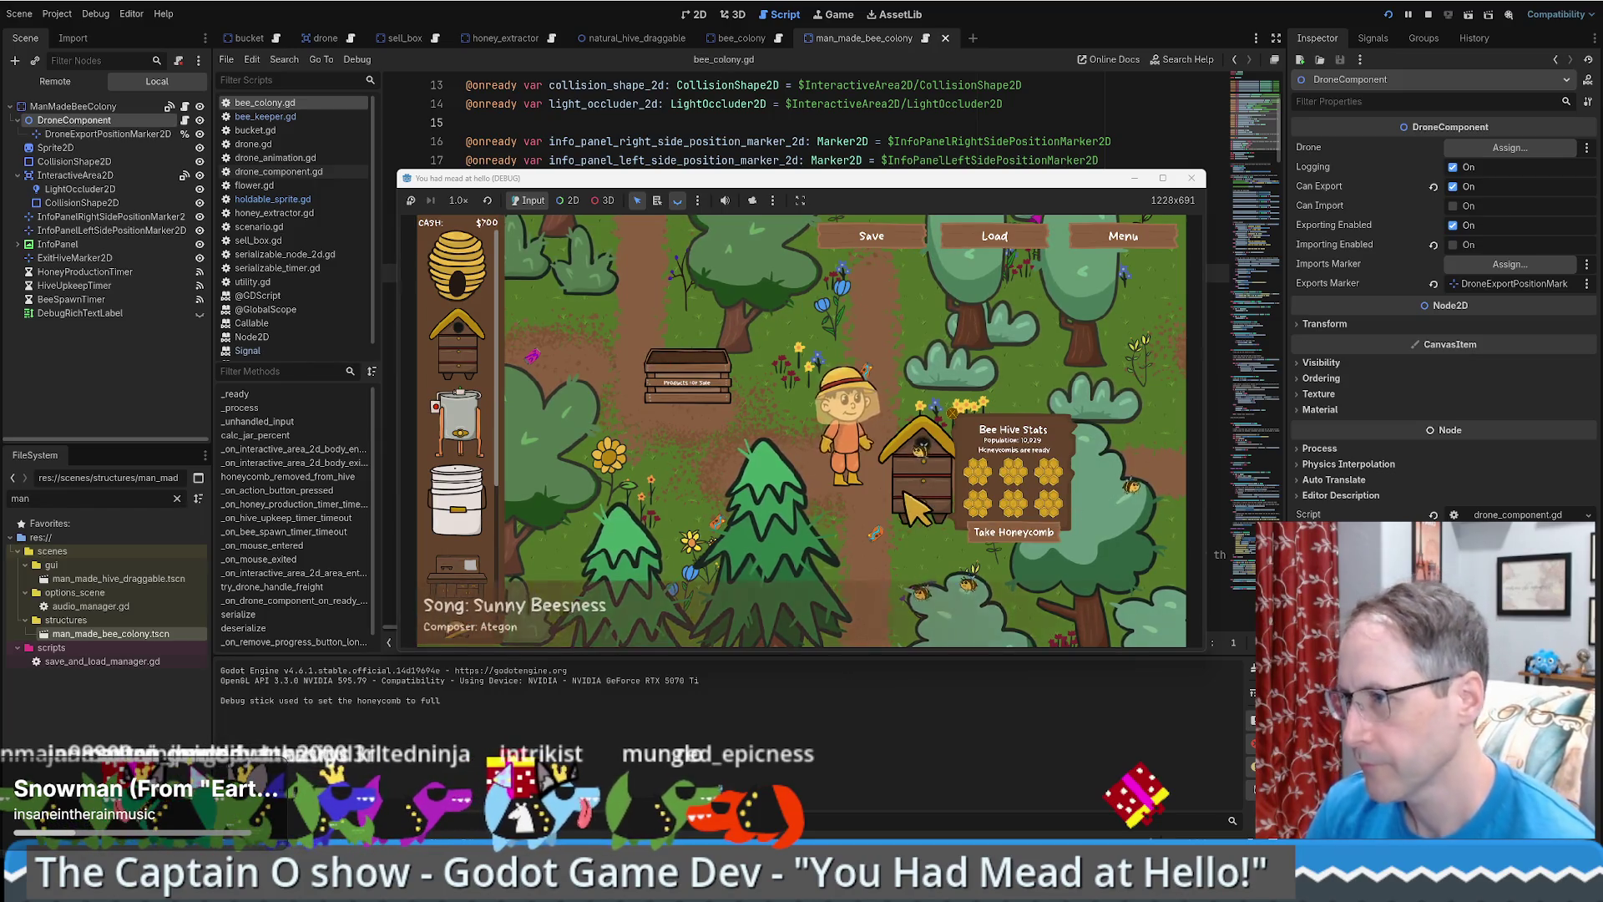
click(992, 513)
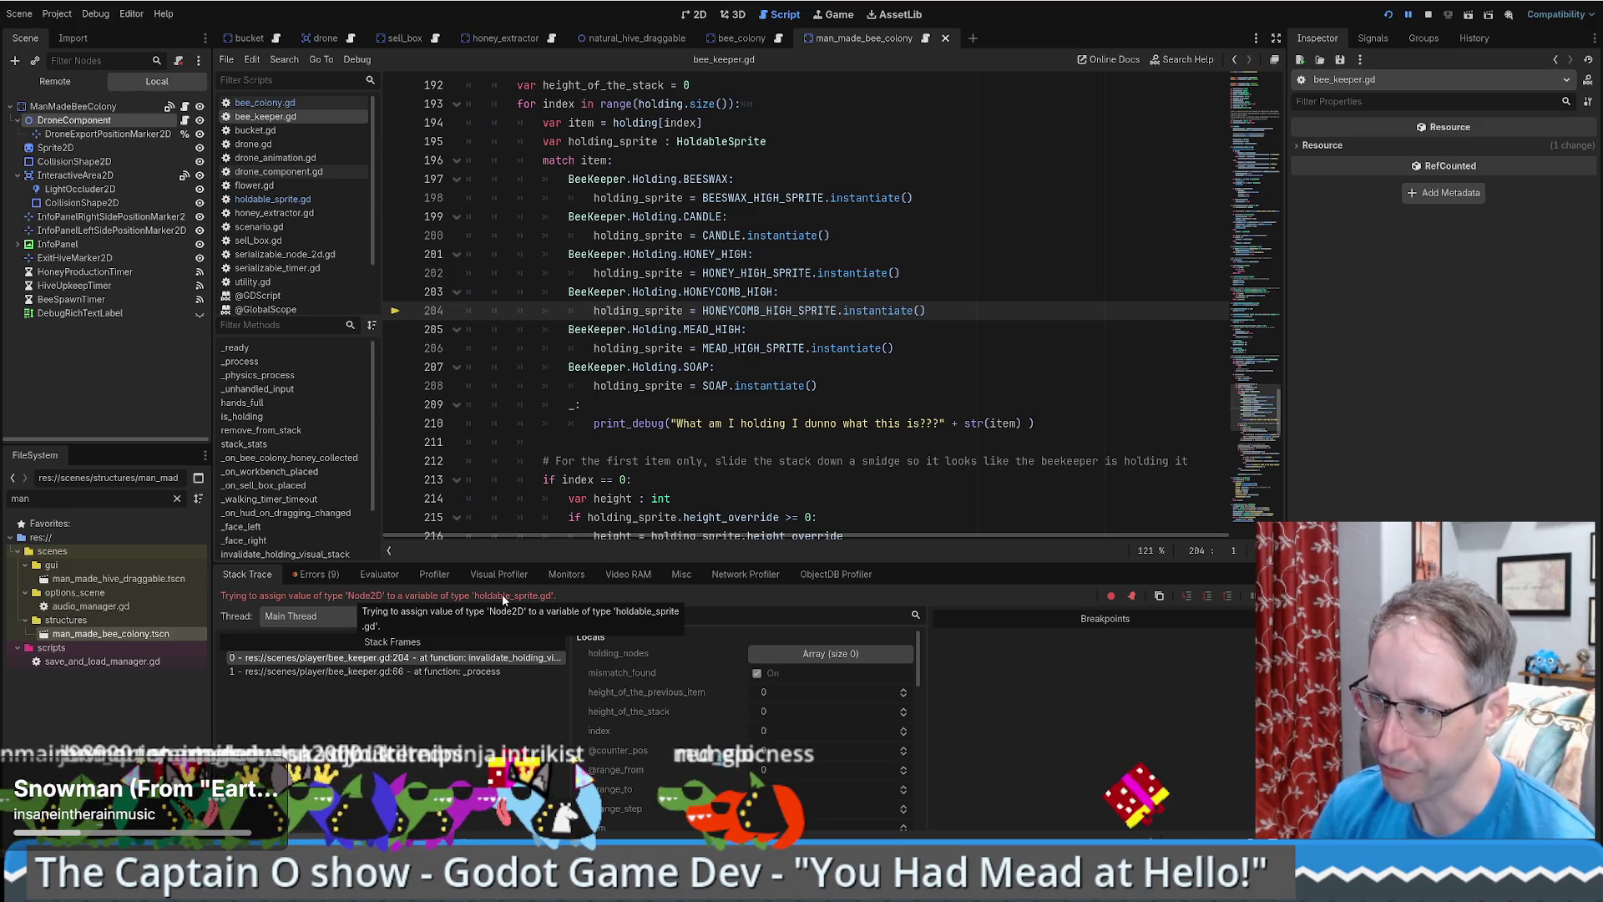
- Stop debugging, open the honeycomb high sprite scene and its script, then return to bee_keeper.gd
click(1428, 15)
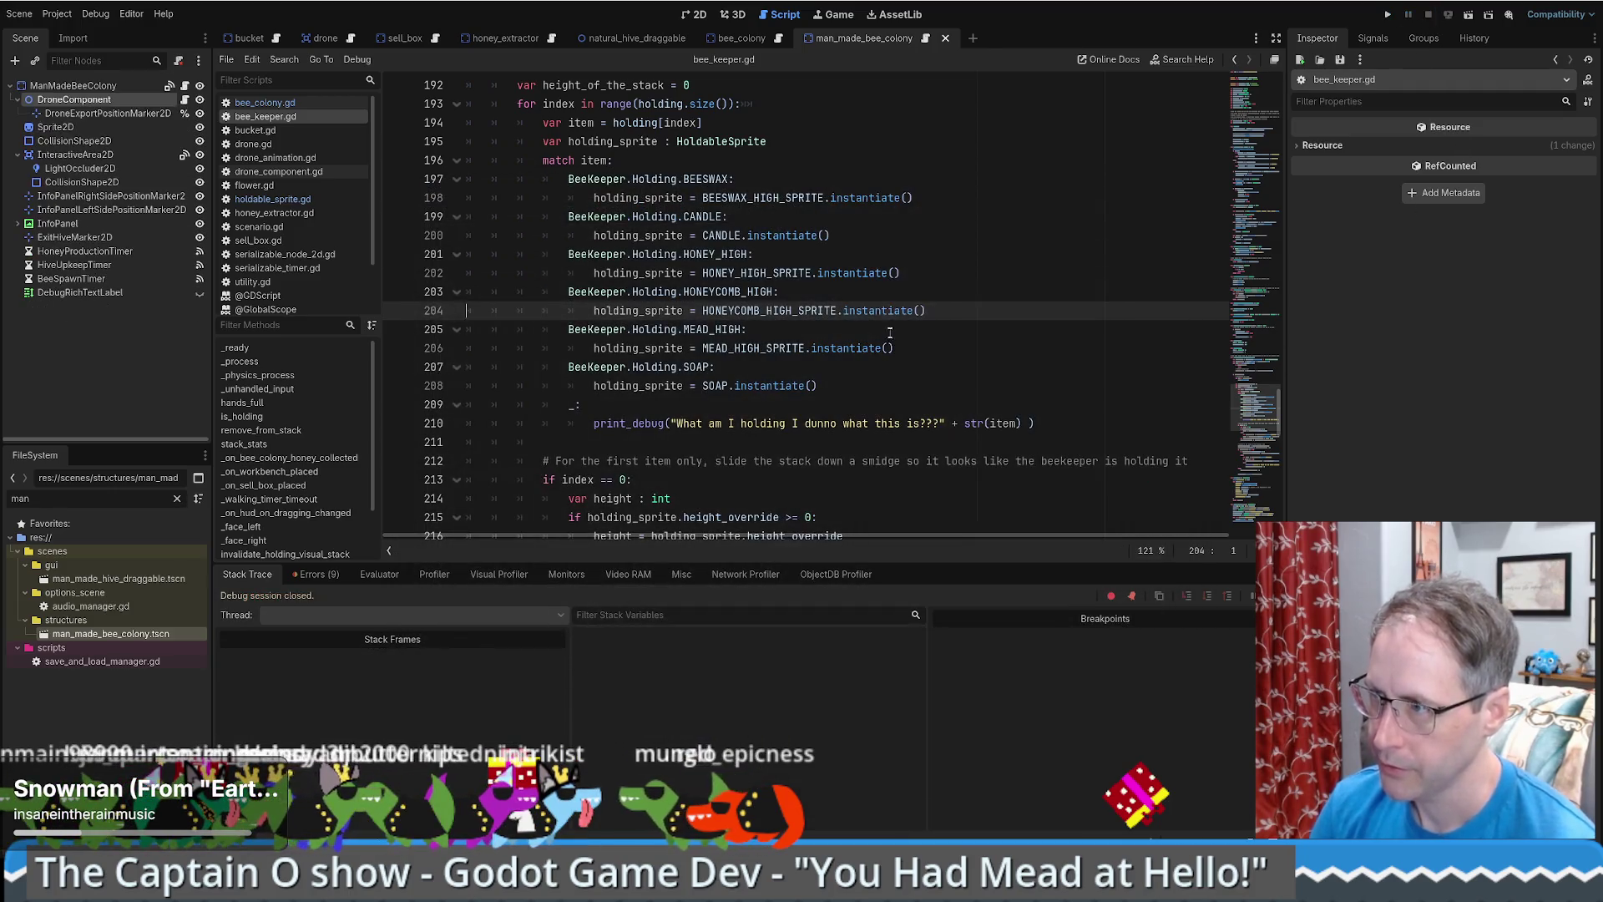
ctrl+click(769, 311)
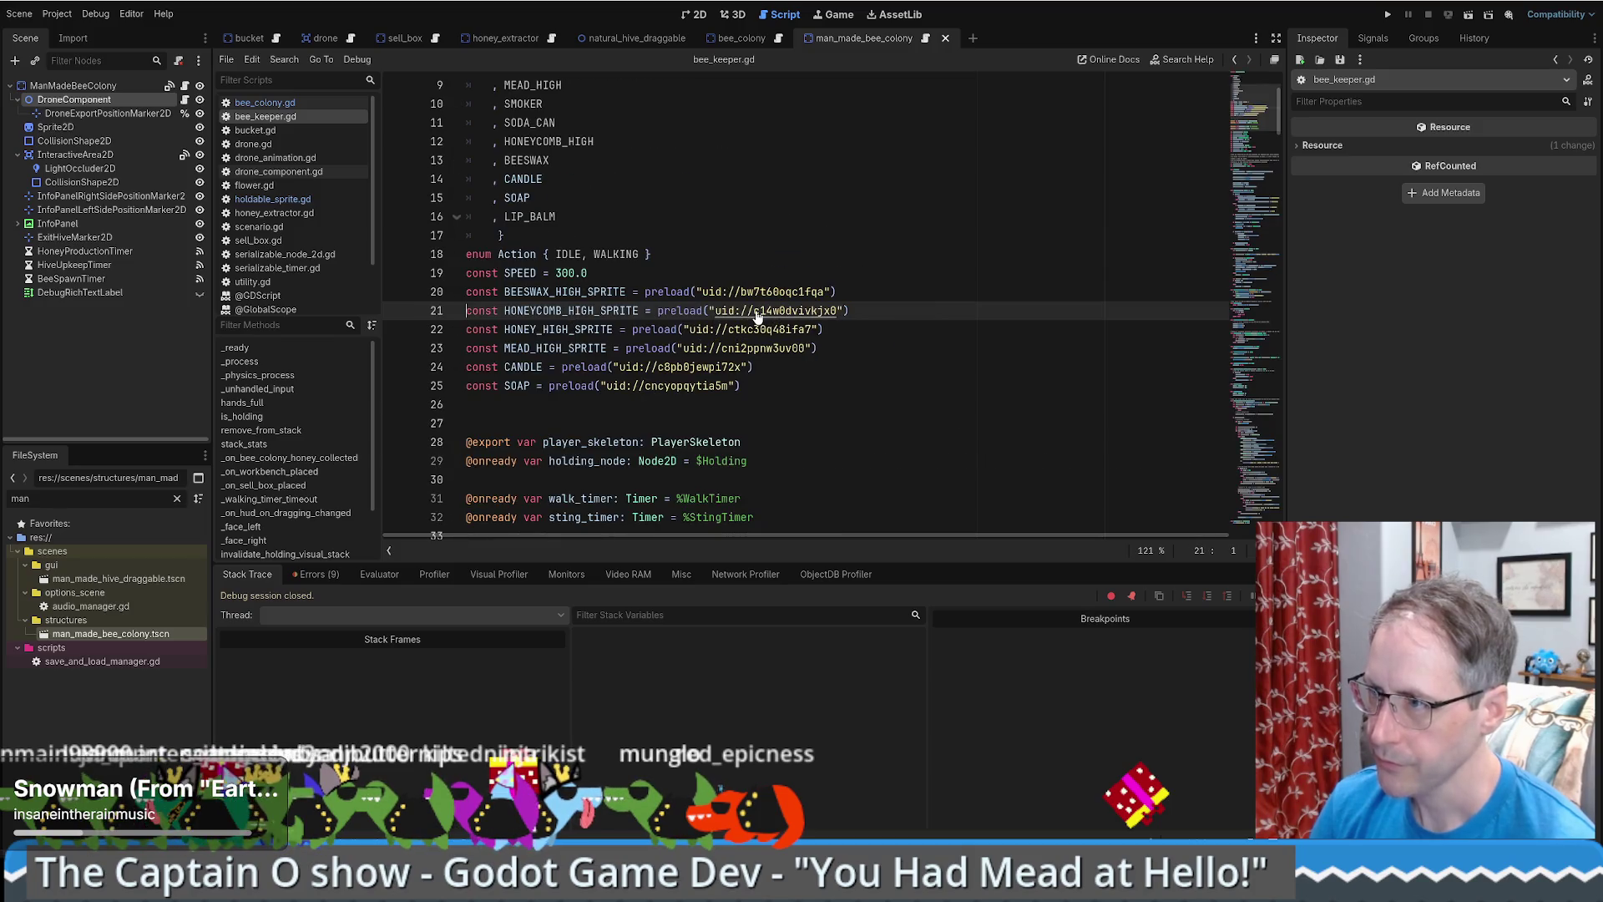
ctrl+click(756, 316)
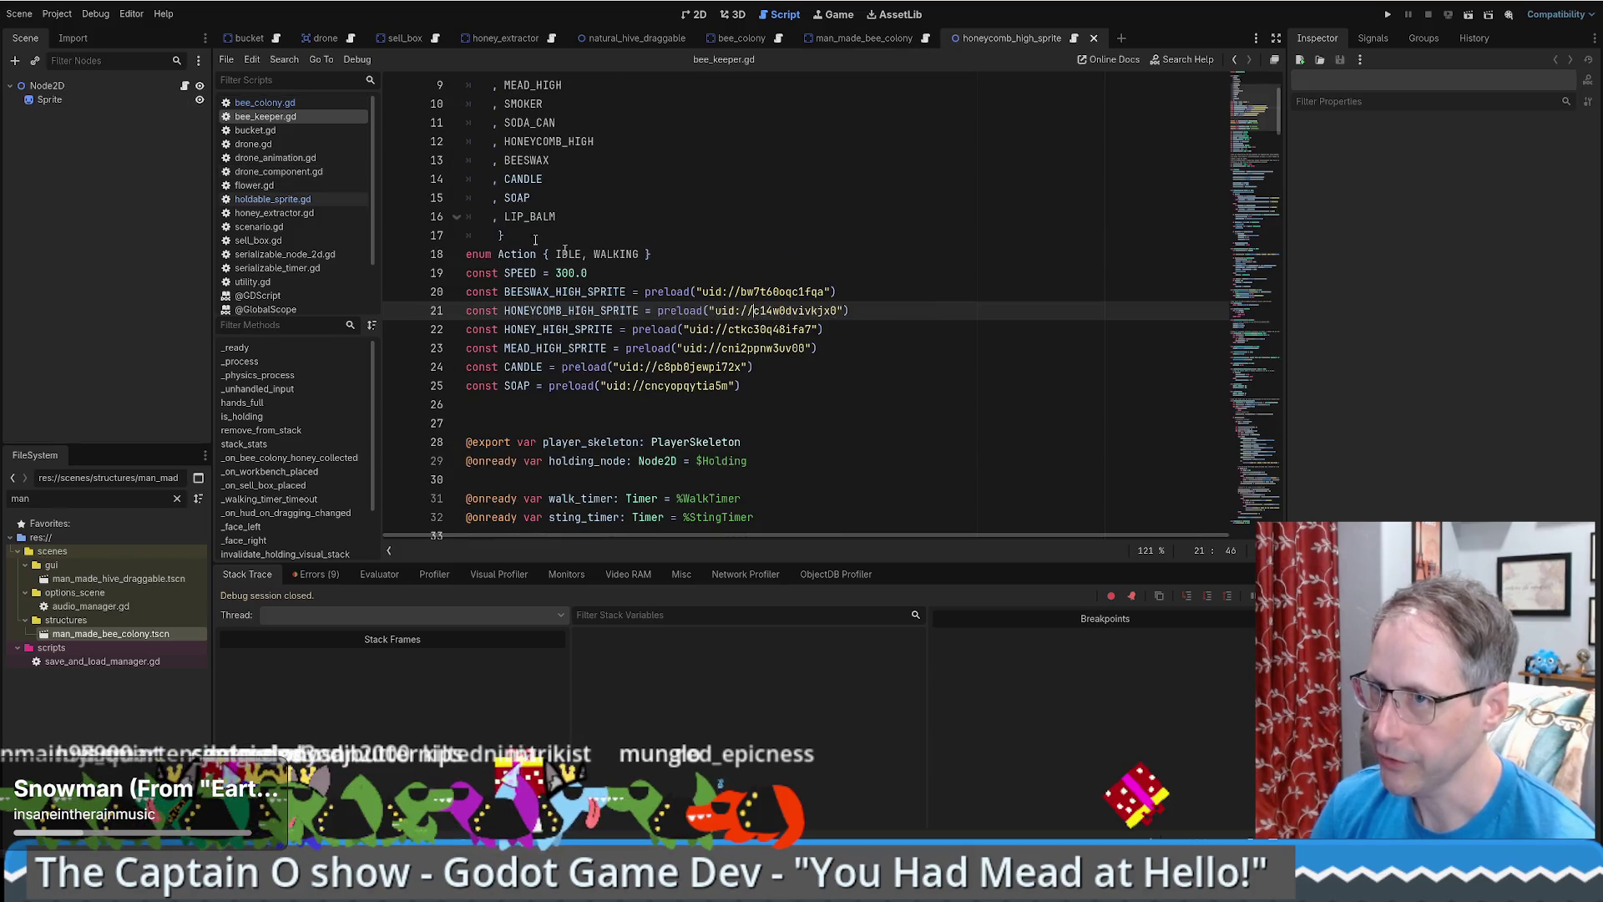
click(184, 87)
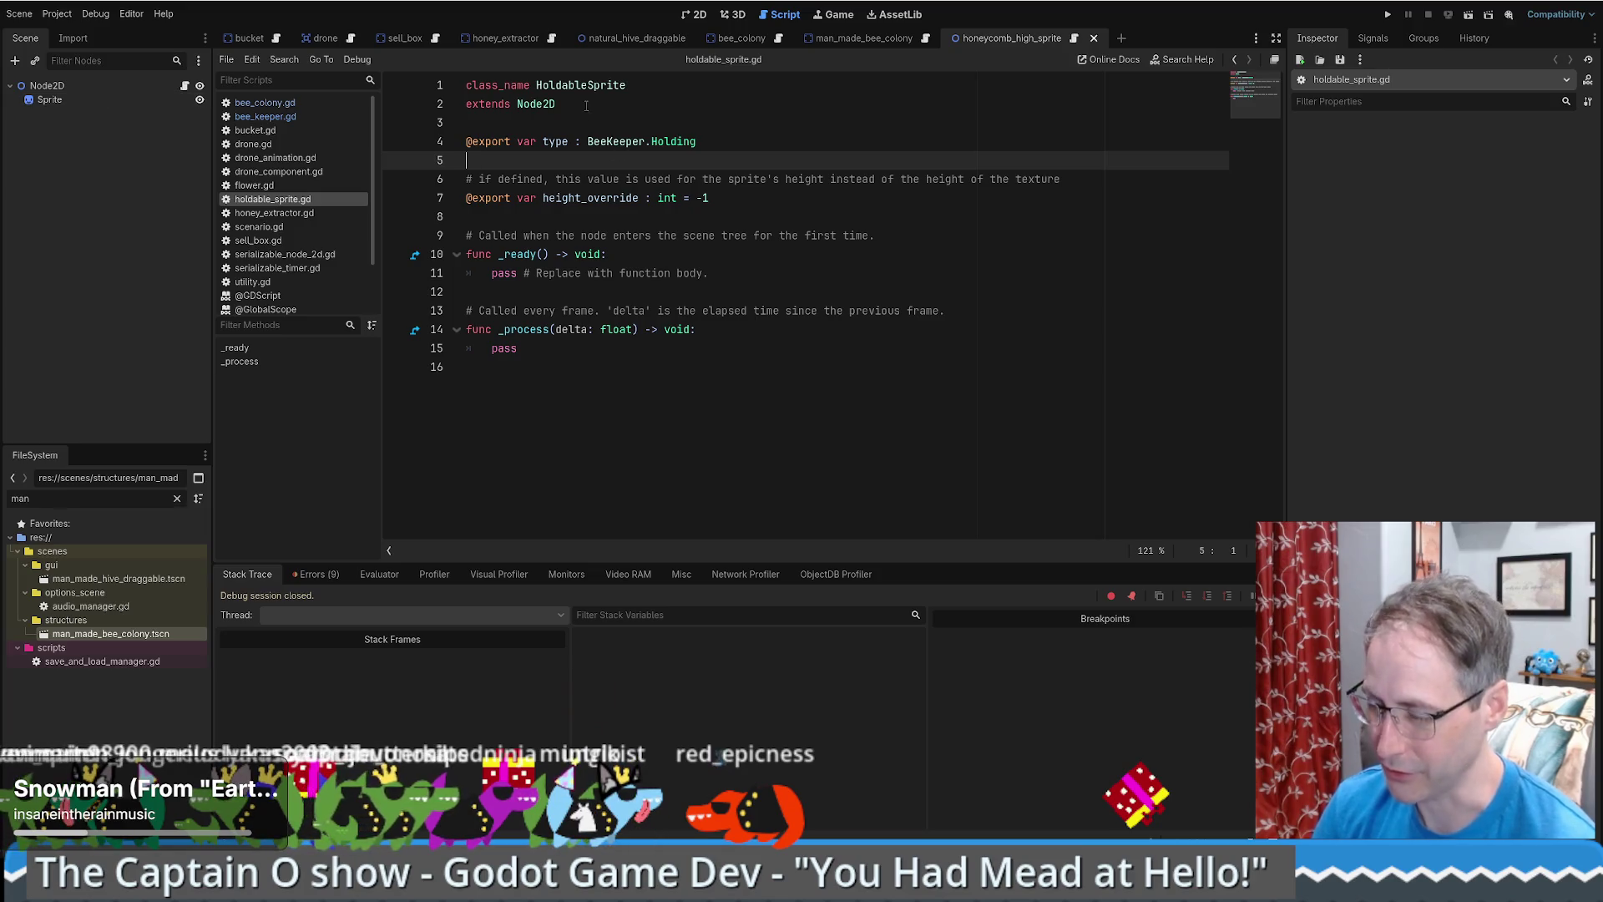
key(alt+Left)
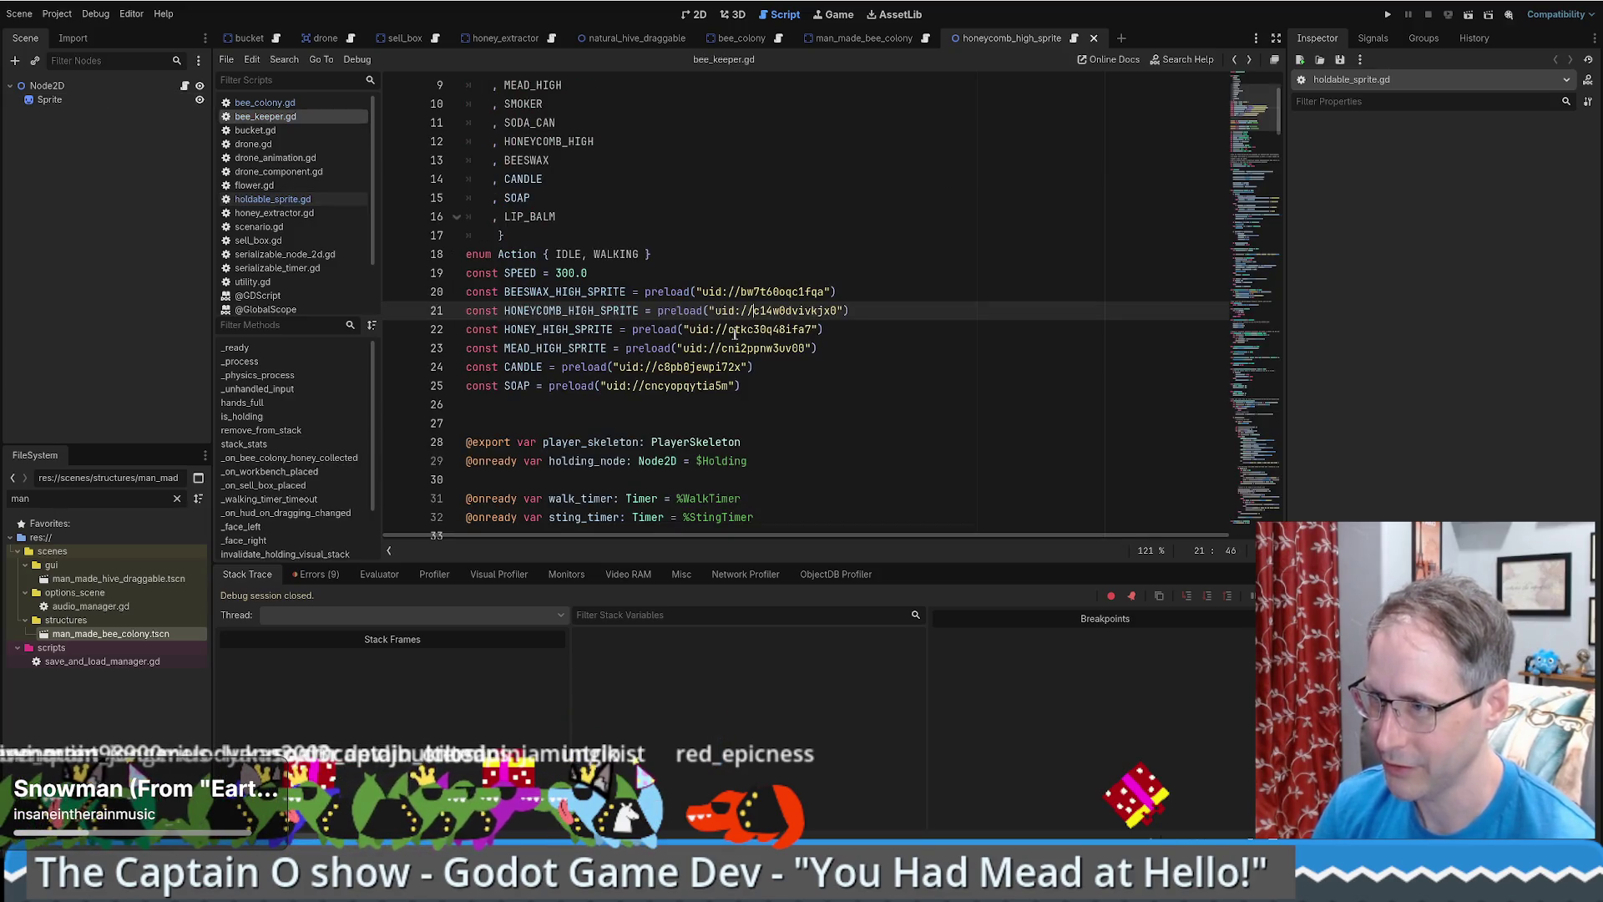
- Open the honey and beeswax high sprite scenes from bee_keeper.gd, closing beeswax again
ctrl+click(747, 329)
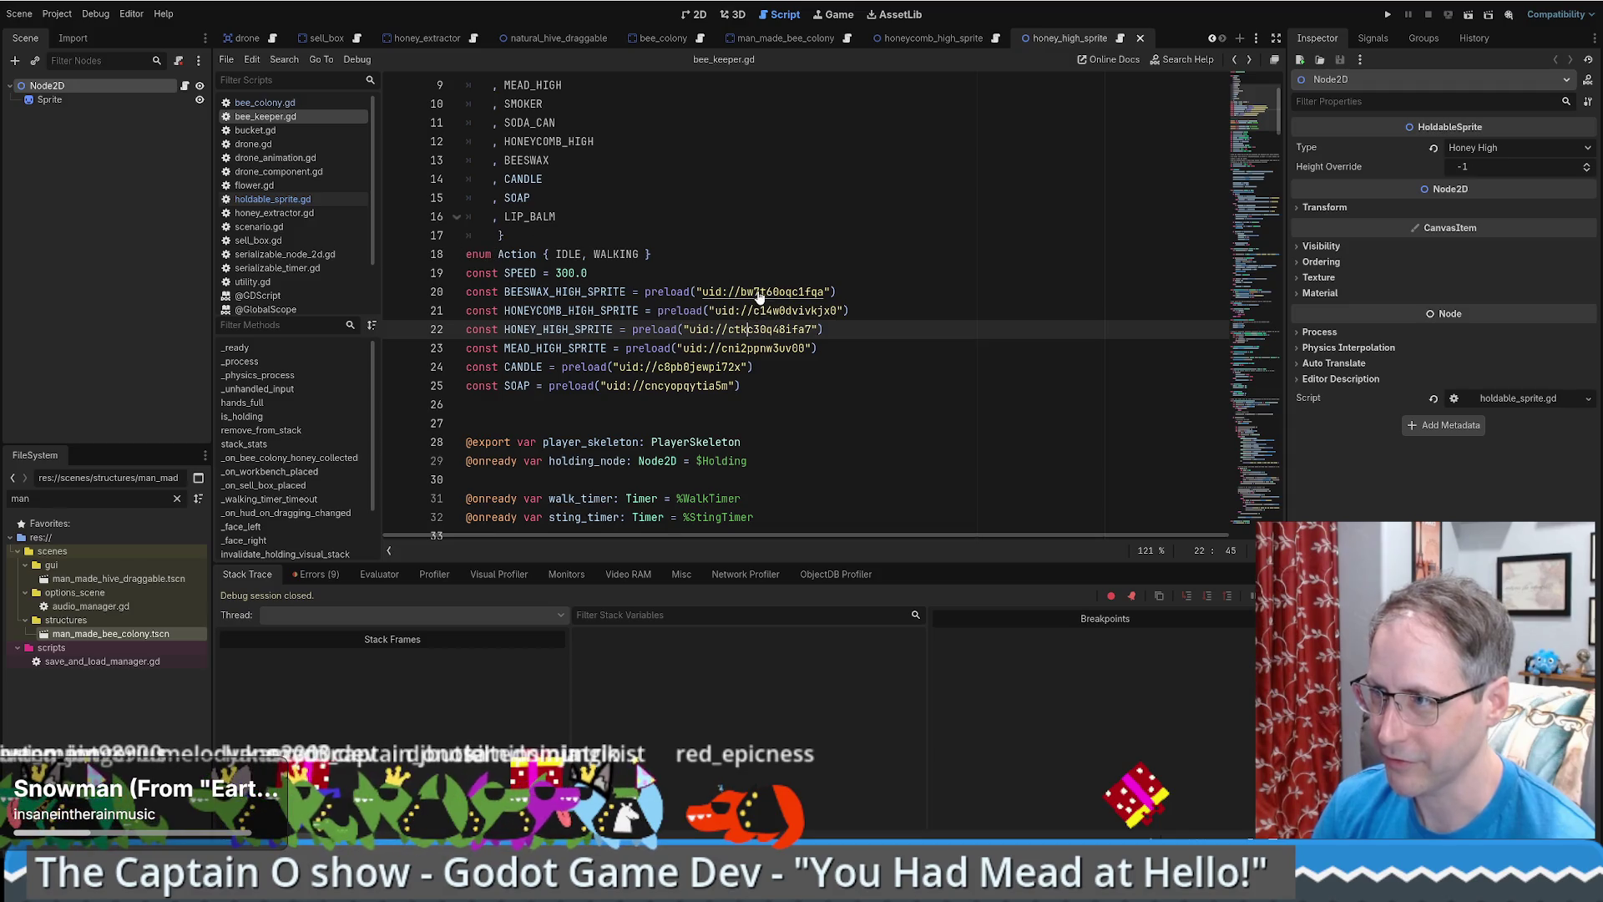
ctrl+click(759, 294)
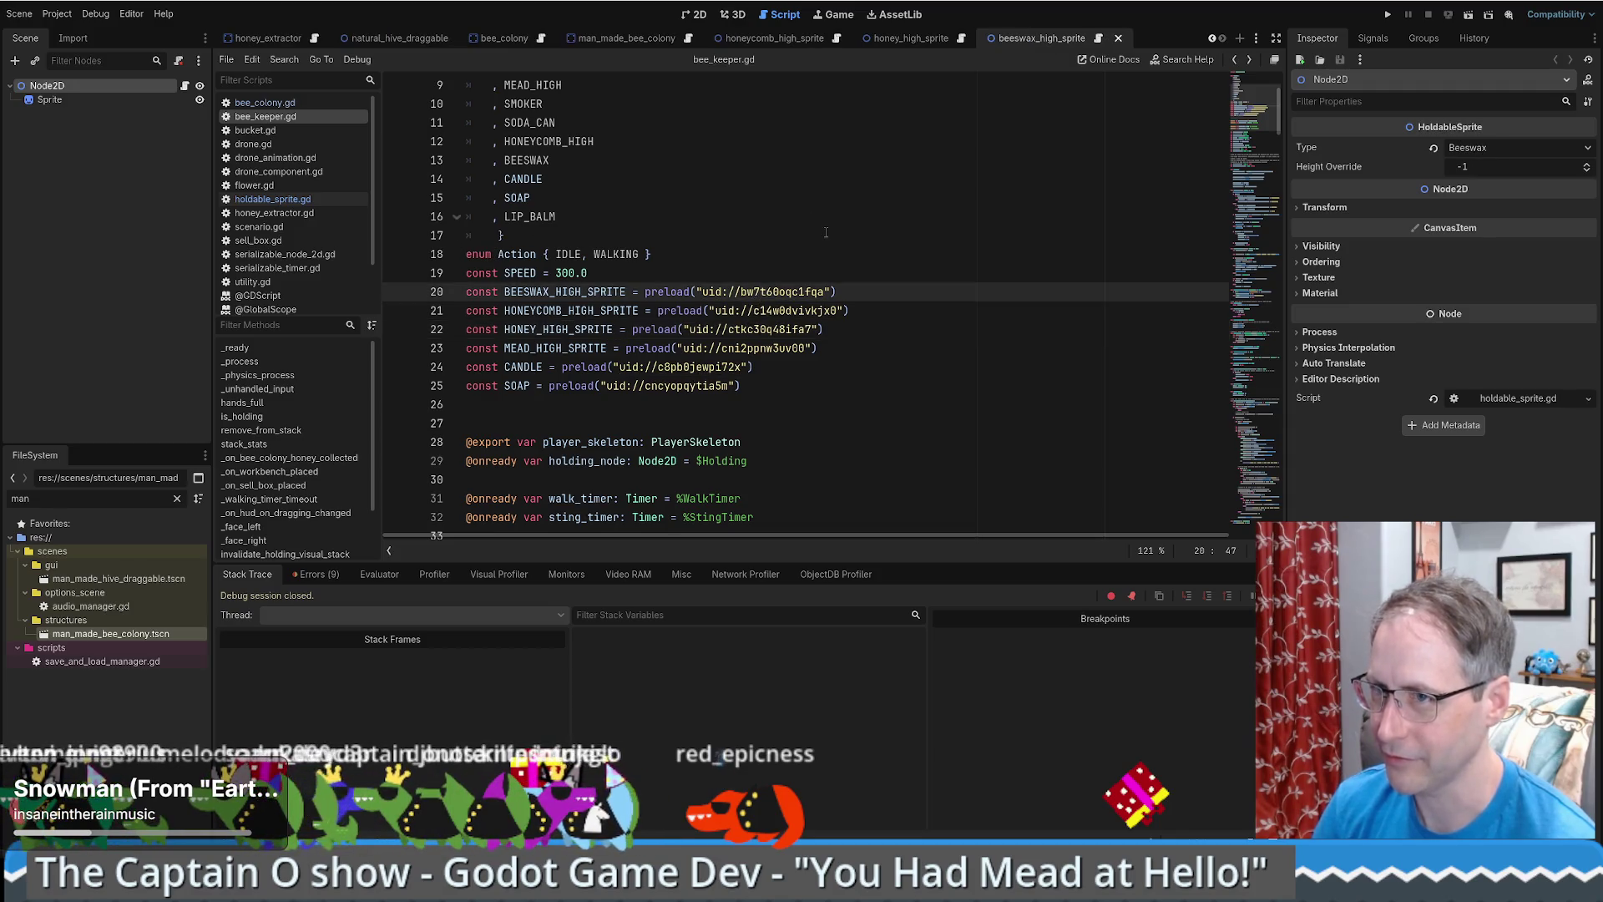
middle_click(1010, 37)
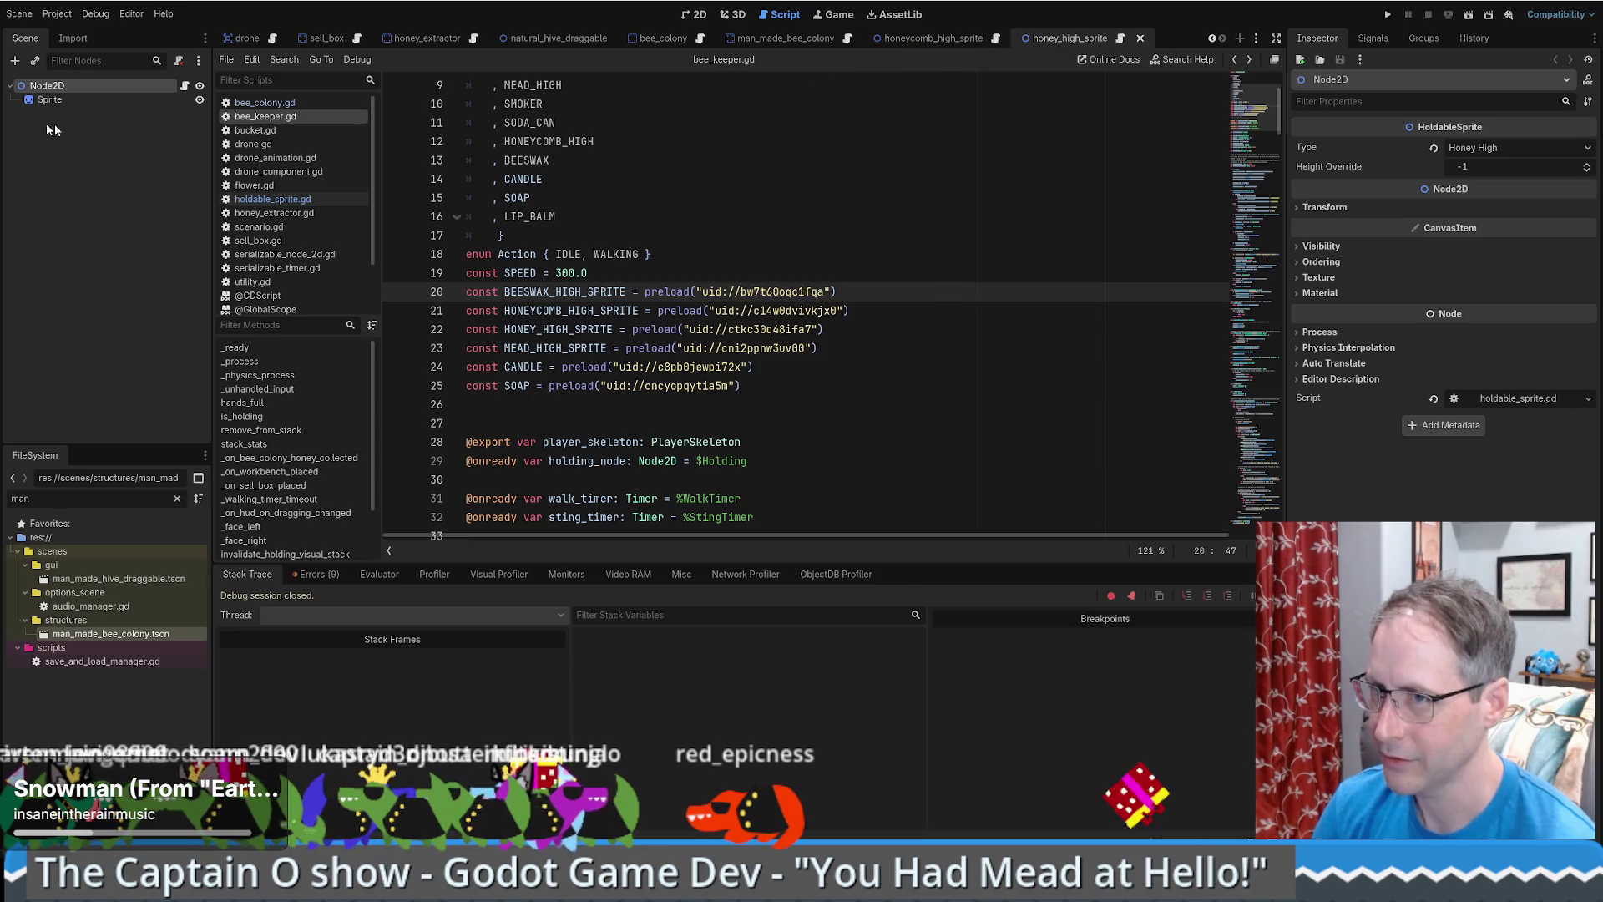
double_click(49, 86)
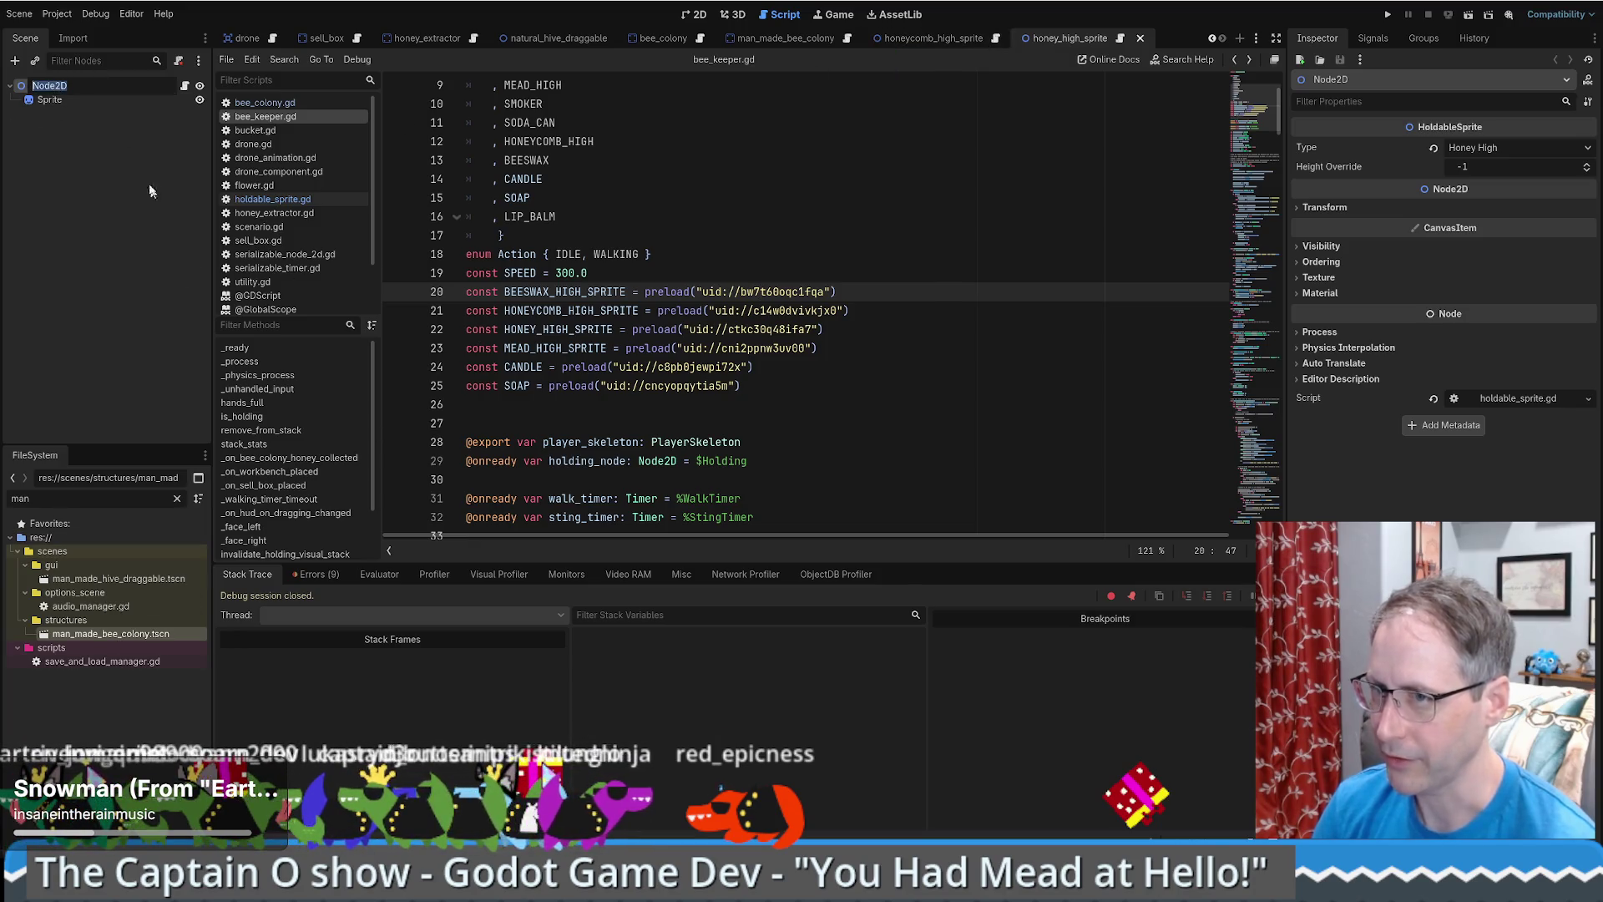
- Clear the FileSystem filter and open the root node's attached script
click(178, 499)
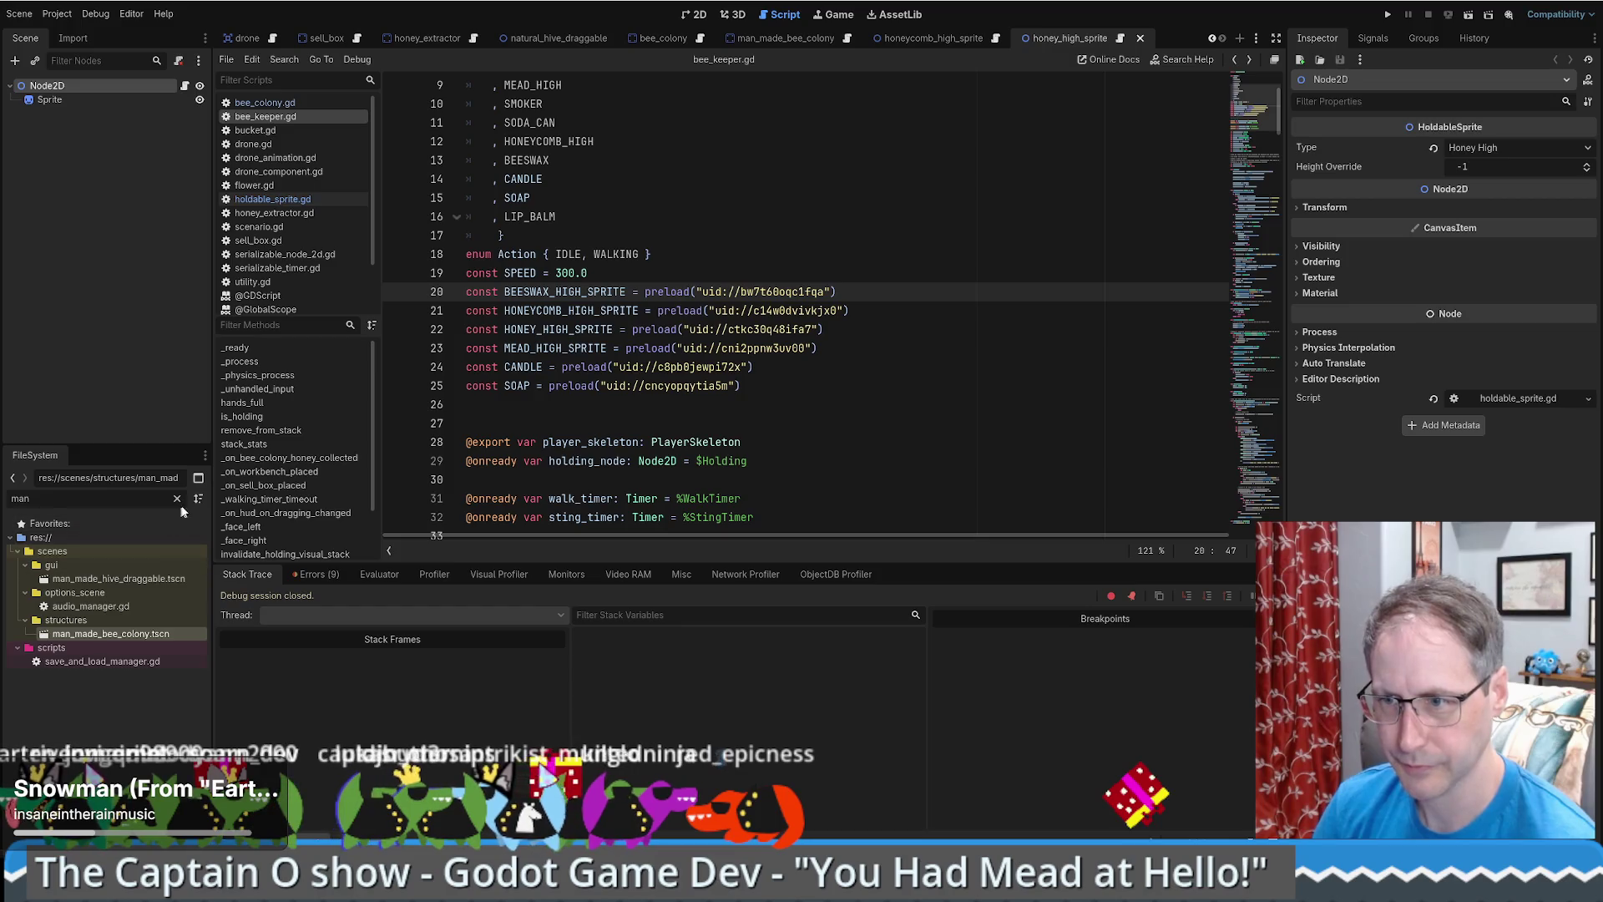
scroll(158, 628, up, 3)
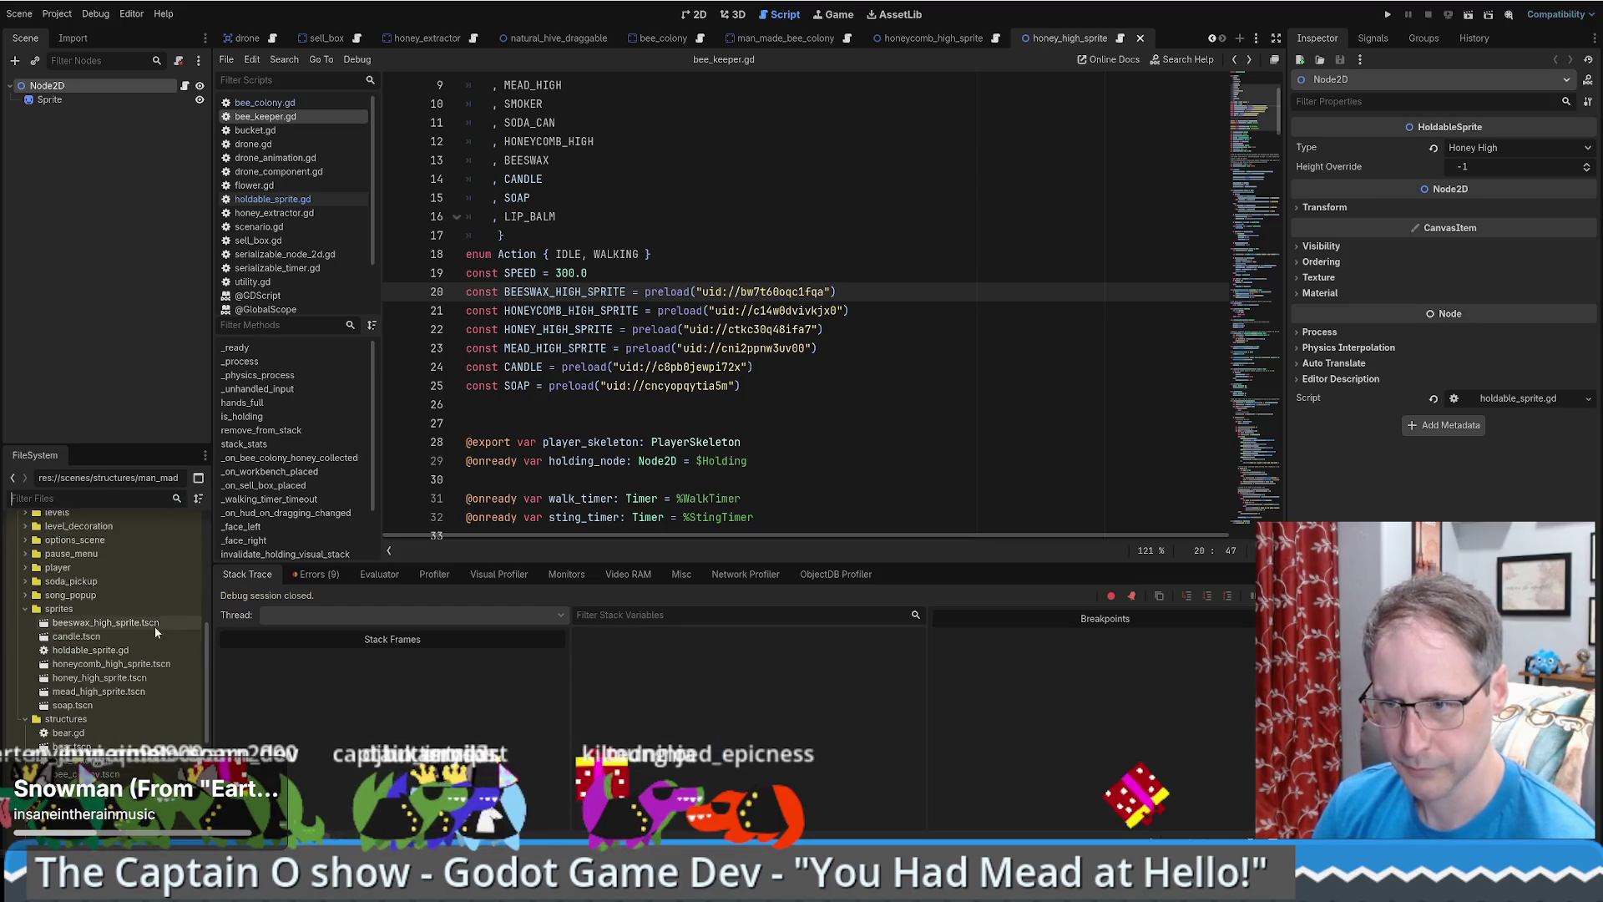
mouse_move(99, 681)
scroll(107, 680, up, 4)
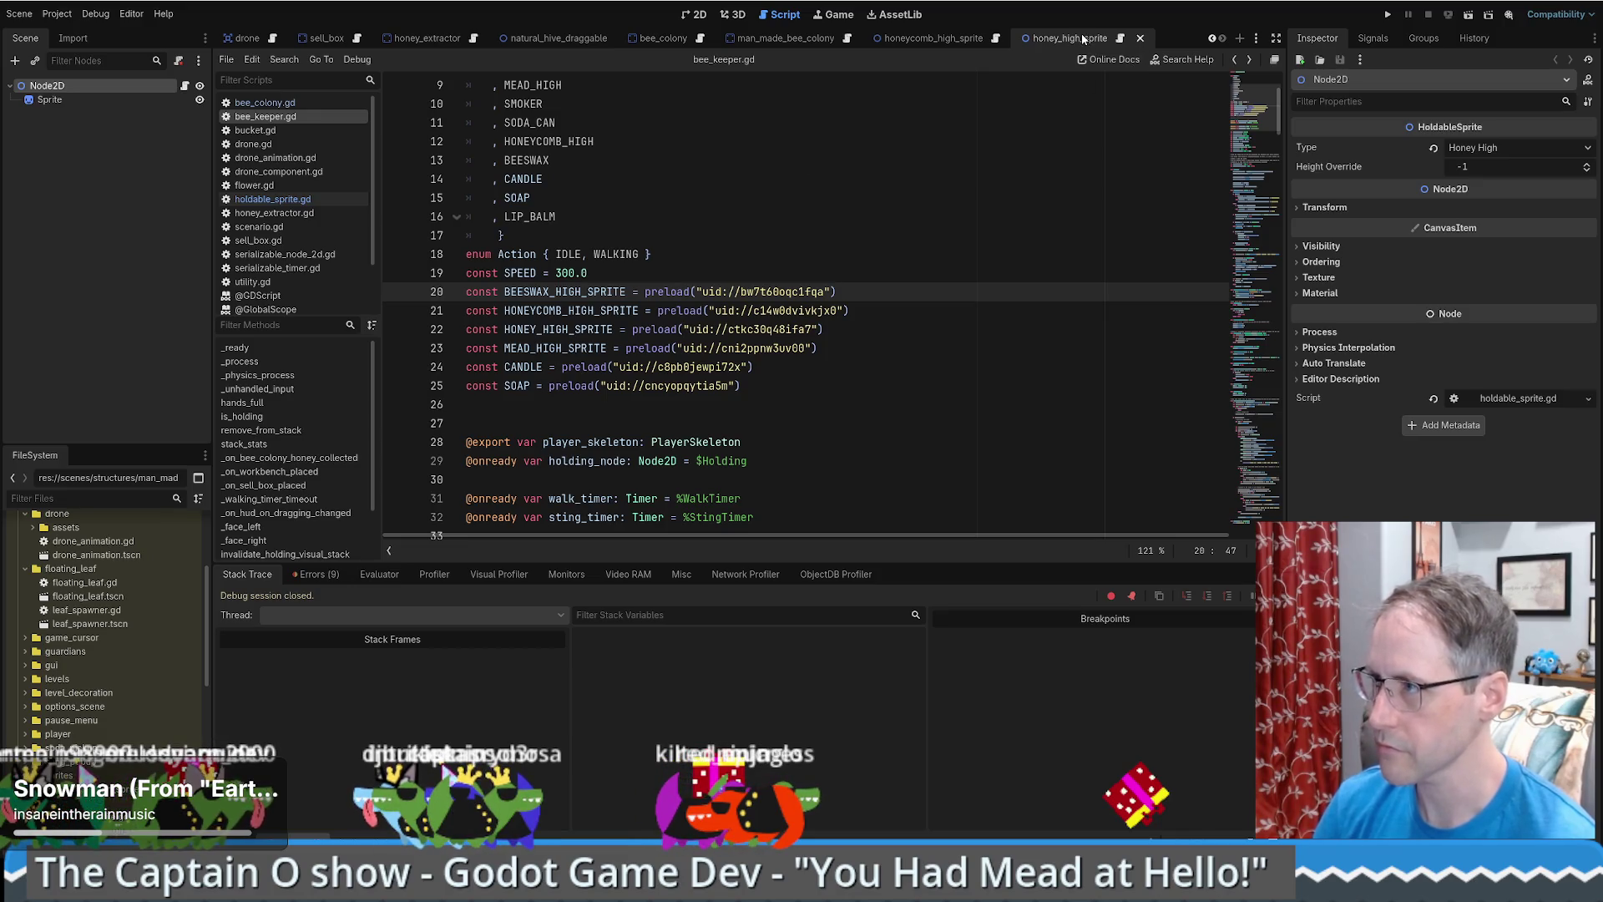
click(185, 86)
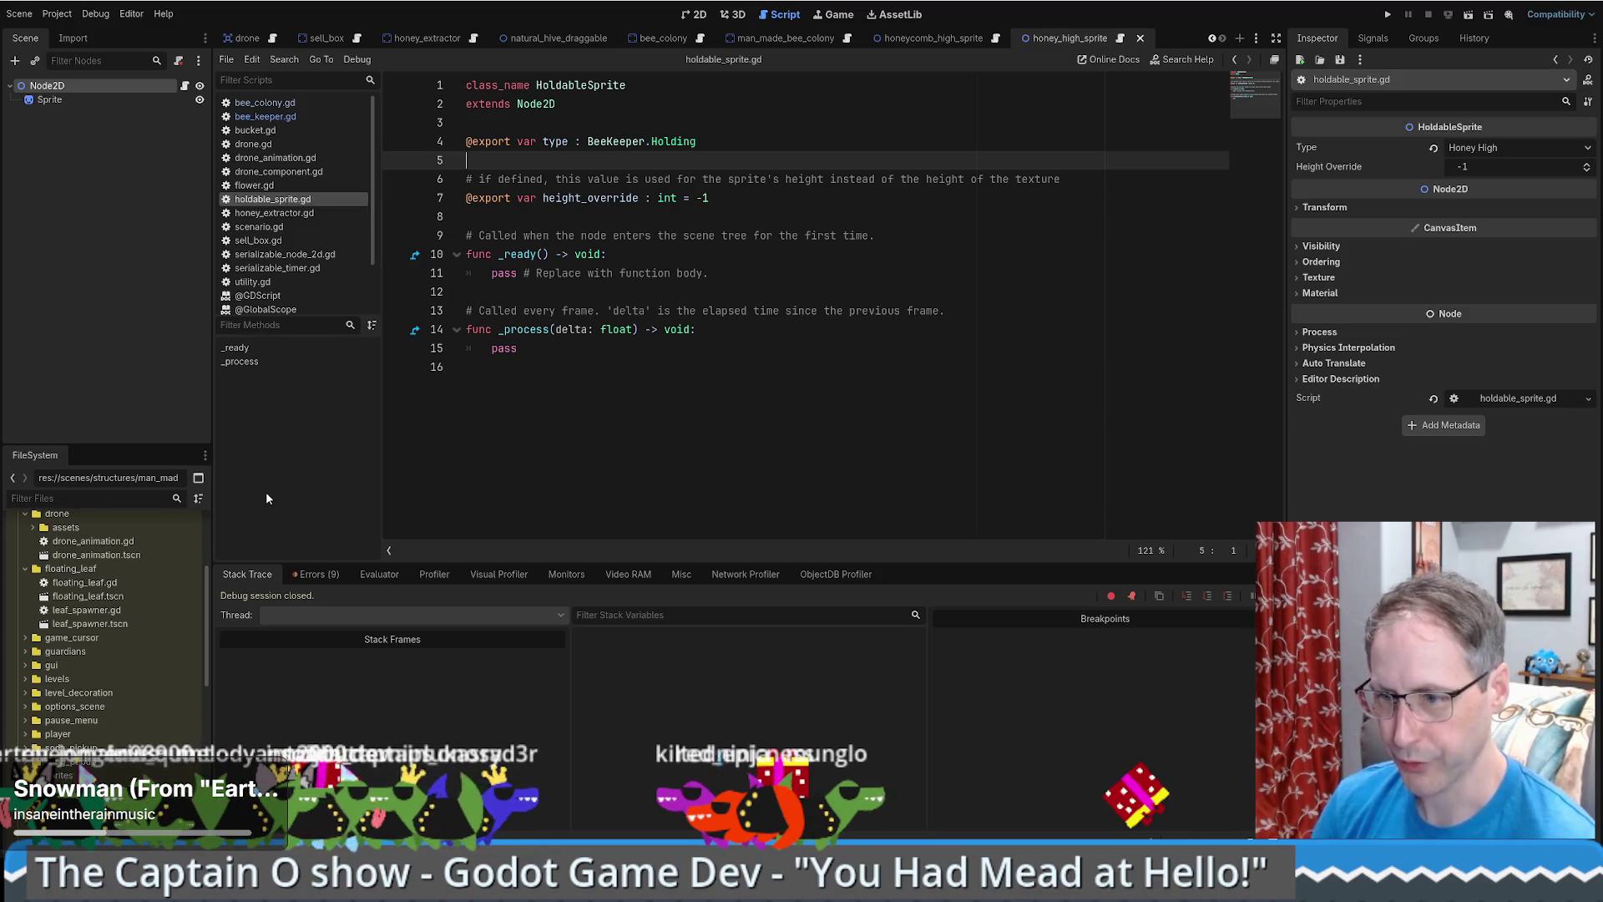
- Open honeycomb_high_sprite.tscn, inspect its HoldableSprite script and show the Errors list
scroll(92, 707, down, 3)
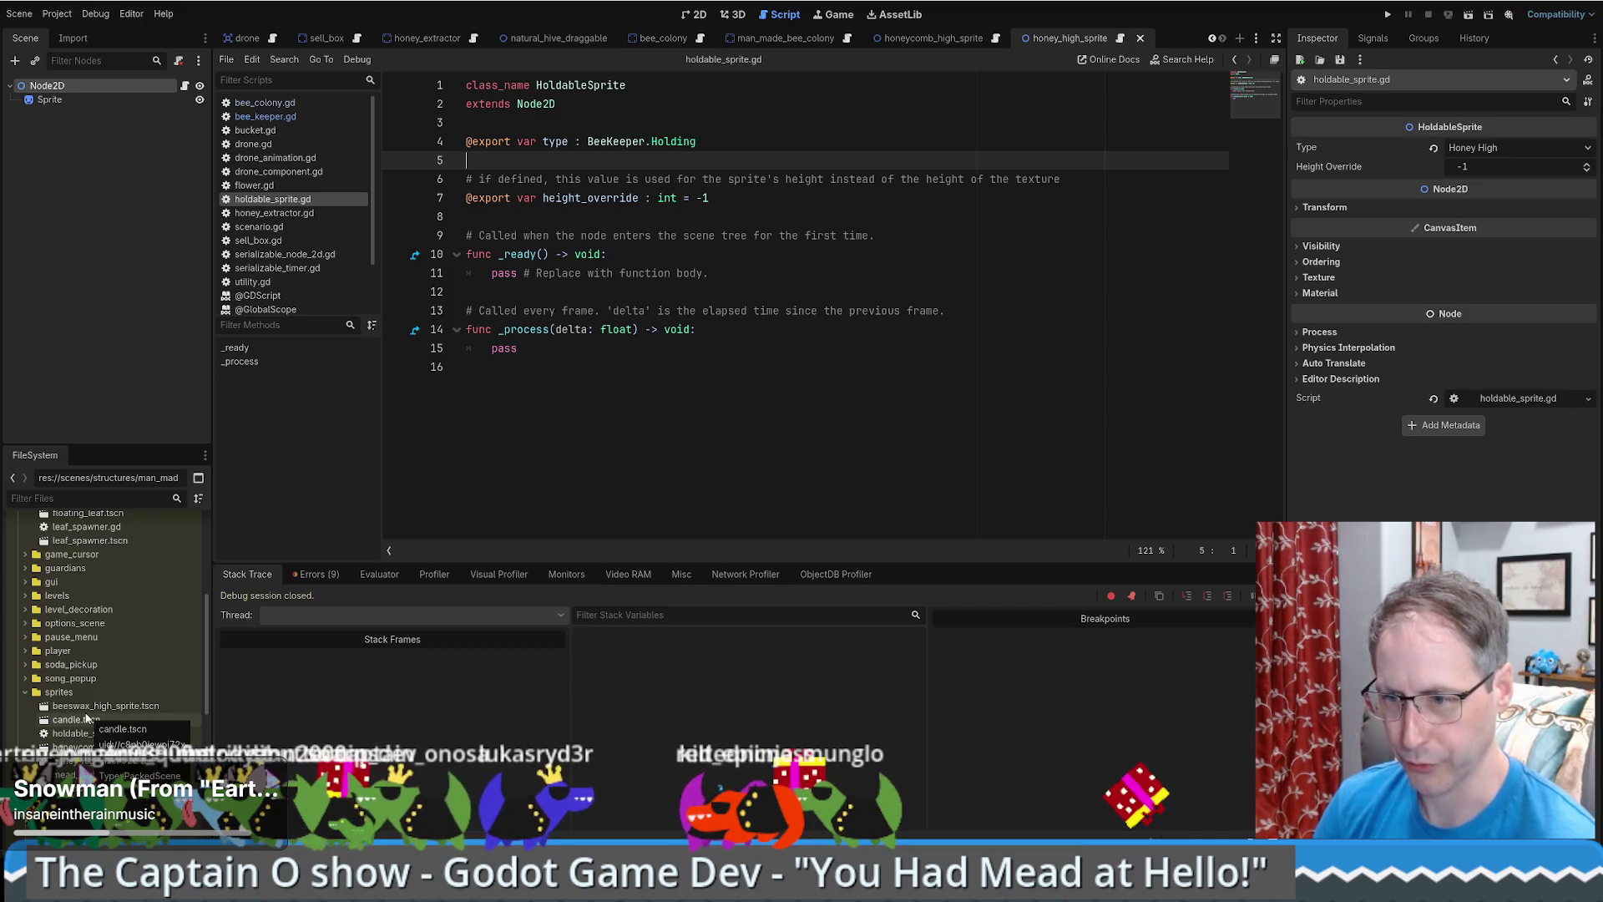
double_click(100, 747)
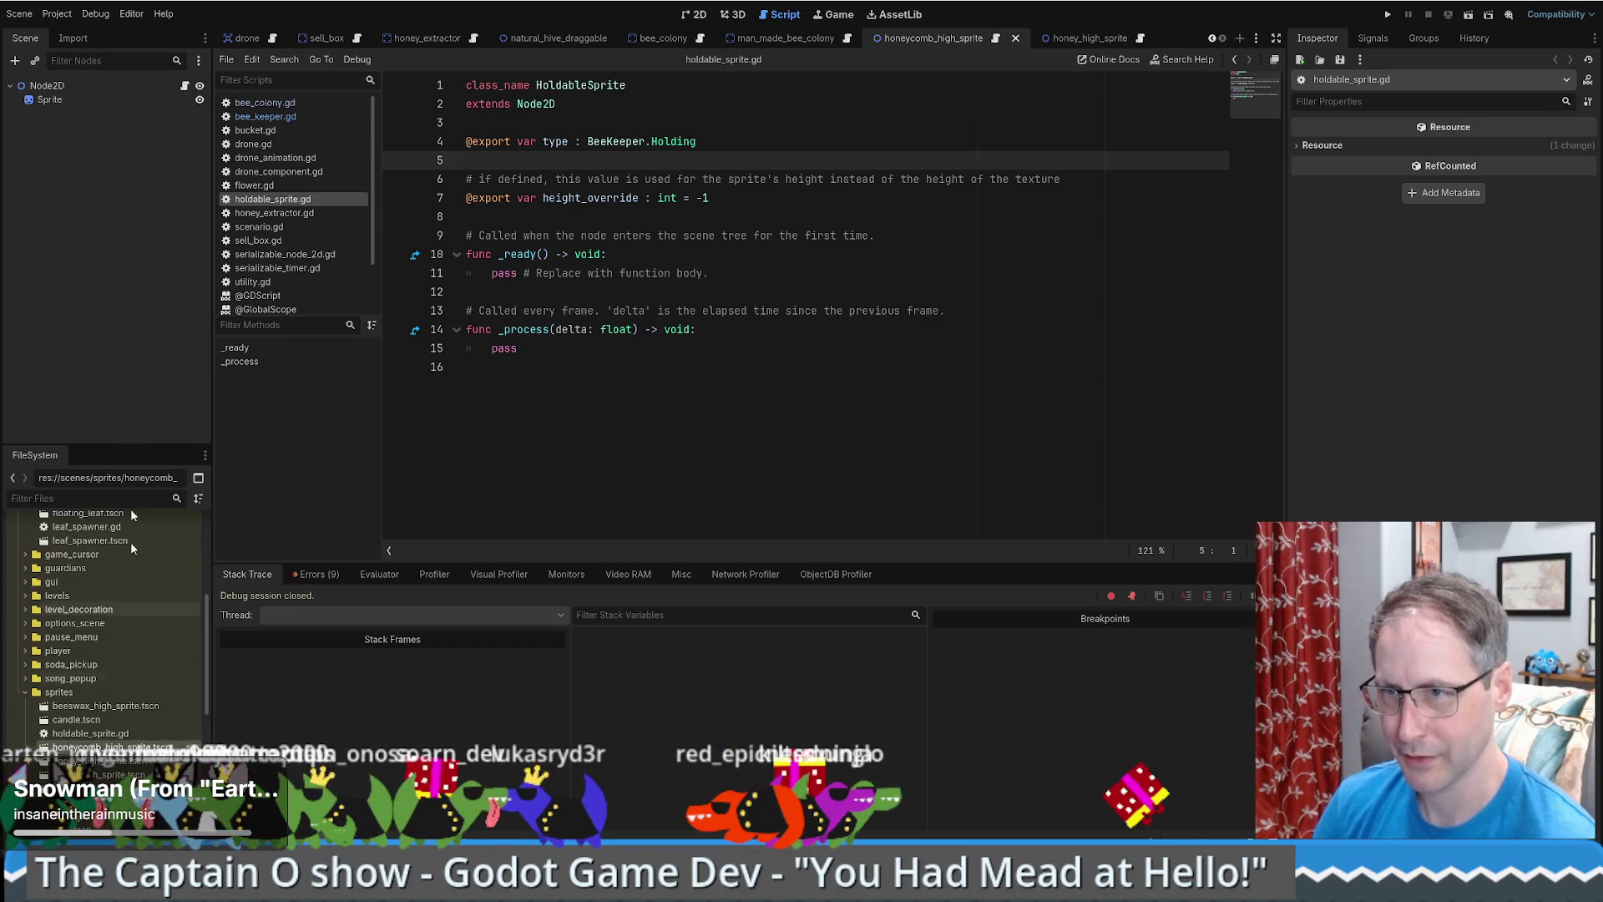
click(187, 89)
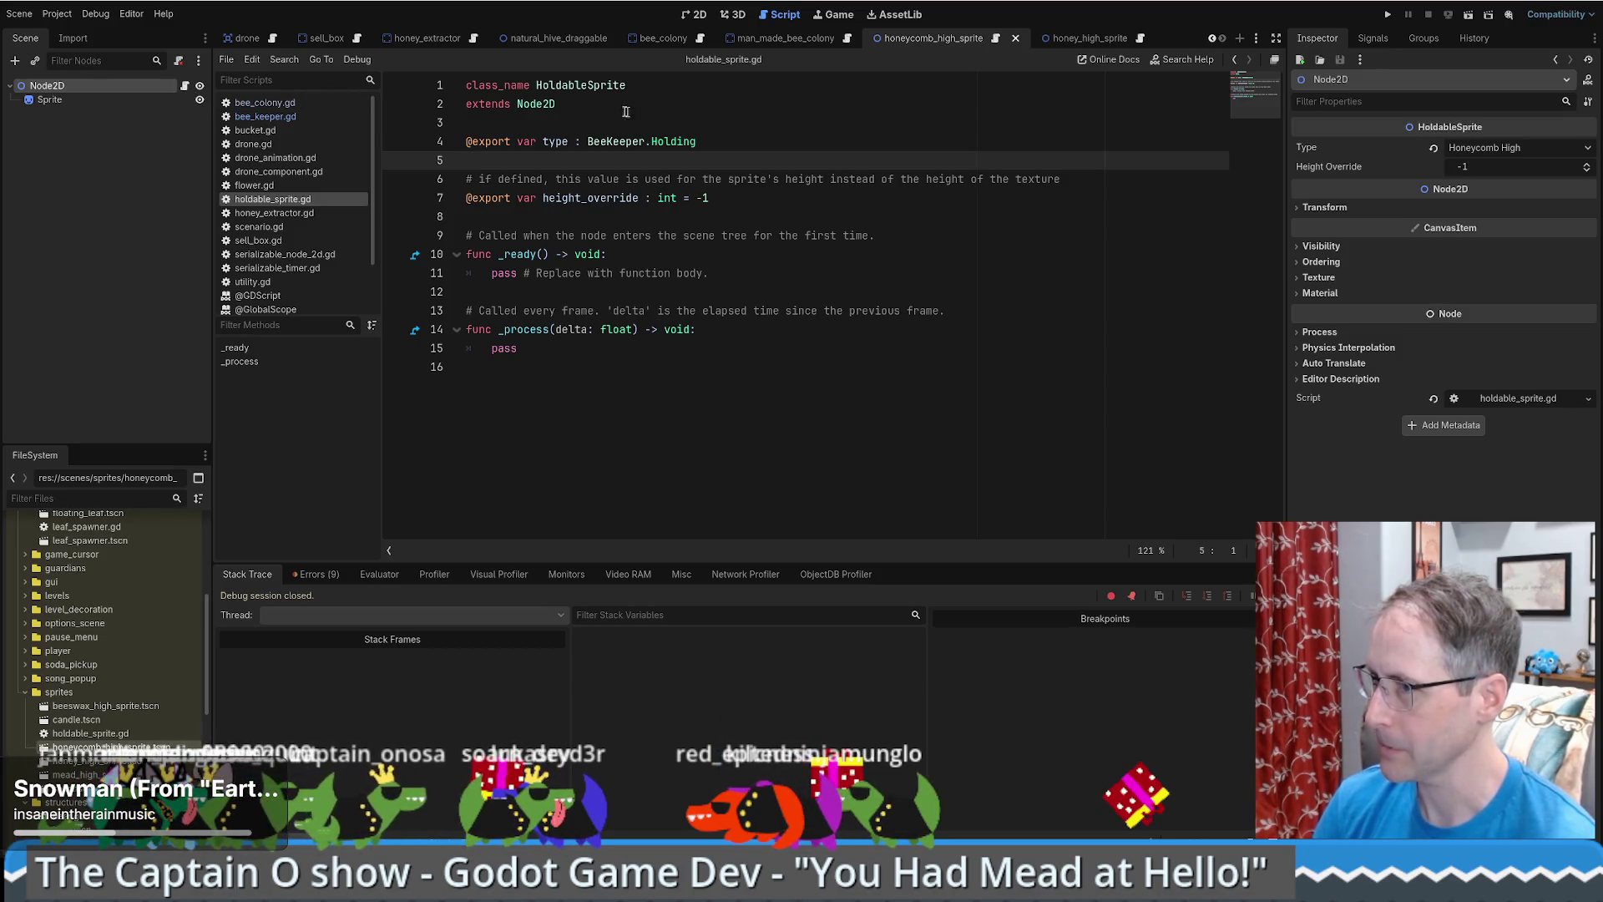
double_click(580, 85)
click(322, 576)
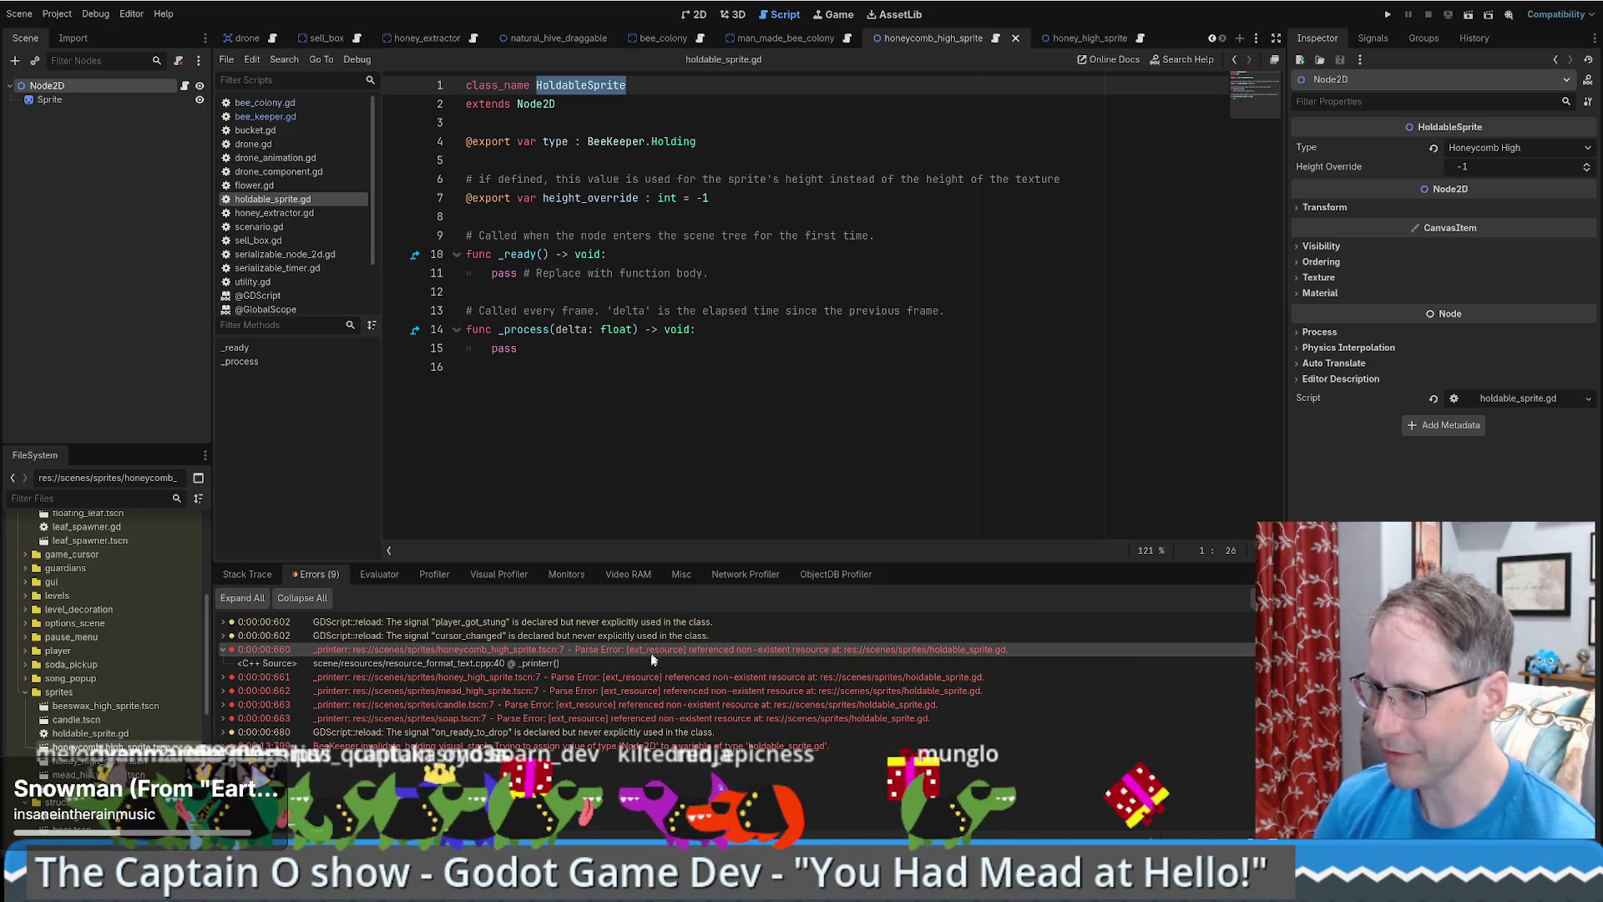
- Review the first holdable_sprite parse error and detach the script from the root node
double_click(624, 649)
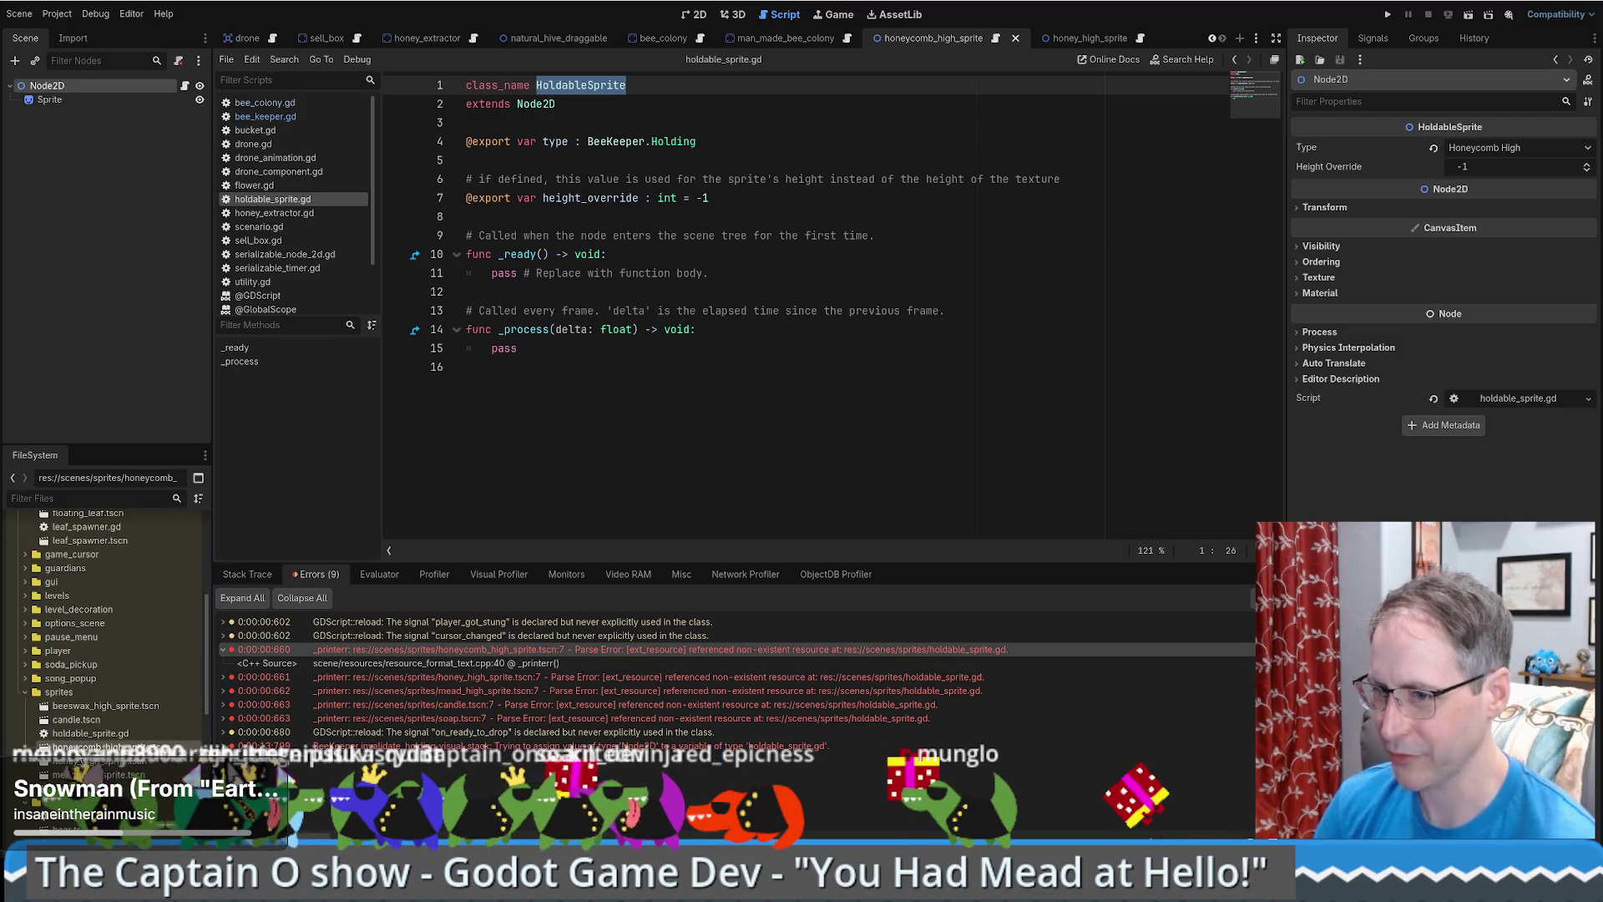
click(94, 734)
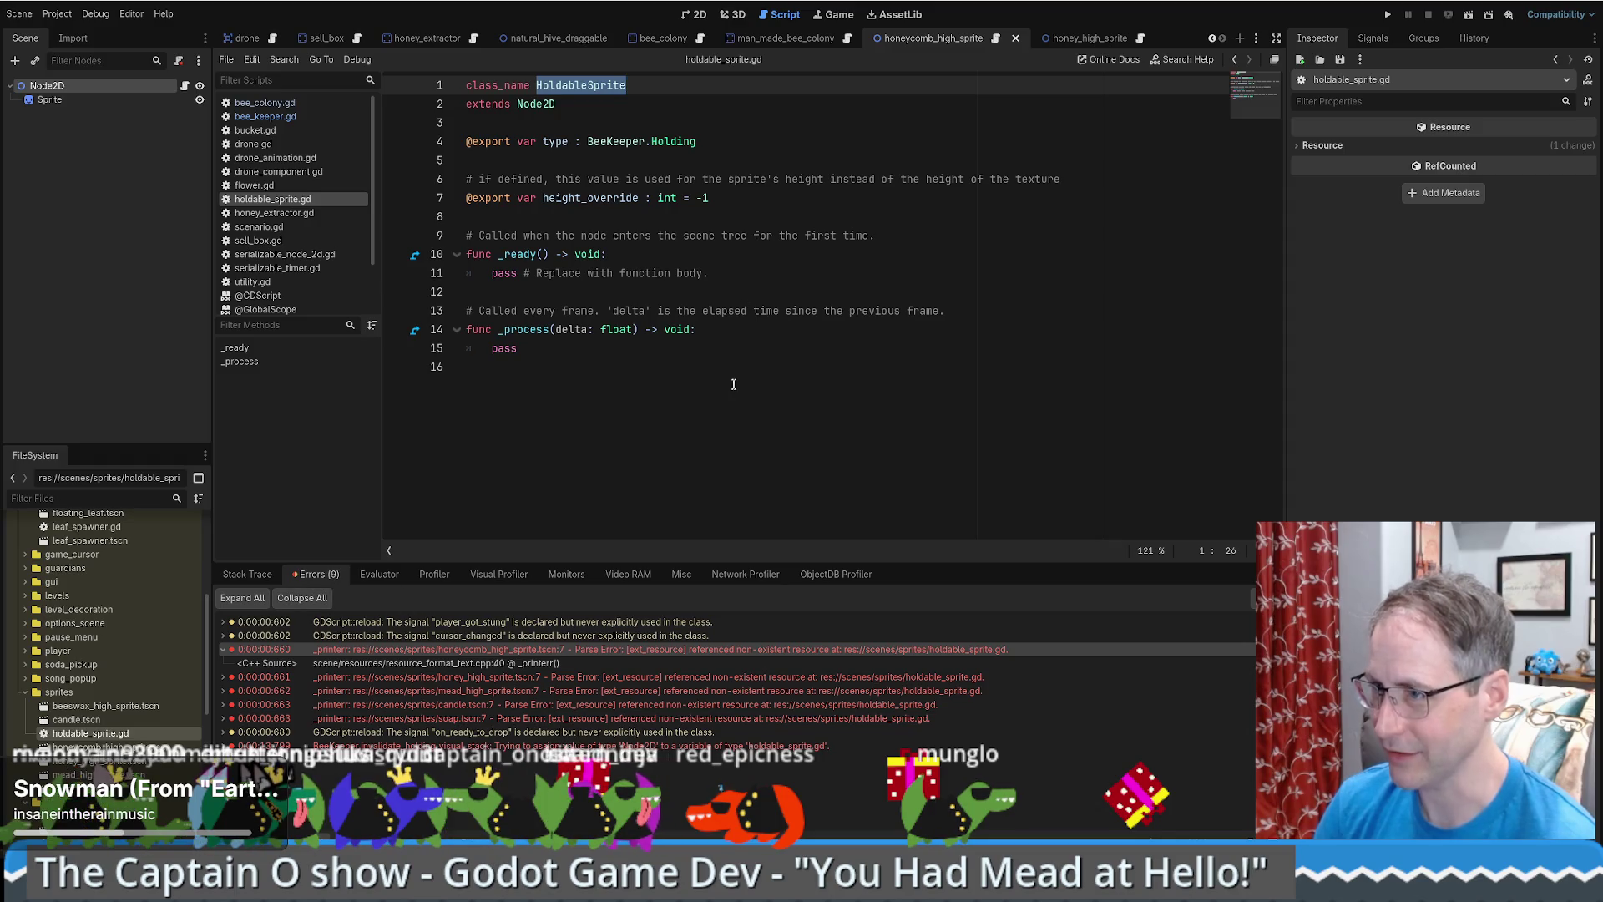
click(686, 367)
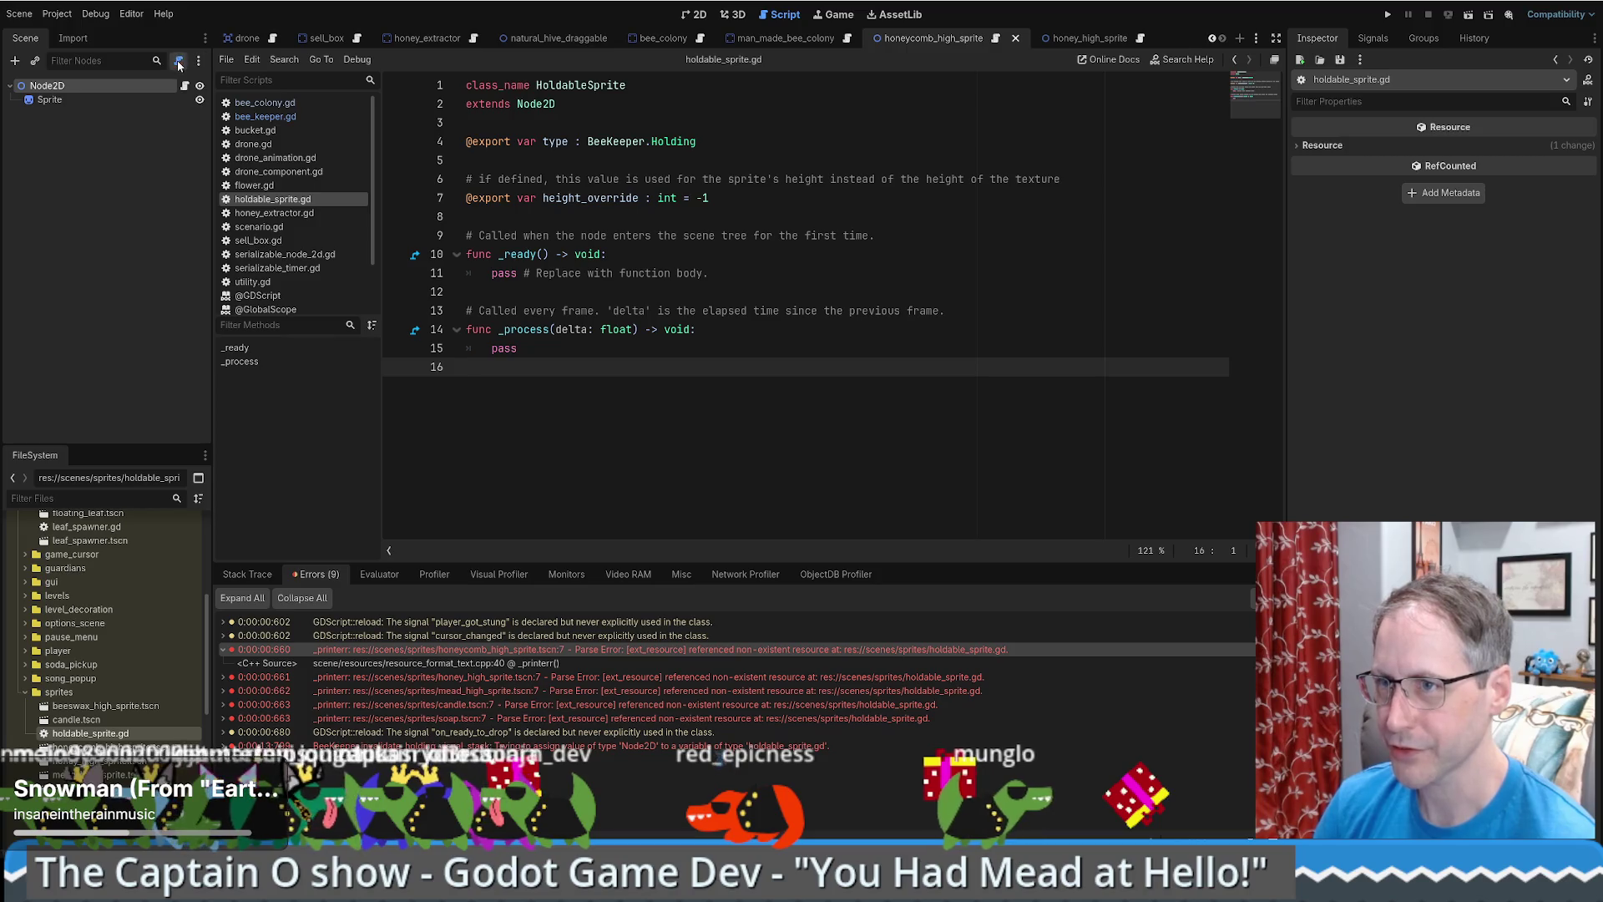
key(ctrl+z)
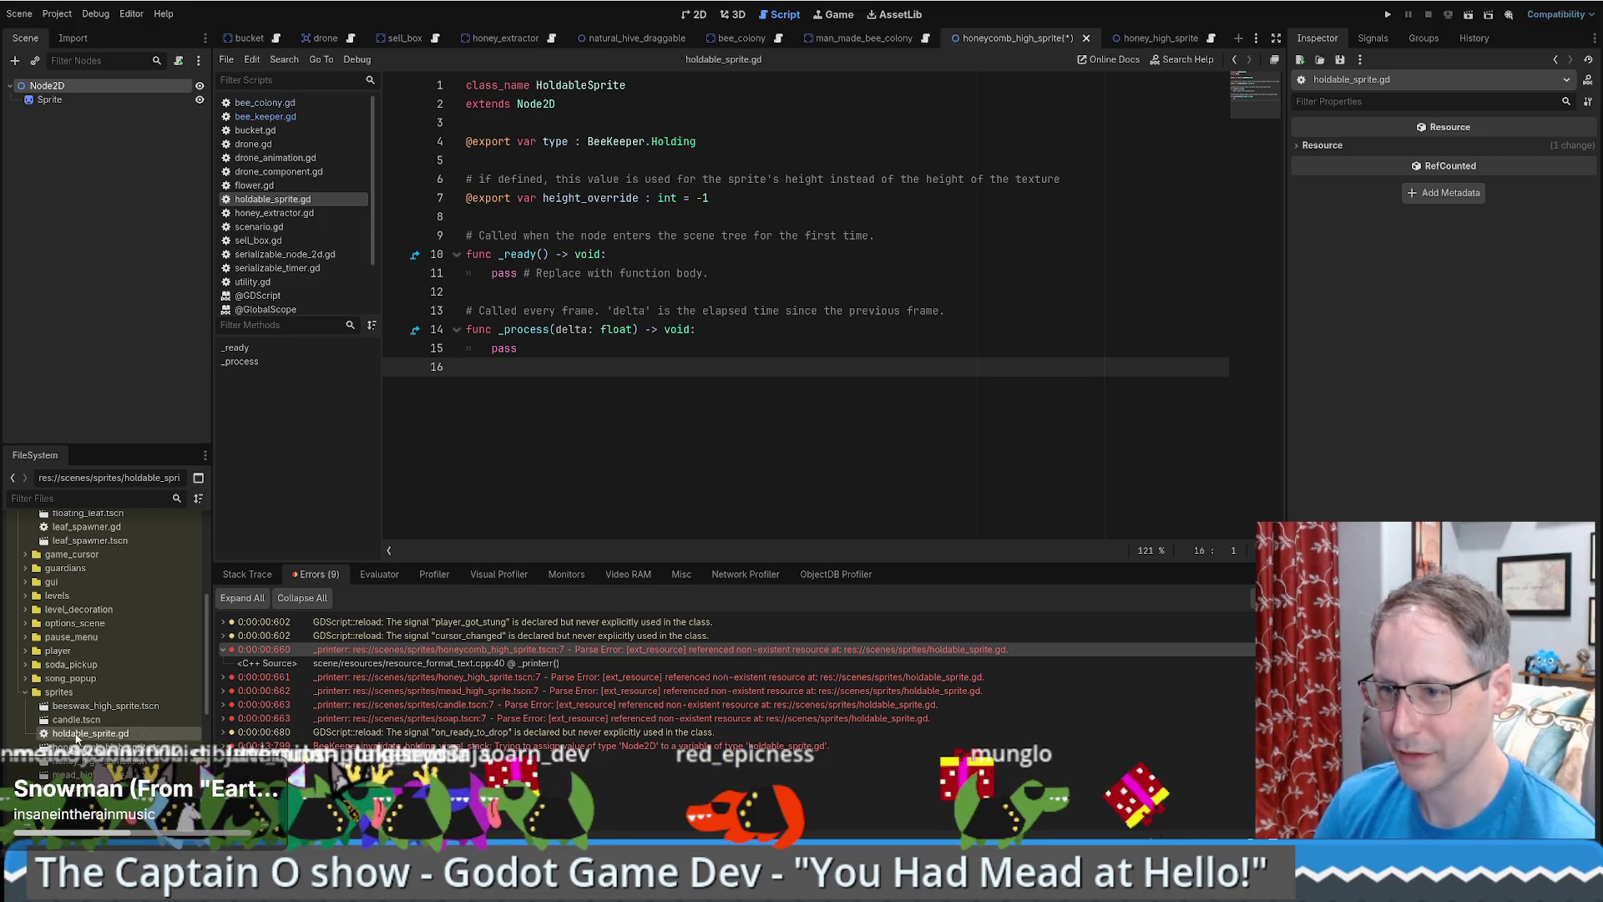
- Attach holdable_sprite.gd to the root Node2D, set Type to Honeycomb High, and save
mouse_move(75, 733)
mouse_down()
mouse_move(134, 92)
mouse_move(167, 86)
mouse_up()
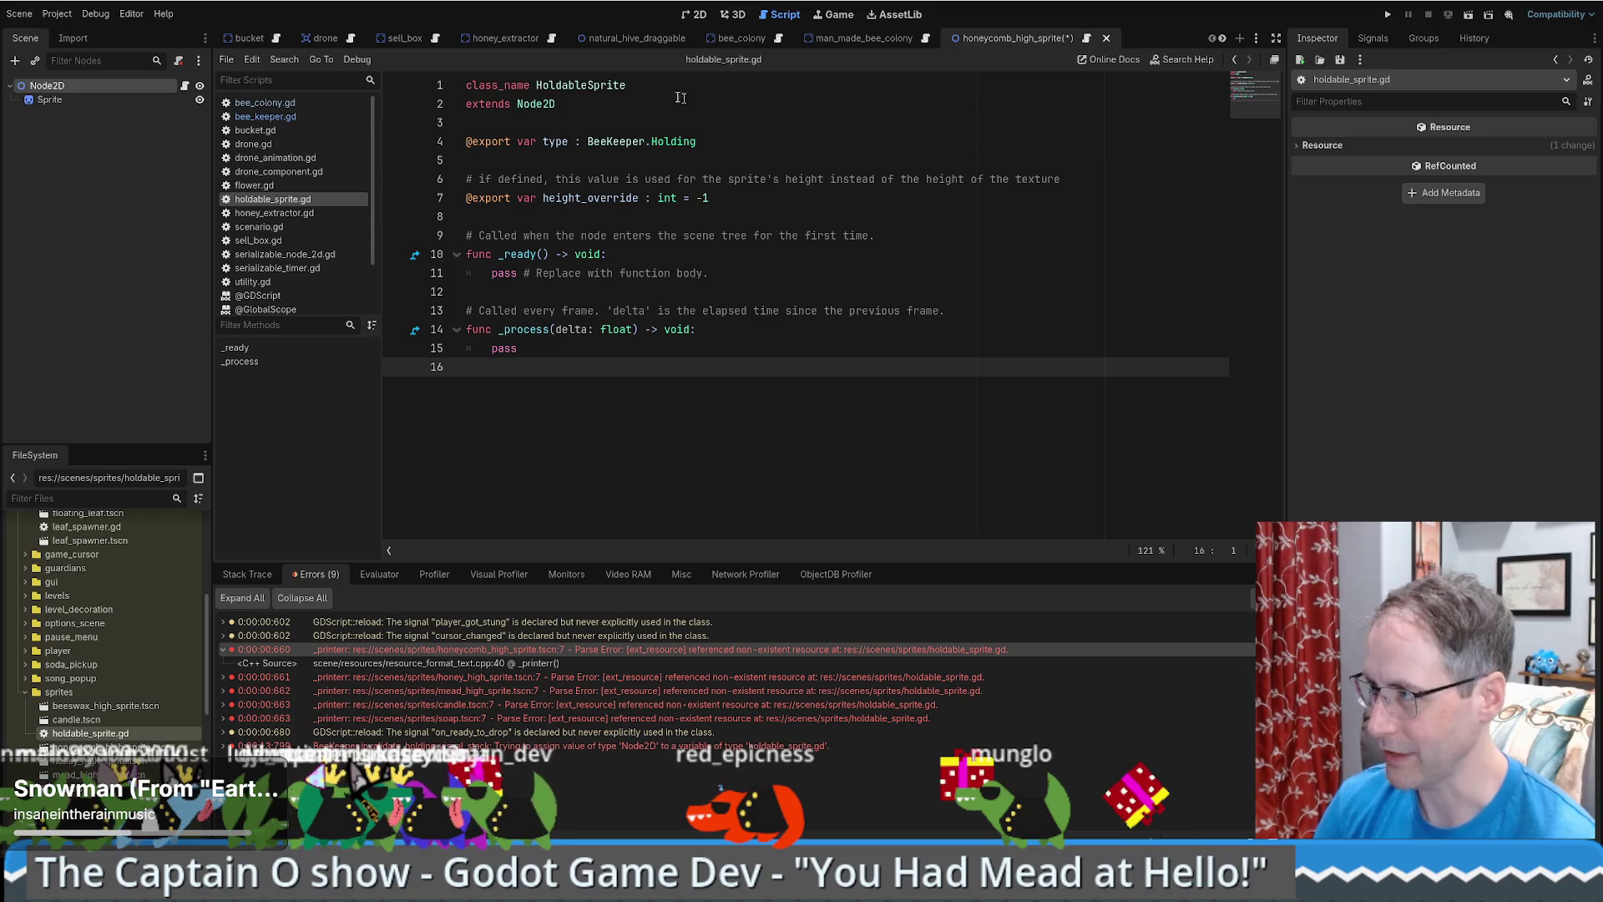
click(118, 84)
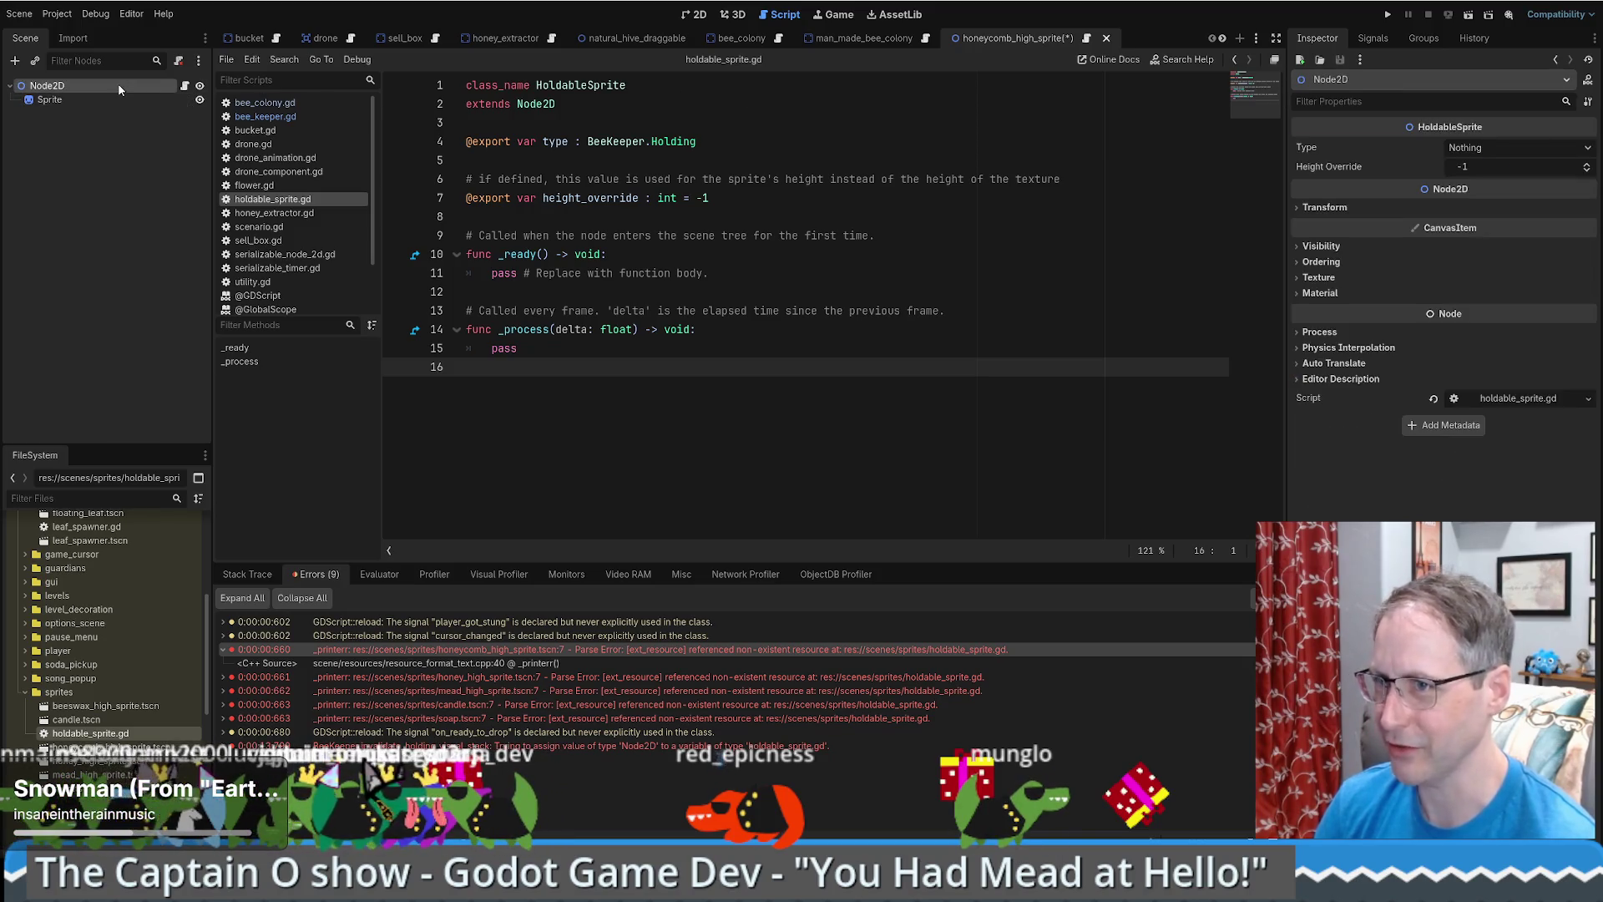
click(1462, 147)
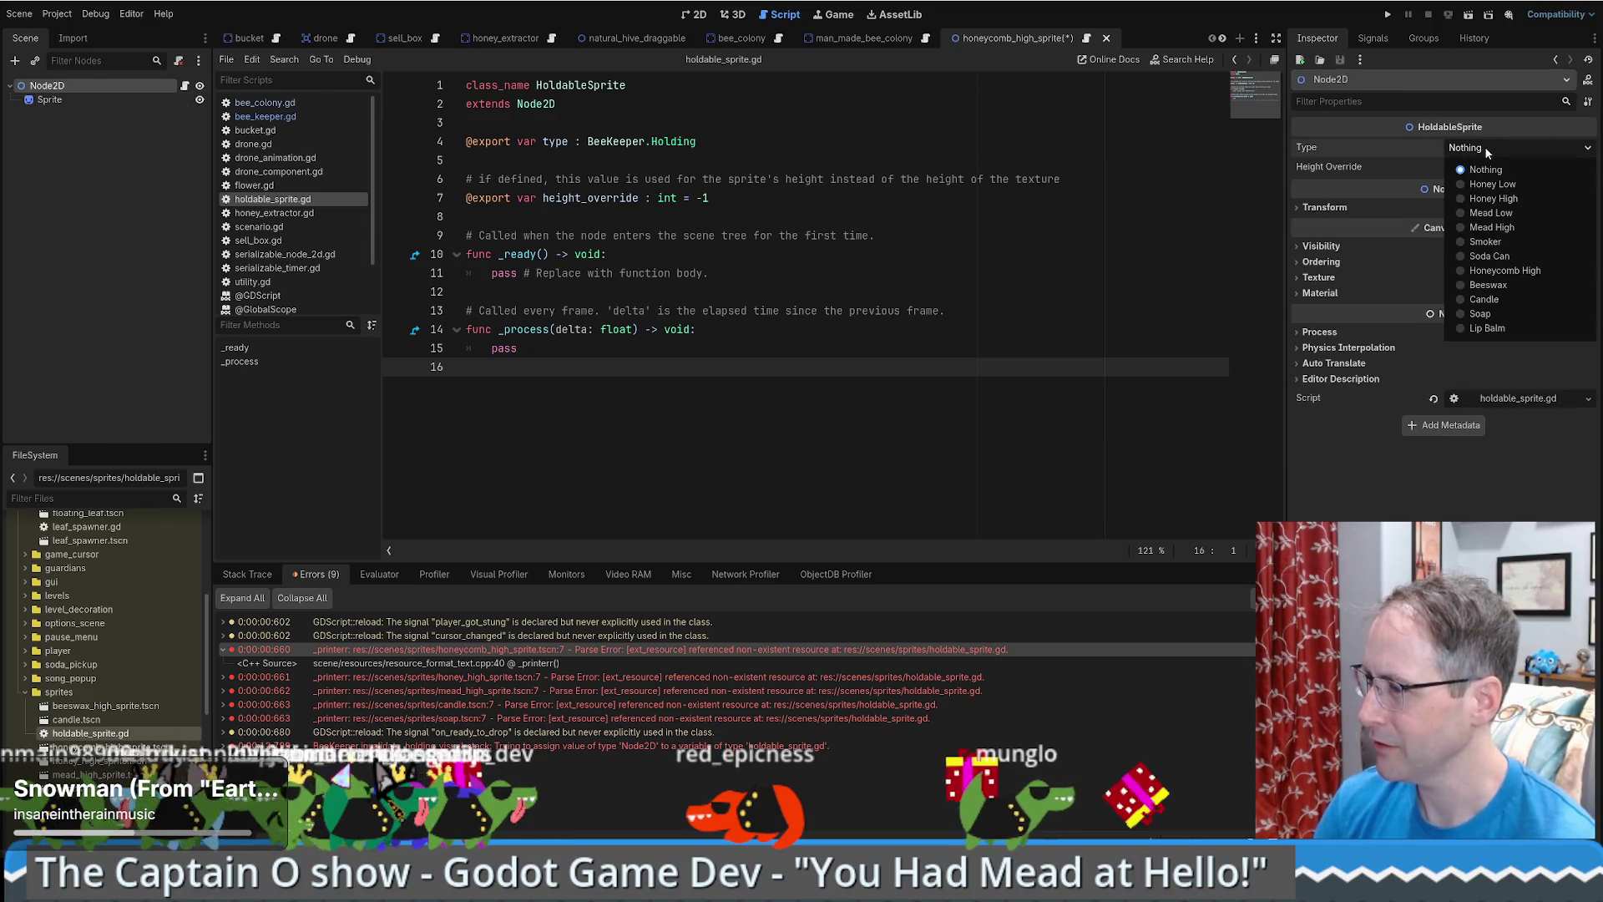
click(1485, 272)
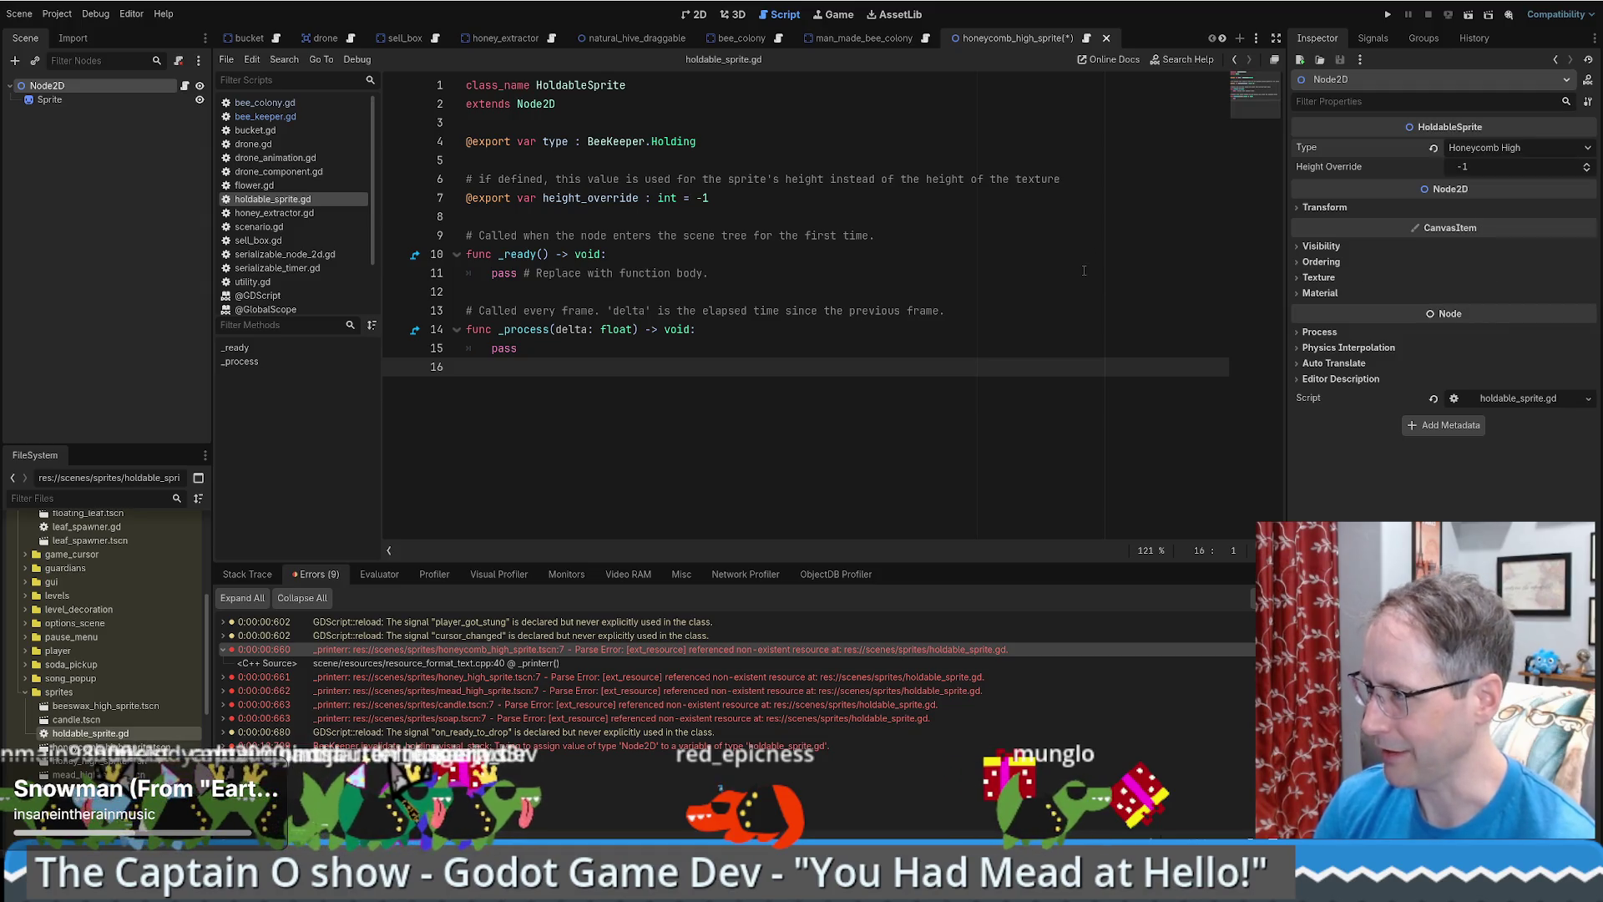
click(1084, 269)
key(ctrl+s)
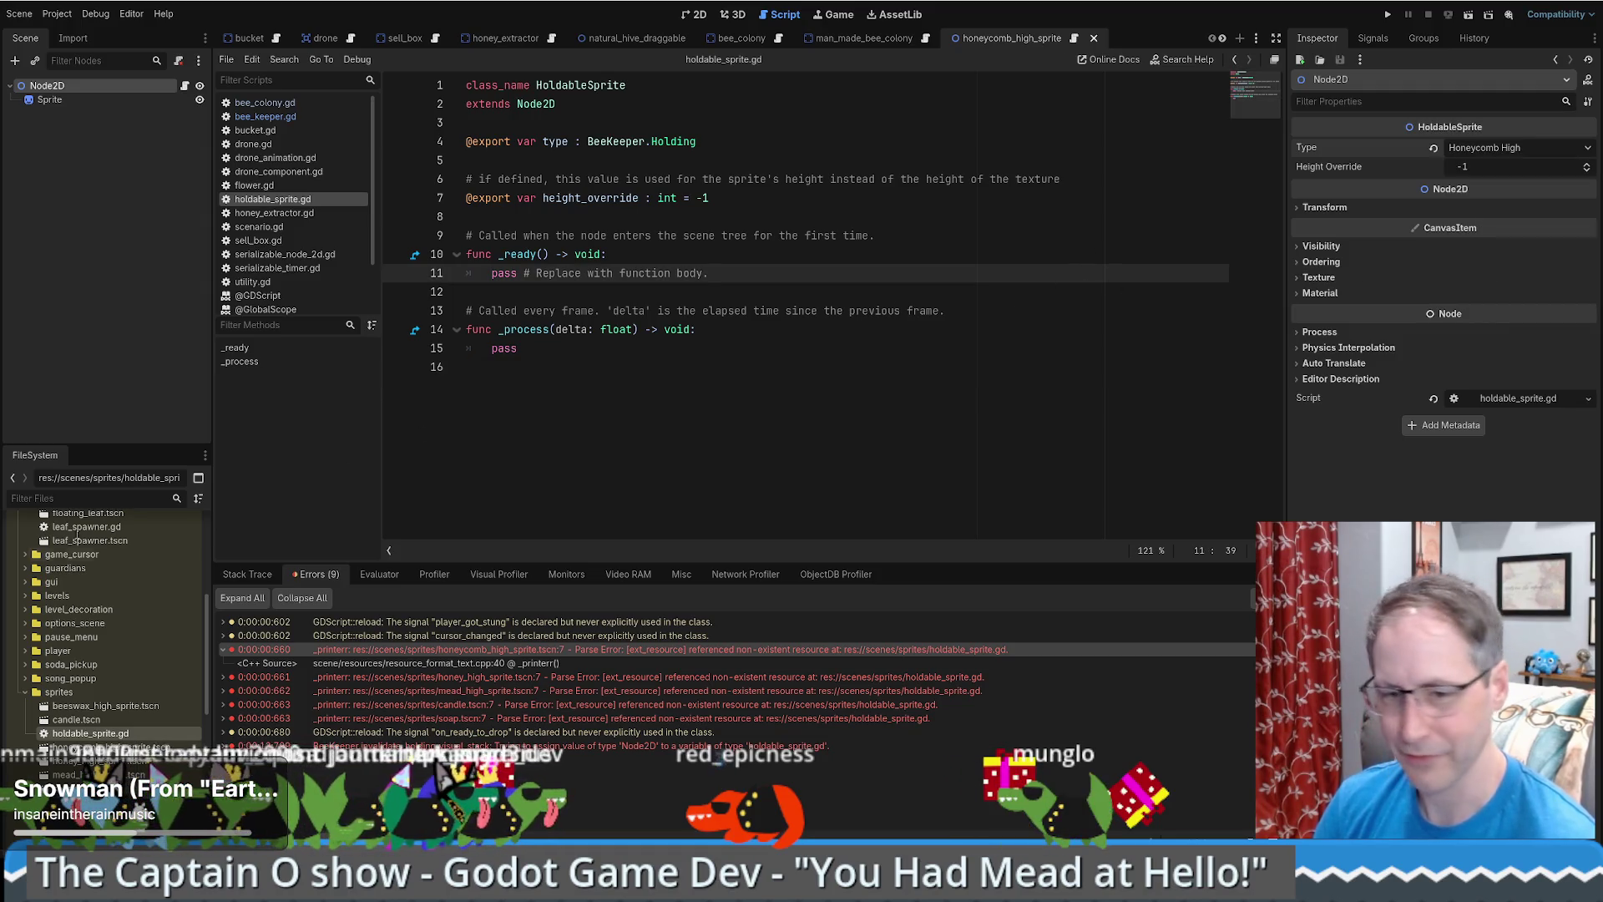
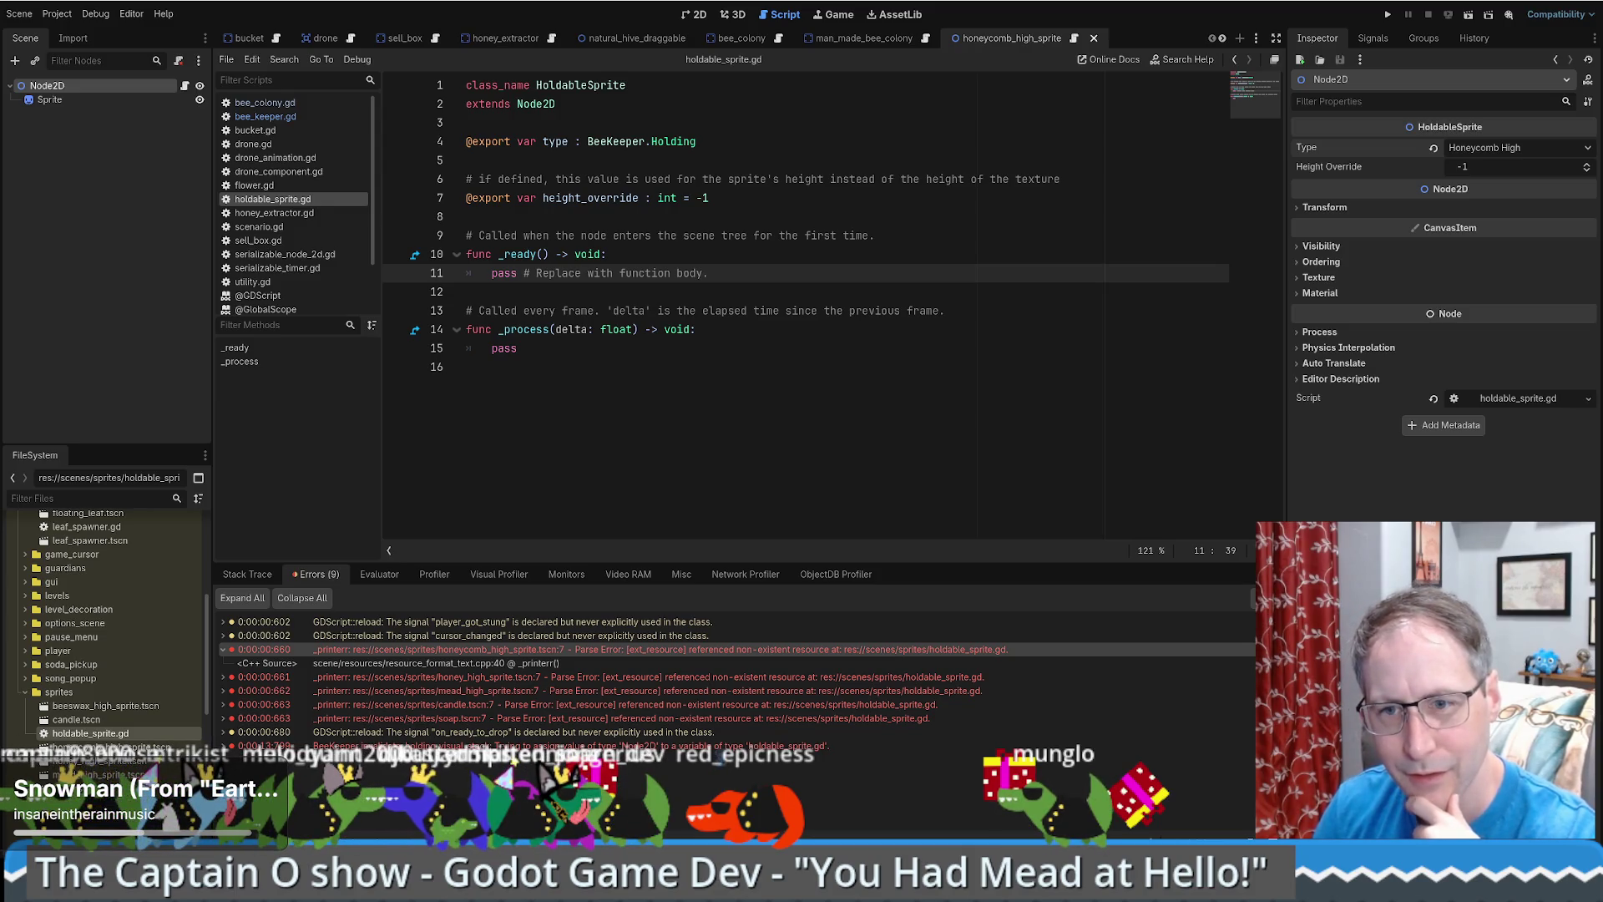
- Run the game, start a new game, and place a beehive so the debugger breaks at bee_keeper.gd line 204
click(842, 372)
key(F5)
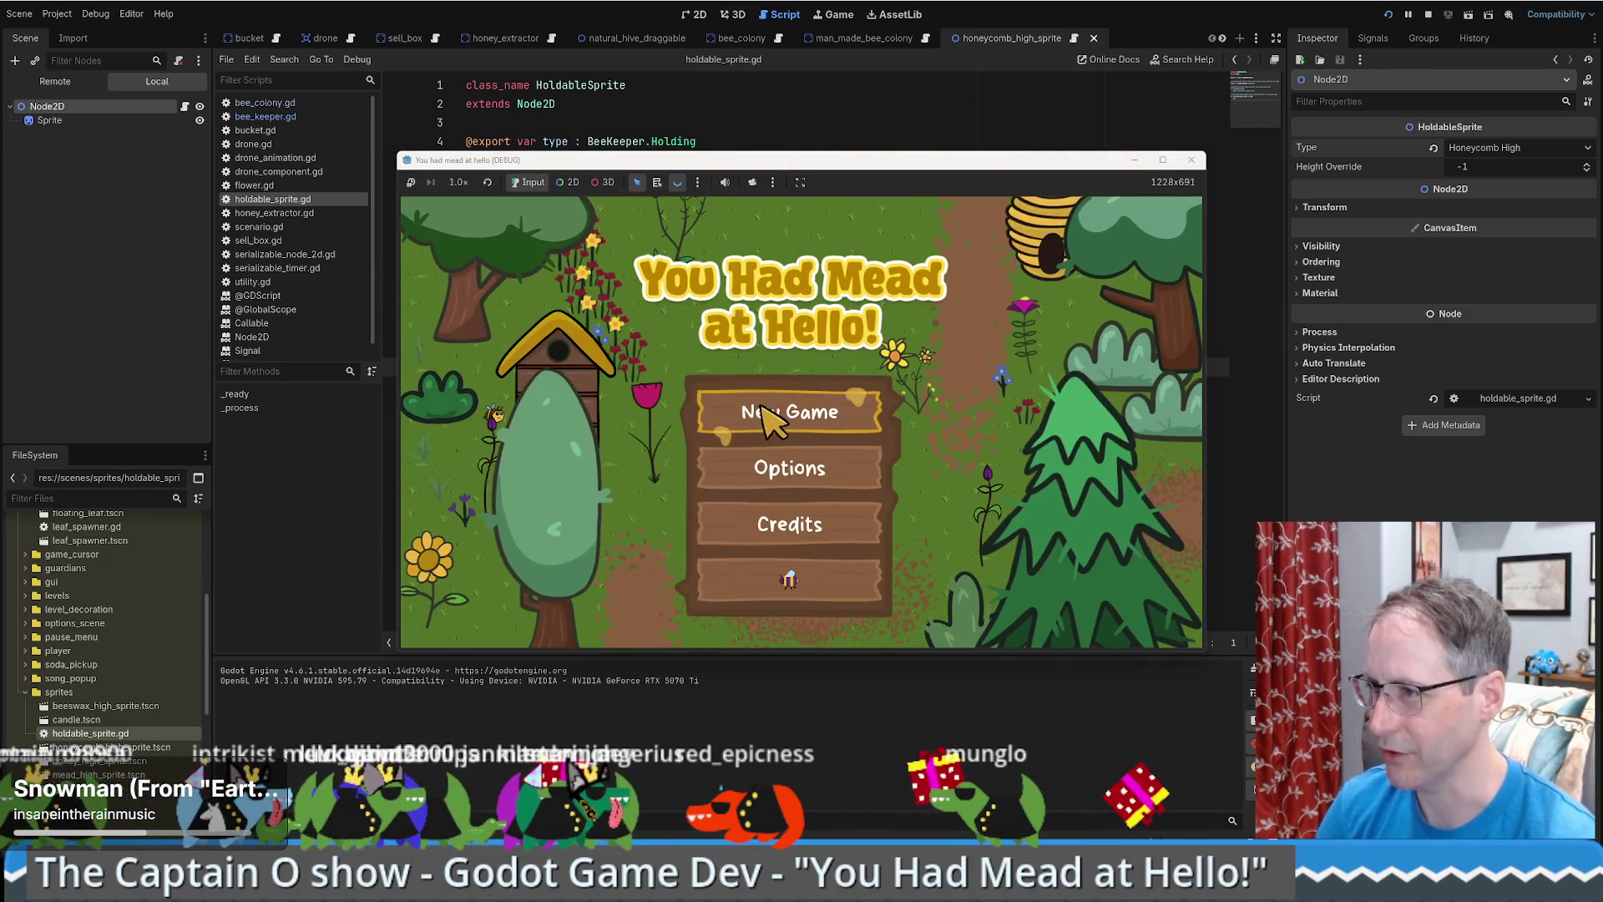
click(762, 418)
drag(443, 334, 935, 451)
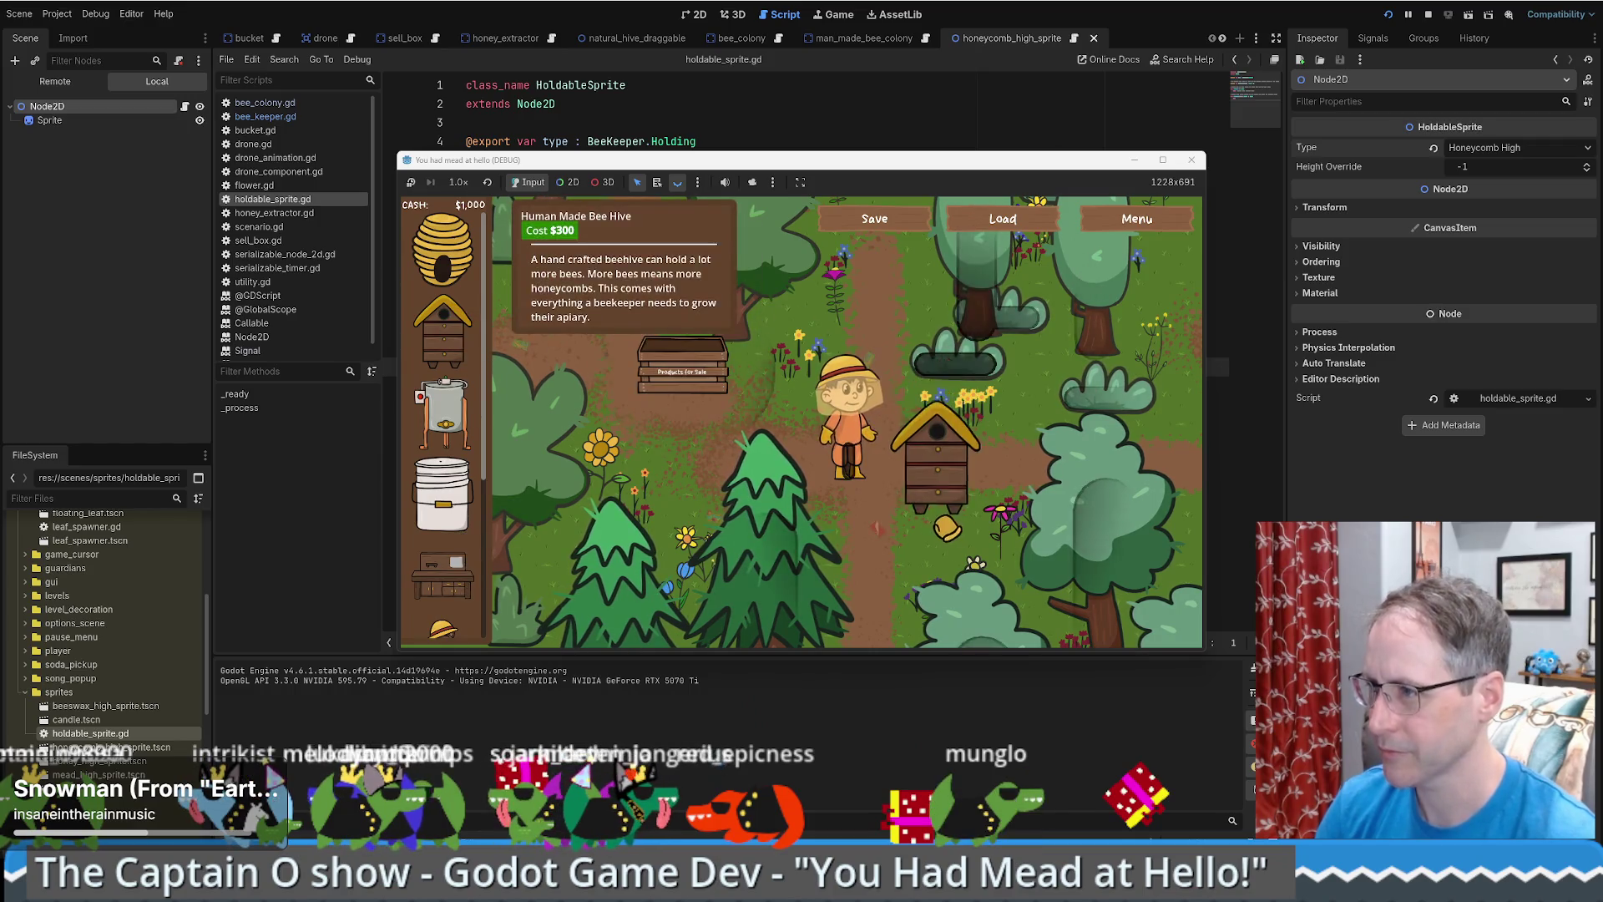
click(996, 510)
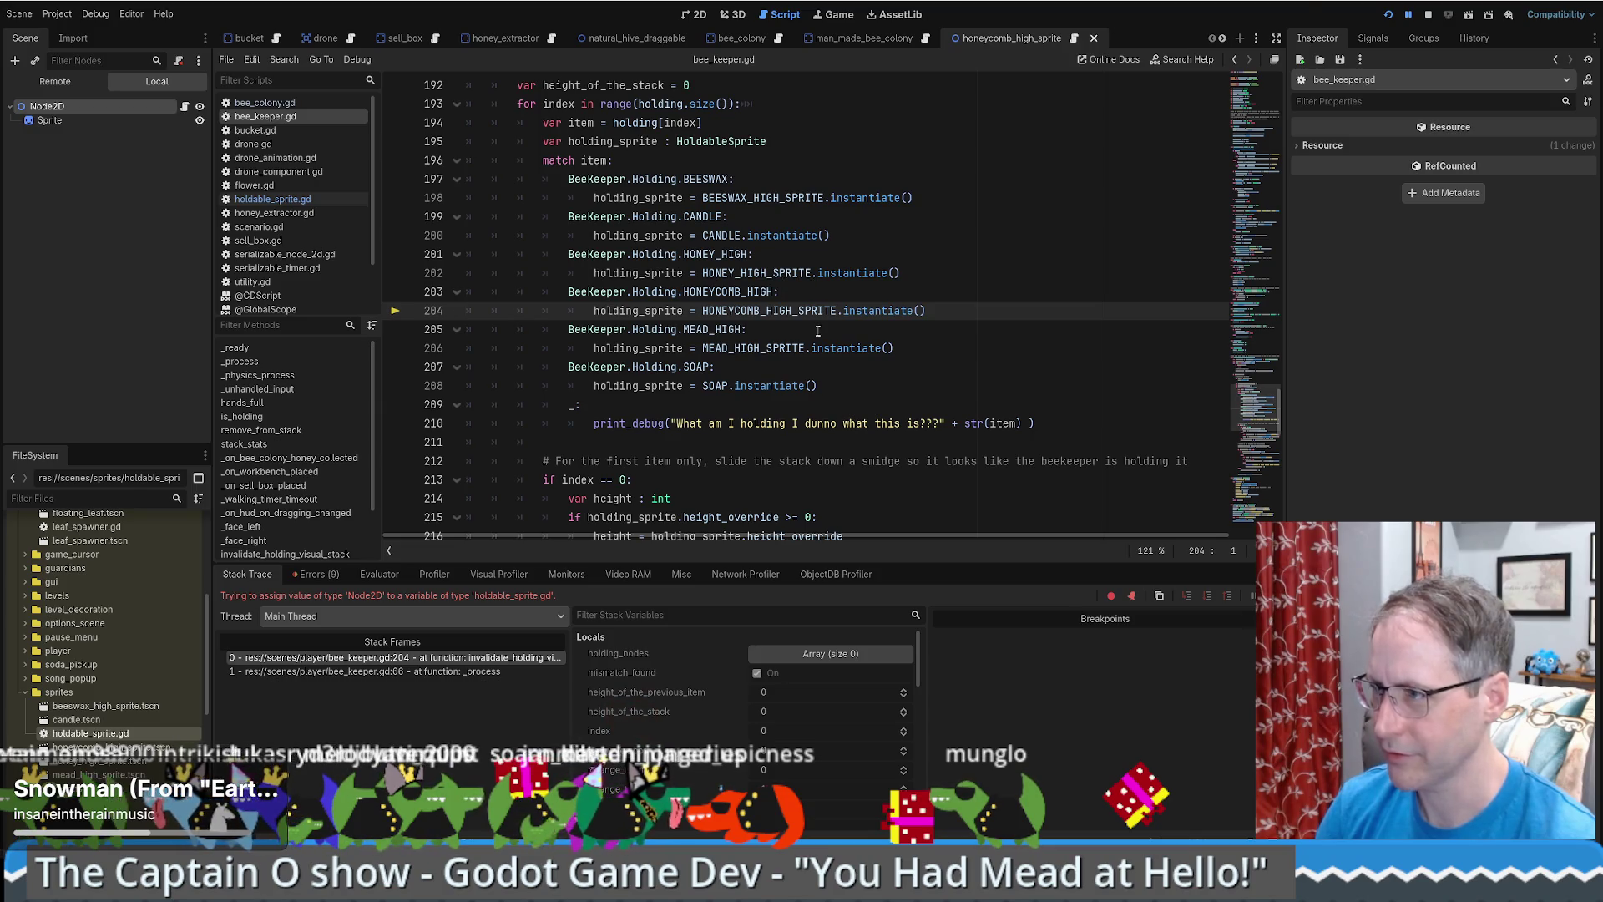
- Stop the debug session and delete the old HONEYCOMB_HIGH_SPRITE preload on line 21
click(1429, 17)
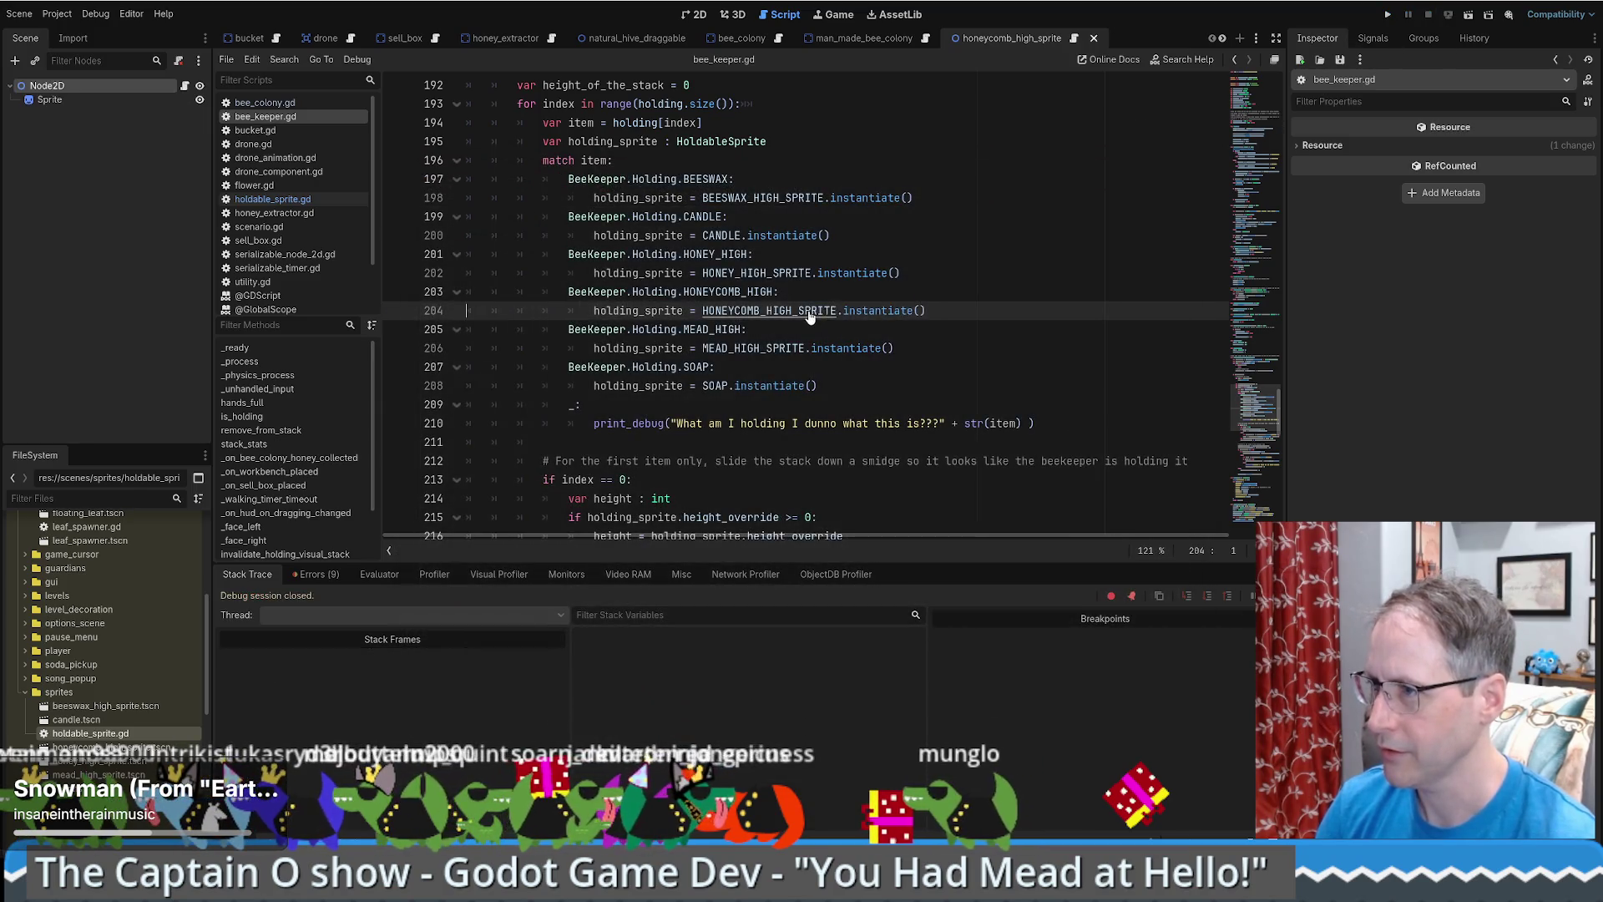
ctrl+click(802, 311)
drag(874, 311, 658, 310)
key(BackSpace)
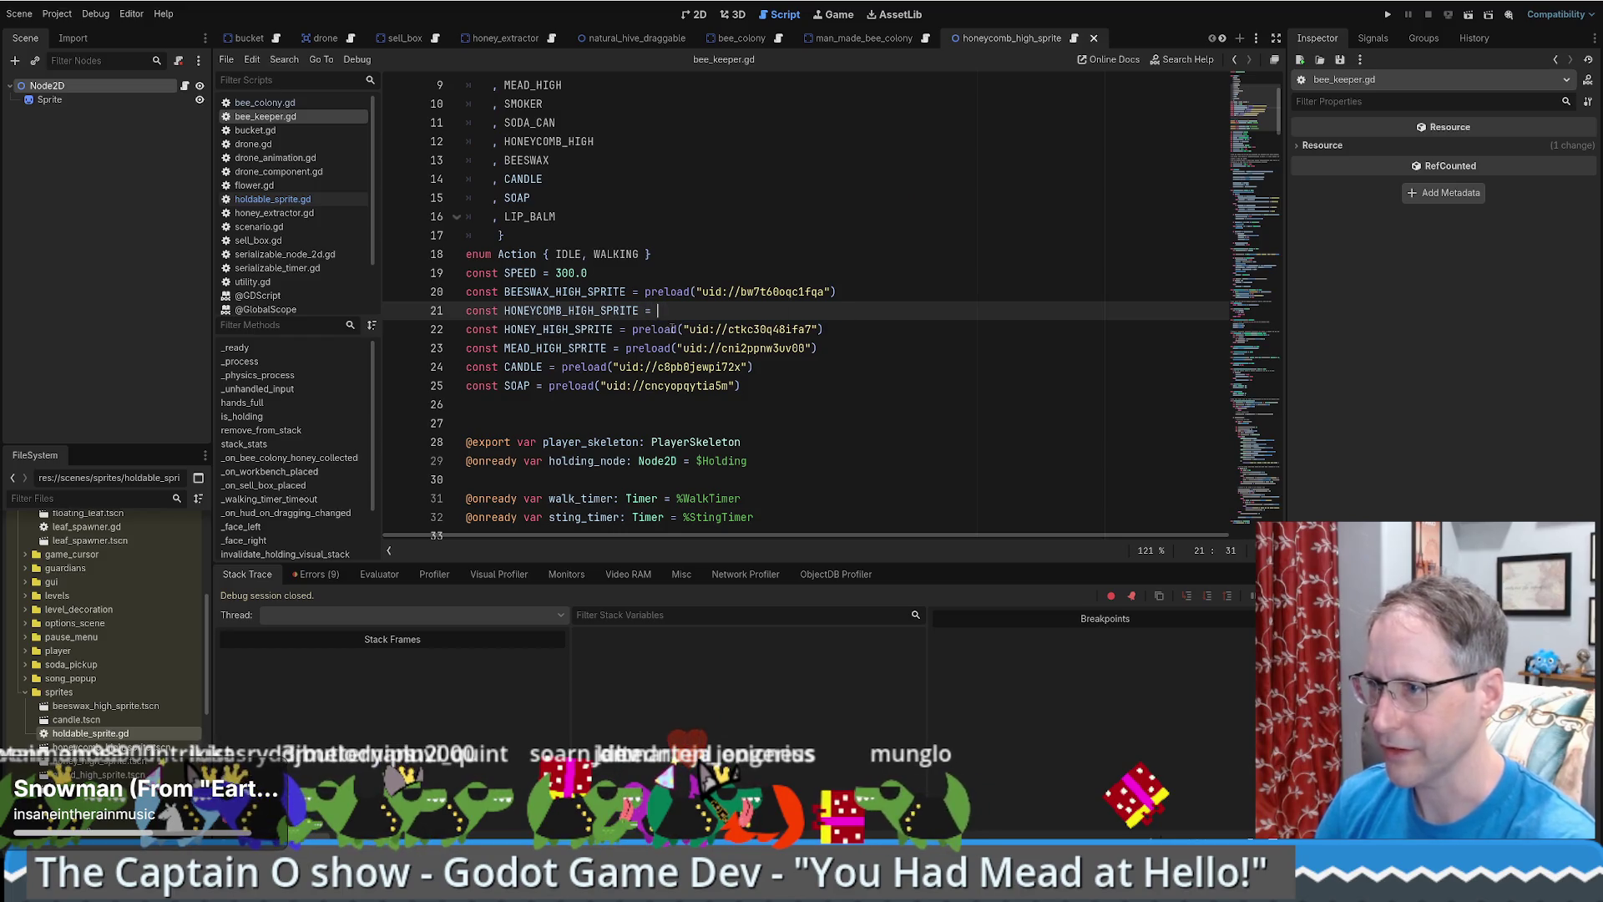
- Insert a preload of honeycomb_high_sprite.tscn on line 21 and save bee_keeper.gd
double_click(106, 705)
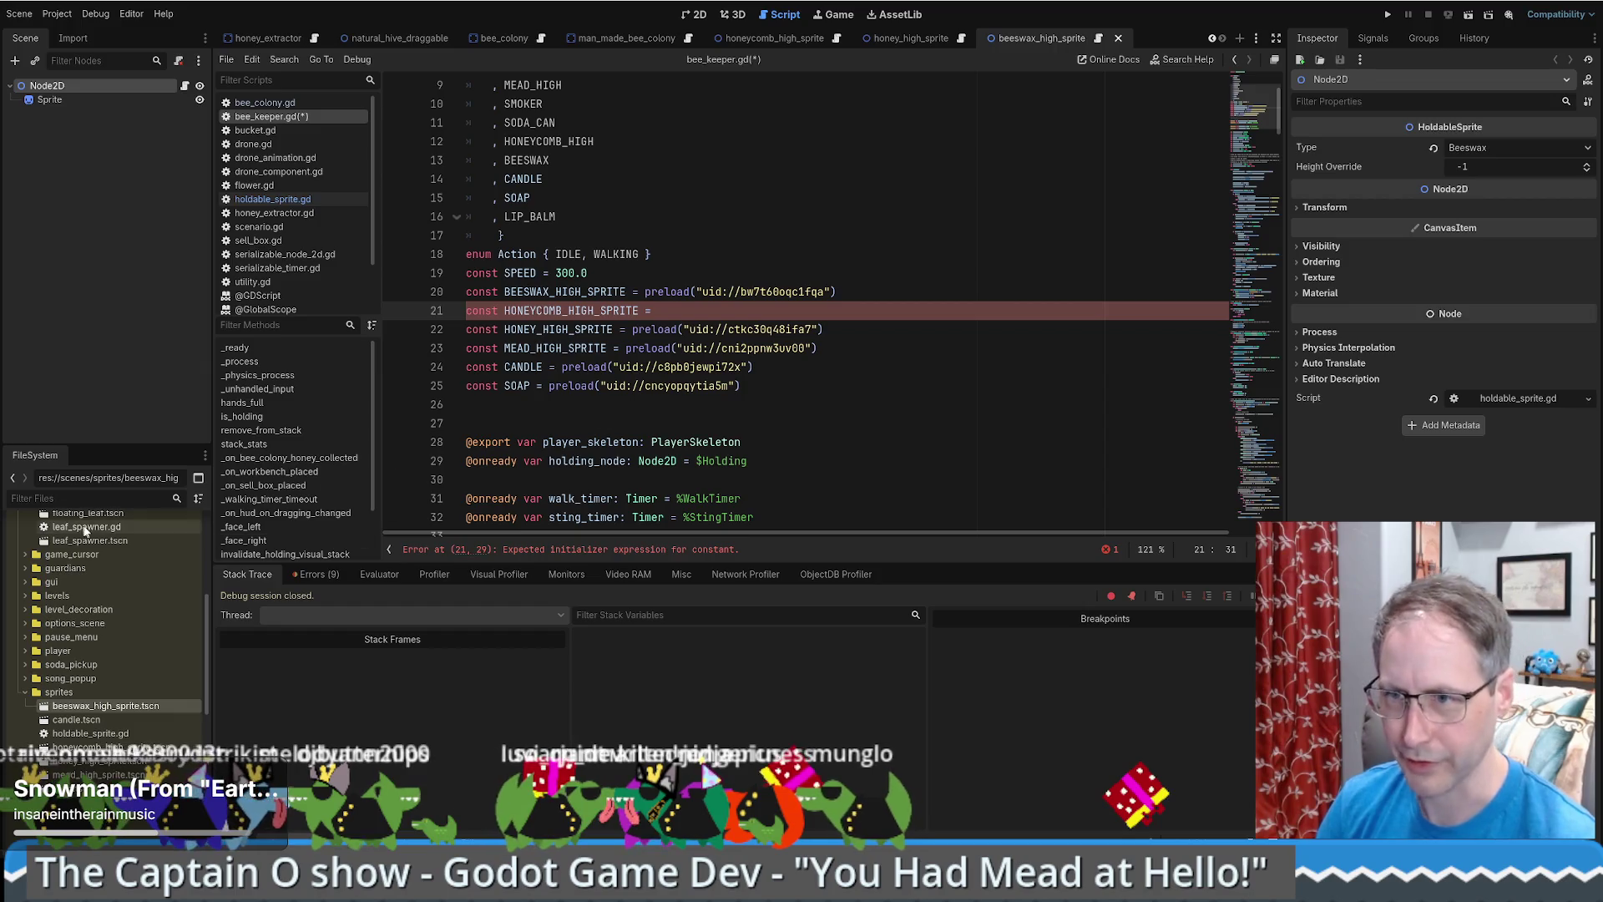
click(92, 747)
mouse_move(91, 747)
mouse_down()
mouse_move(735, 329)
mouse_move(869, 317)
mouse_up()
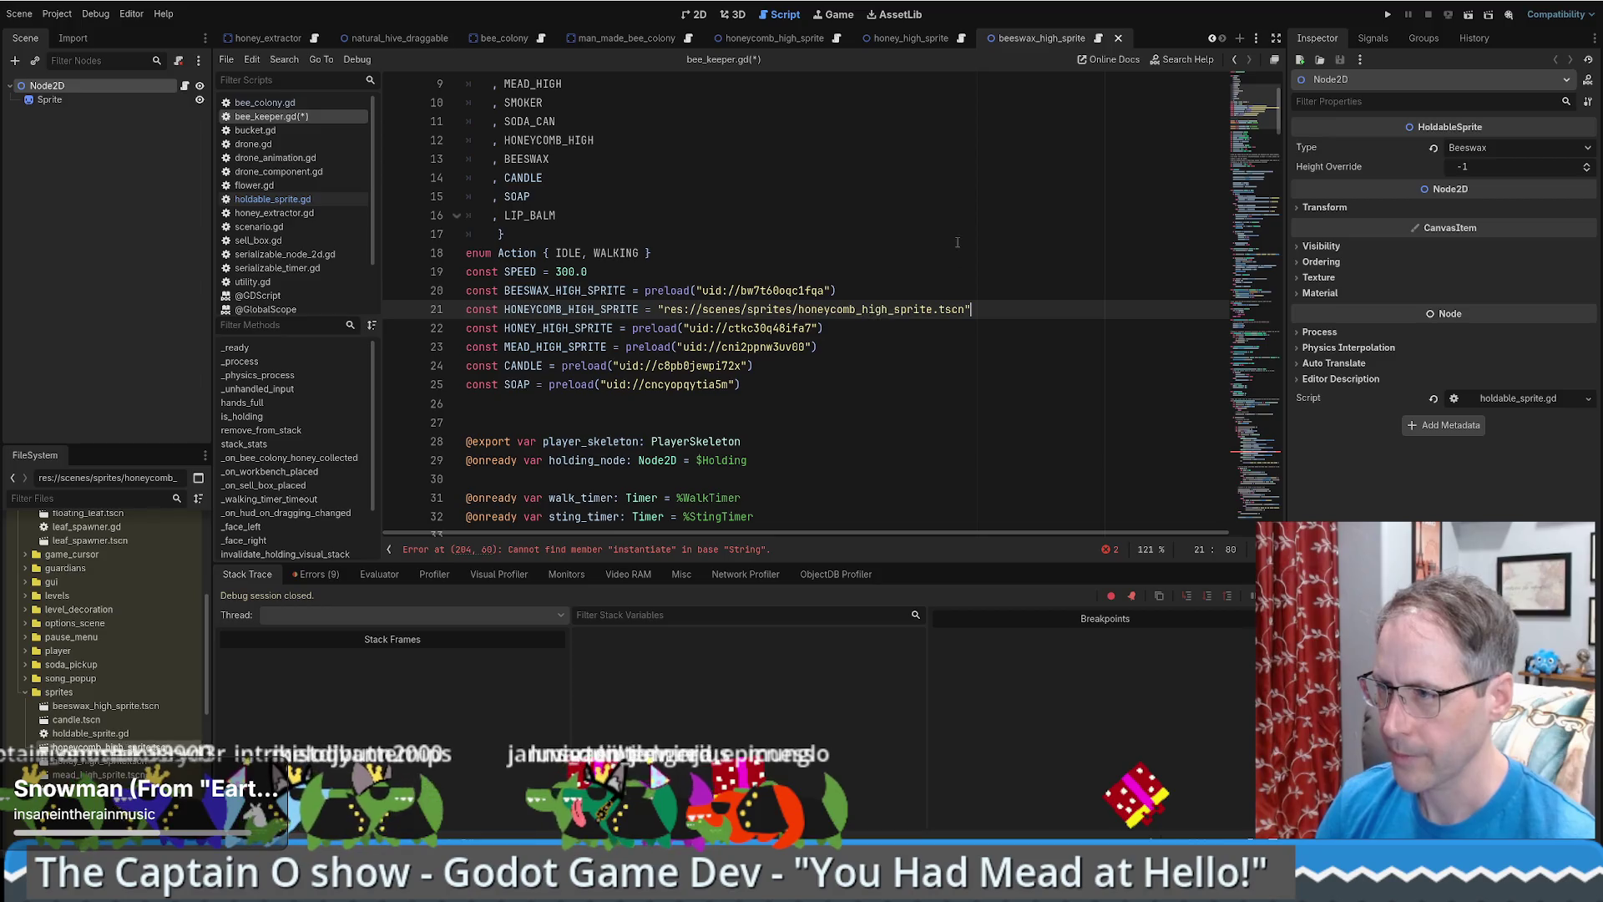
key(ctrl+z)
drag(111, 747, 704, 312)
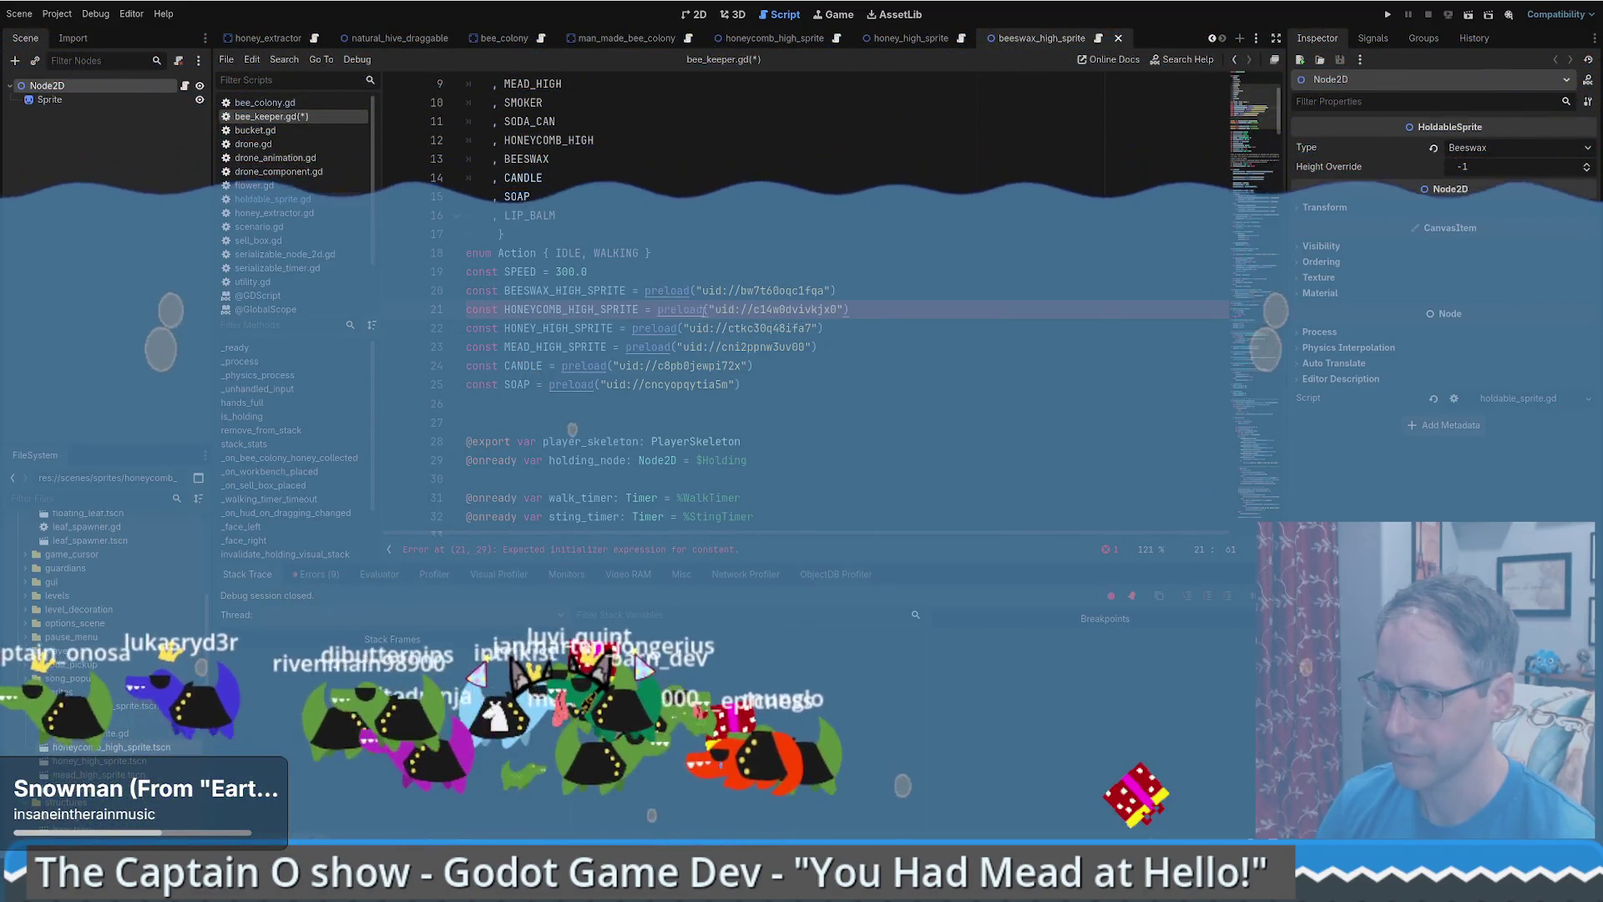
click(775, 38)
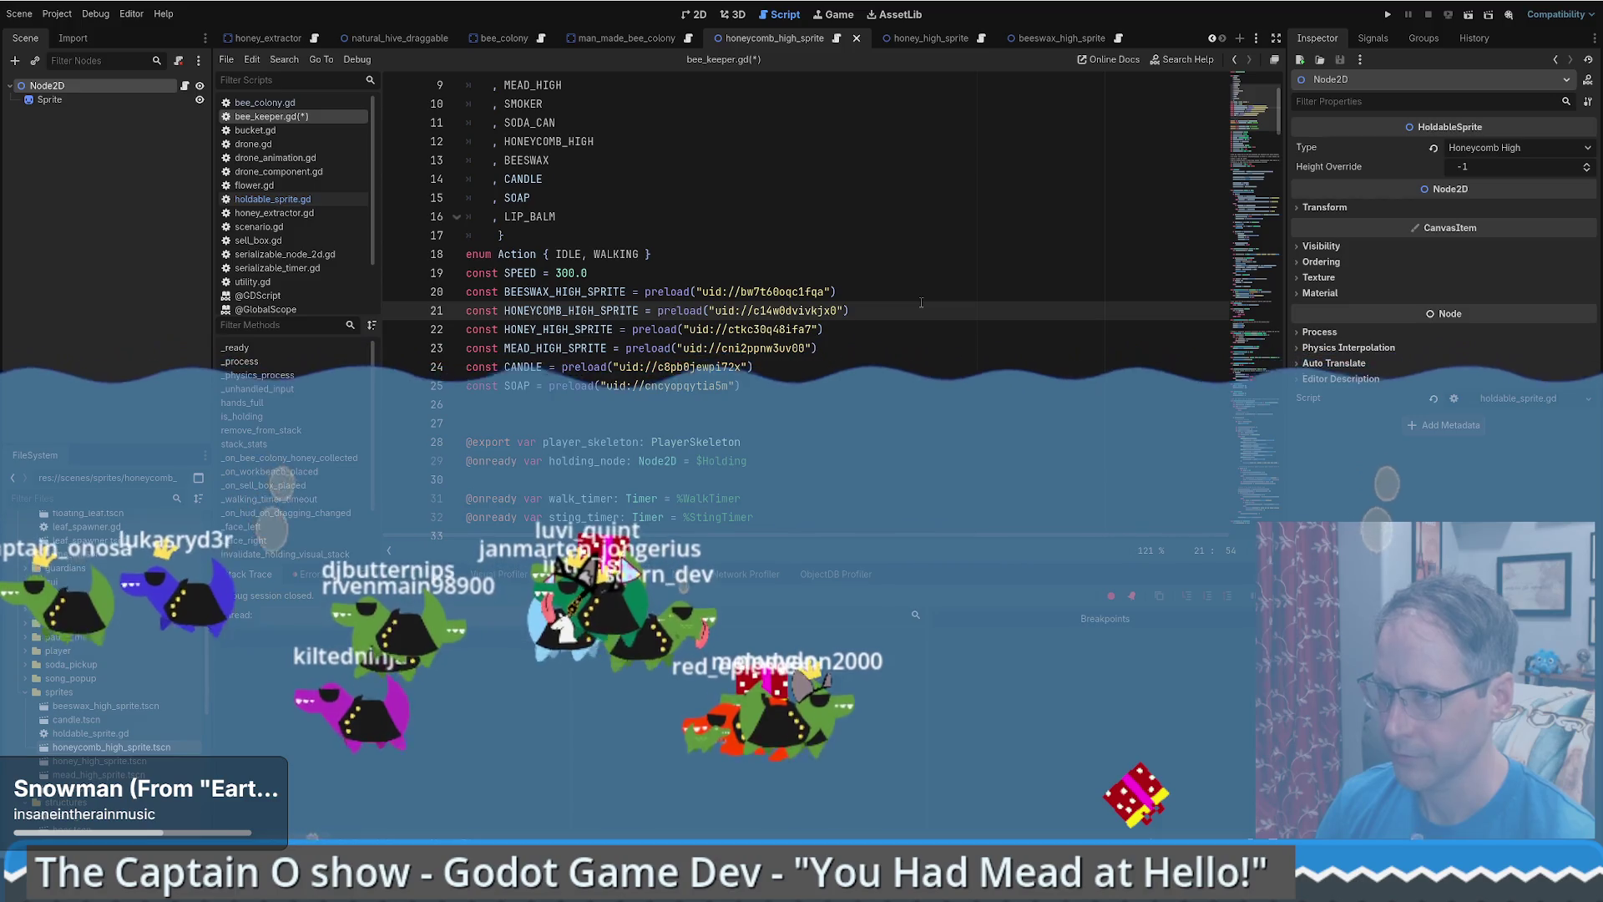
key(ctrl+s)
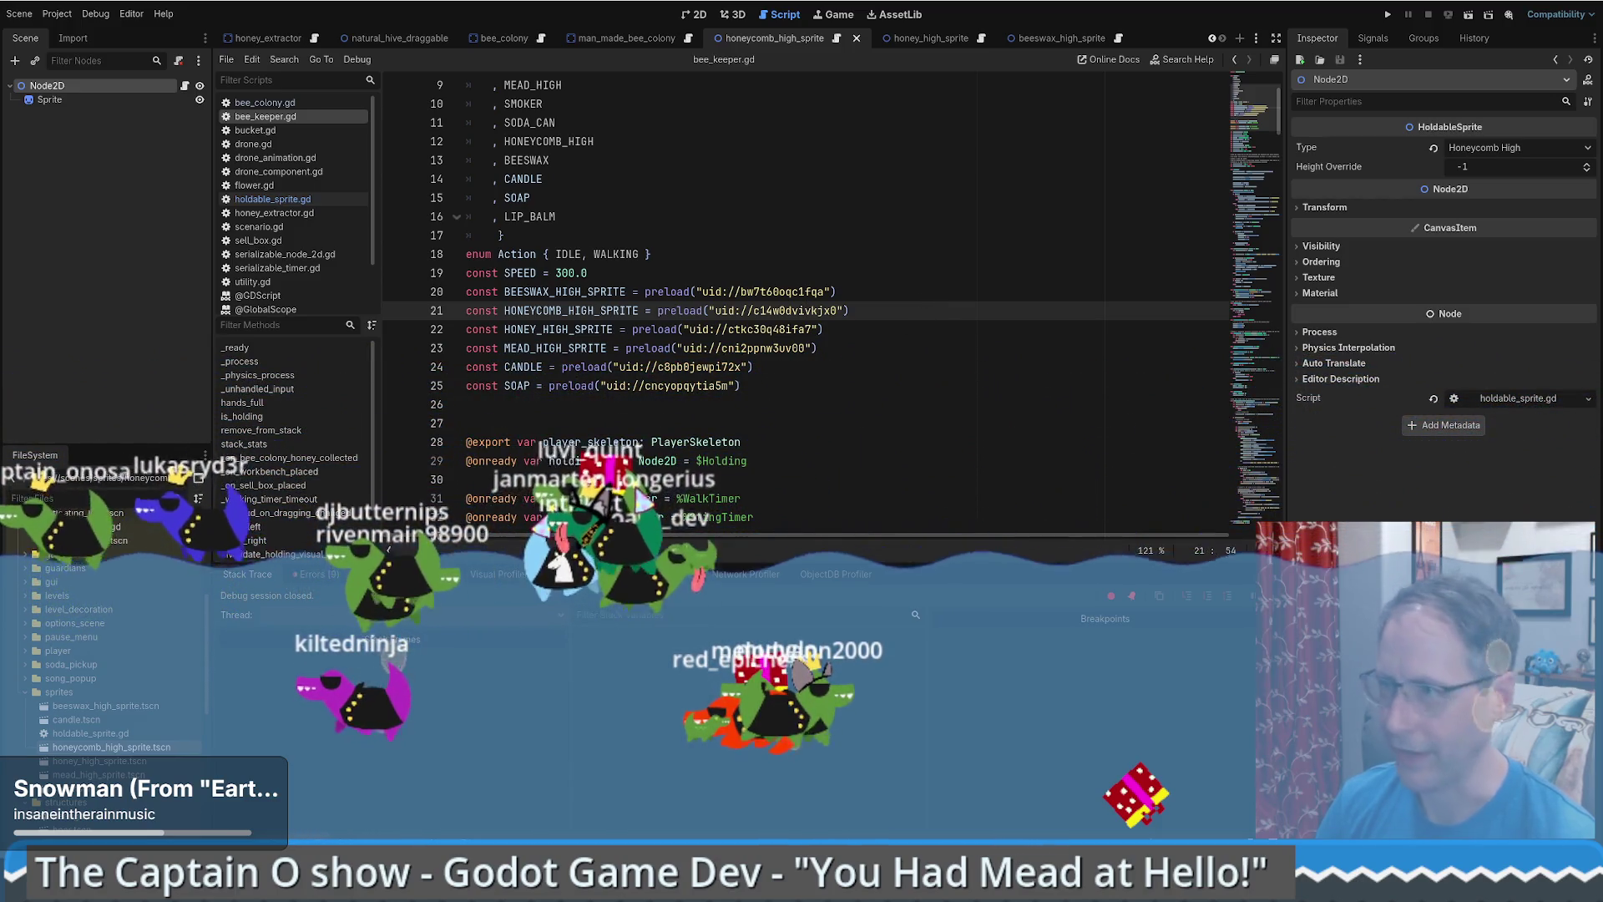
- Glance at bee_colony, check the honeycomb uid, then open the root Node2D's attached script
mouse_move(726, 375)
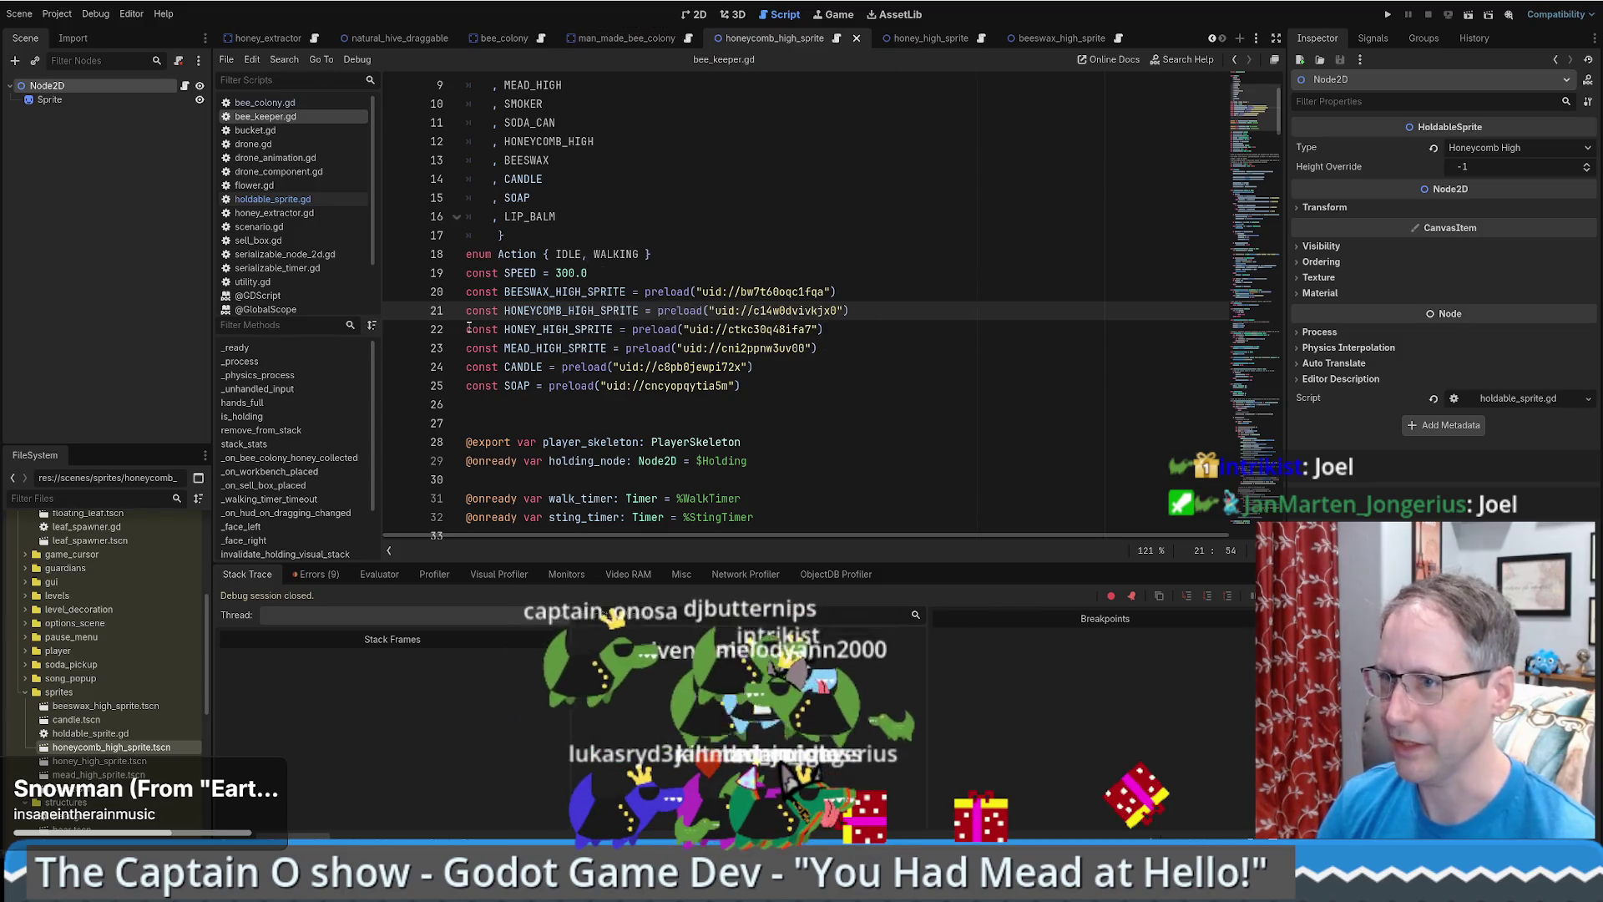
click(291, 105)
click(296, 117)
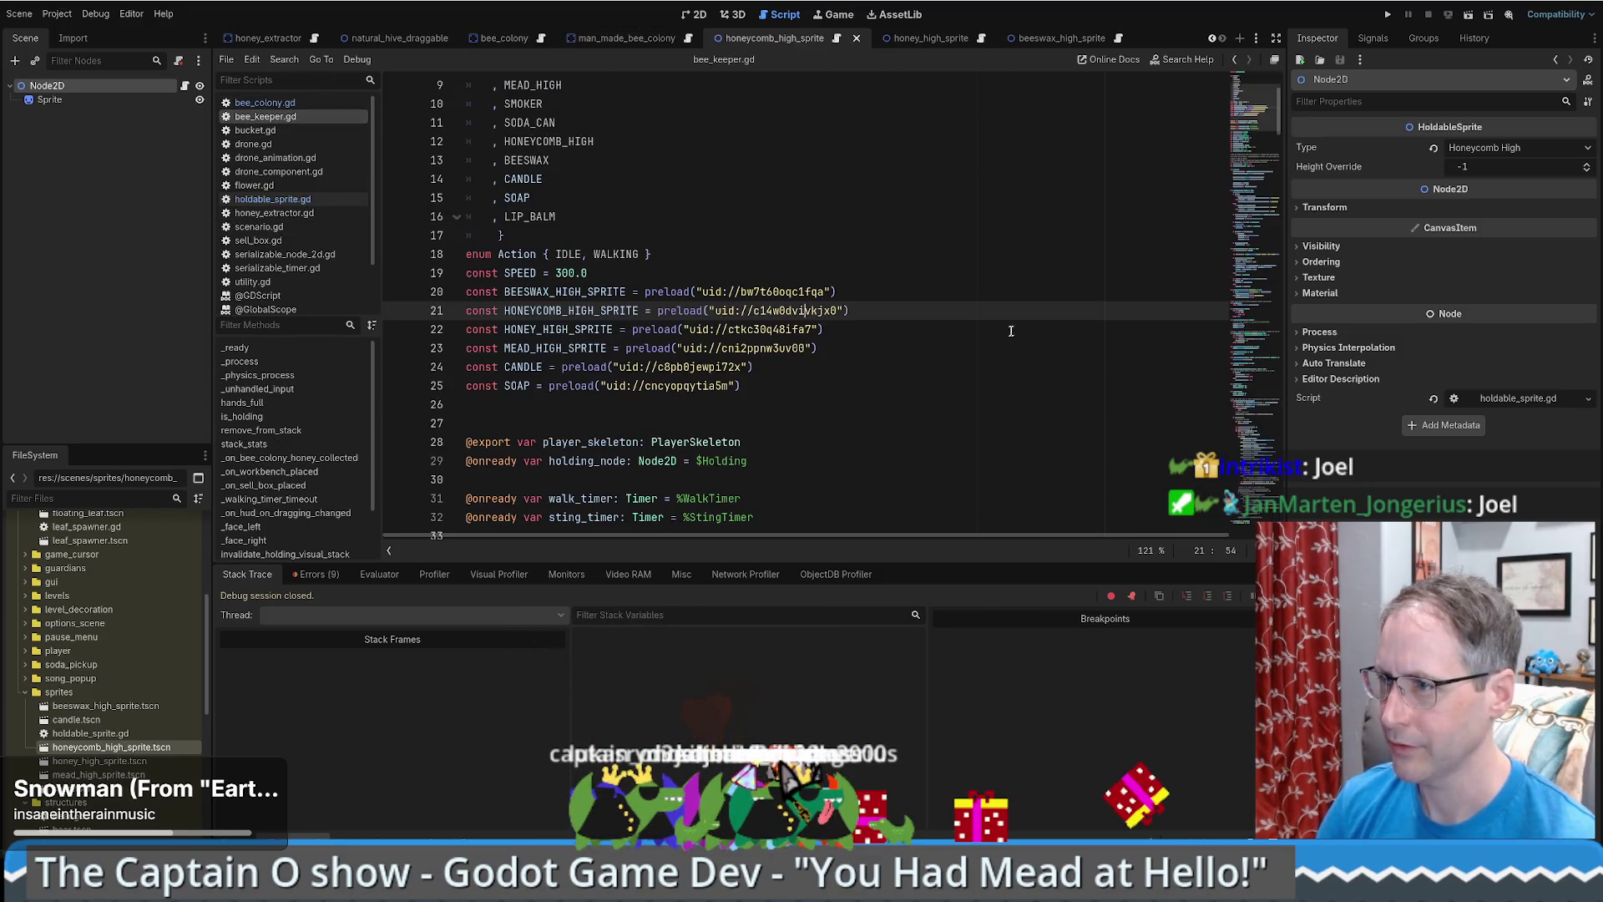
click(754, 310)
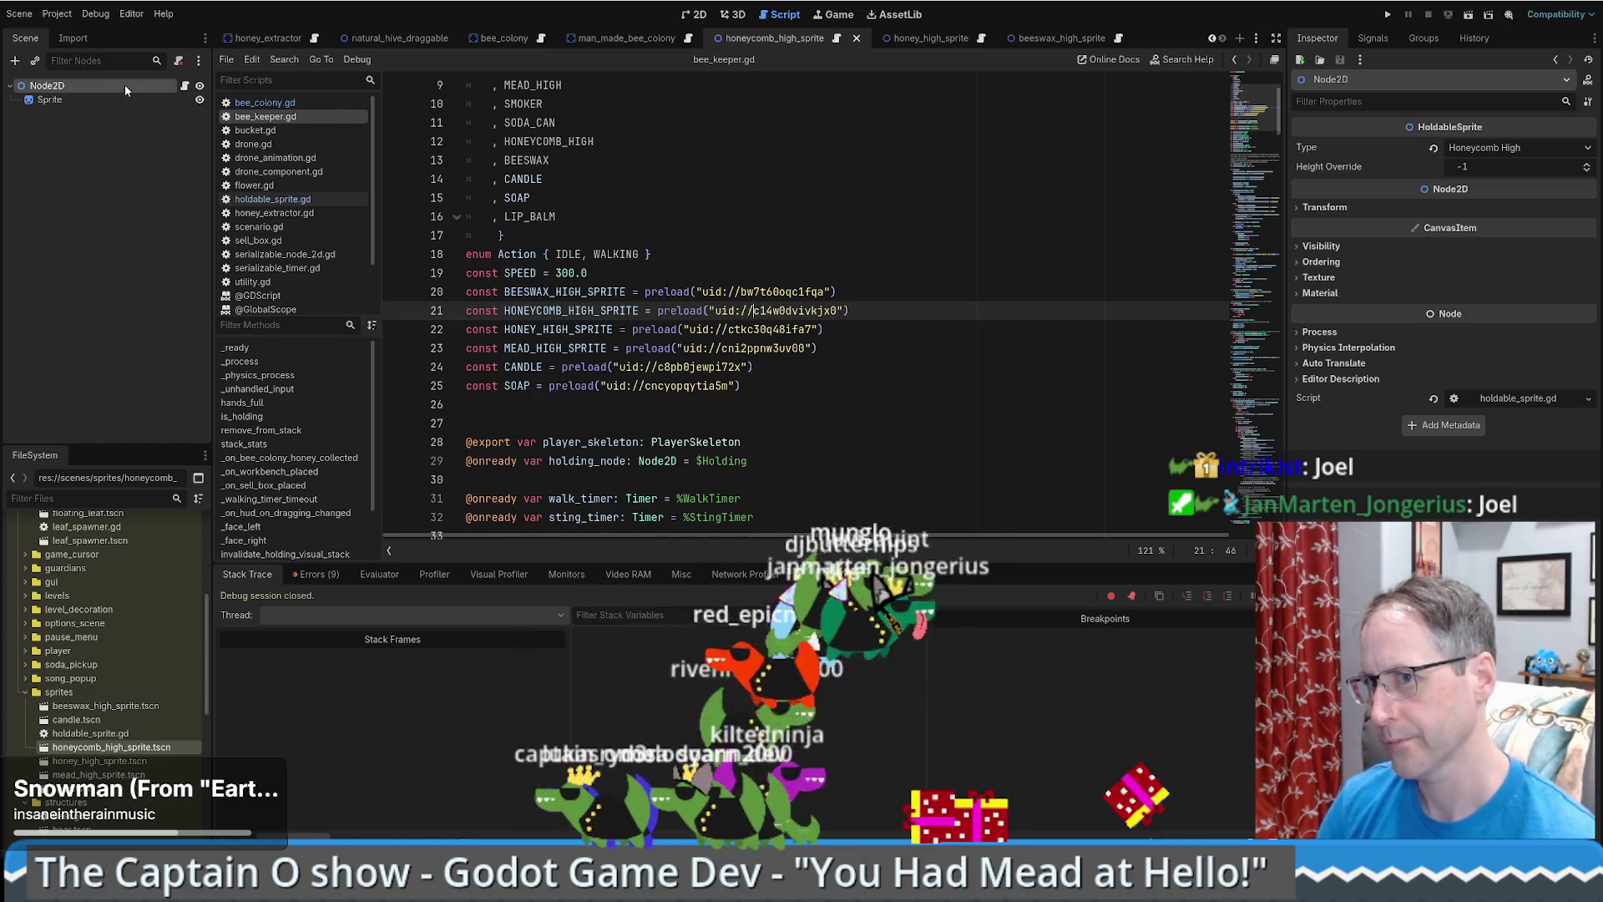
click(185, 86)
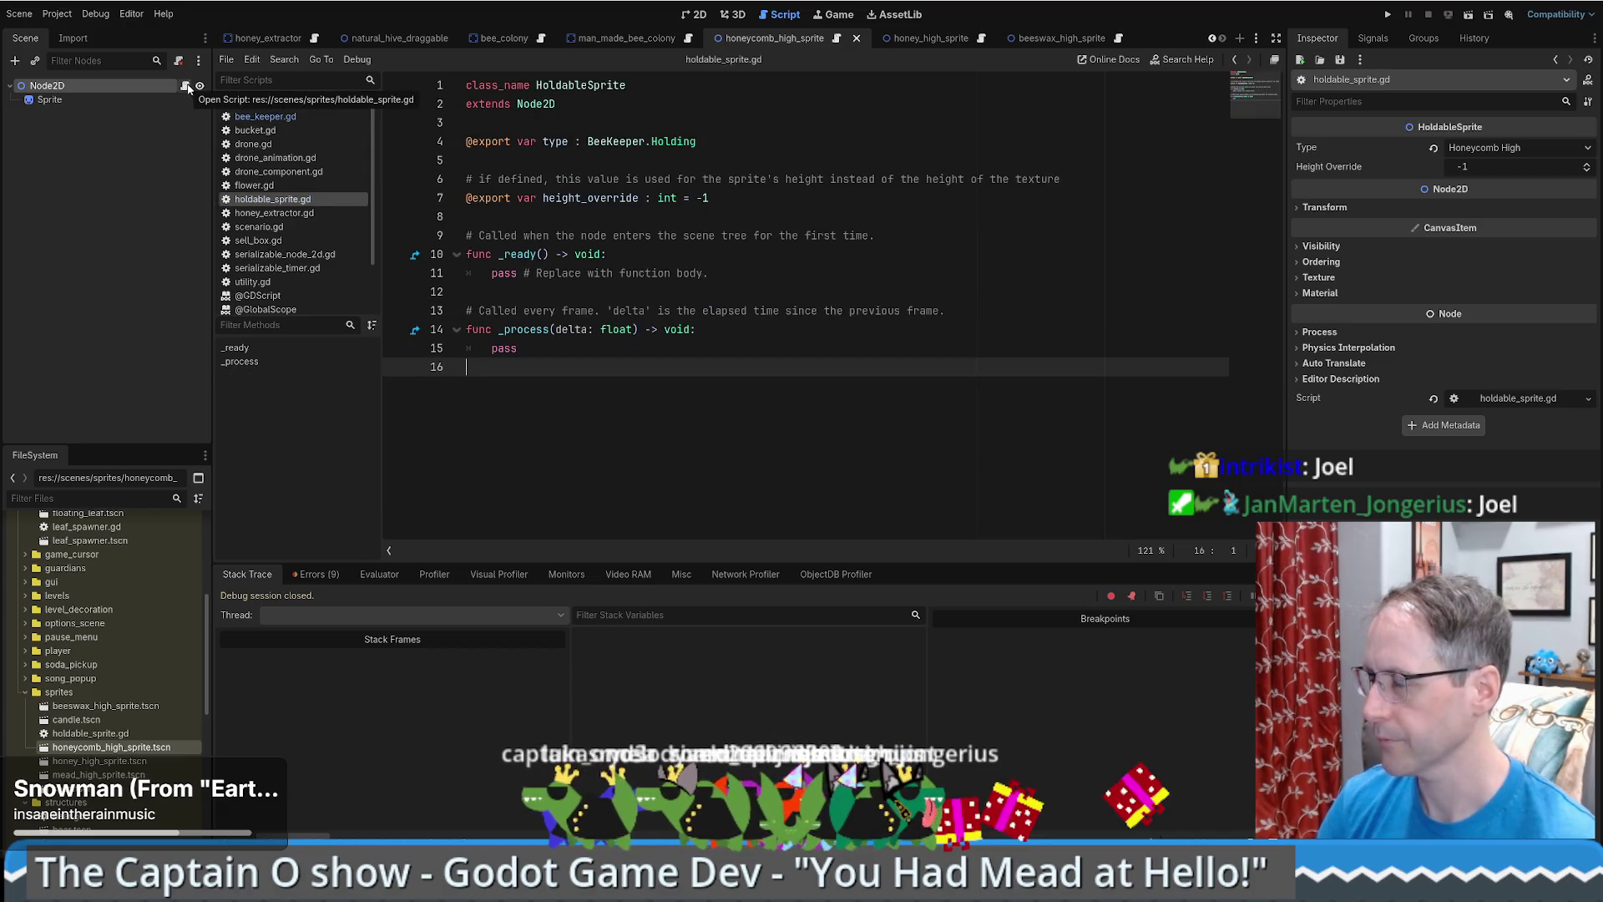
- Review the HoldableSprite class_name and extends Node2D lines in holdable_sprite.gd
click(584, 85)
click(588, 102)
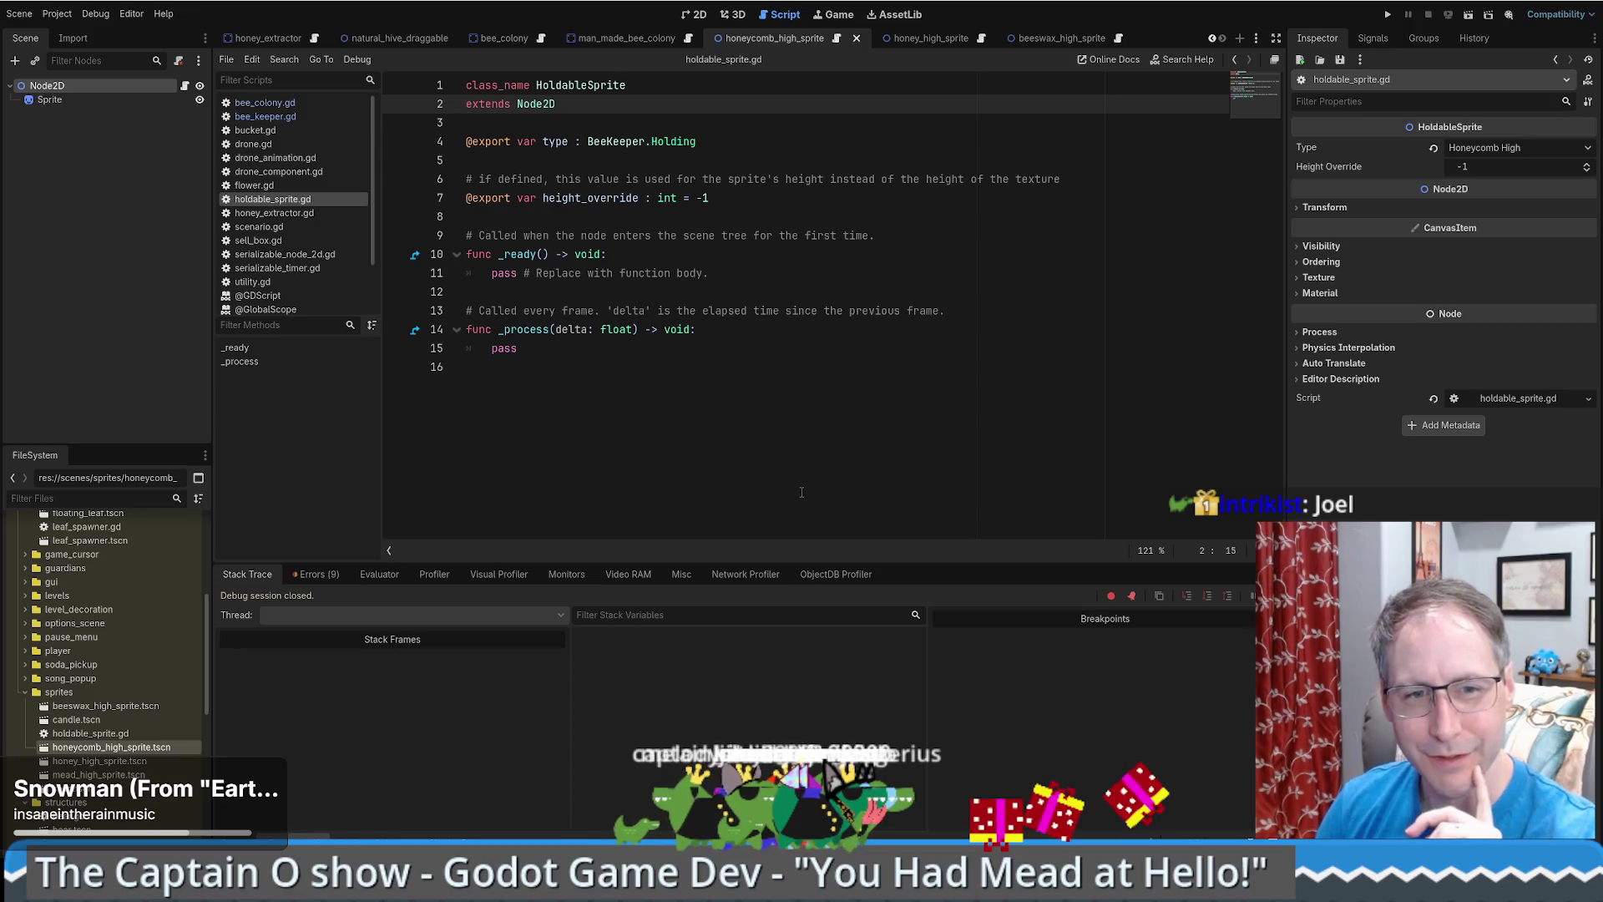
mouse_move(380, 884)
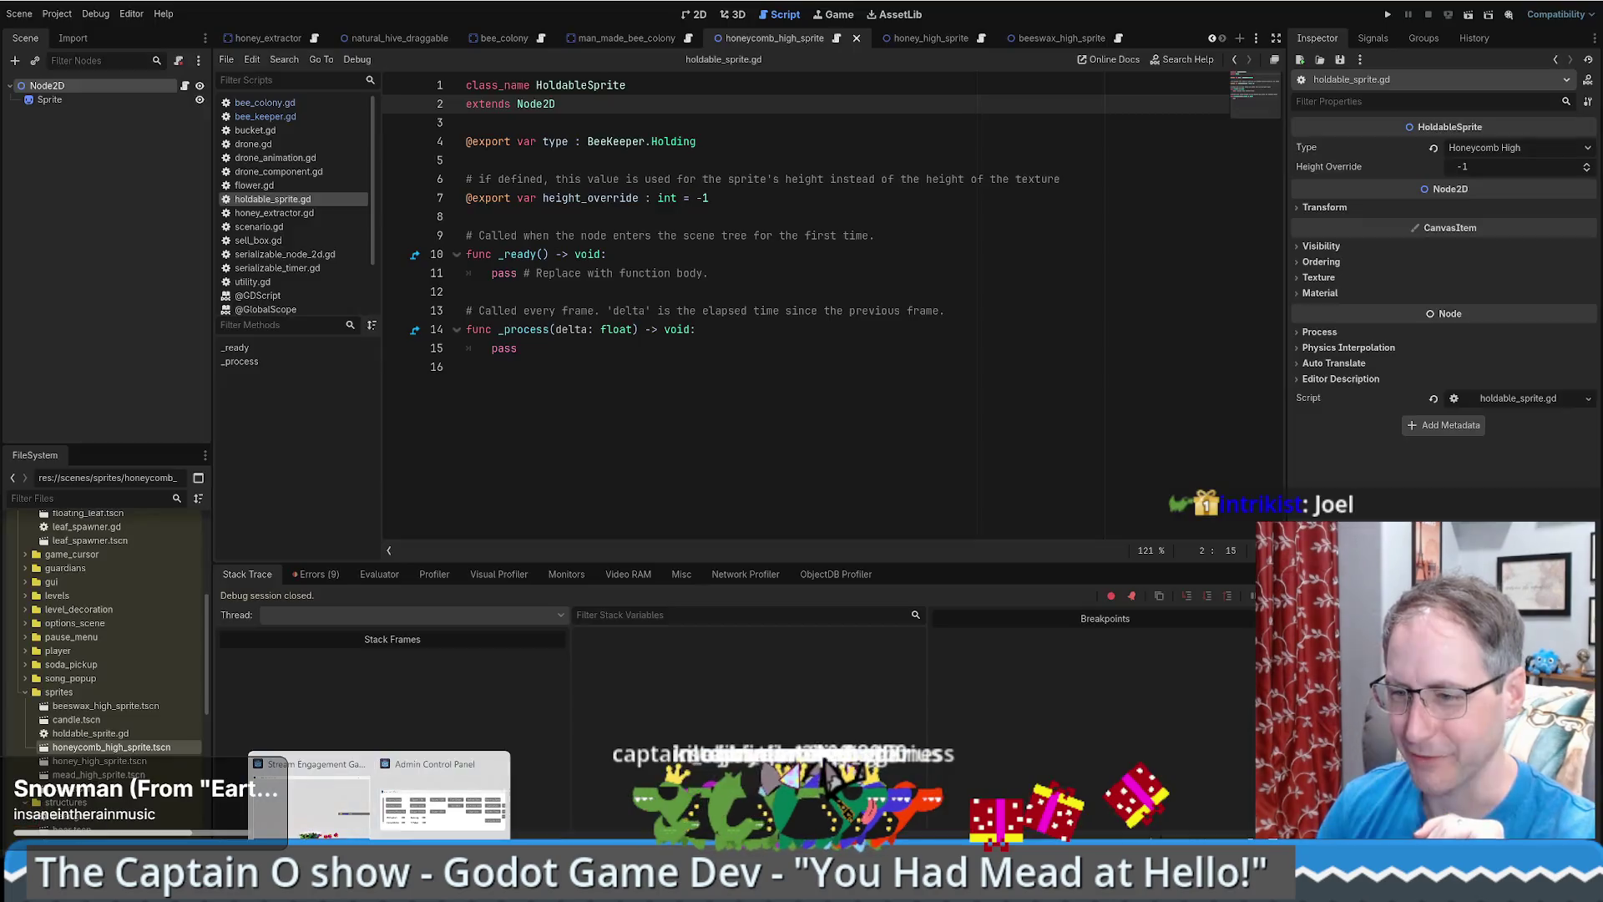
- In croco.tscn, drop HeartGPUParticles2D's Amount Ratio from 1.0 to 0.3 and save the scene
mouse_move(324, 884)
click(251, 798)
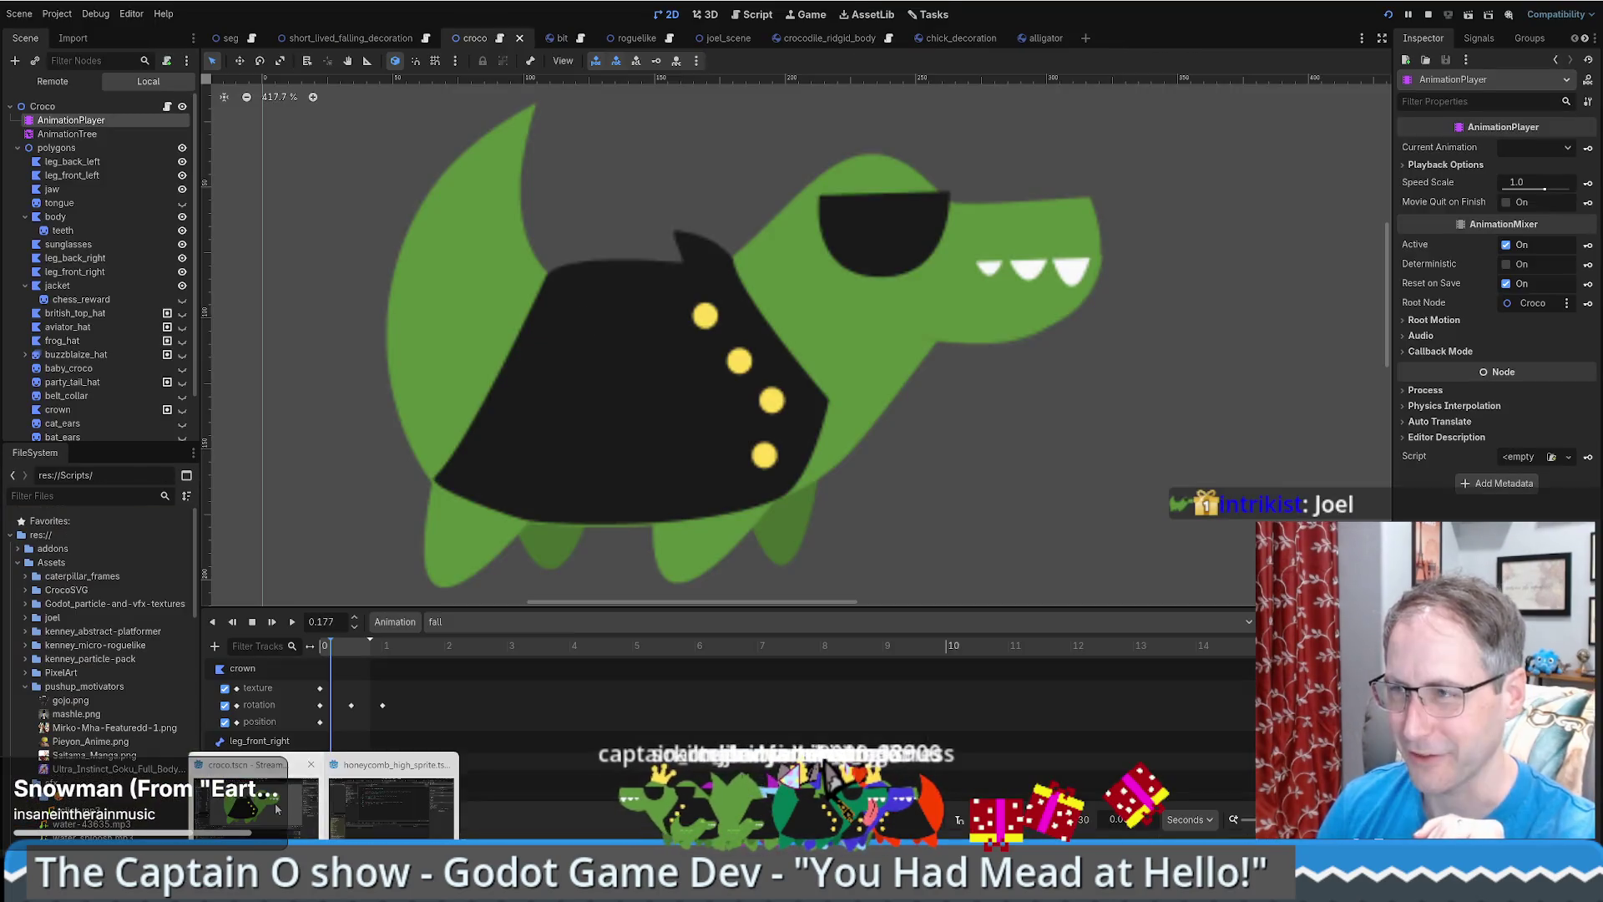
scroll(103, 171, down, 2)
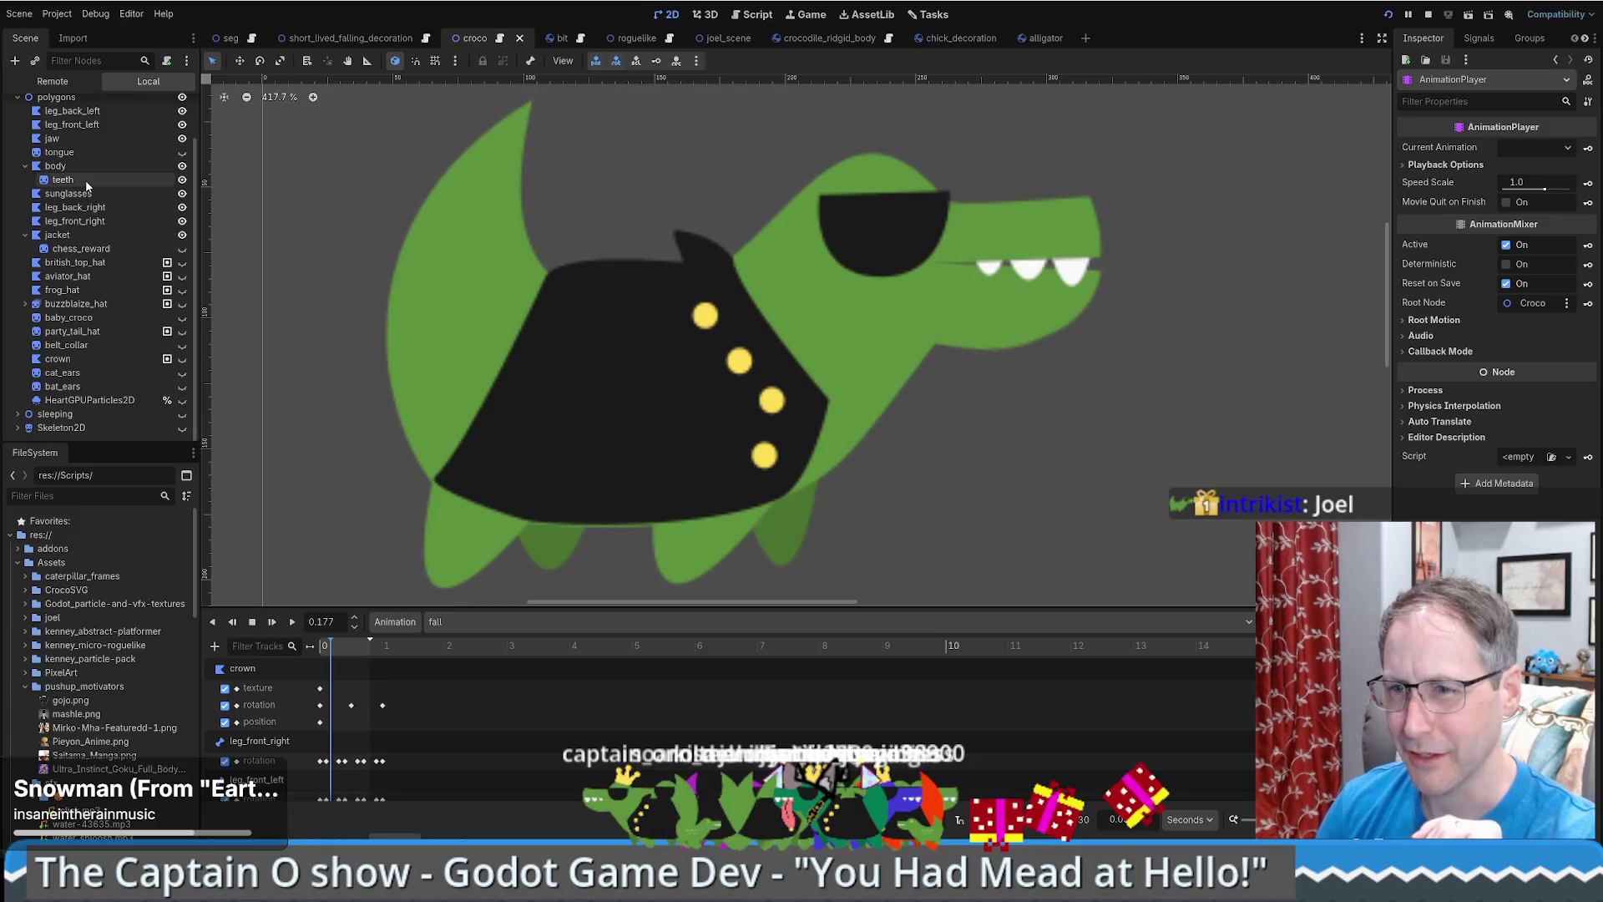
click(90, 400)
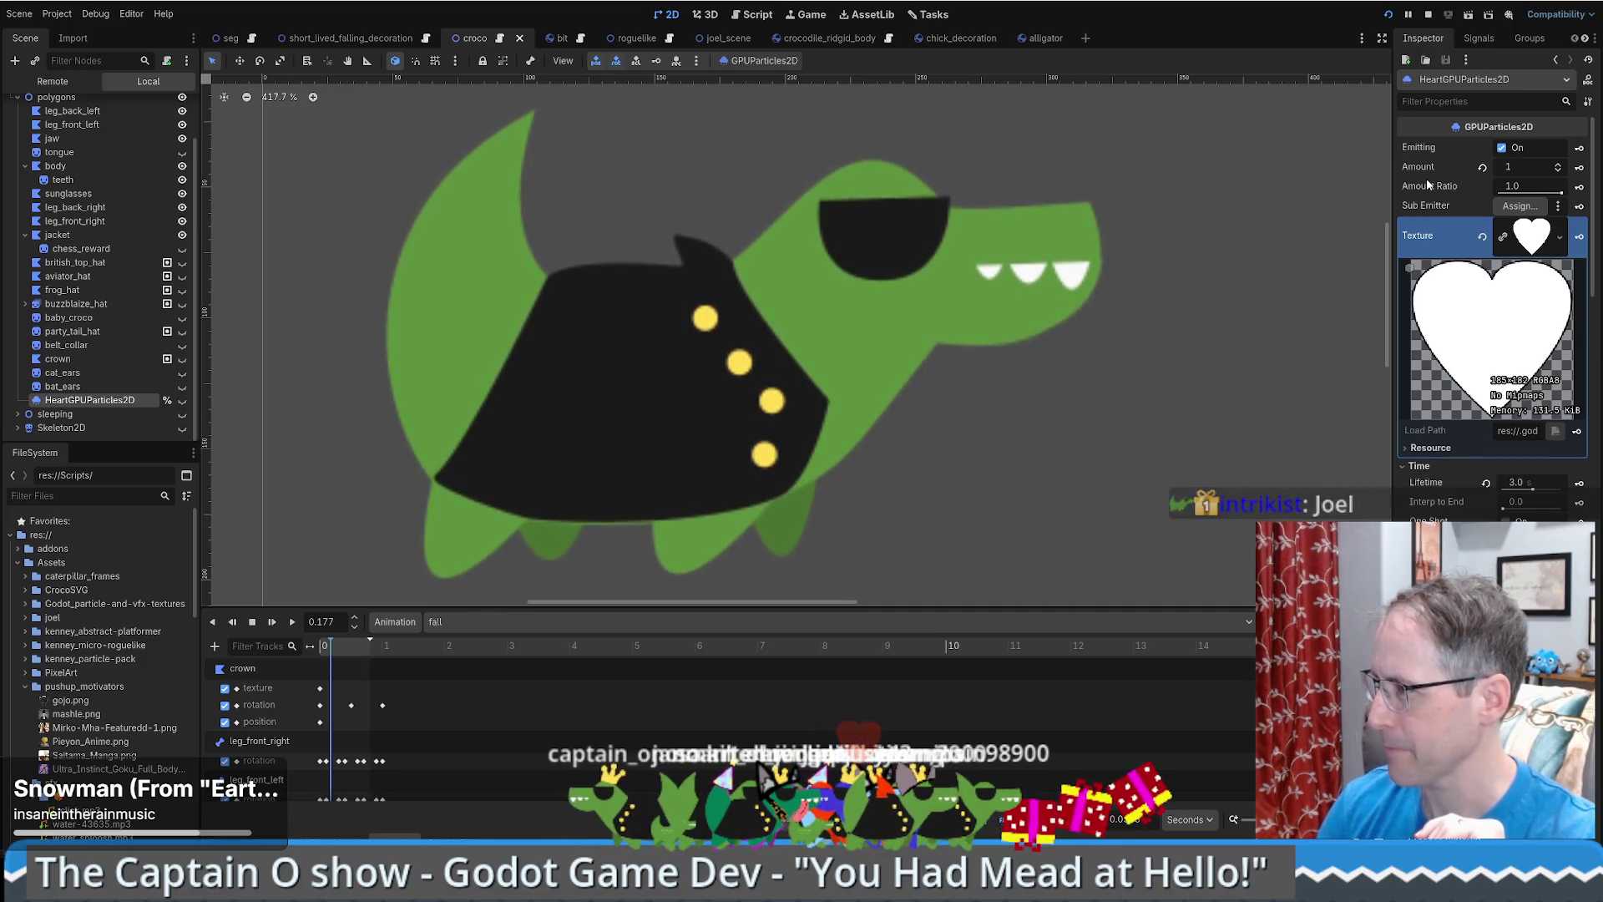
mouse_move(1426, 184)
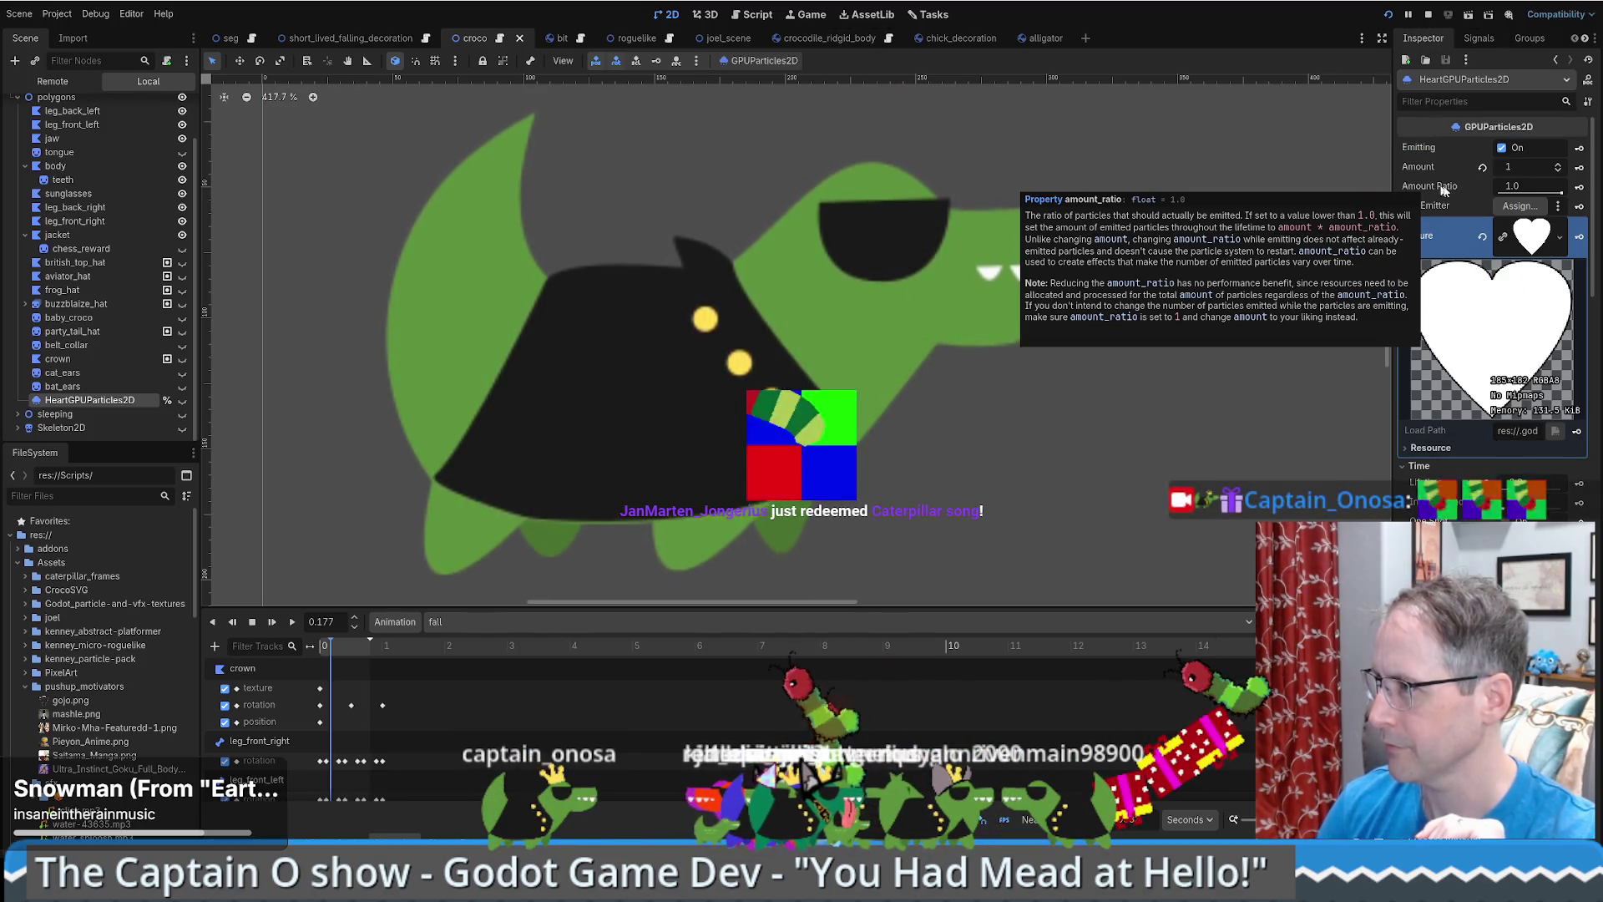
drag(1532, 185, 1530, 182)
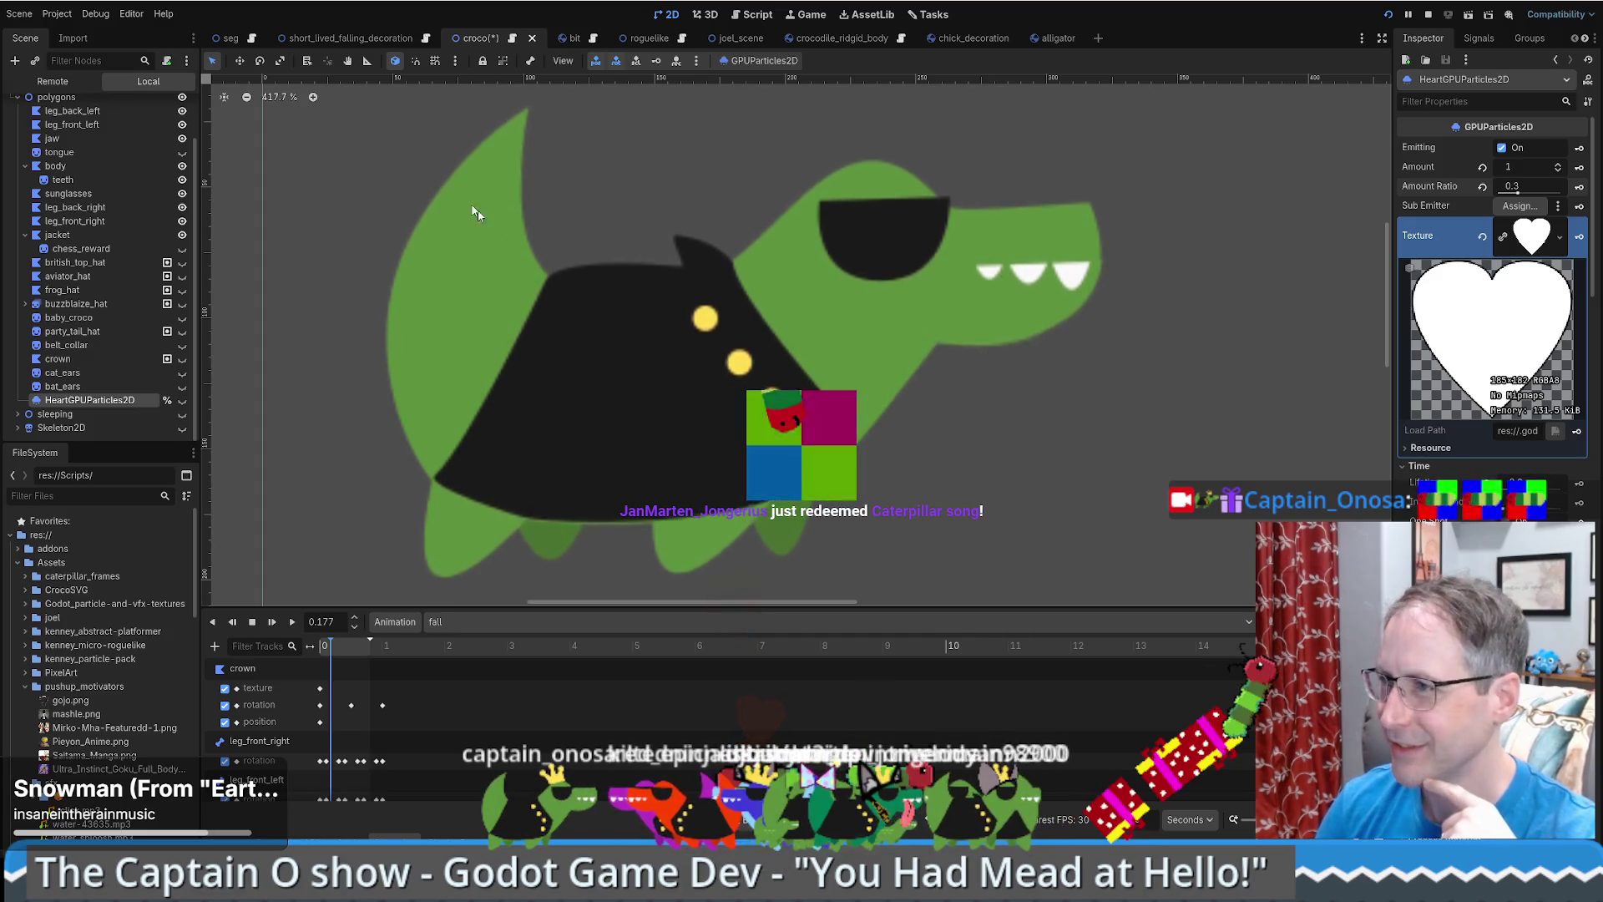
key(ctrl+s)
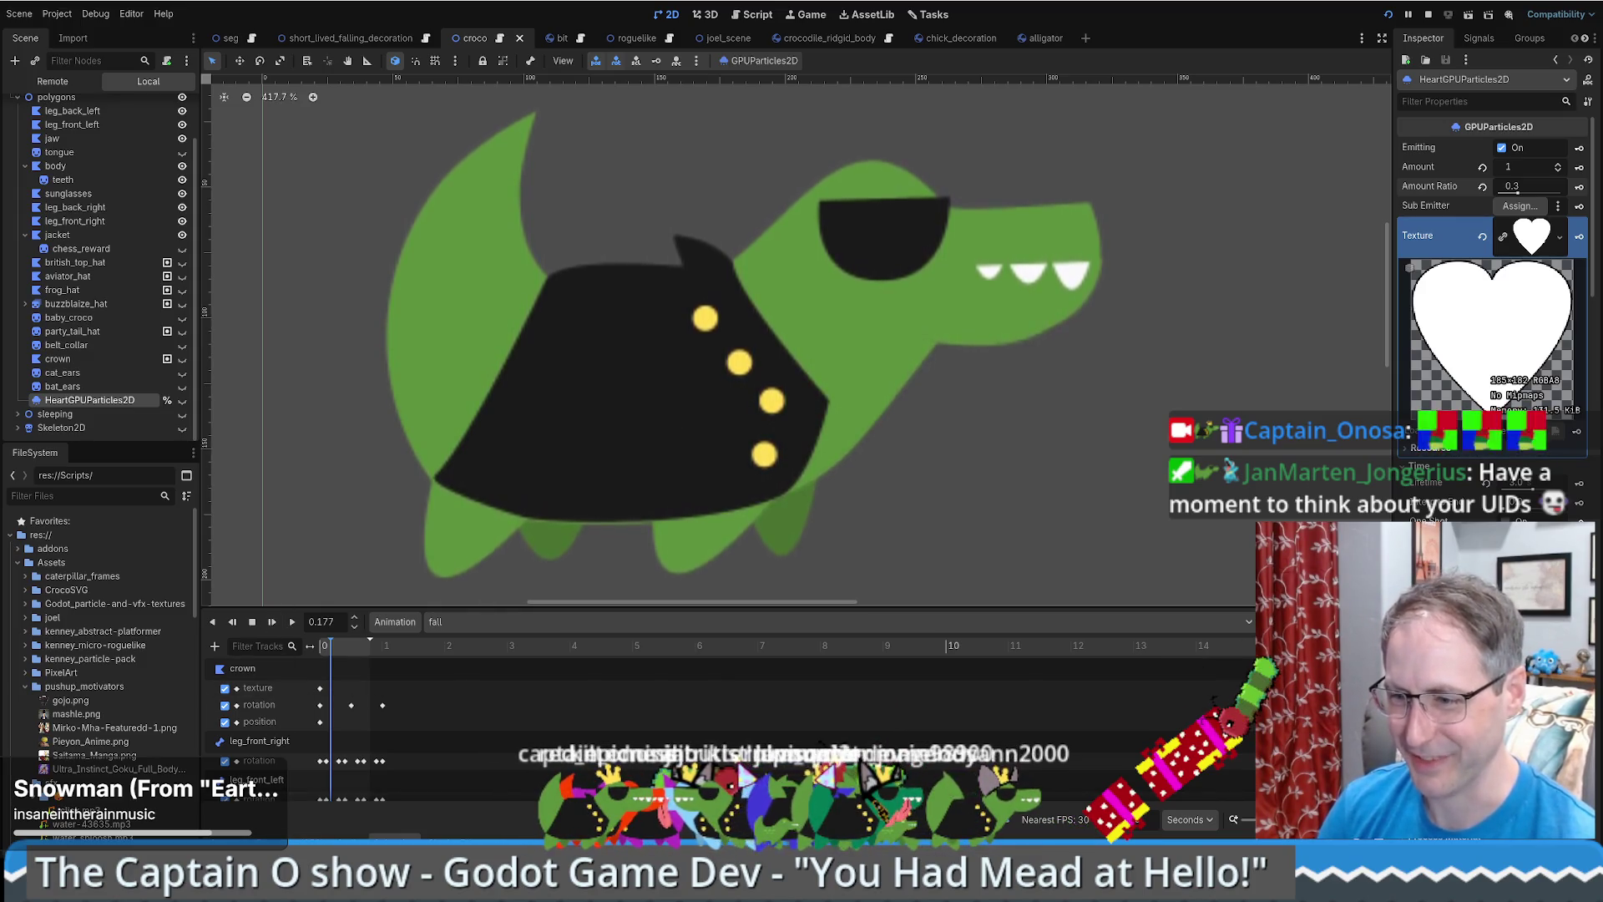
- Inspect the honeycomb sprite's nodes, then reopen 'You had mead at hello', hitting the bucket.tscn error
mouse_move(296, 887)
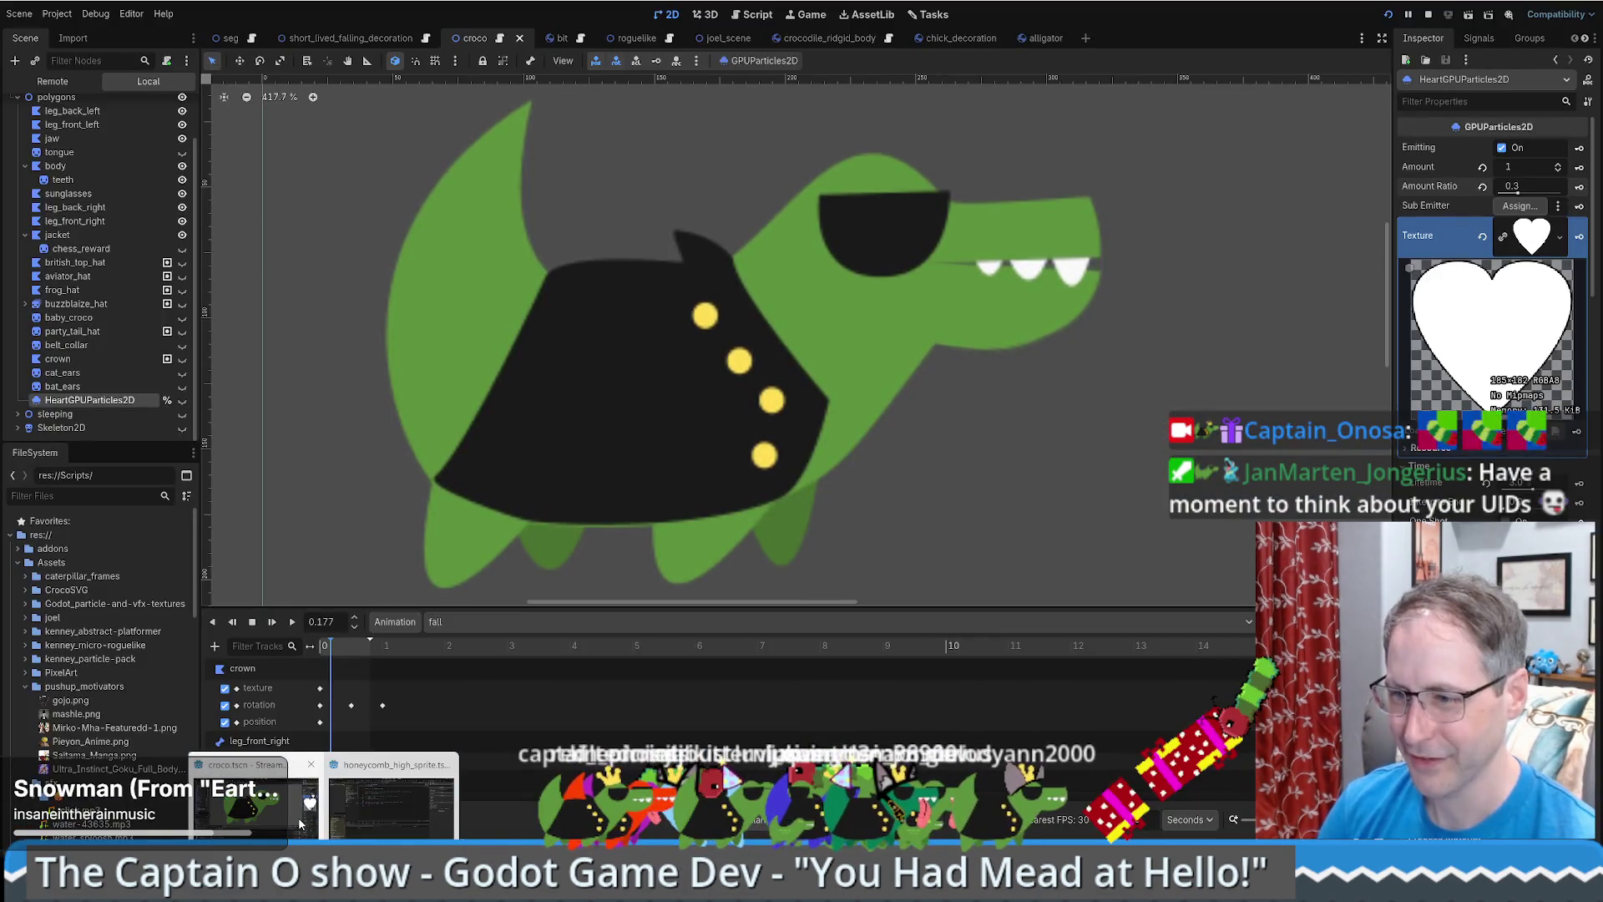
click(352, 815)
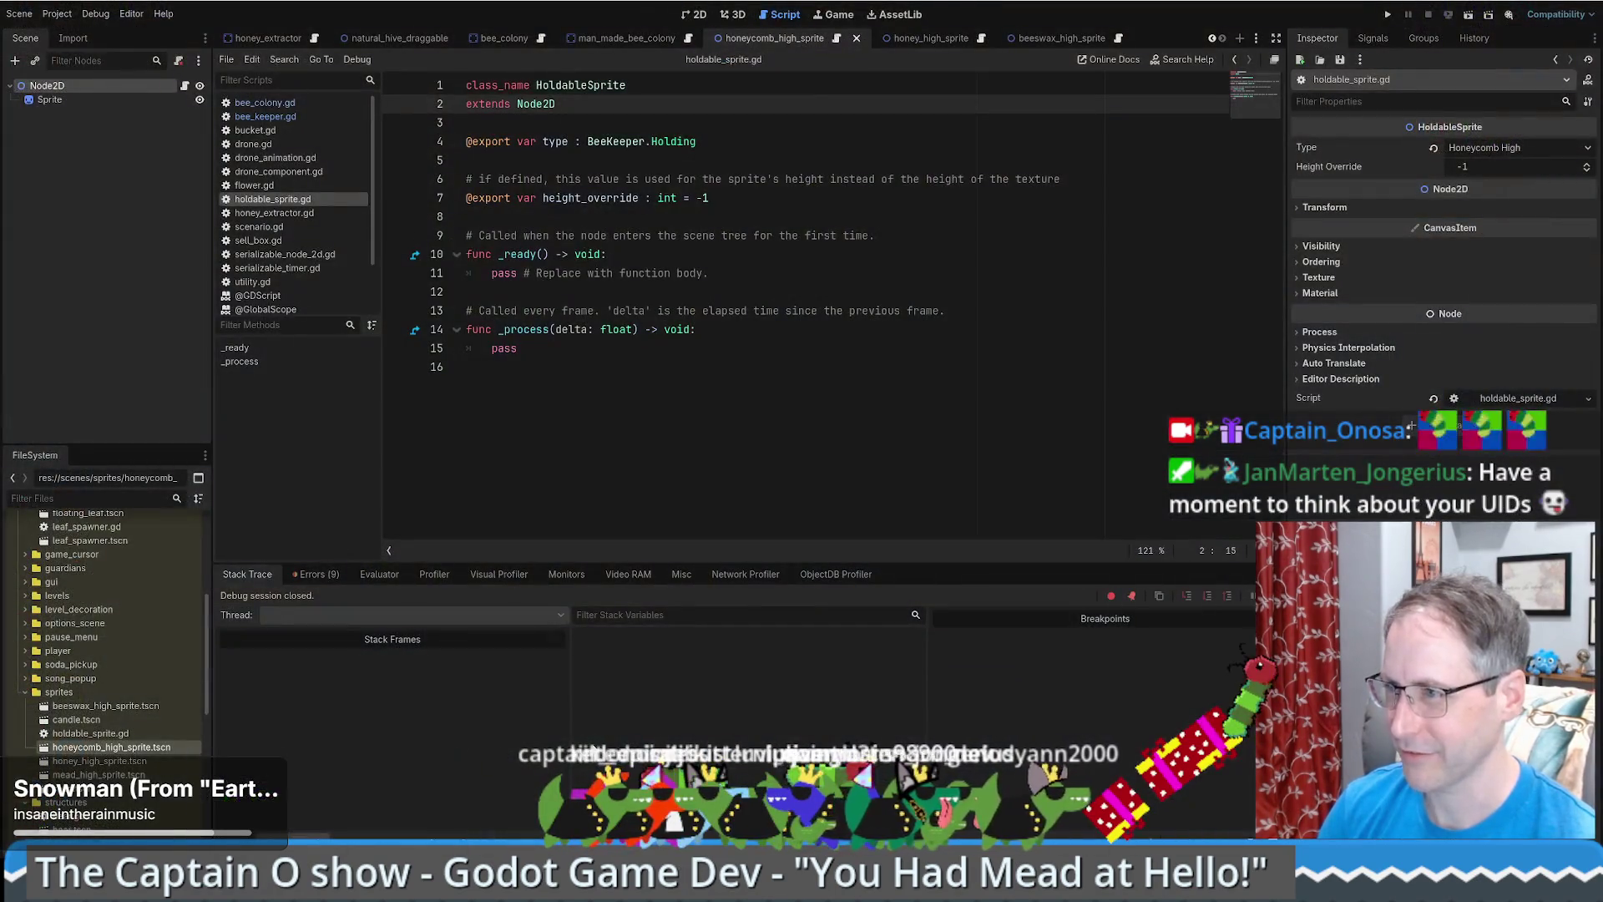
click(927, 263)
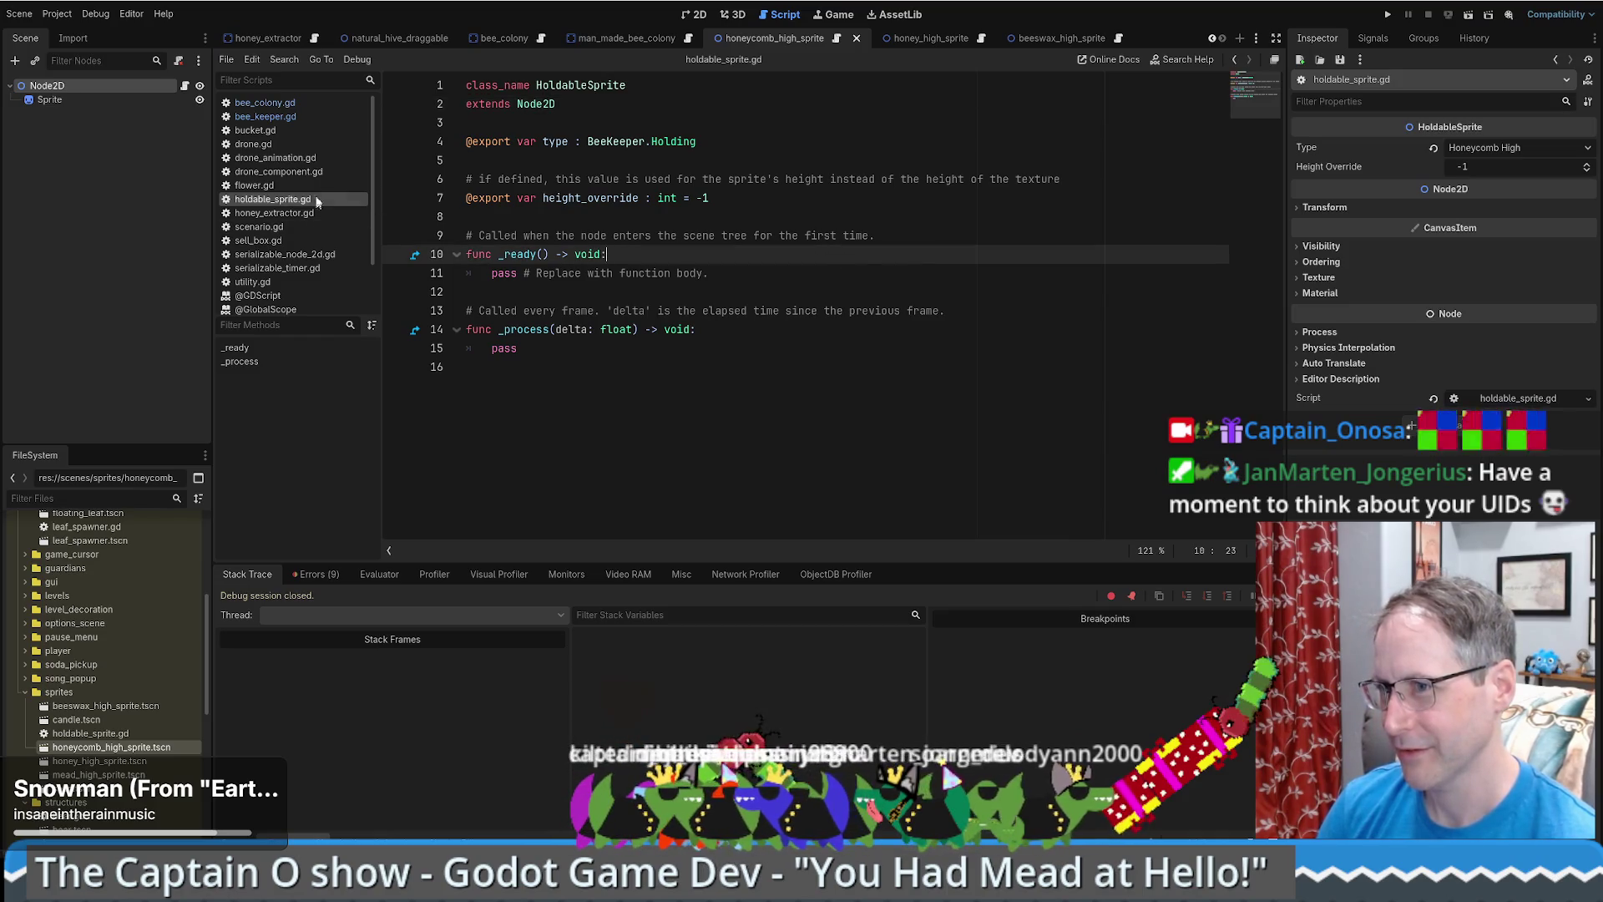
click(52, 100)
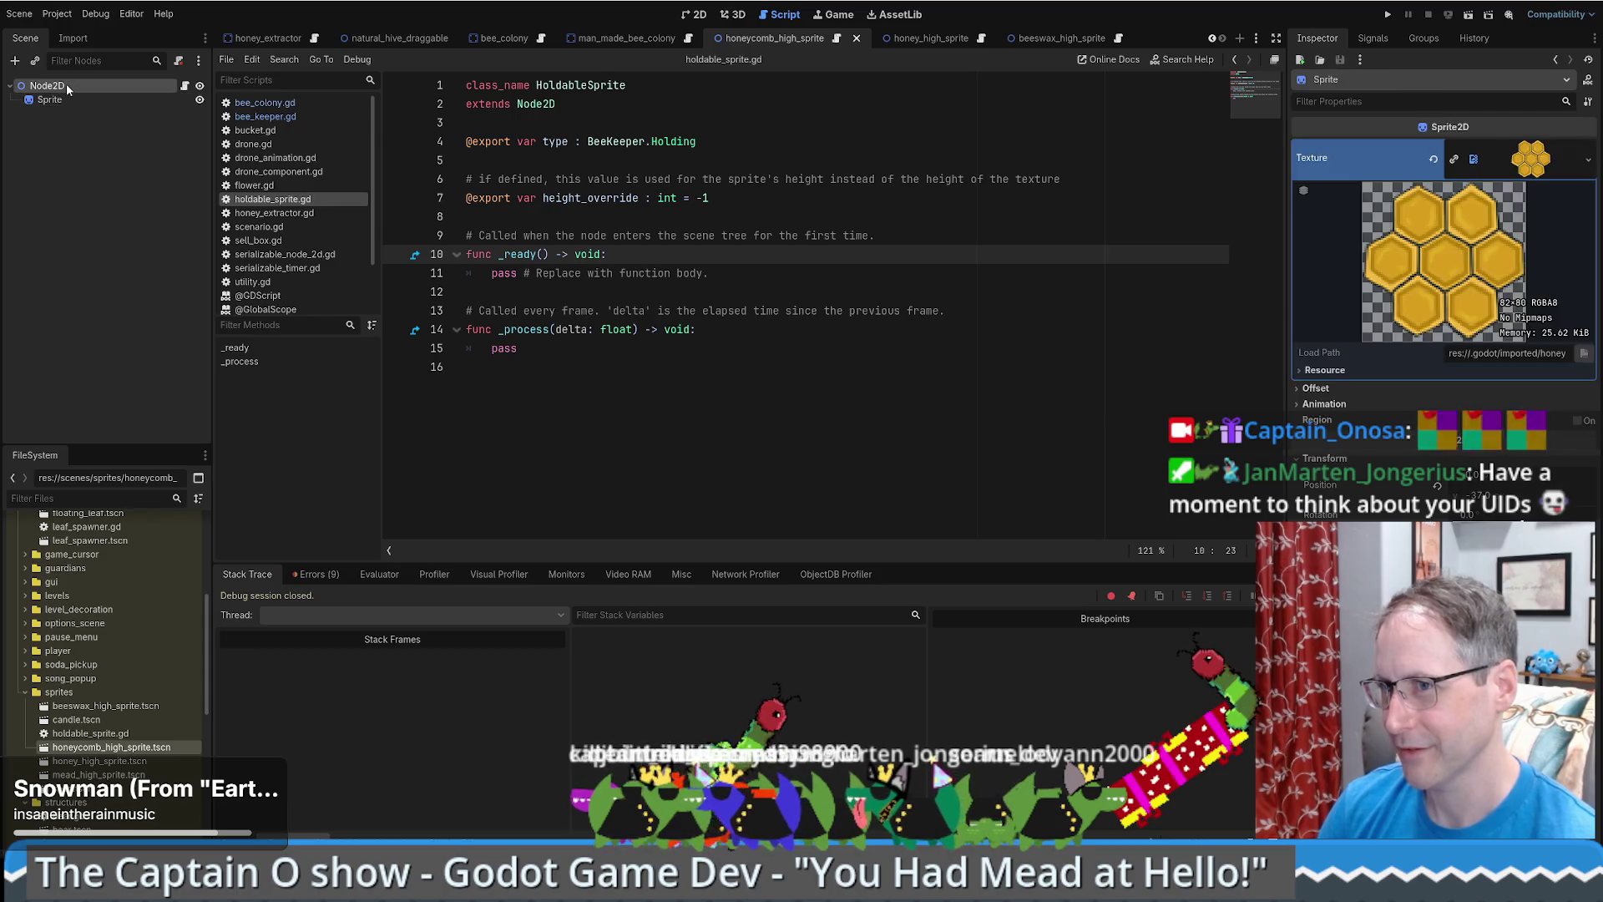
click(67, 87)
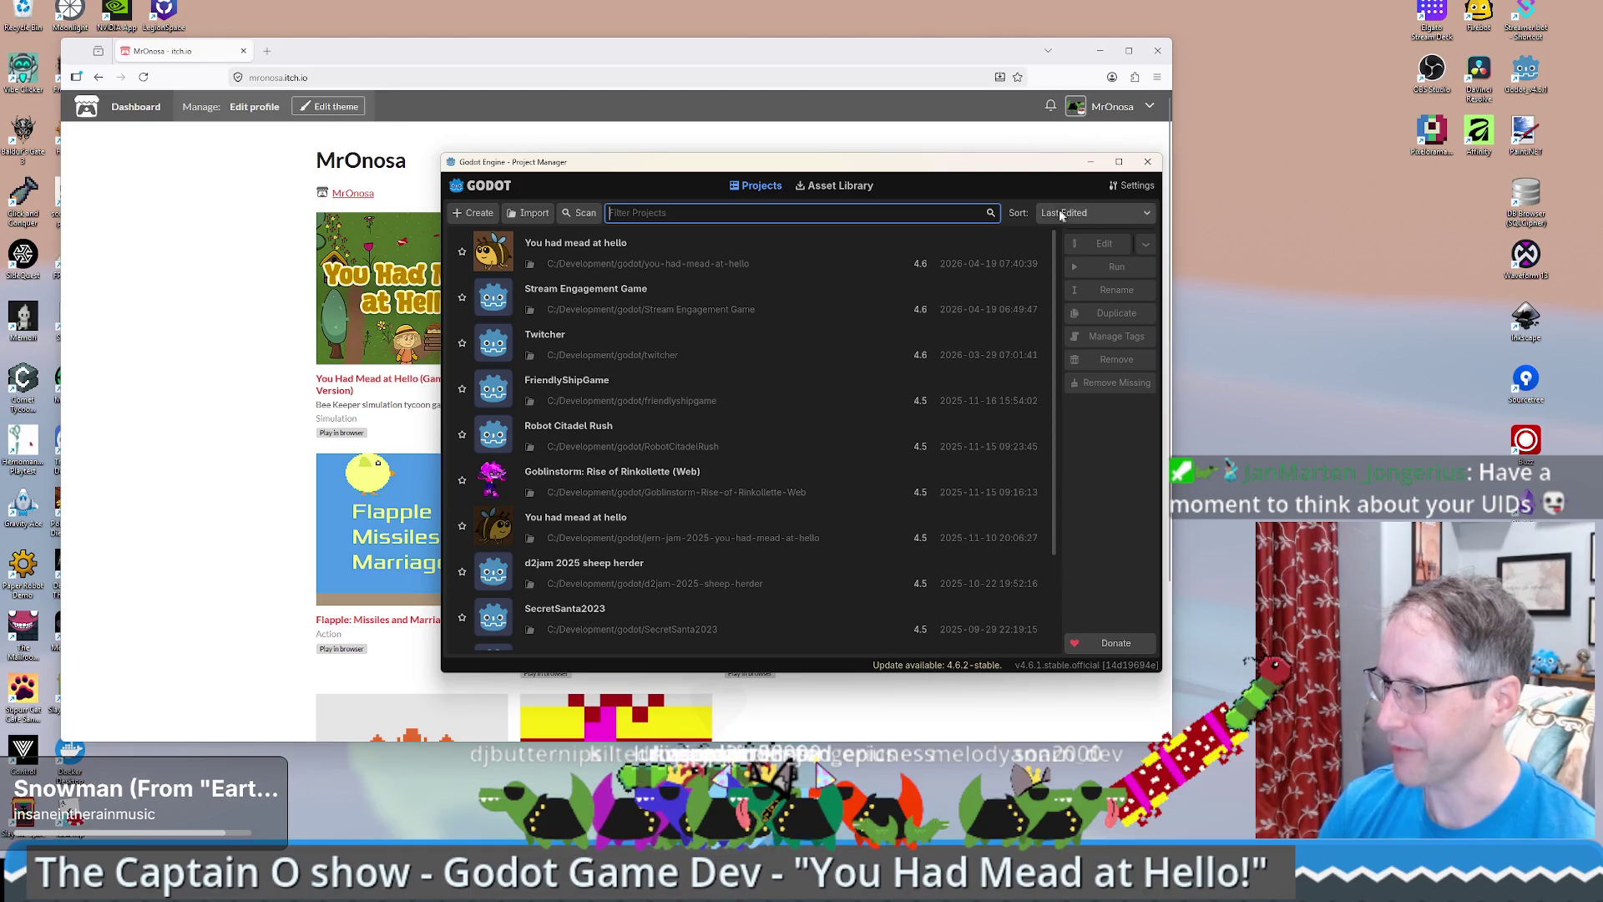
click(835, 251)
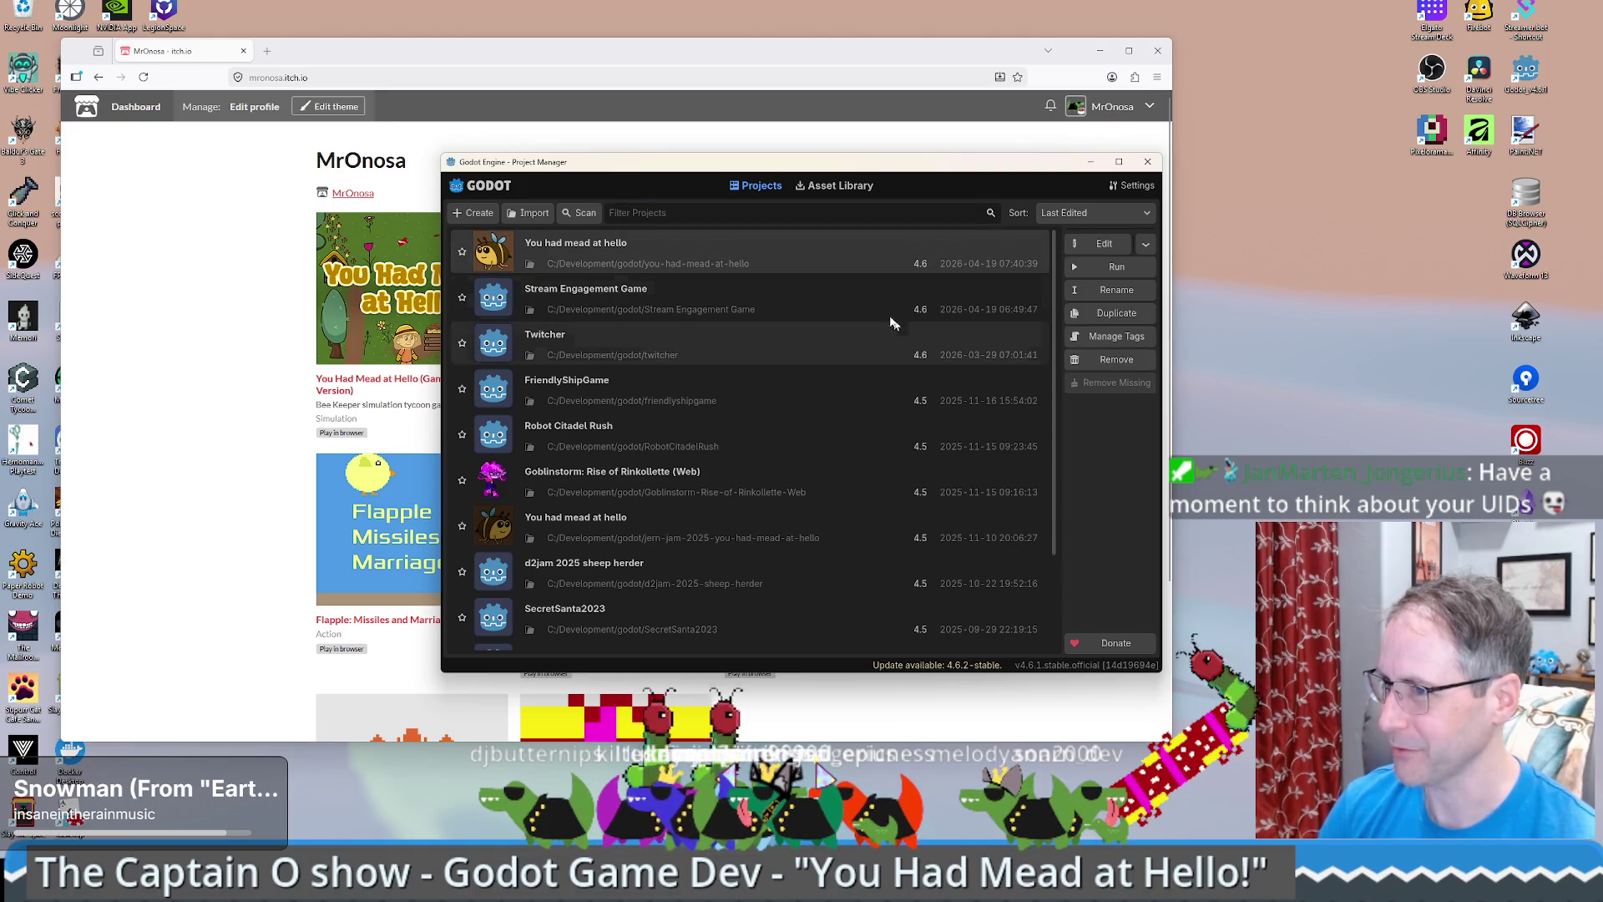
click(1100, 243)
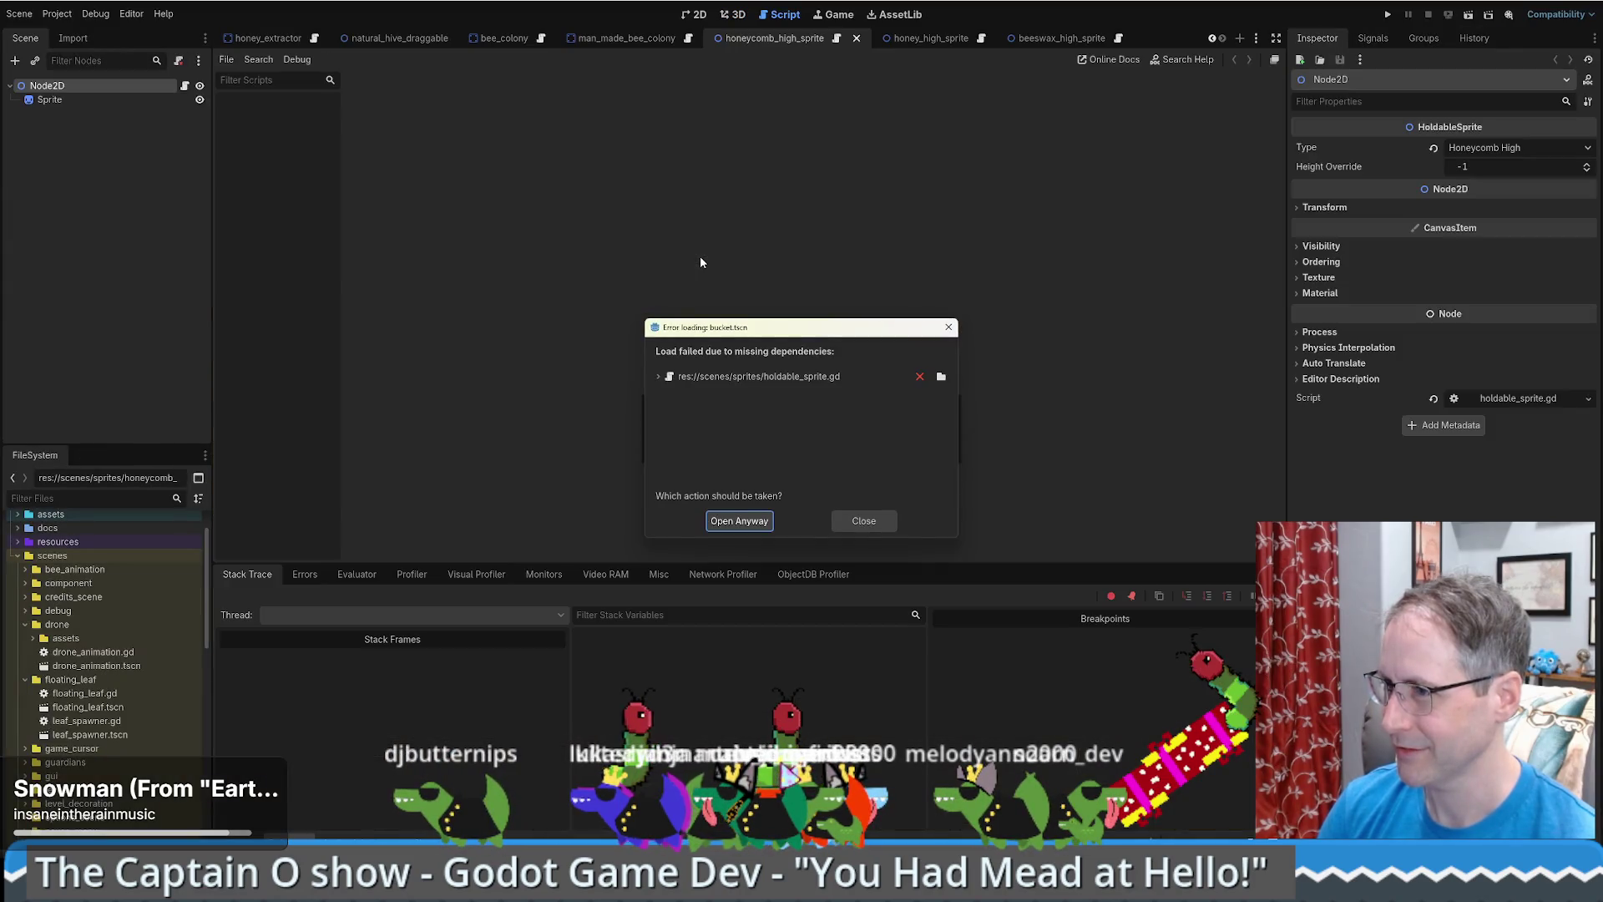
- Check bucket.tscn's missing holdable_sprite.gd dependency, cancel the replacement search, and open it anyway
click(657, 377)
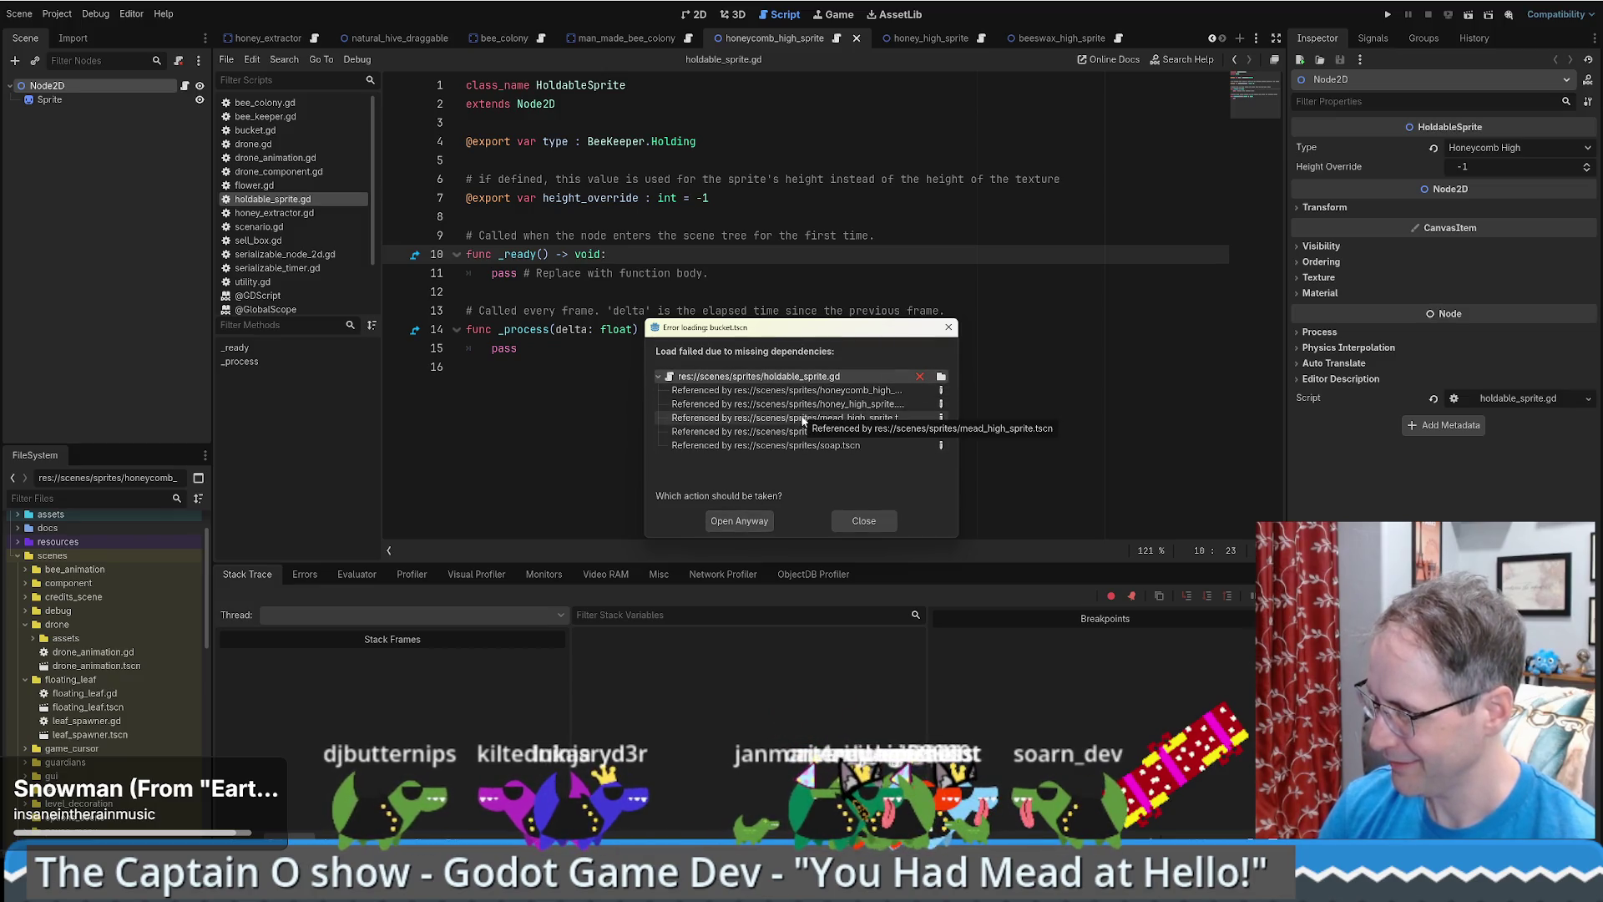
click(941, 377)
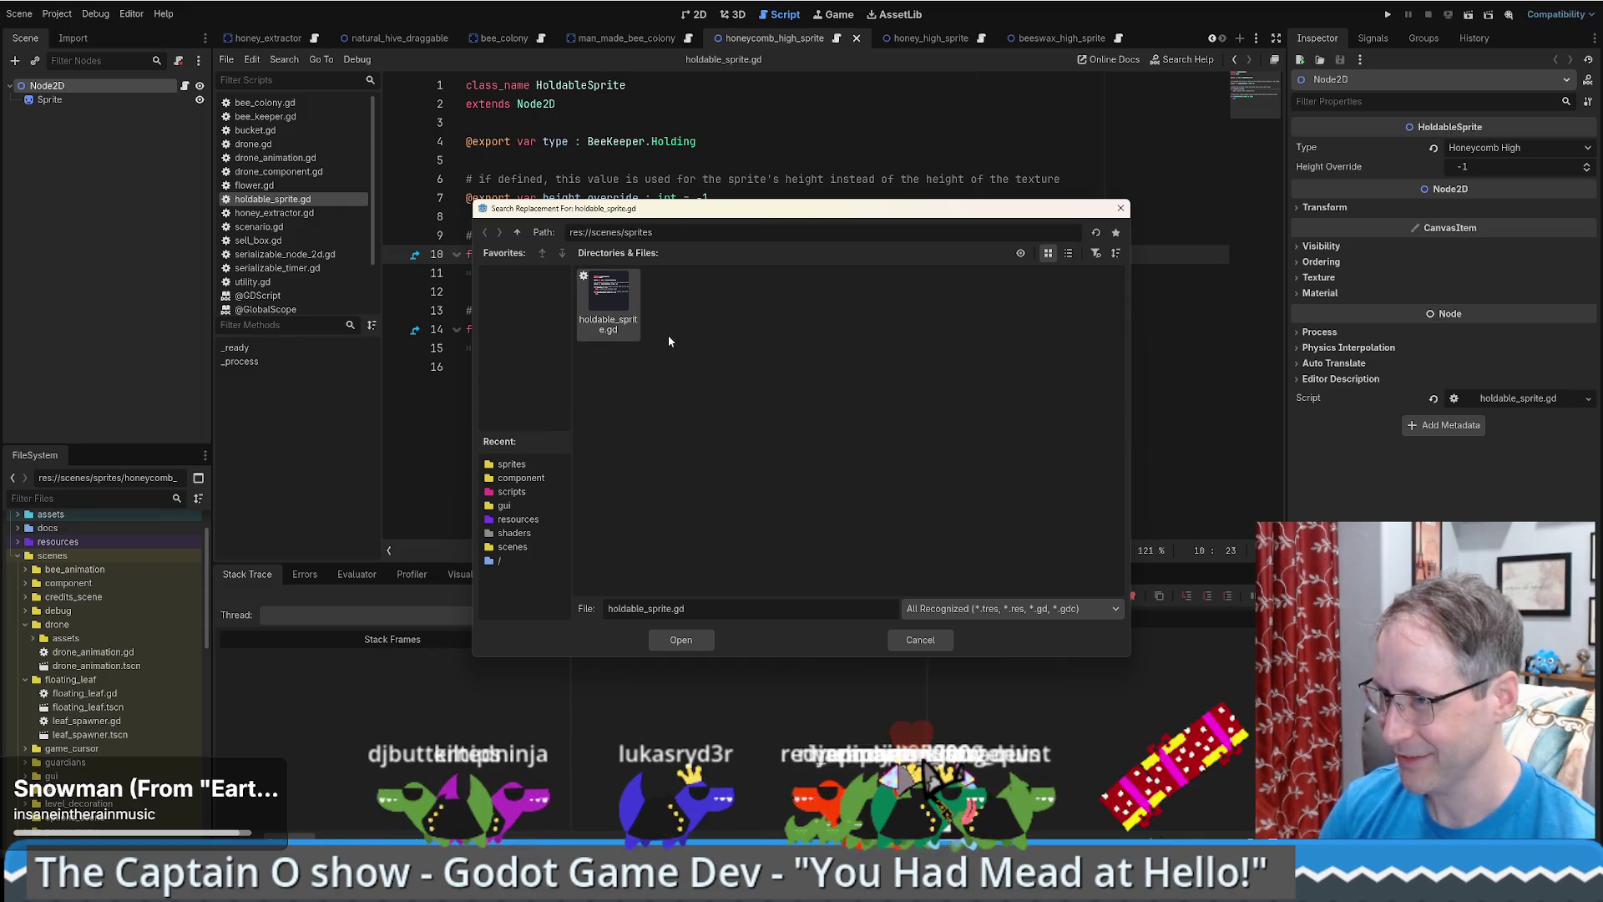
click(690, 641)
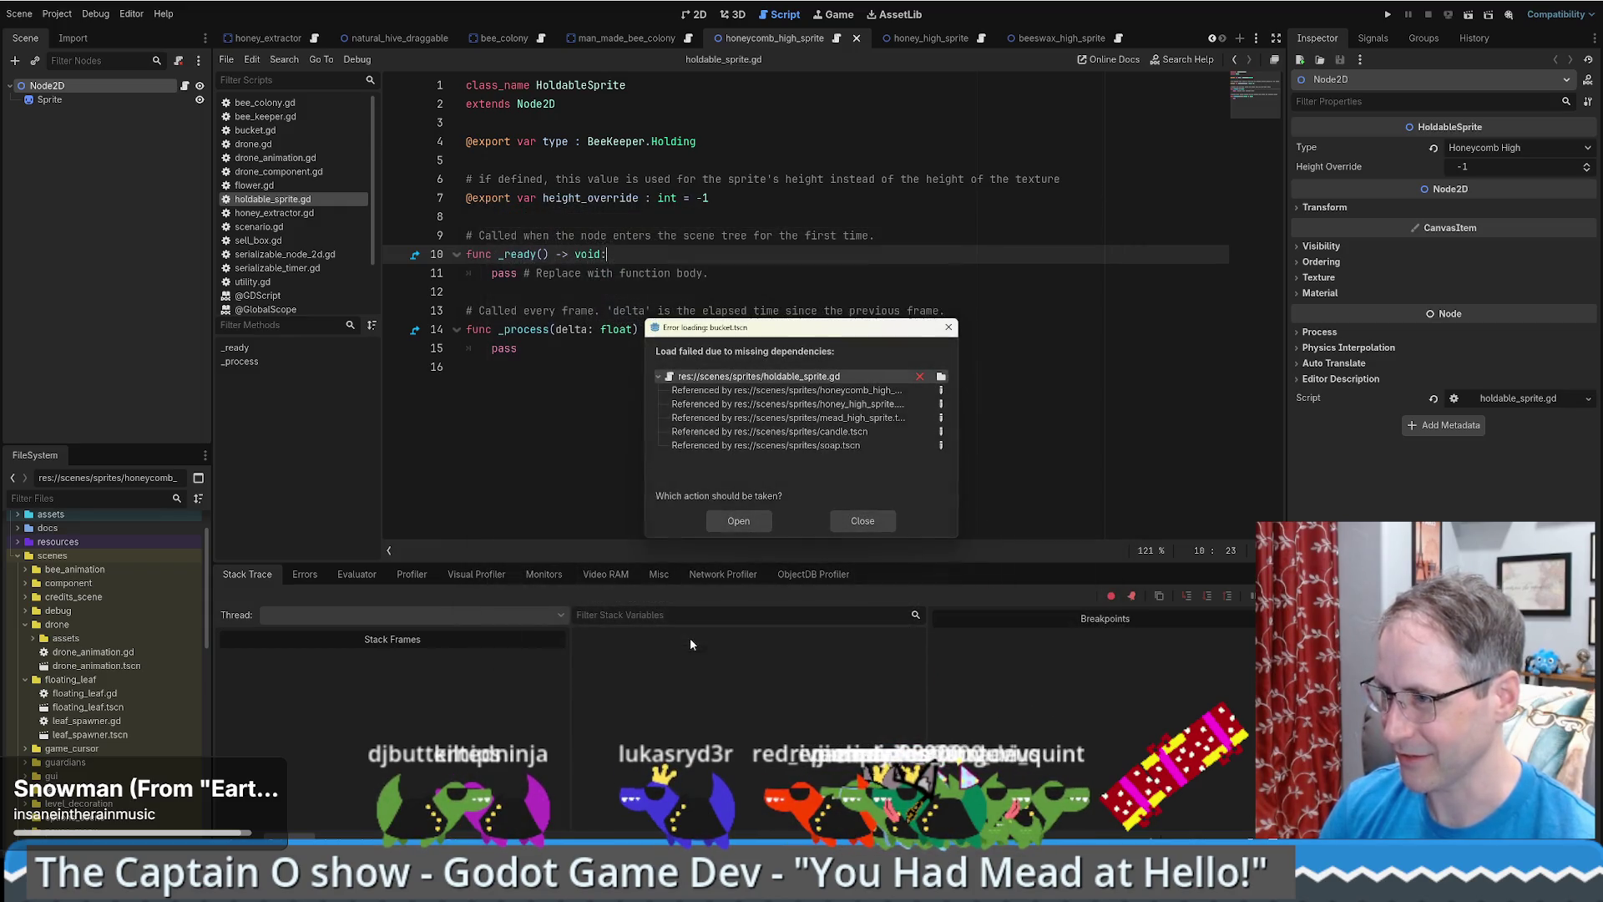
click(739, 521)
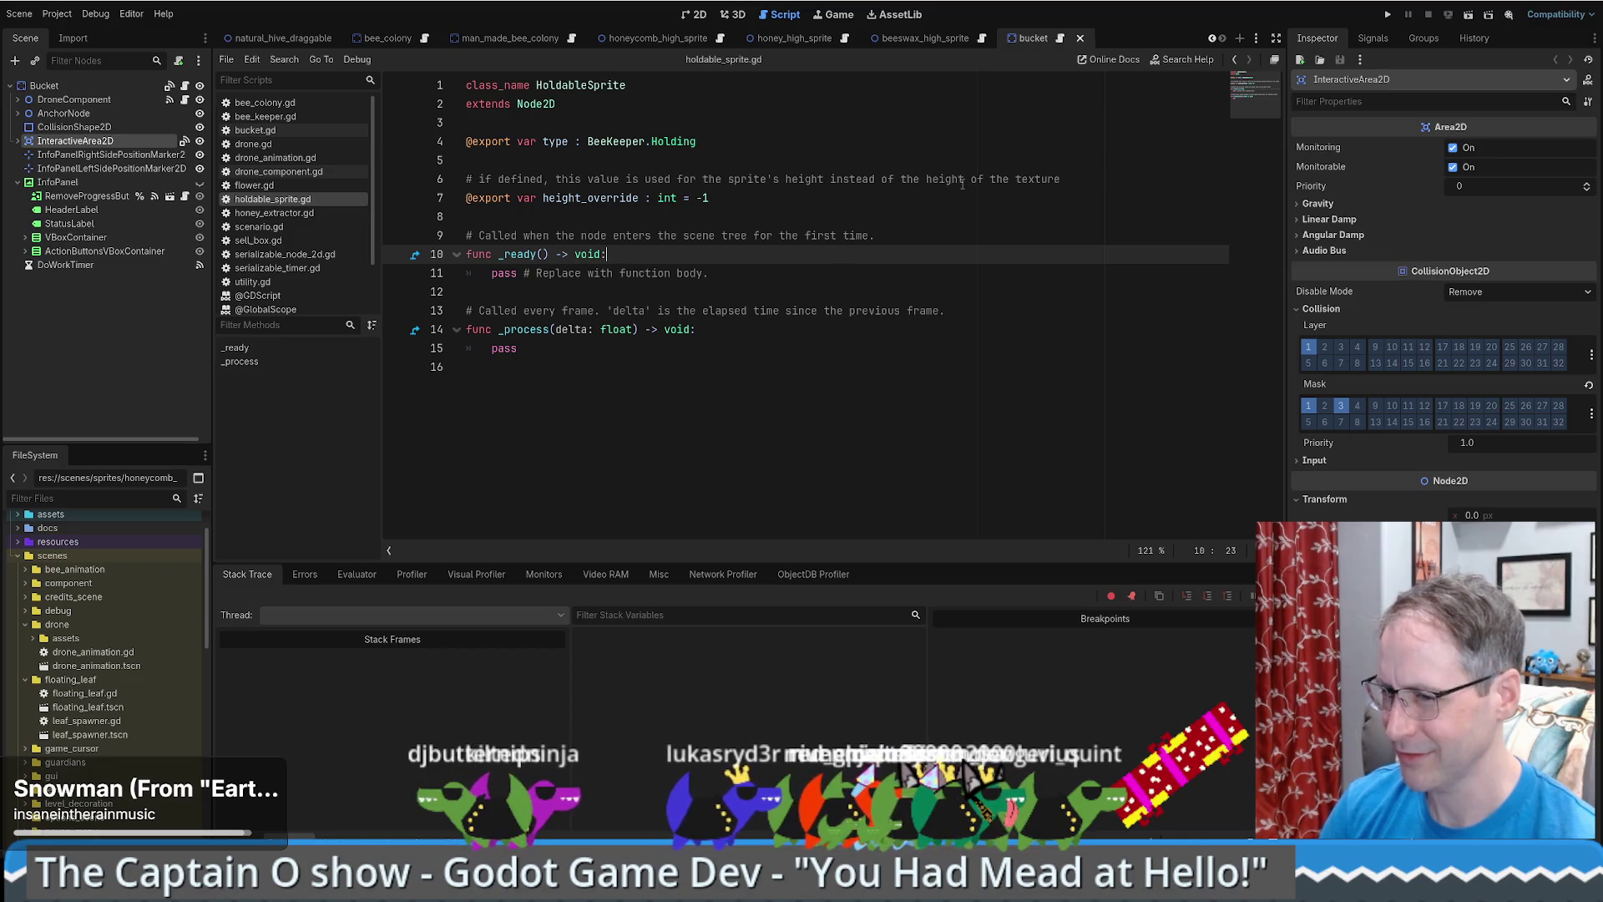
- Rename holdable_sprite.gd to holdable_sprite_temp.gd in the FileSystem dock
scroll(123, 652, down, 5)
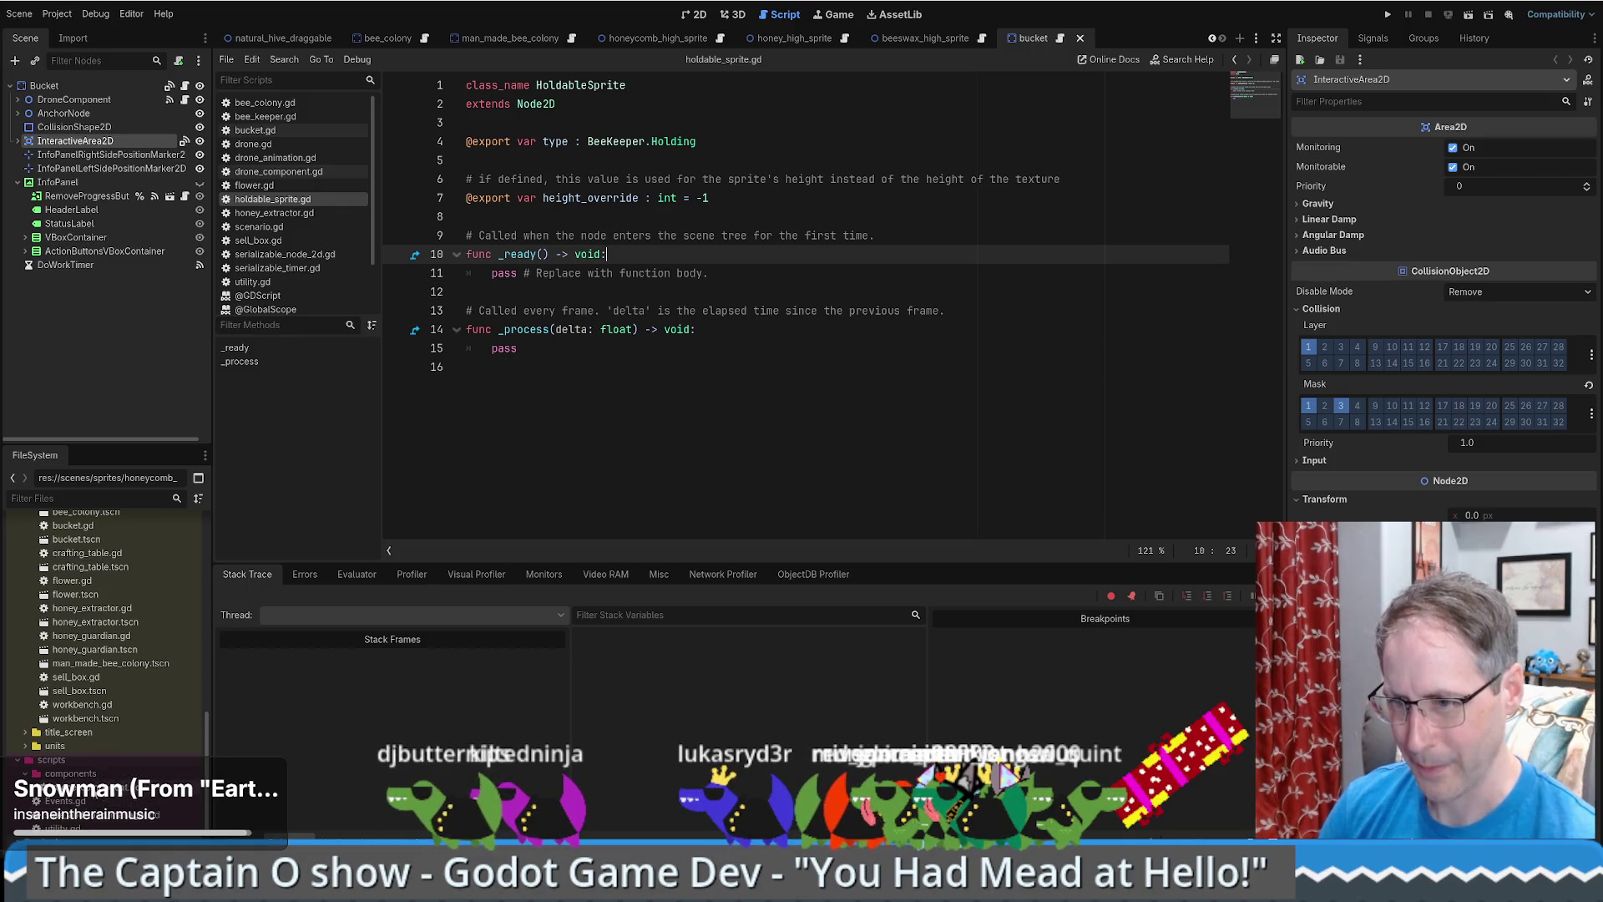
scroll(92, 824, up, 1)
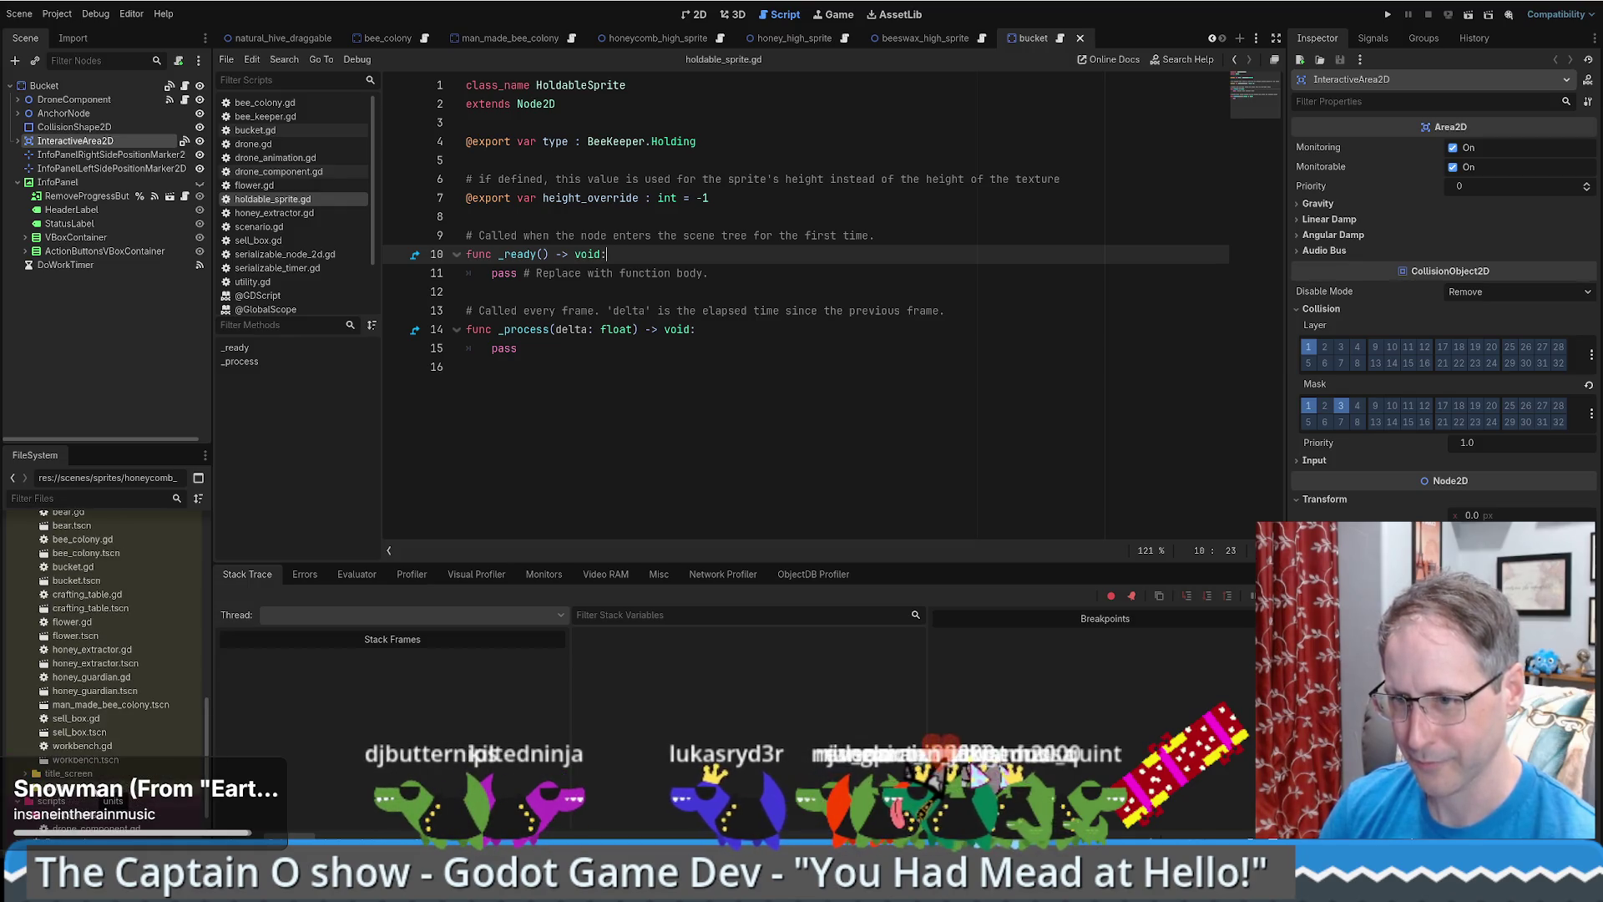
scroll(57, 654, up, 4)
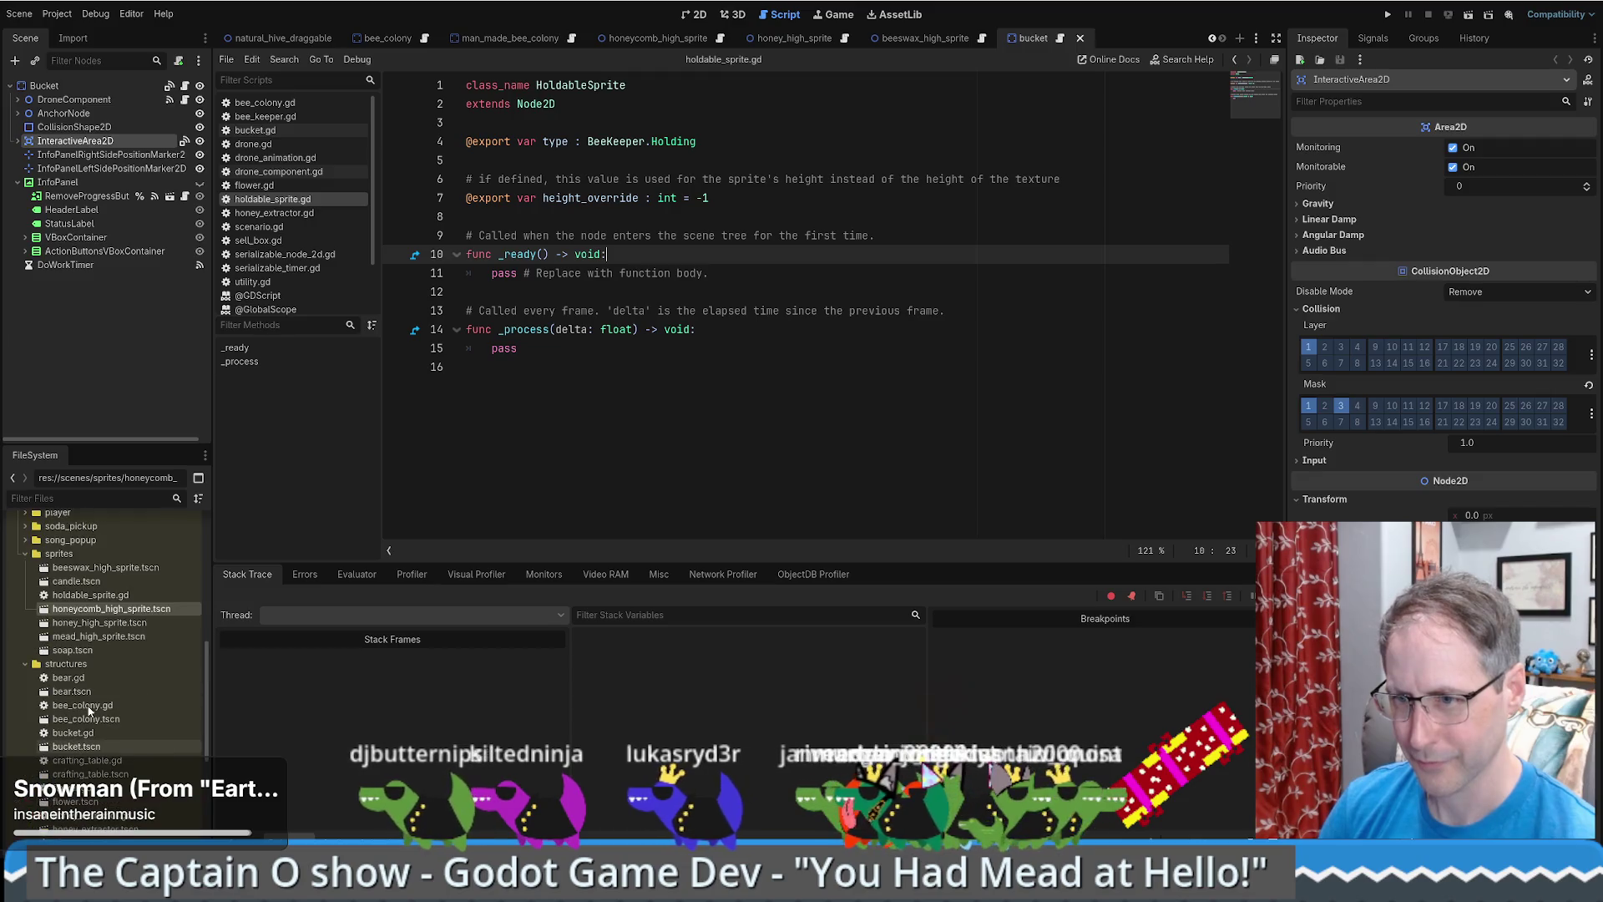
click(90, 595)
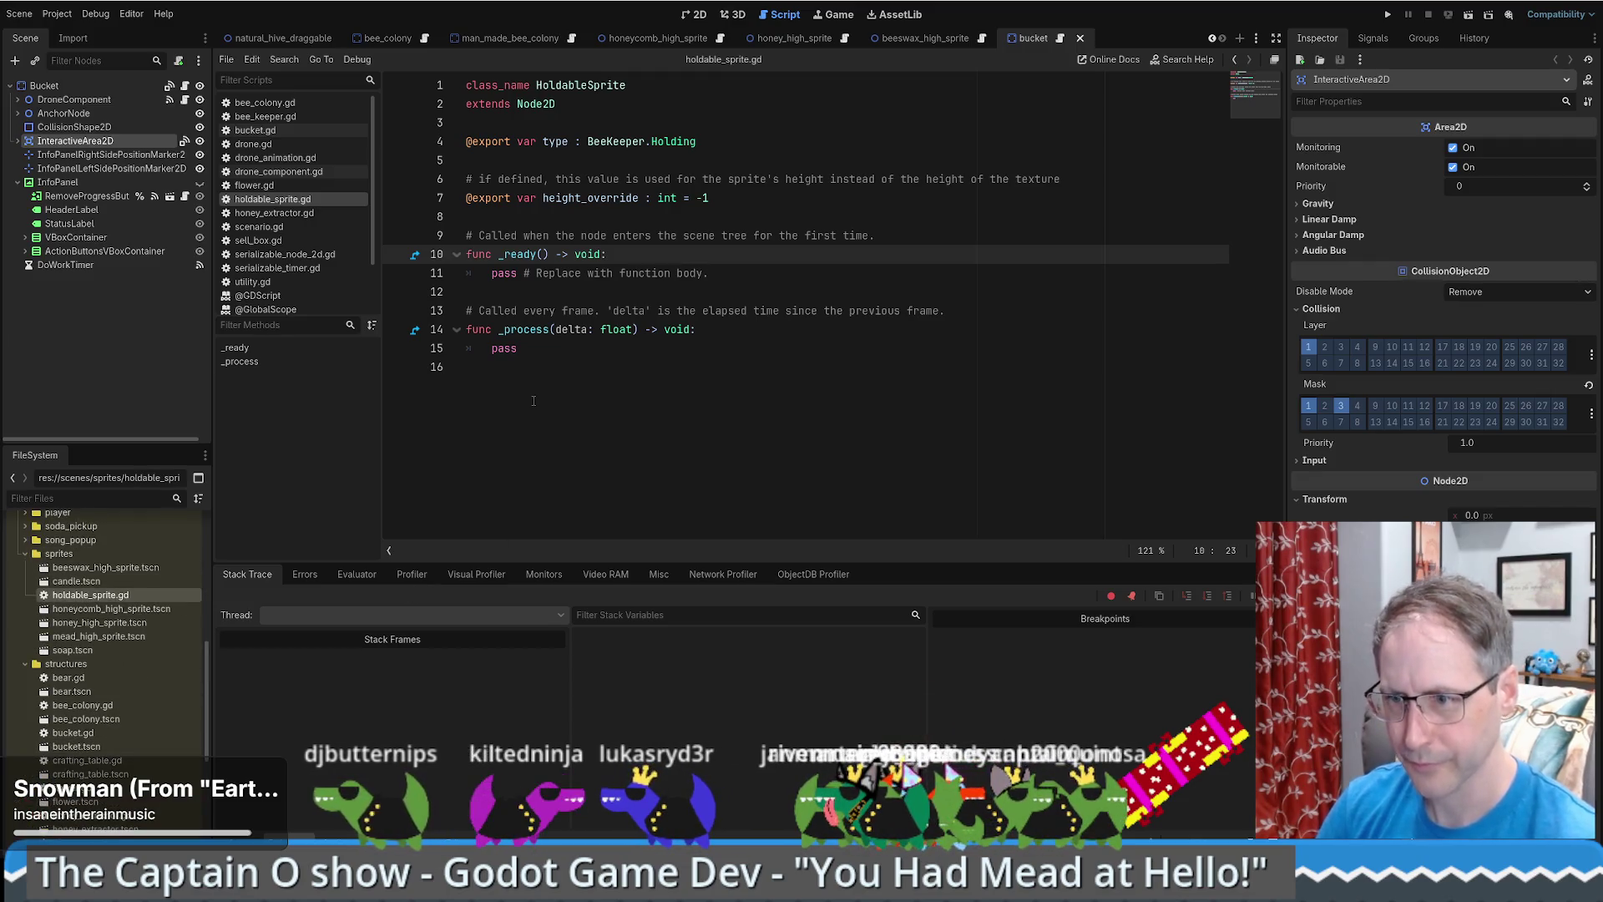
key(F2)
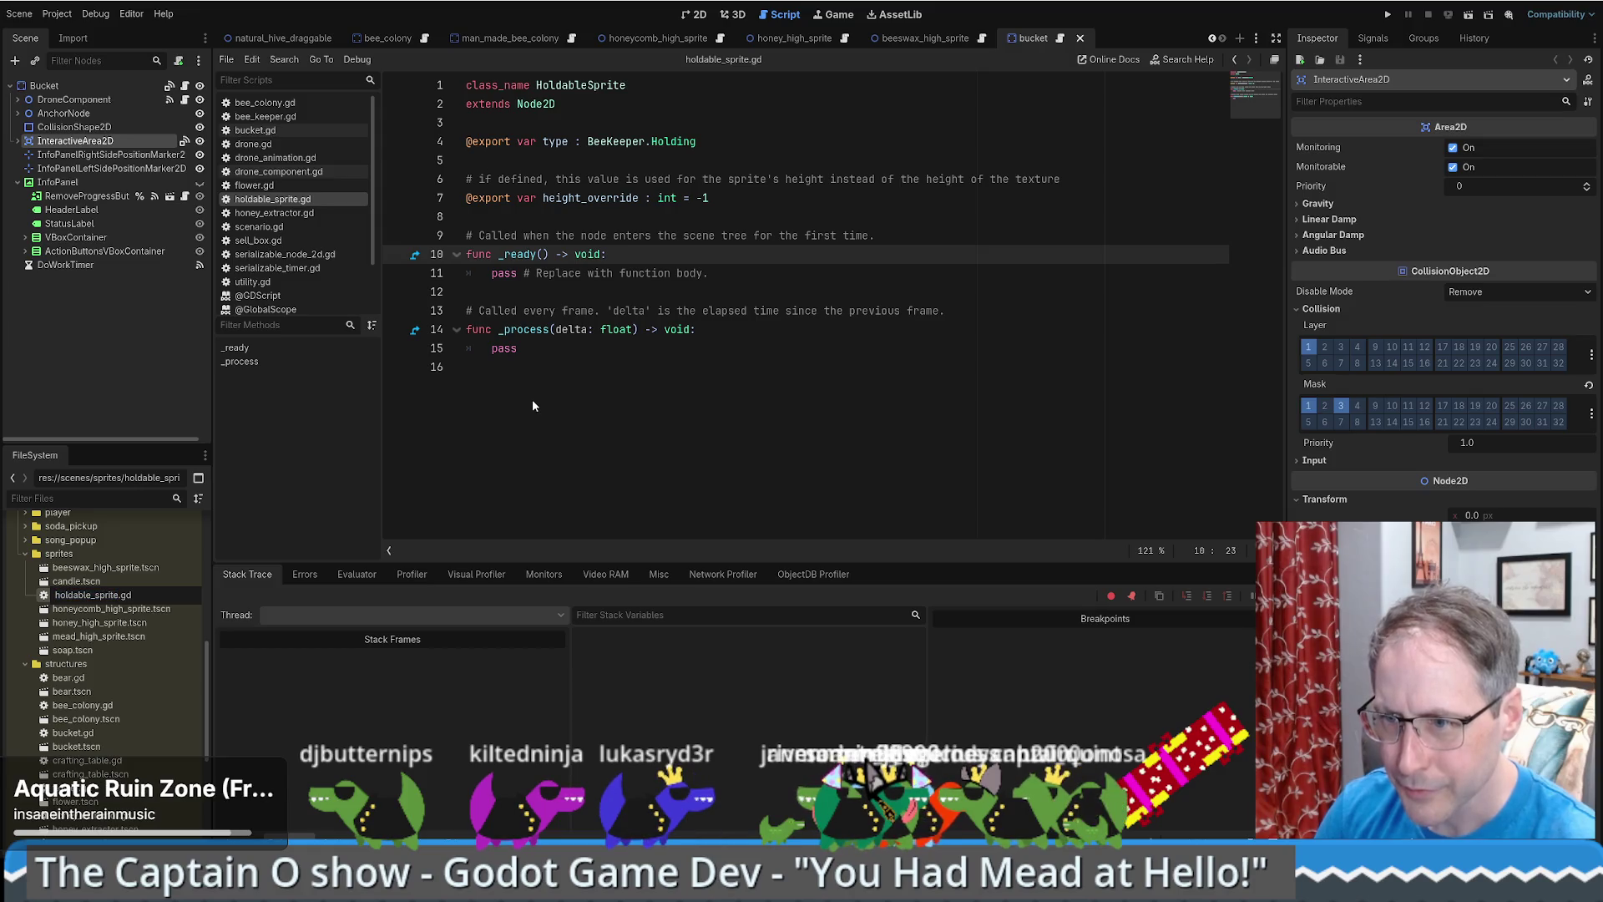
text(mp)
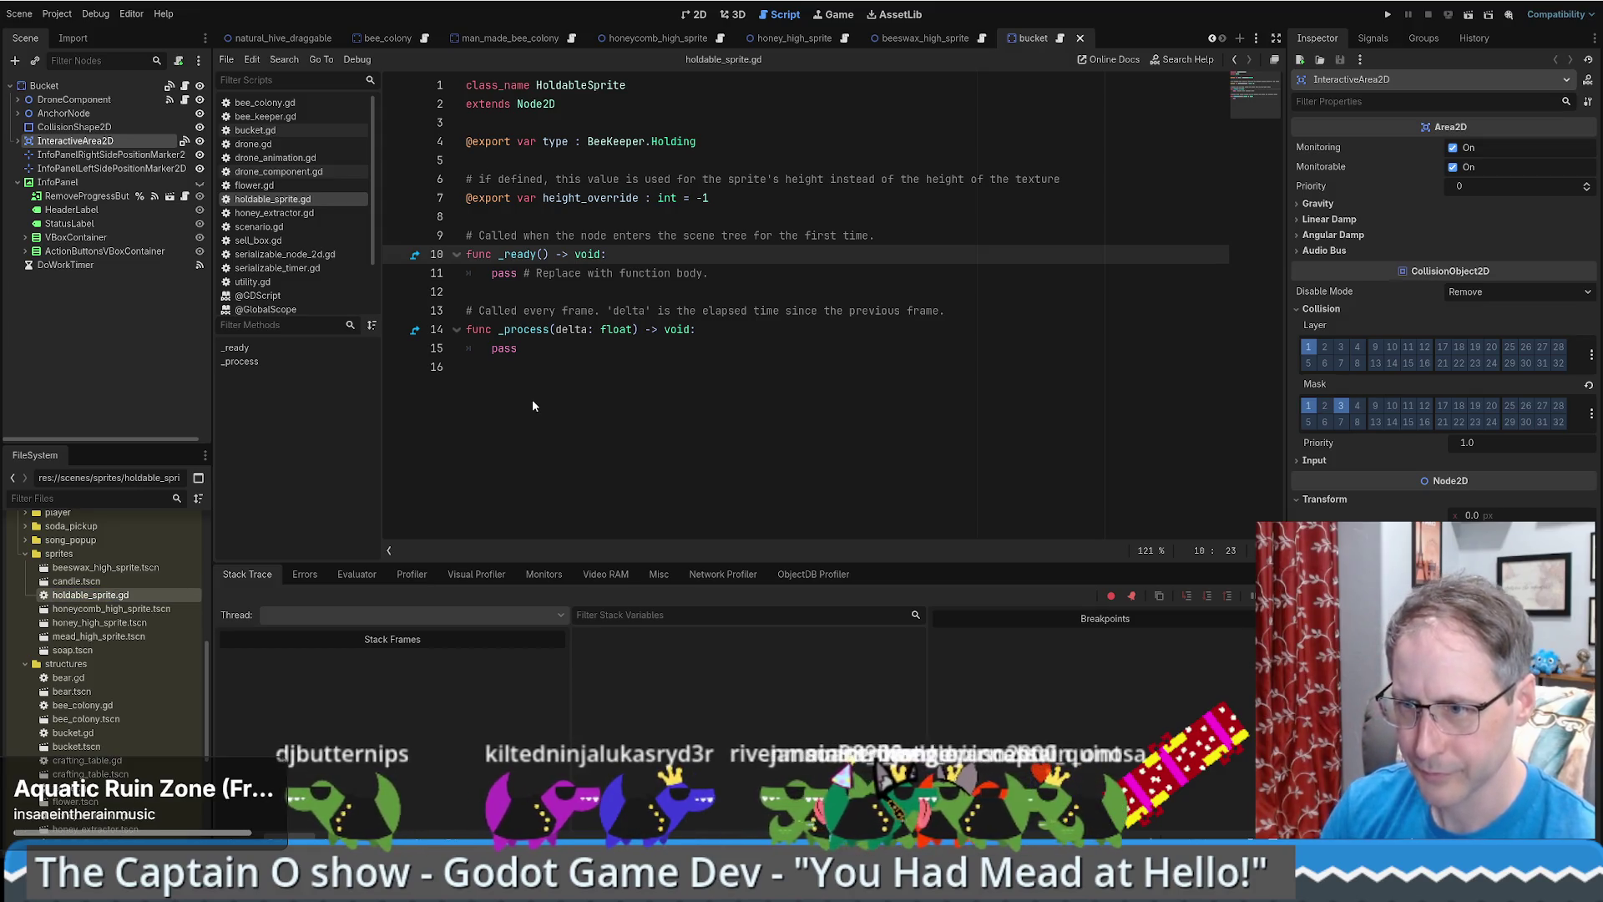
key(Return)
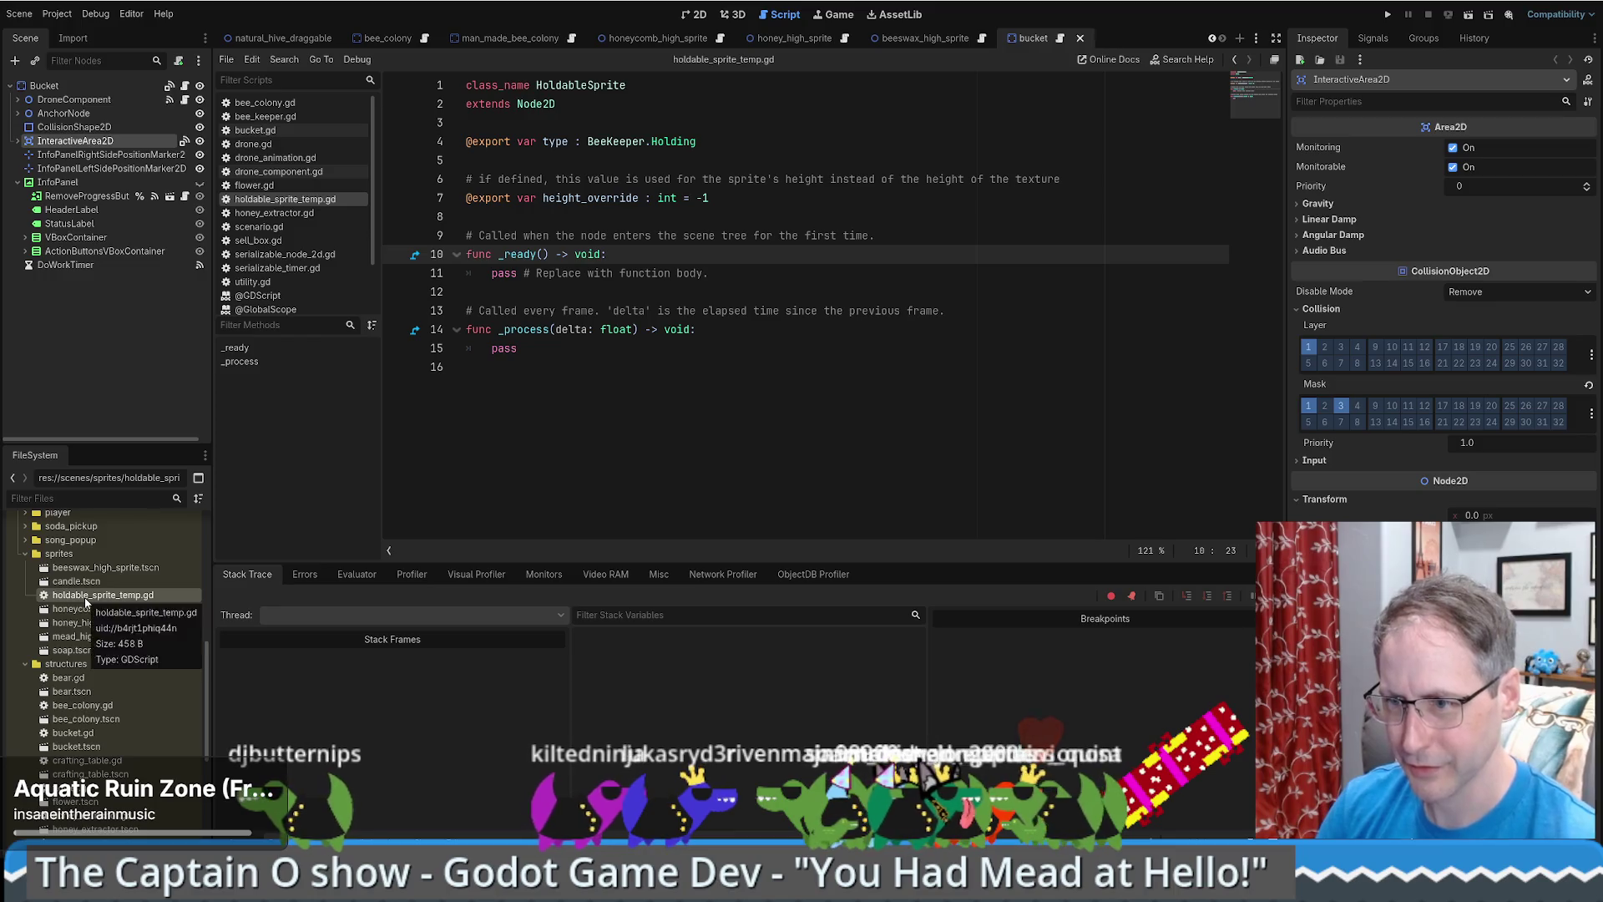
- Duplicate holdable_sprite_temp.gd as a new holdable_sprite.gd in the sprites folder
key(ctrl+d)
key(Right)
key(BackSpace)
key(BackSpace)
key(BackSpace)
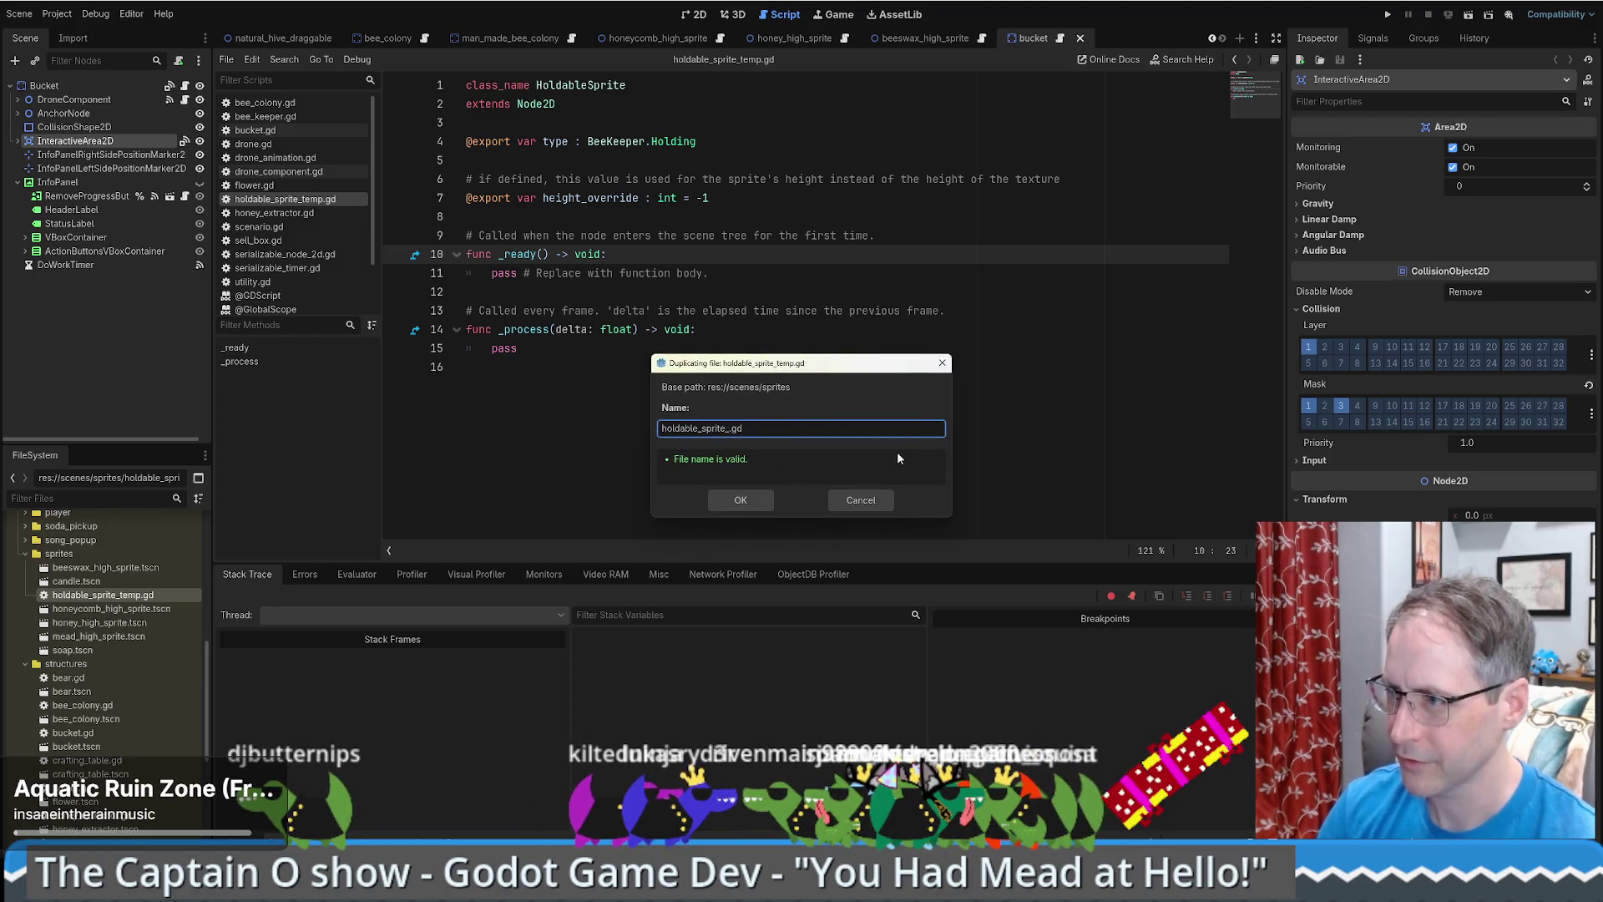
click(754, 498)
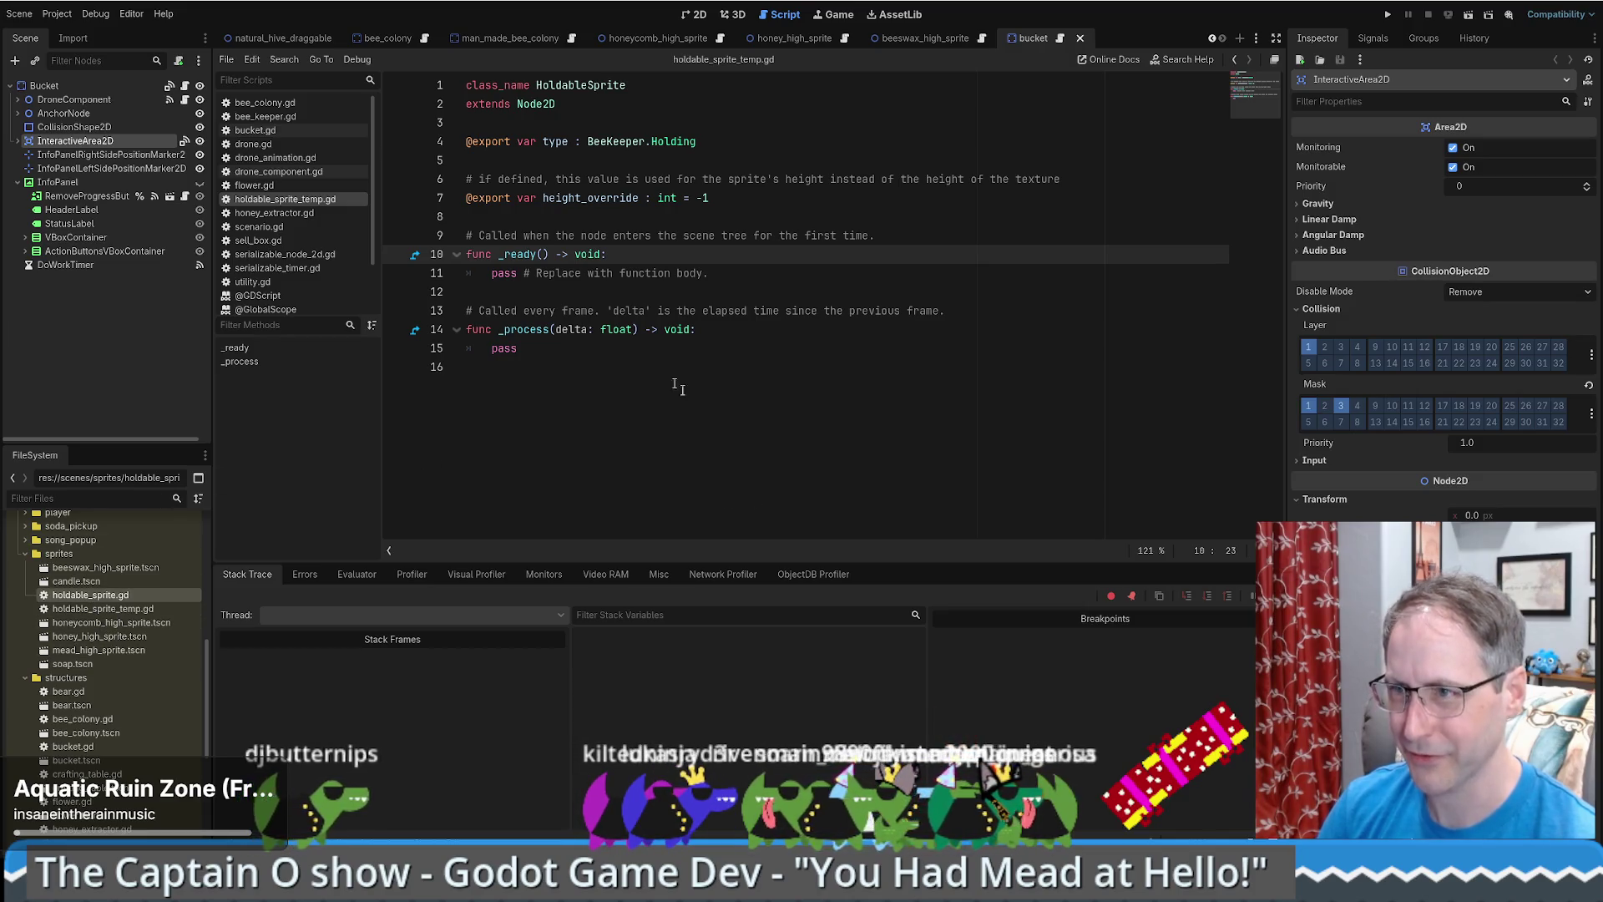
click(932, 309)
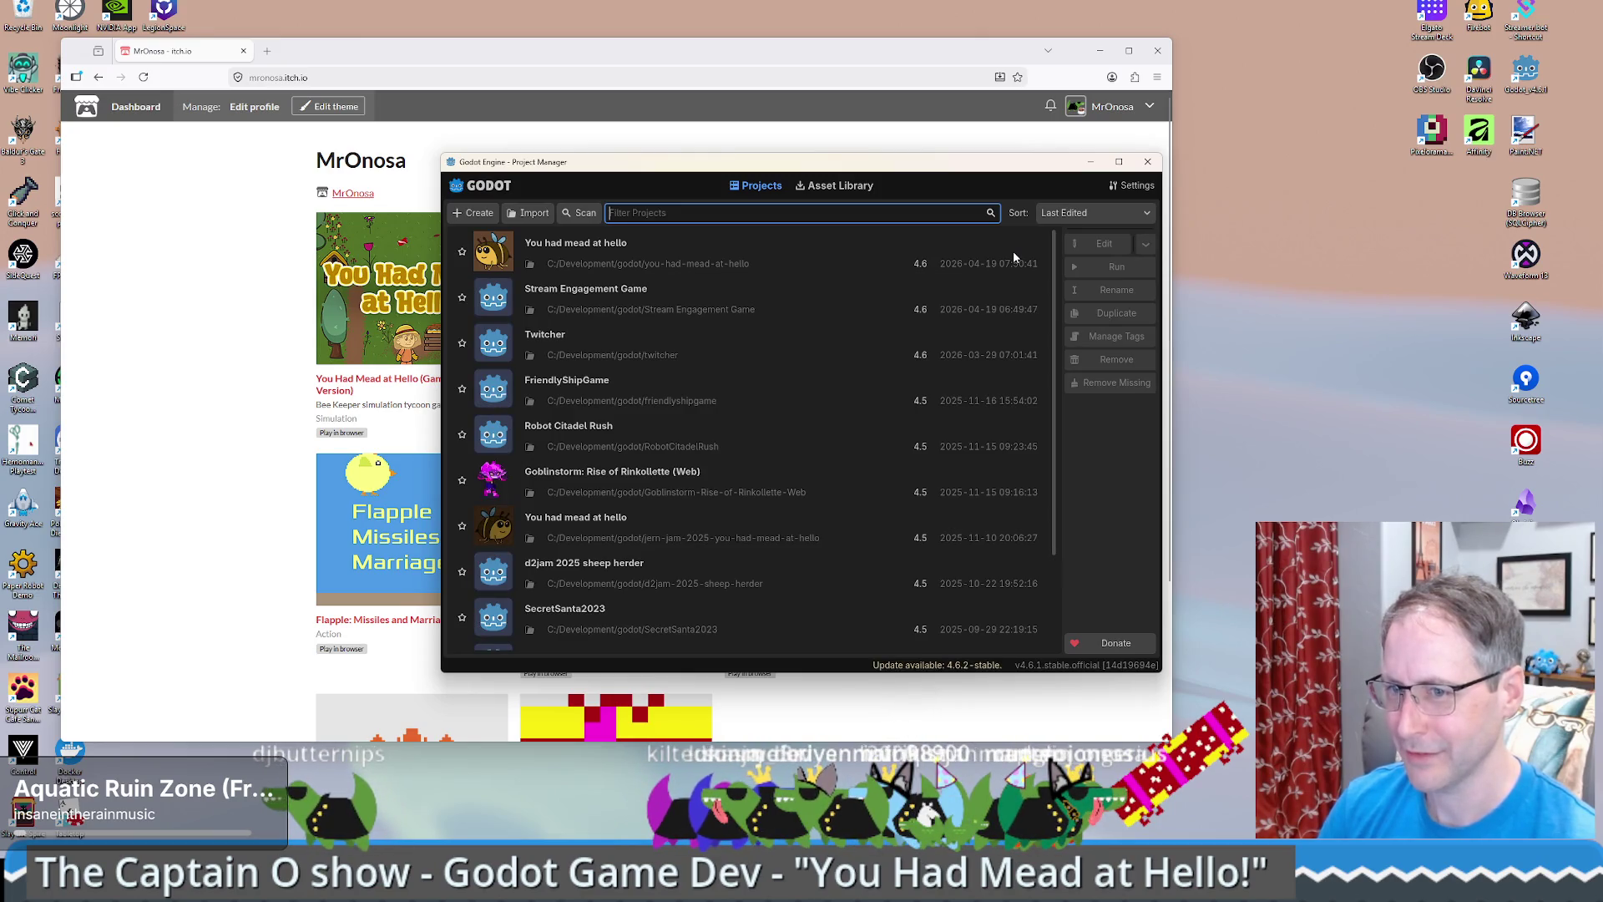
- Select 'You had mead at hello' in the Project Manager and open it for editing
click(743, 250)
click(1098, 243)
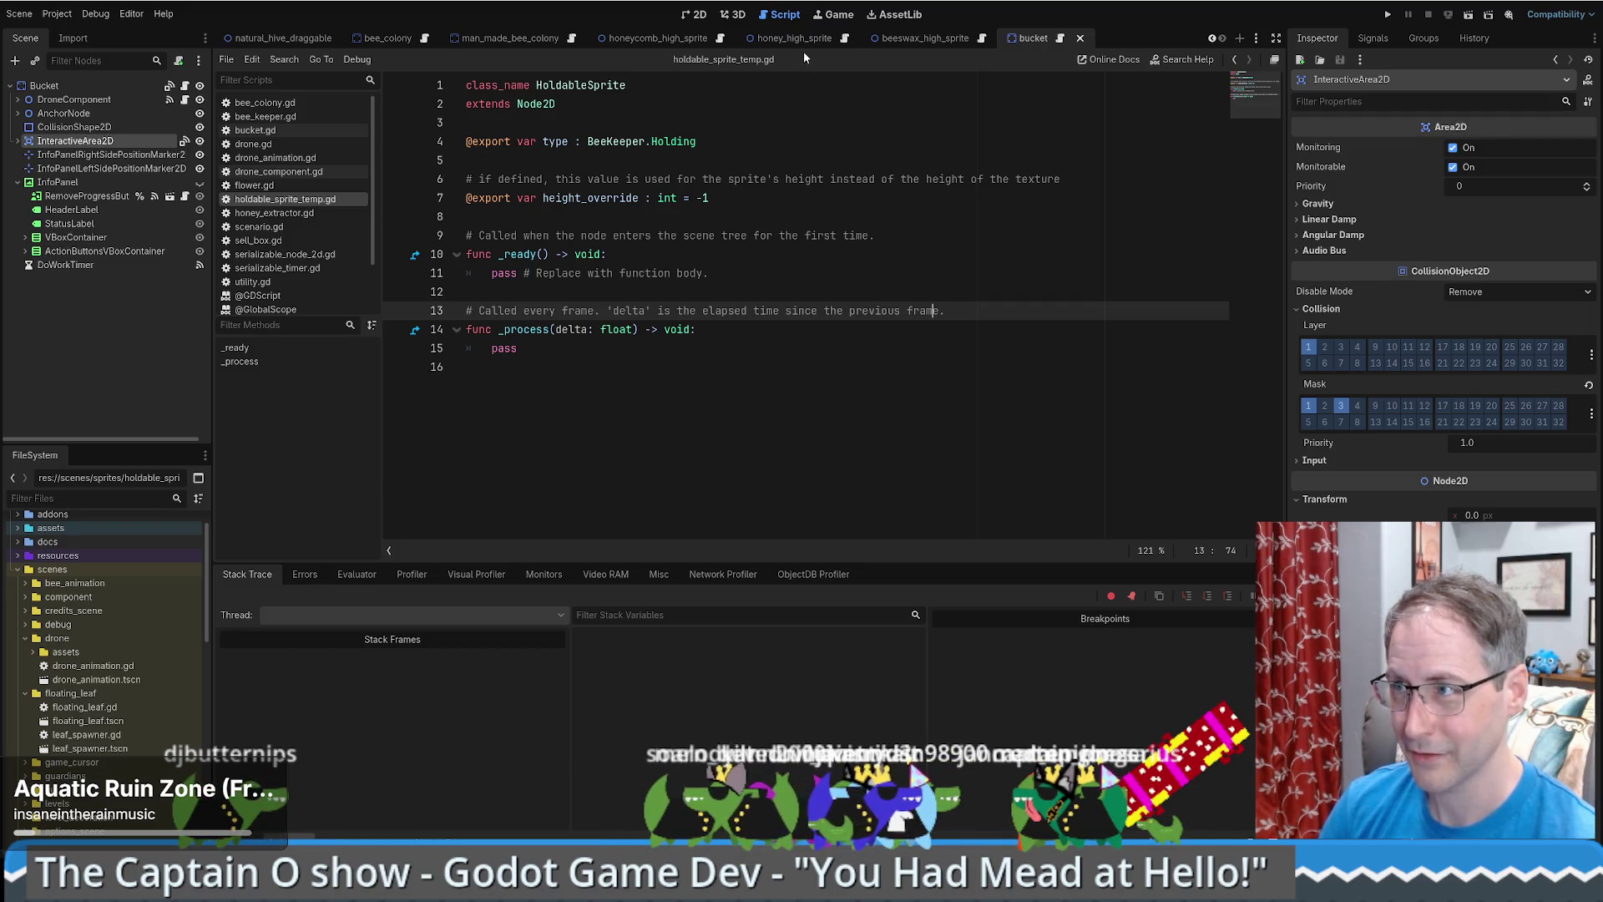
- Inspect the honey_high_sprite scene's Sprite texture and root HoldableSprite properties
click(843, 40)
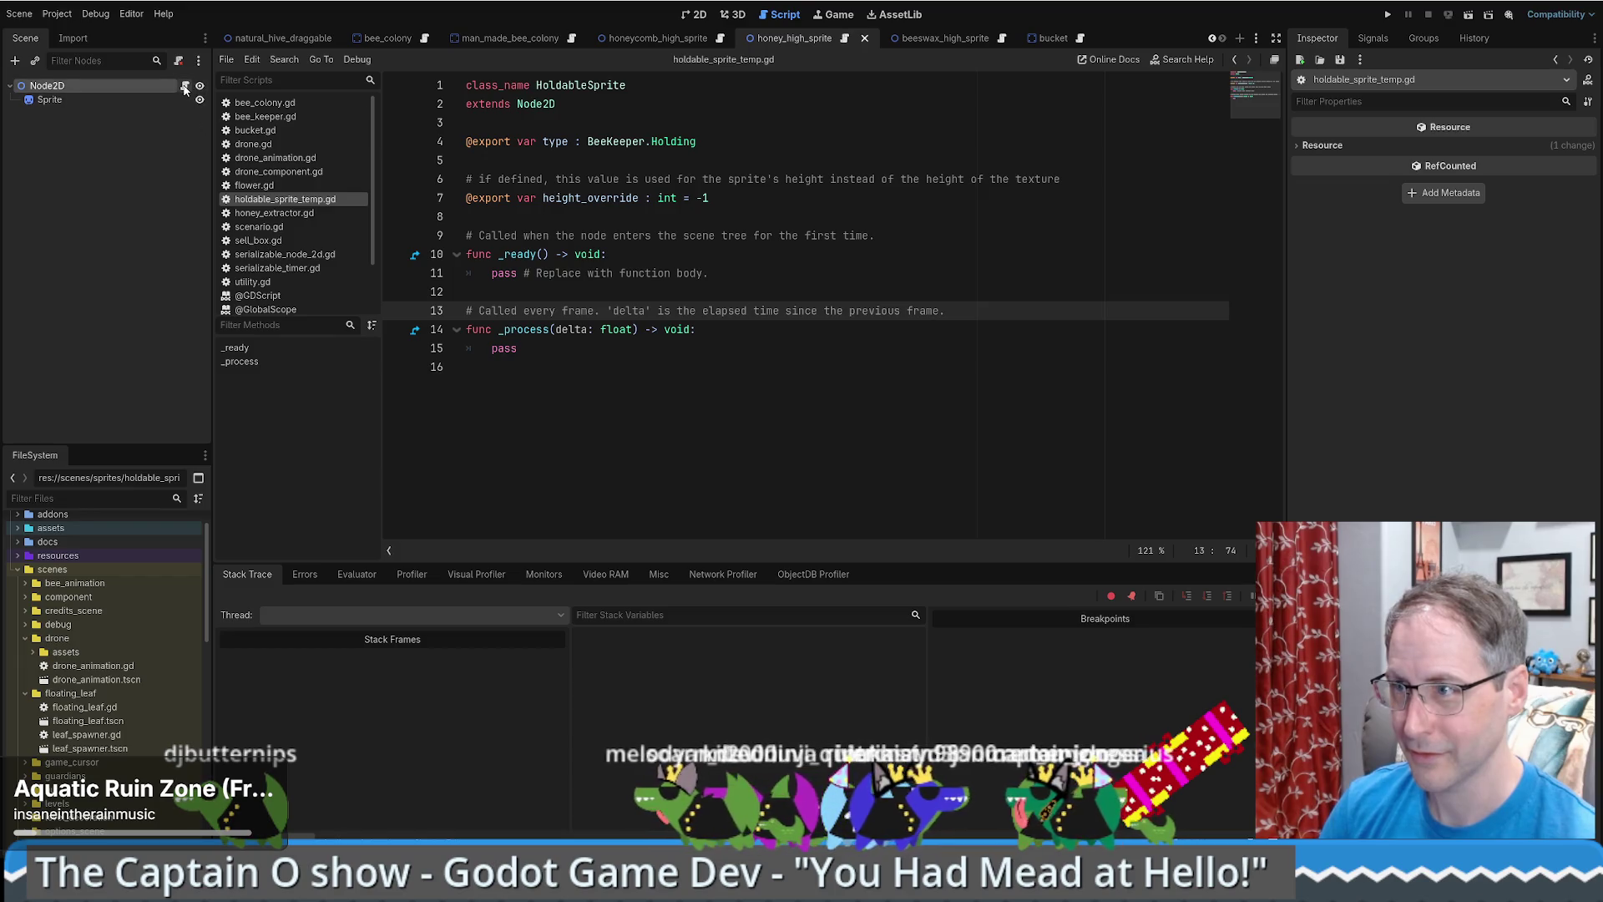
click(83, 95)
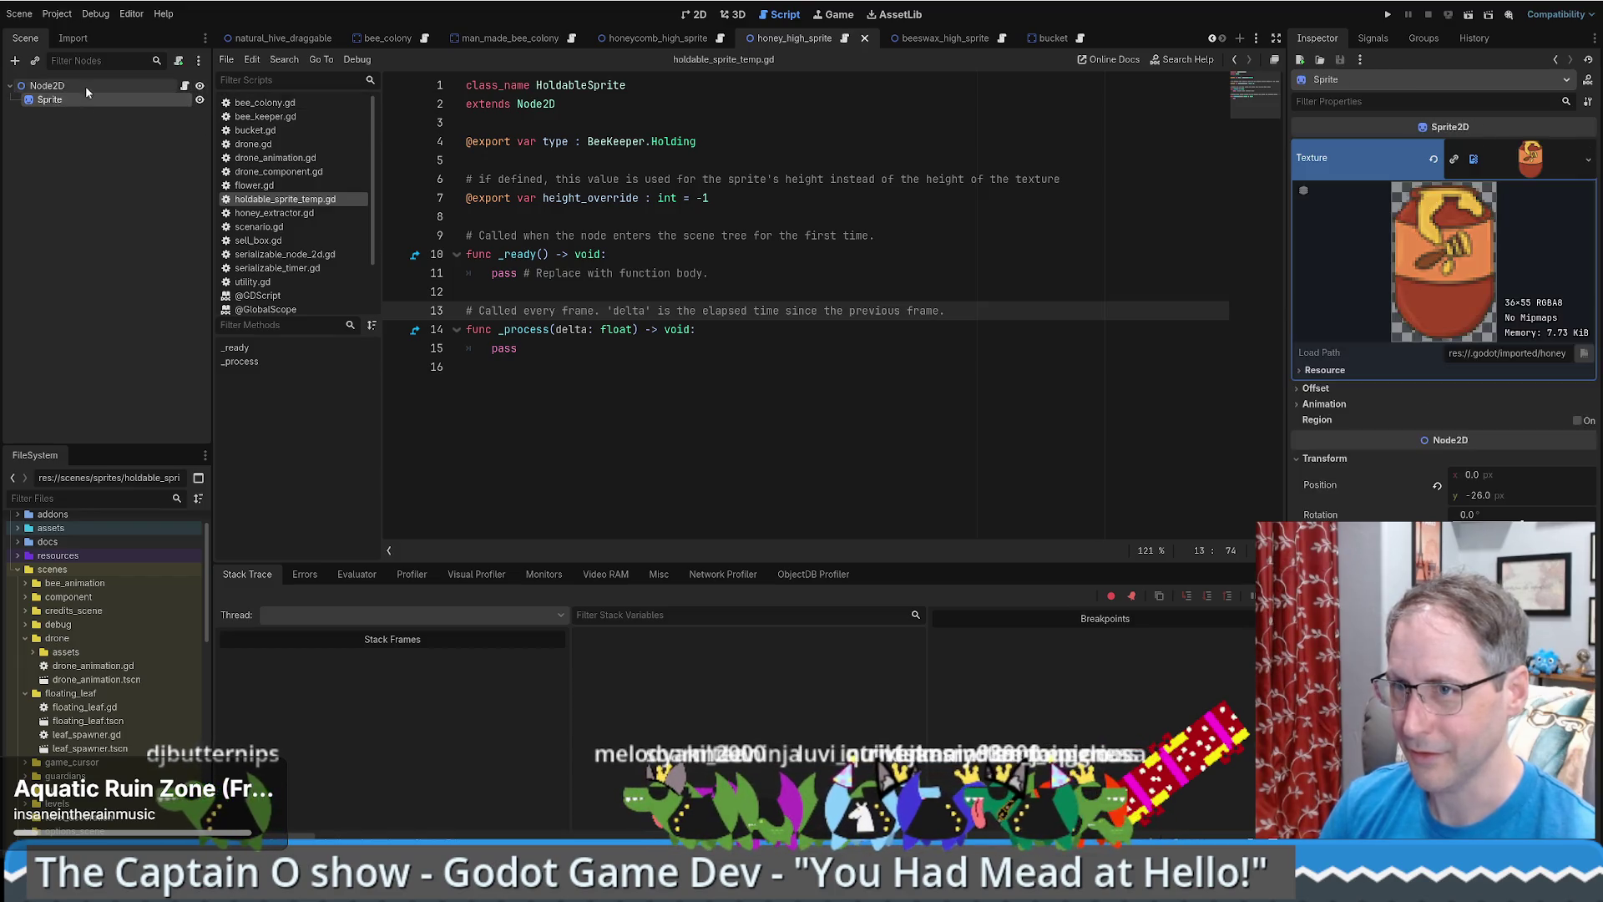
click(87, 85)
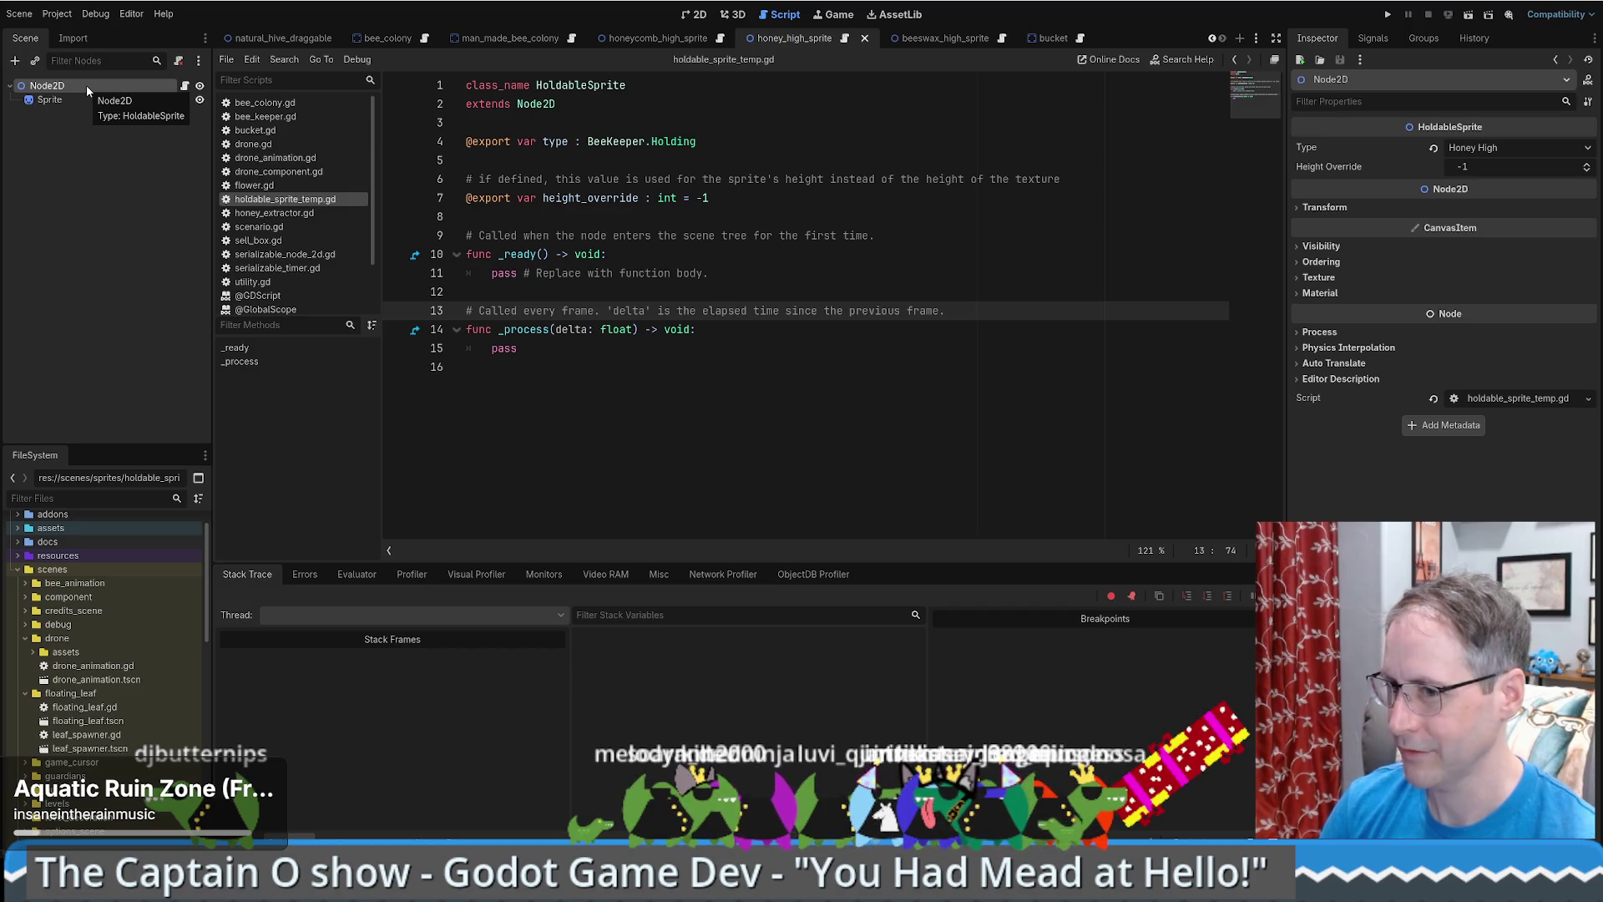
scroll(129, 609, down, 5)
- Delete holdable_sprite_temp.gd from scenes/sprites despite its remaining dependencies
click(100, 747)
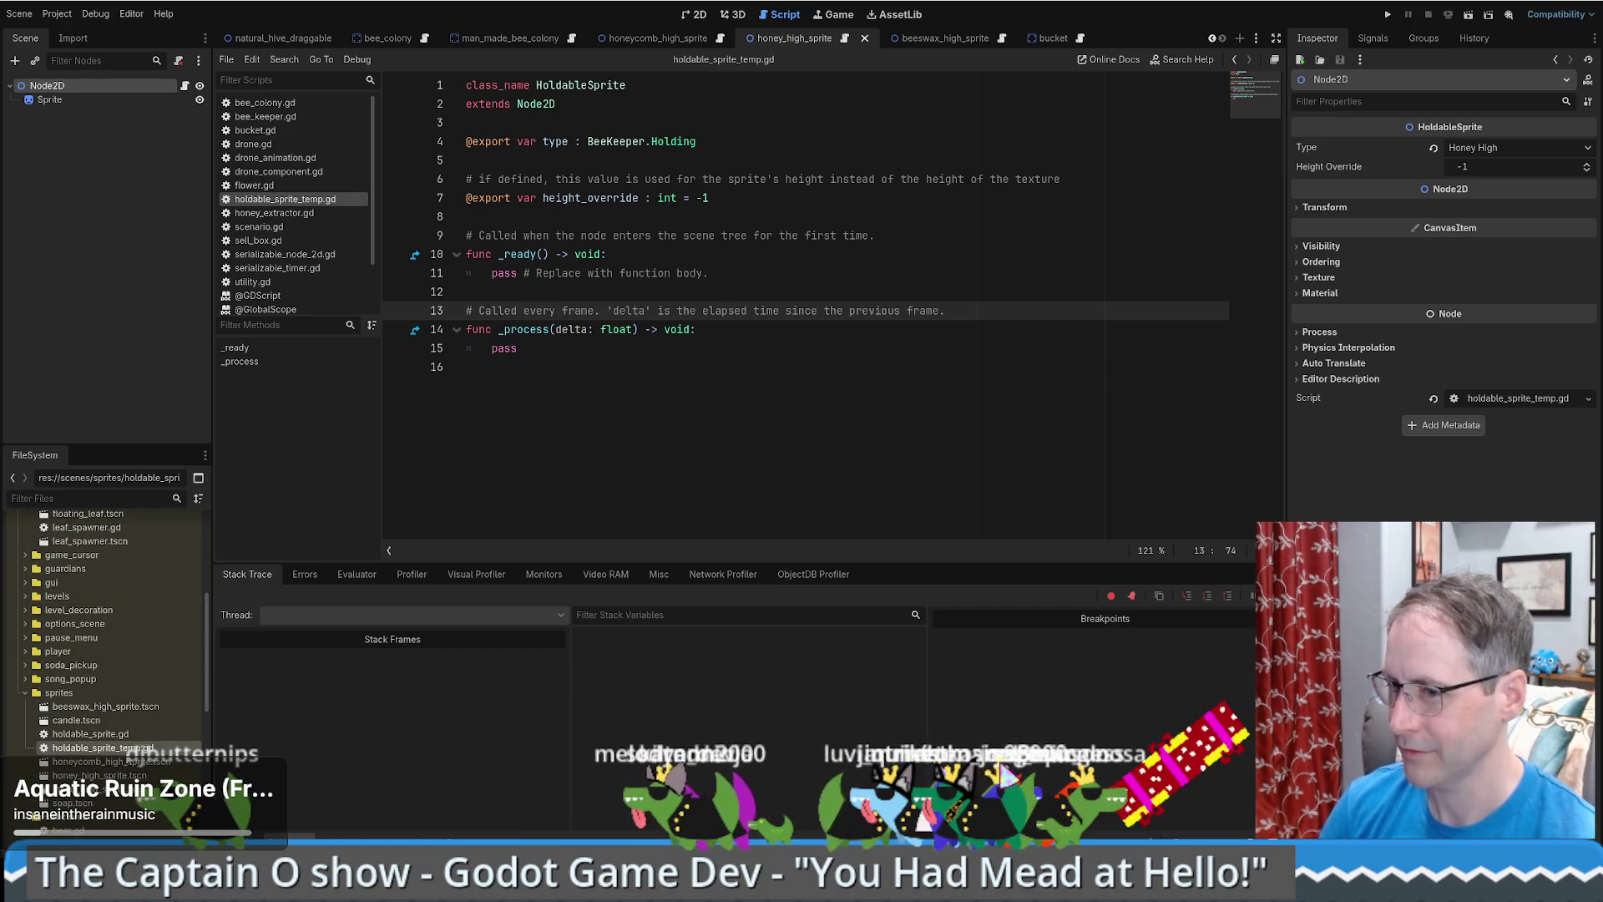
key(Delete)
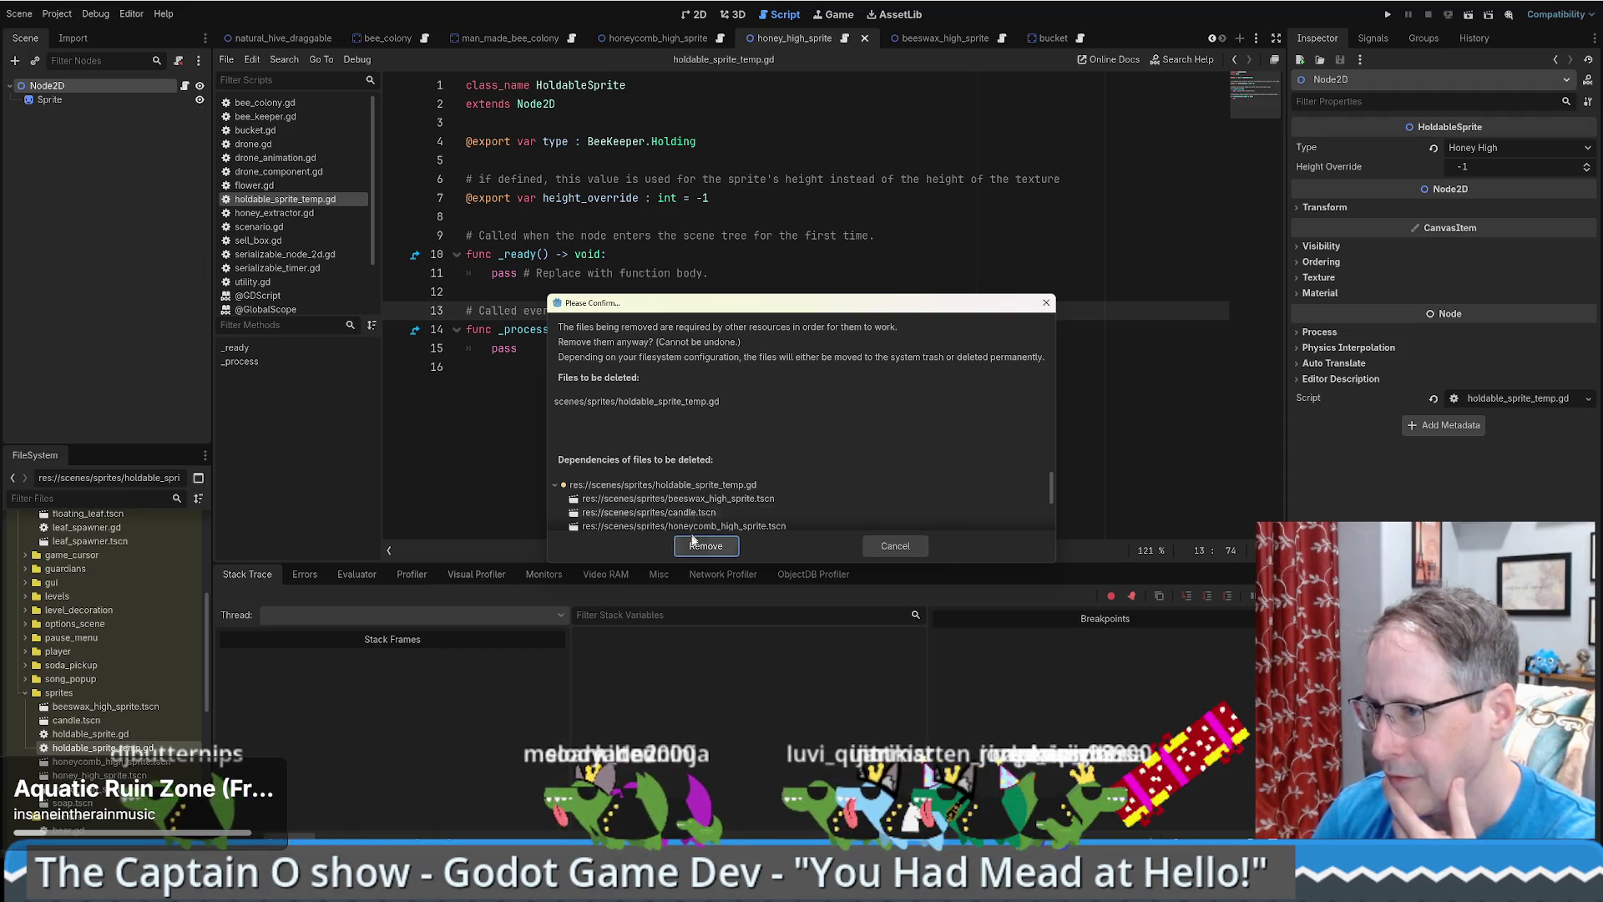
scroll(683, 520, down, 1)
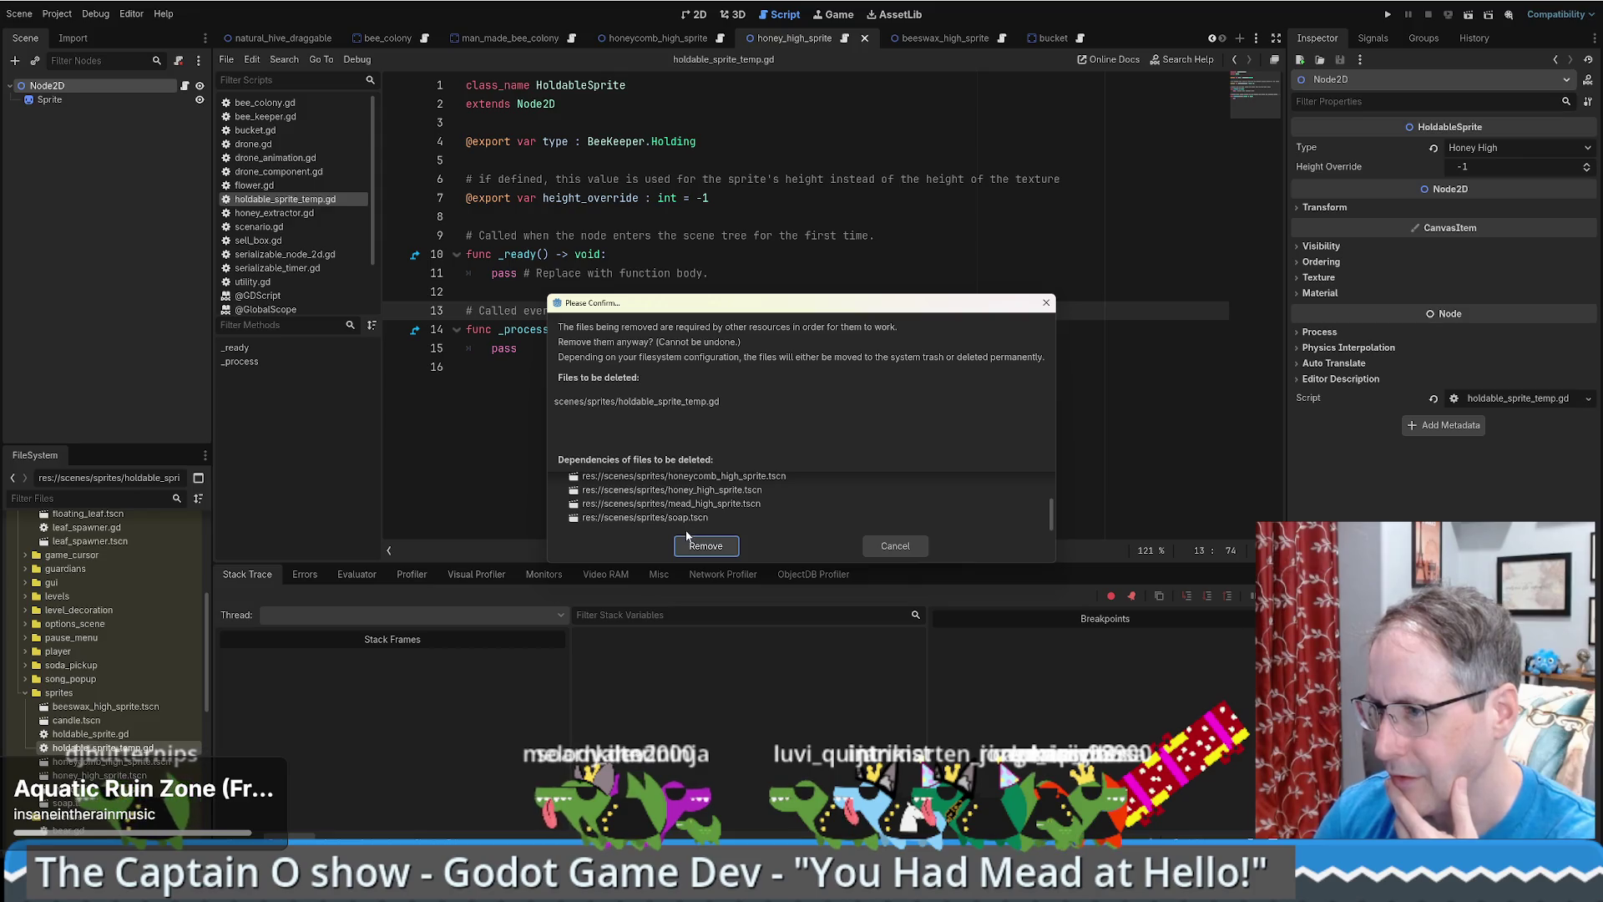
click(687, 546)
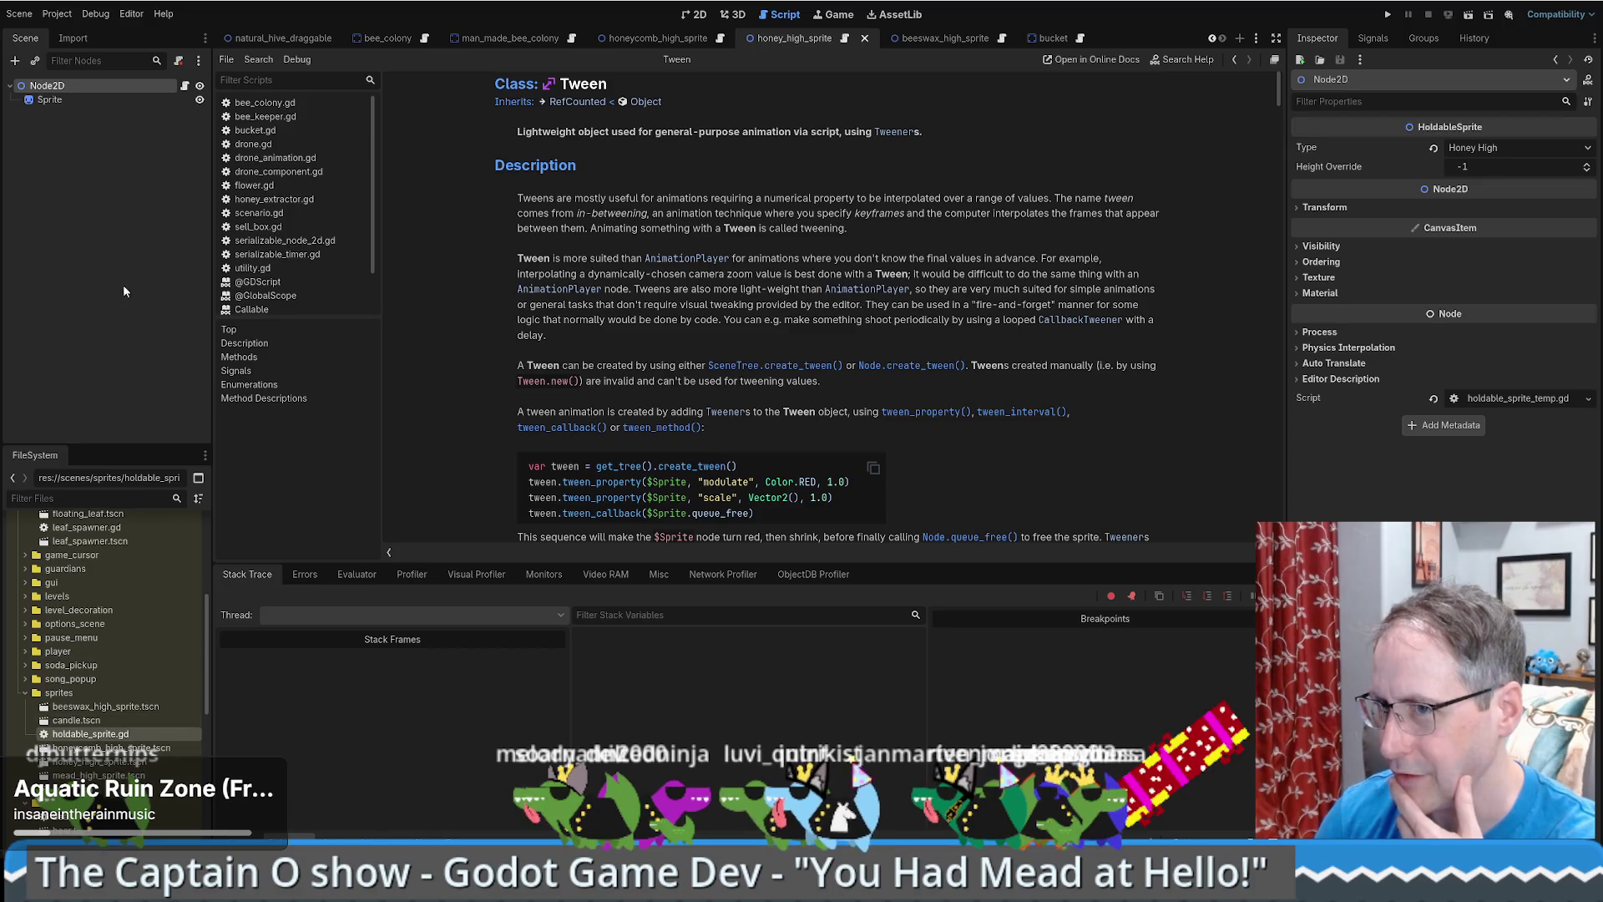
- Attach holdable_sprite.gd to beeswax_high_sprite's root Node2D, then try opening candle.tscn
double_click(105, 706)
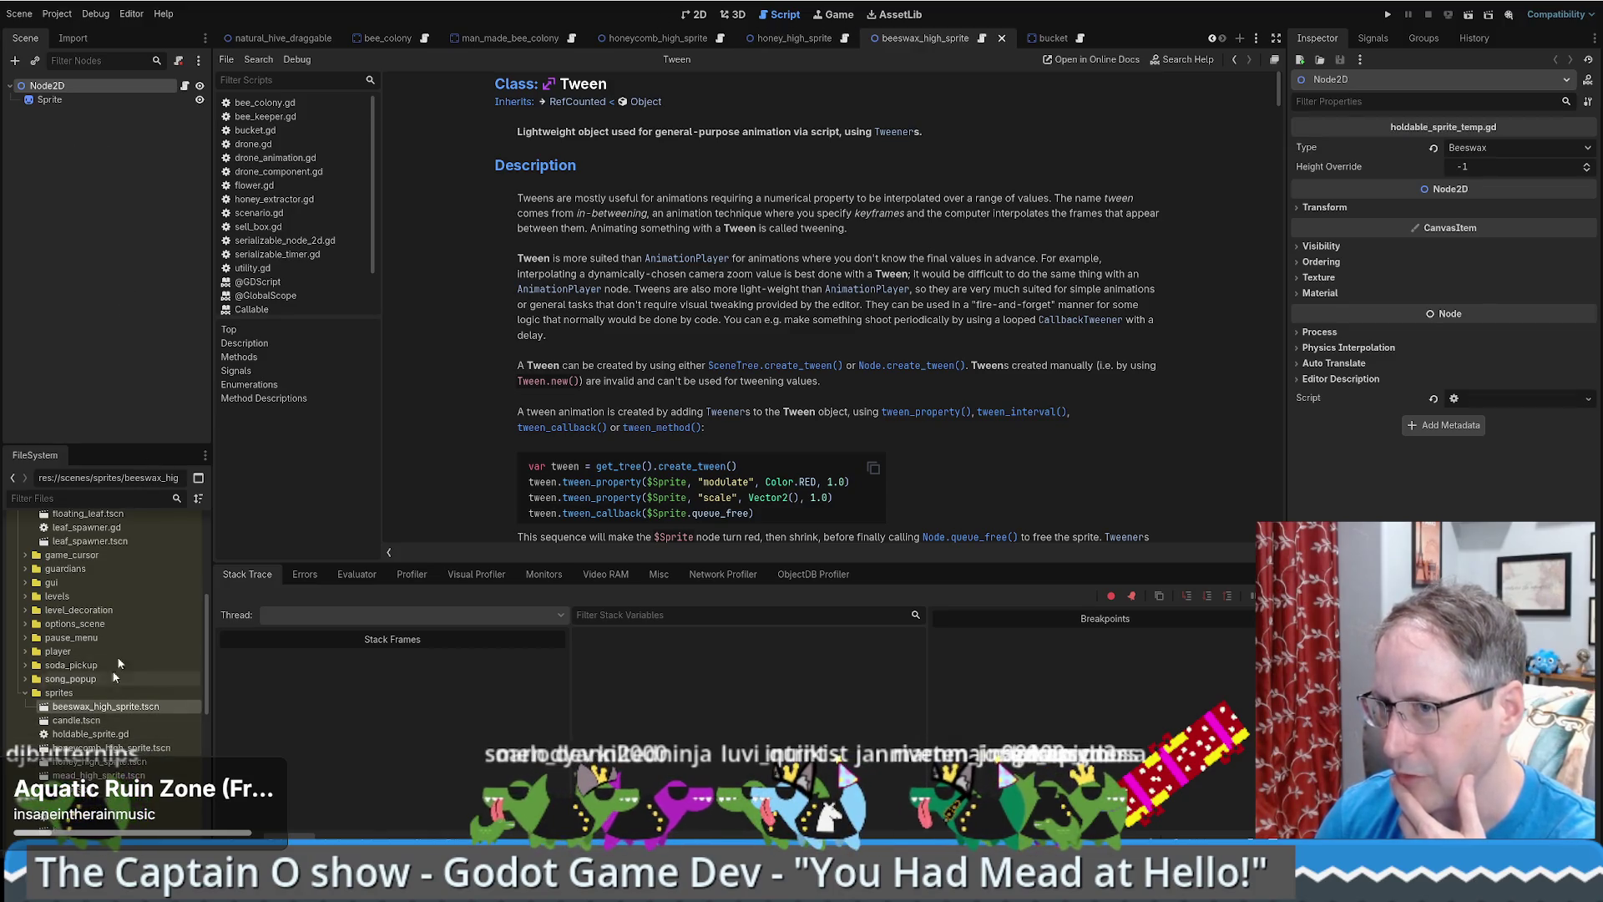
click(89, 104)
click(94, 86)
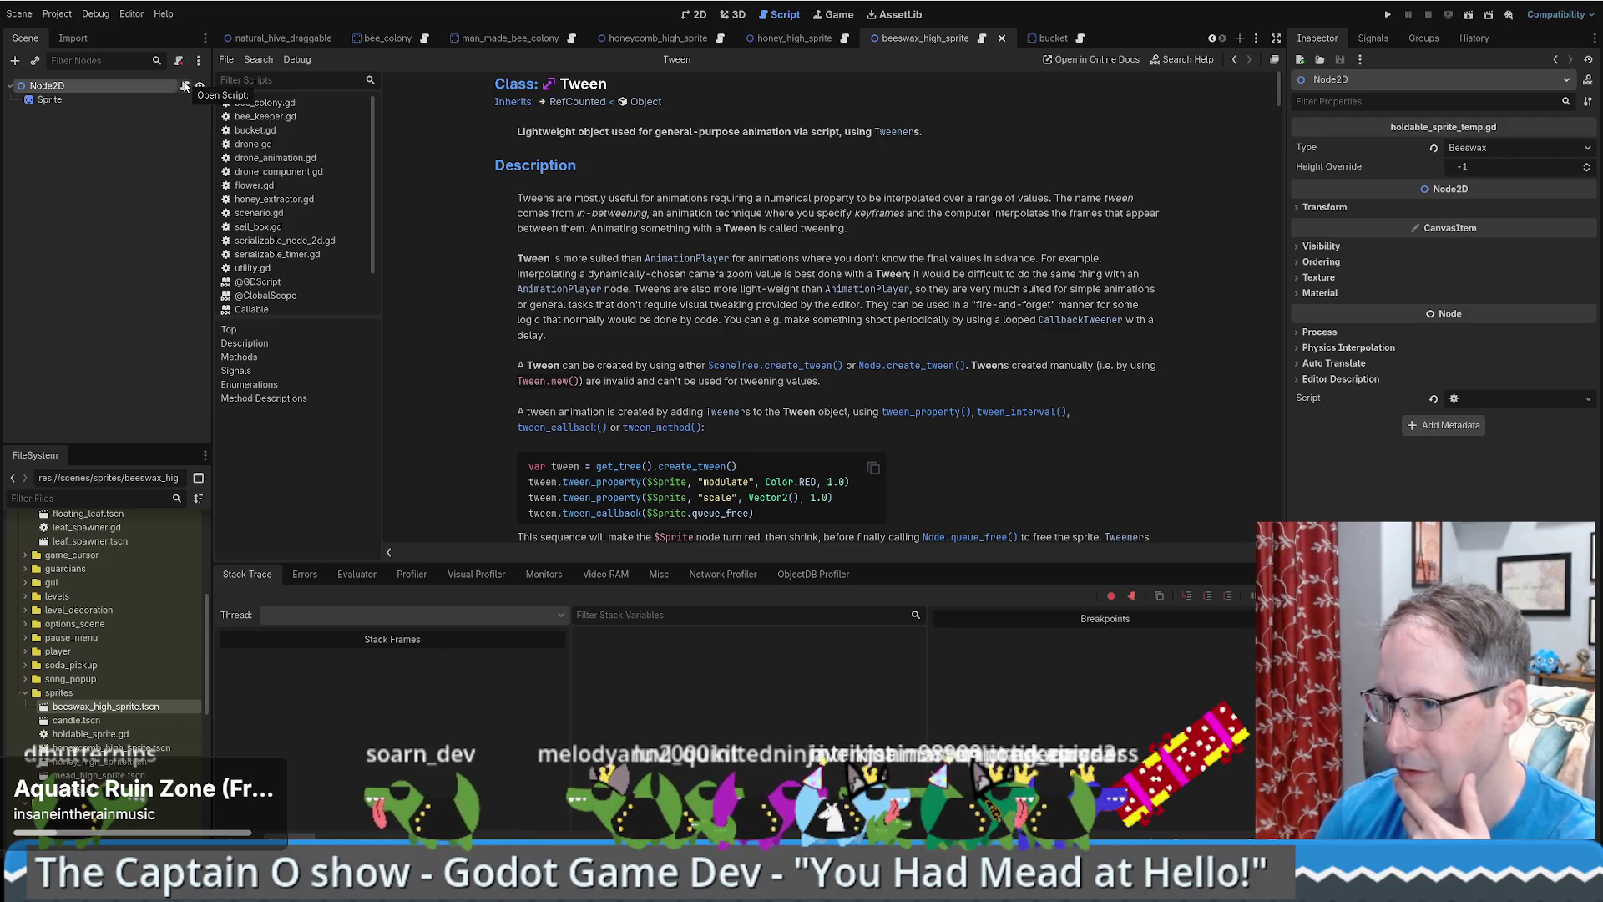
click(90, 733)
drag(89, 734, 66, 86)
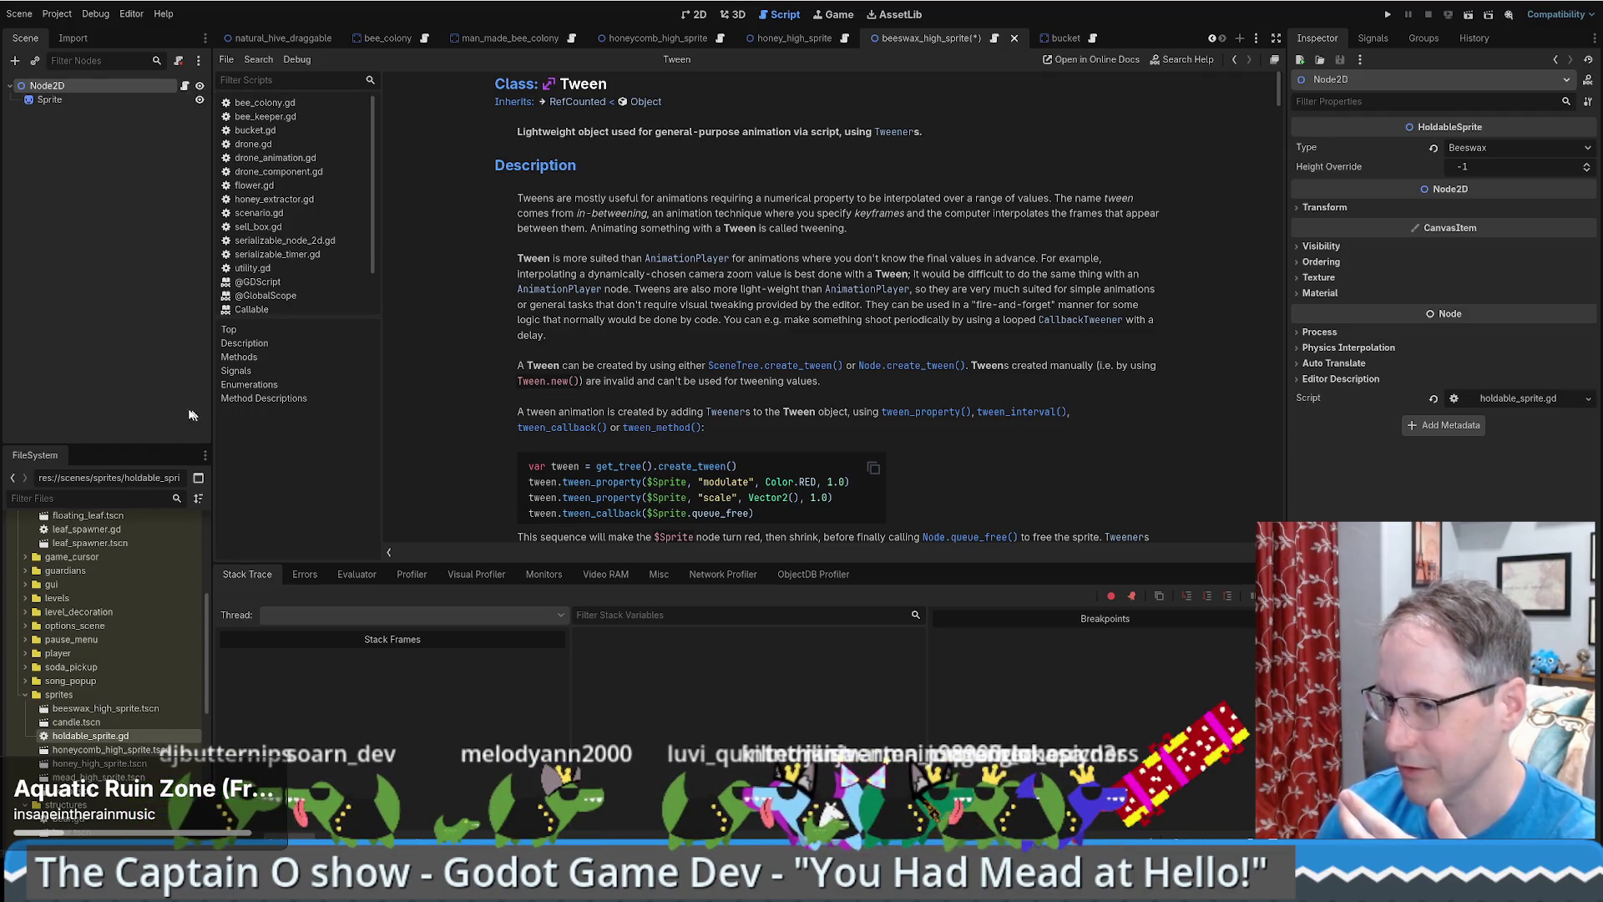
click(83, 723)
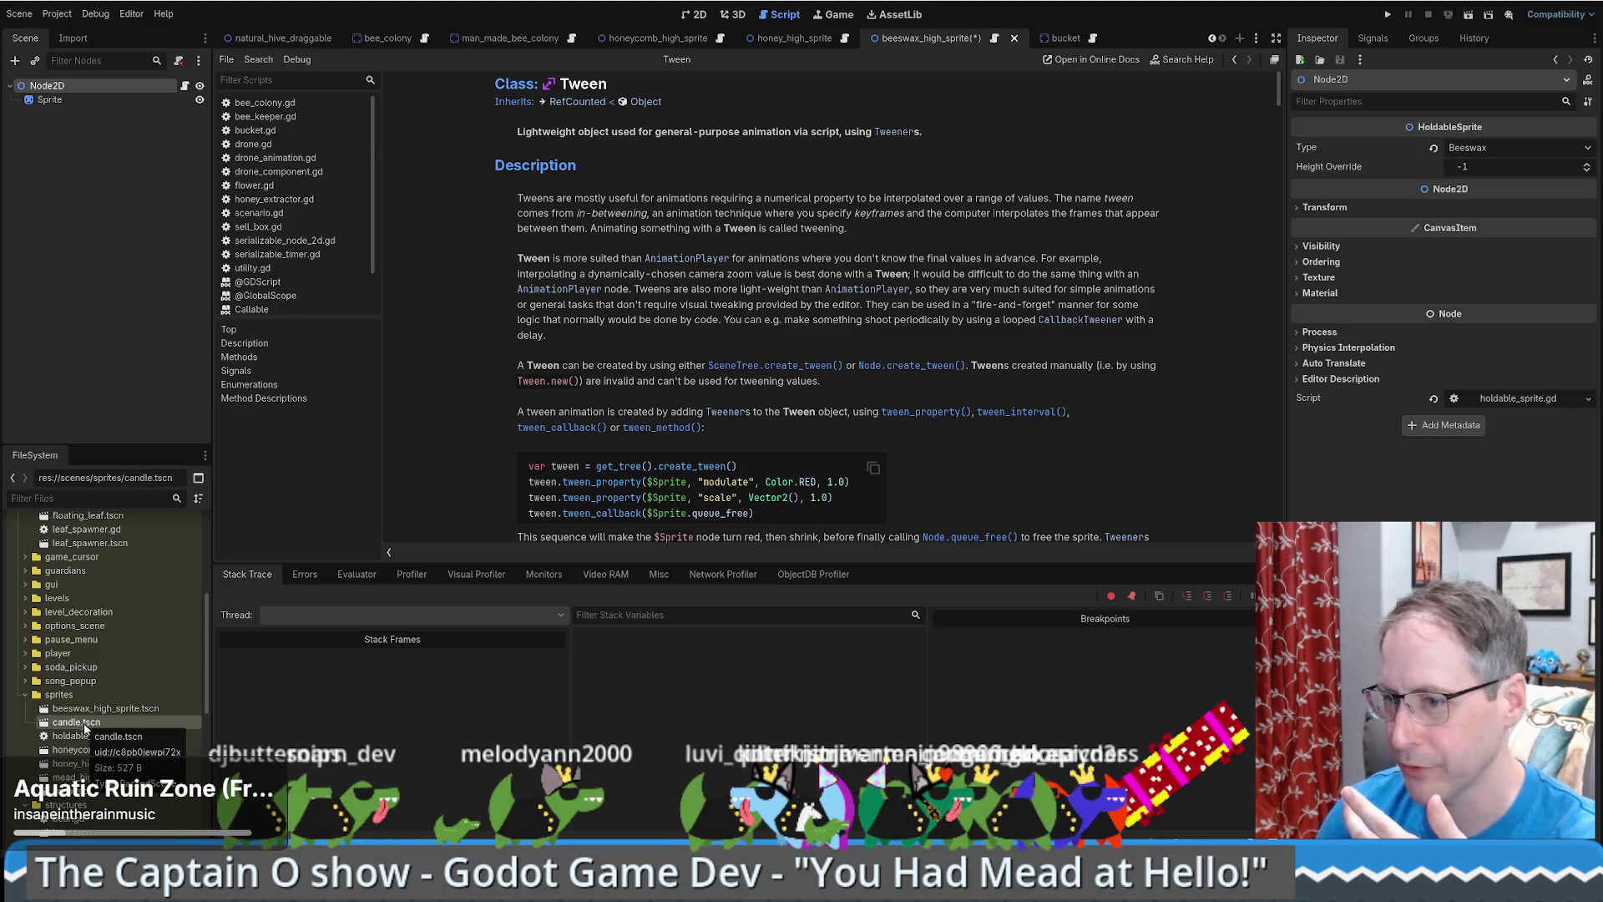
double_click(86, 724)
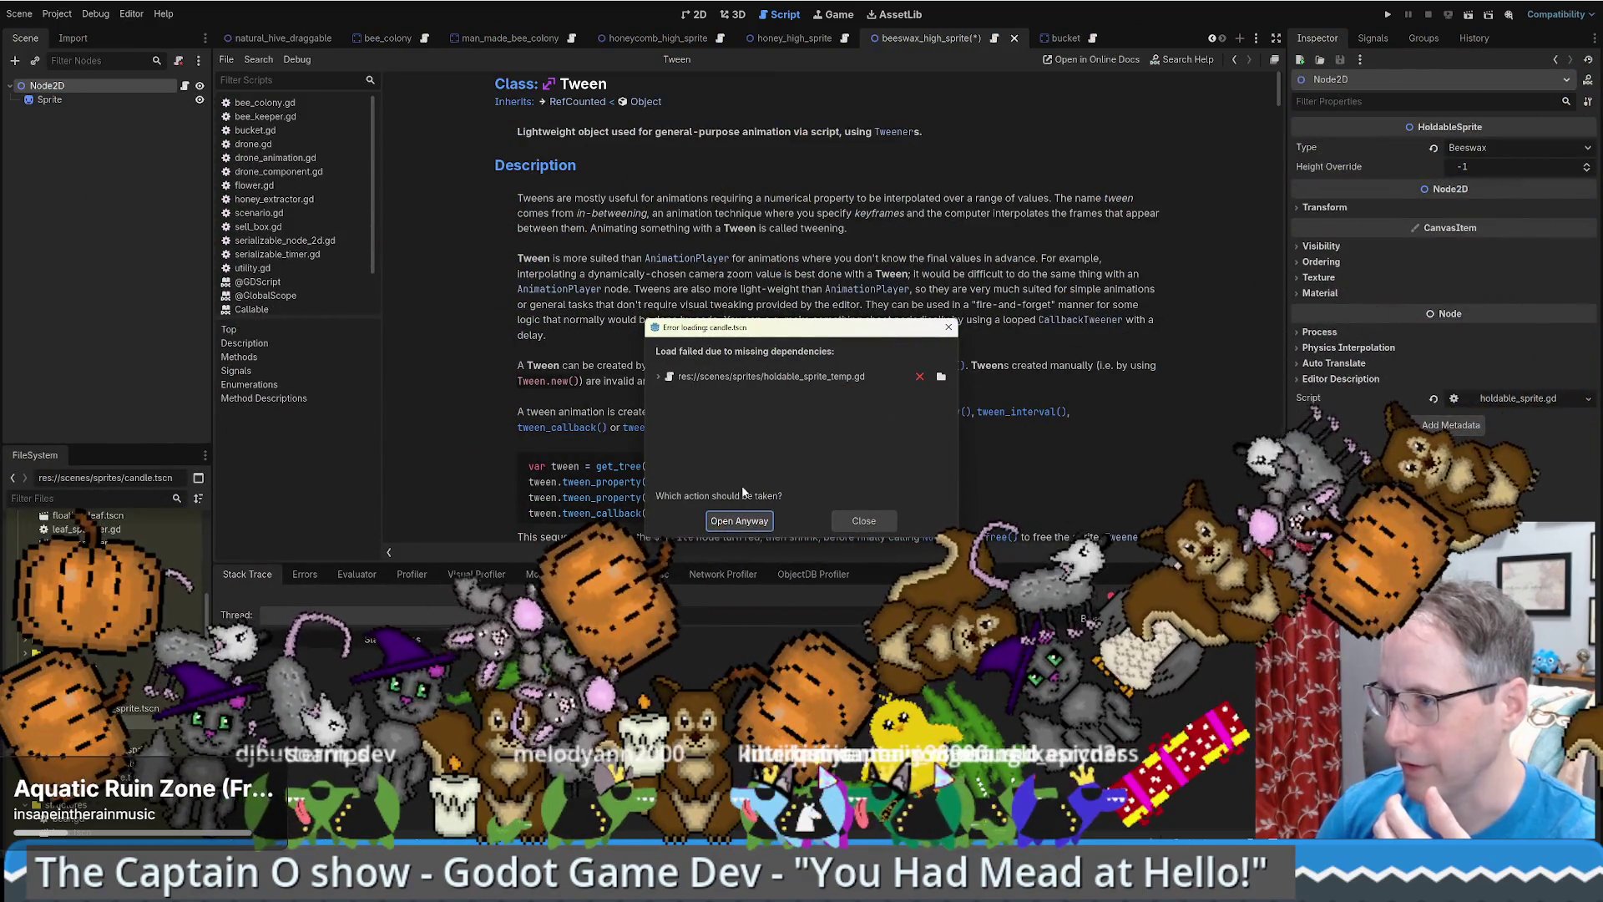
- Open the candle scene anyway, attach holdable_sprite.gd to its root and set Type to Beeswax
click(739, 520)
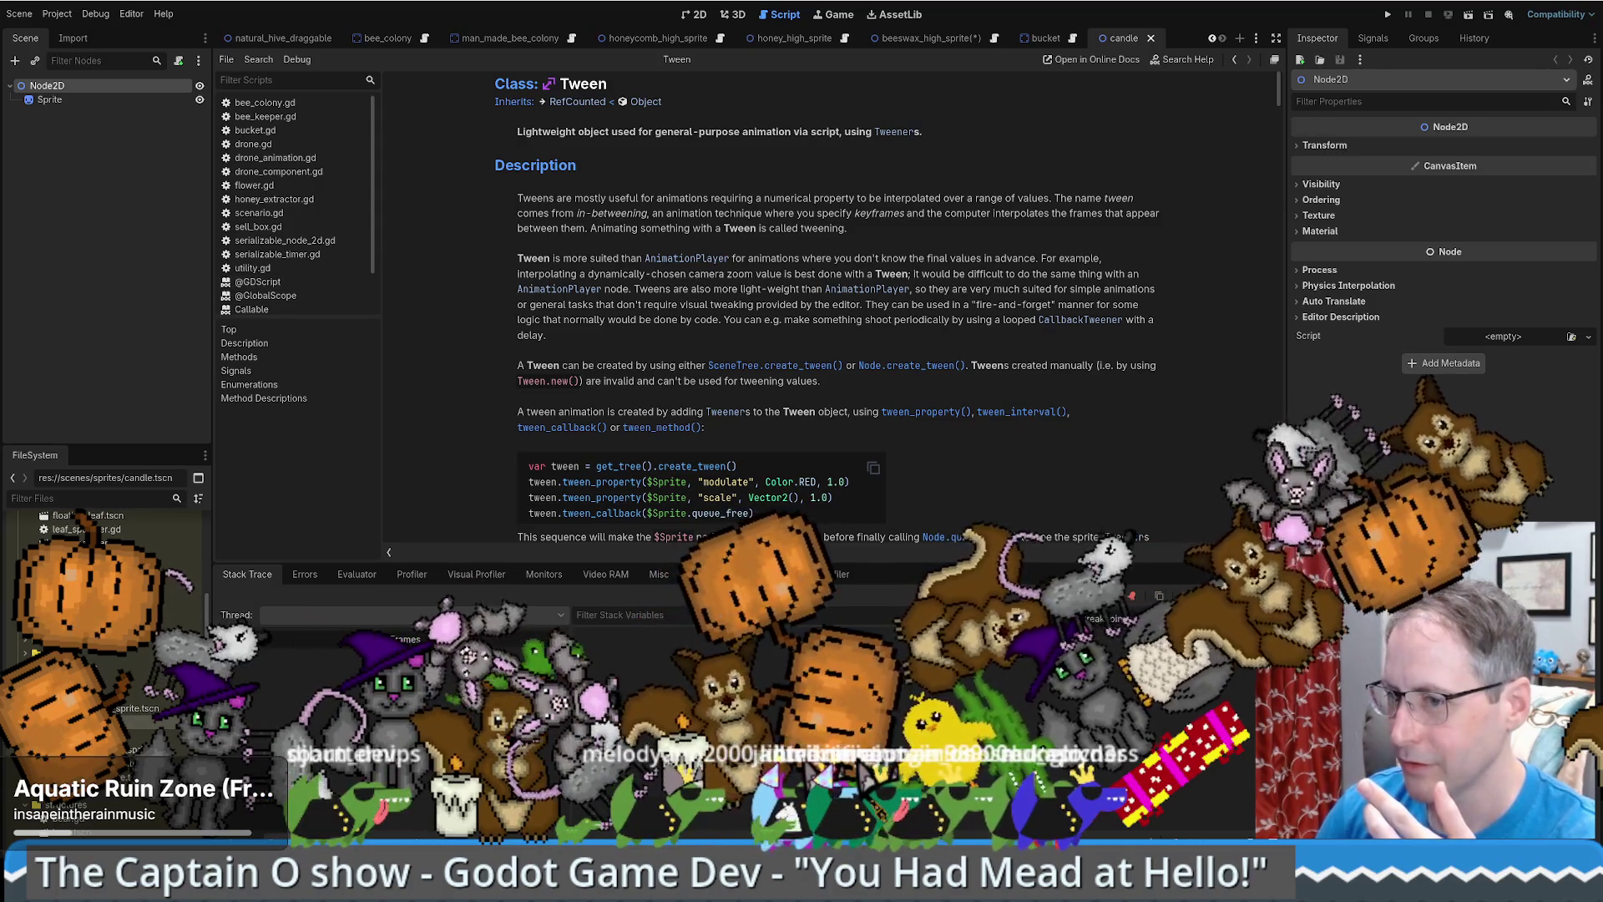
mouse_move(125, 515)
mouse_down()
mouse_move(100, 88)
mouse_move(149, 90)
mouse_up()
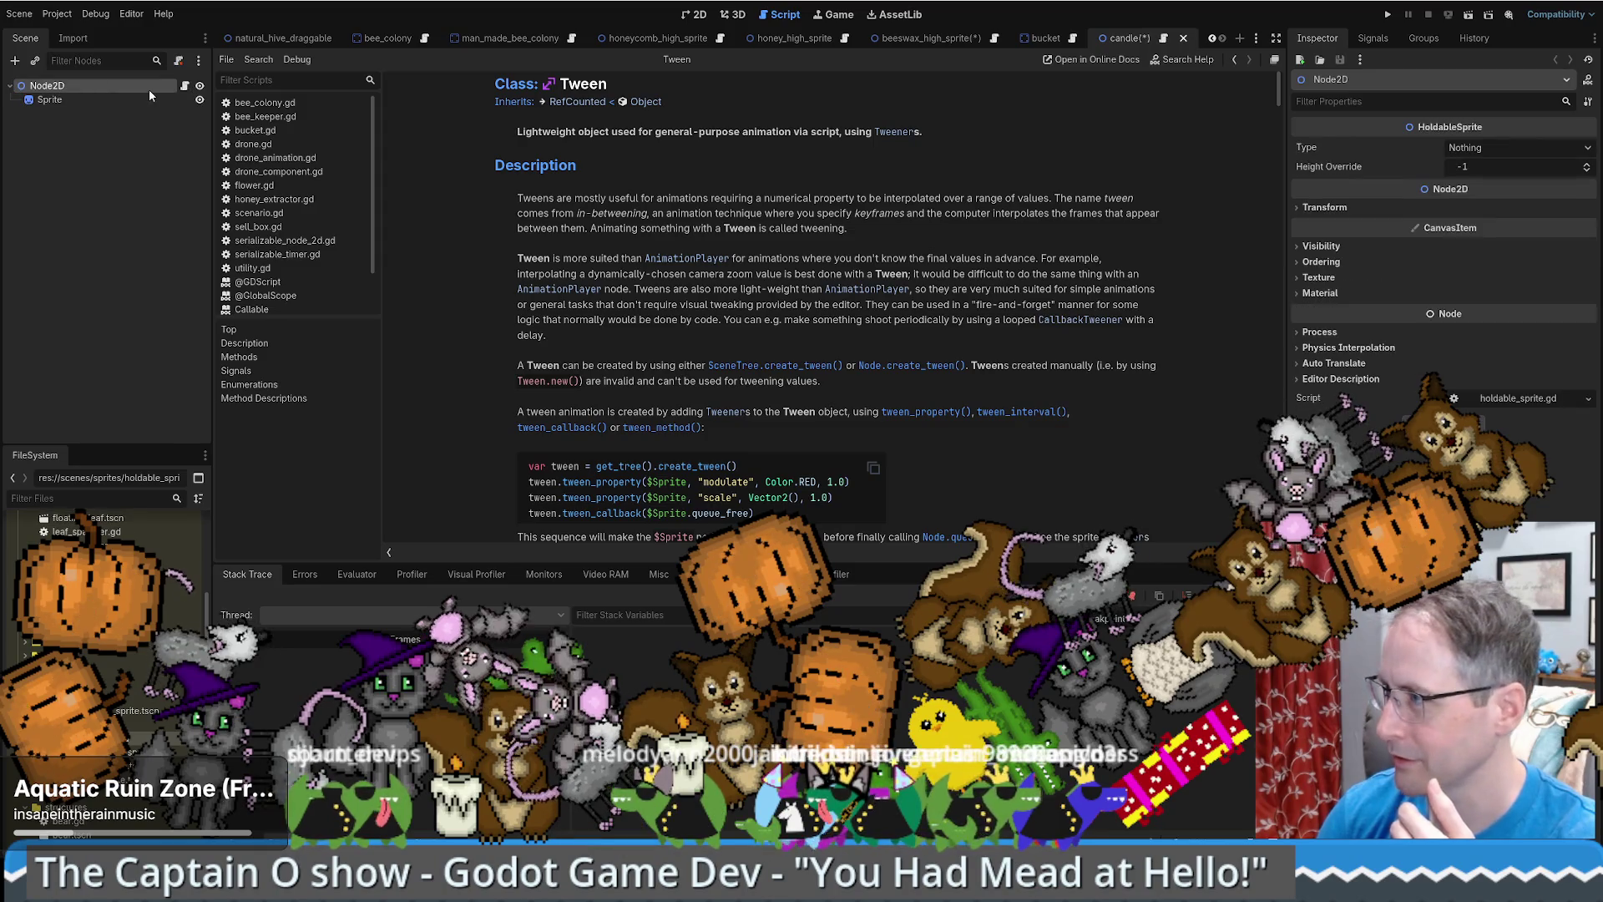
click(1511, 147)
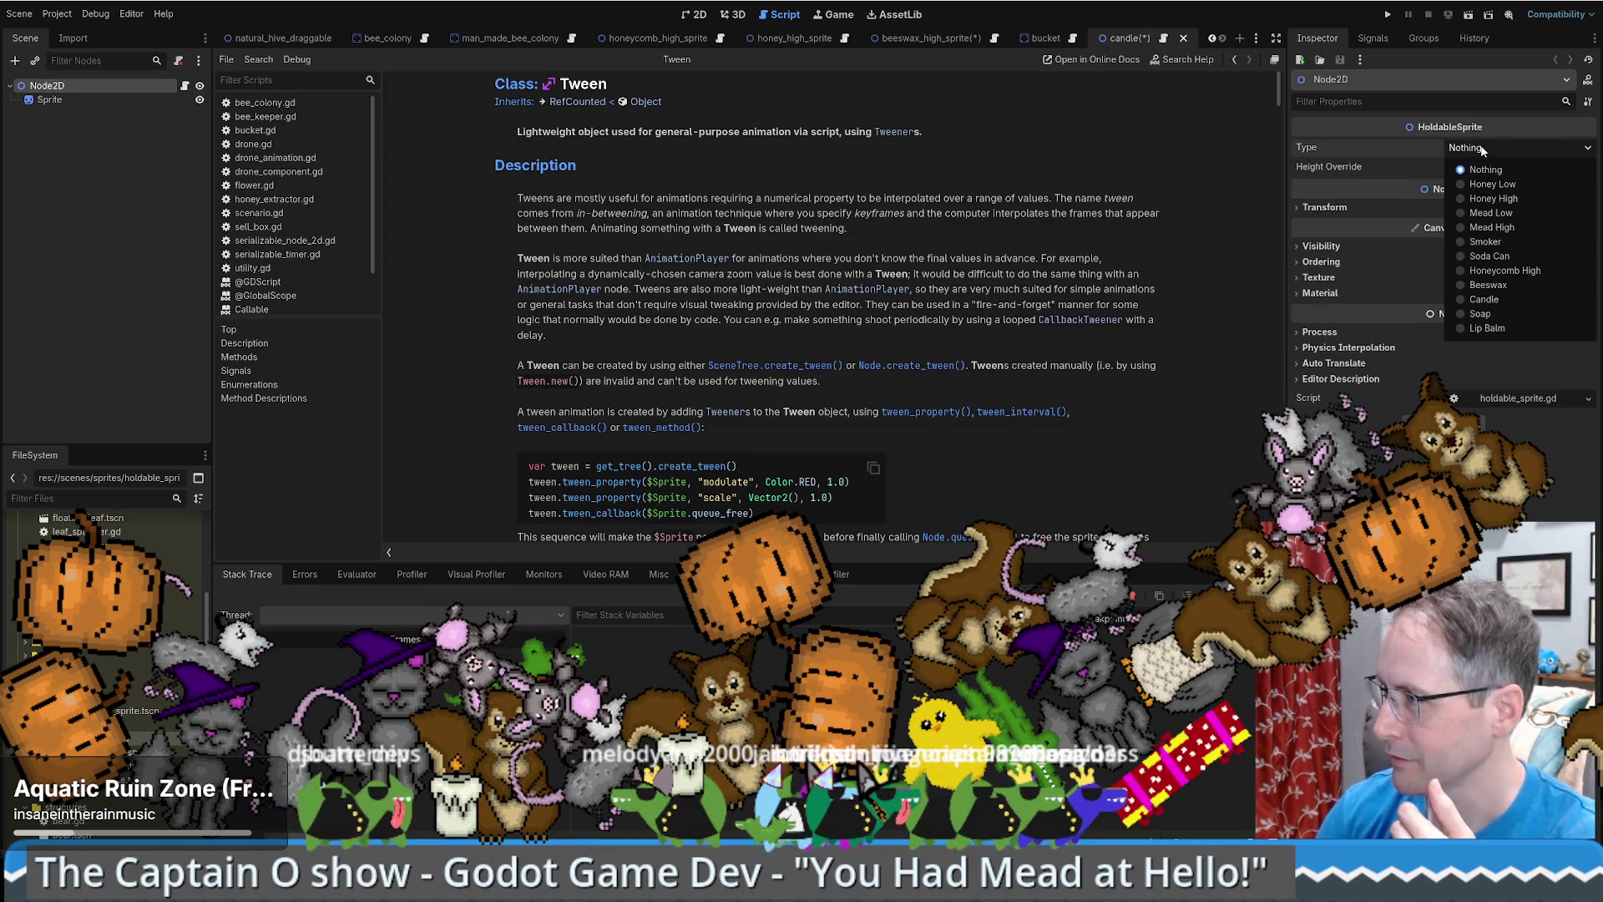
click(1493, 285)
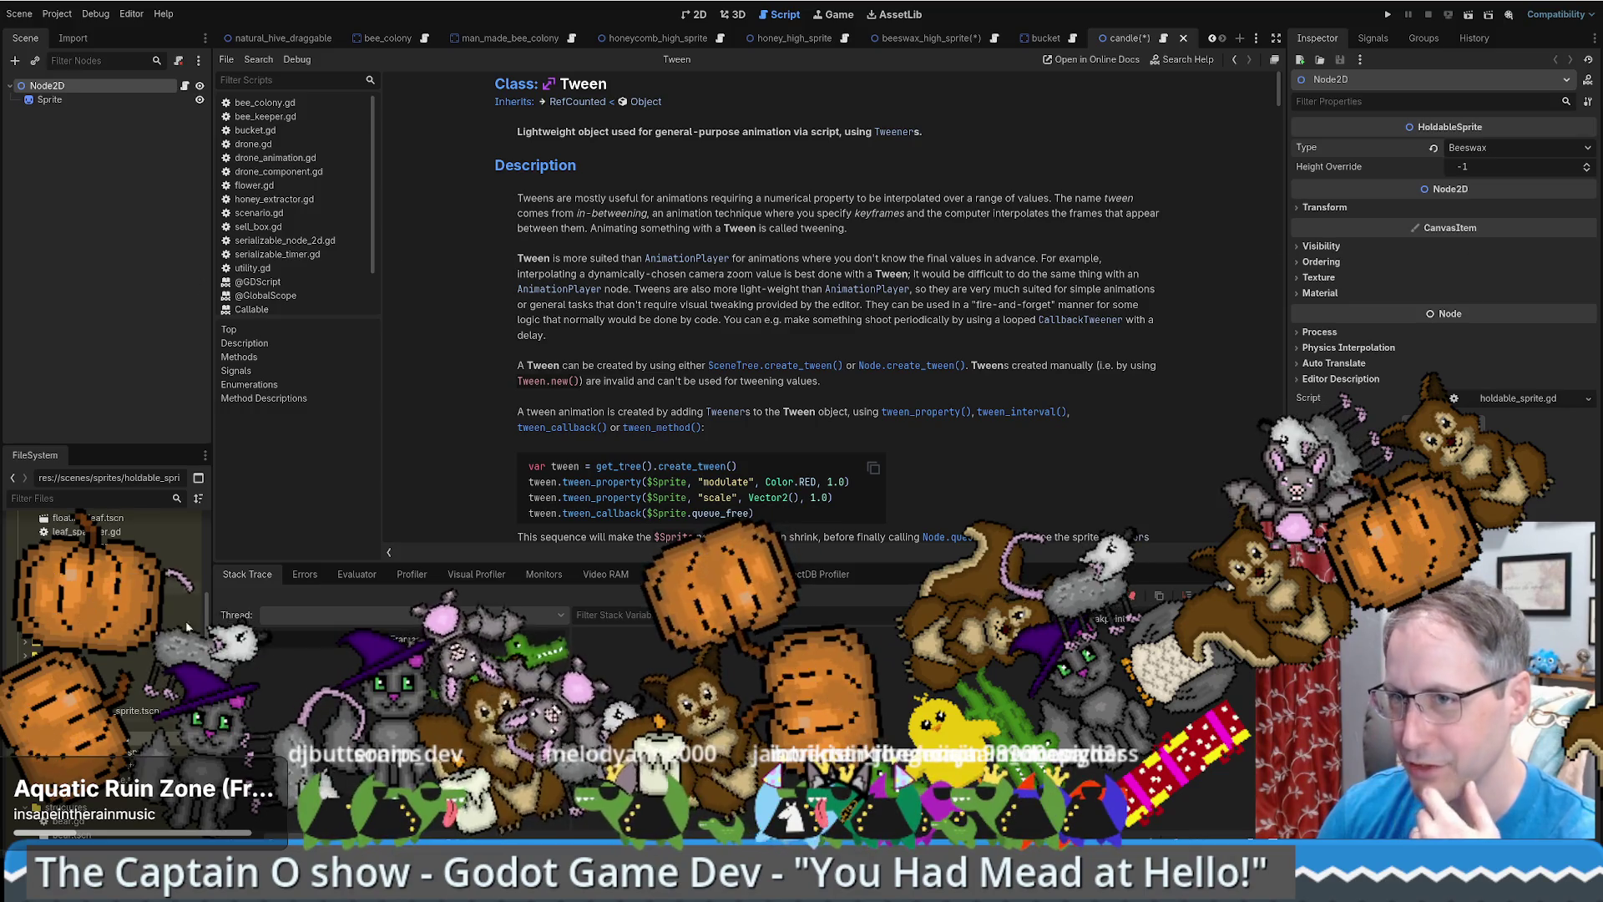
- Replace the temp scripts on the honeycomb_high_sprite and honey_high_sprite roots with holdable_sprite.gd
click(655, 38)
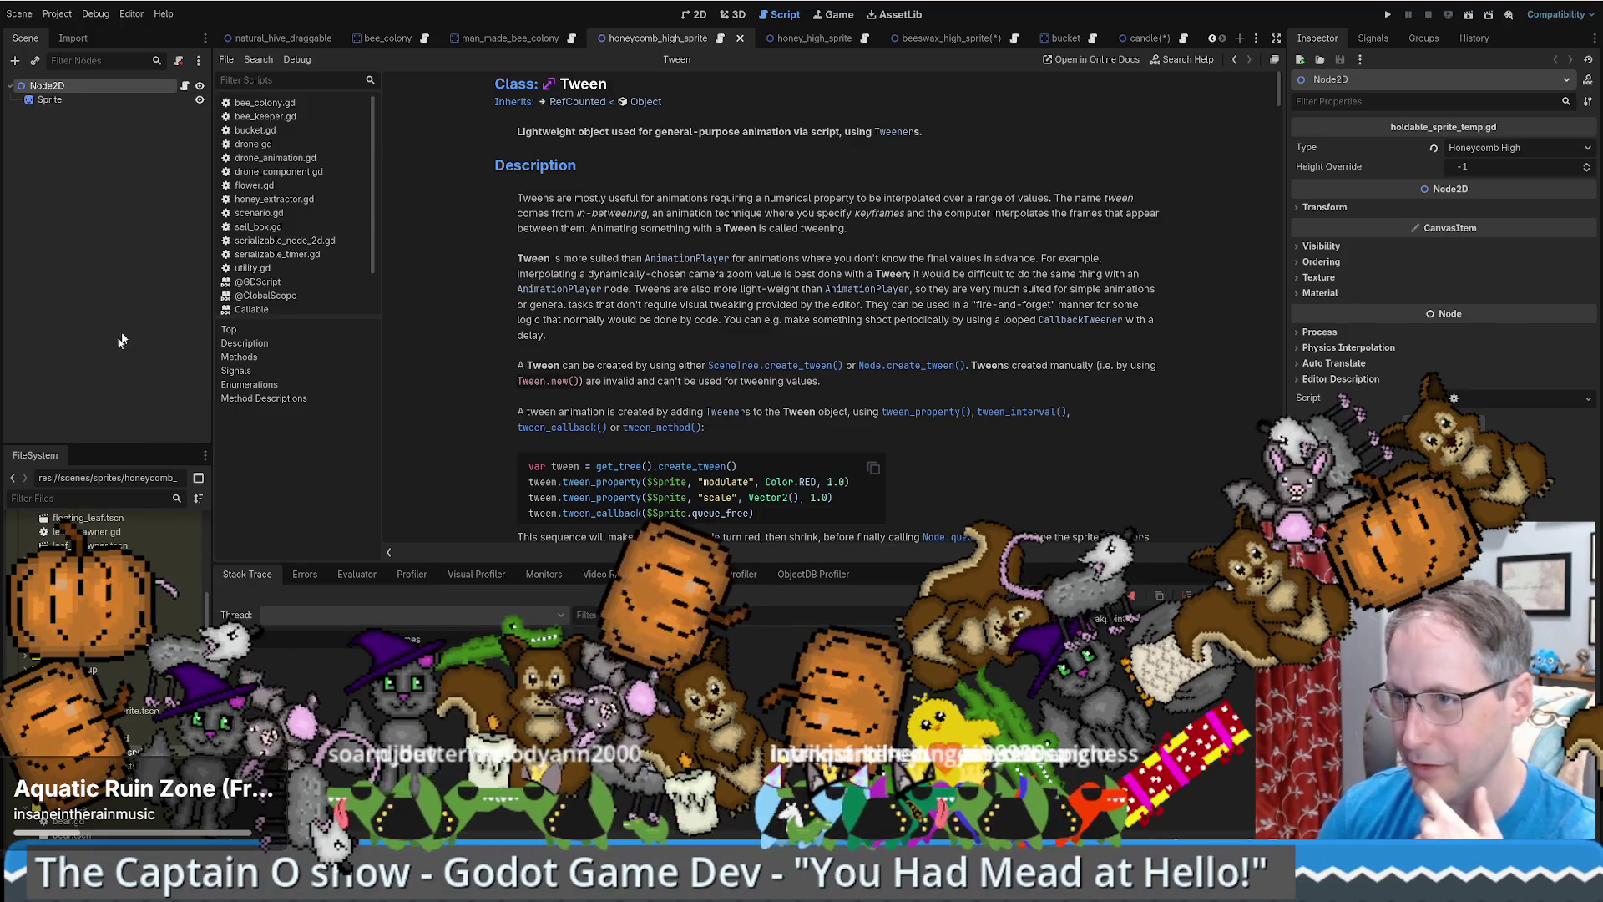
drag(88, 585, 76, 85)
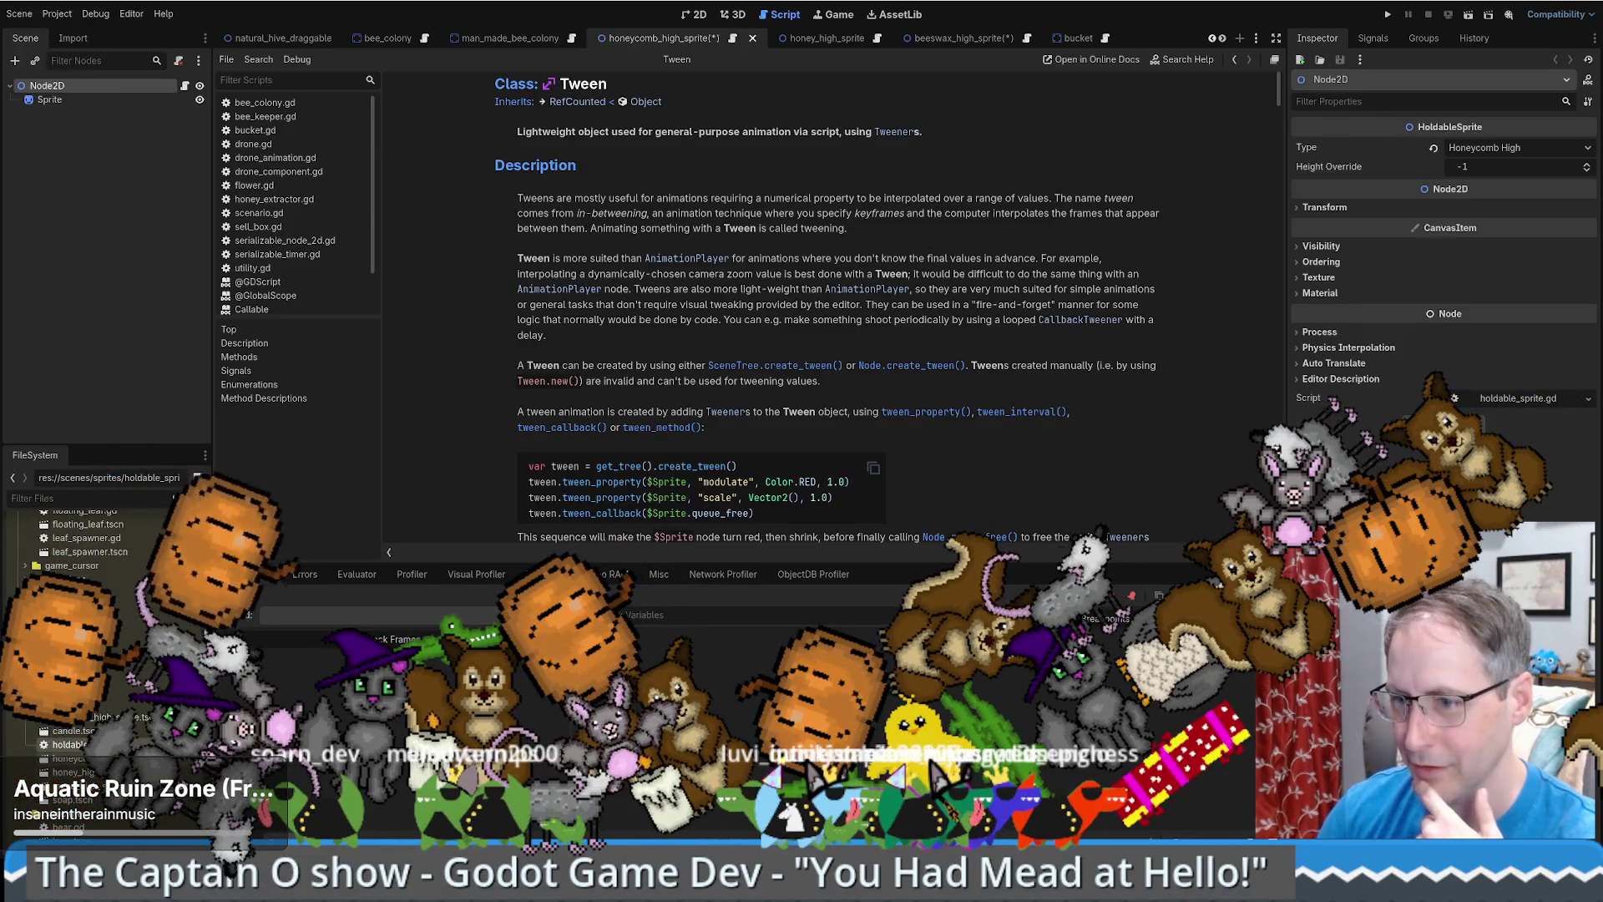
double_click(84, 772)
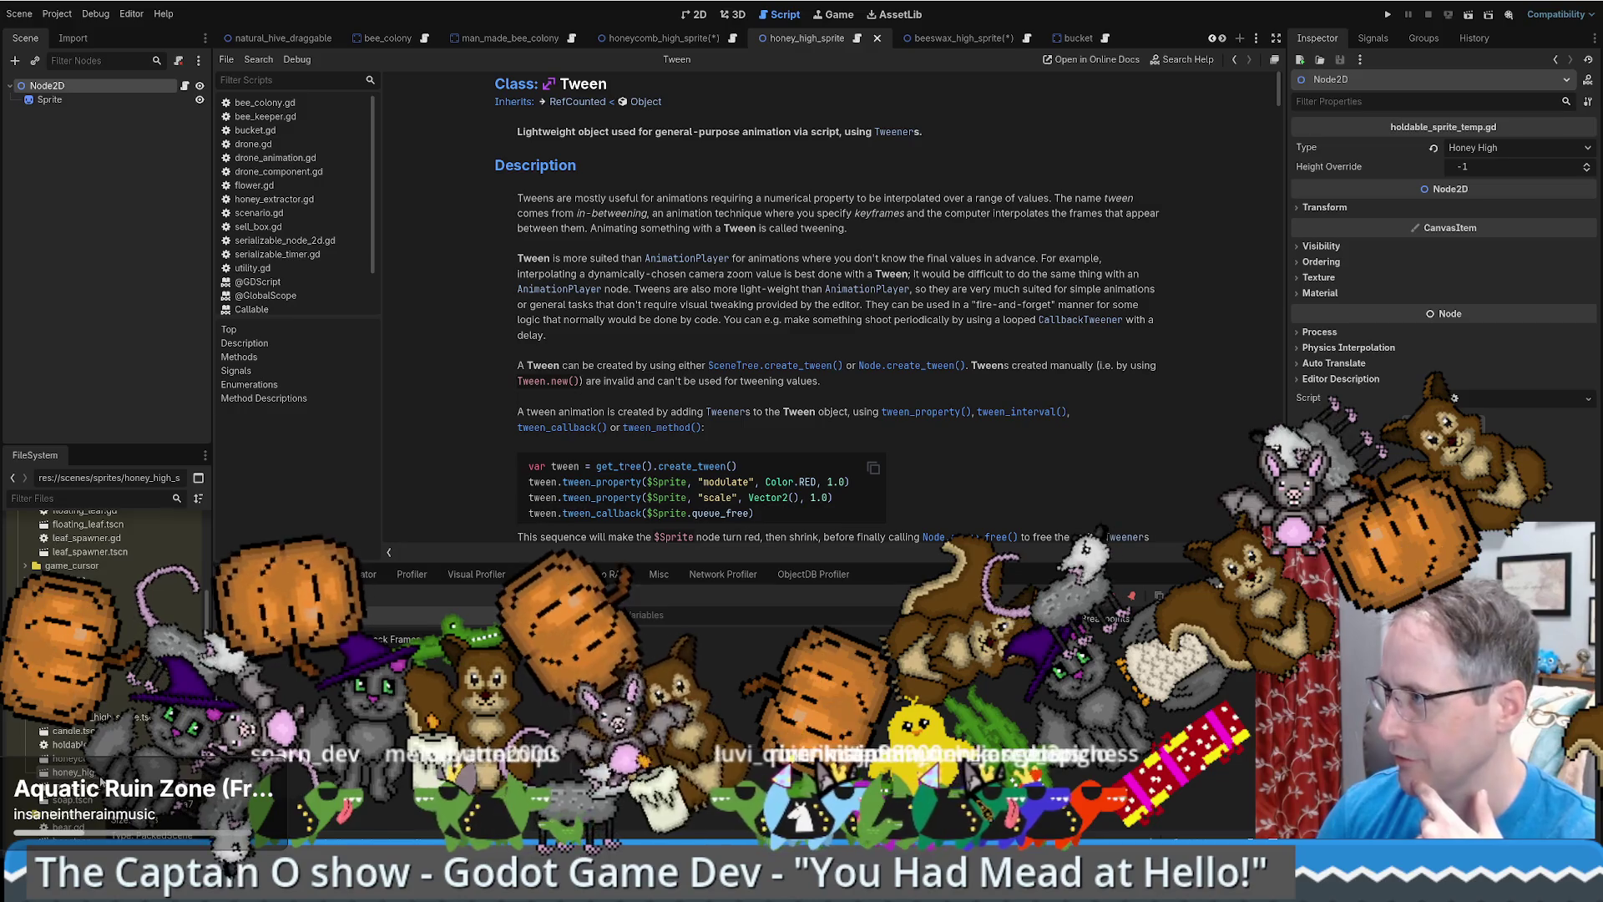
drag(67, 744, 83, 90)
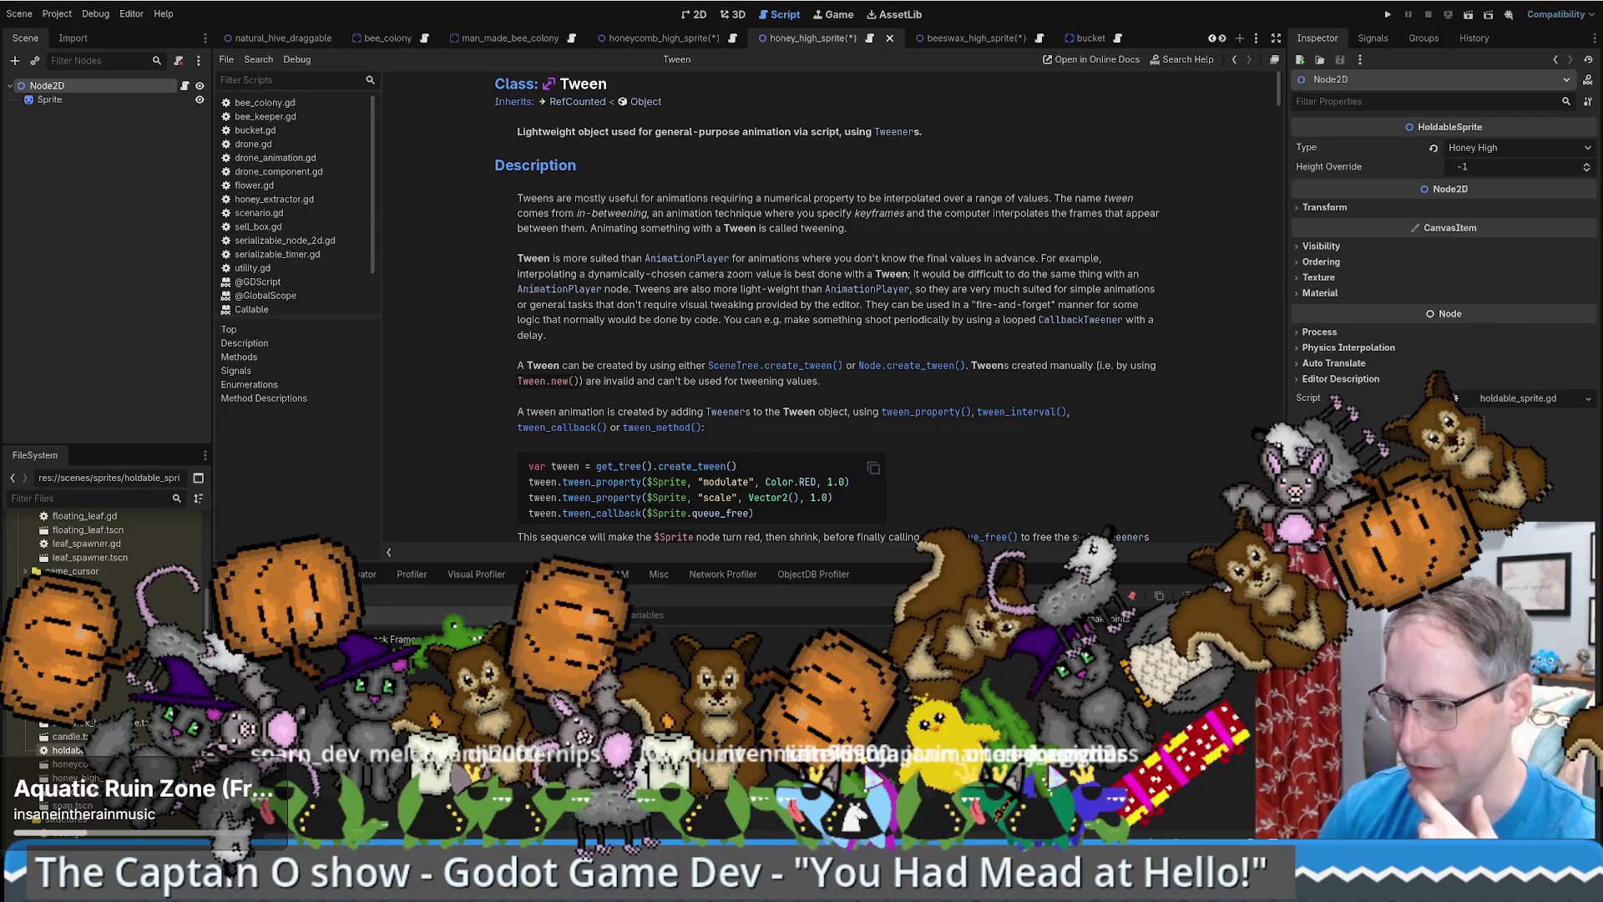
- Open mead_high_sprite anyway, attach holdable_sprite.gd to its root and set Type to Mead High
double_click(84, 791)
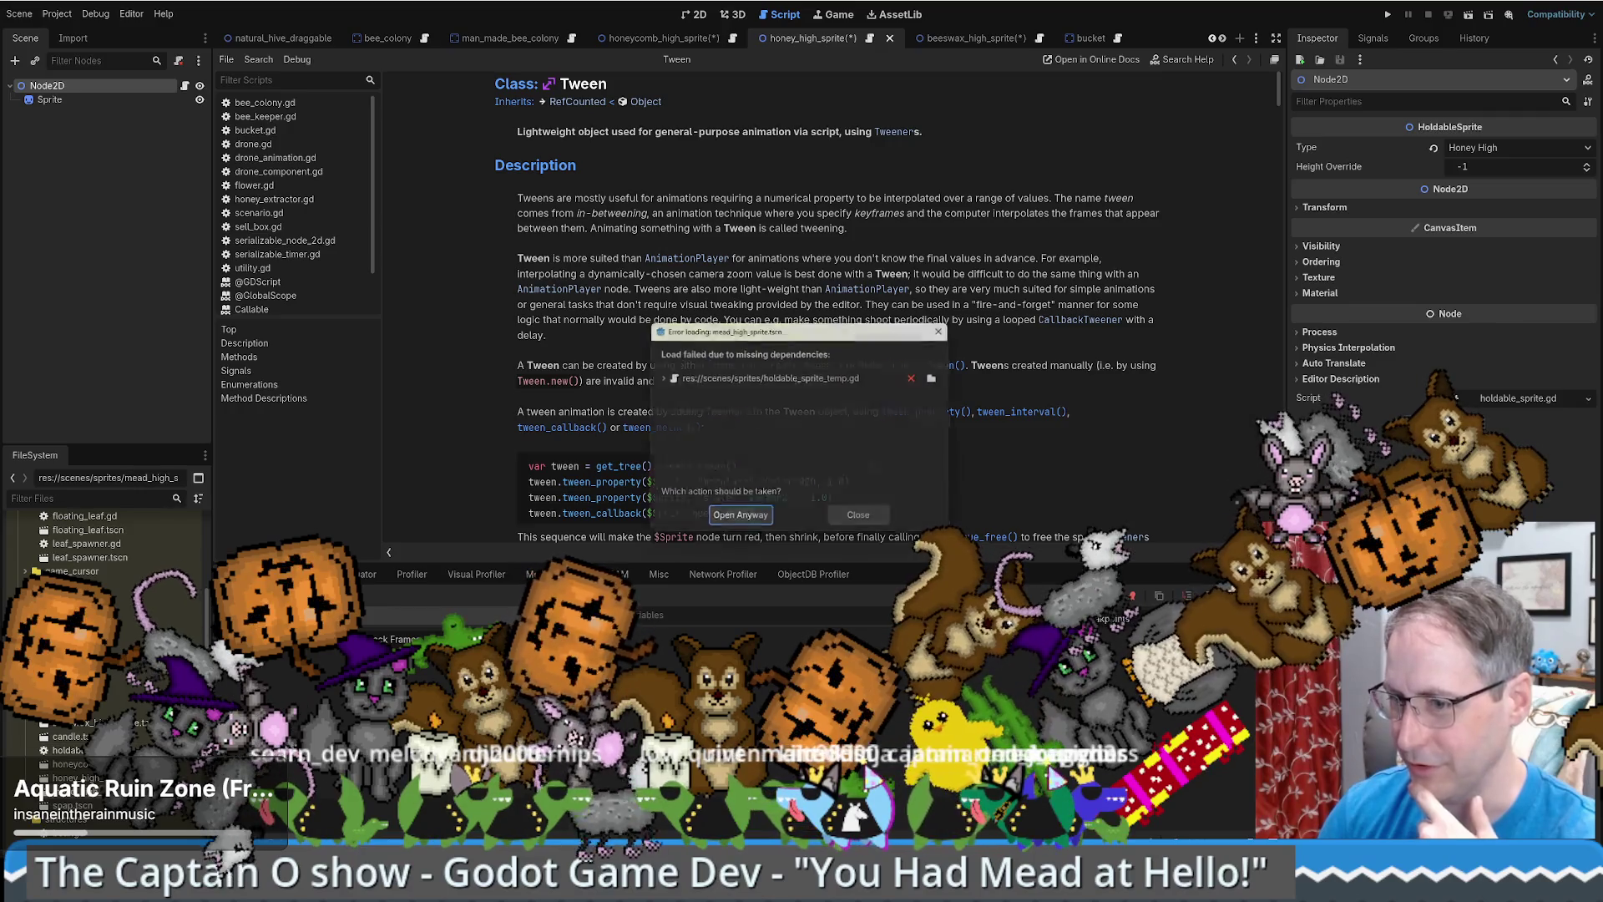
click(743, 516)
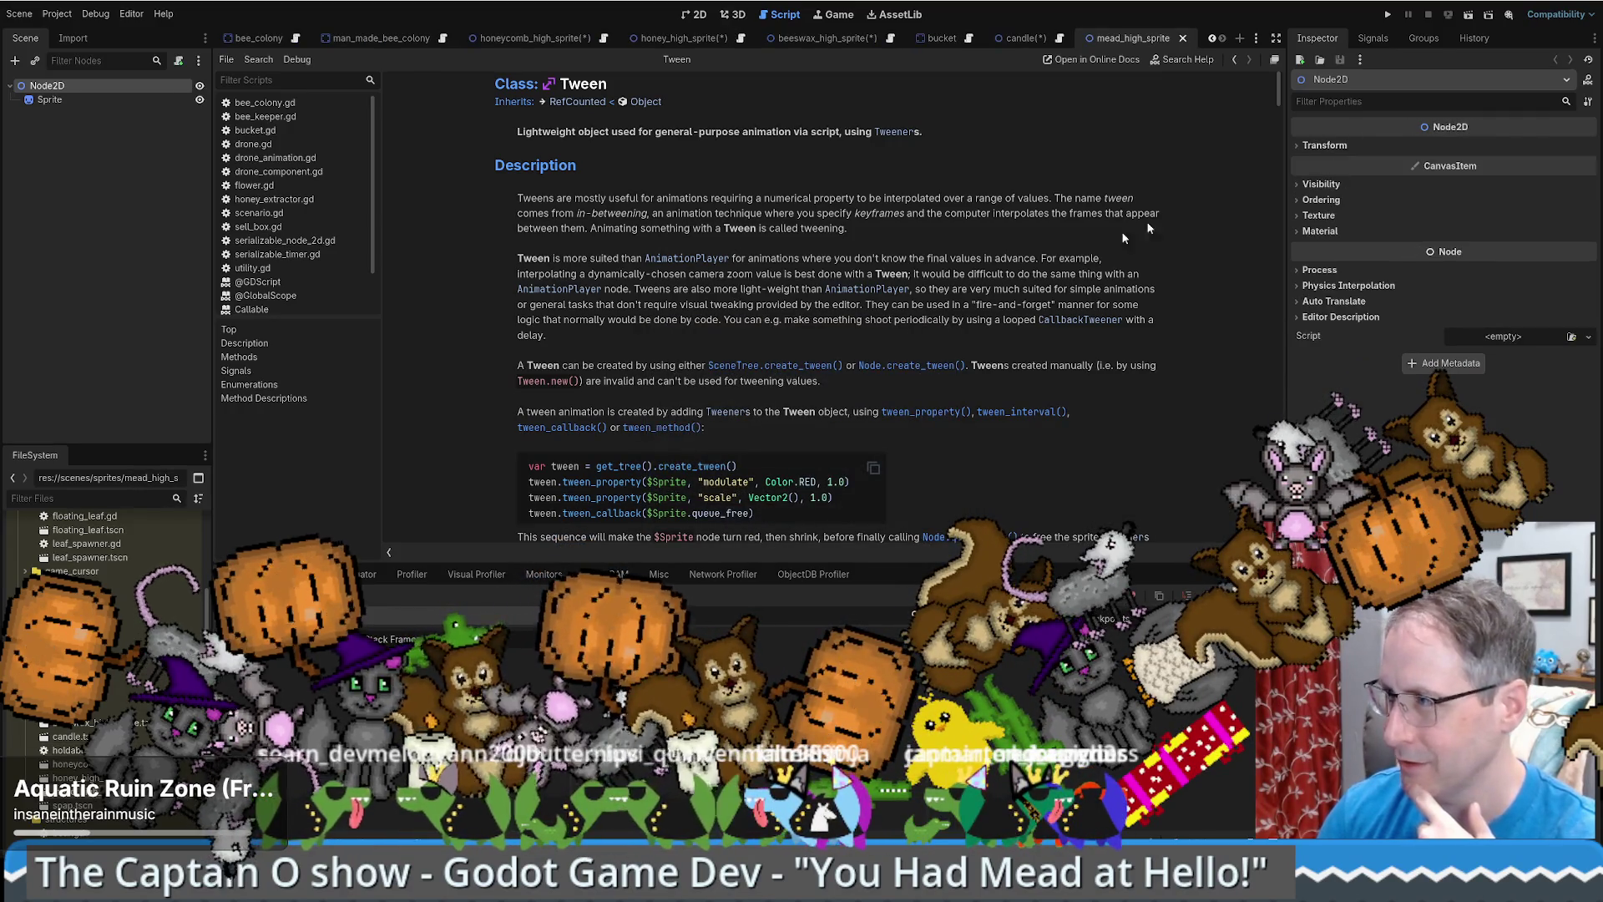
drag(67, 753, 105, 88)
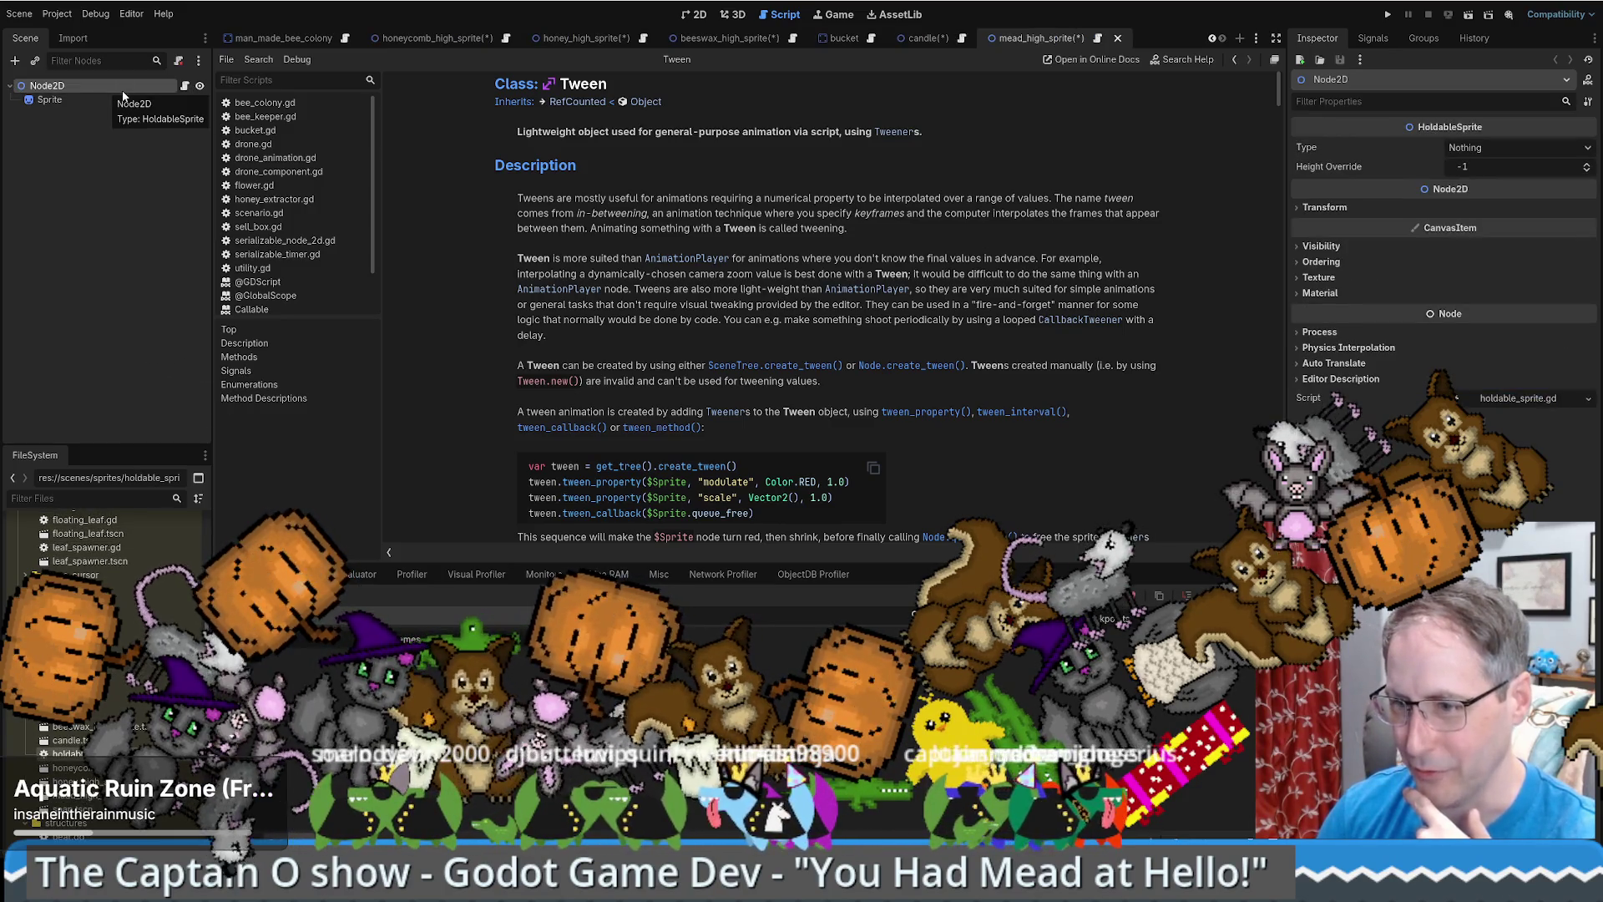
click(1498, 149)
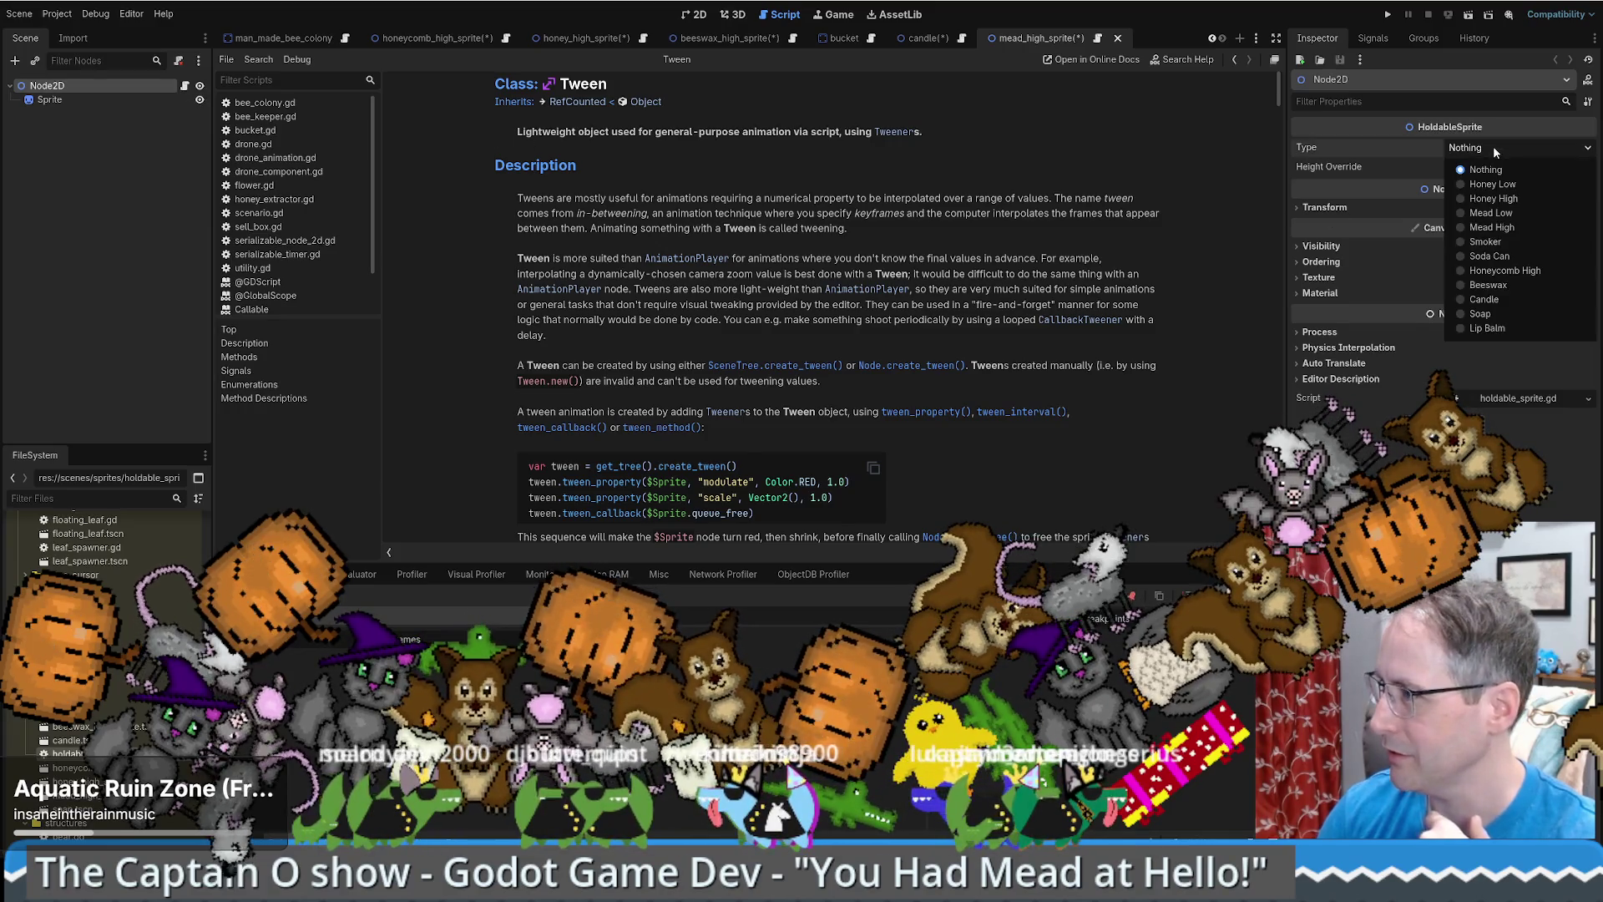
click(1490, 230)
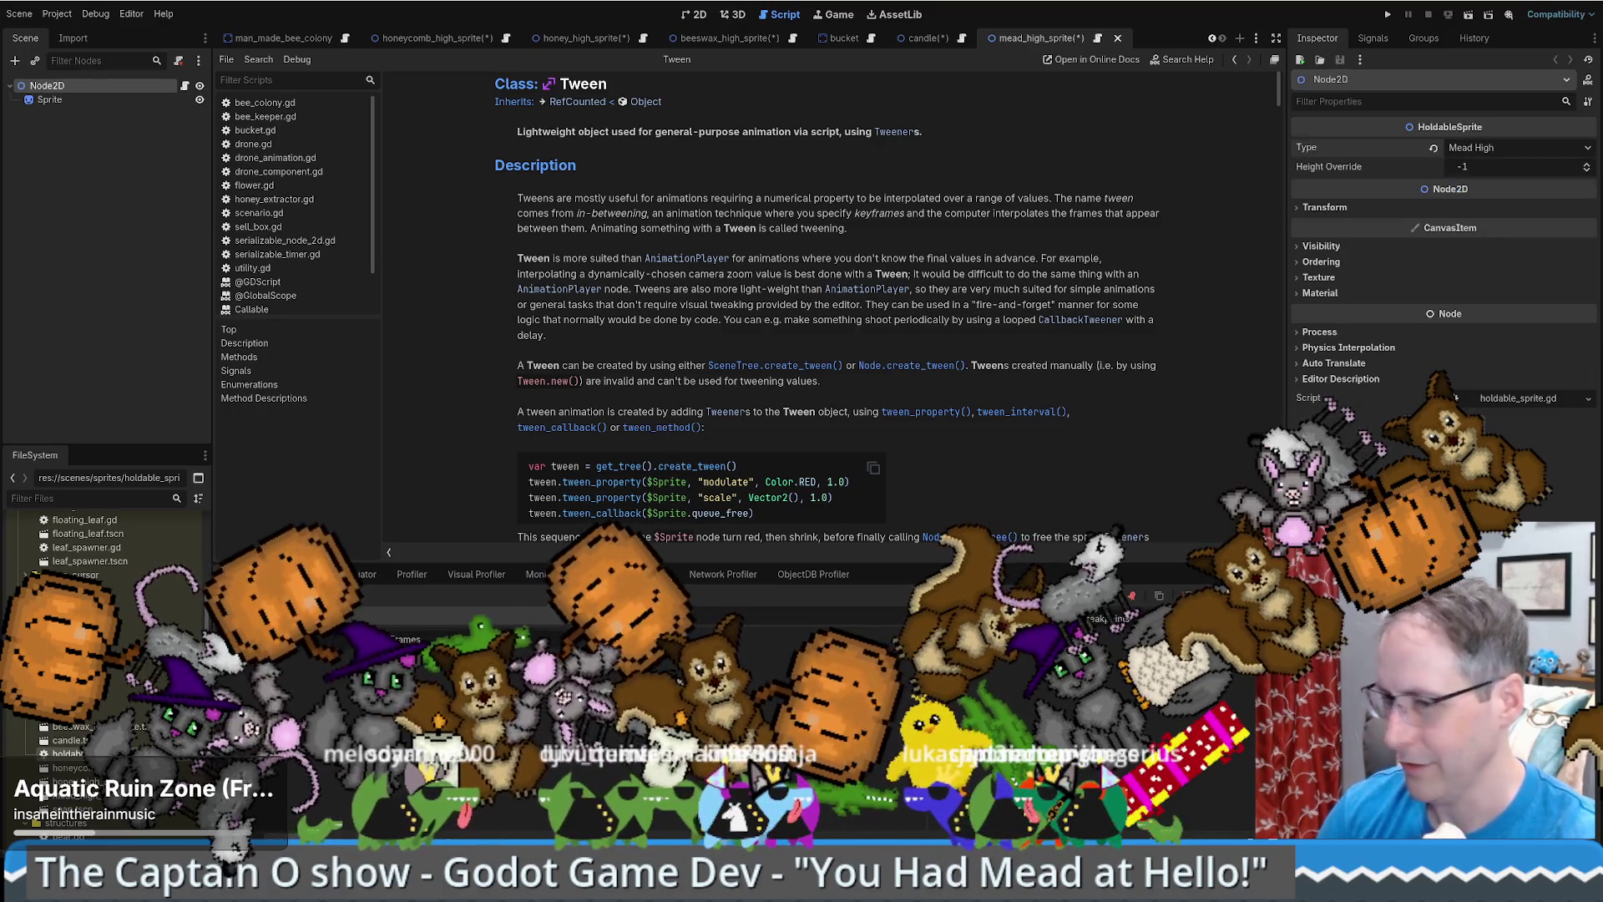
- Open the soap scene via quick search, attach holdable_sprite.gd and set Type to Soap
key(ctrl+shift+o)
text(soap.tscn)
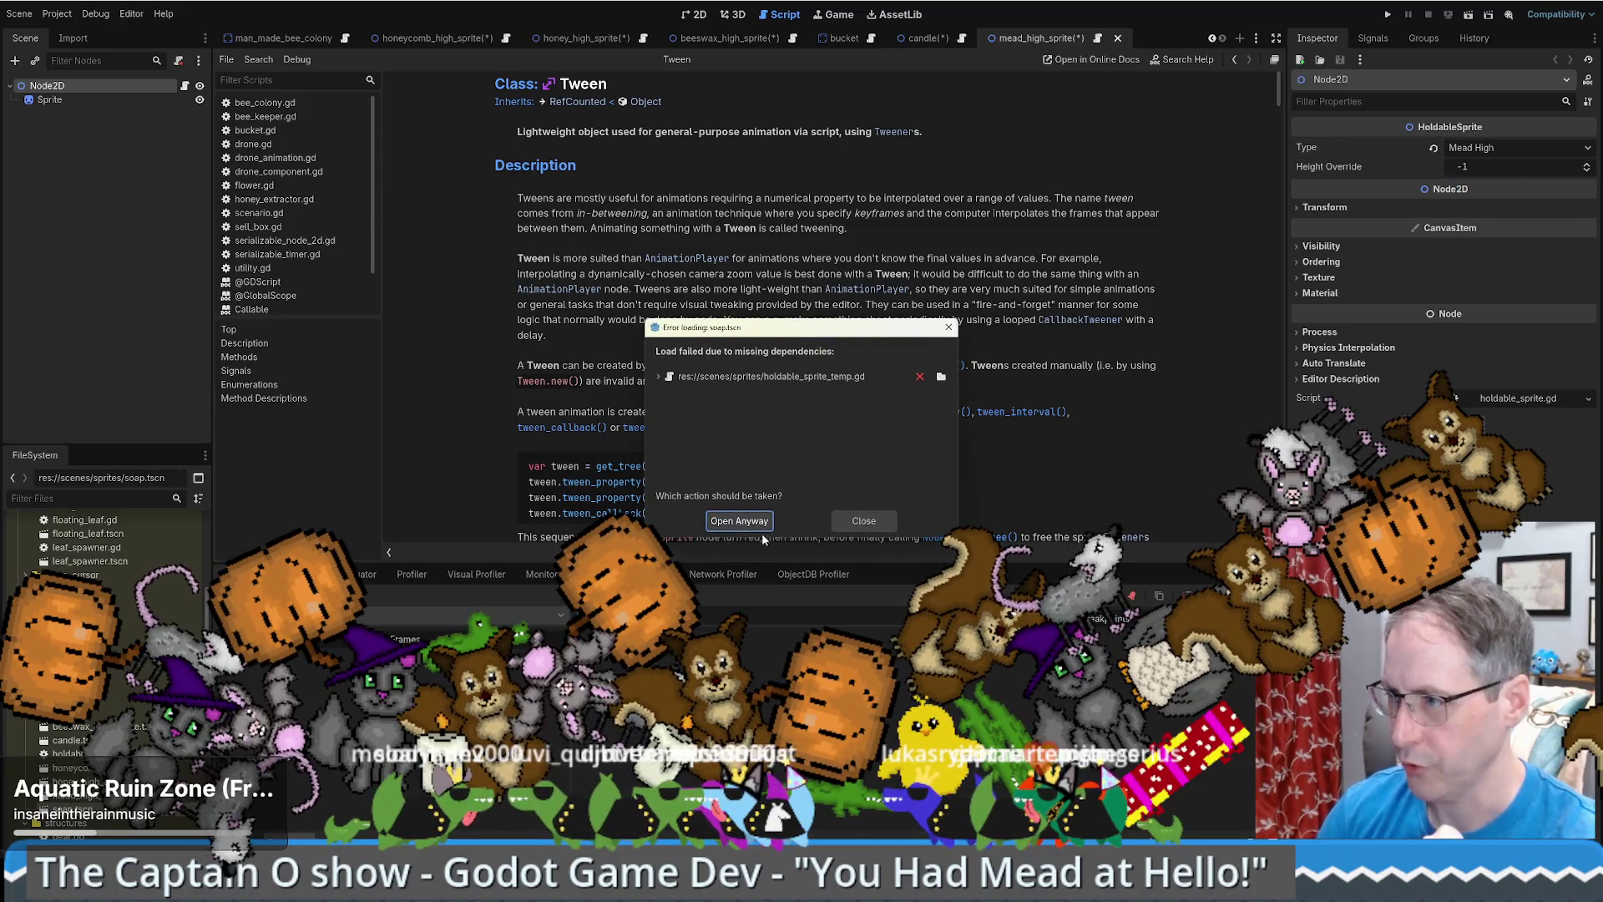
click(751, 520)
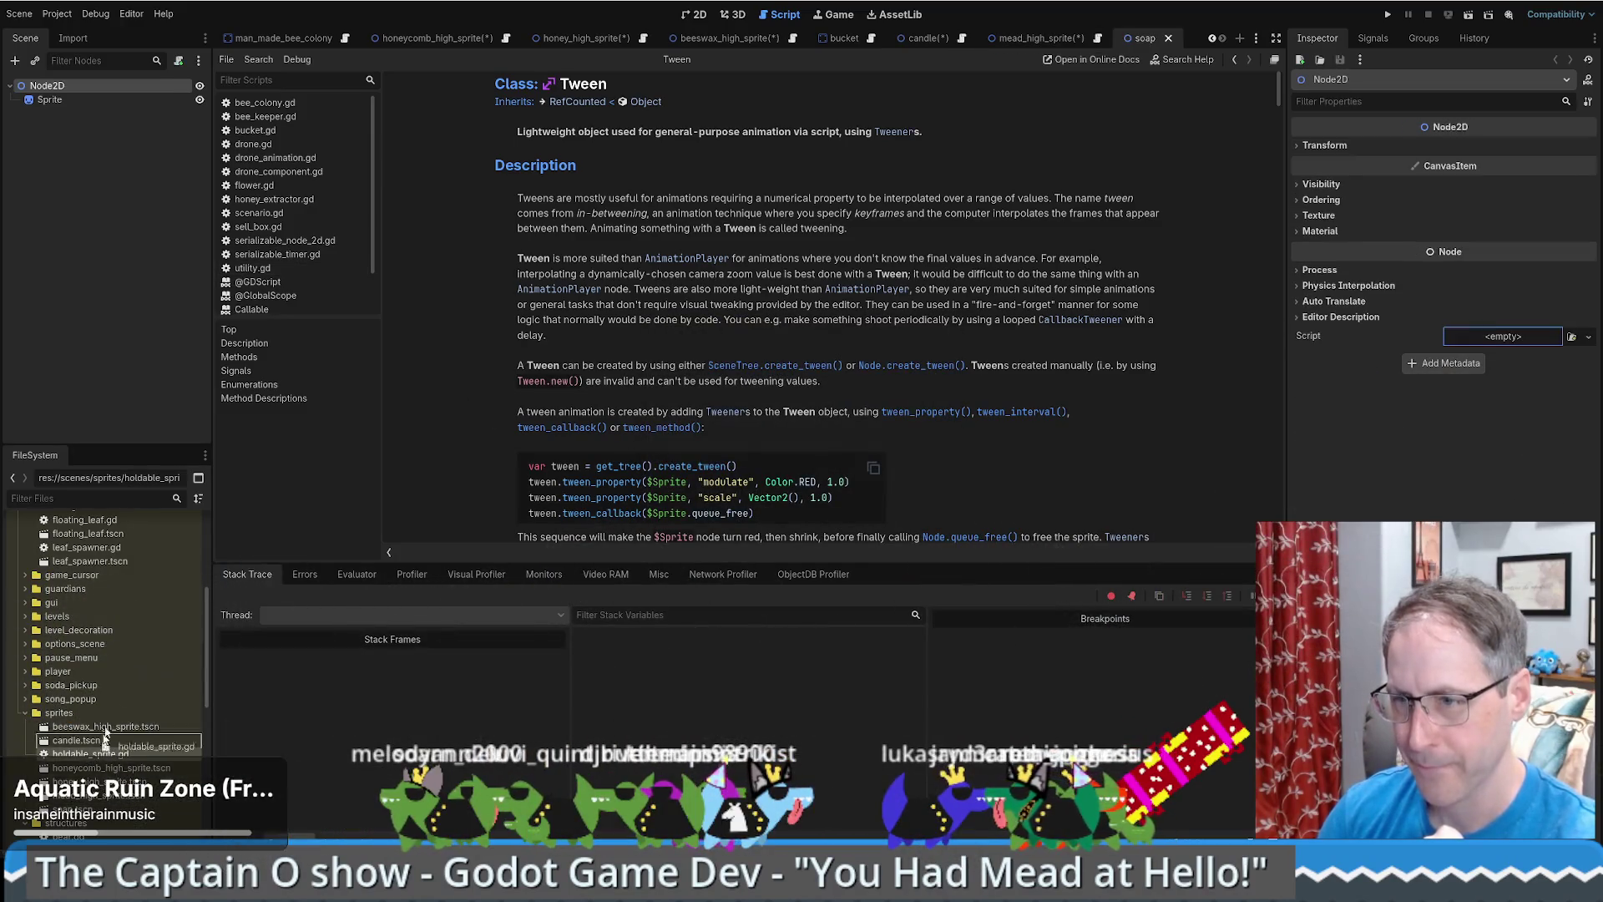
drag(90, 754, 91, 83)
click(1481, 146)
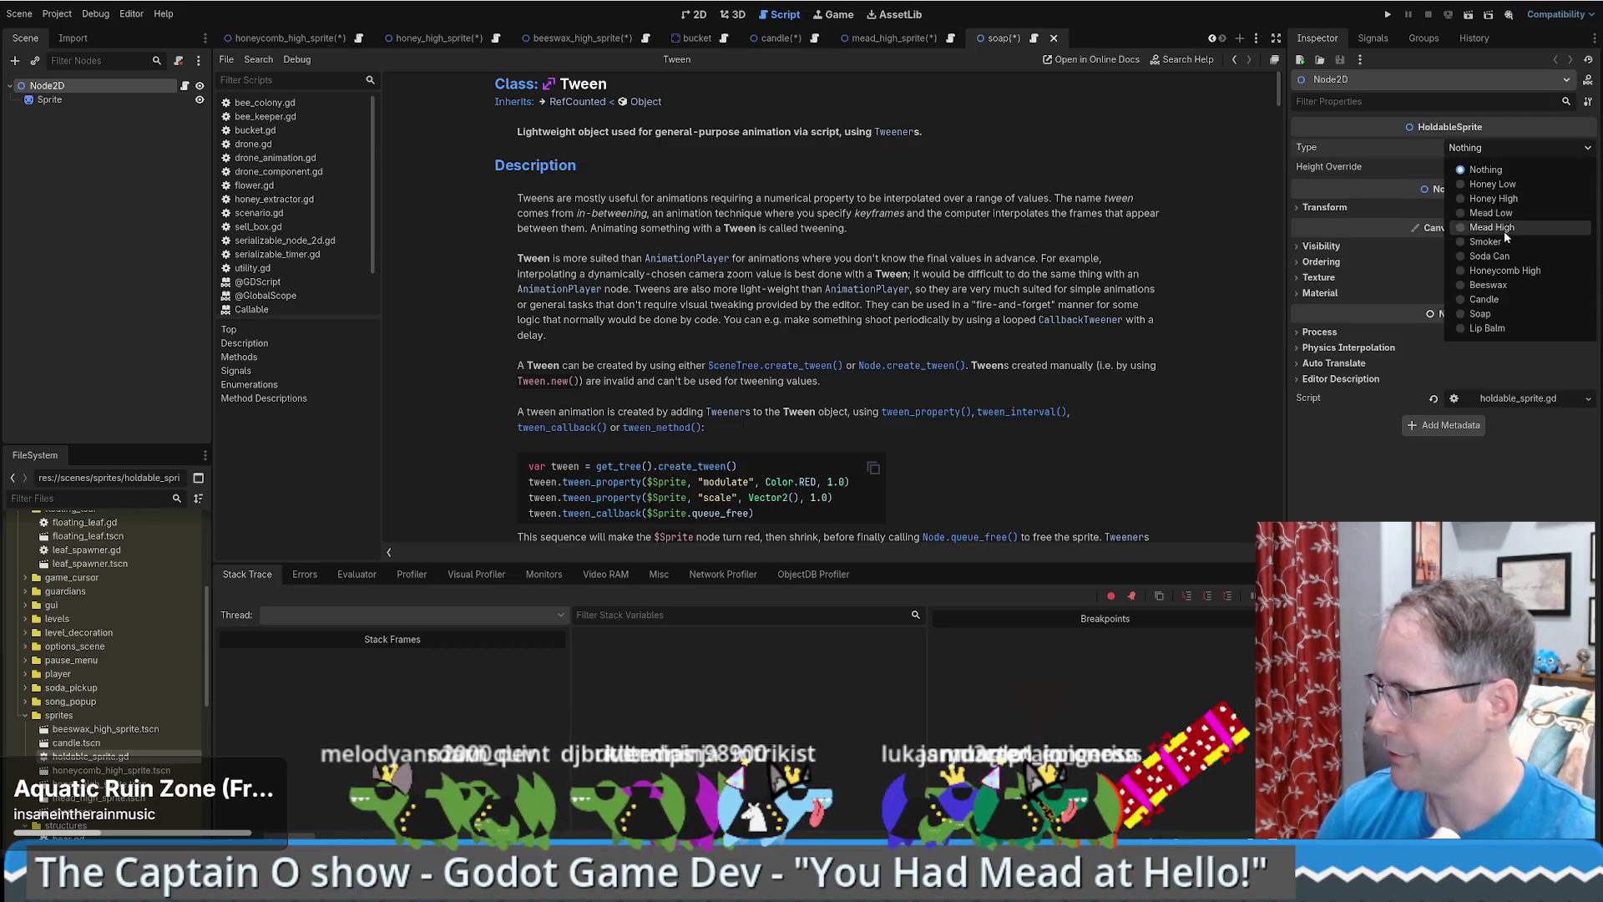
click(1483, 315)
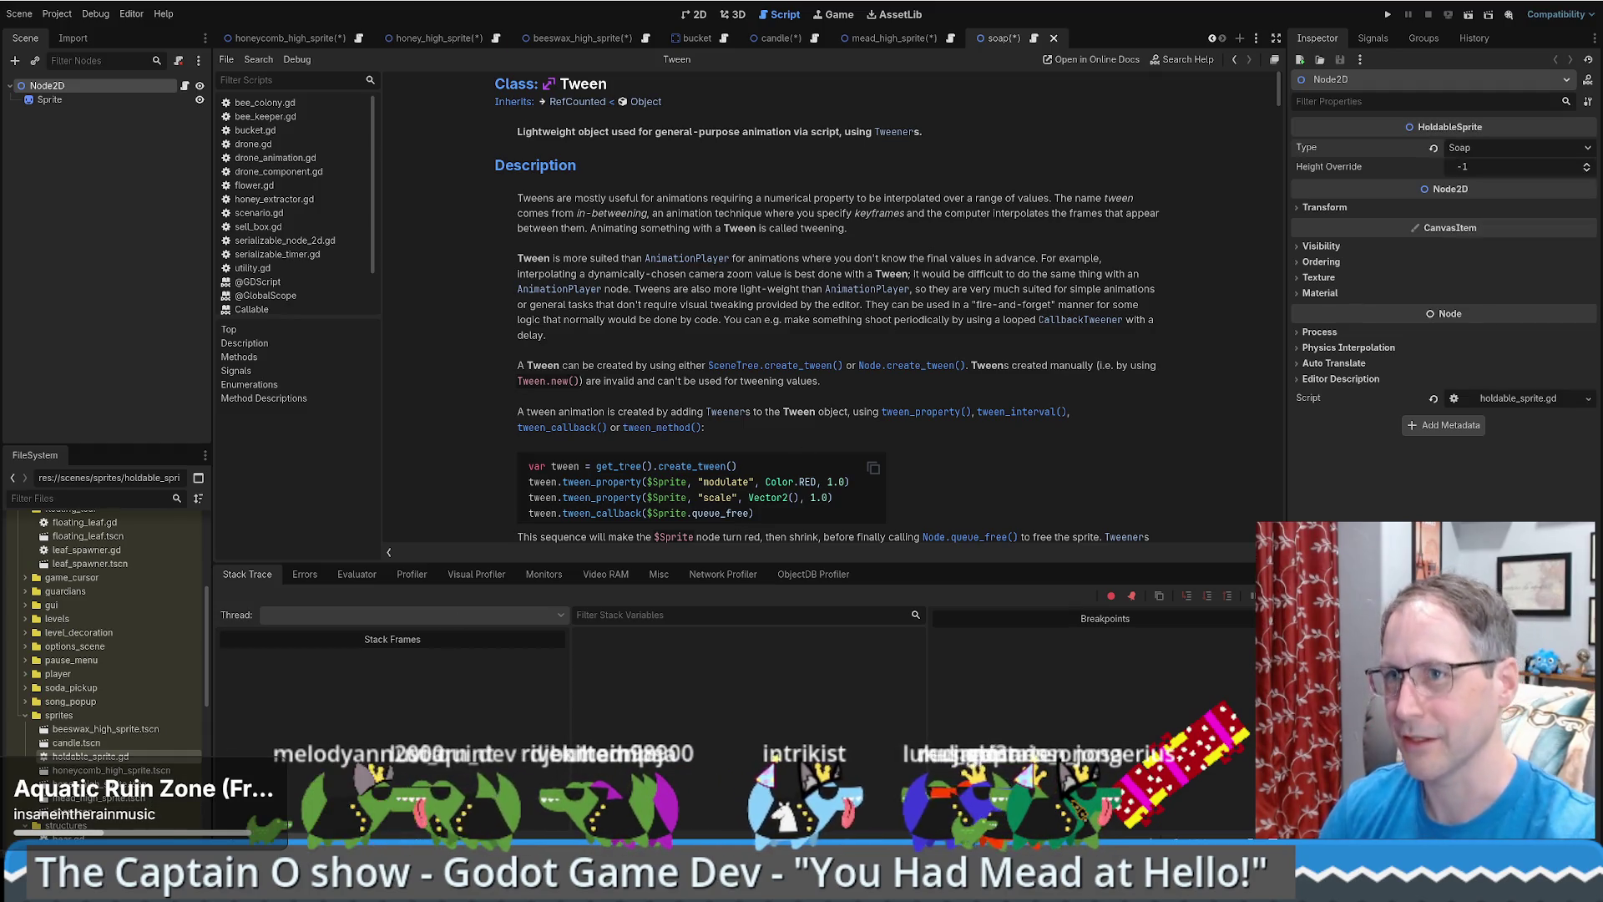
click(19, 13)
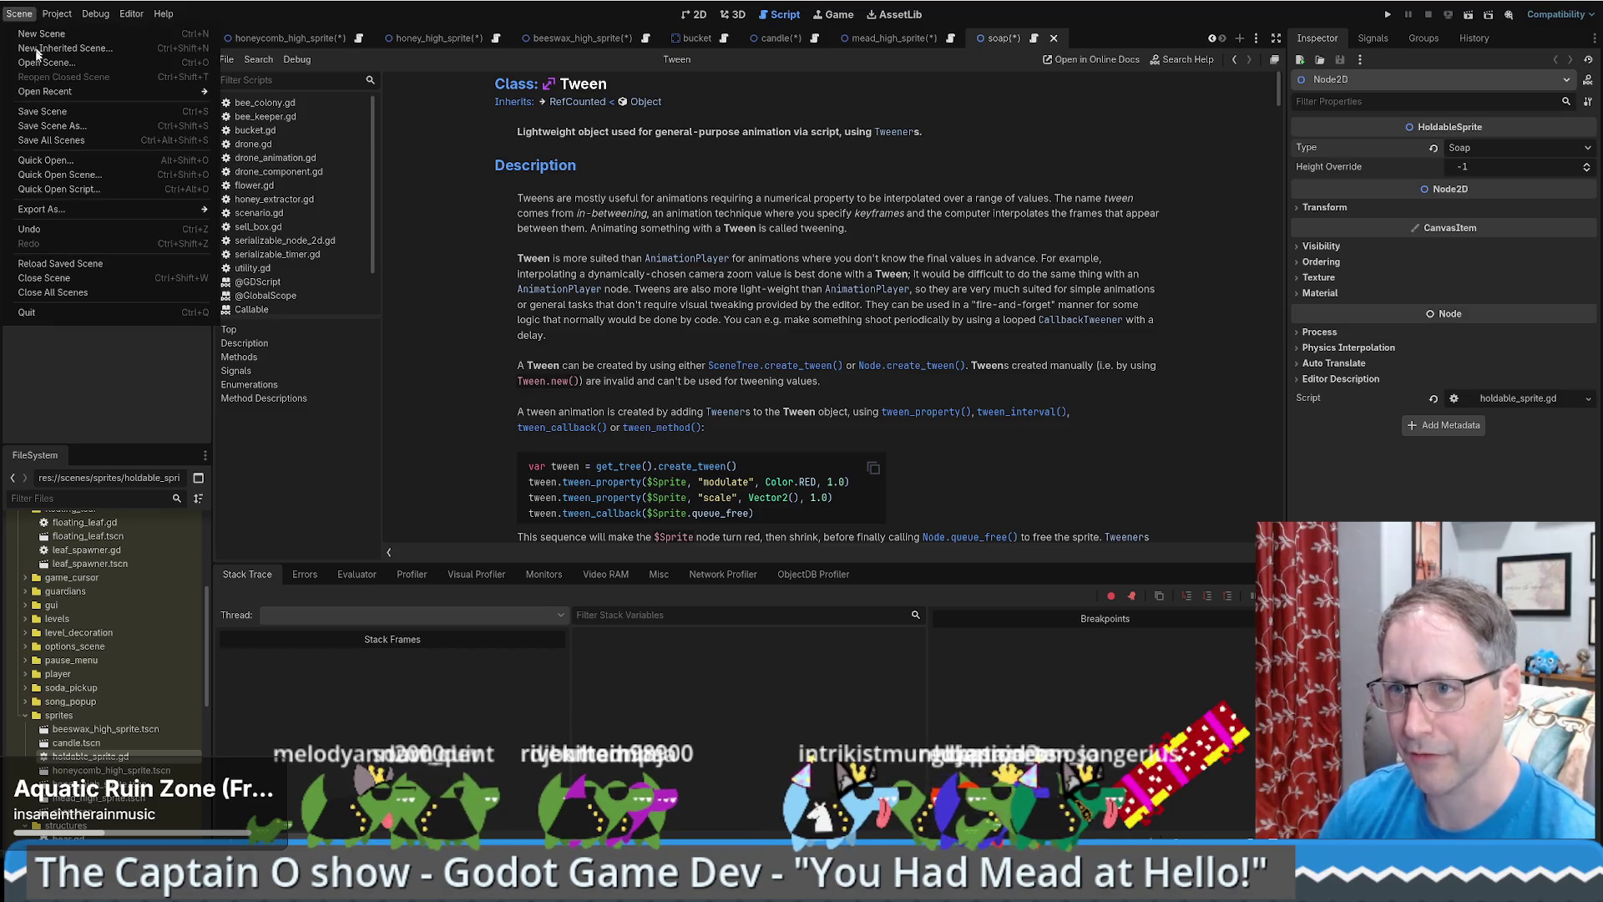
- Save all scenes, then give candle.tscn Type Candle with Height Override 60
click(84, 144)
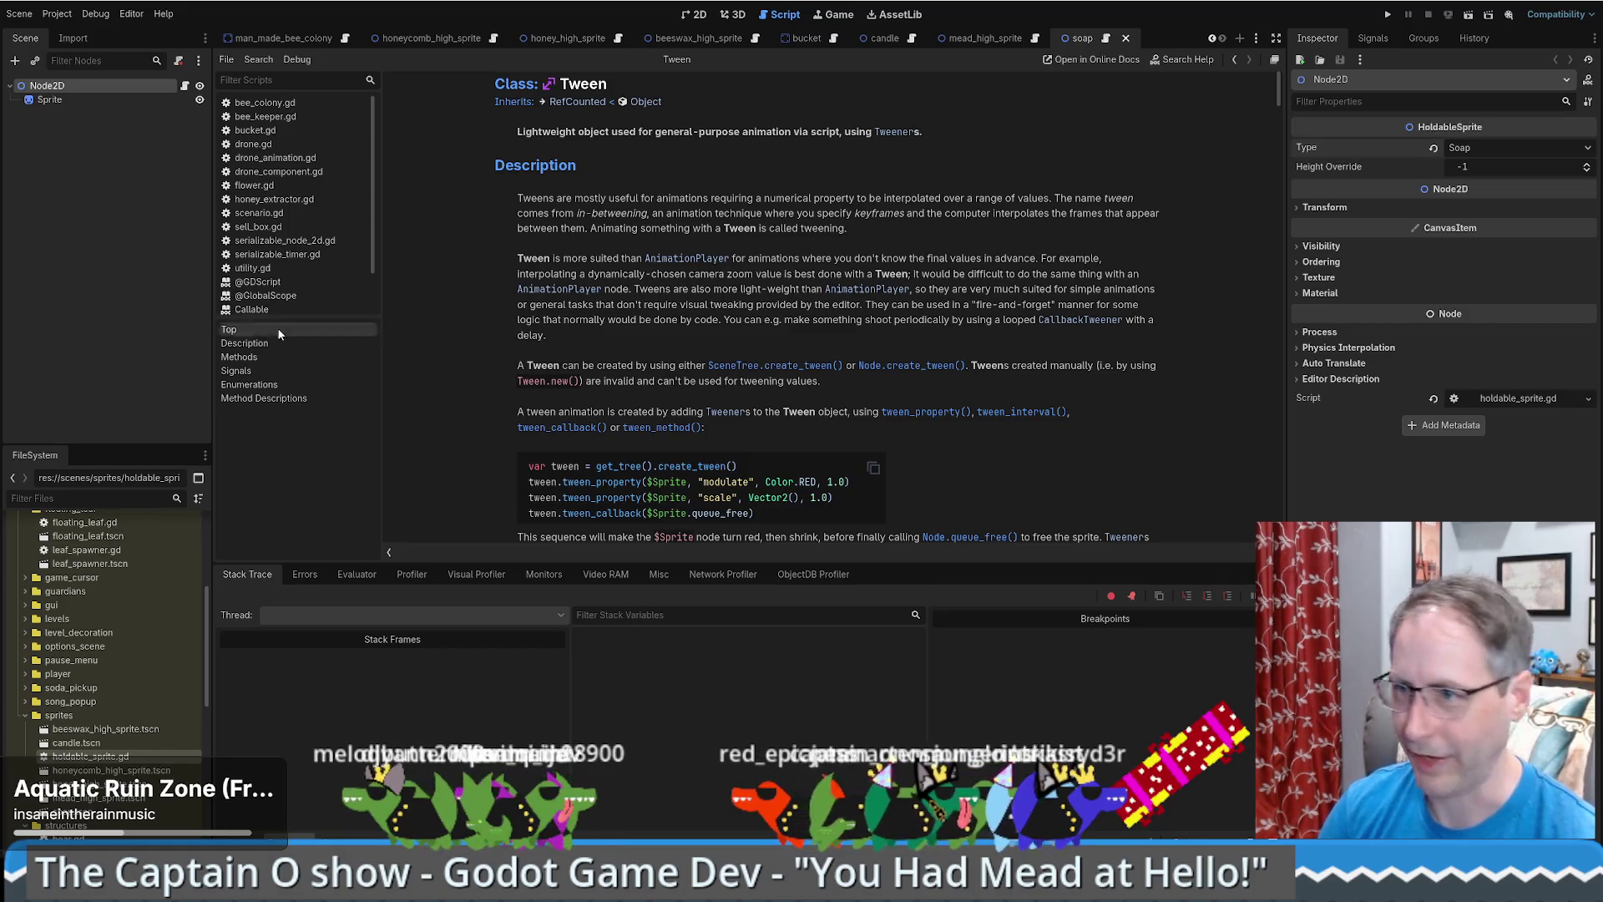
double_click(76, 742)
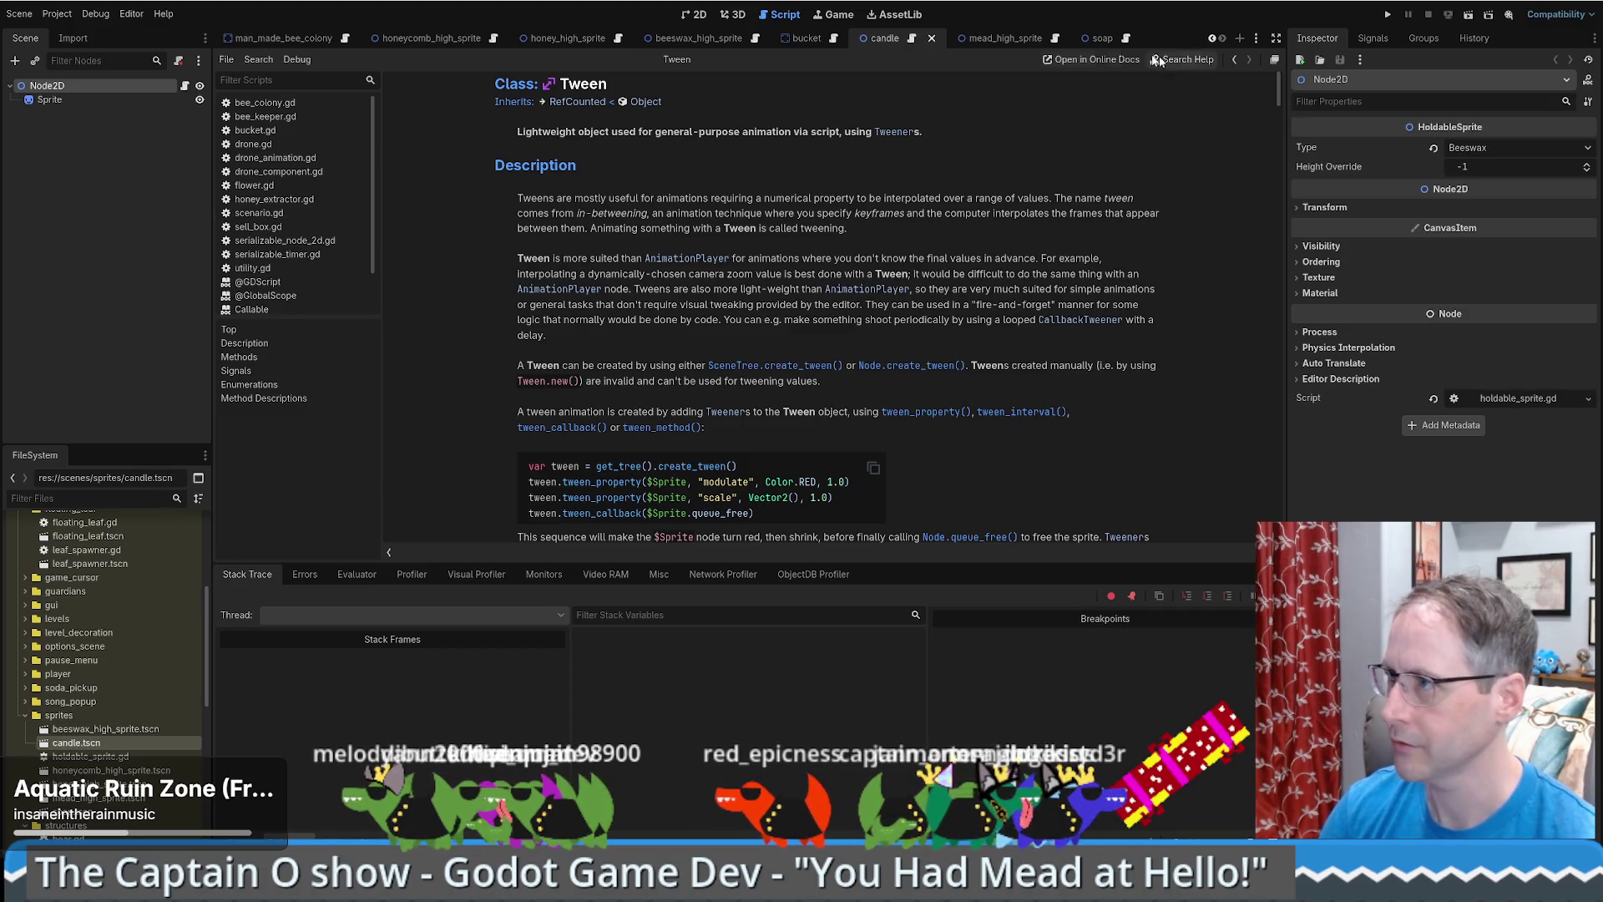
click(1481, 148)
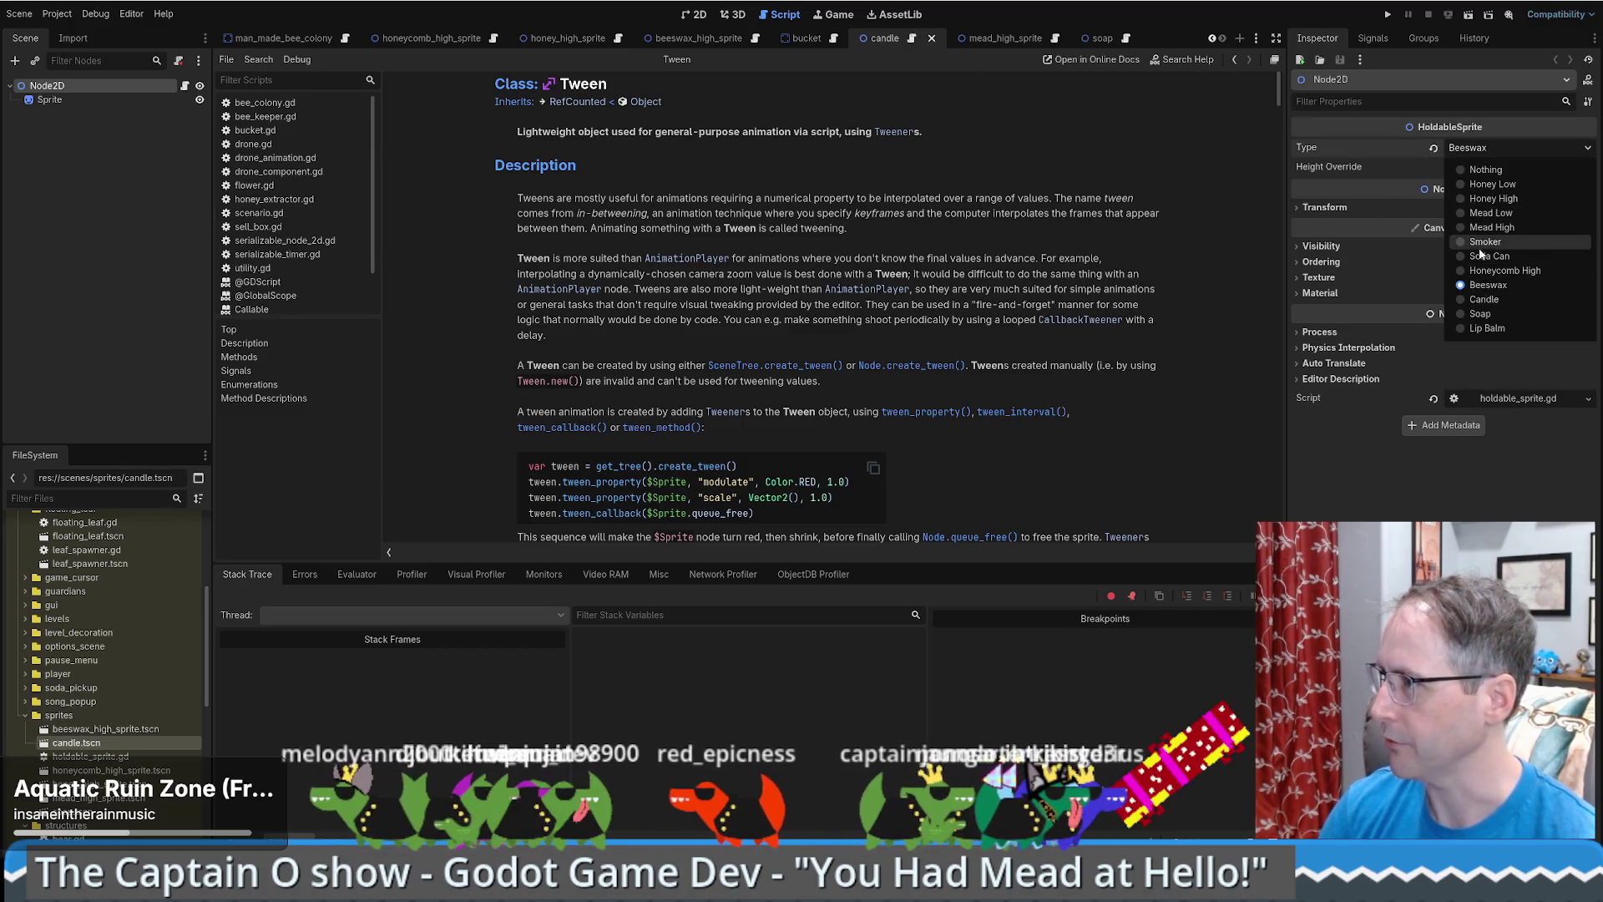
click(1485, 299)
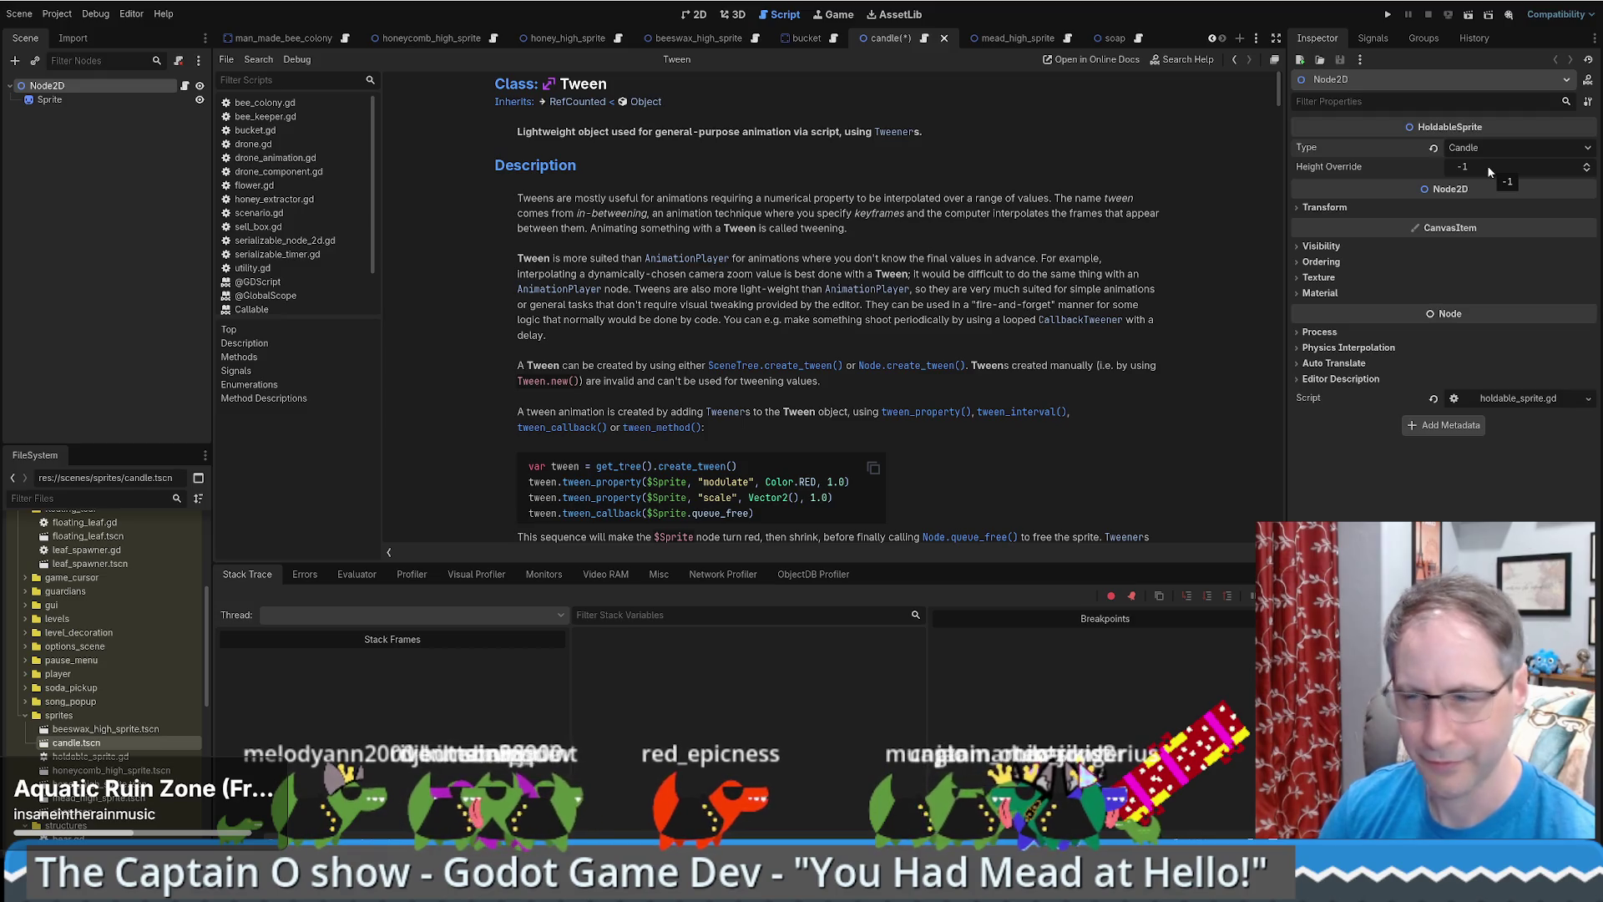
click(1487, 167)
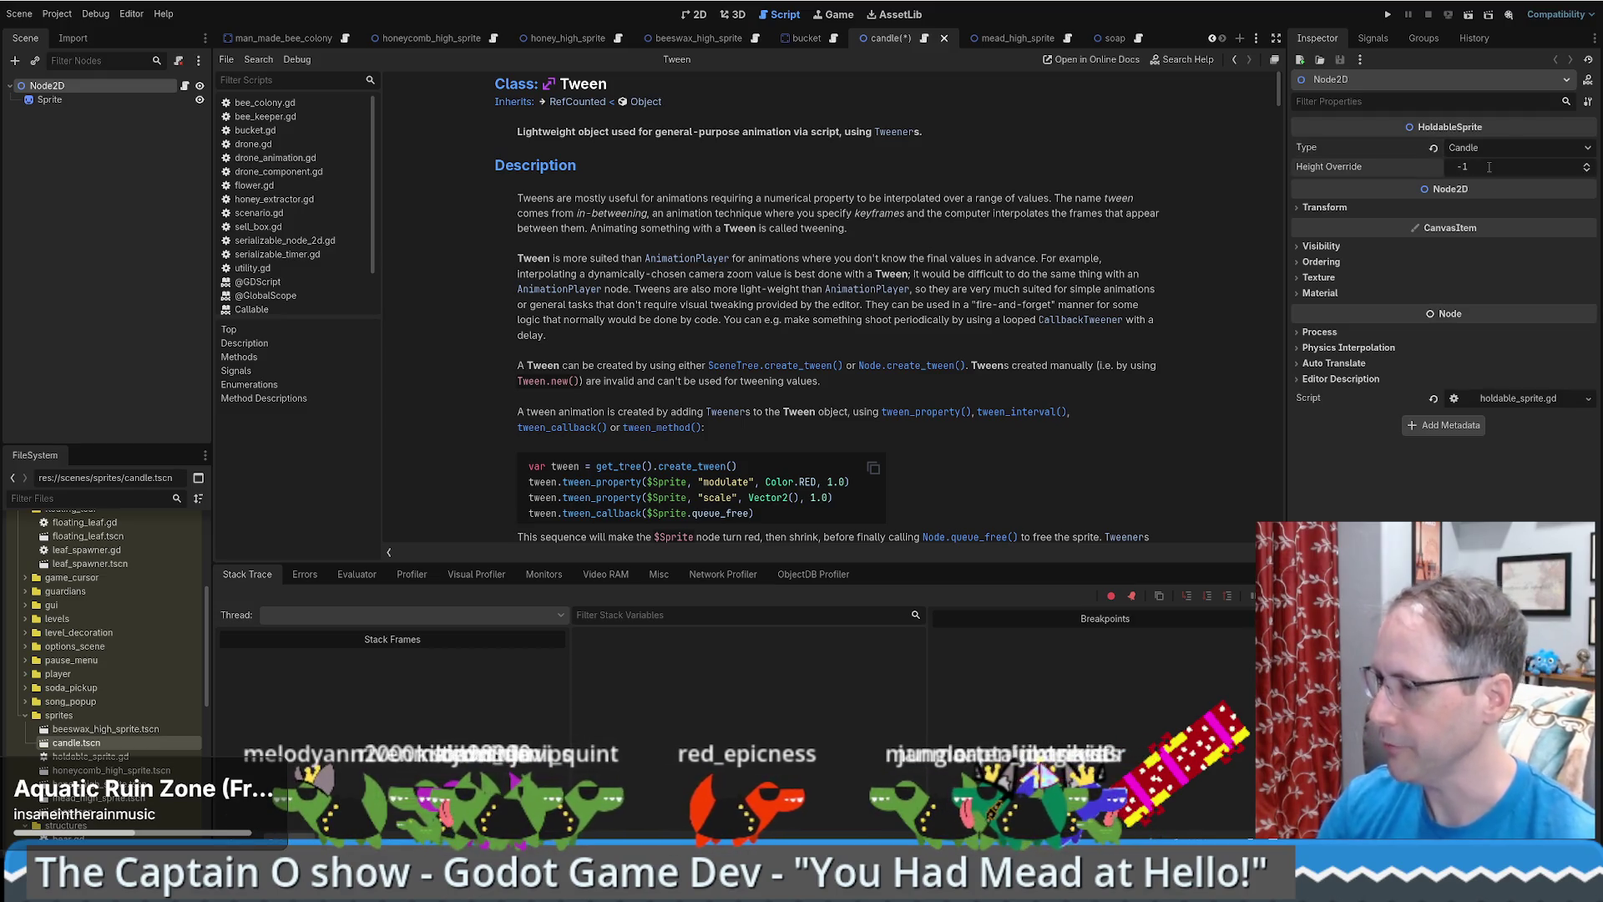
text(60)
key(Return)
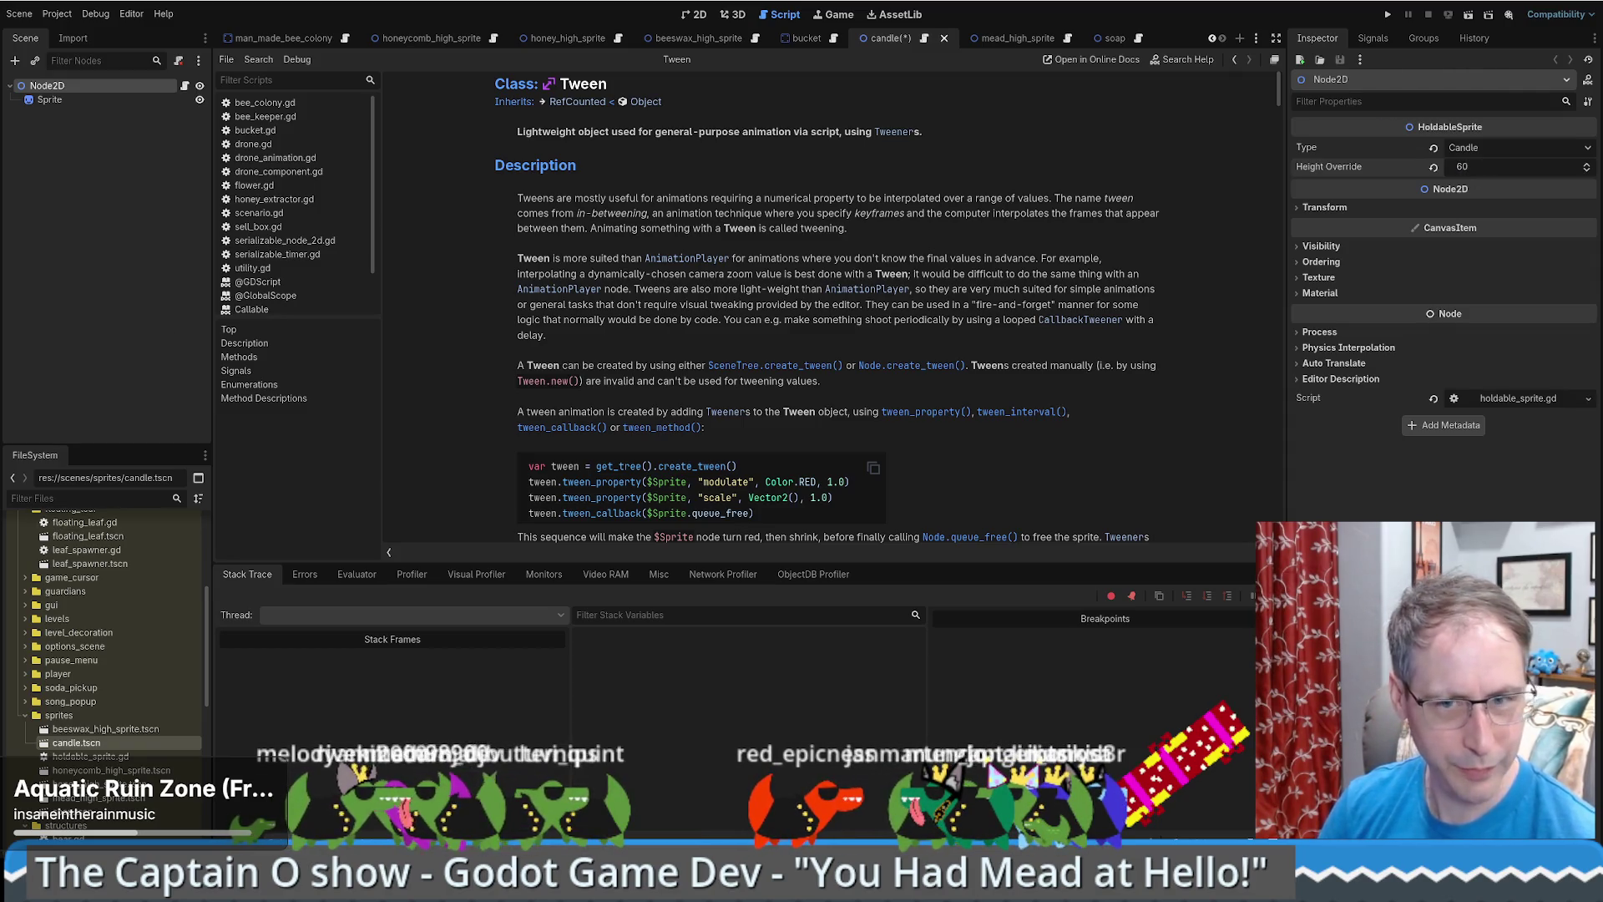
double_click(124, 729)
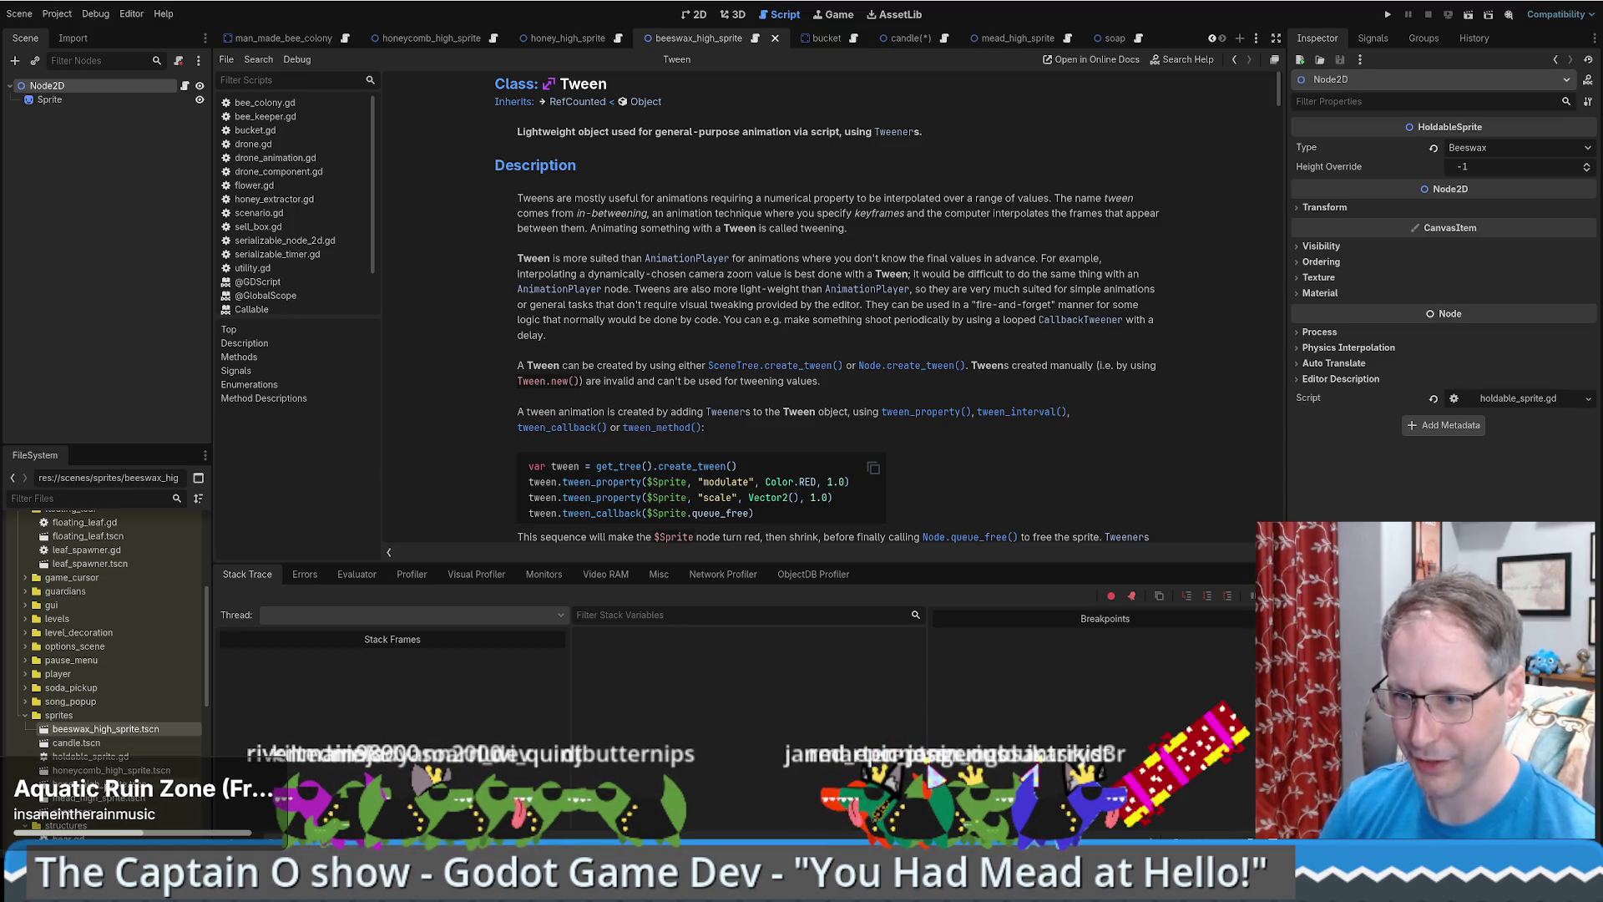
- Check the honey and honeycomb sprite textures, open mead_high_sprite, then switch to the soap scene
double_click(100, 784)
click(108, 99)
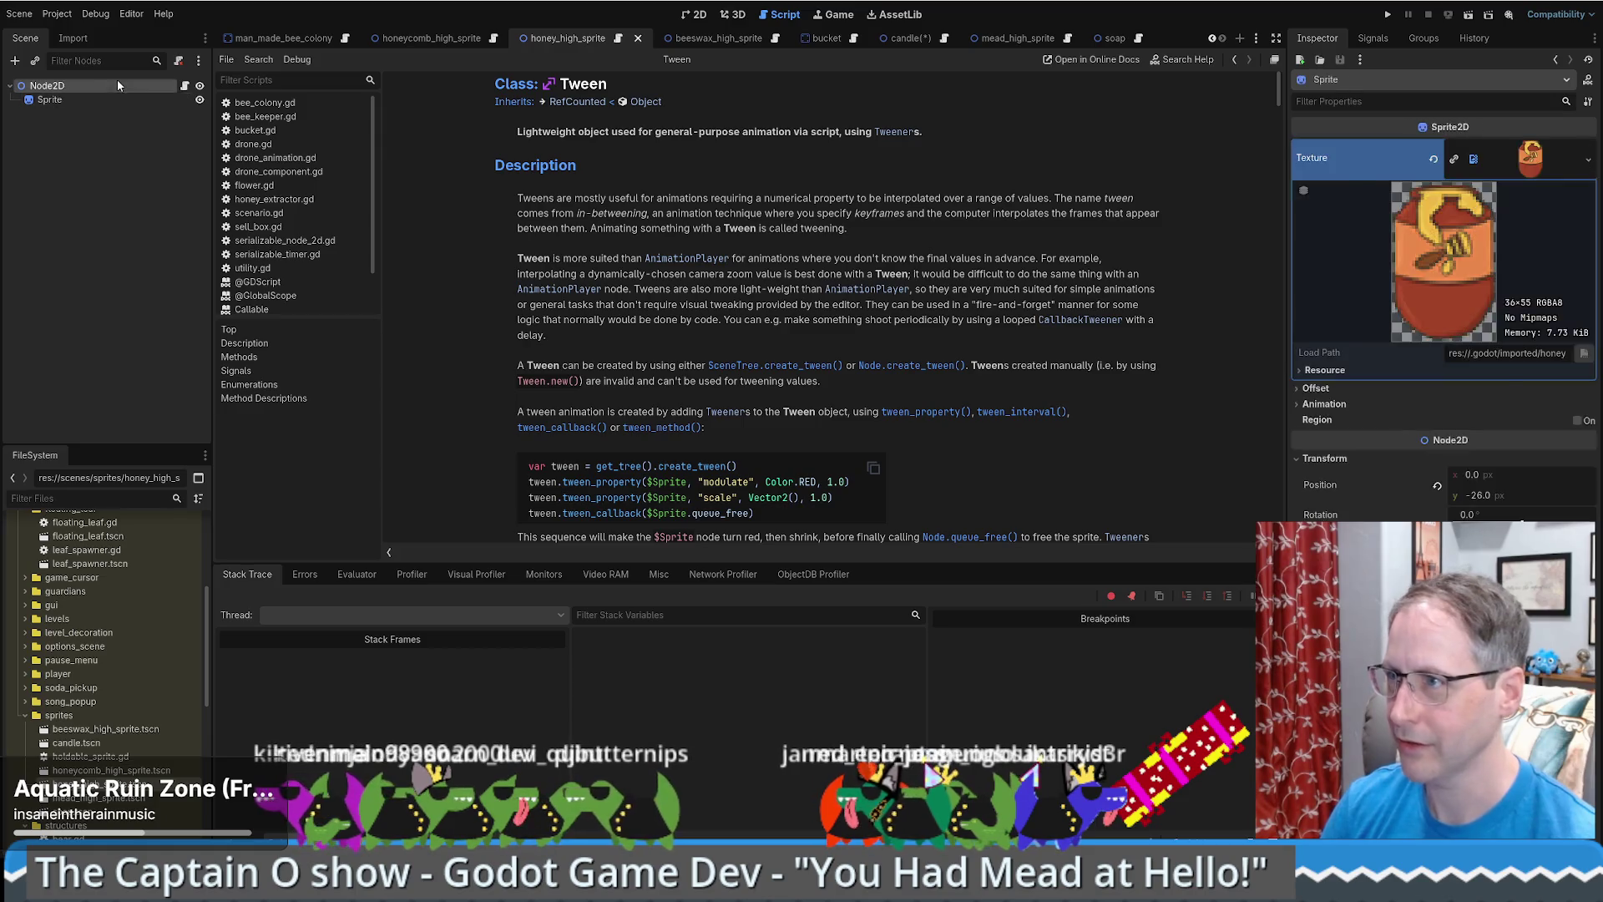
click(117, 81)
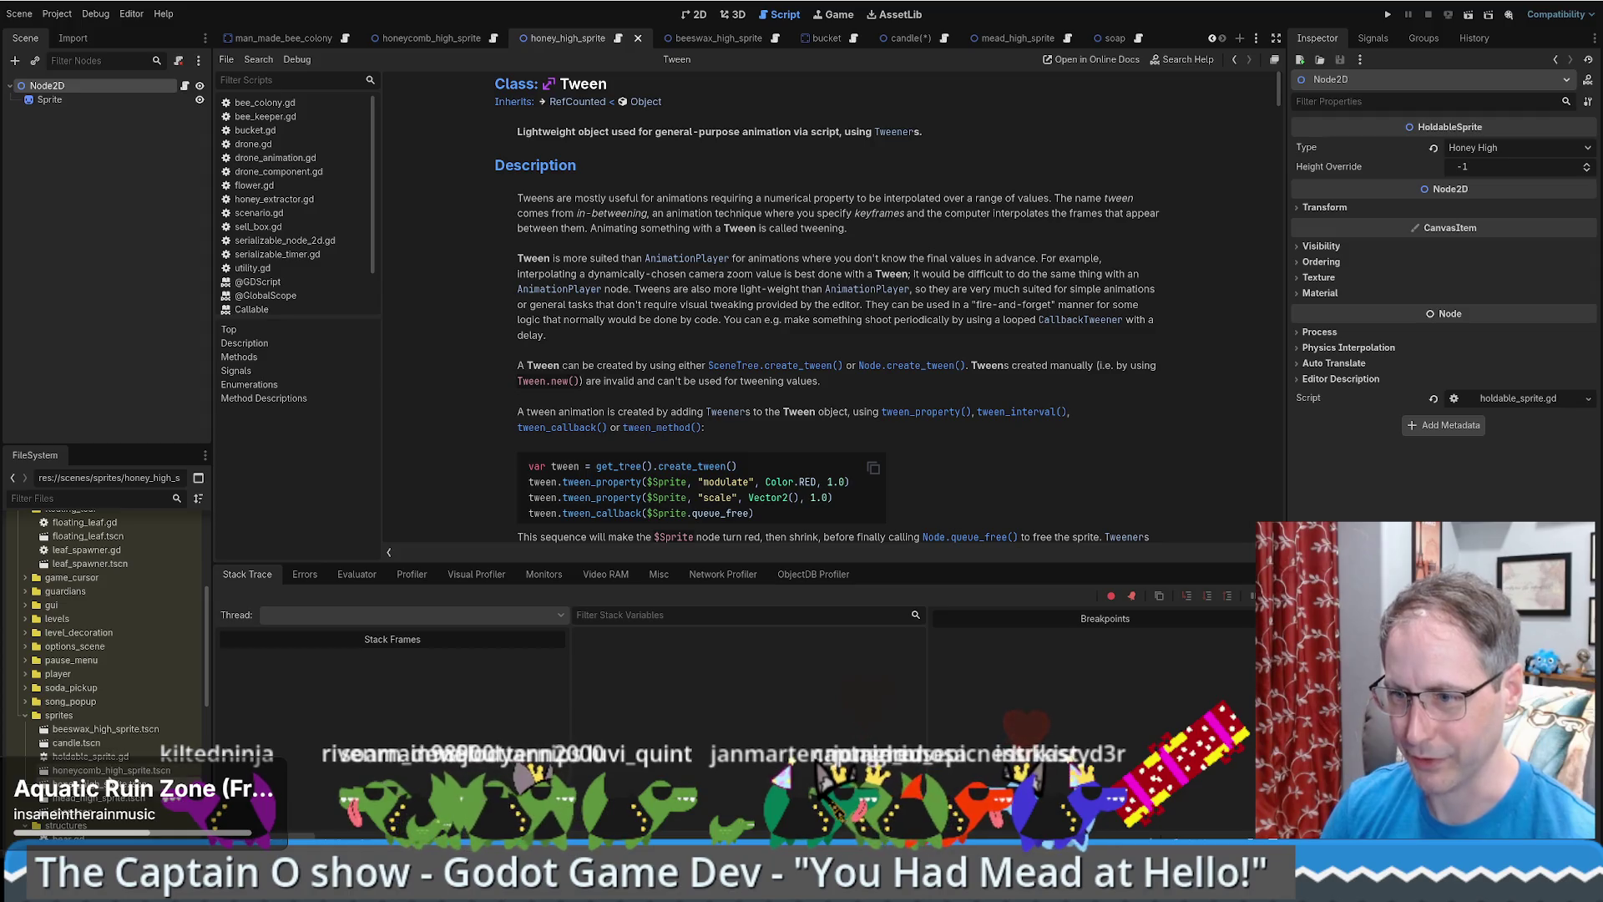
double_click(112, 770)
click(66, 100)
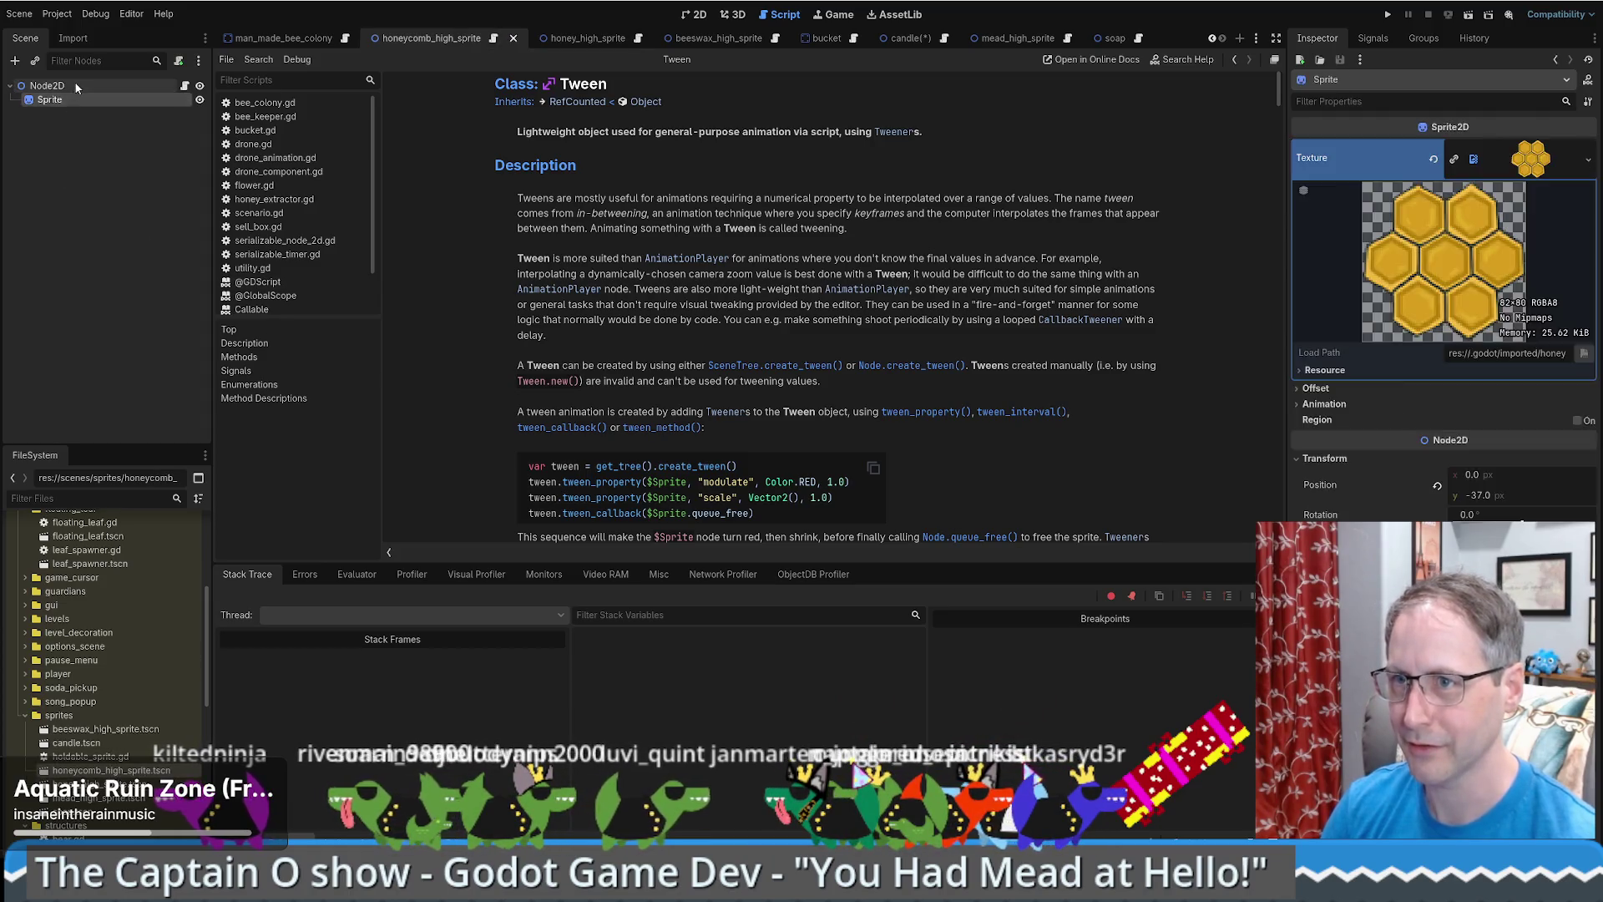
click(75, 86)
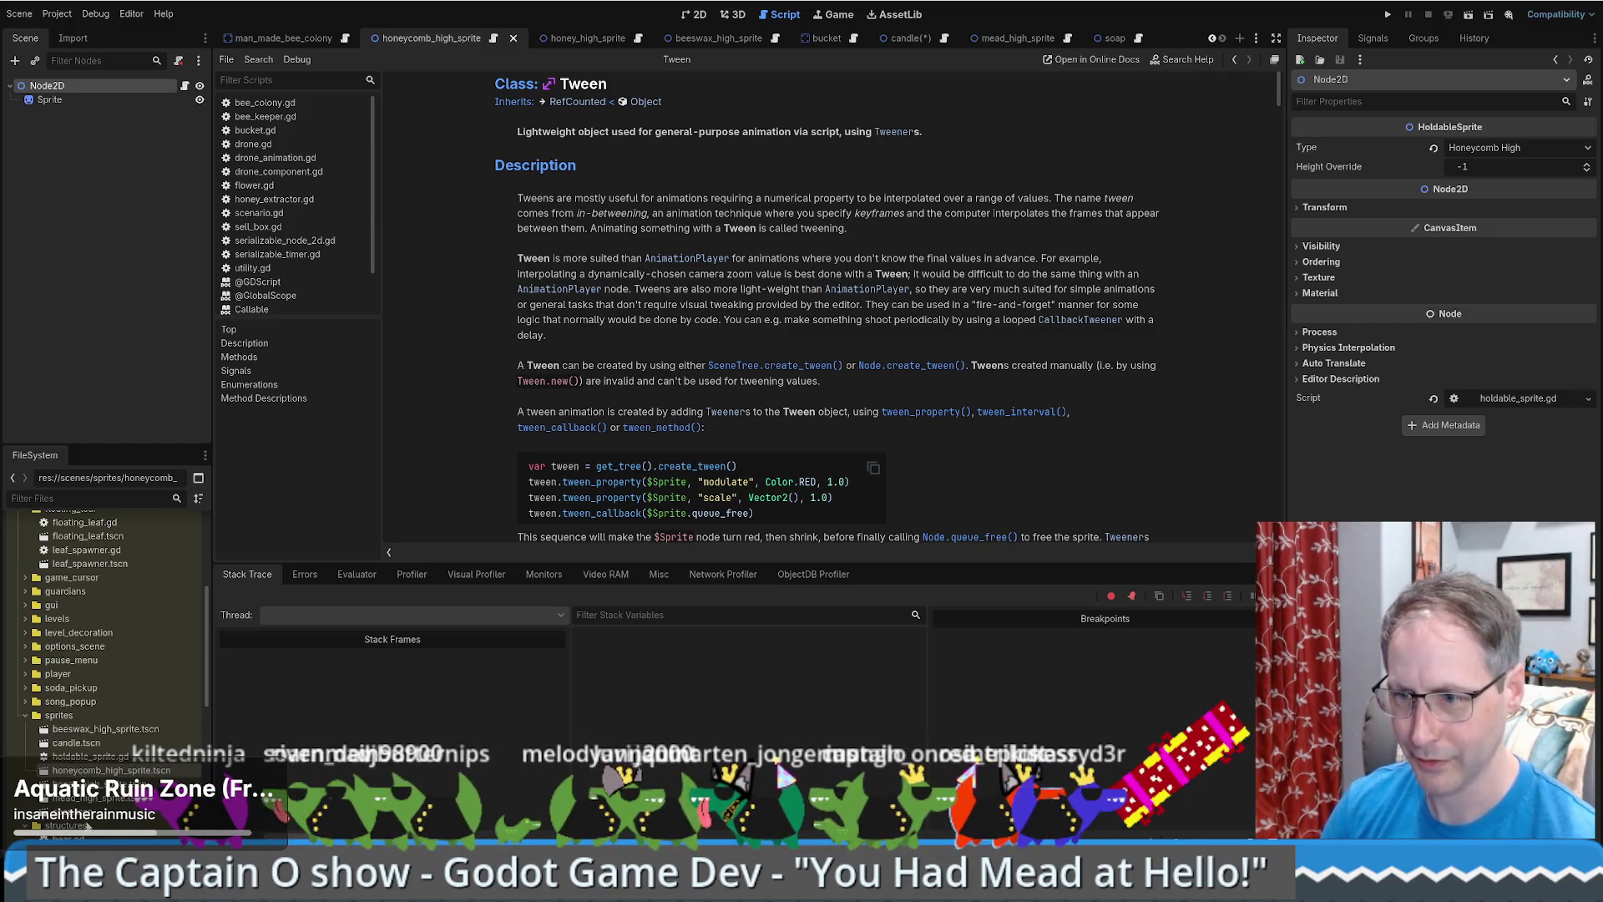
double_click(92, 798)
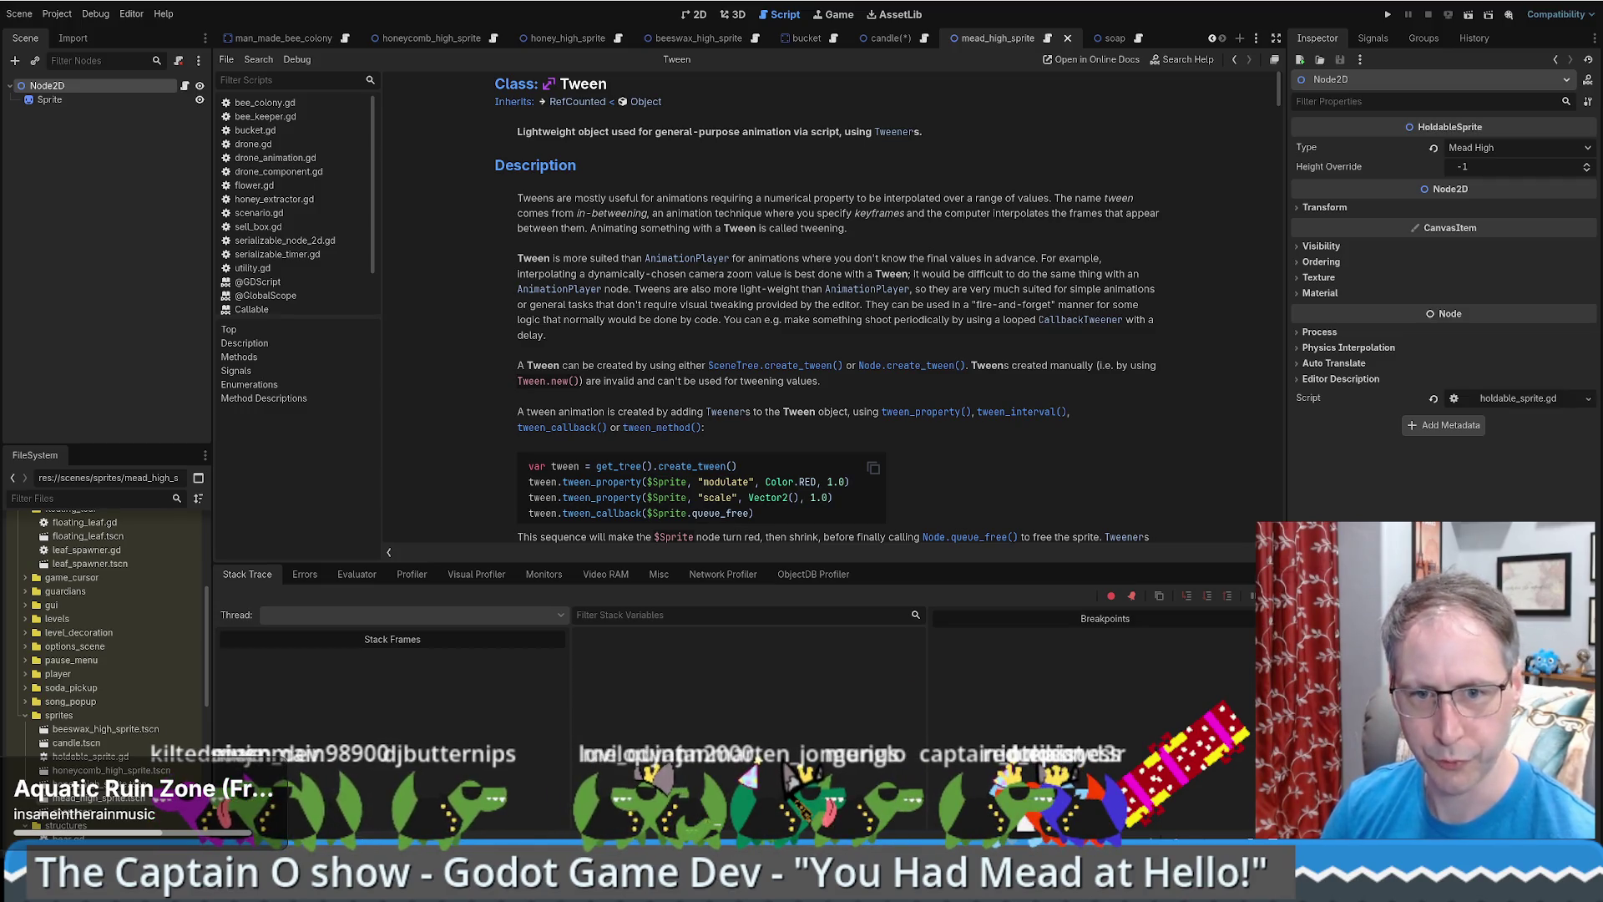
key(ctrl+Tab)
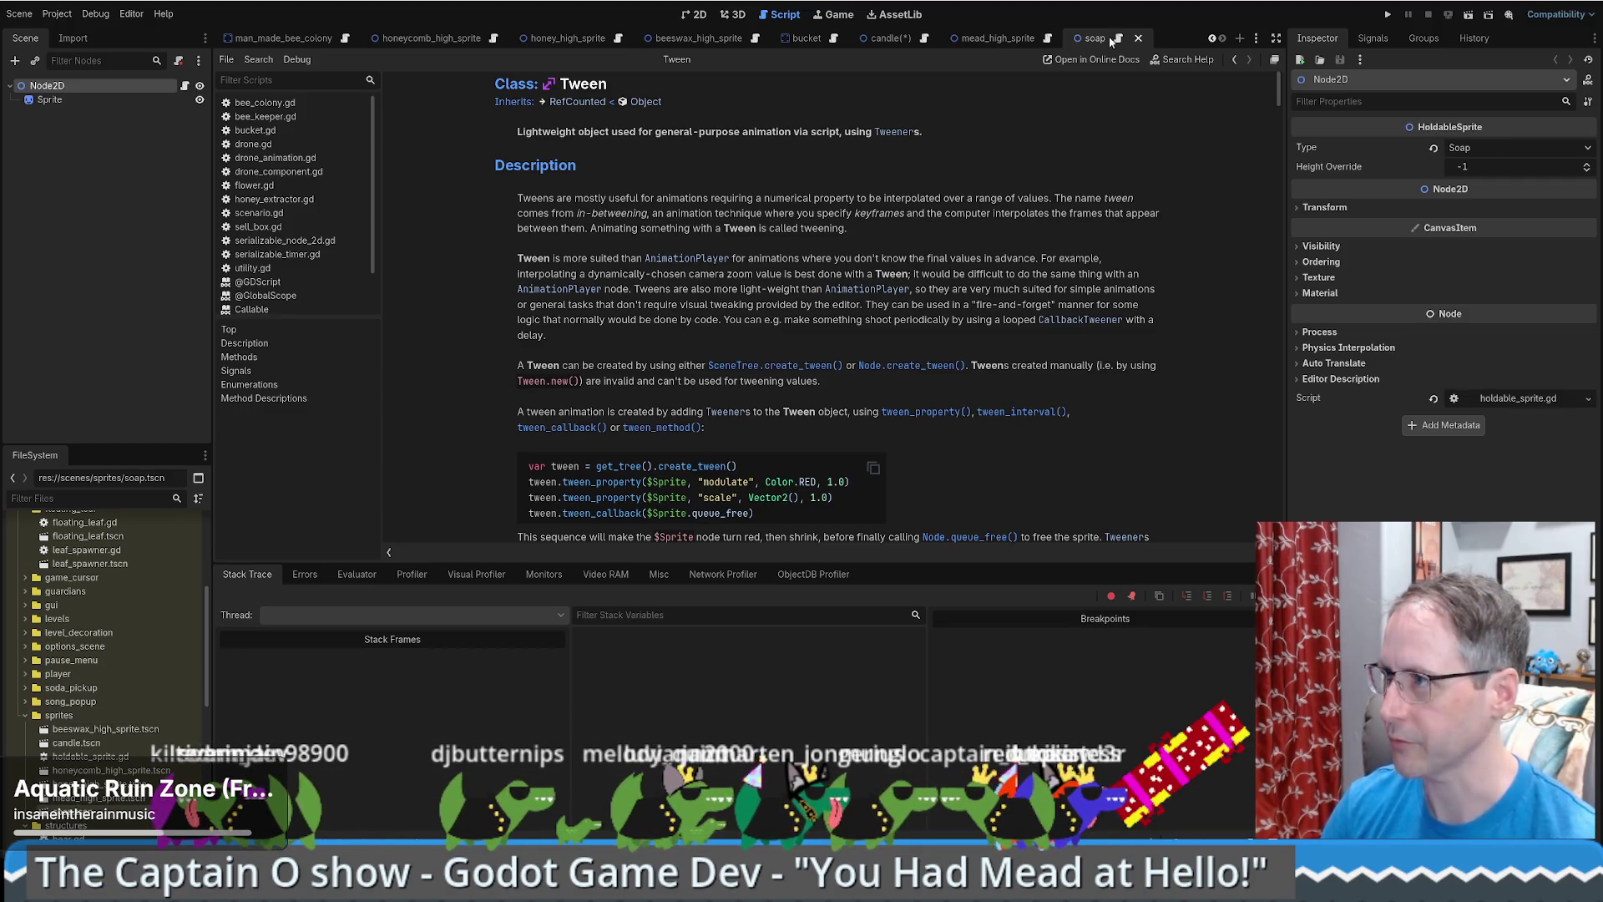
- Enter 50 as the soap root's Height Override, then use Save All Scenes
click(1489, 164)
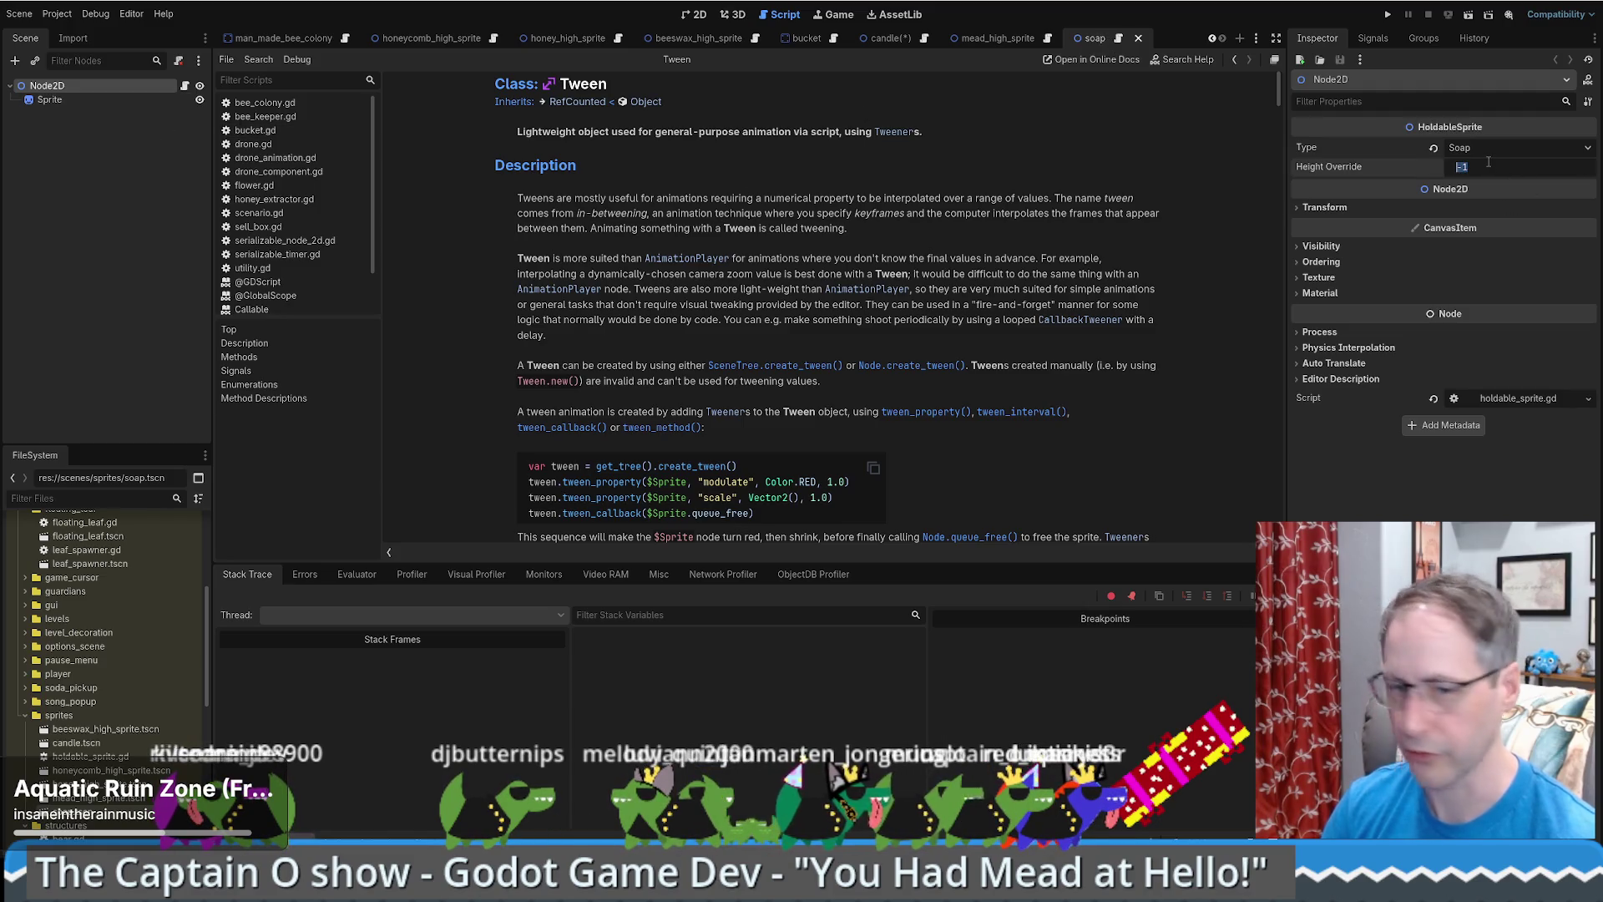
text(50)
key(Return)
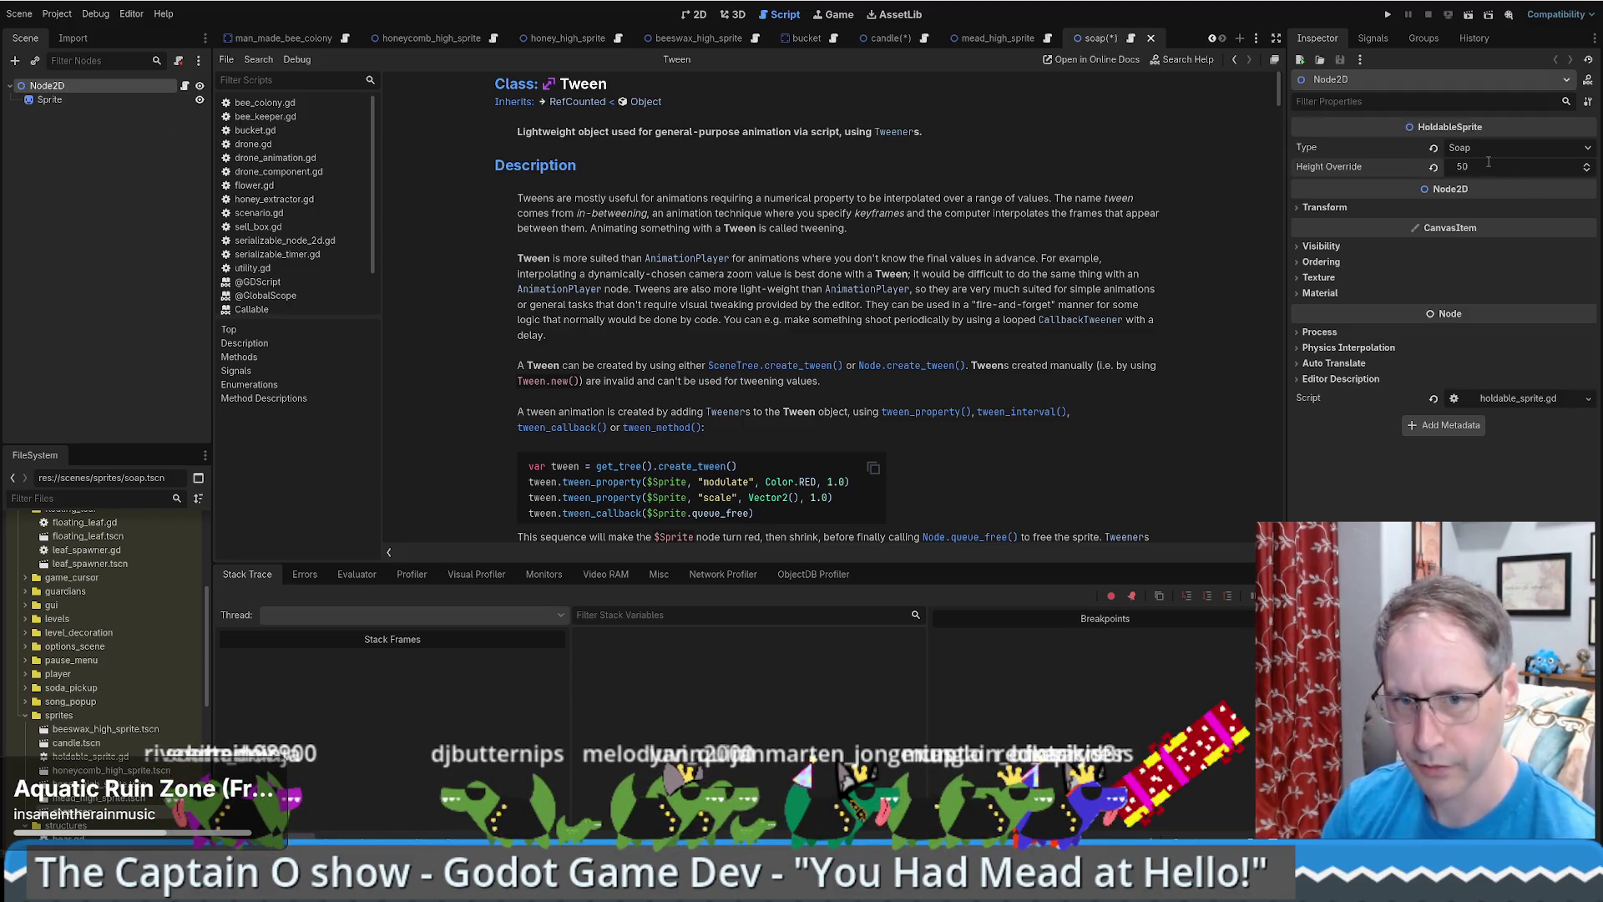
scroll(108, 751, down, 3)
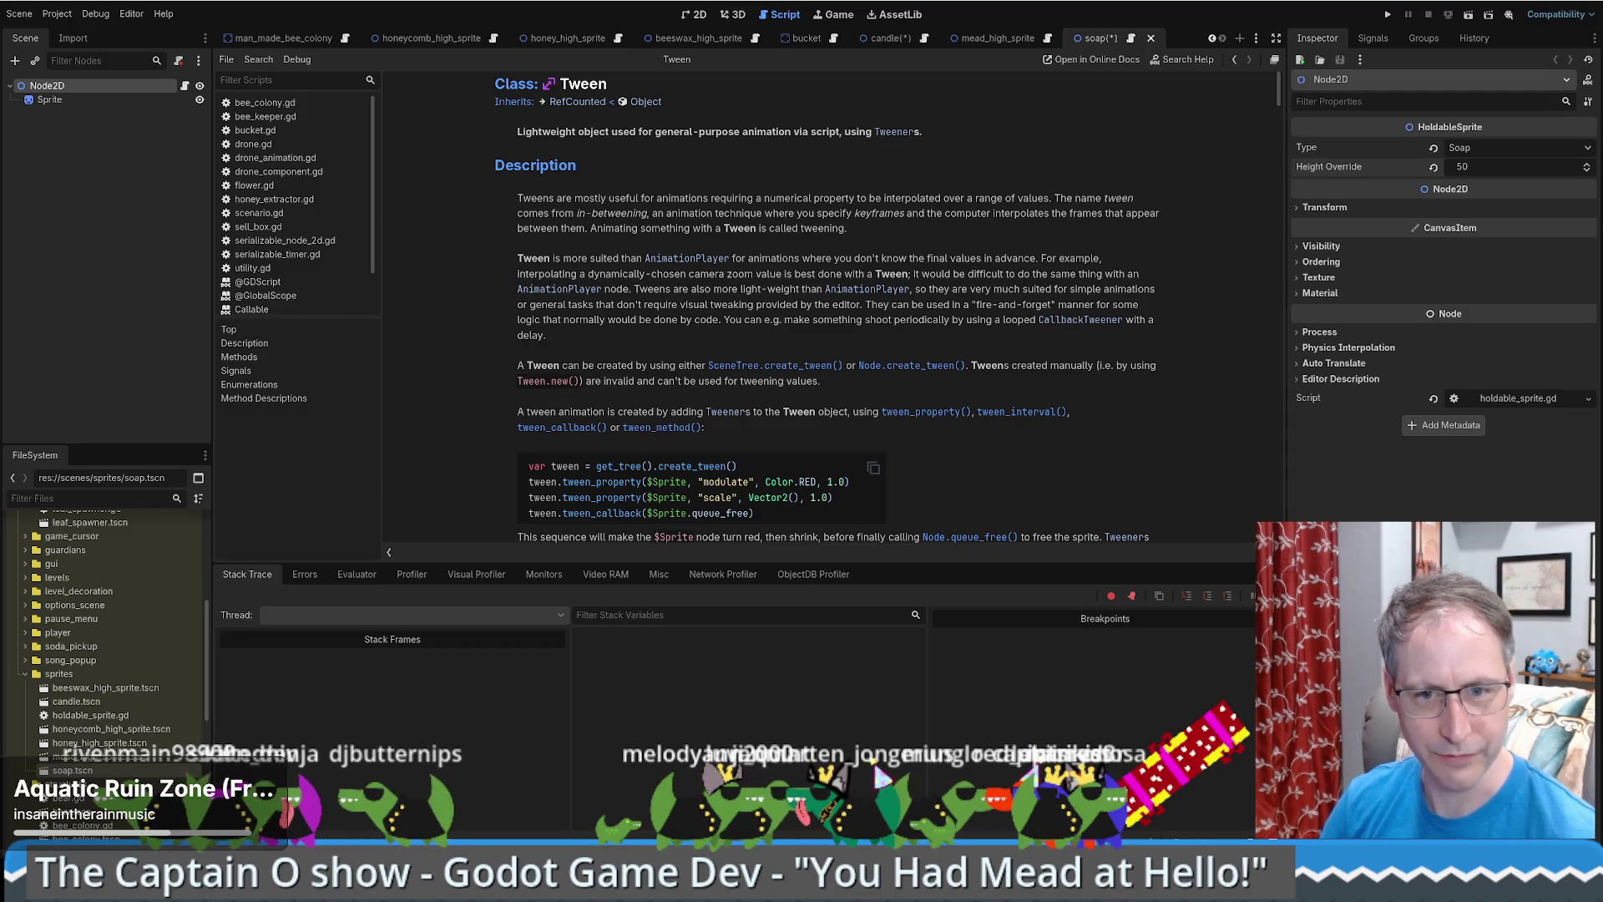
click(20, 13)
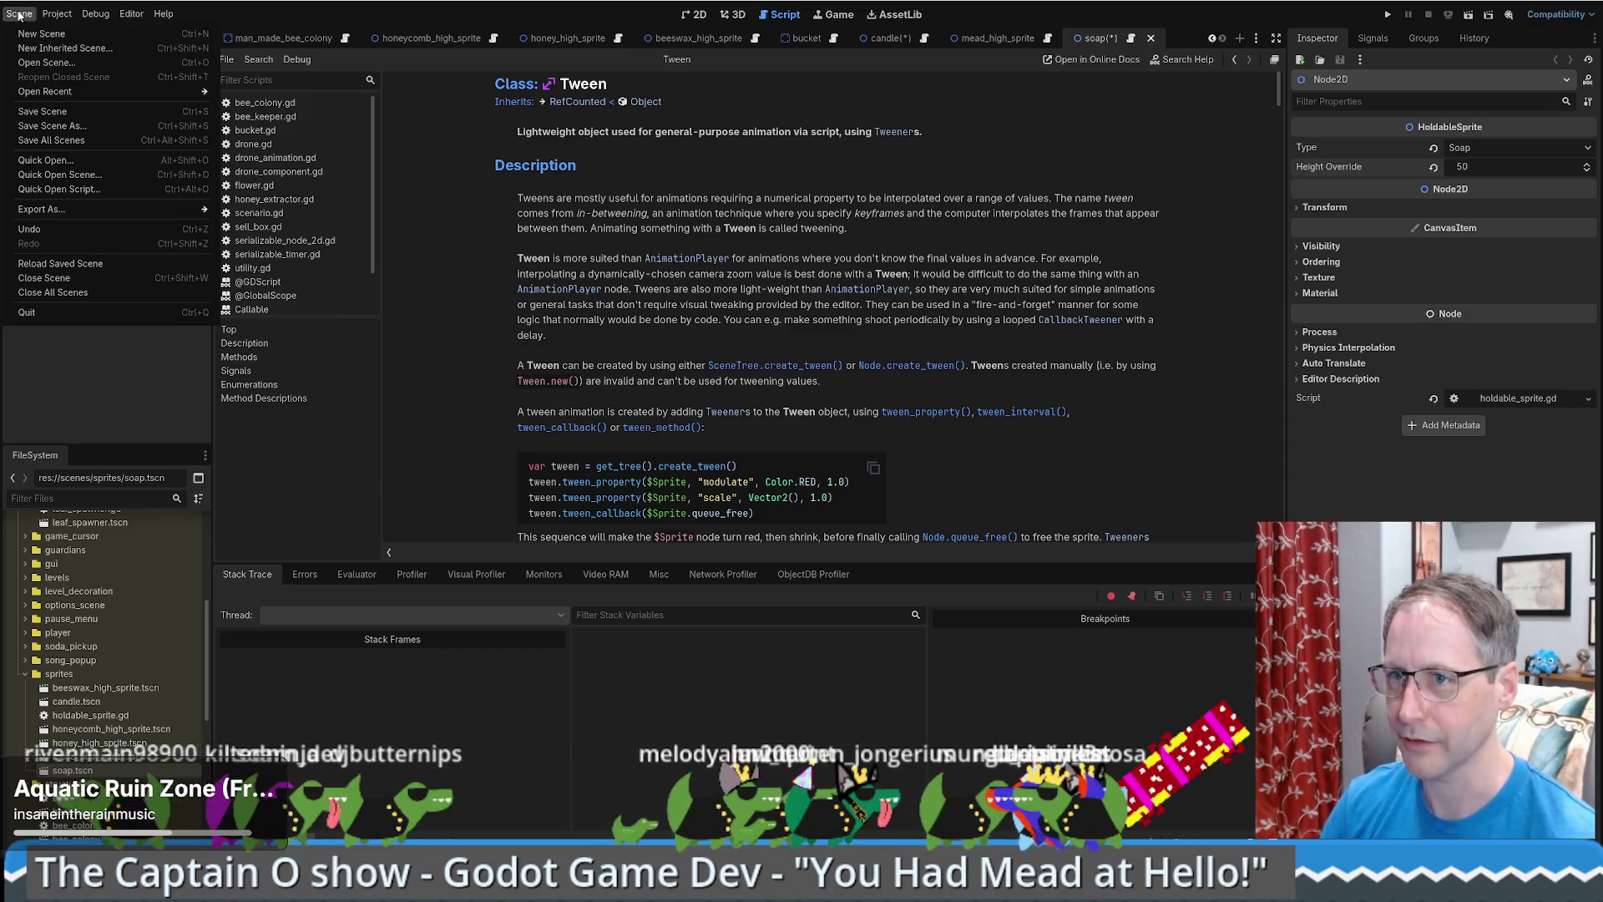
click(58, 158)
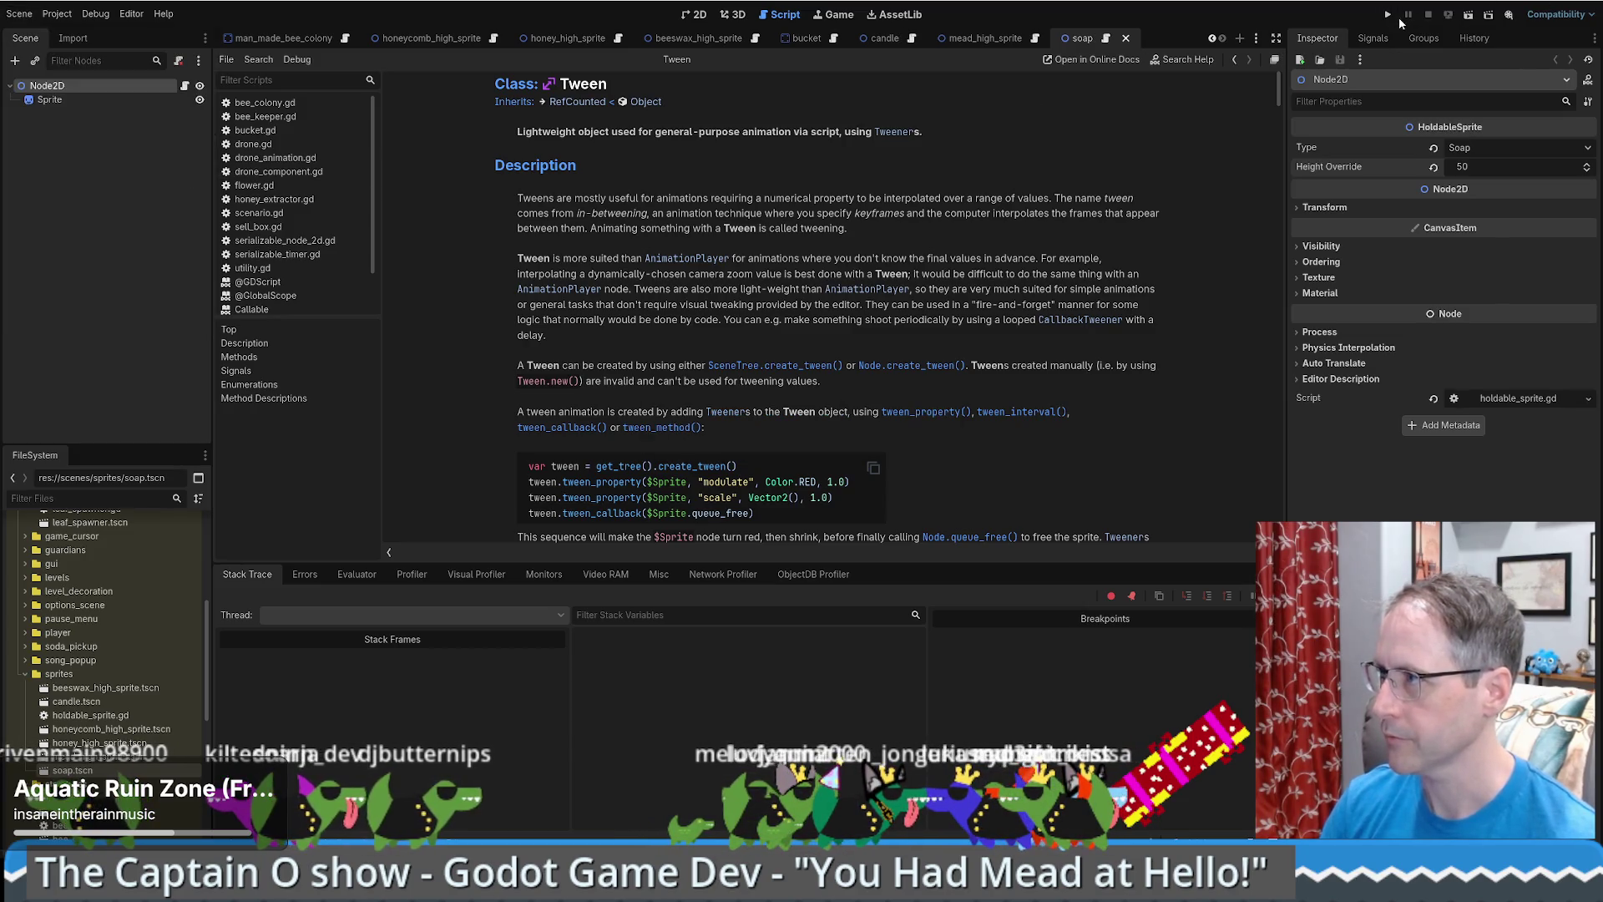
- Run the project to reproduce the HoldableSprite error, then stop it with F8
click(1389, 15)
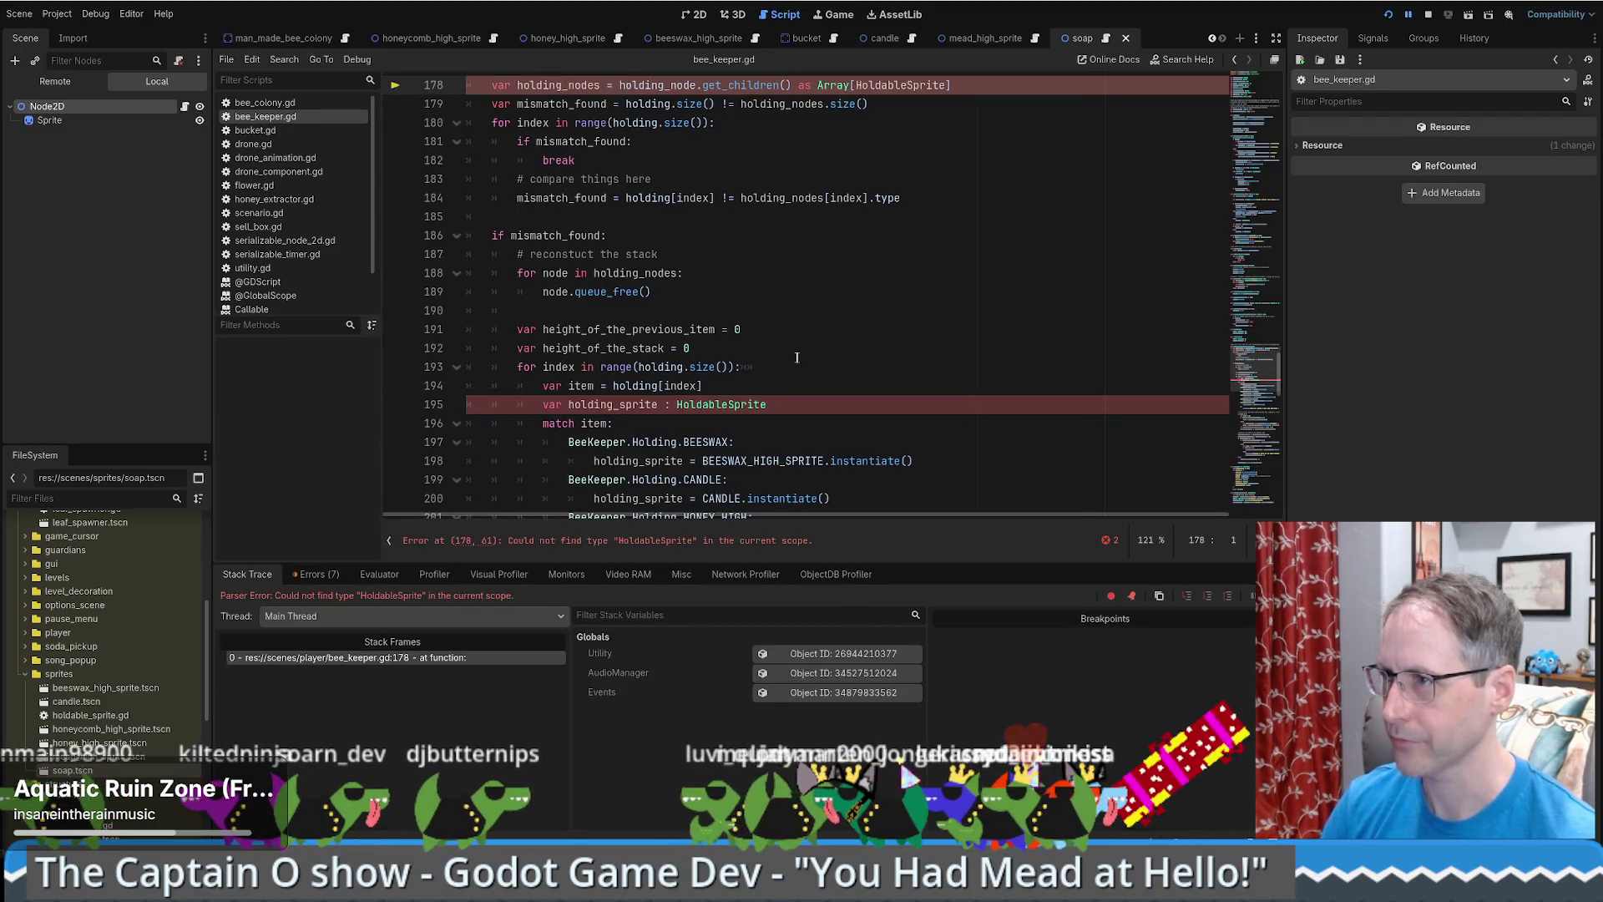
scroll(797, 358, up, 3)
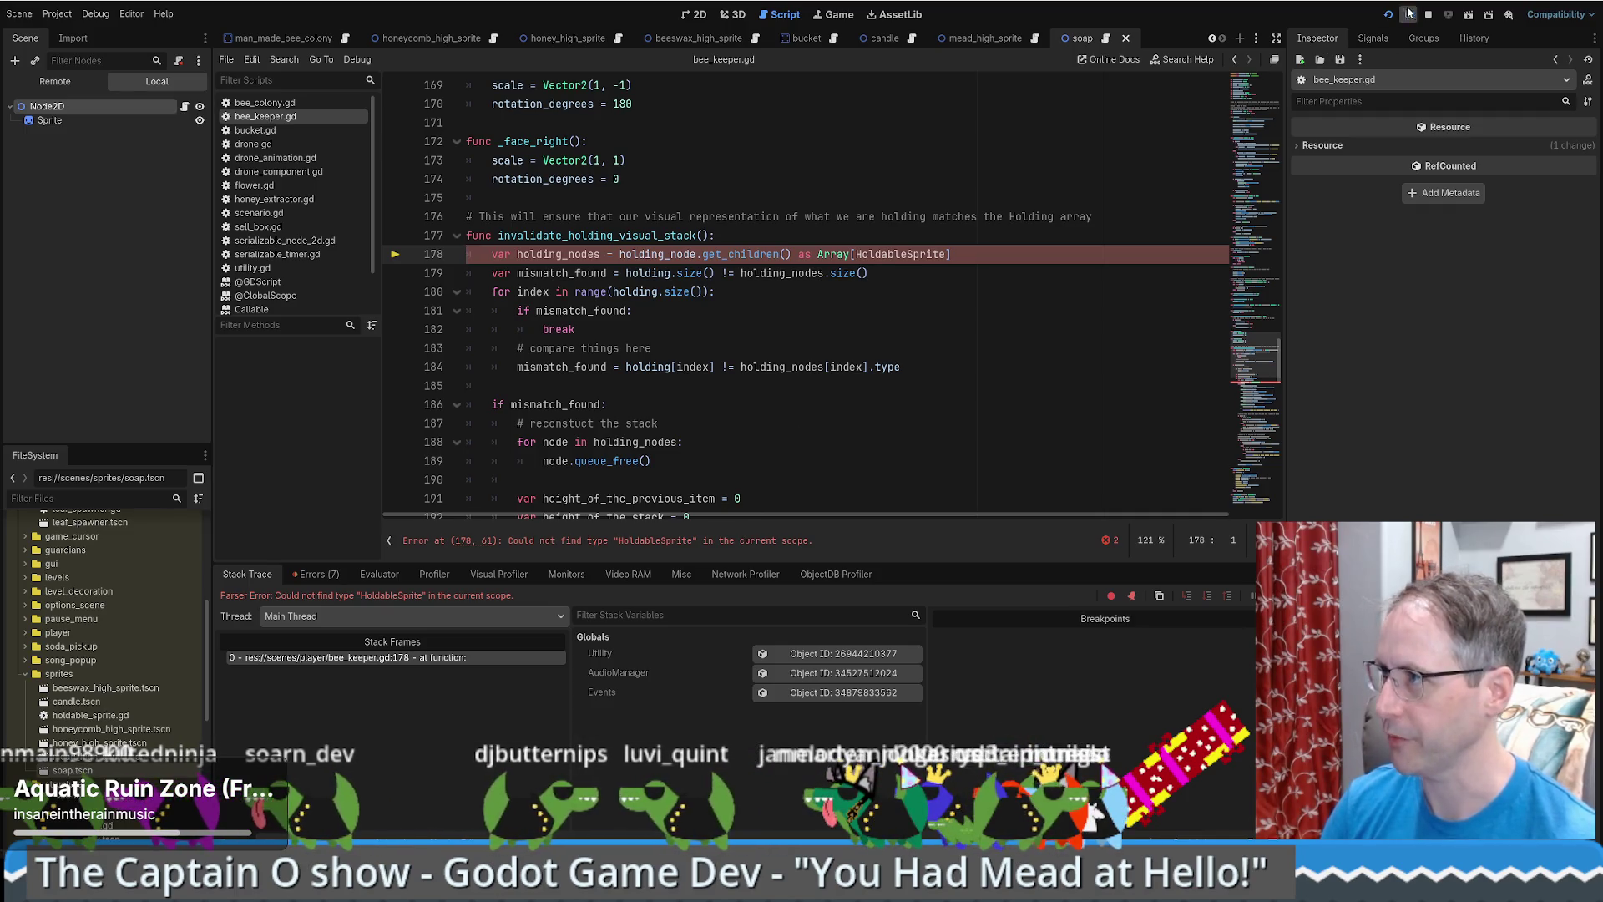
key(F8)
- Inspect the HoldableSprite class name in holdable_sprite.gd, then jump back to bee_keeper.gd
ctrl+click(885, 254)
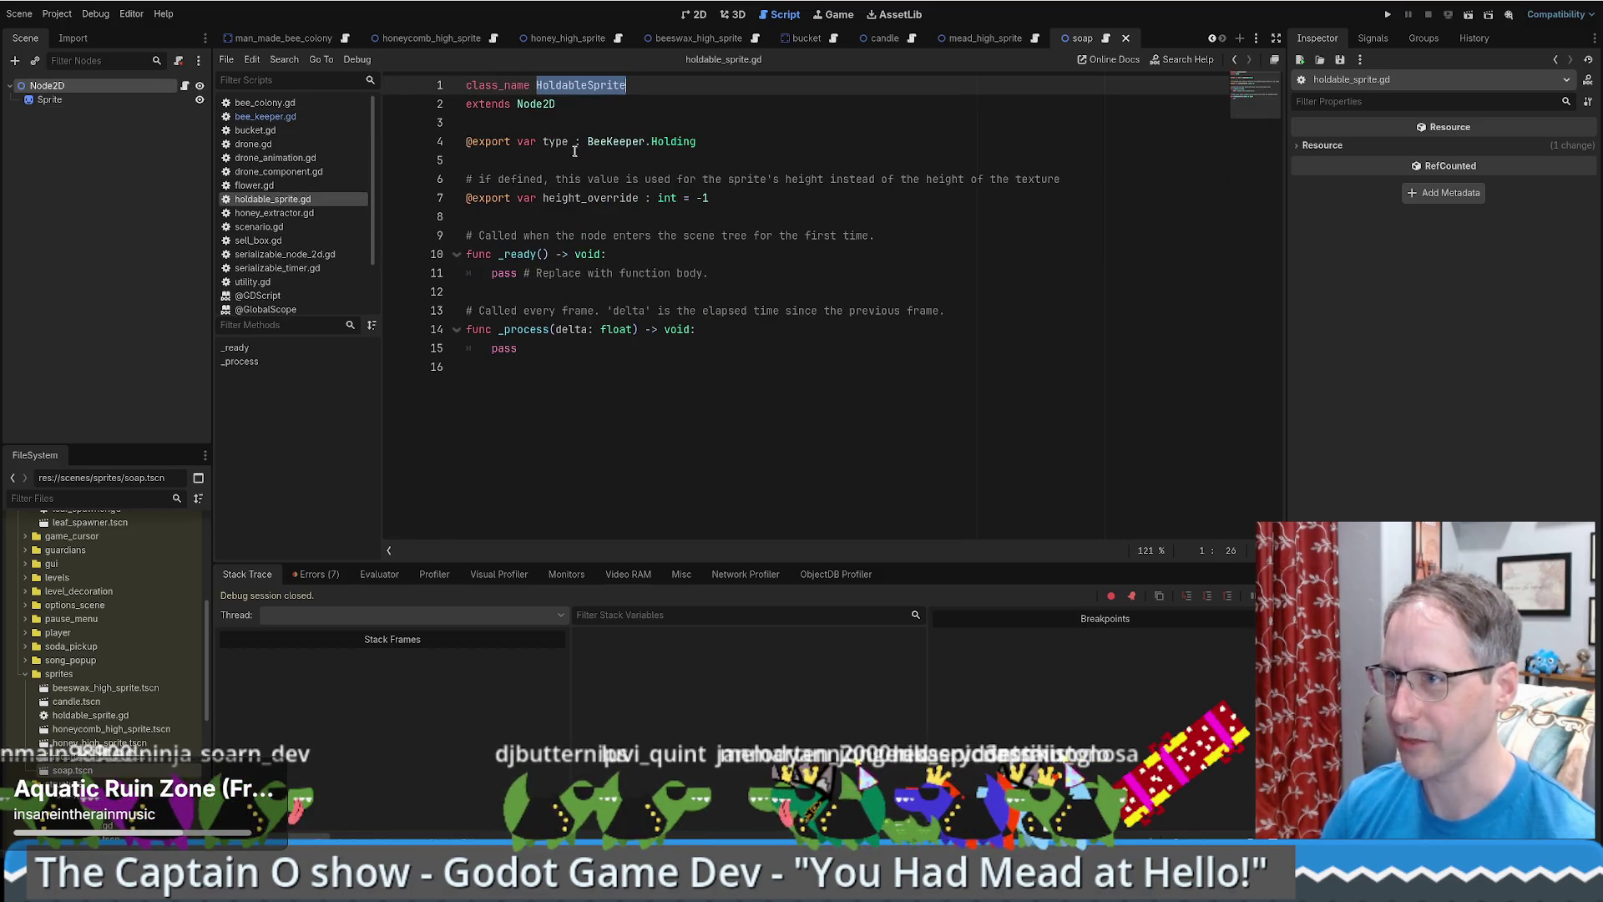
click(600, 104)
click(619, 85)
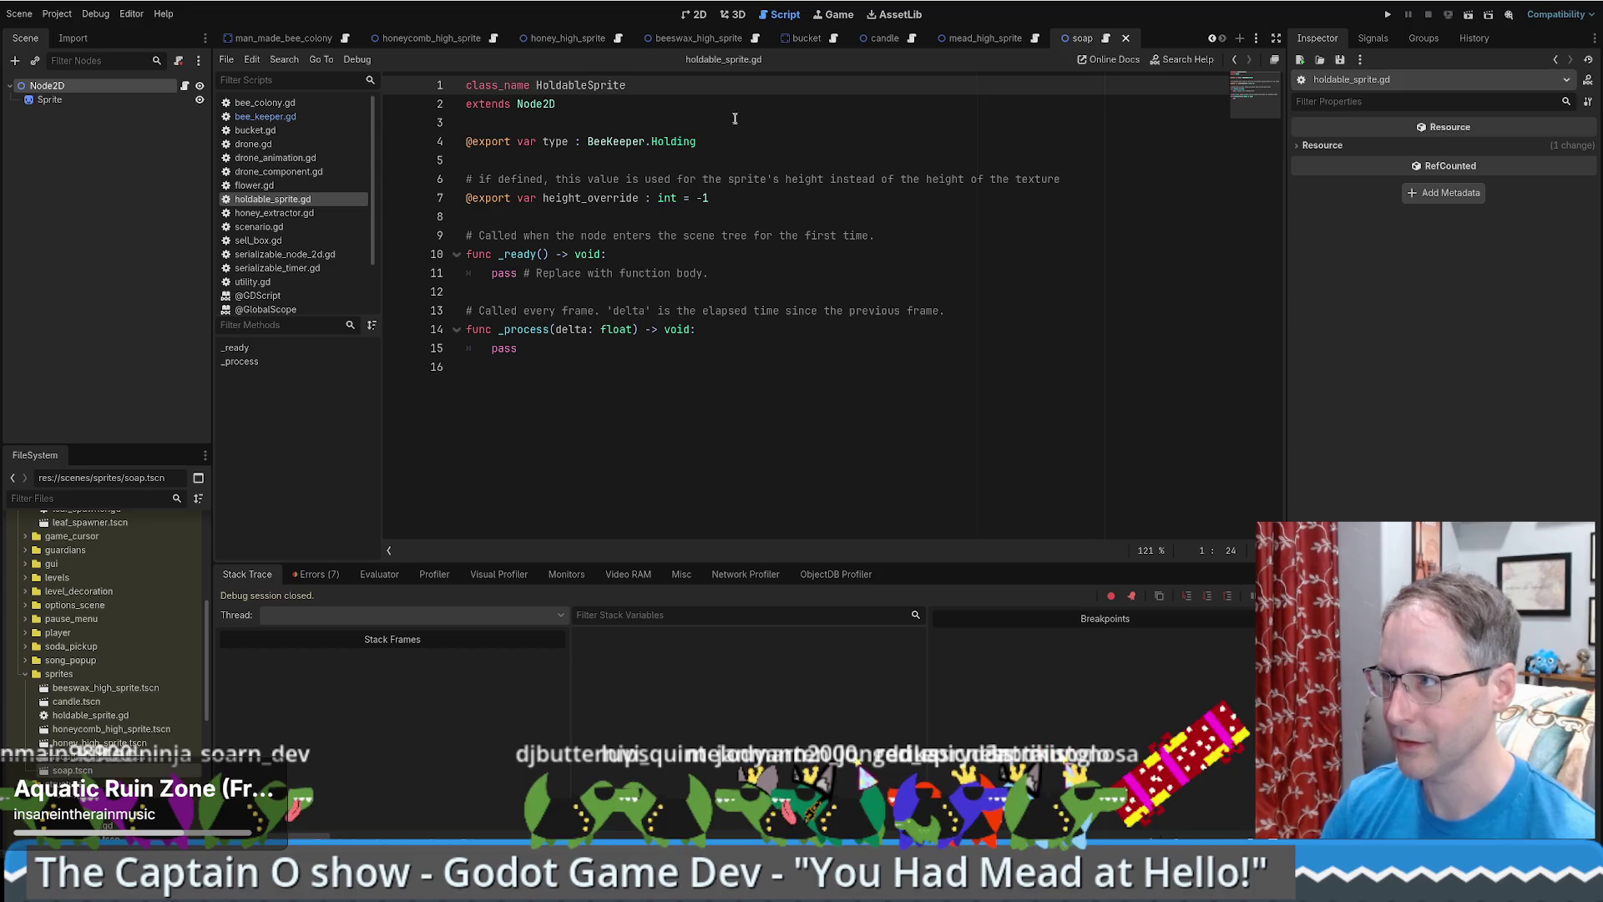
key(alt+Left)
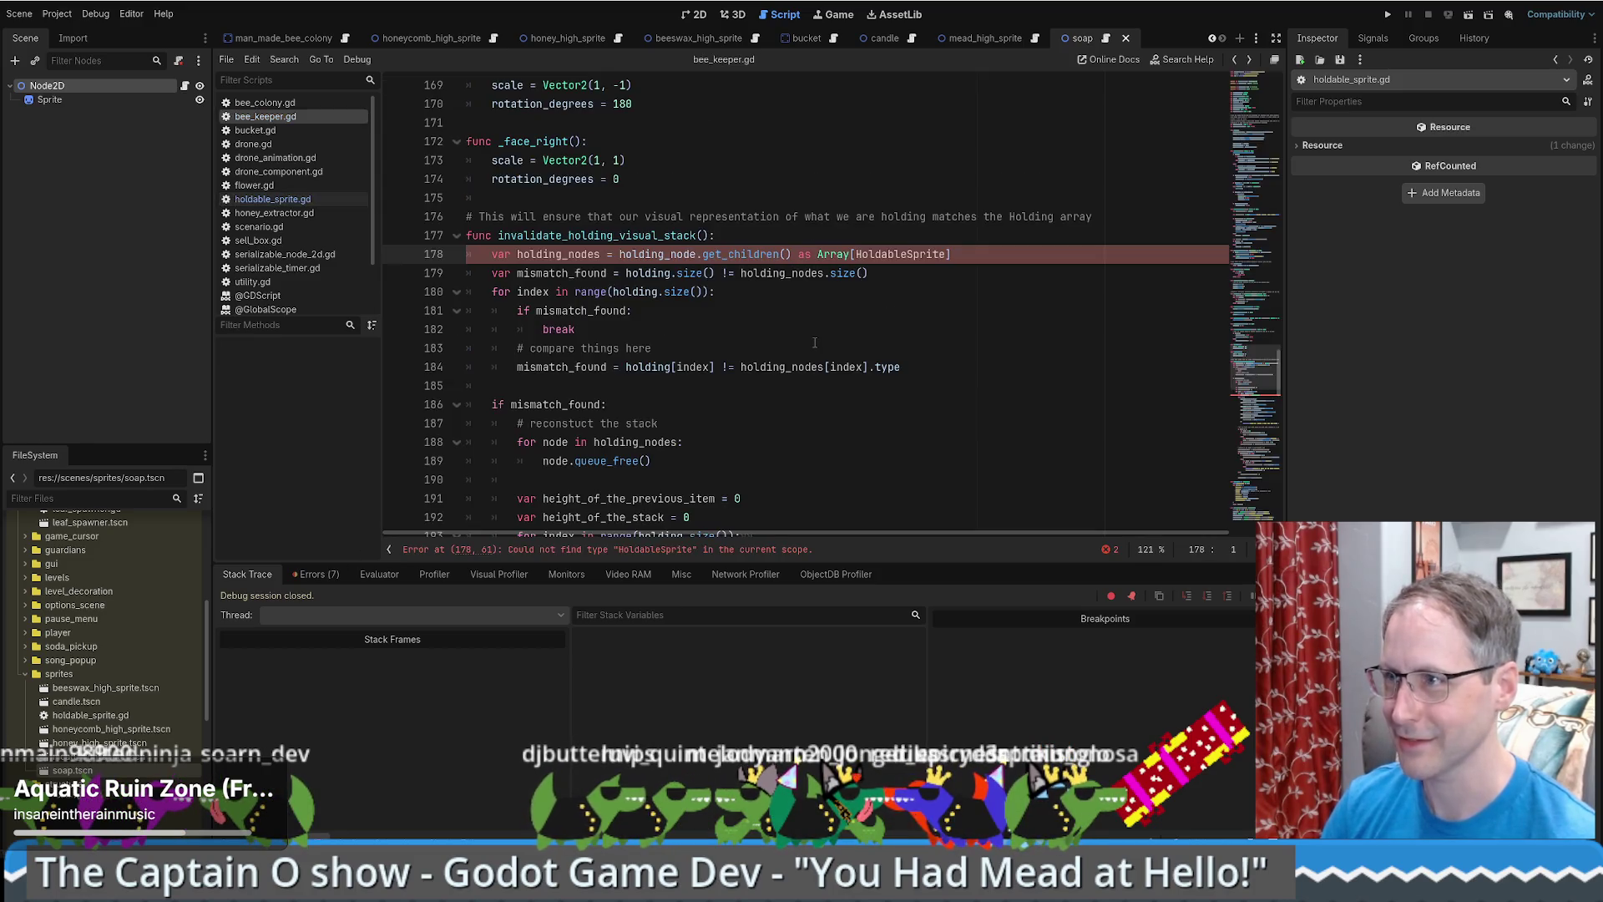
- Scroll through bee_keeper.gd, checking line 68 in _process and LIP_BALM in the Holding enum
drag(1253, 367, 1254, 56)
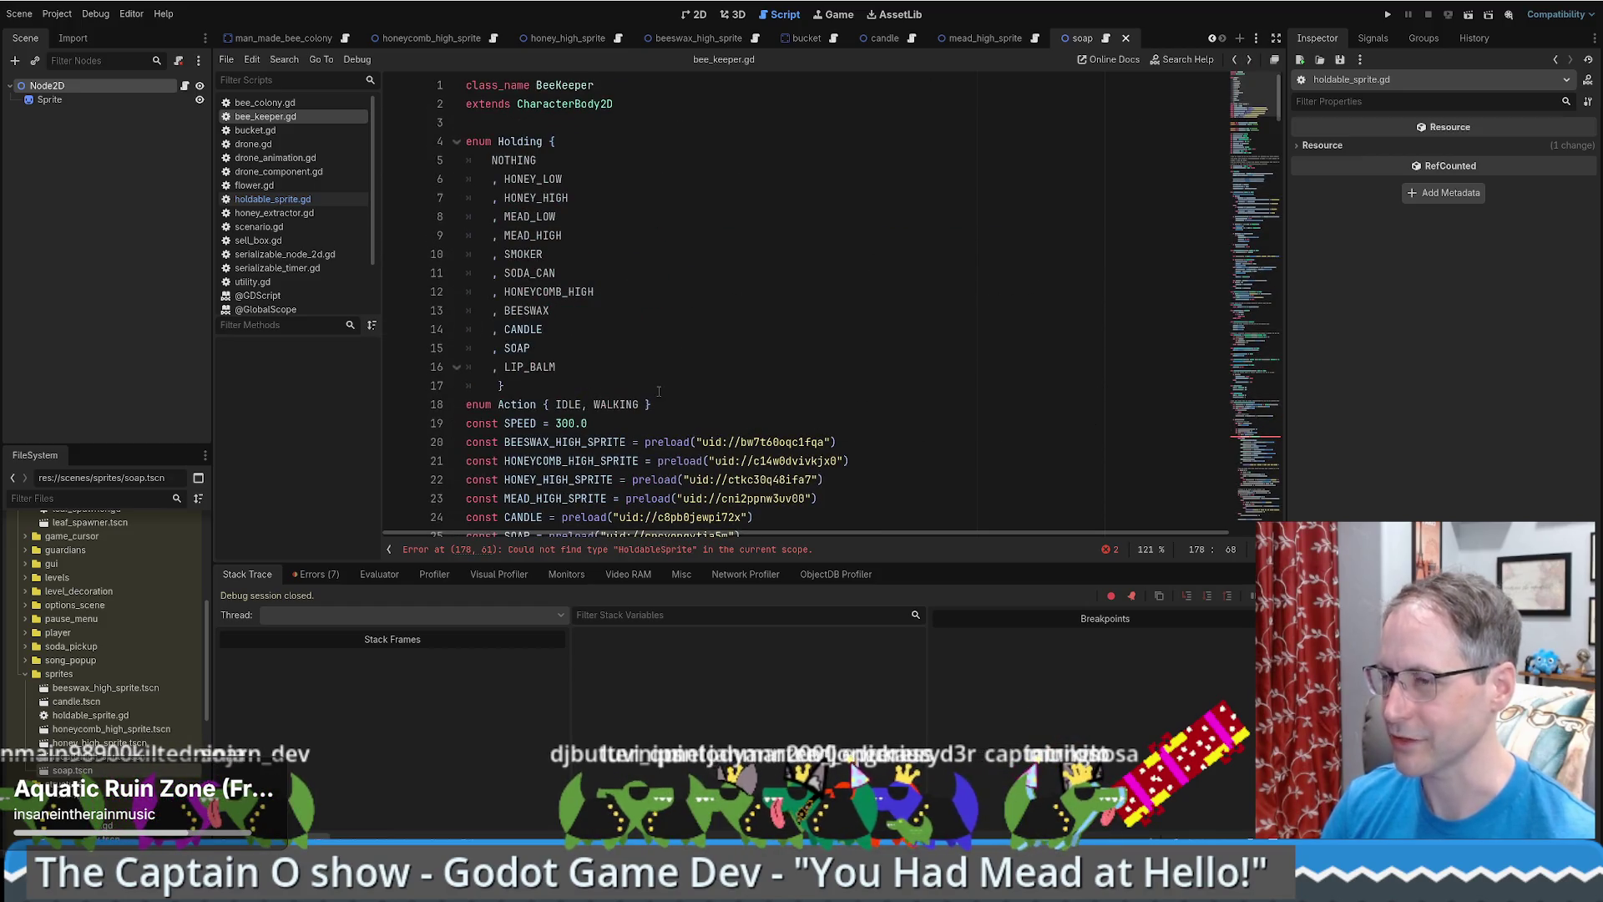
scroll(641, 386, down, 15)
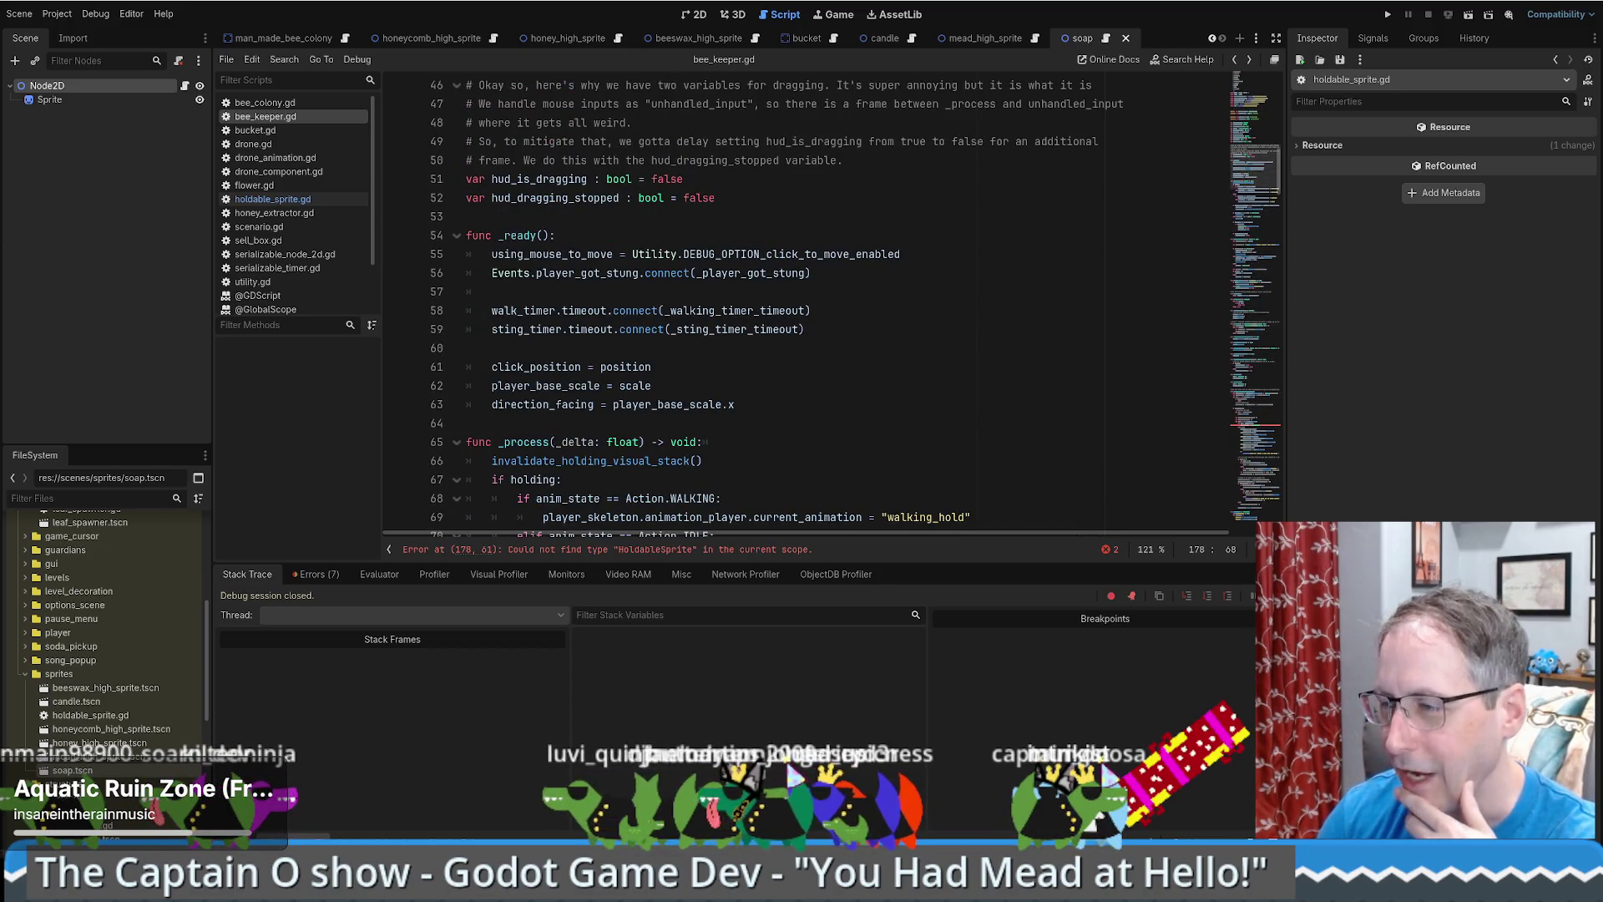
click(1114, 498)
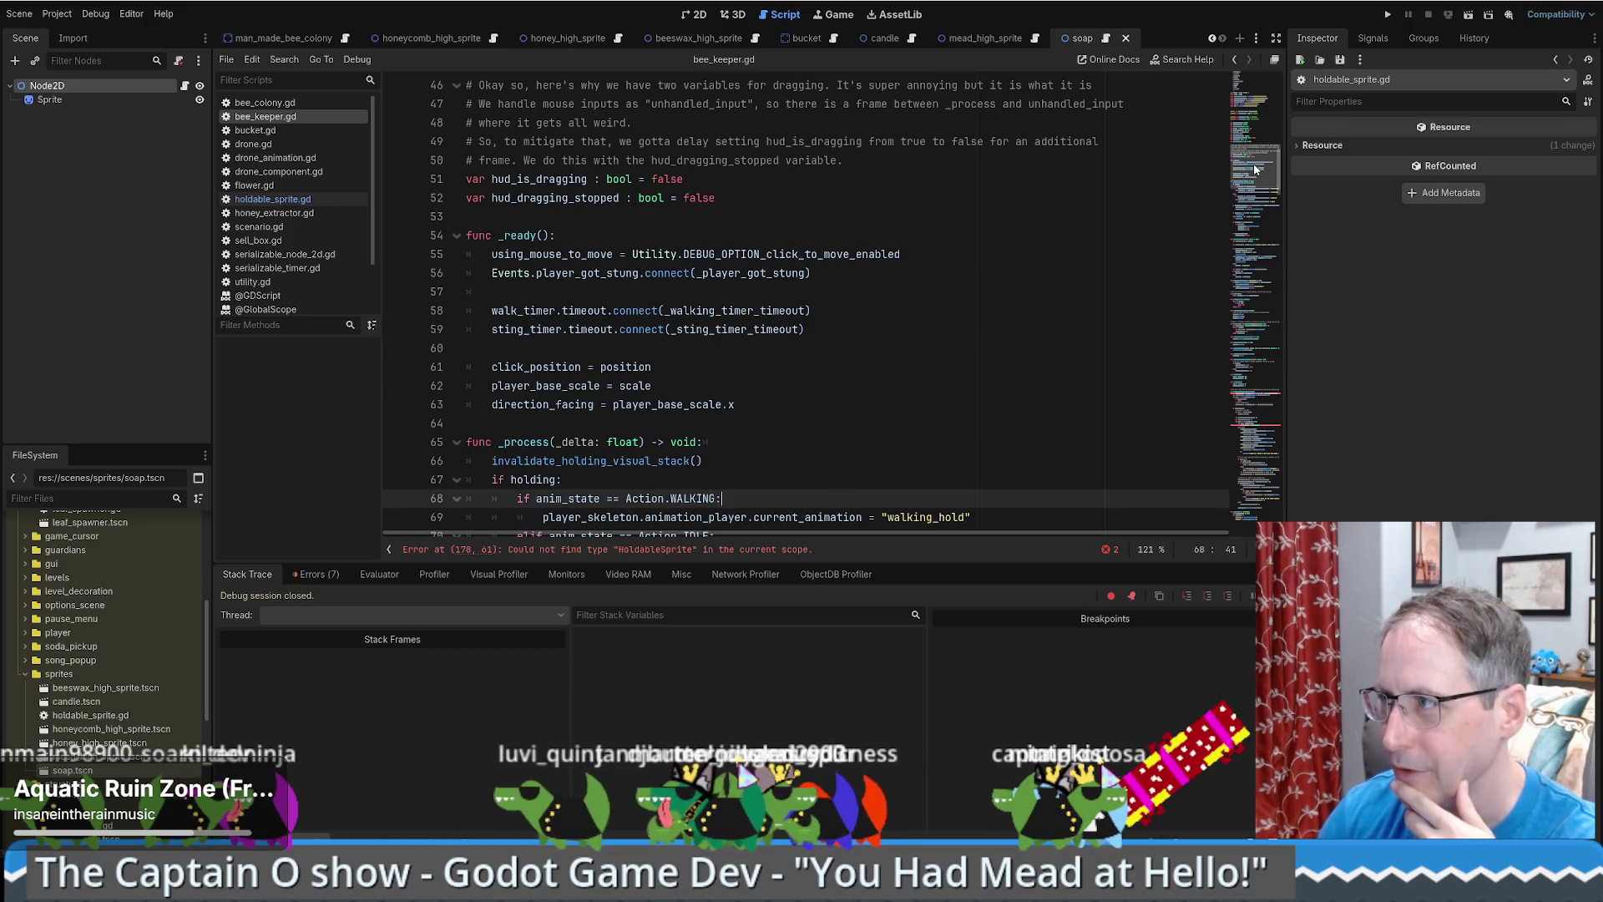
mouse_move(1256, 167)
mouse_down()
mouse_move(1256, 199)
mouse_move(1259, 108)
mouse_up()
scroll(1258, 109, up, 3)
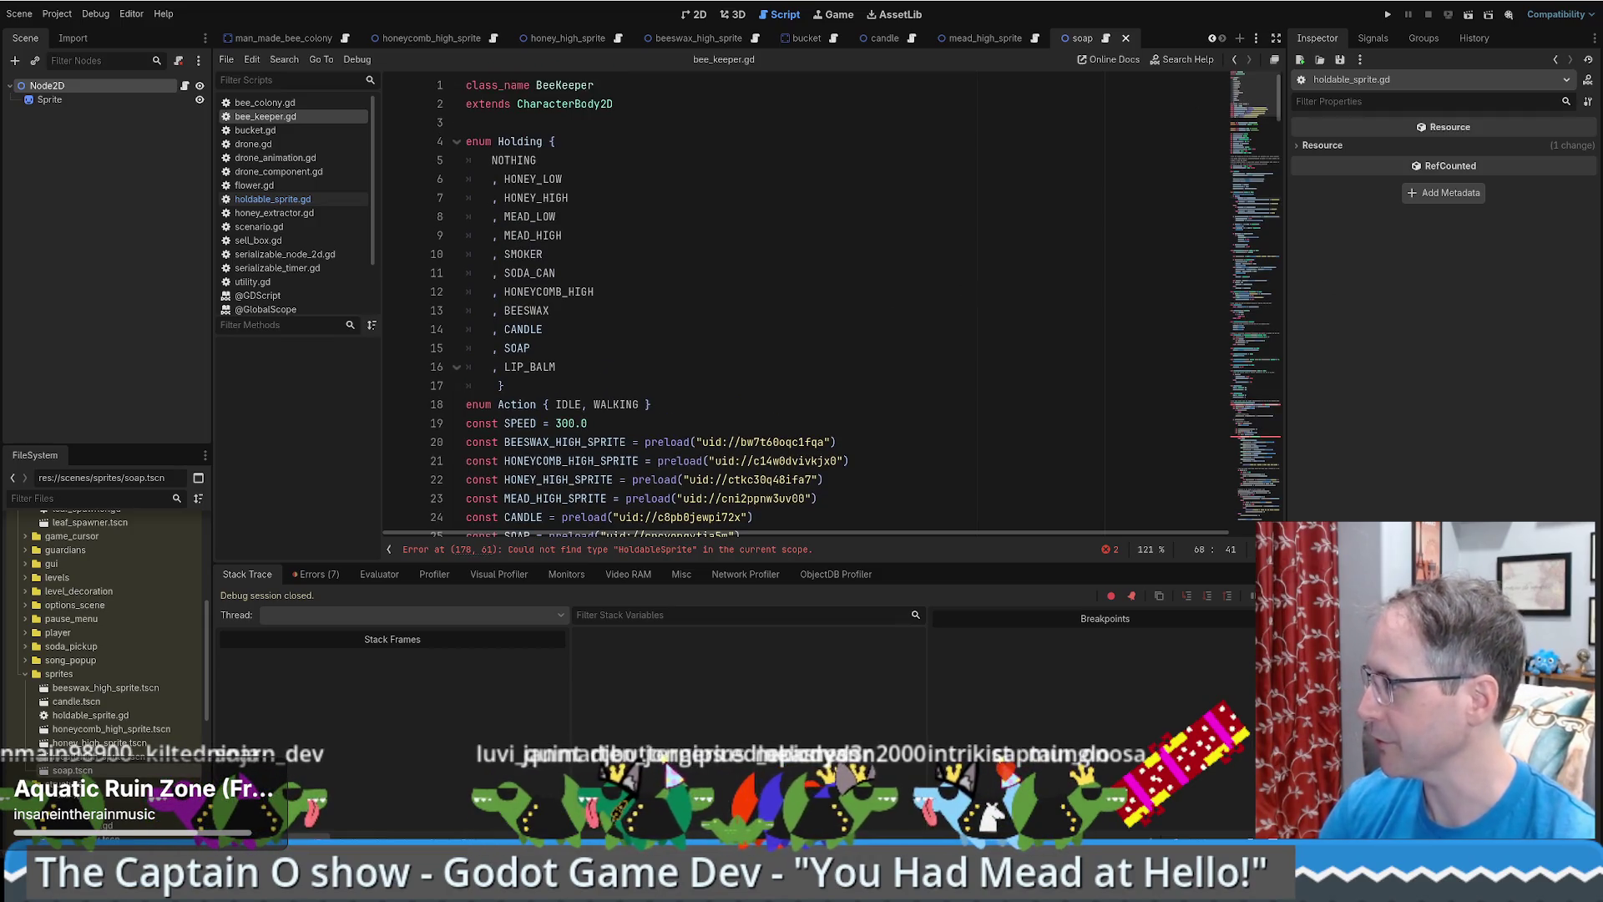
click(845, 370)
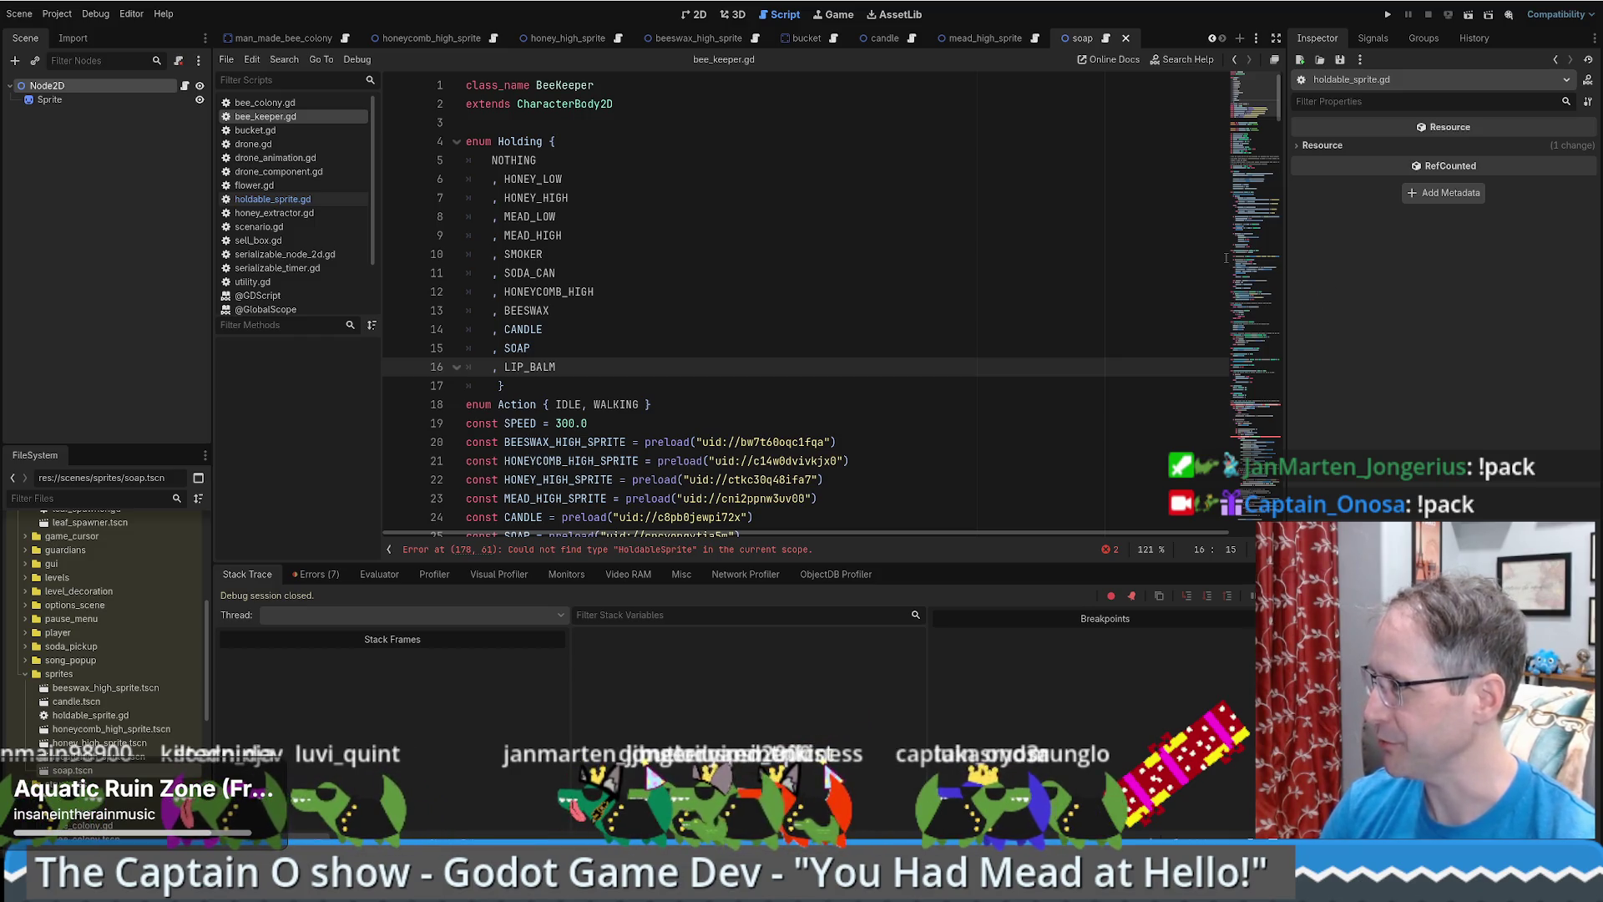
- Run Upgrade Project Files from Project > Tools and confirm Restart & Upgrade
click(754, 219)
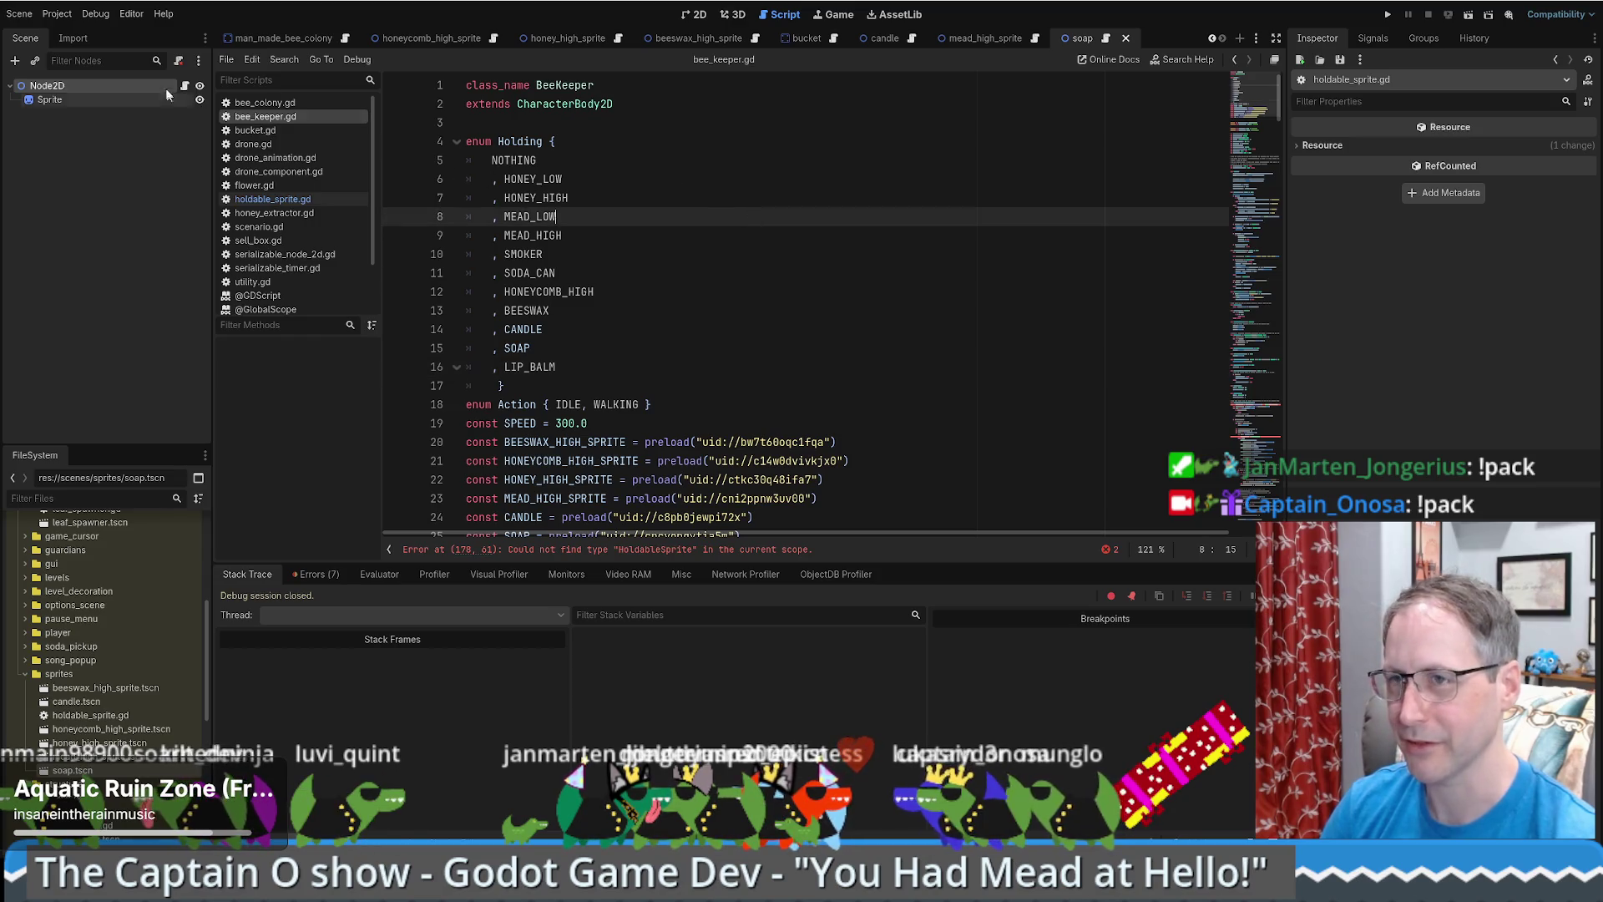
click(59, 14)
mouse_move(87, 149)
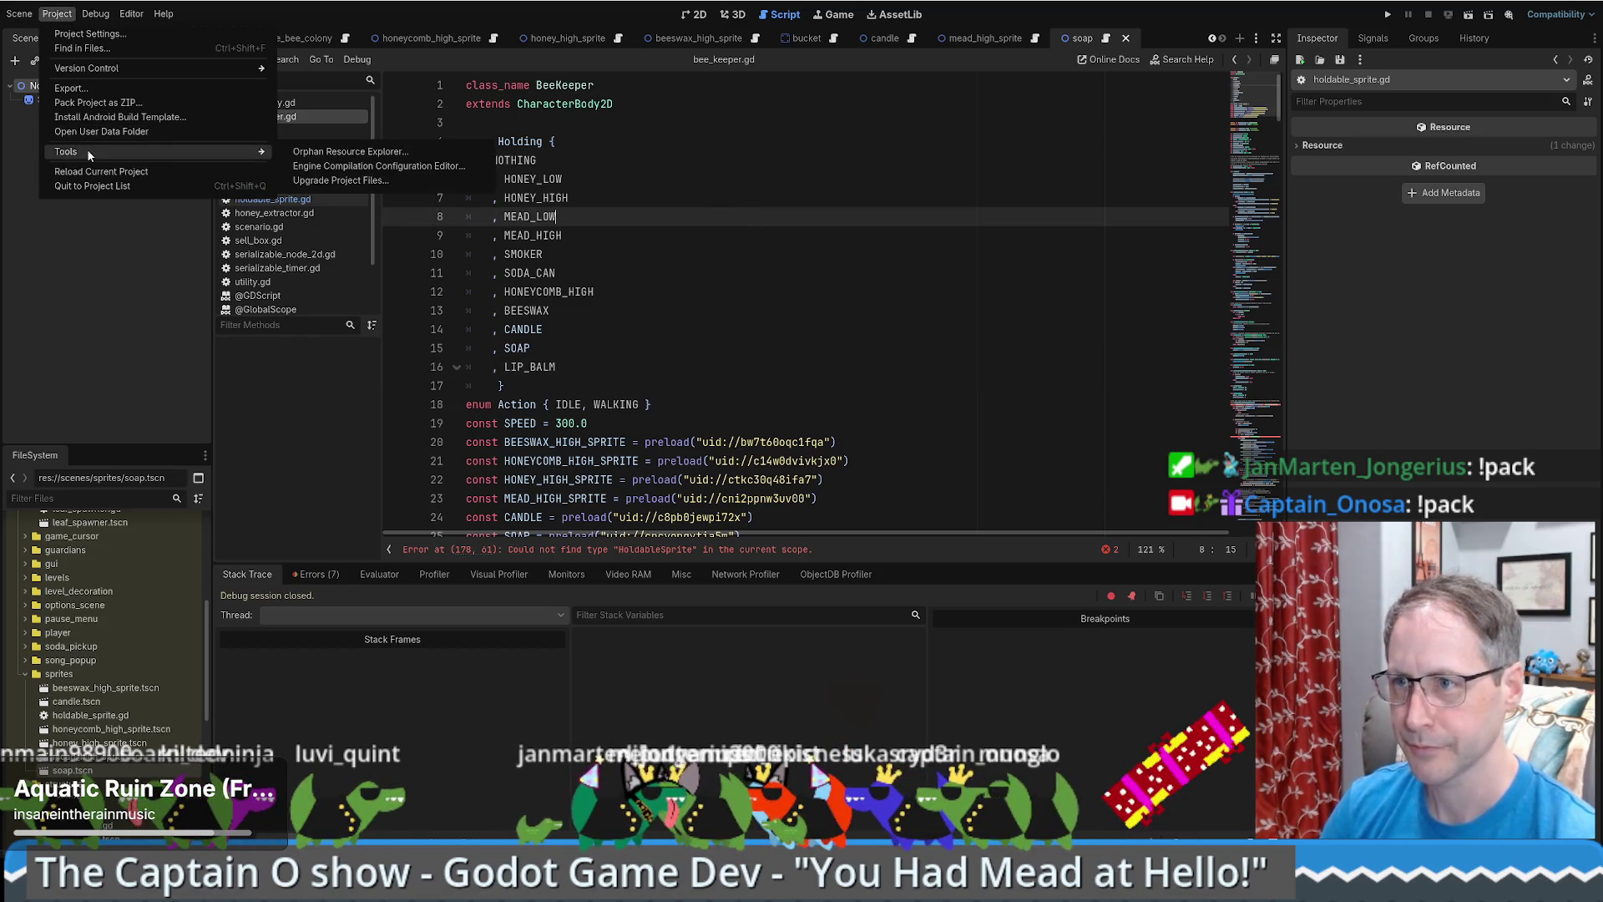
click(359, 171)
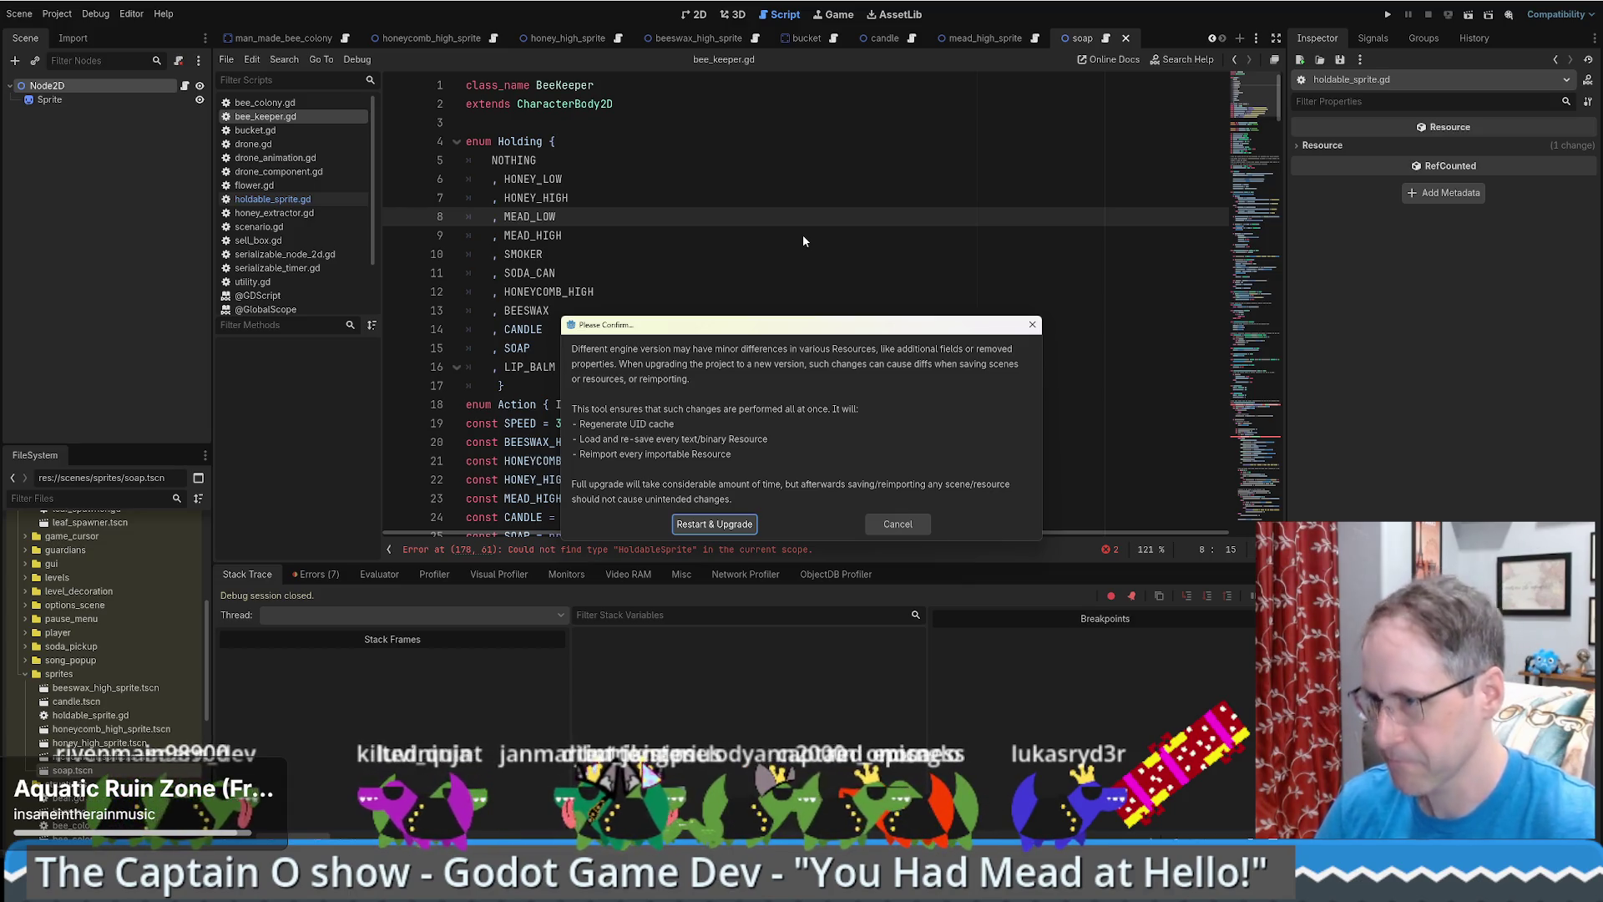
click(723, 525)
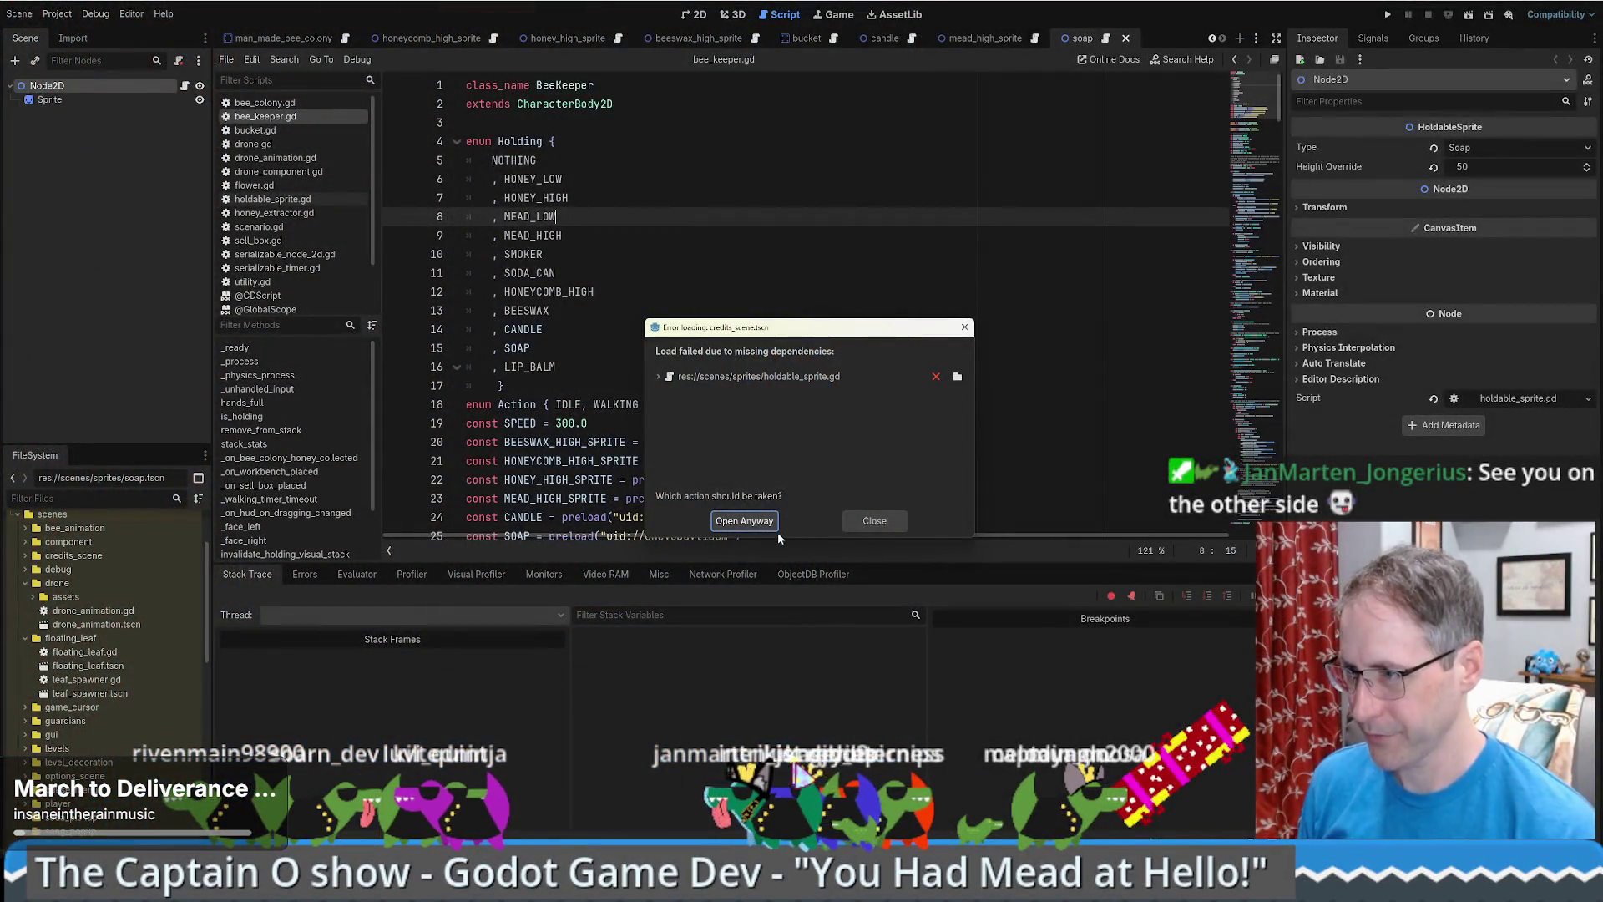
- Re-point honeycomb_high_sprite's dependency to scenes/sprites/holdable_sprite.gd, then open credits_scene.tscn anyway
click(658, 377)
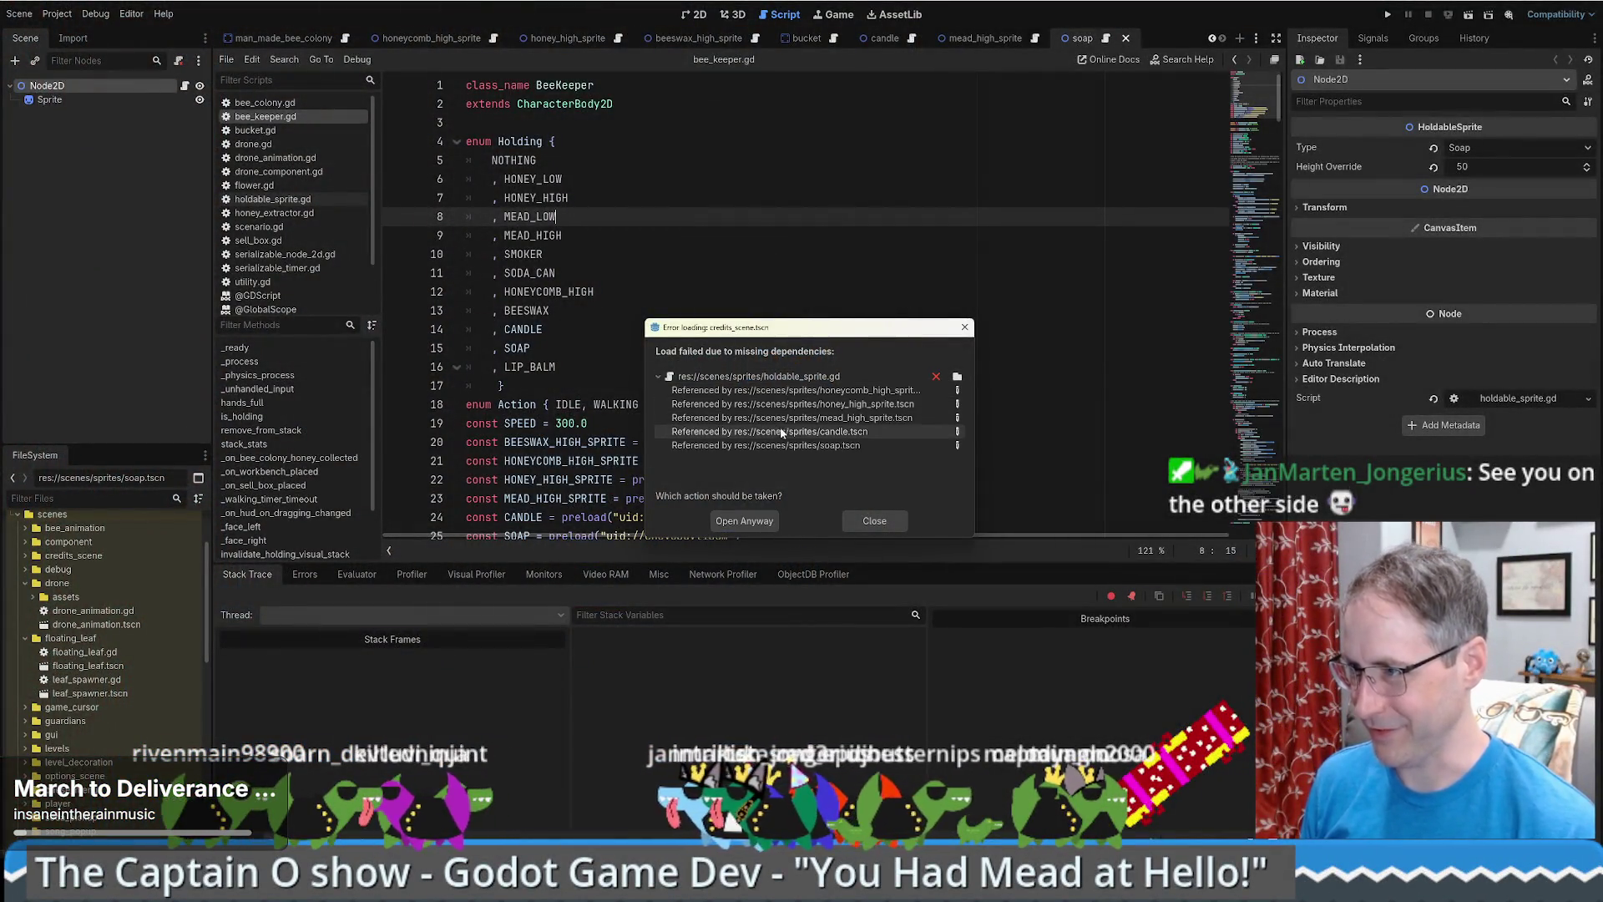
click(957, 390)
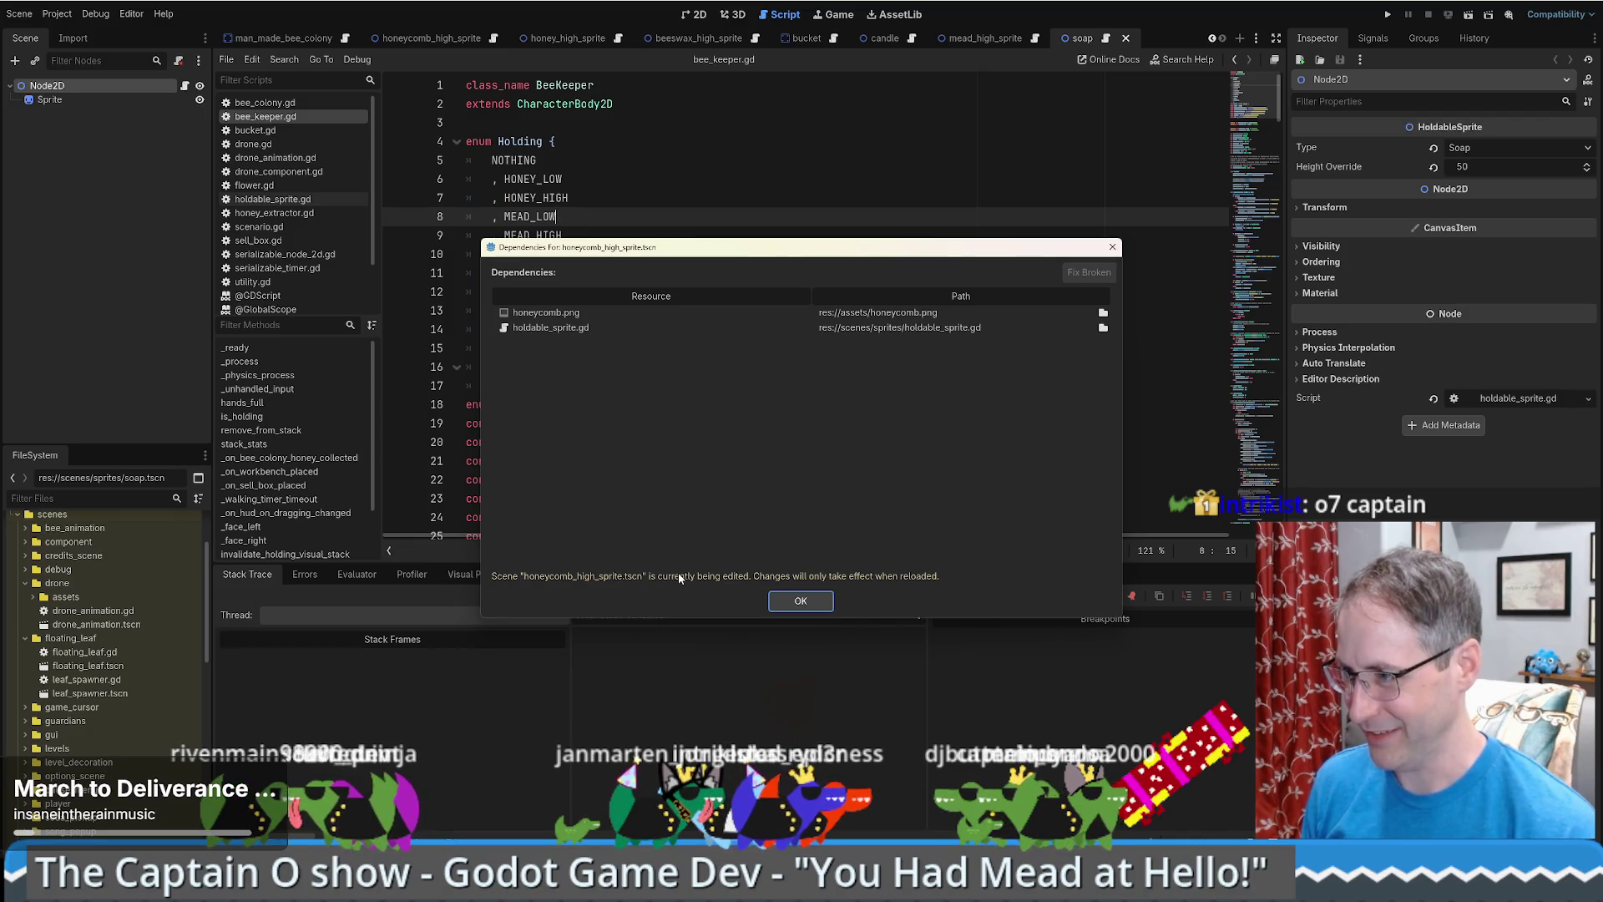
click(1103, 328)
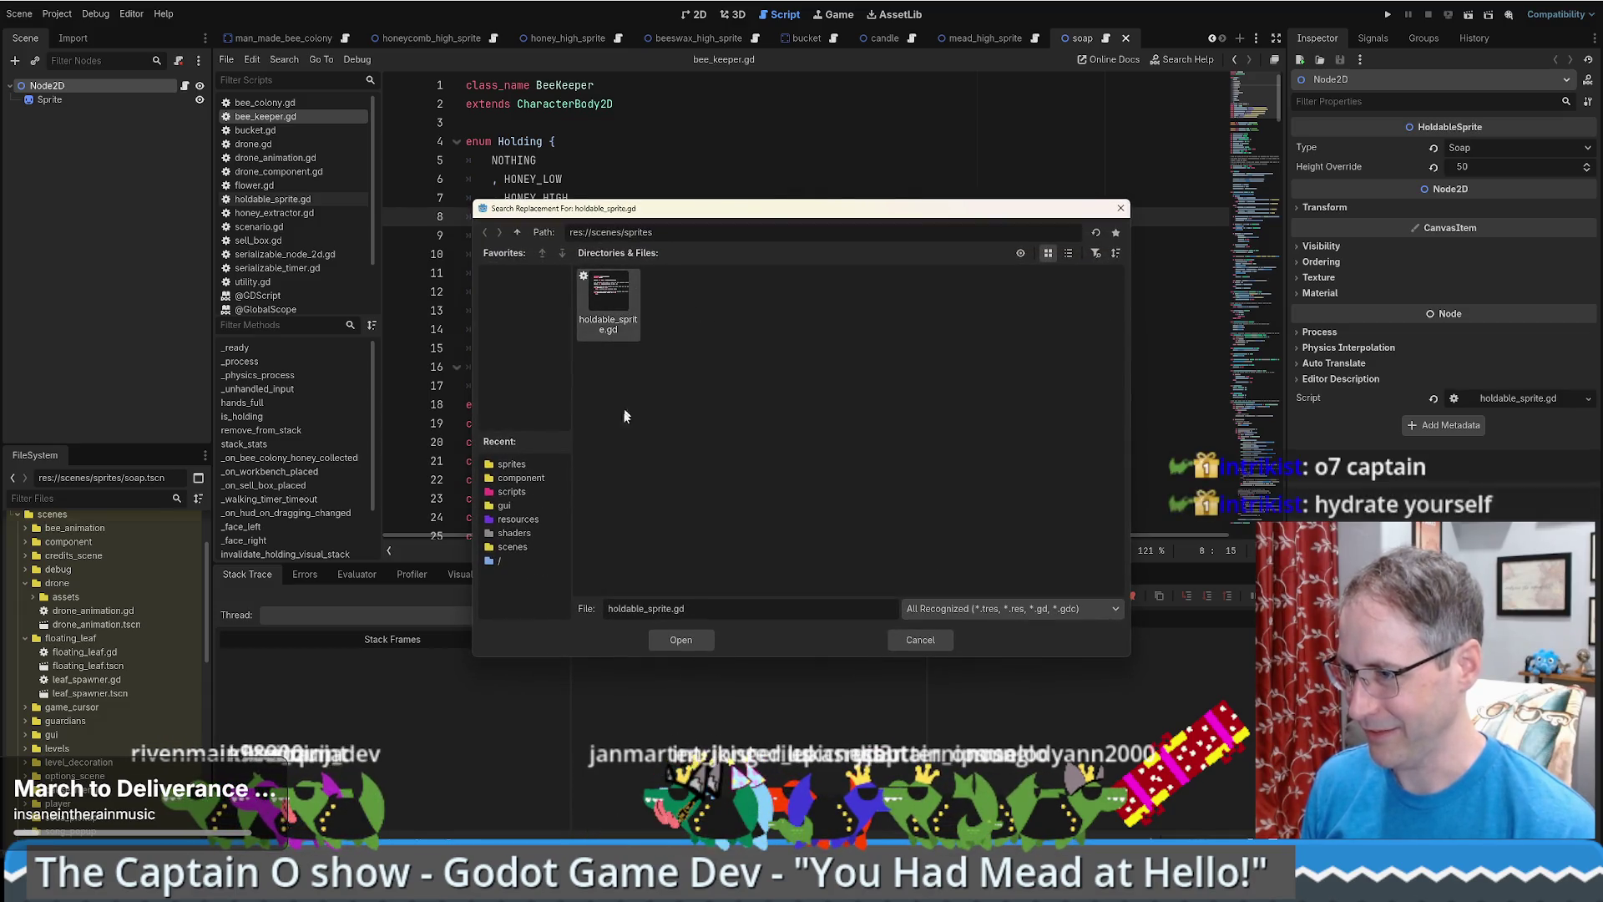
click(517, 232)
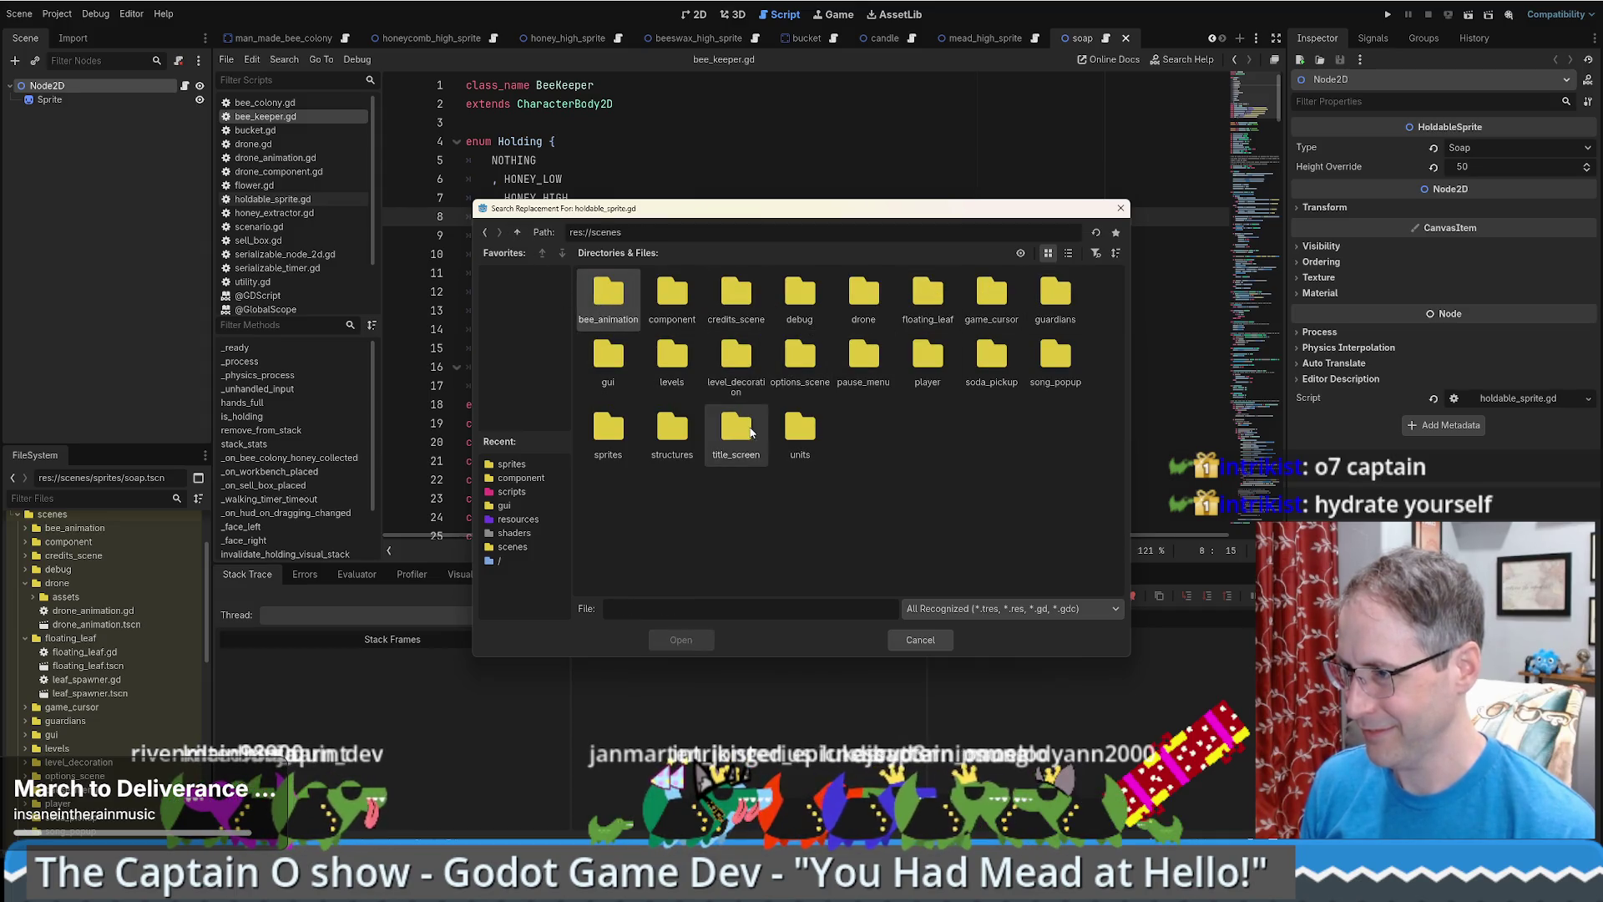
click(618, 435)
double_click(617, 435)
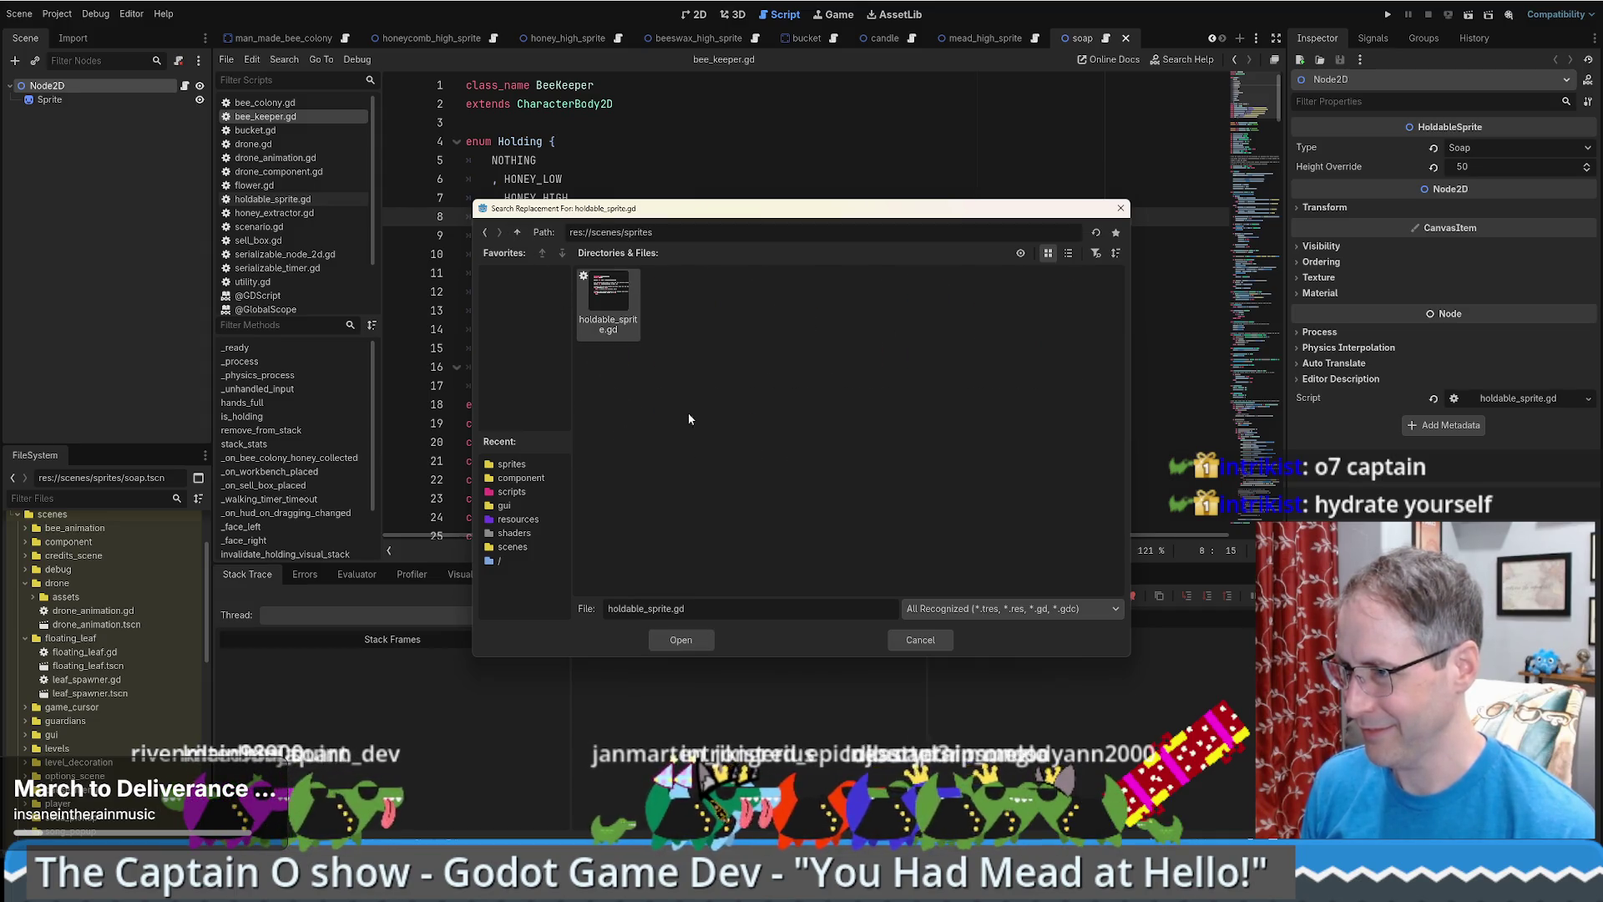
click(677, 641)
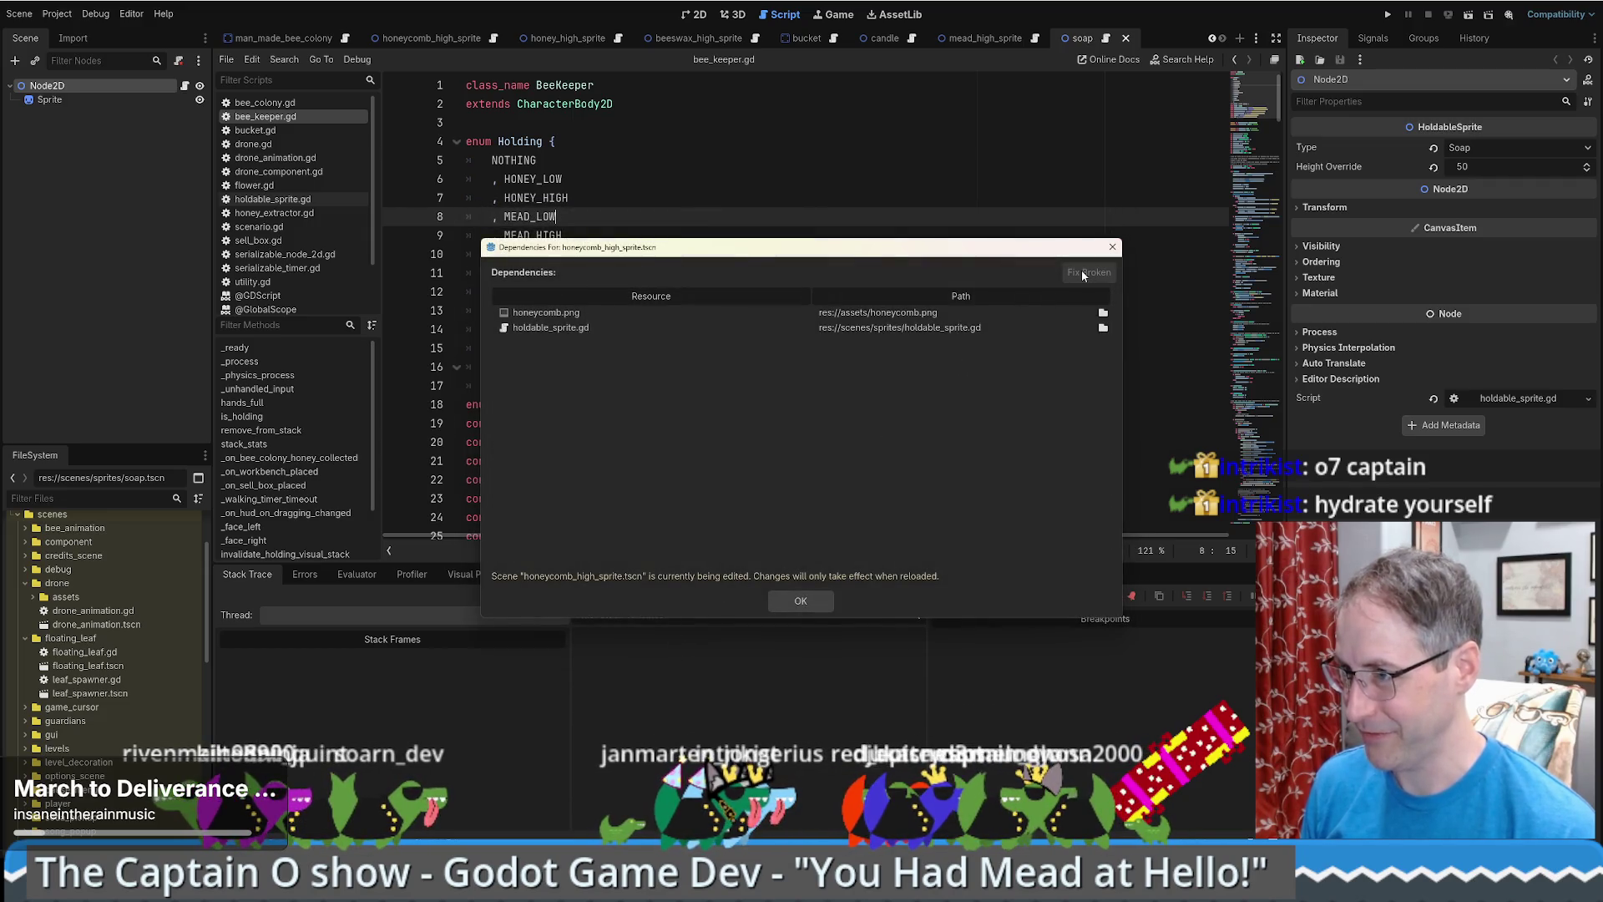
click(799, 600)
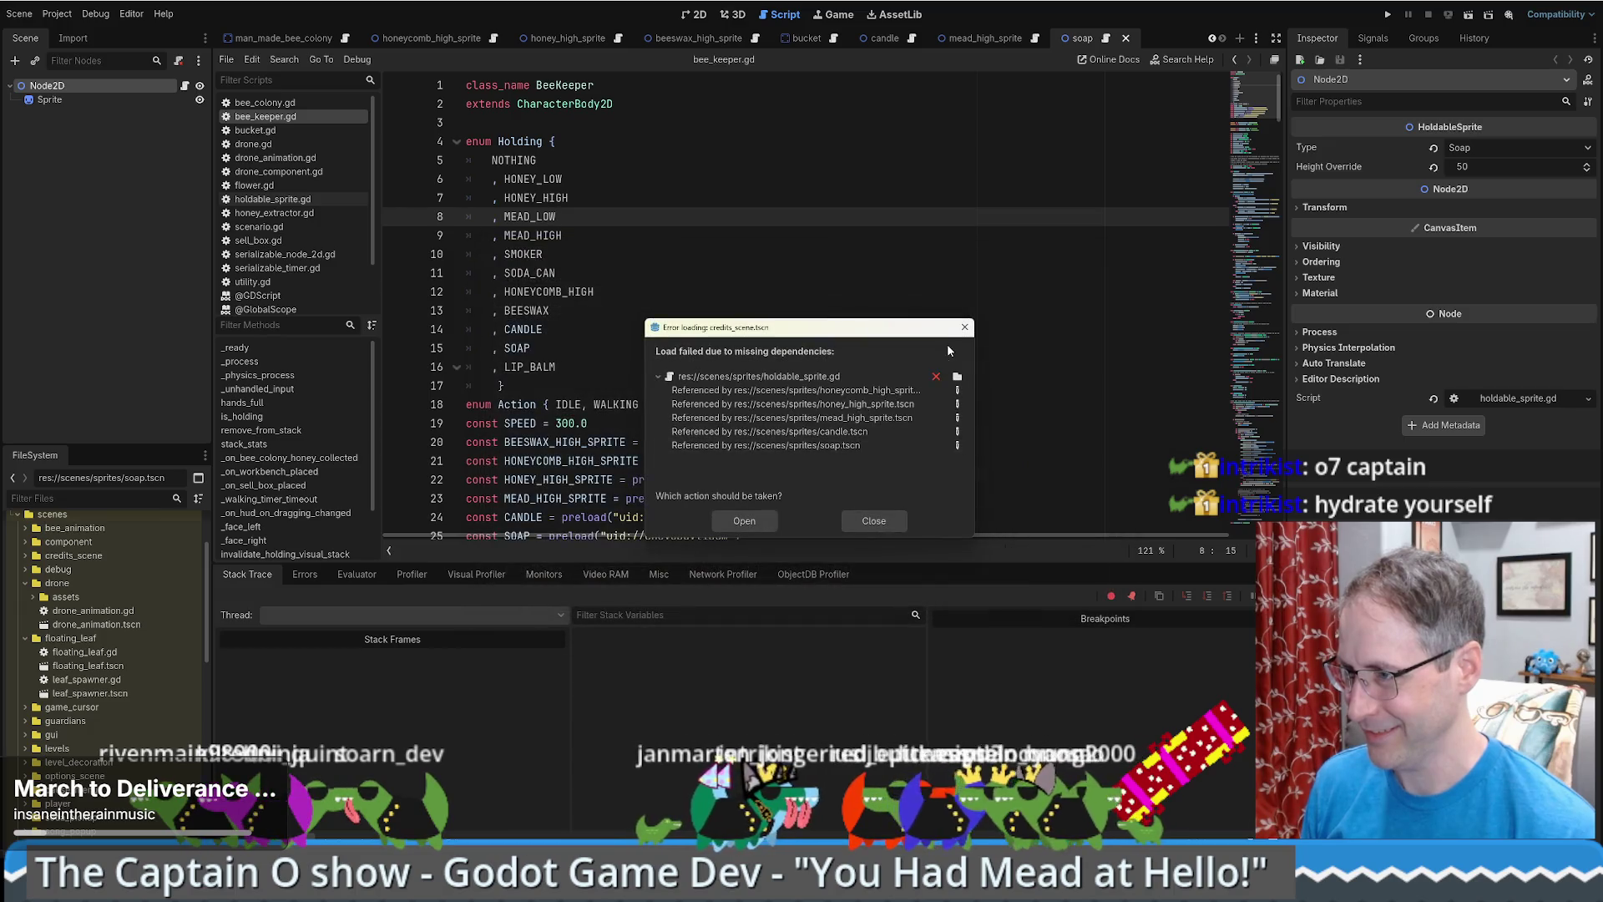
click(744, 521)
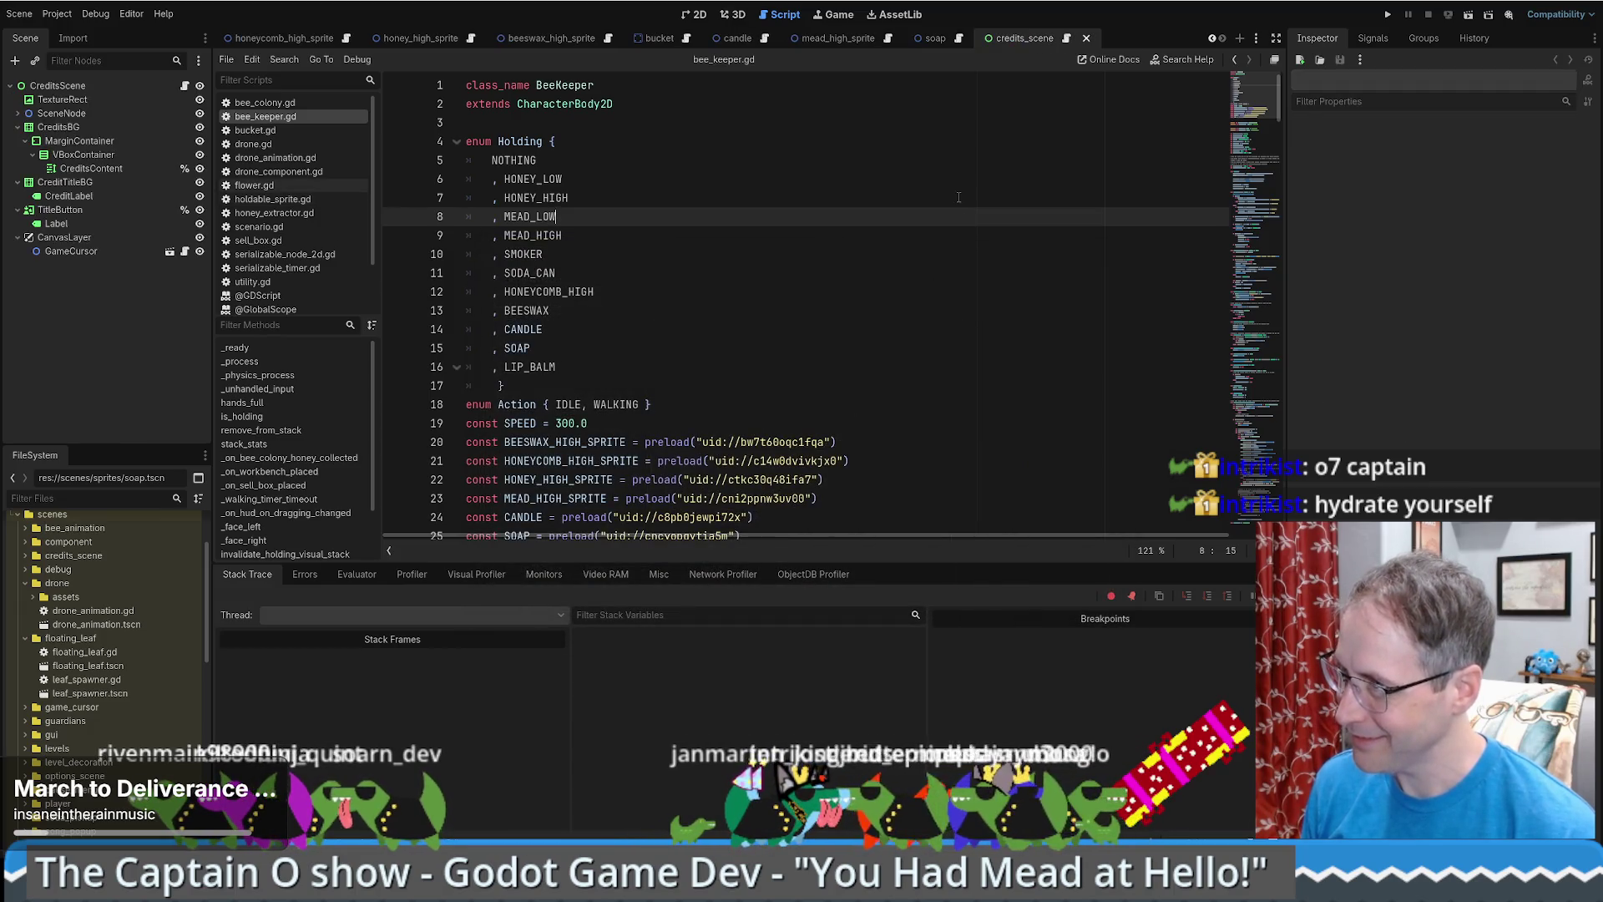
- Close all open scenes and highlight the 'Parse Error: Busy' failures in the Output log
right_click(842, 41)
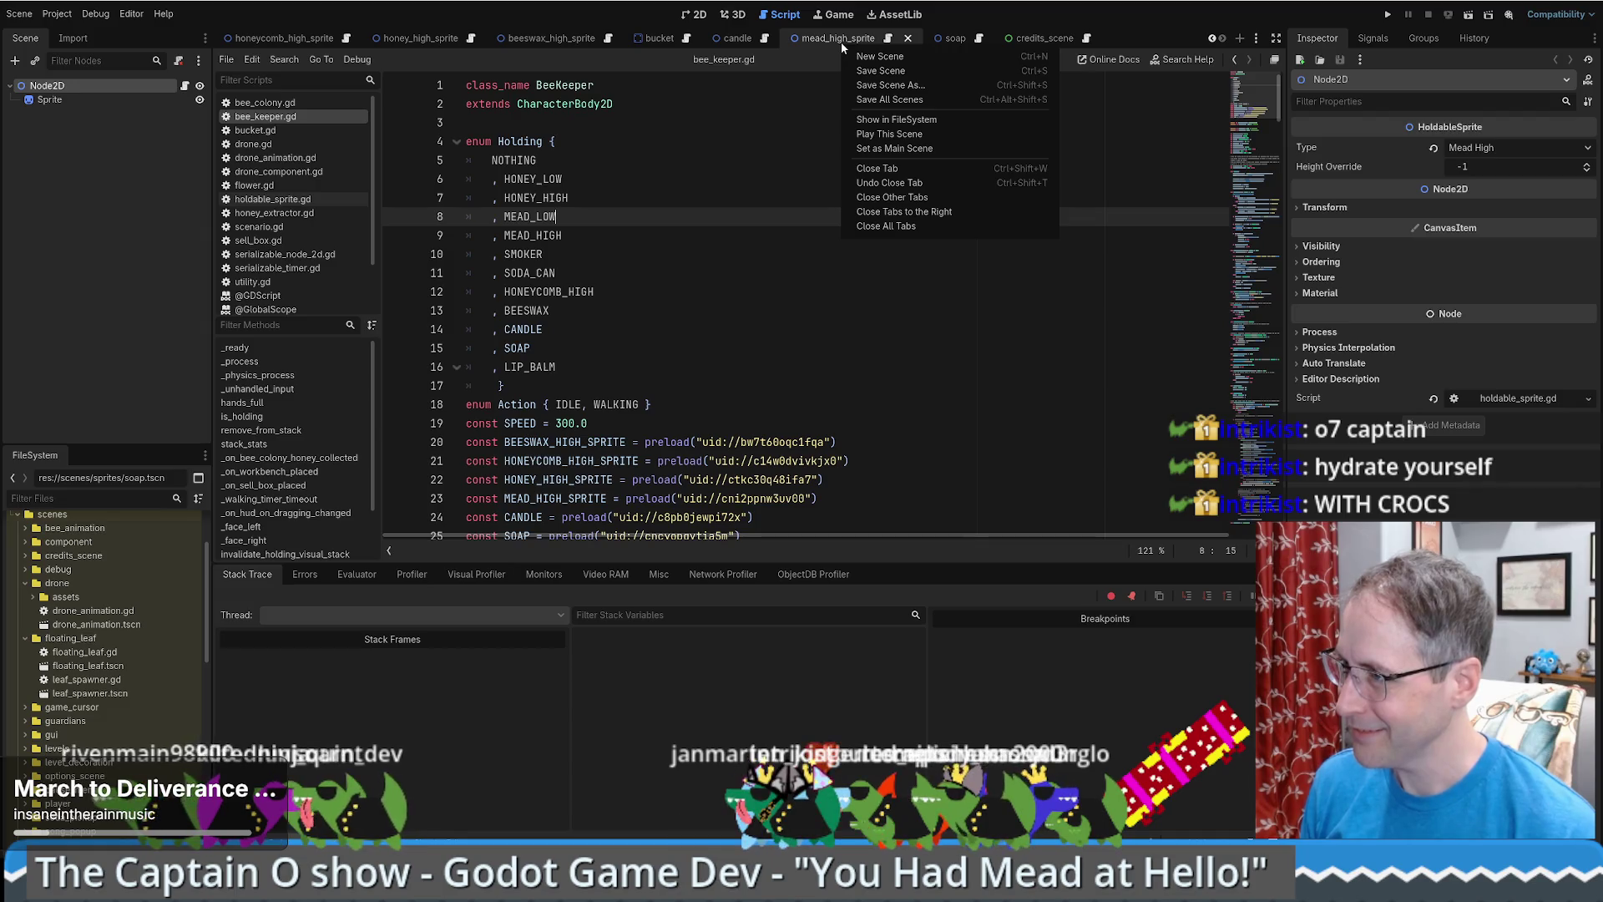
click(924, 223)
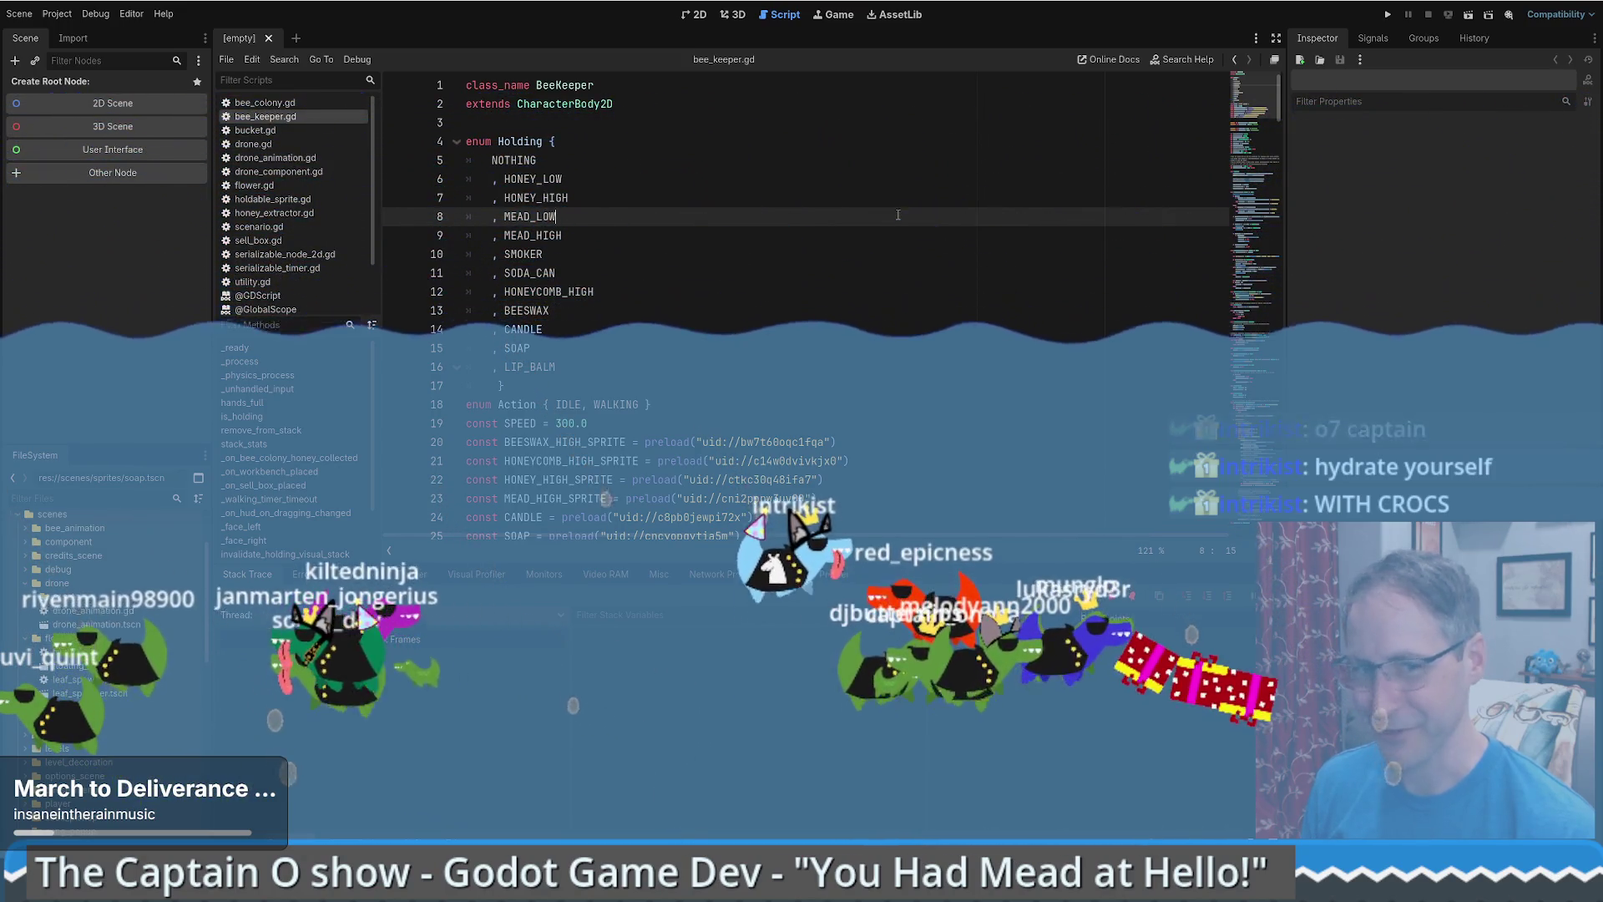
scroll(835, 250, down, 4)
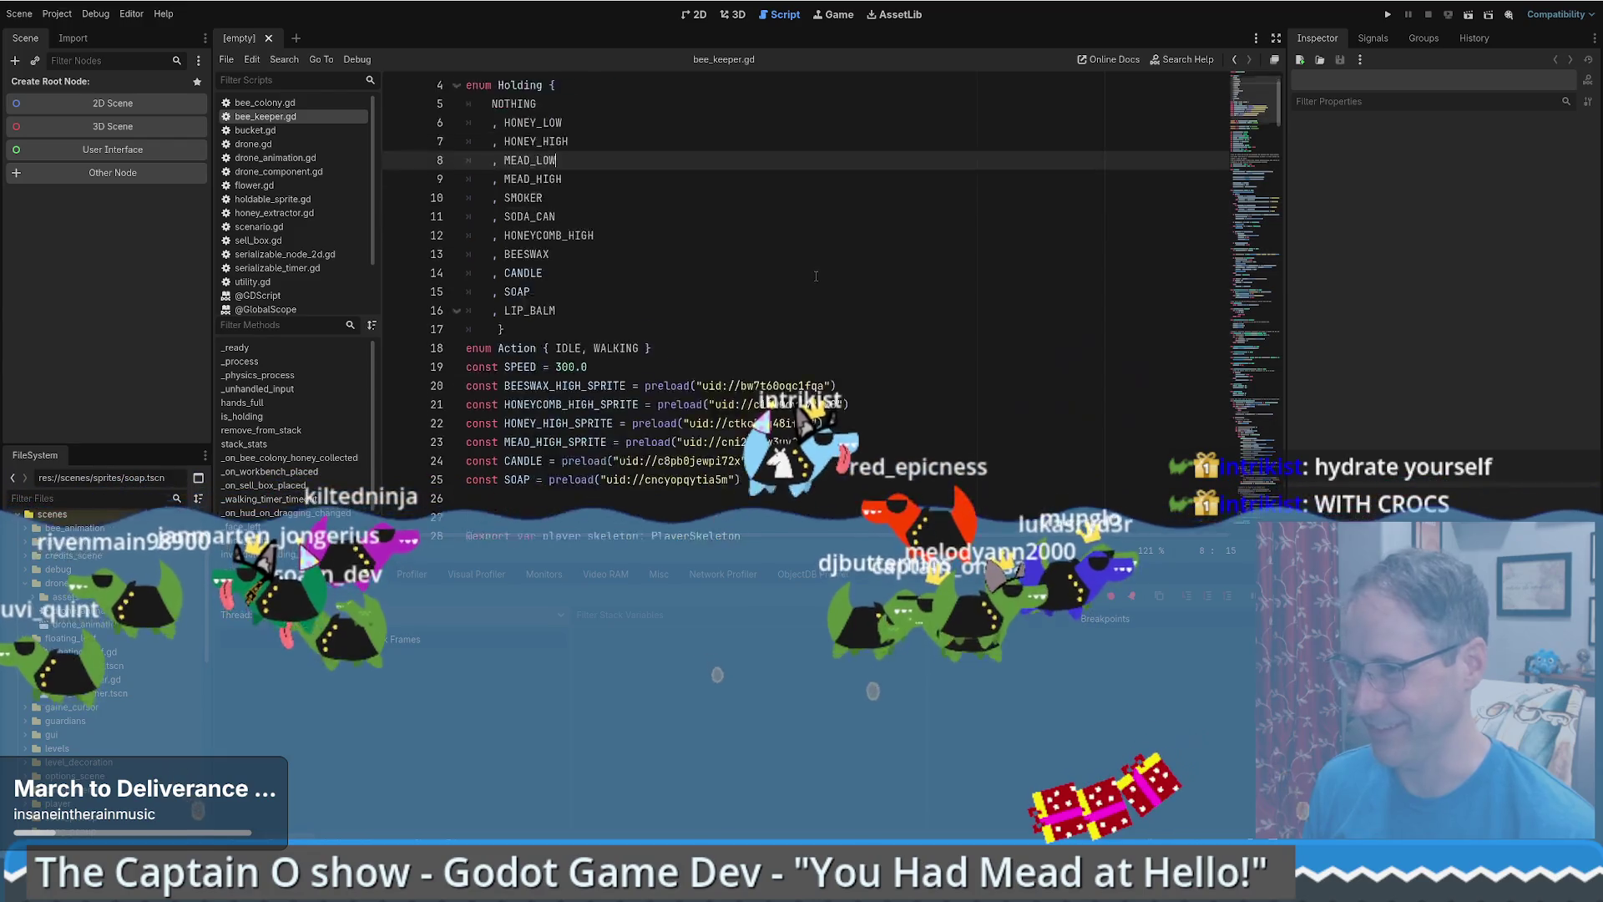
scroll(799, 270, up, 4)
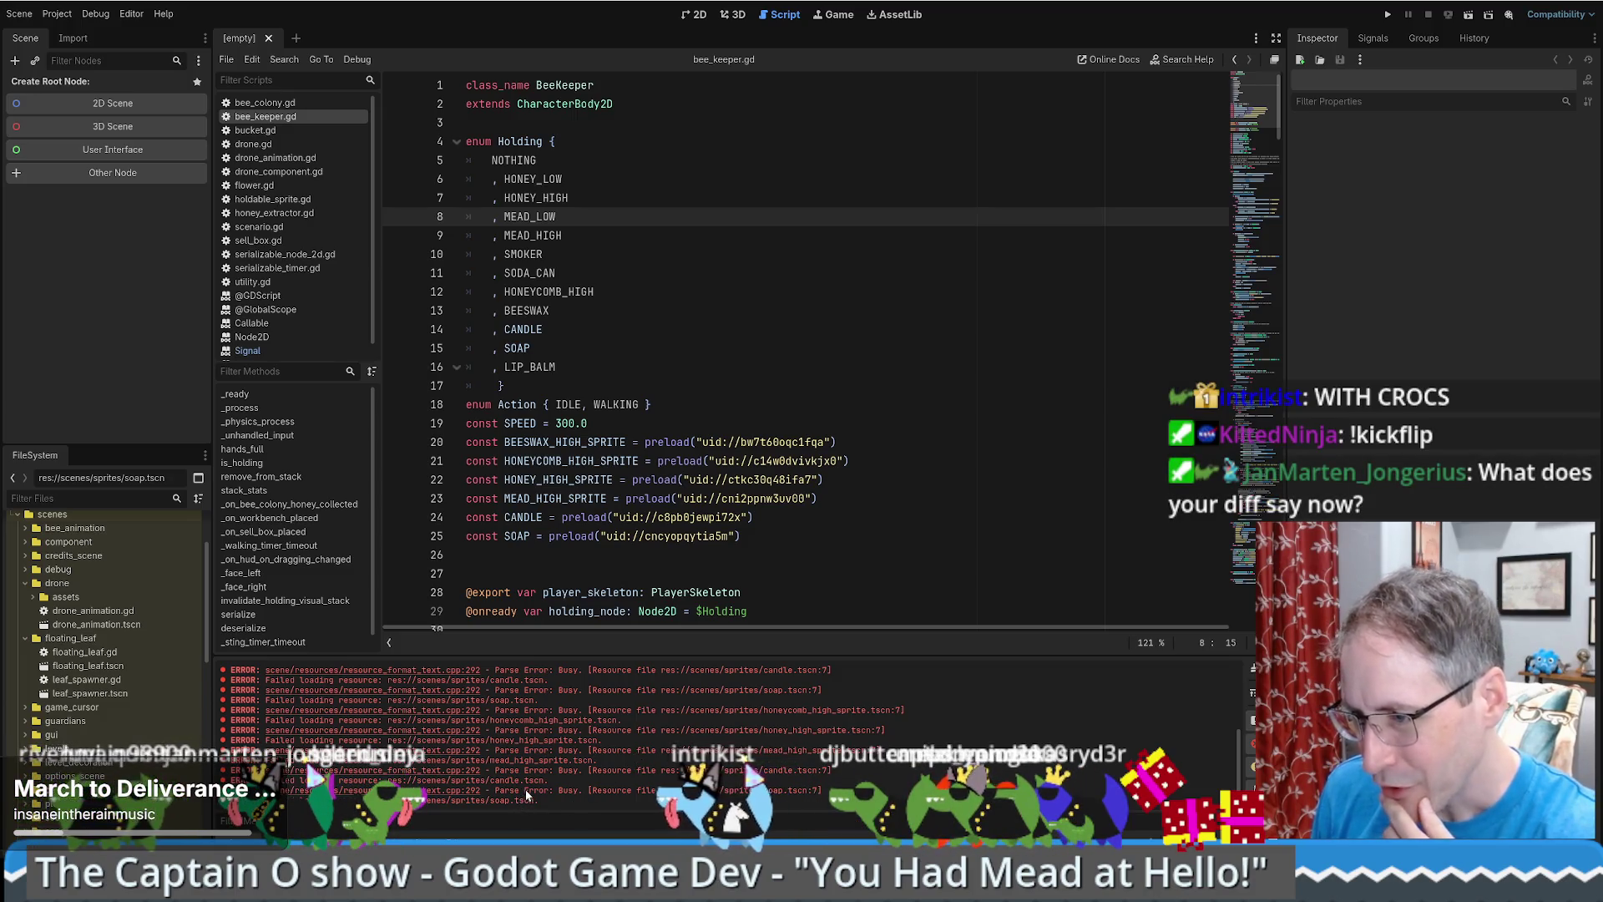
drag(524, 790, 618, 790)
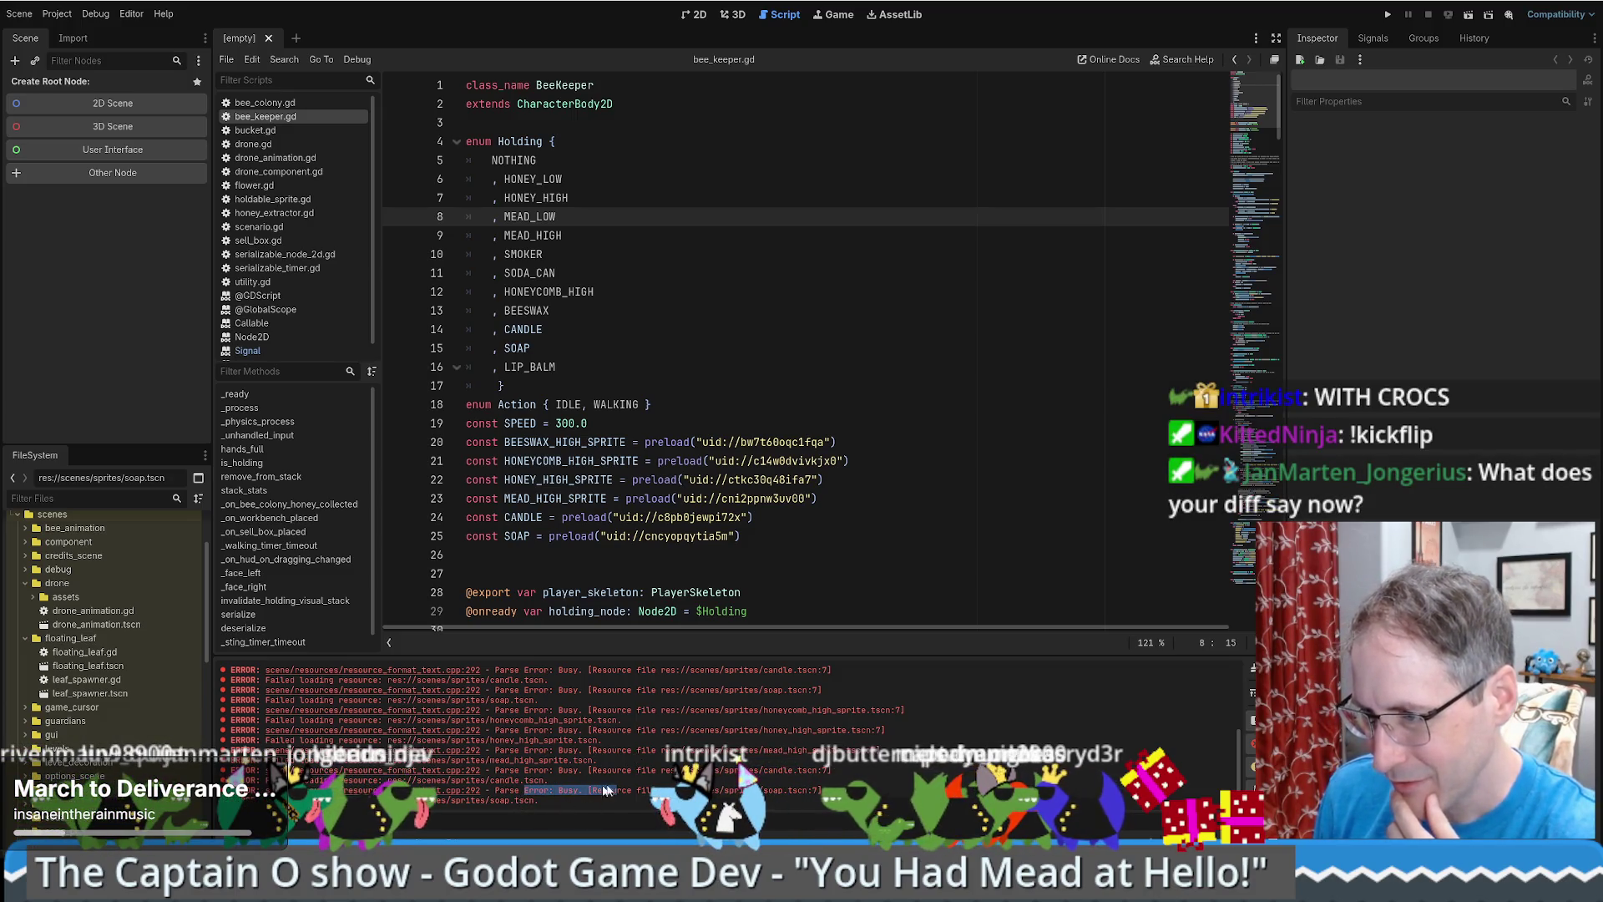
- Relaunch Godot from the desktop and open 'You had mead at hello' for editing
click(584, 254)
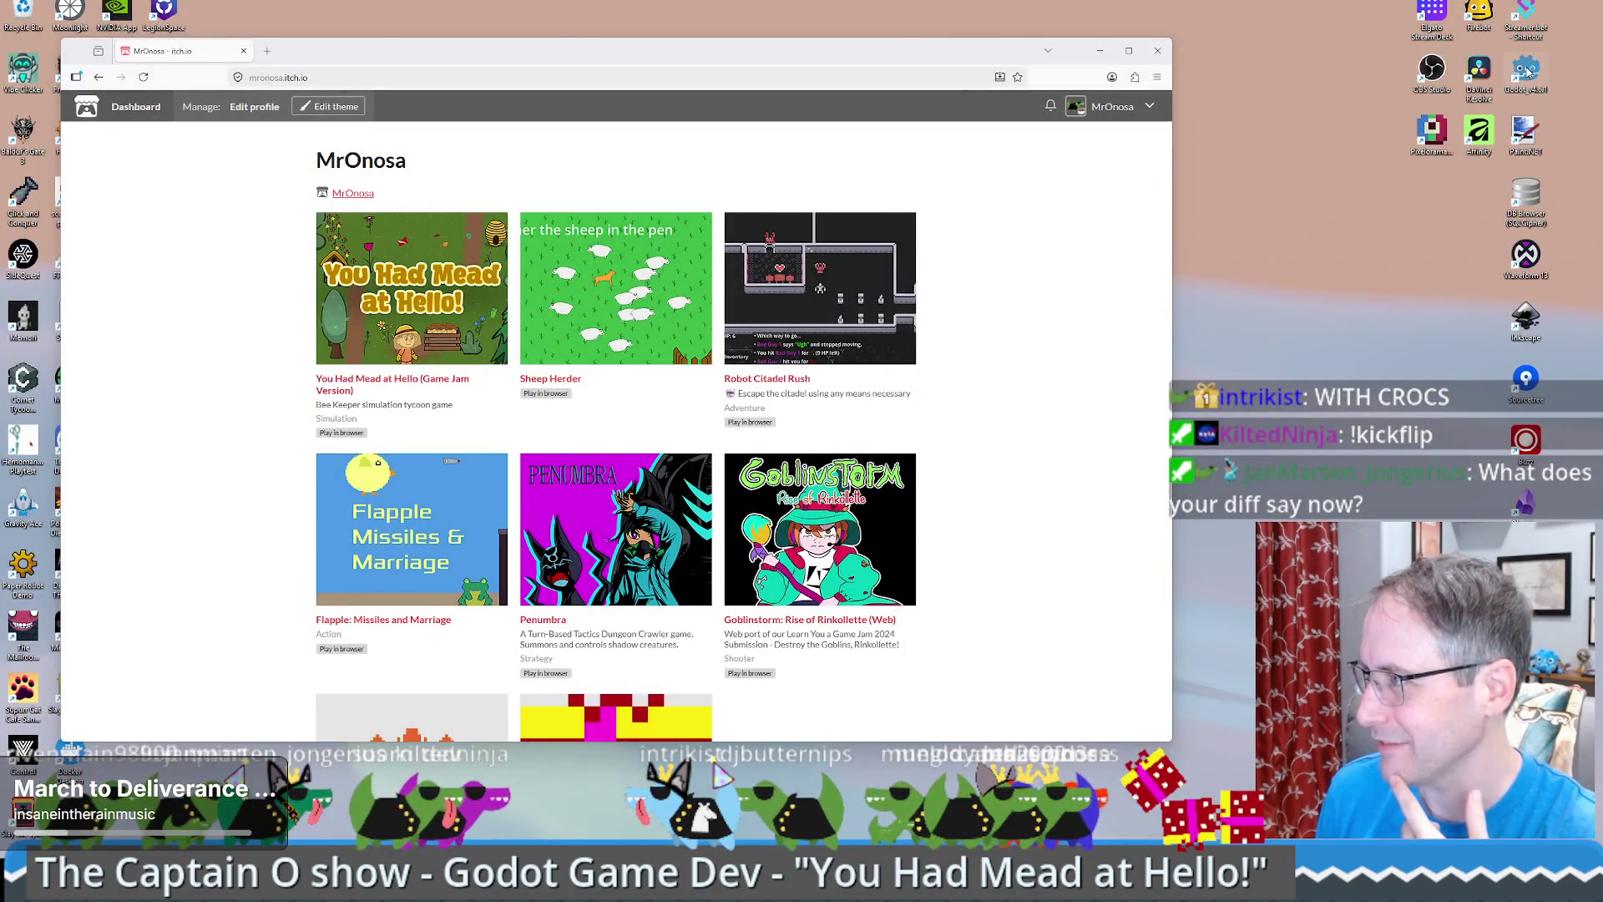
double_click(1526, 70)
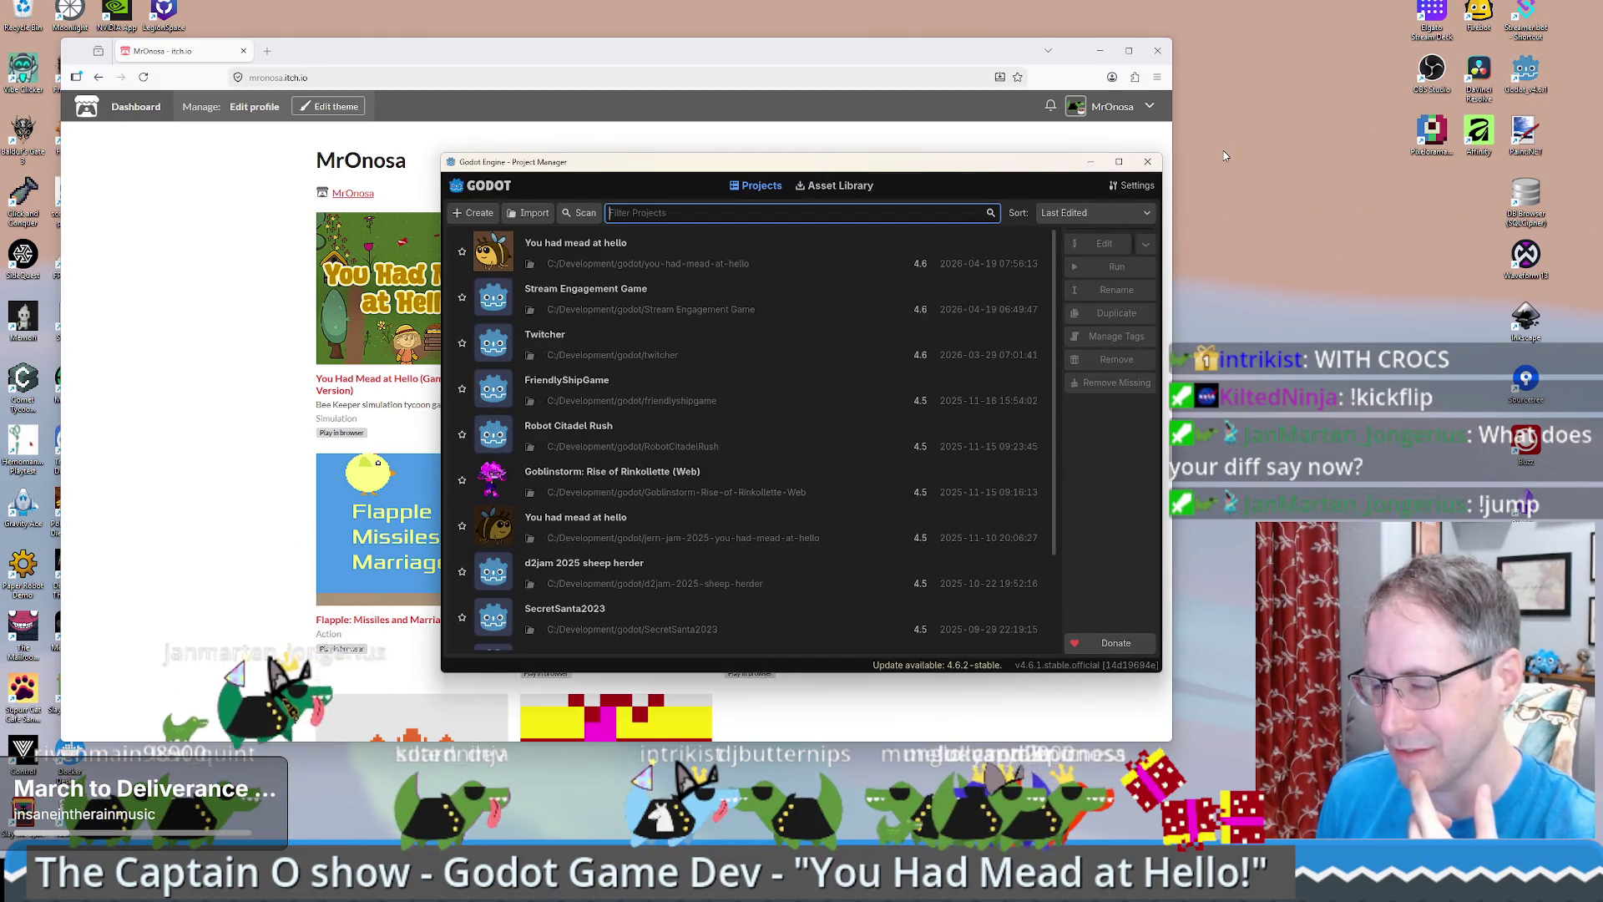
click(783, 238)
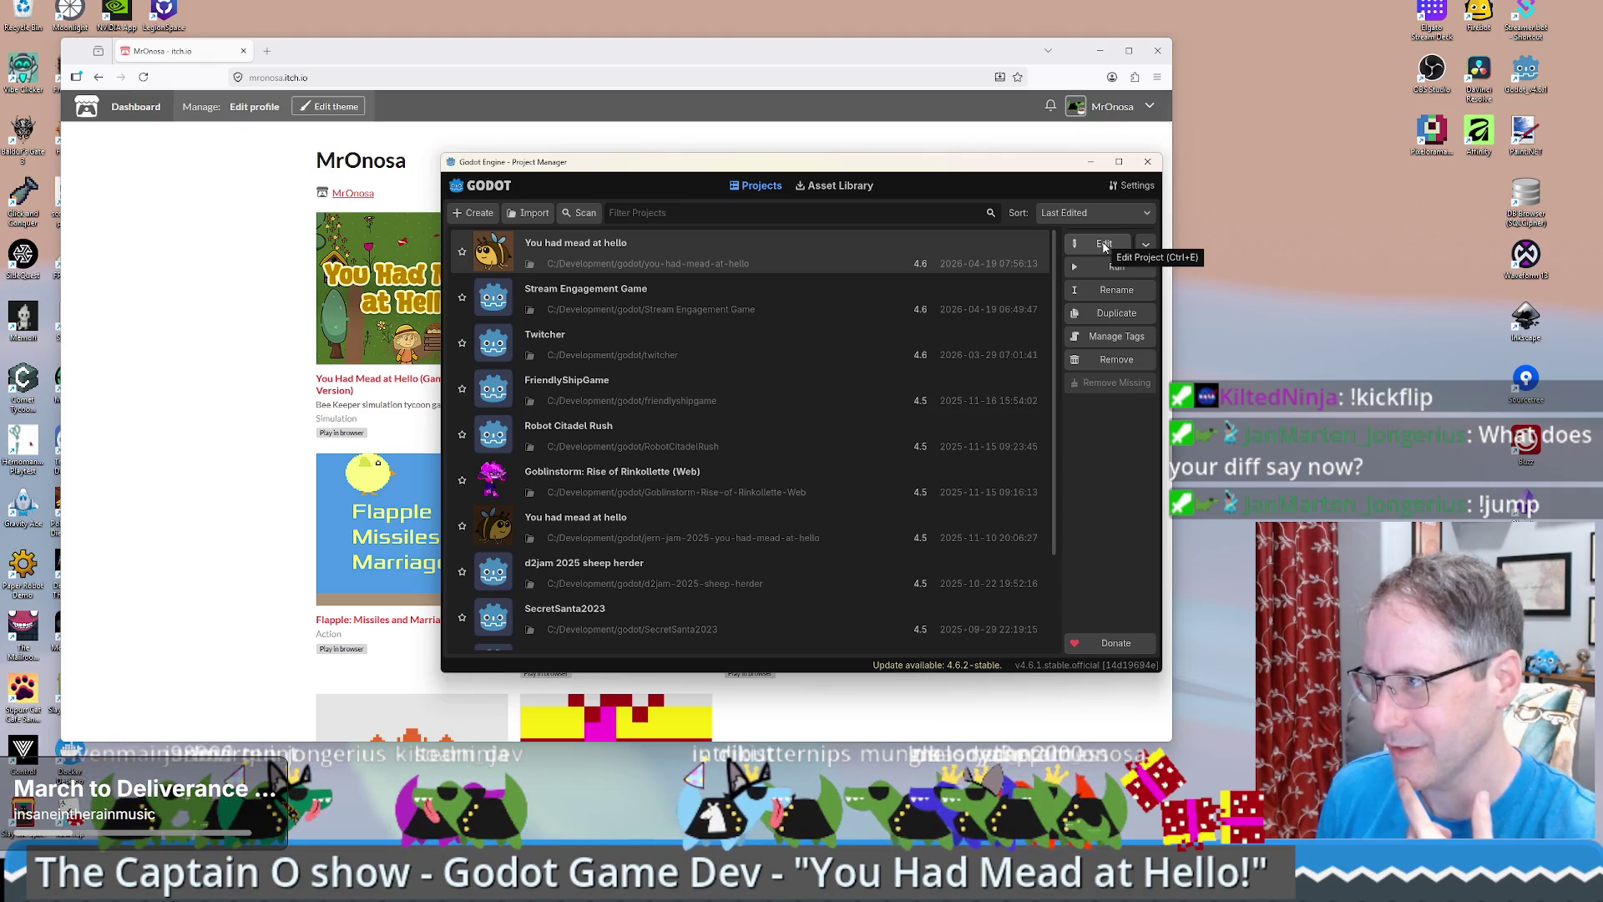
click(1104, 244)
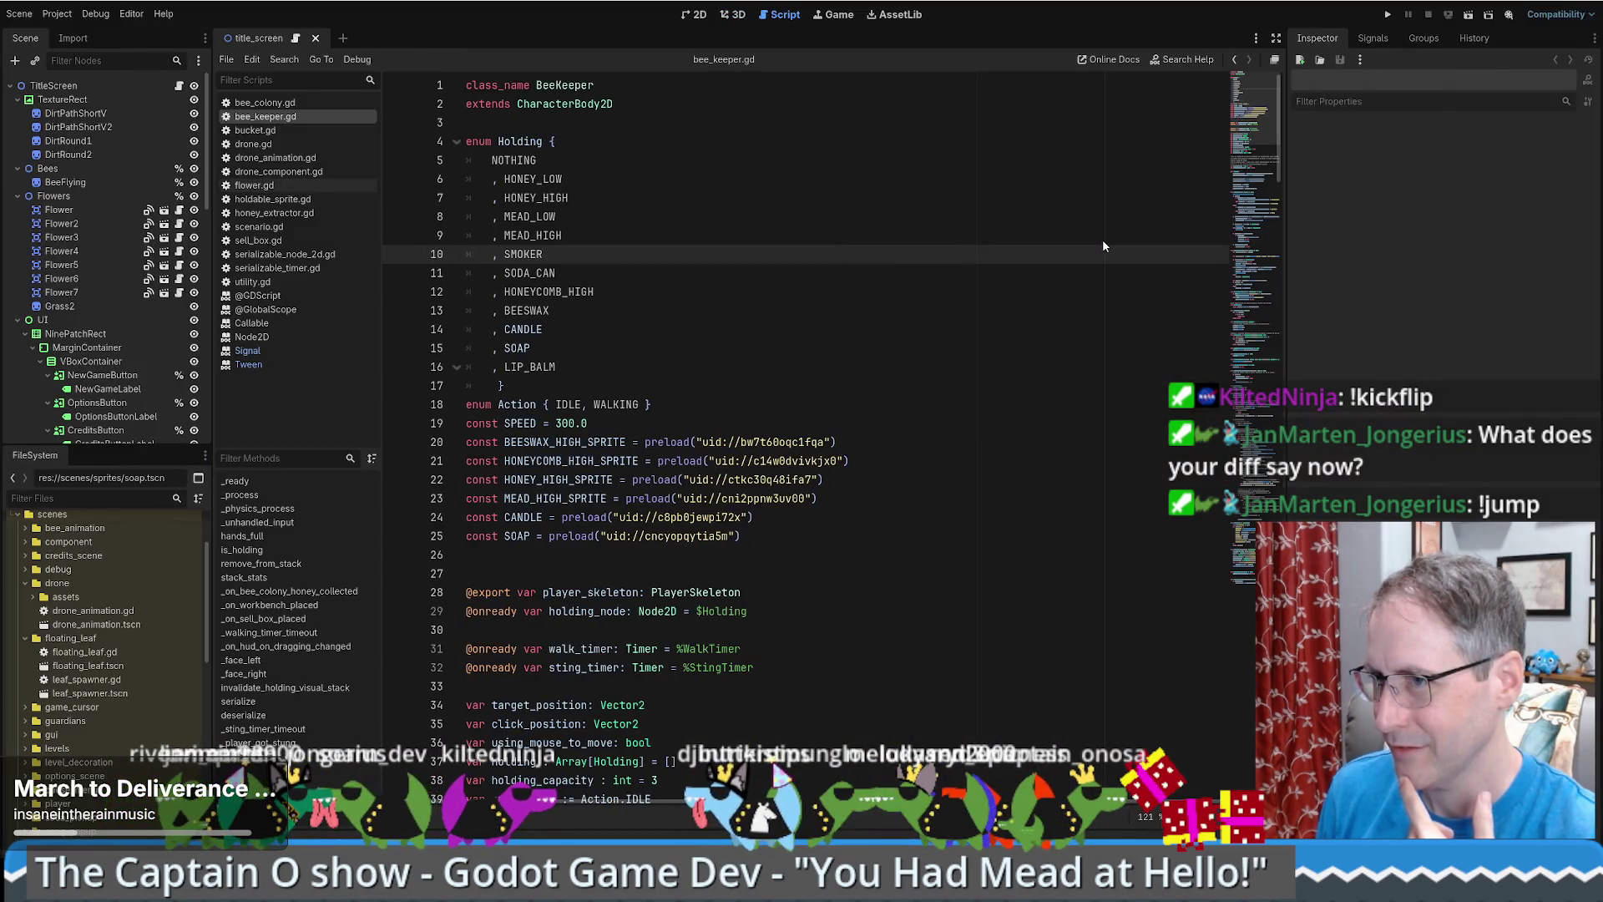
- Close all open scripts, open honeycomb_high_sprite.tscn and its root node's script
right_click(320, 142)
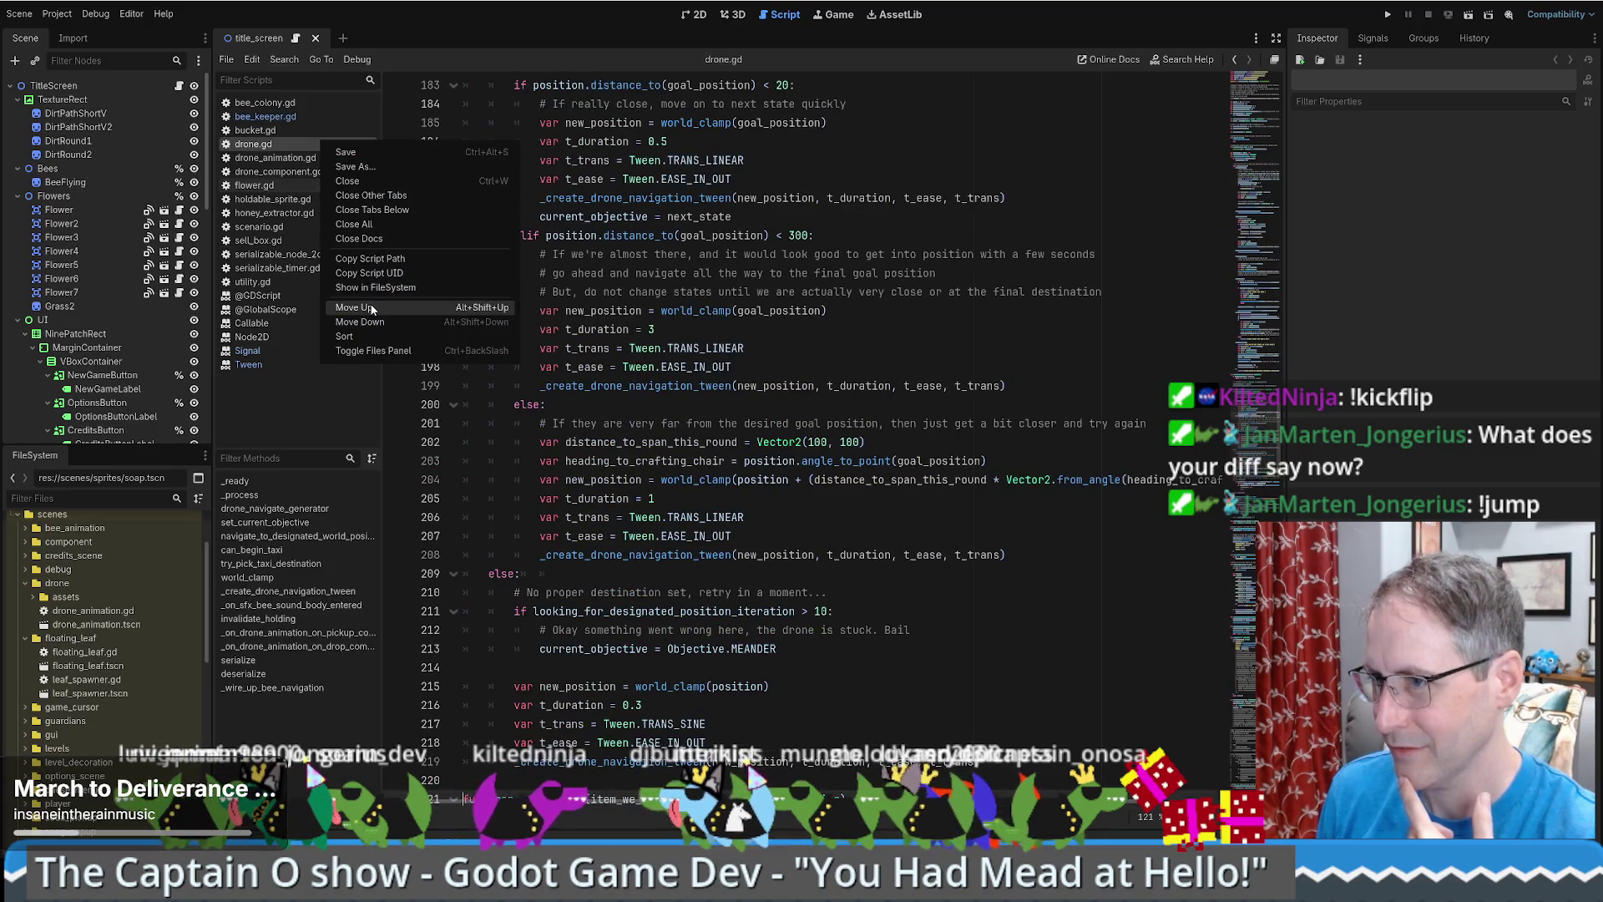
click(399, 226)
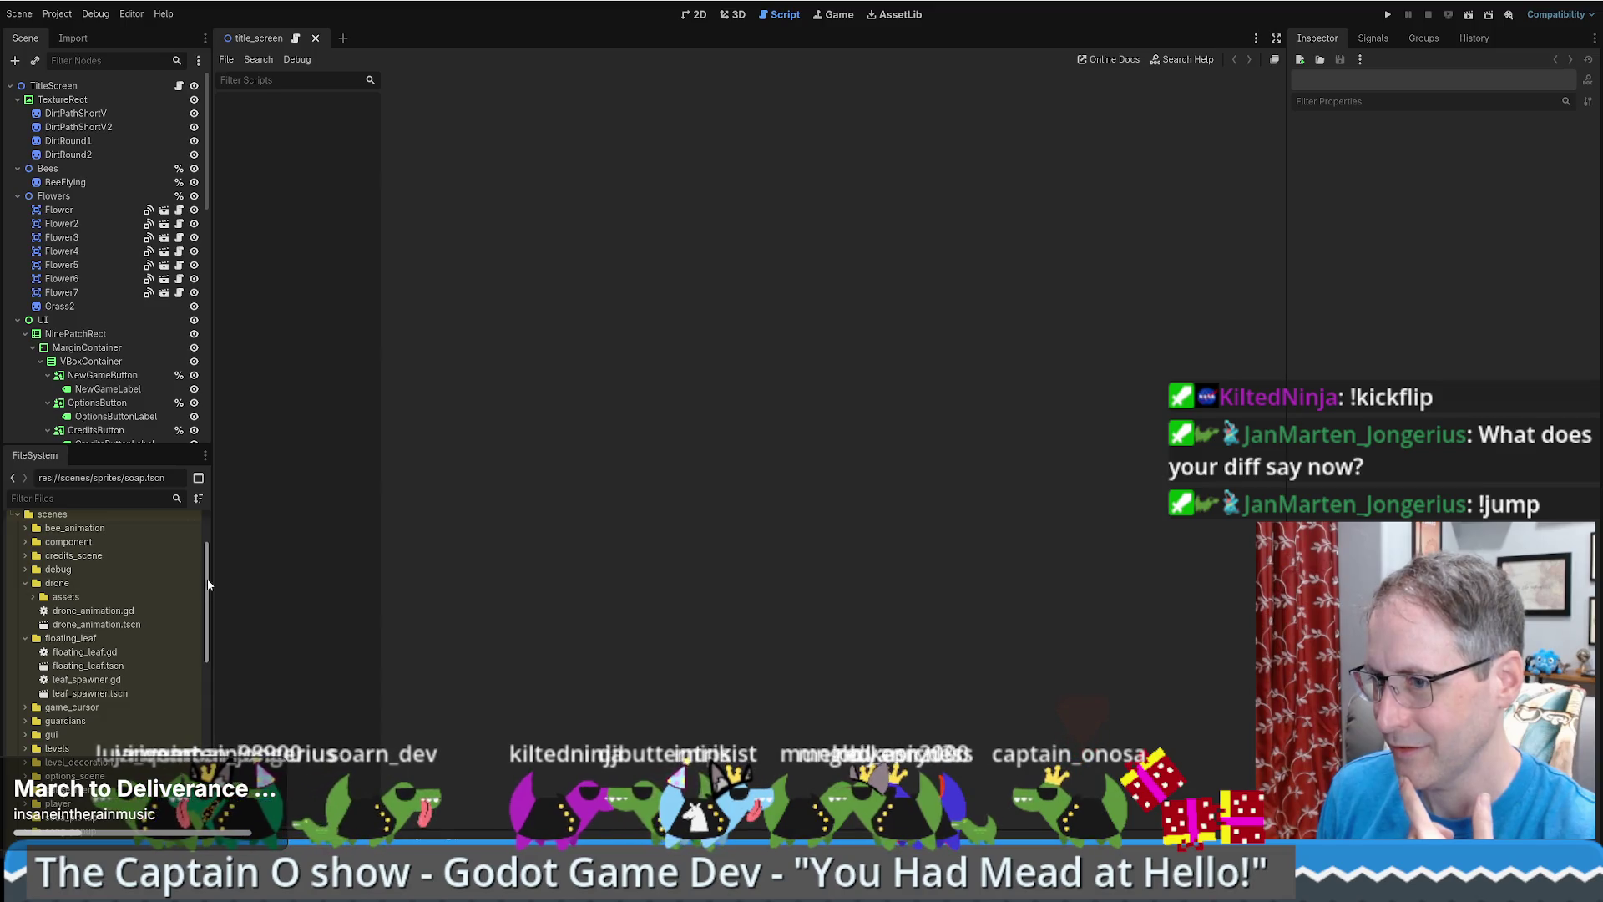
drag(208, 585, 213, 672)
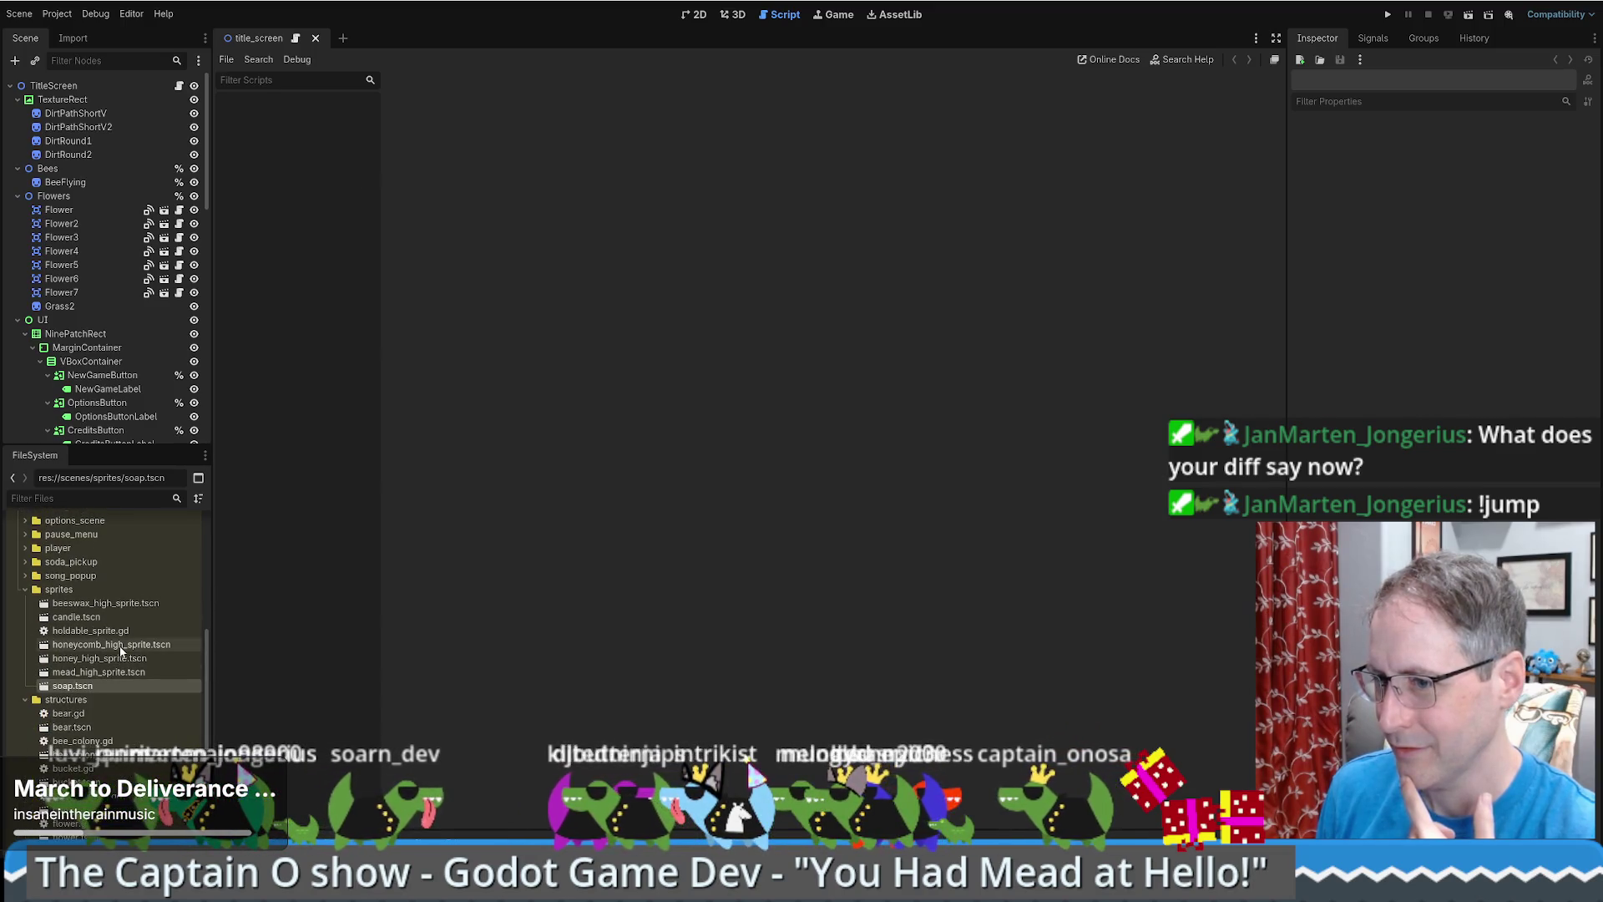
double_click(121, 646)
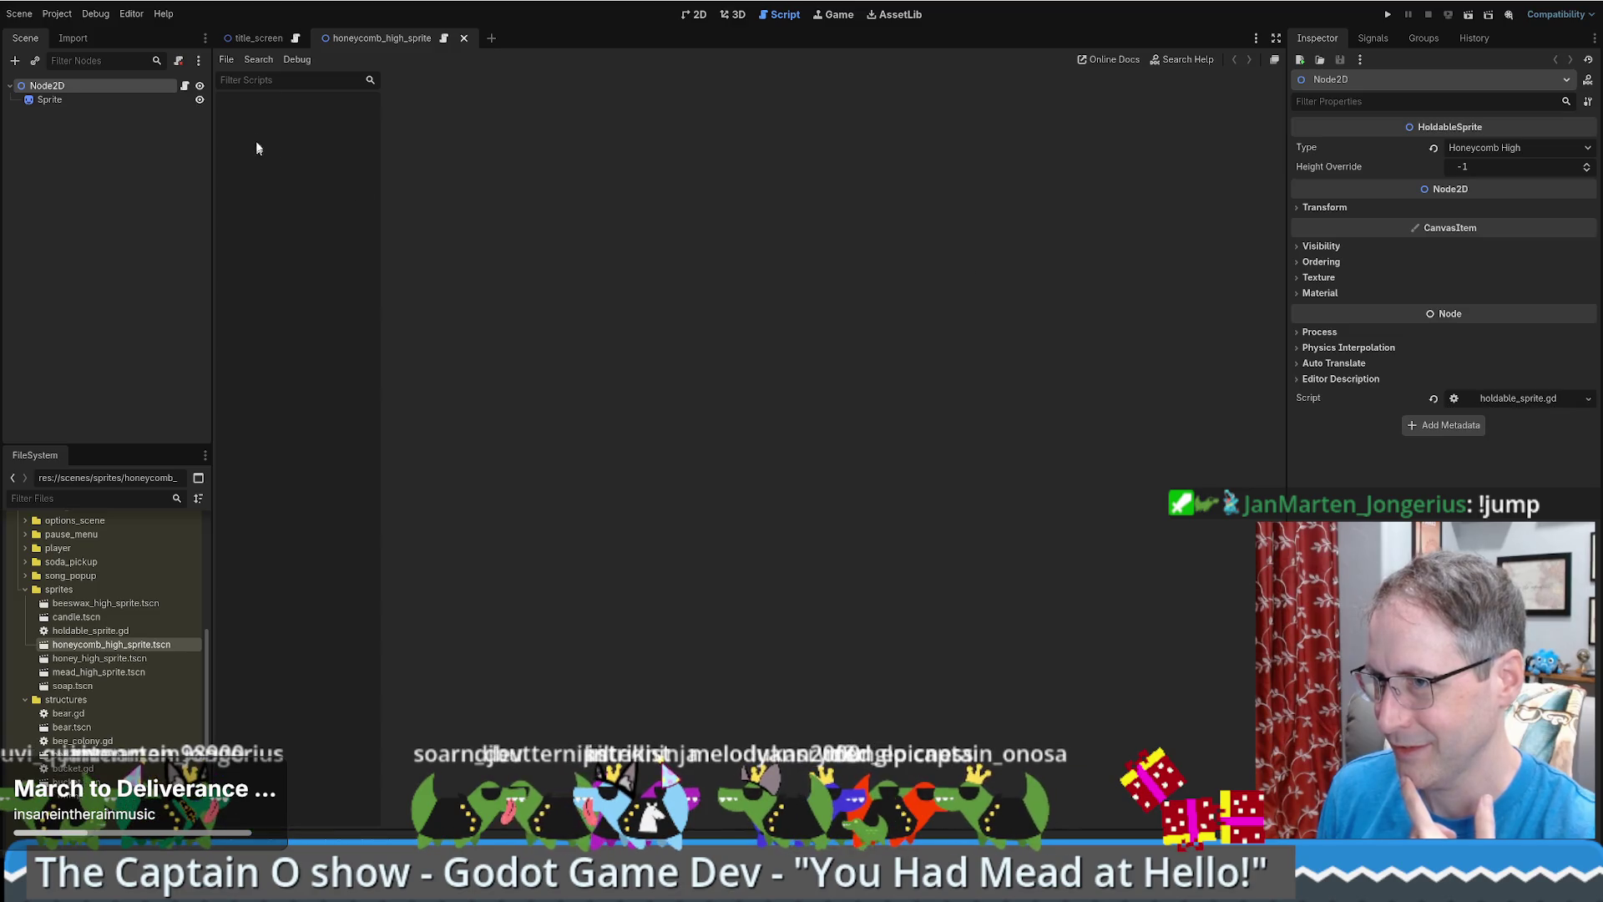
click(184, 87)
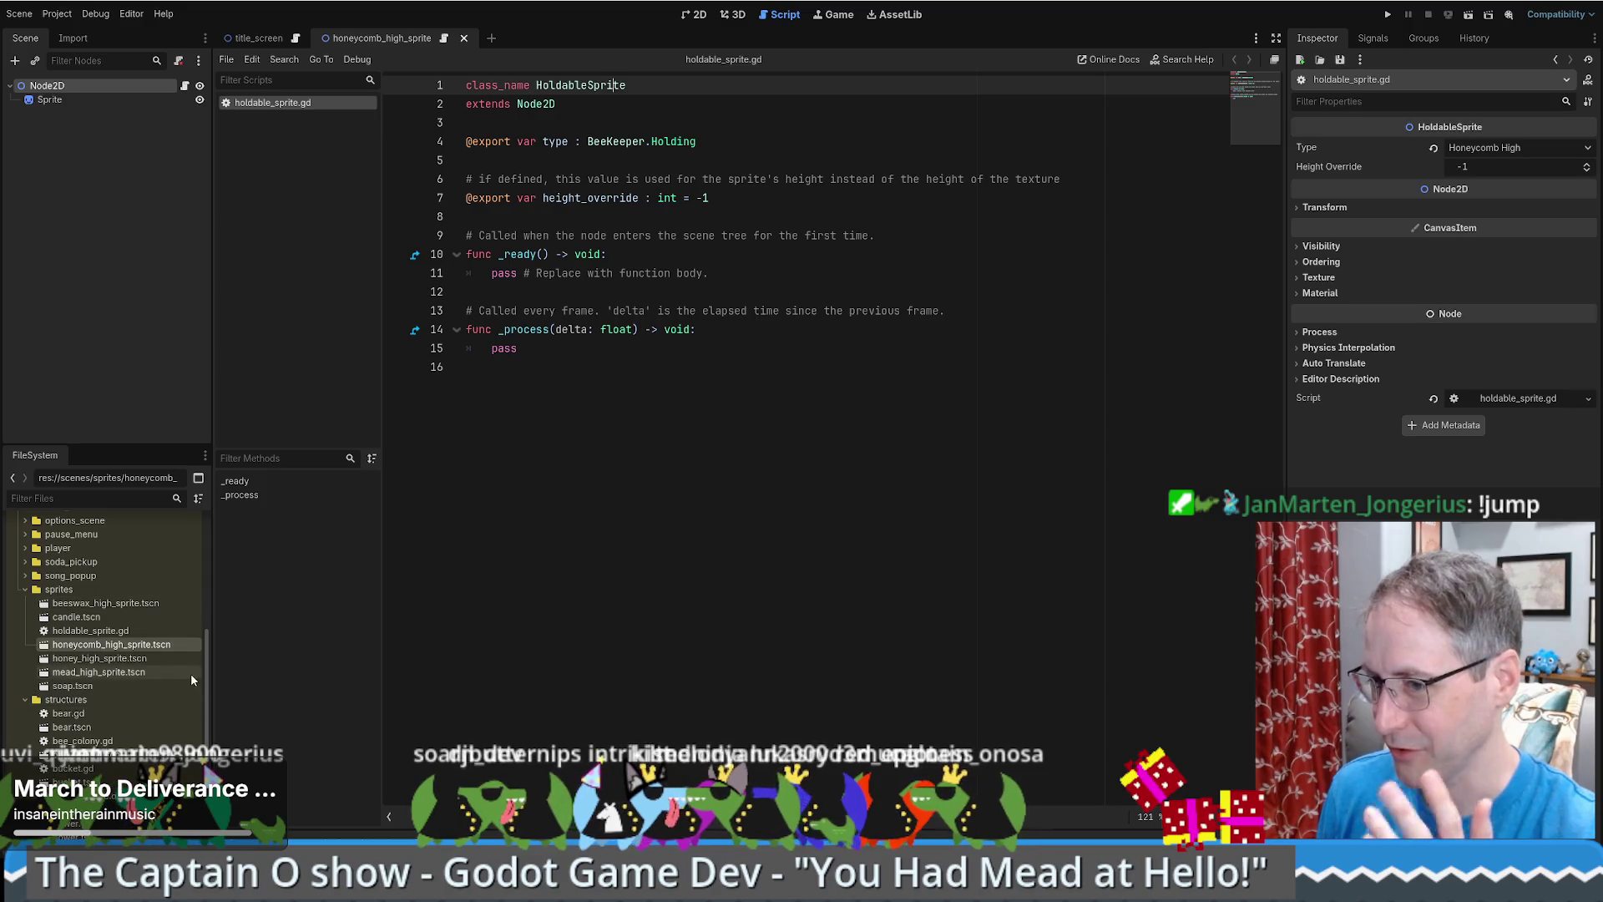
- Open player/bee_keeper.tscn from the FileSystem panel
mouse_move(209, 685)
mouse_down()
mouse_move(213, 578)
mouse_move(202, 741)
mouse_up()
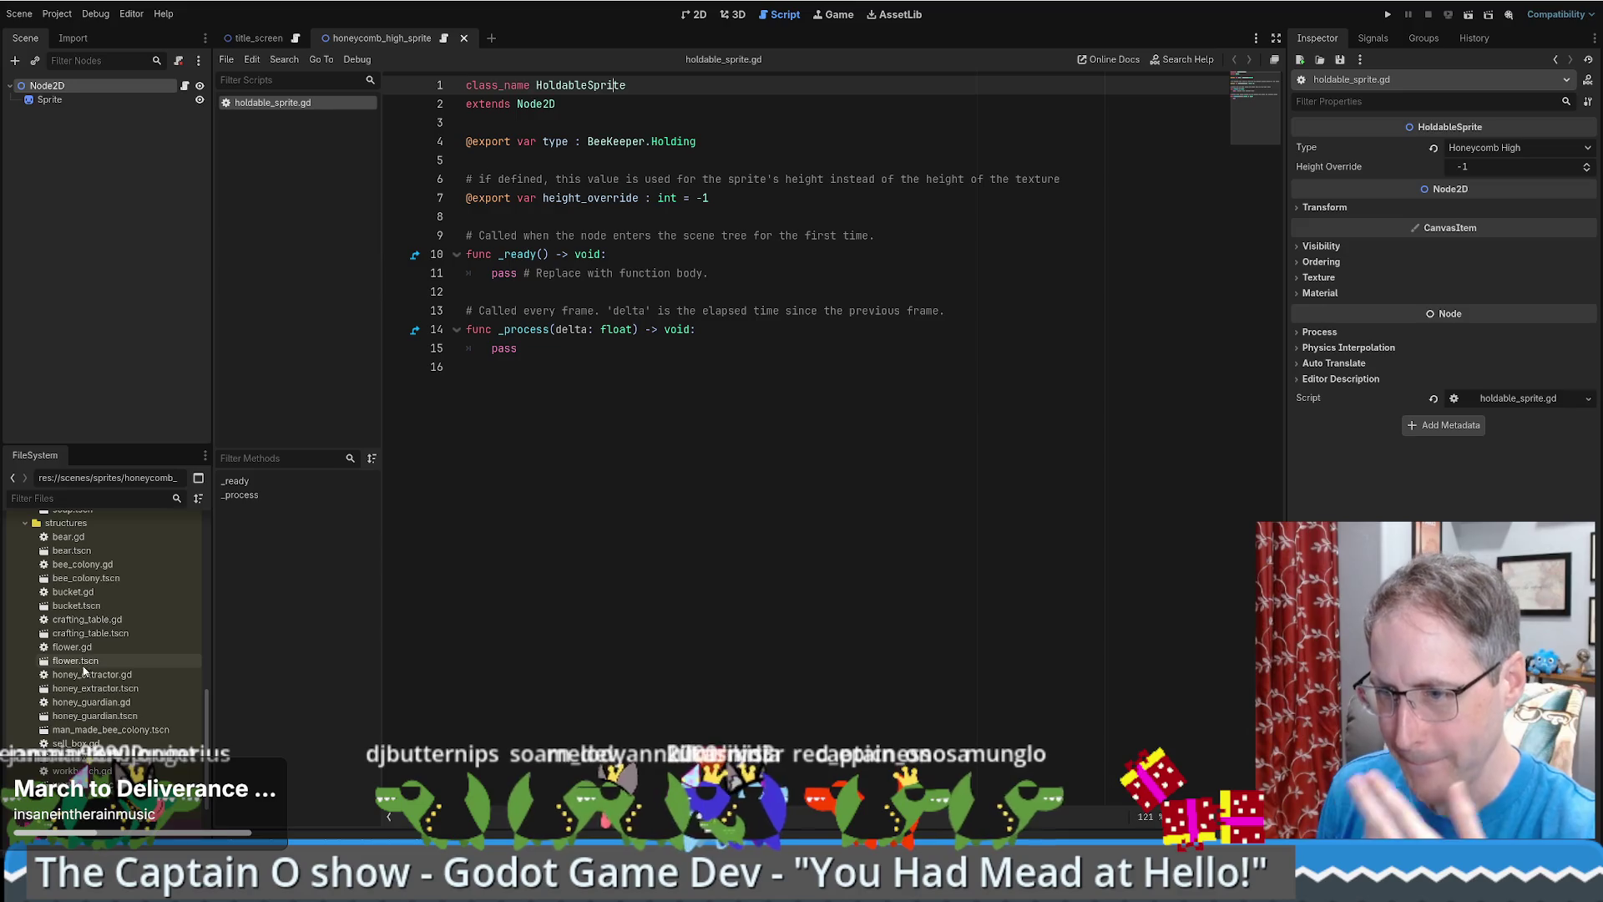
scroll(87, 676, up, 5)
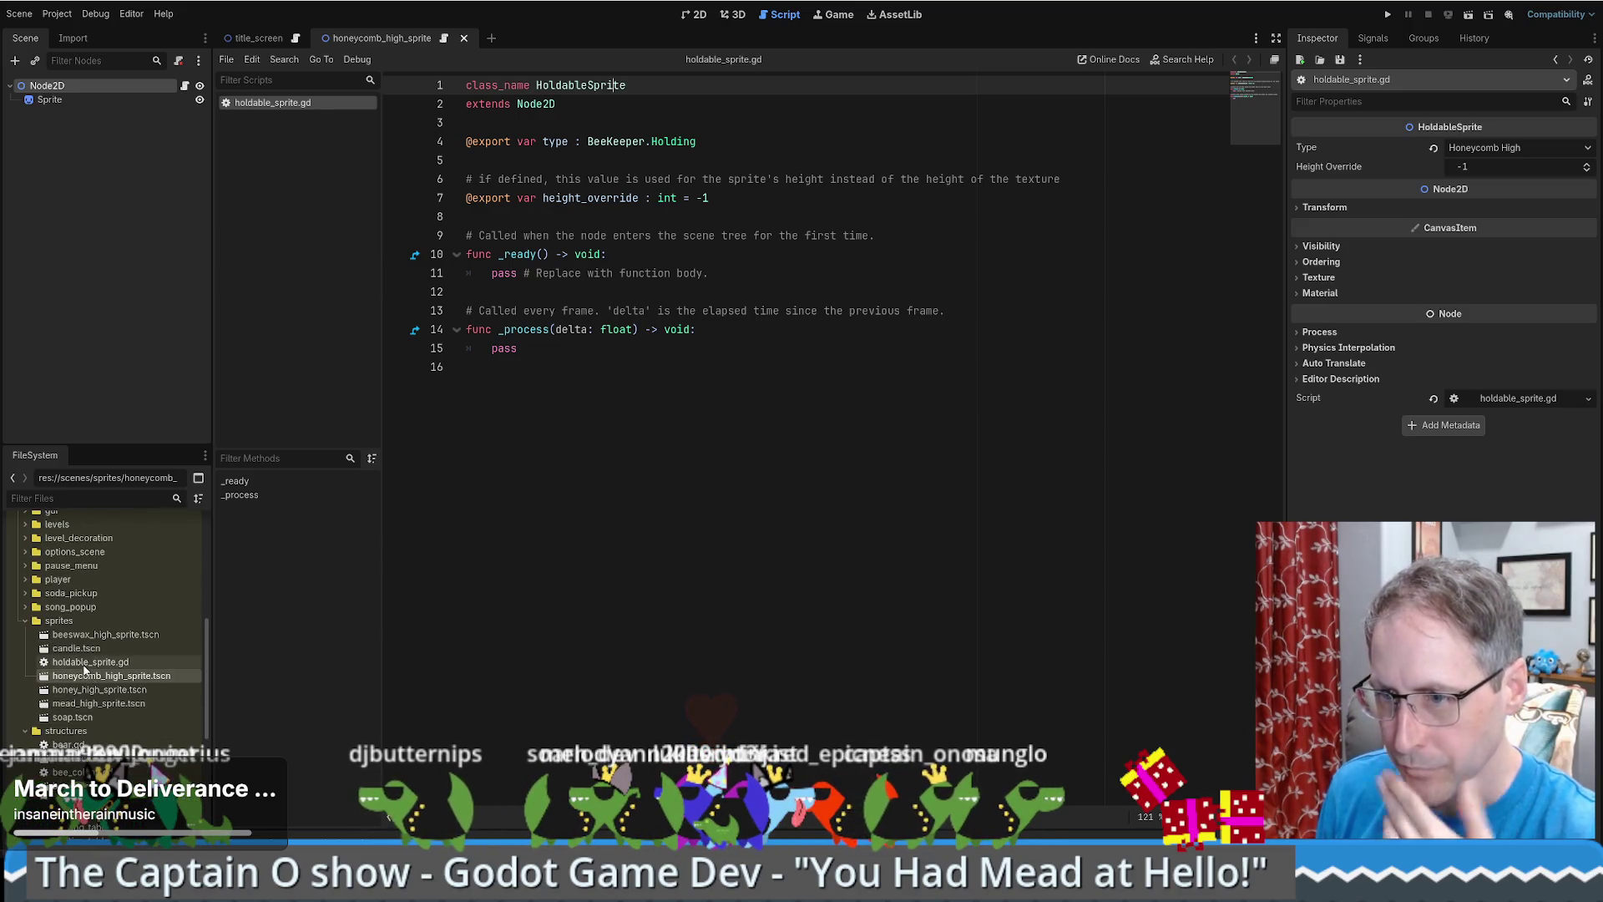
scroll(79, 660, up, 2)
click(31, 625)
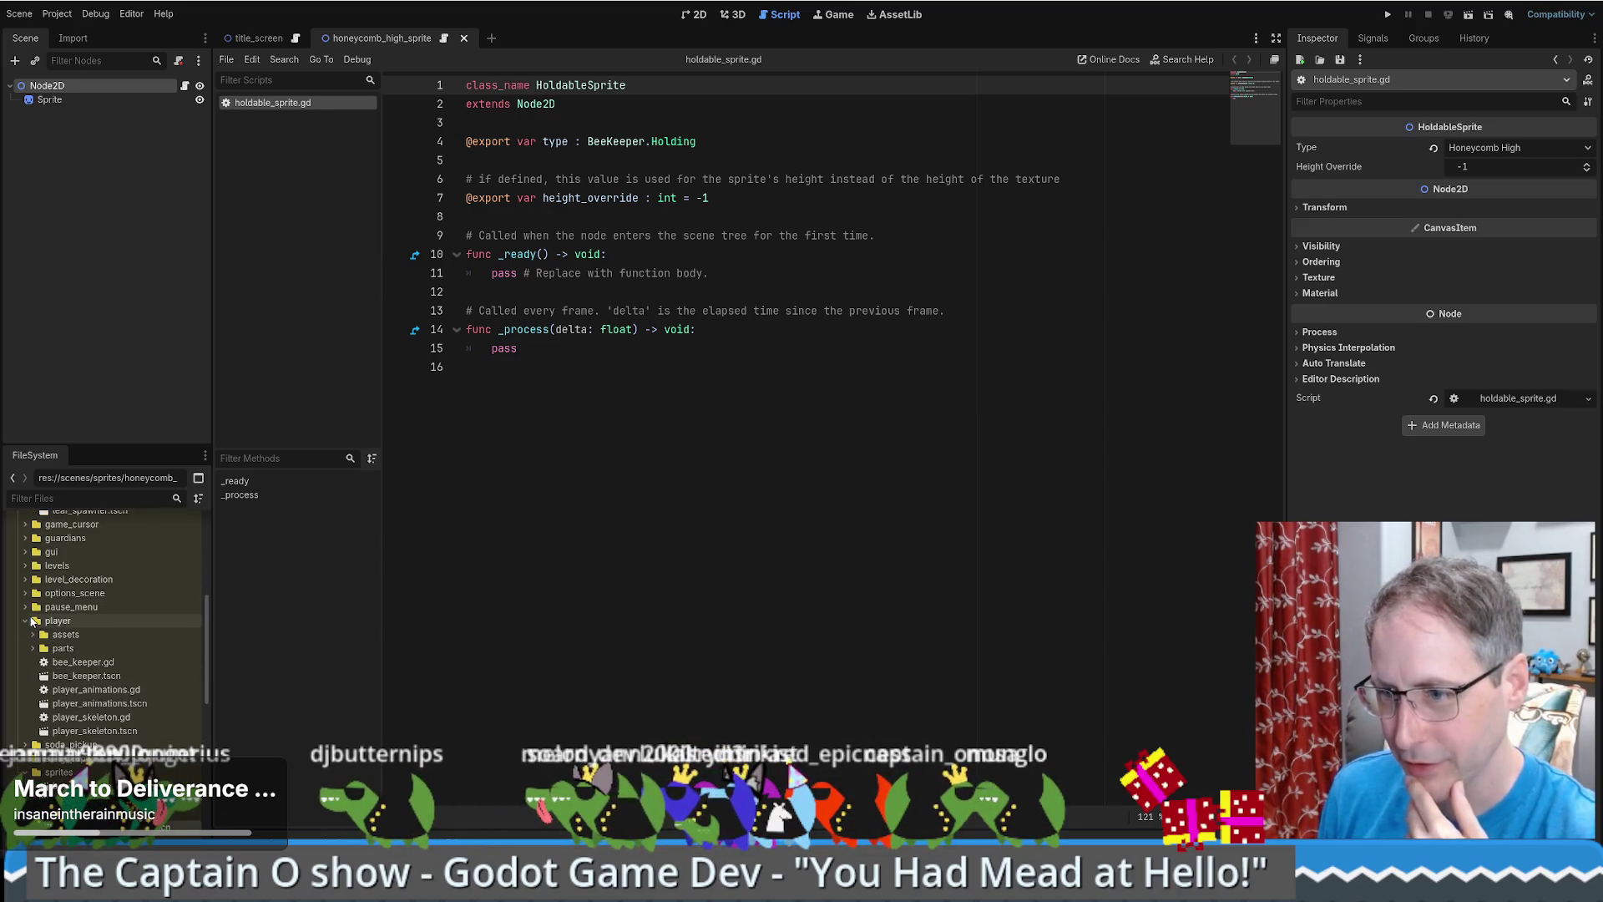
double_click(86, 676)
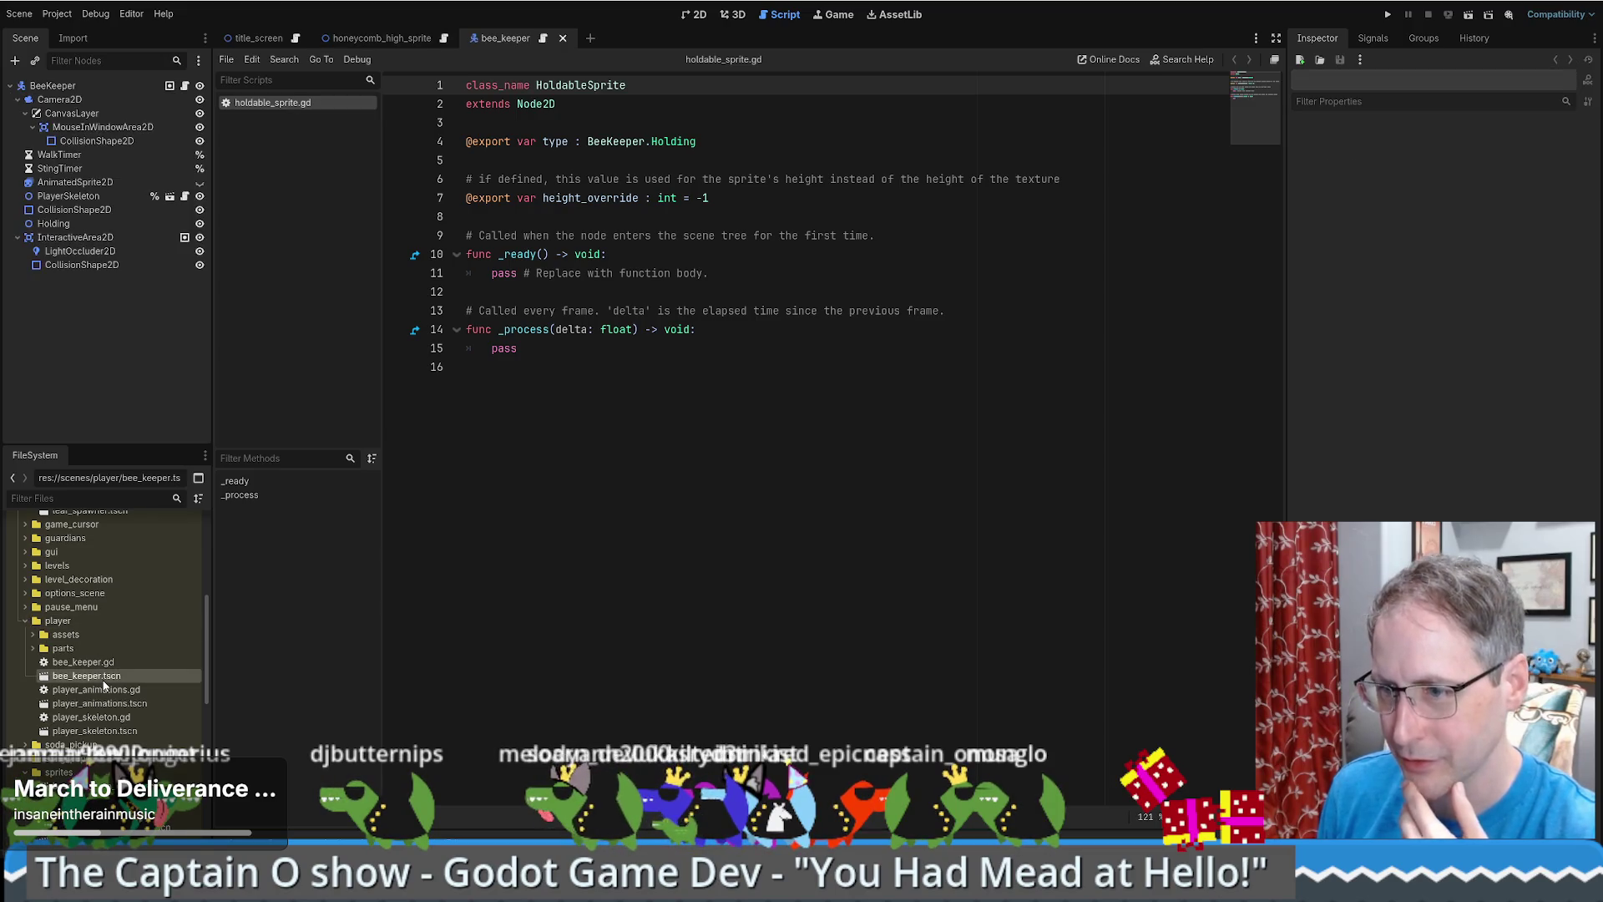
- Open the BeeKeeper node's script and jump to its Holding enum definition
click(93, 83)
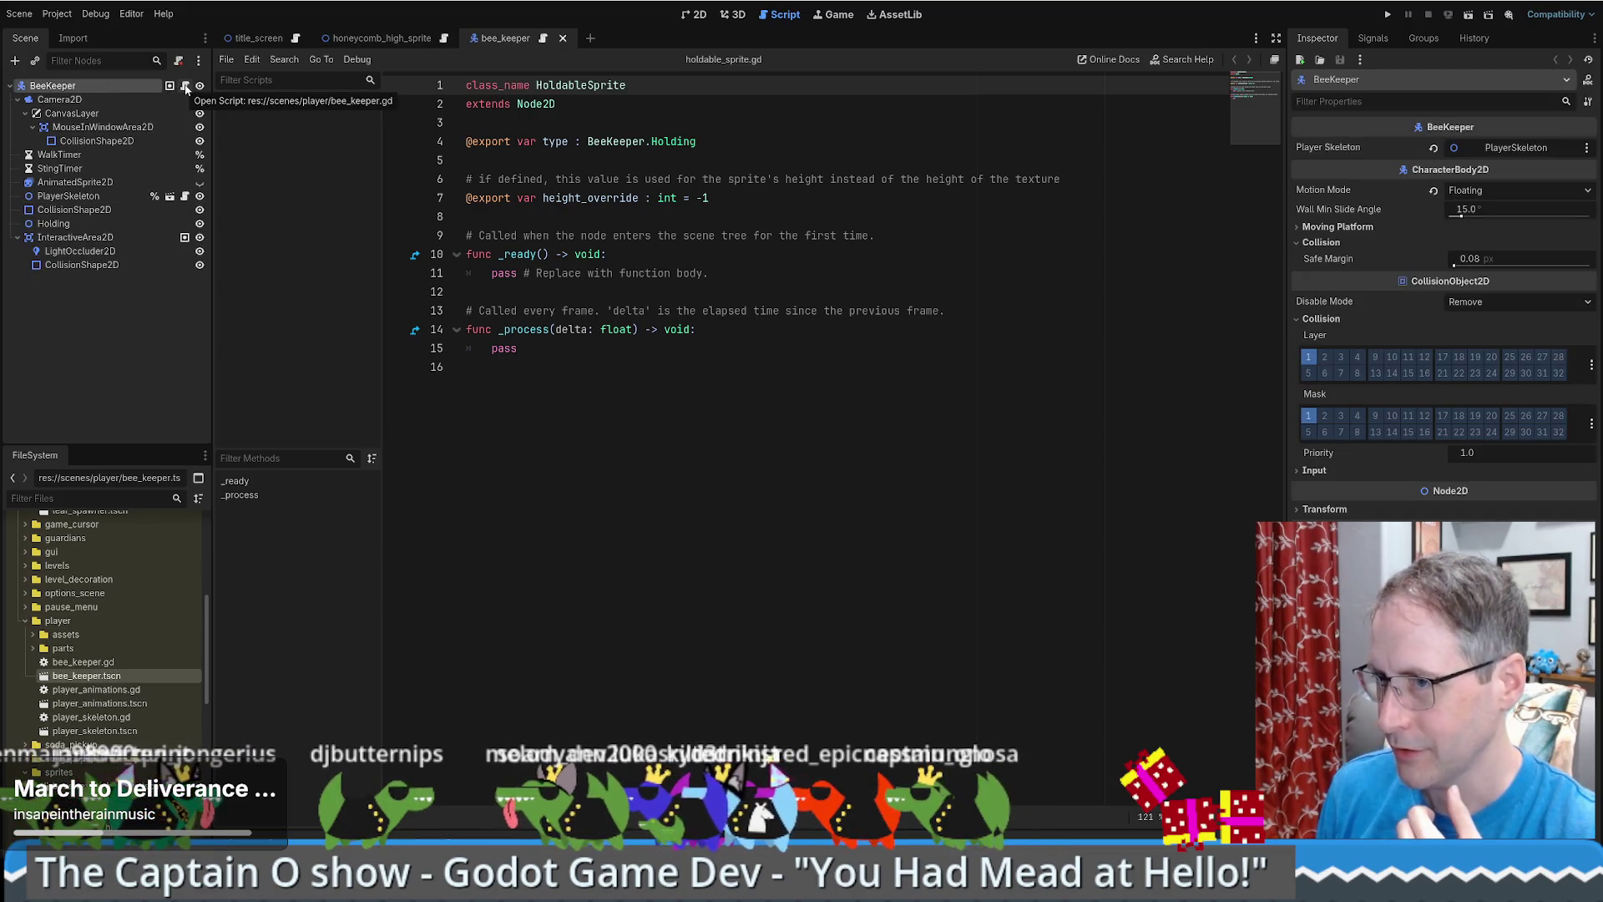
click(185, 87)
scroll(783, 395, down, 6)
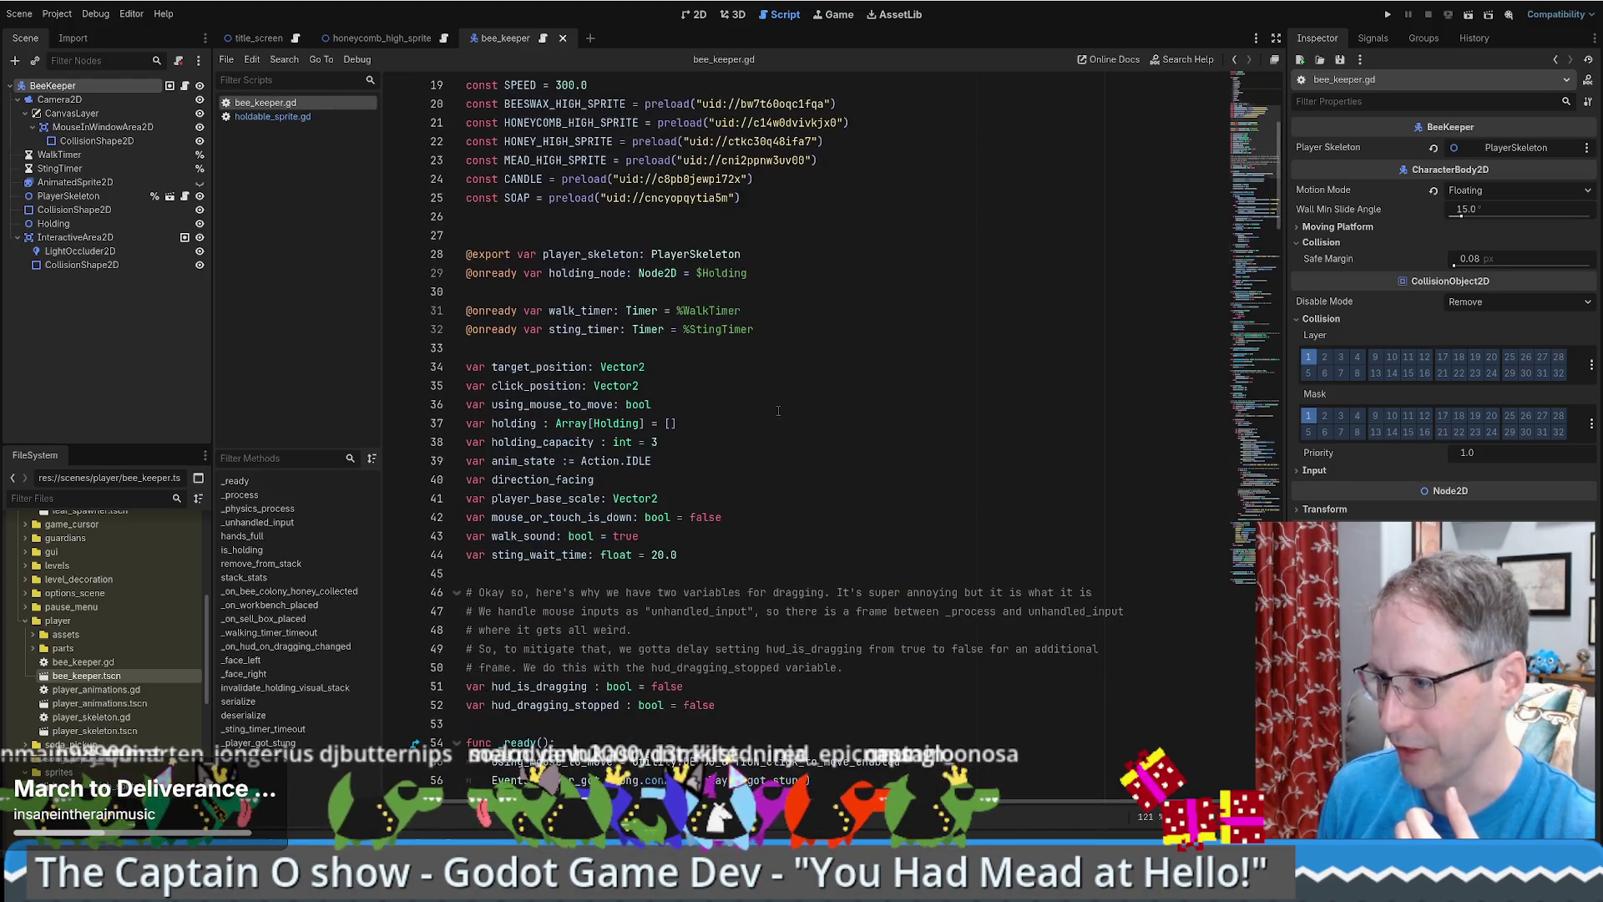
scroll(840, 432, up, 2)
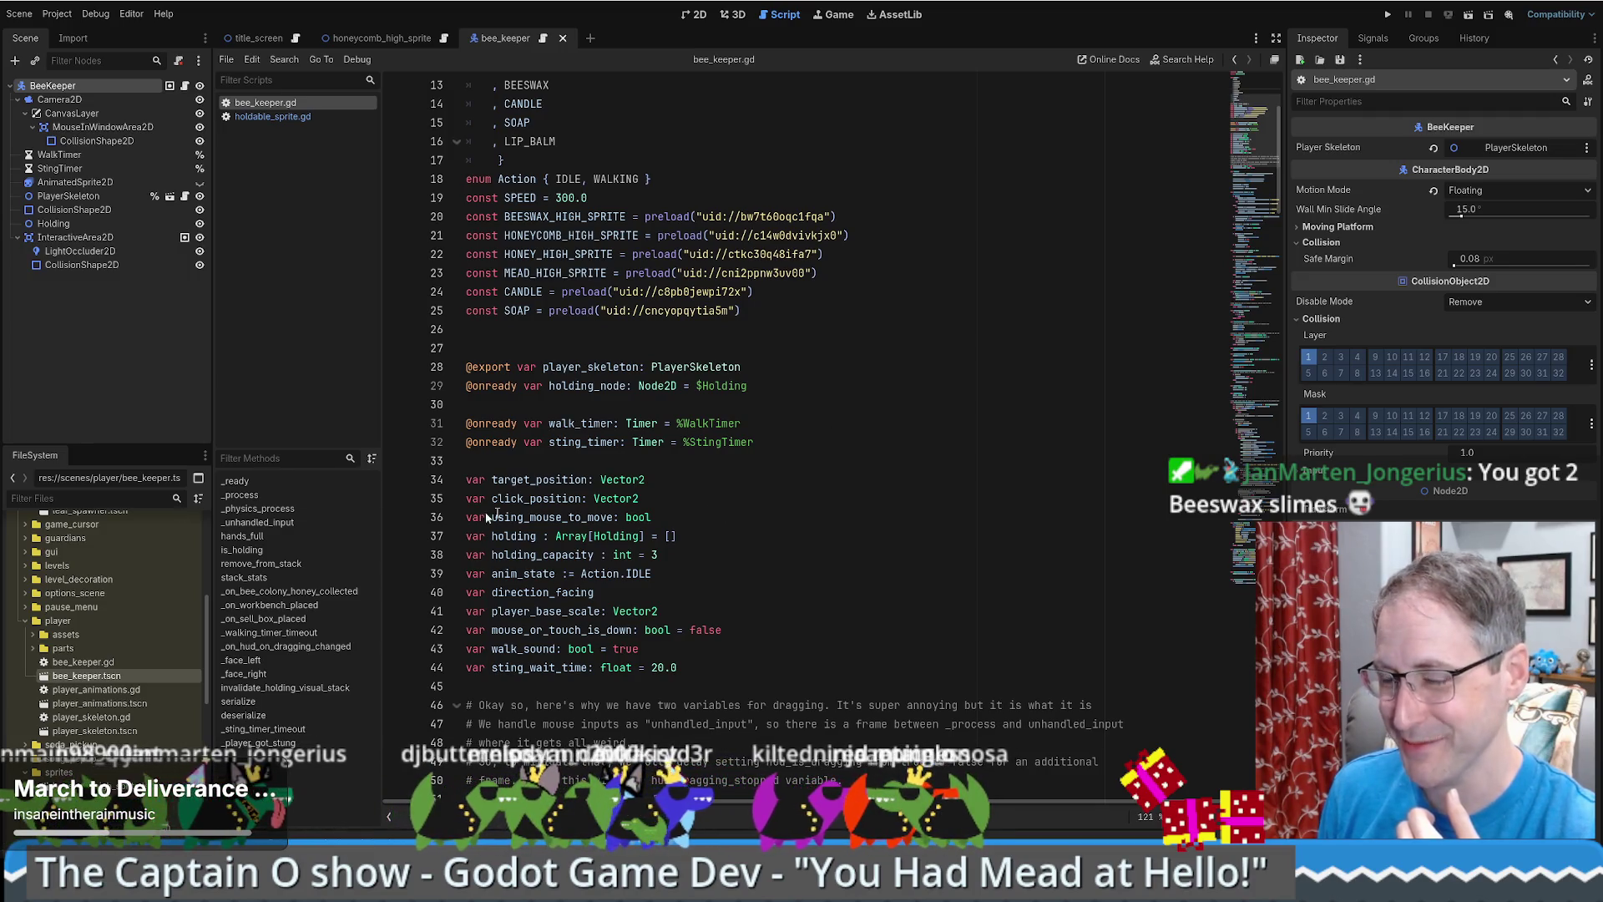
scroll(775, 521, down, 1)
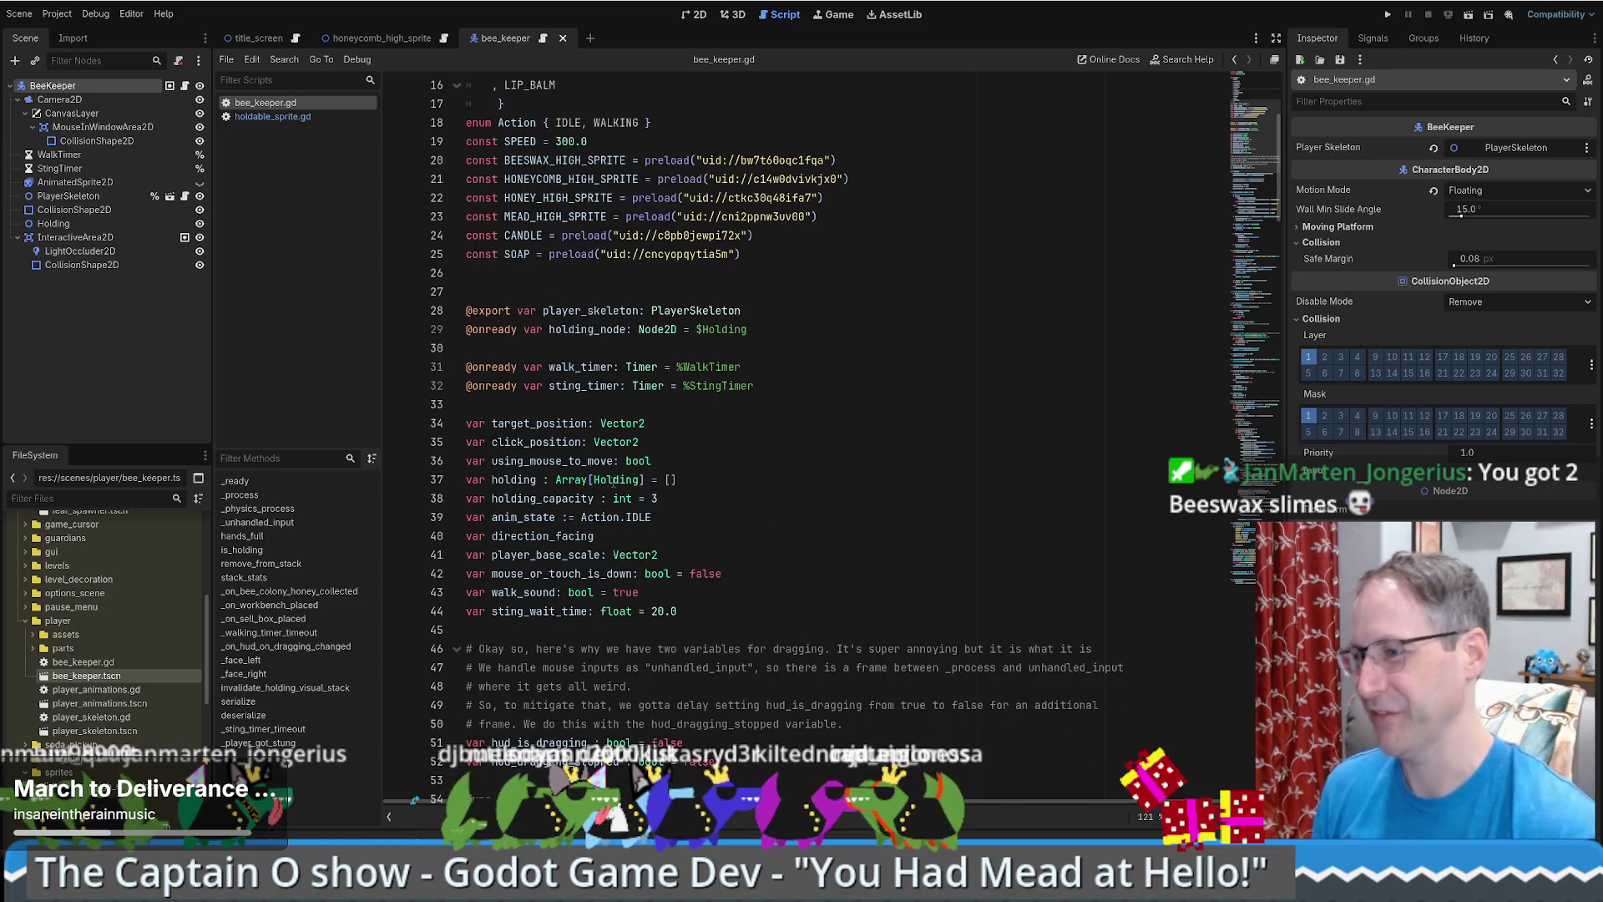
click(750, 469)
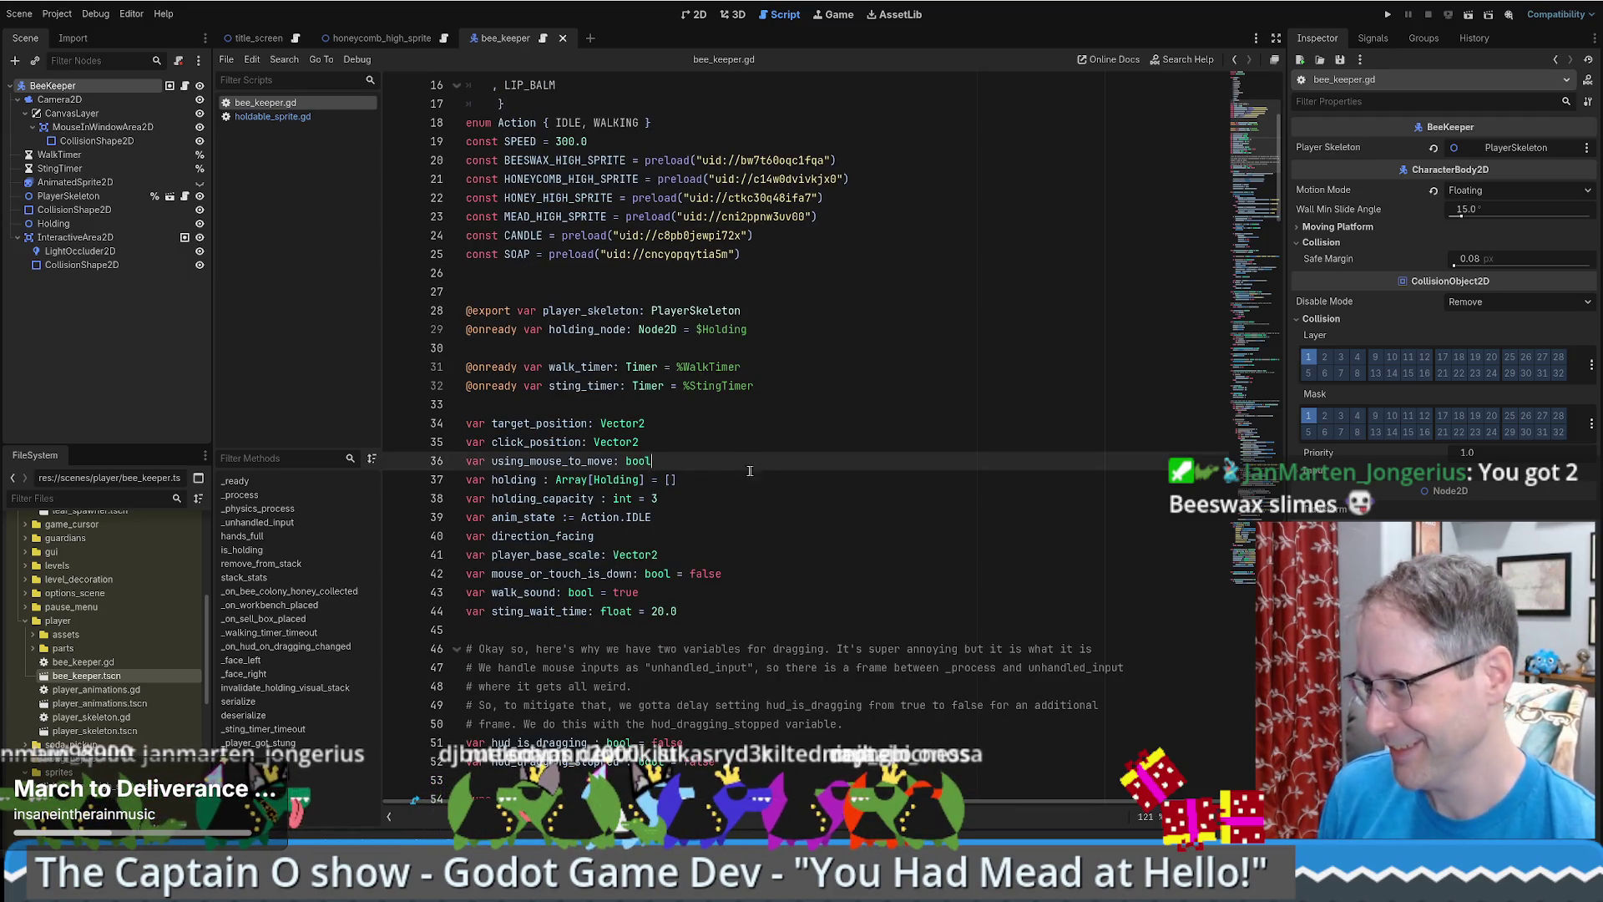
ctrl+click(594, 486)
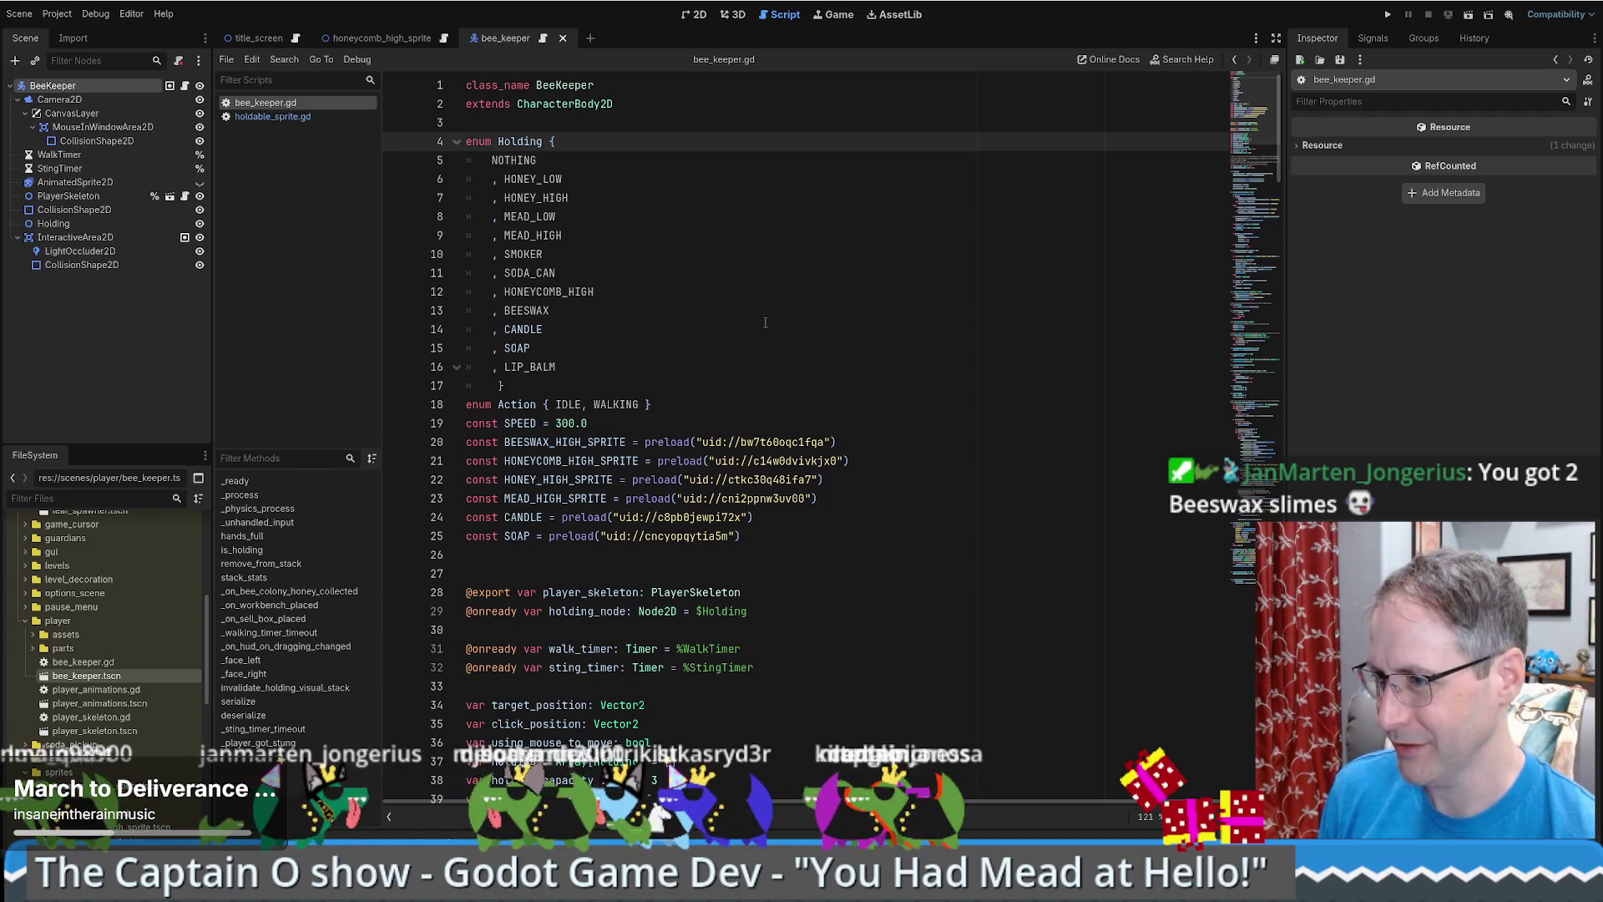
scroll(765, 322, down, 5)
scroll(749, 482, down, 4)
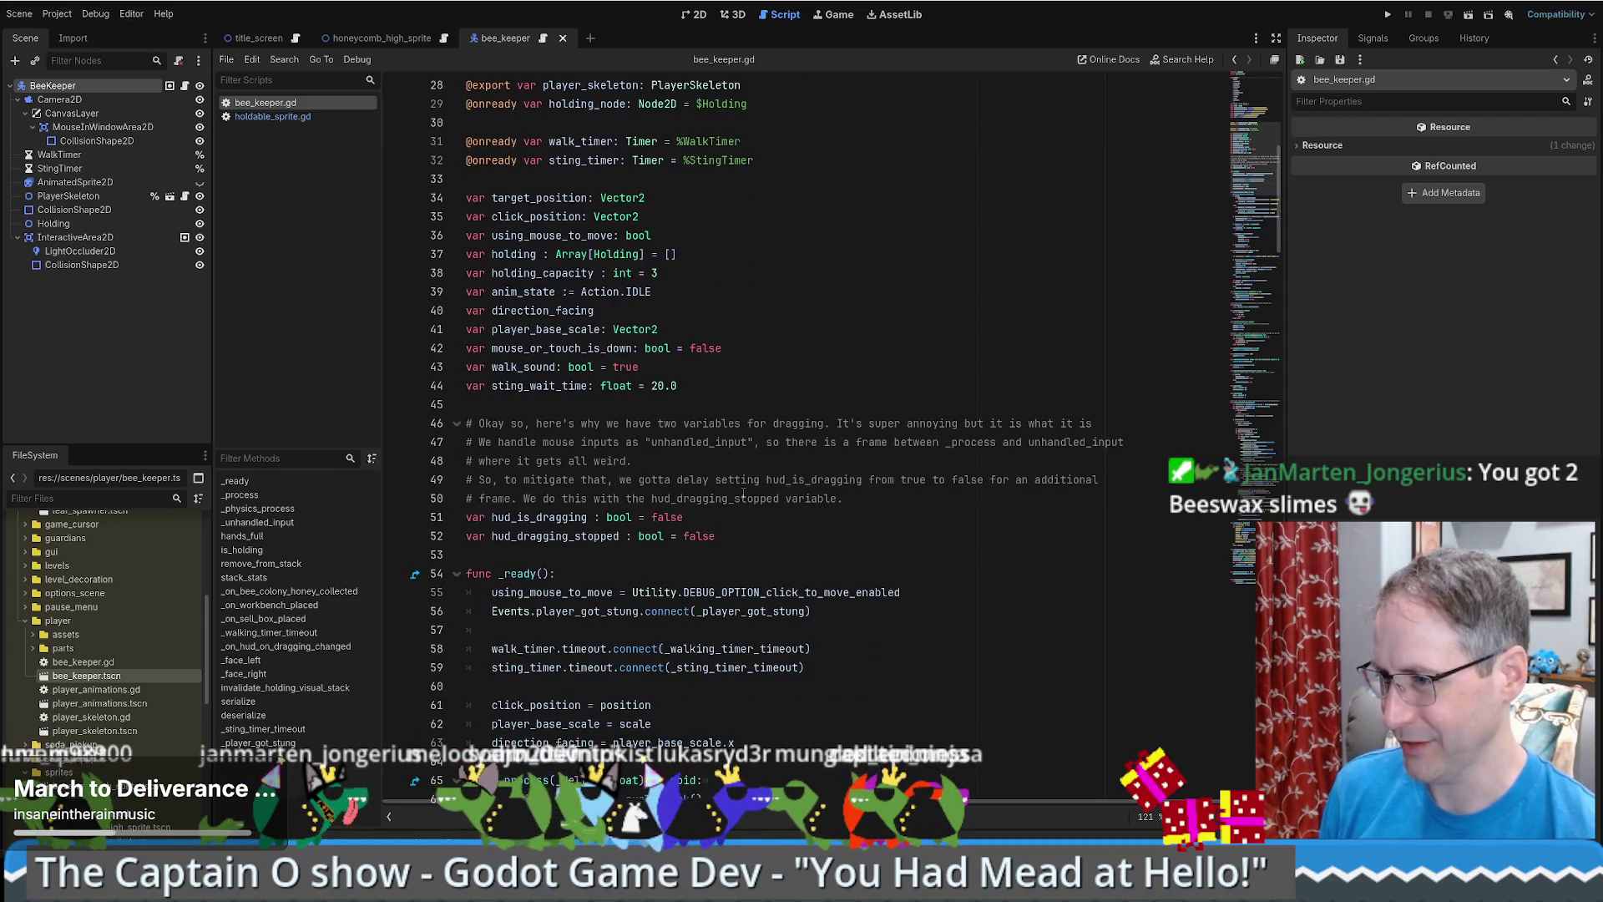
scroll(750, 456, down, 20)
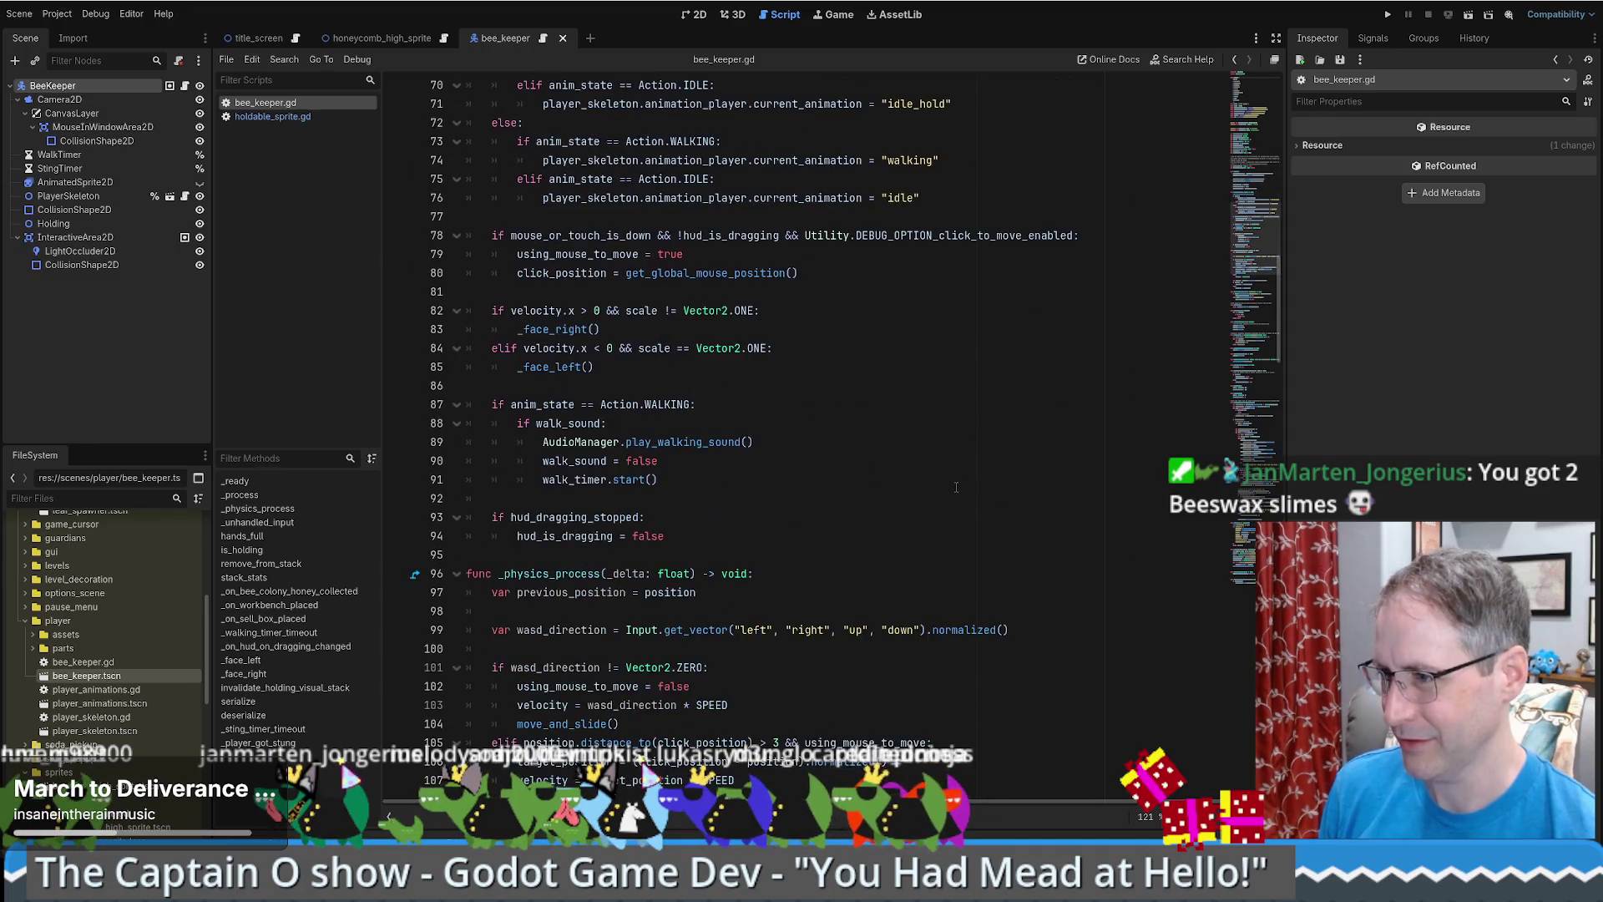
- Return to the honeycomb_high_sprite scene and show holdable_sprite.gd in the script editor
key(ctrl+shift+Tab)
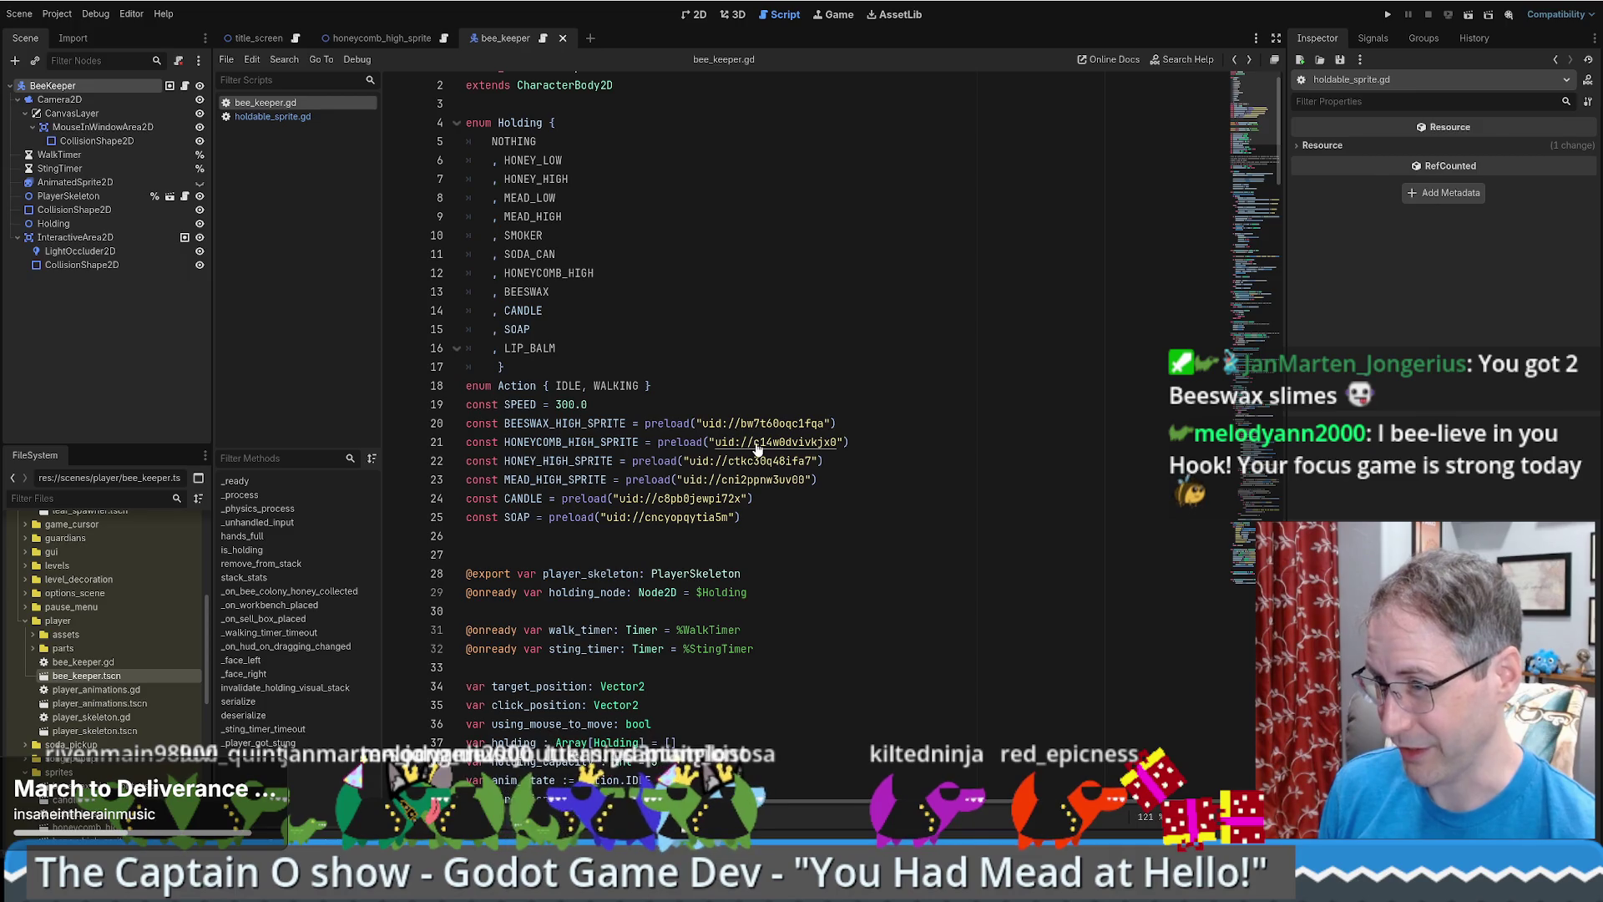
click(758, 447)
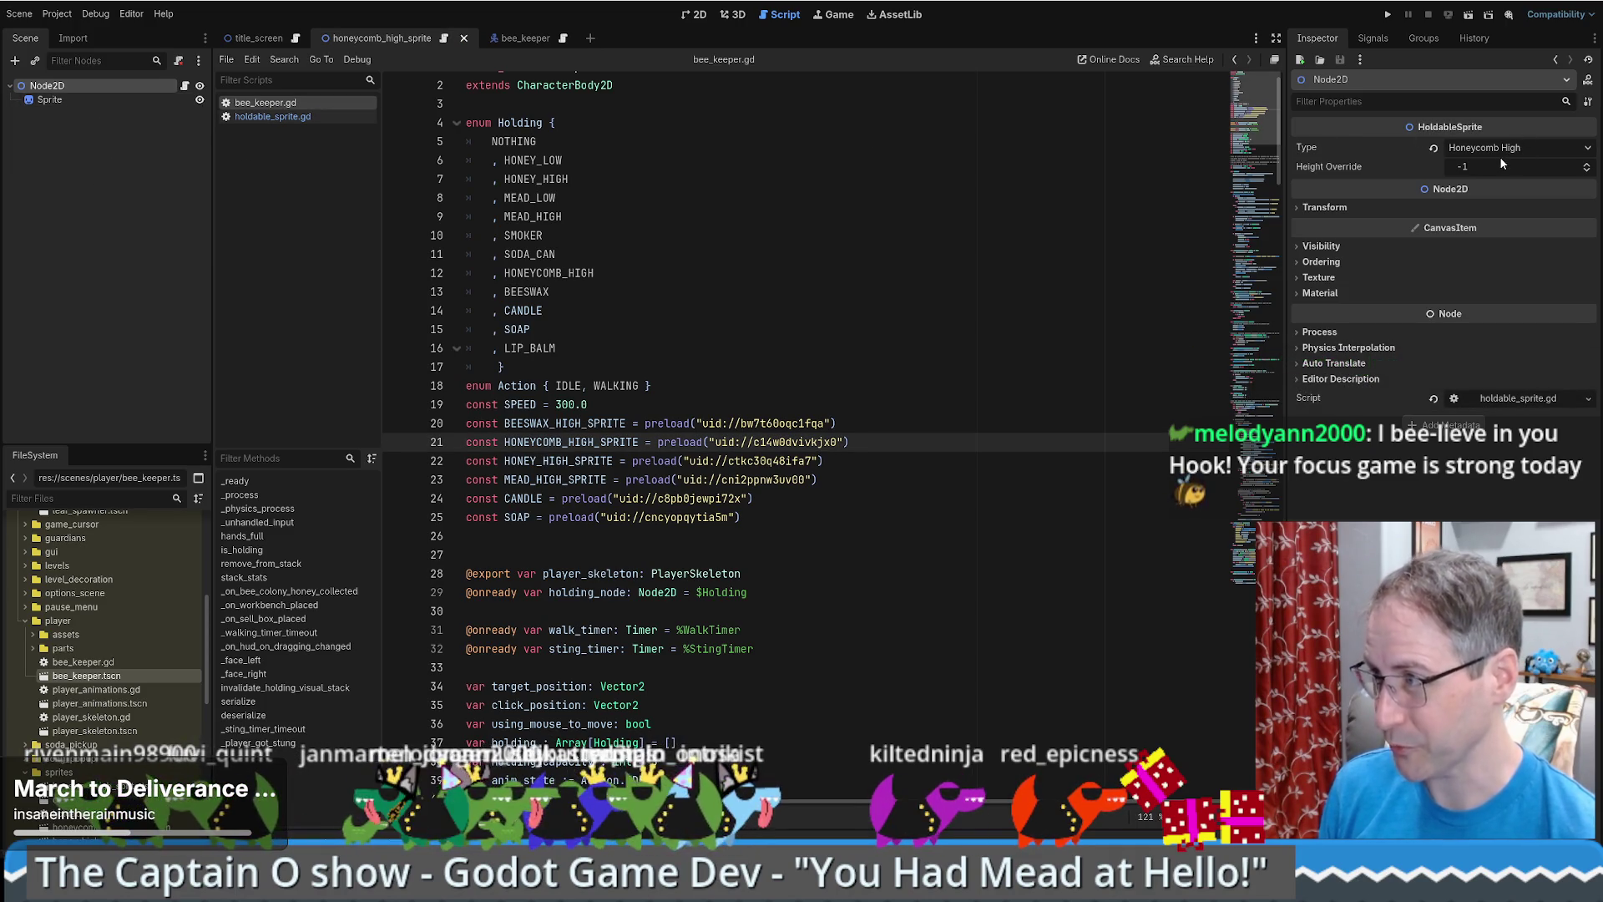
click(1396, 79)
click(1323, 97)
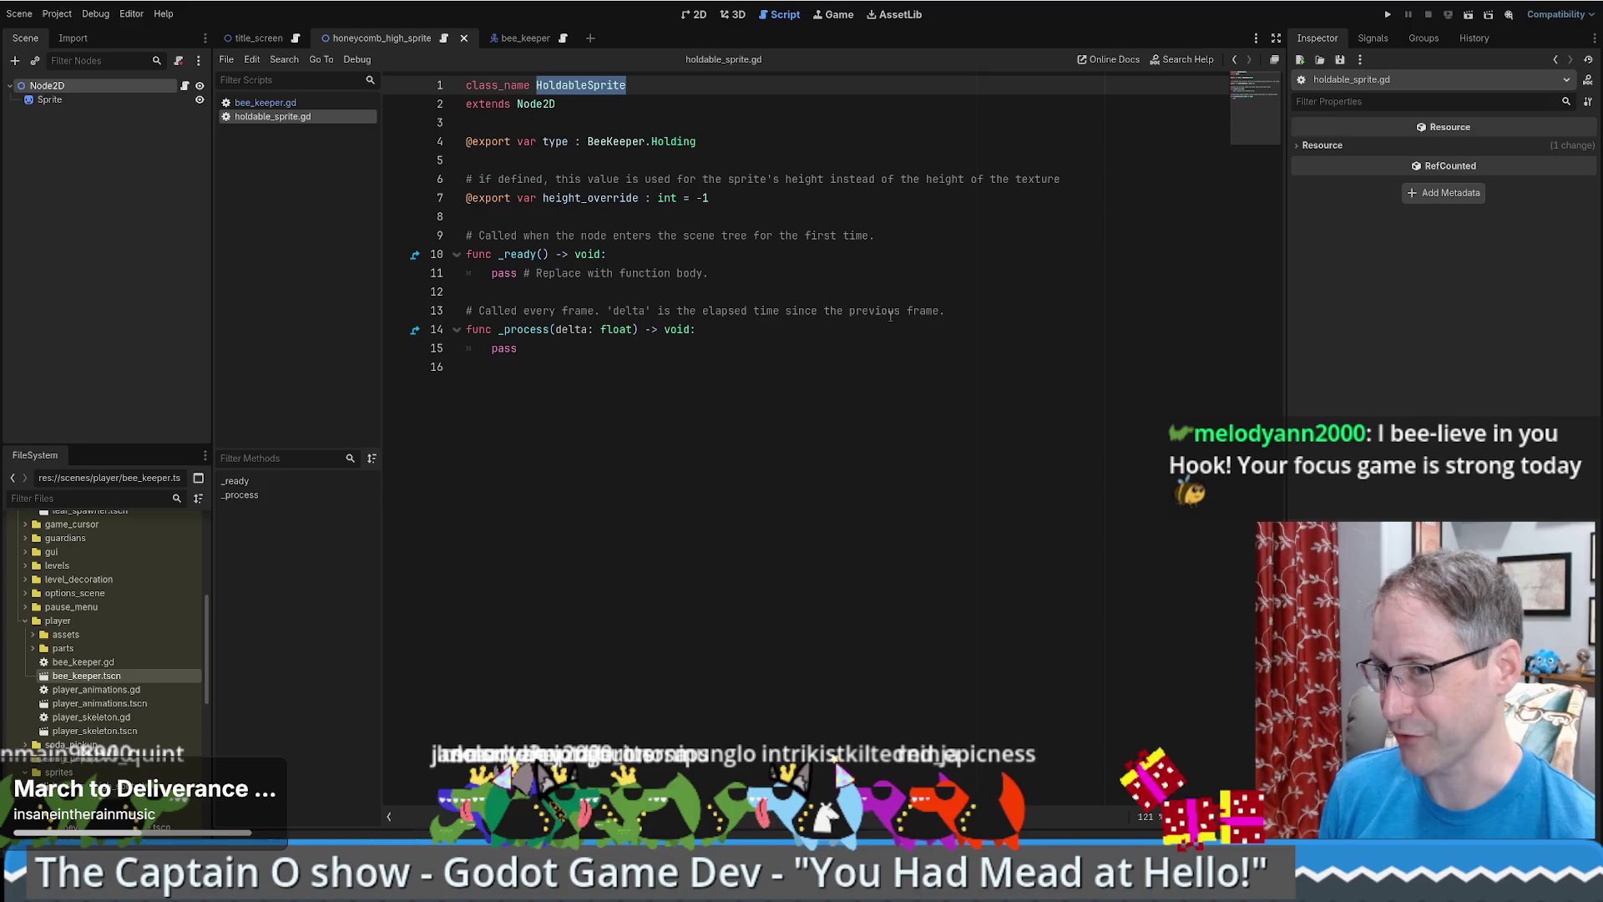
click(990, 415)
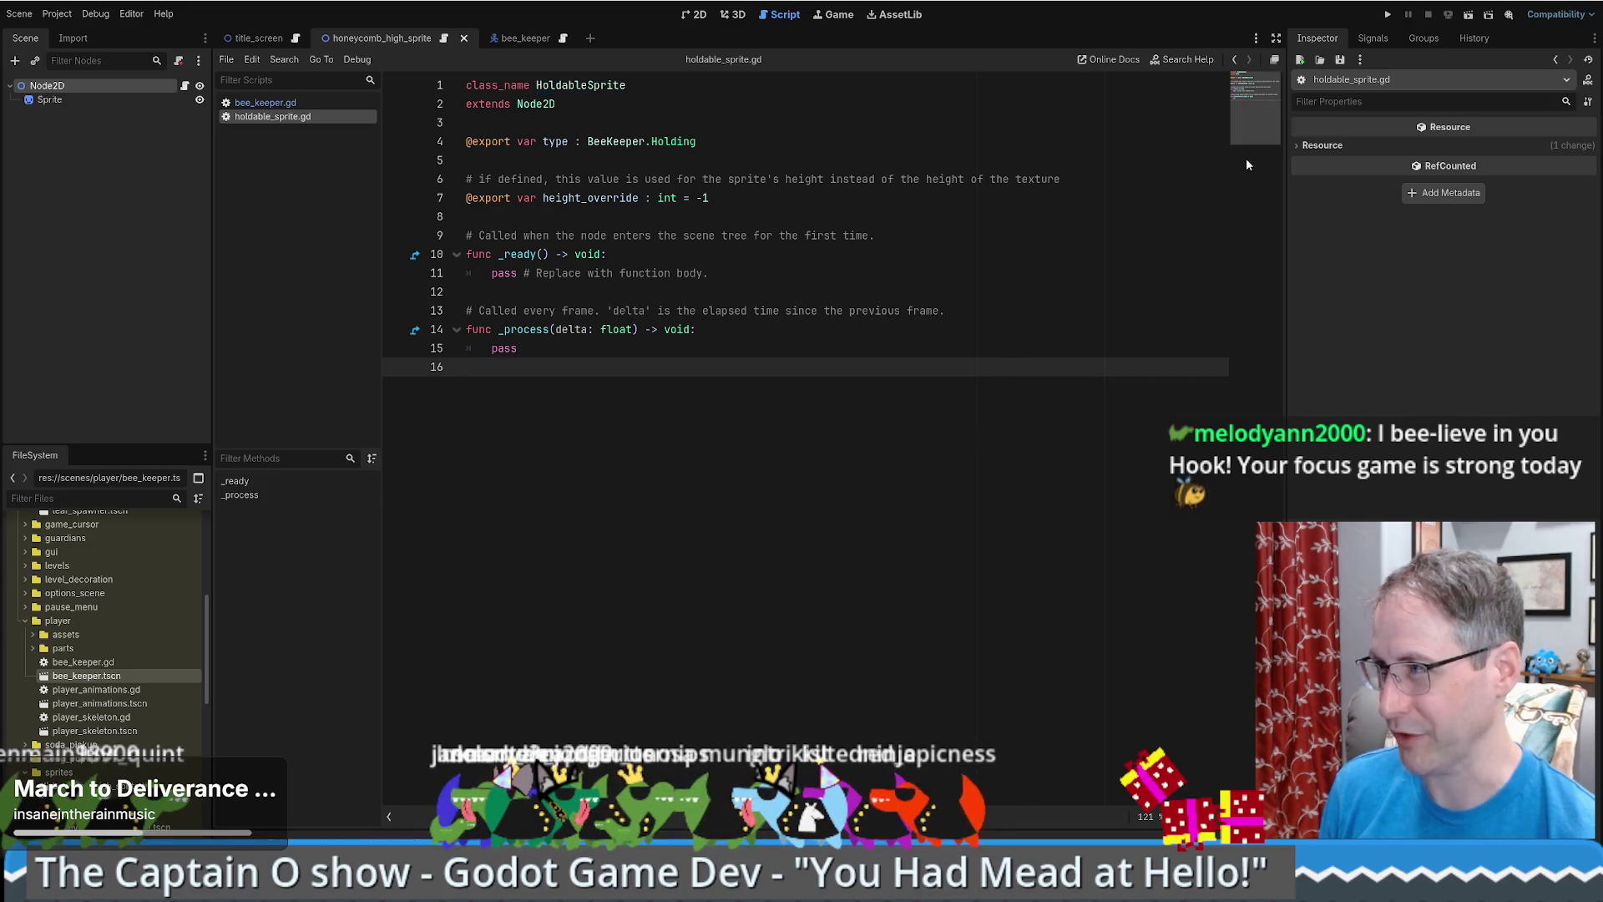
- Run the game, buy and place a bee hive, then take its honeycomb
click(1388, 17)
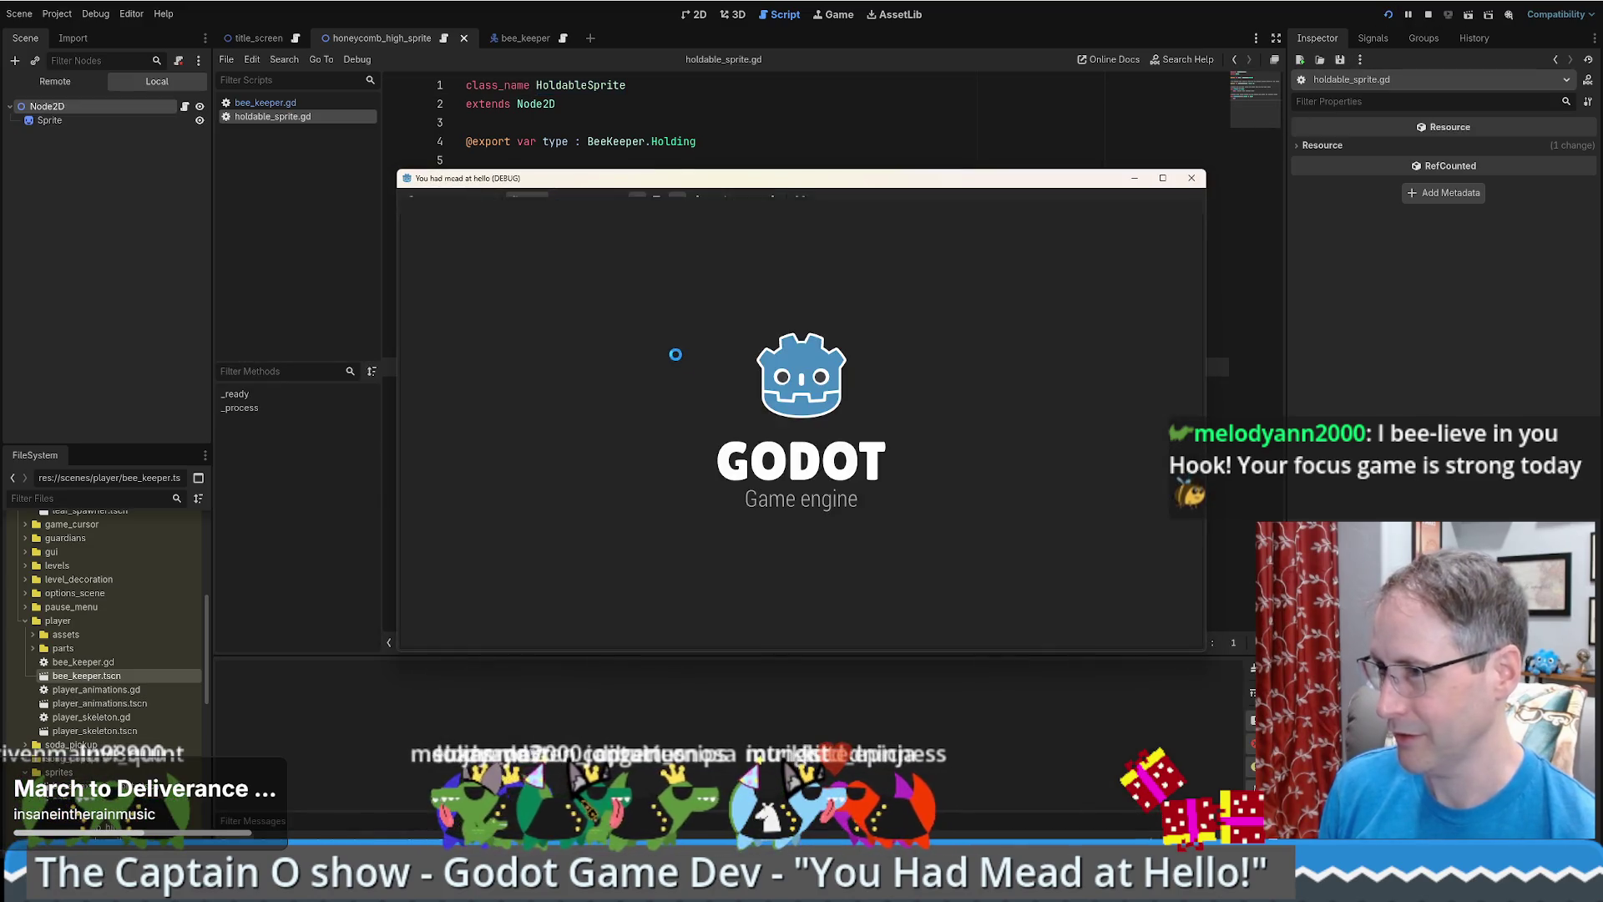
click(800, 422)
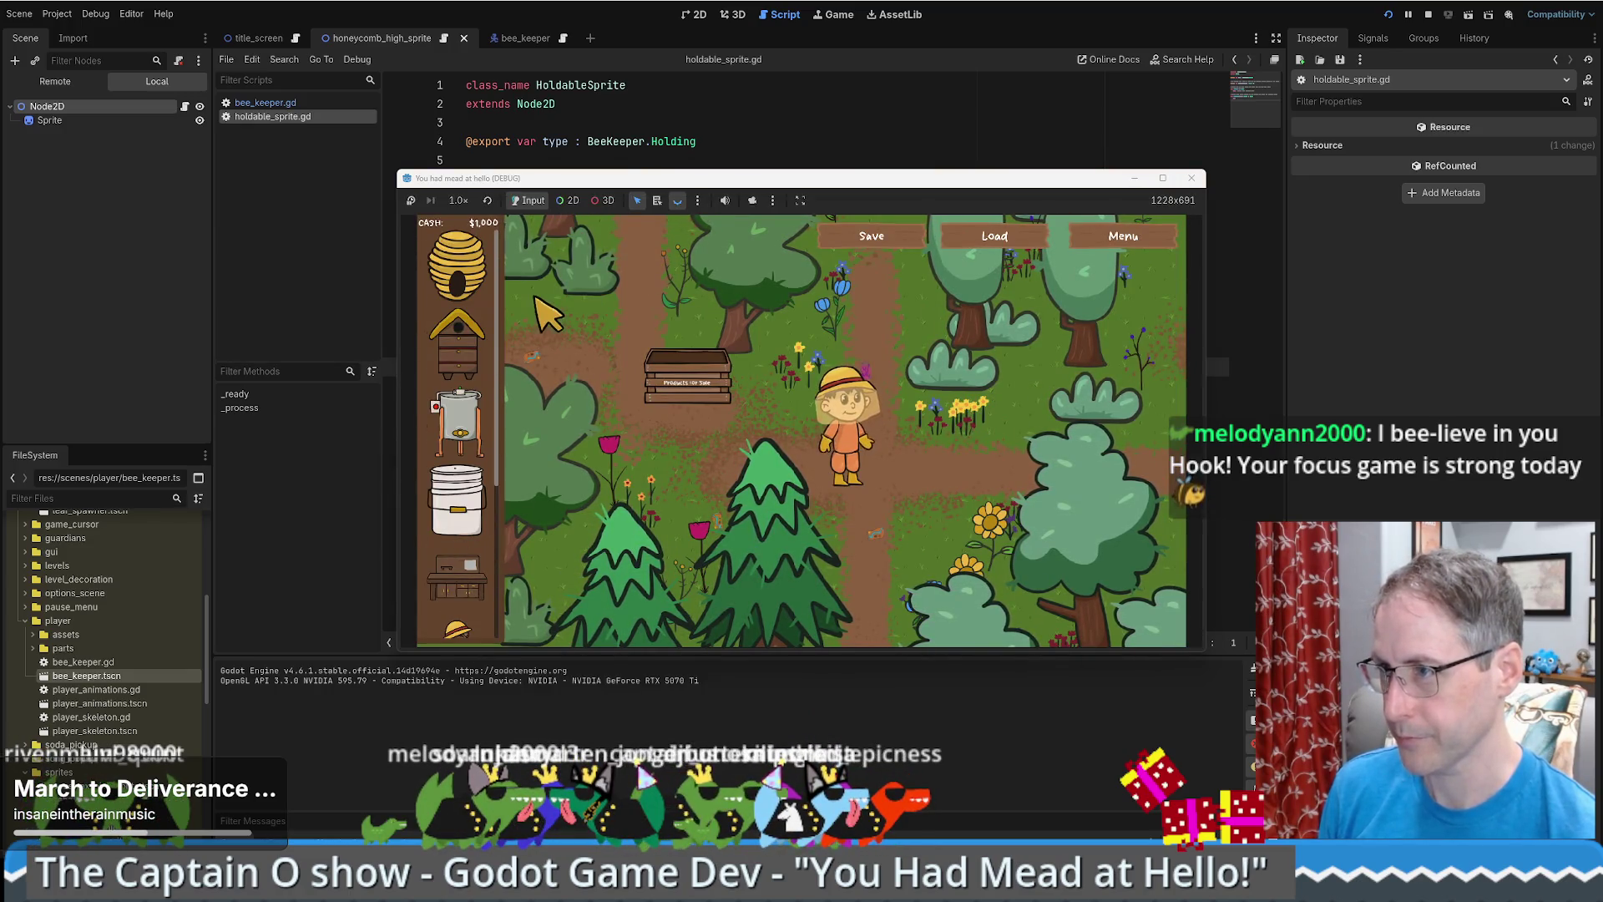
mouse_move(458, 342)
click(945, 526)
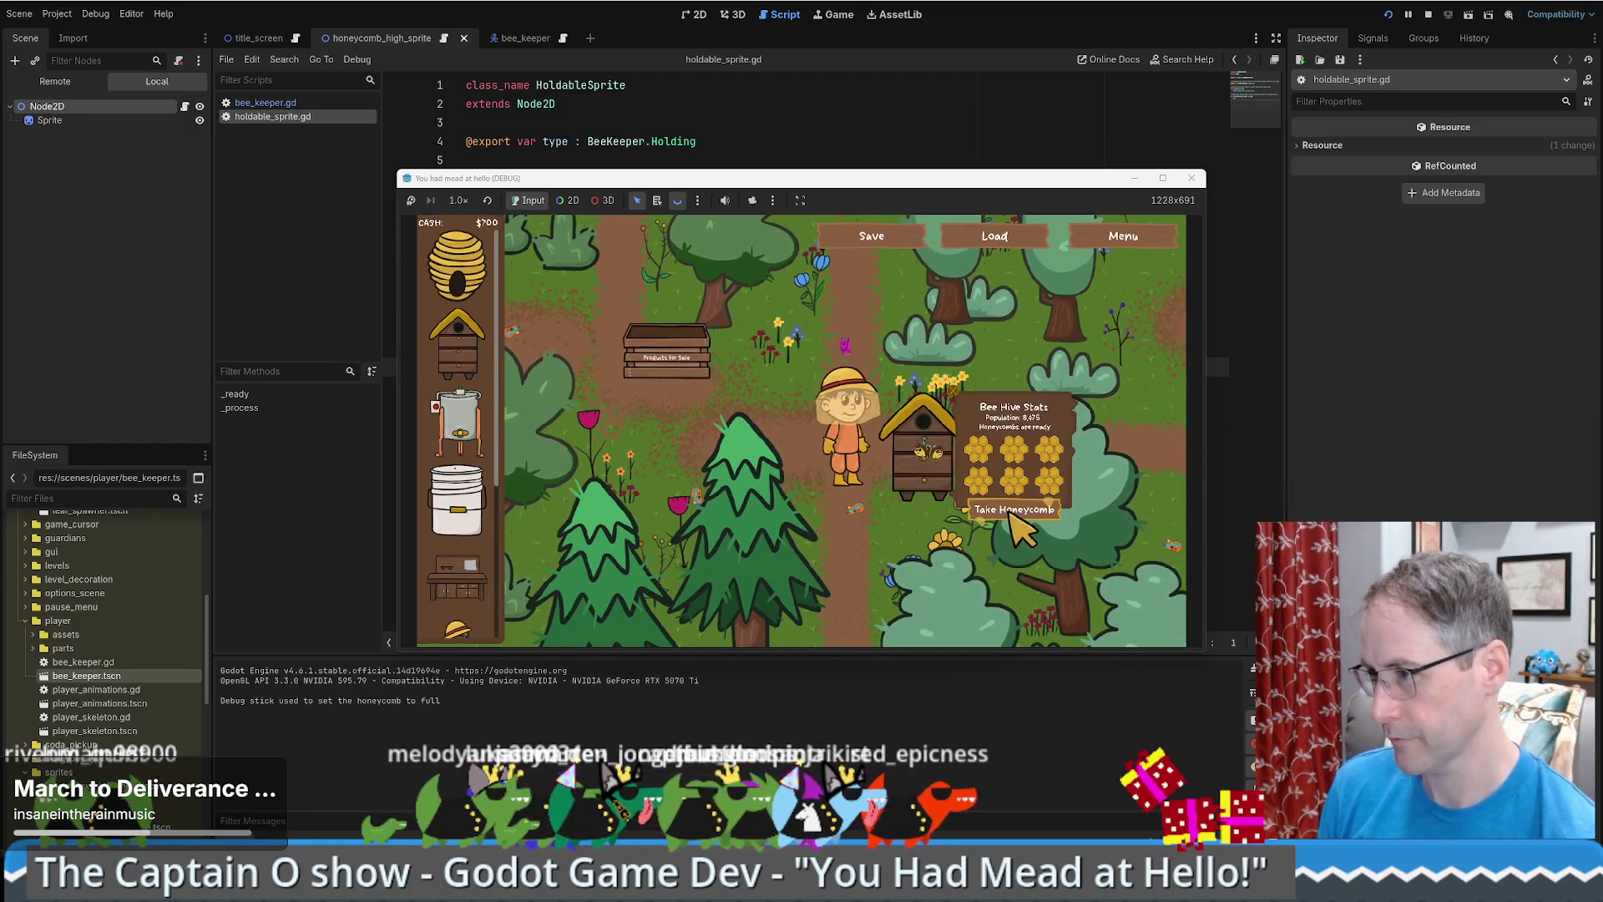
click(997, 524)
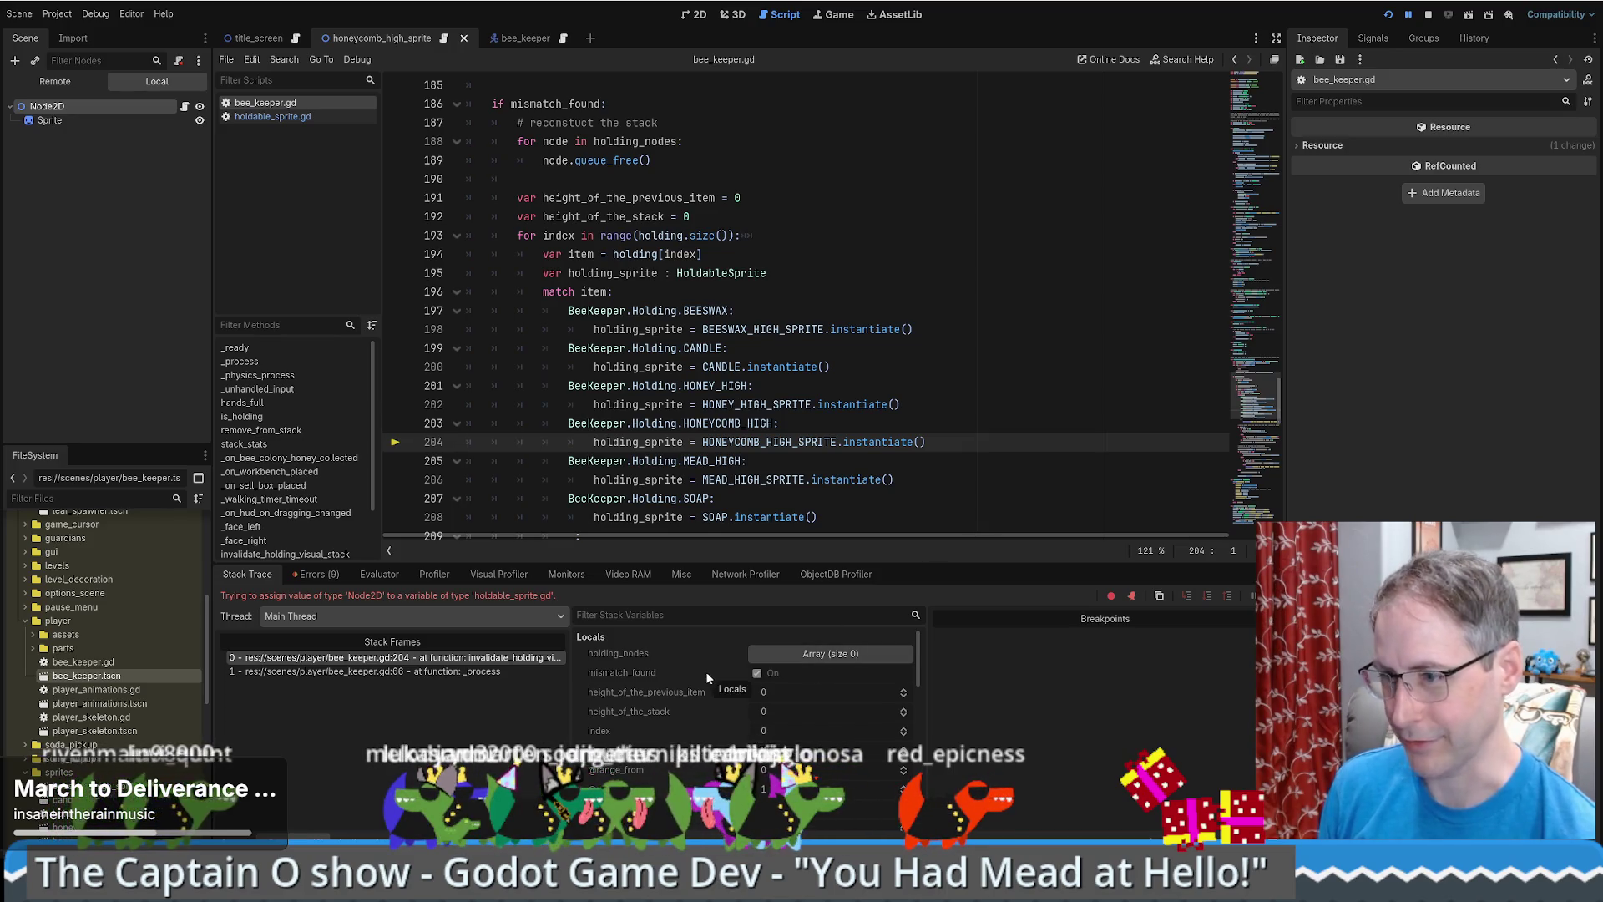
- Inspect stack frame 1 (_process) and frame 0, then stop the crashed game
click(452, 673)
click(459, 658)
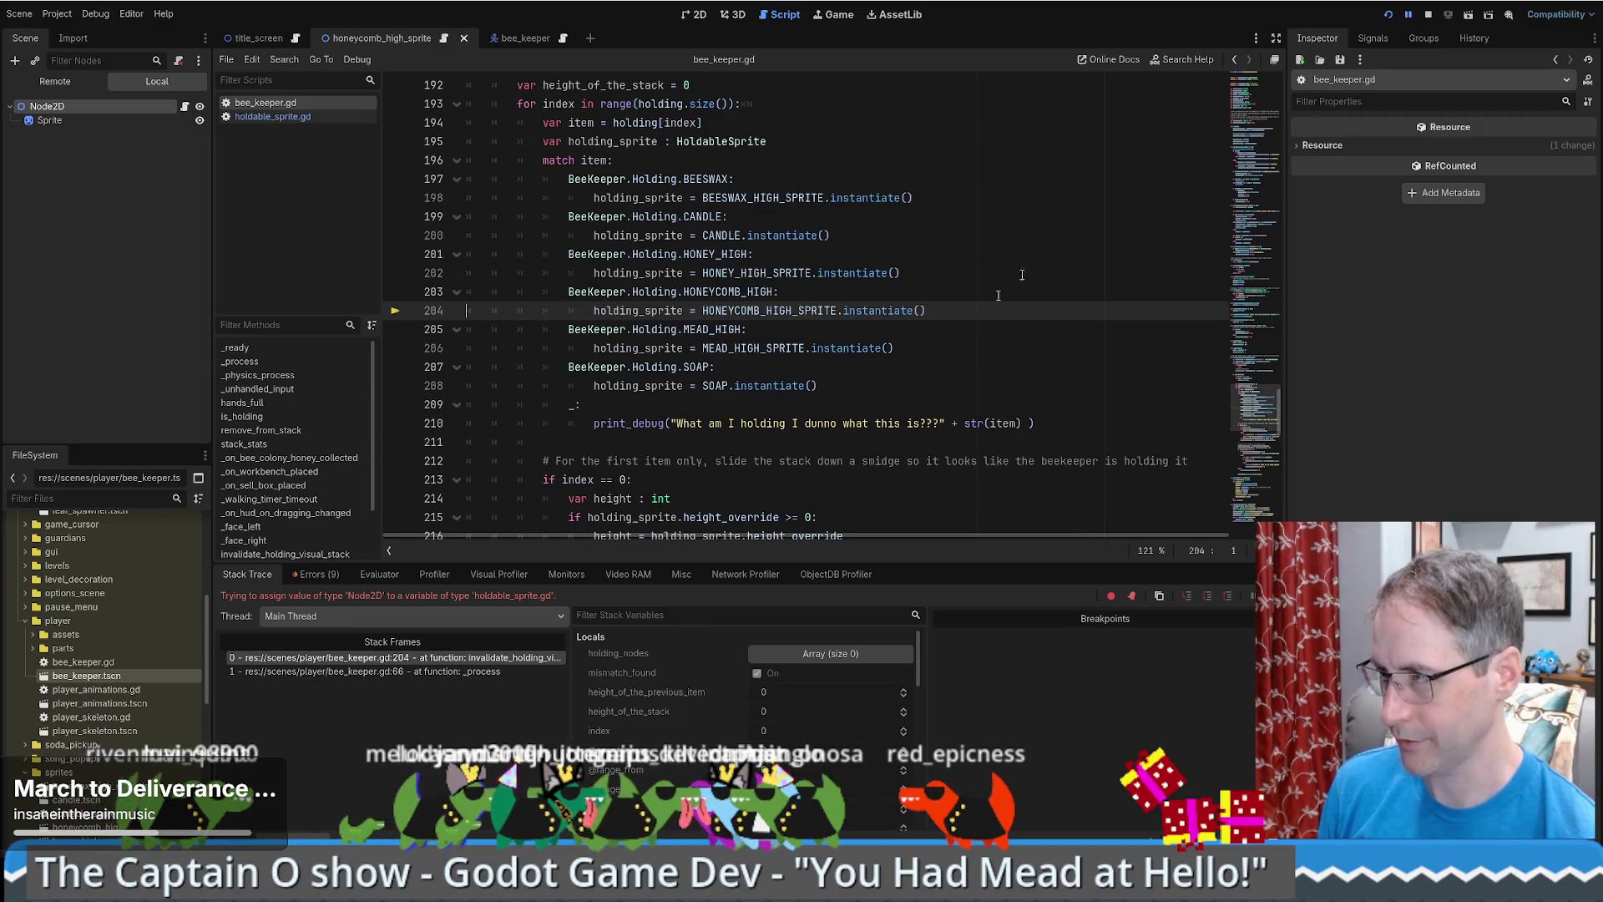
click(1428, 17)
click(760, 253)
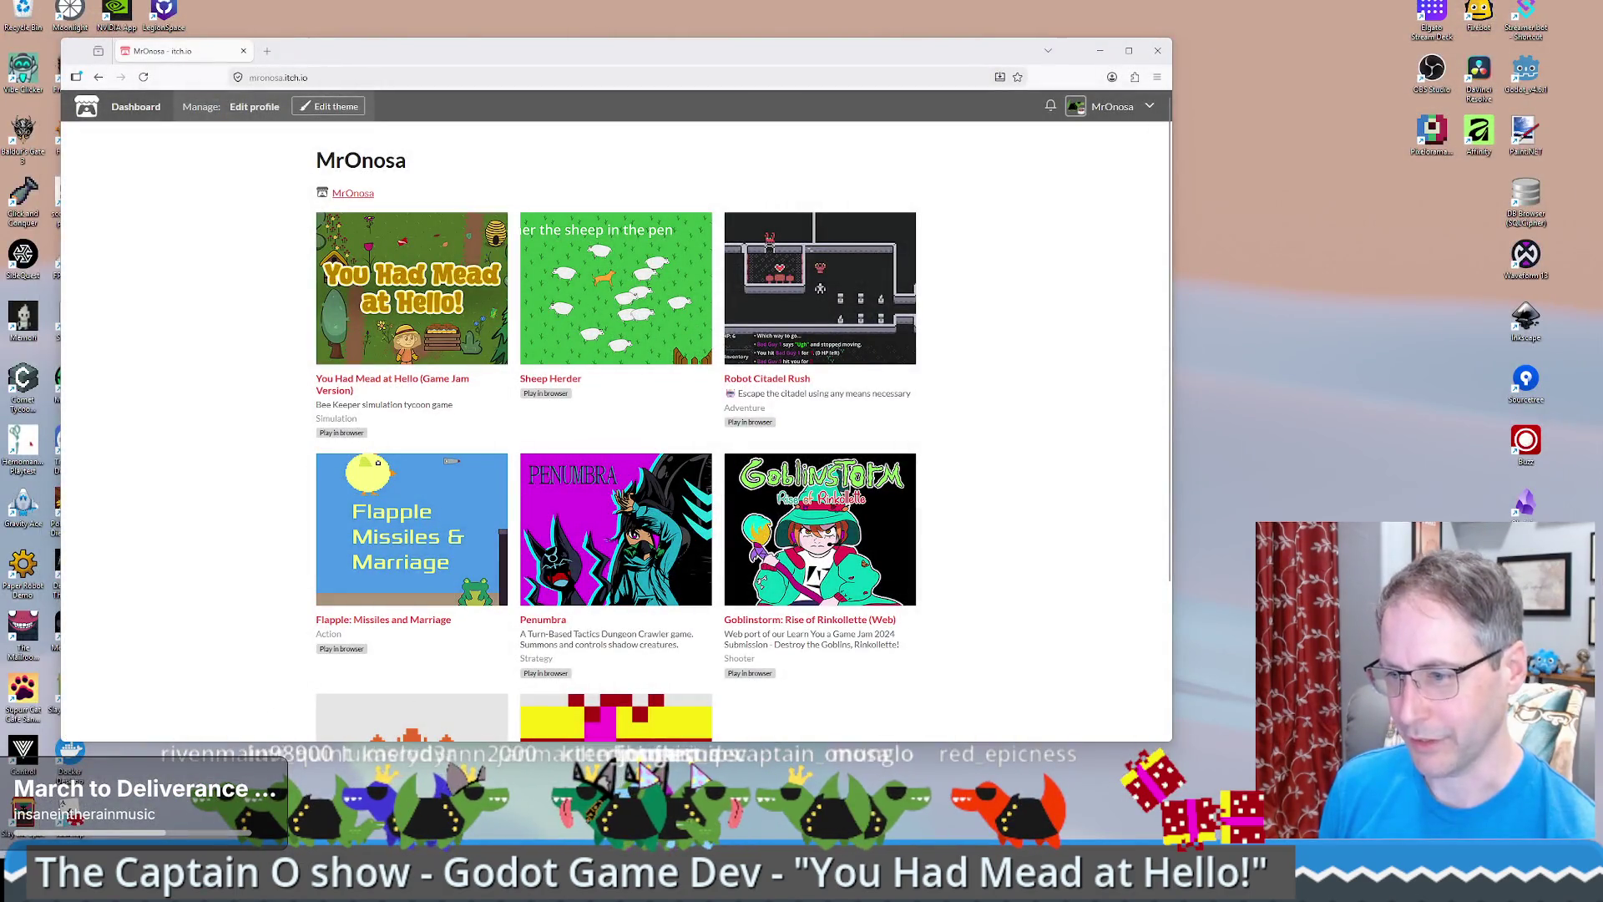
- Hide the itch.io browser window to reveal the Godot croco scene
key(super+d)
key(super+d)
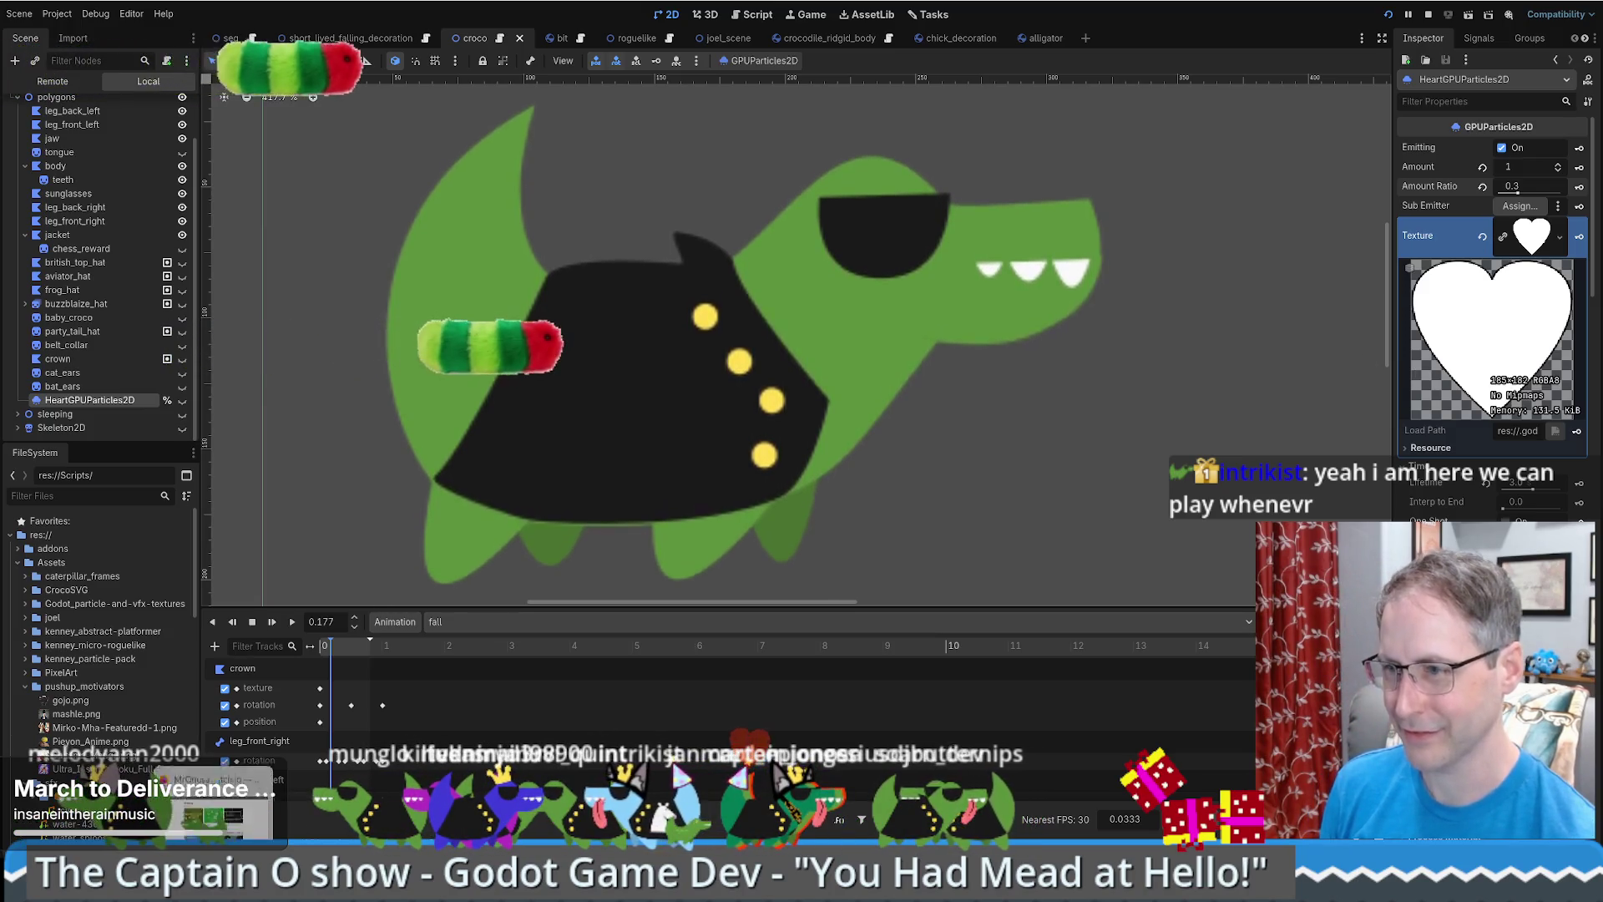
- Go to chess.com in a new browser tab and dismiss the premium offer popup
key(alt+Tab)
key(ctrl+t)
text(chess.com/)
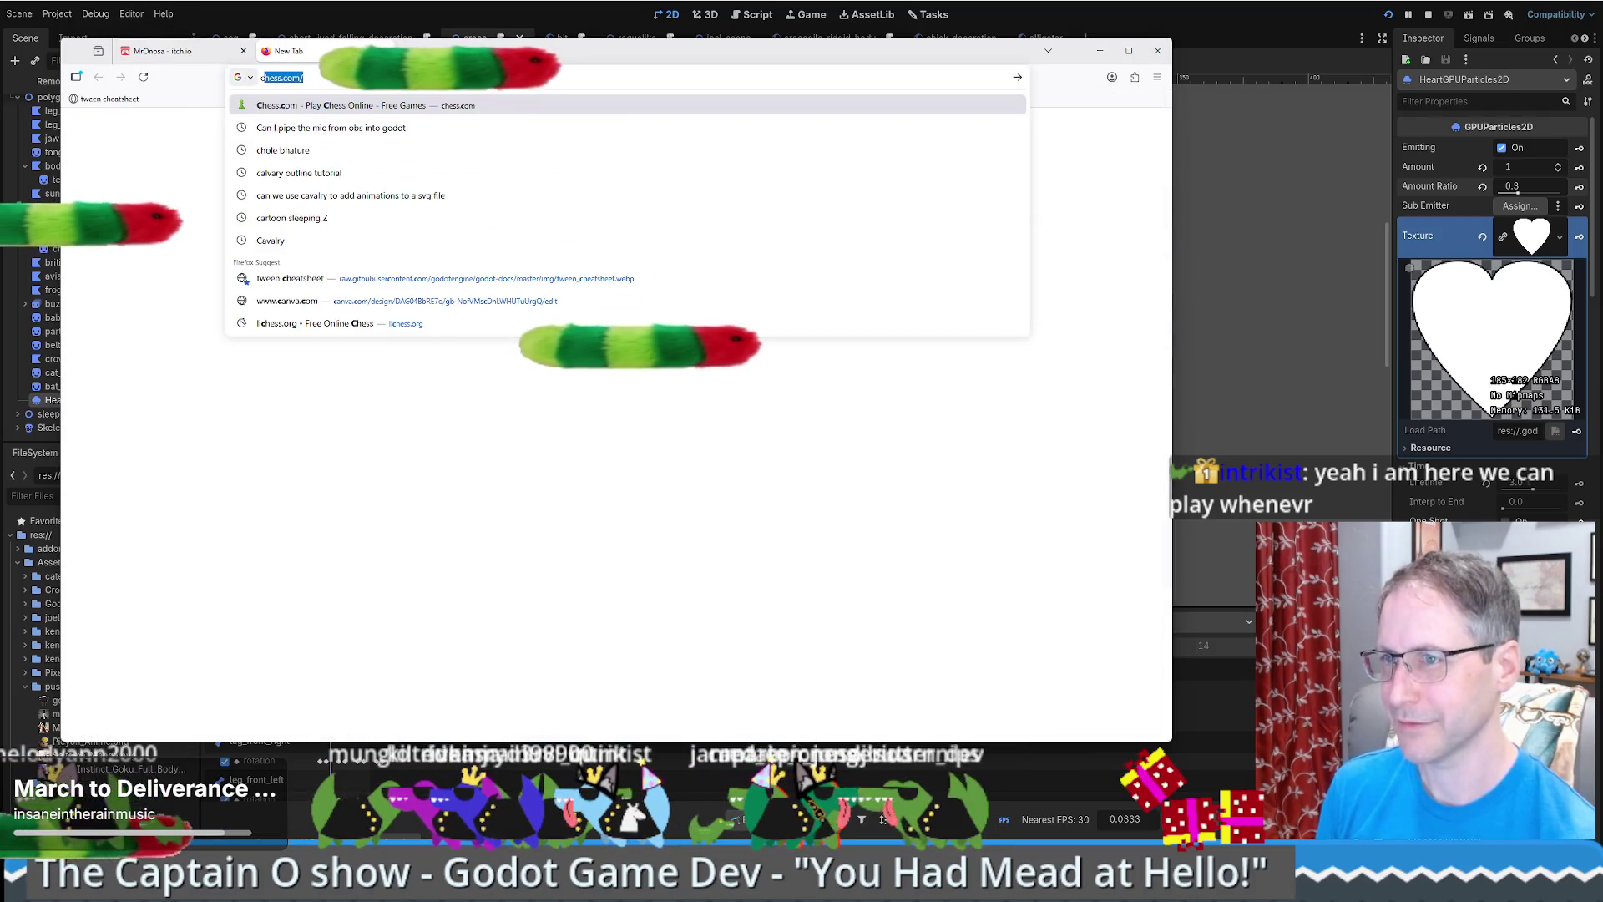
key(Return)
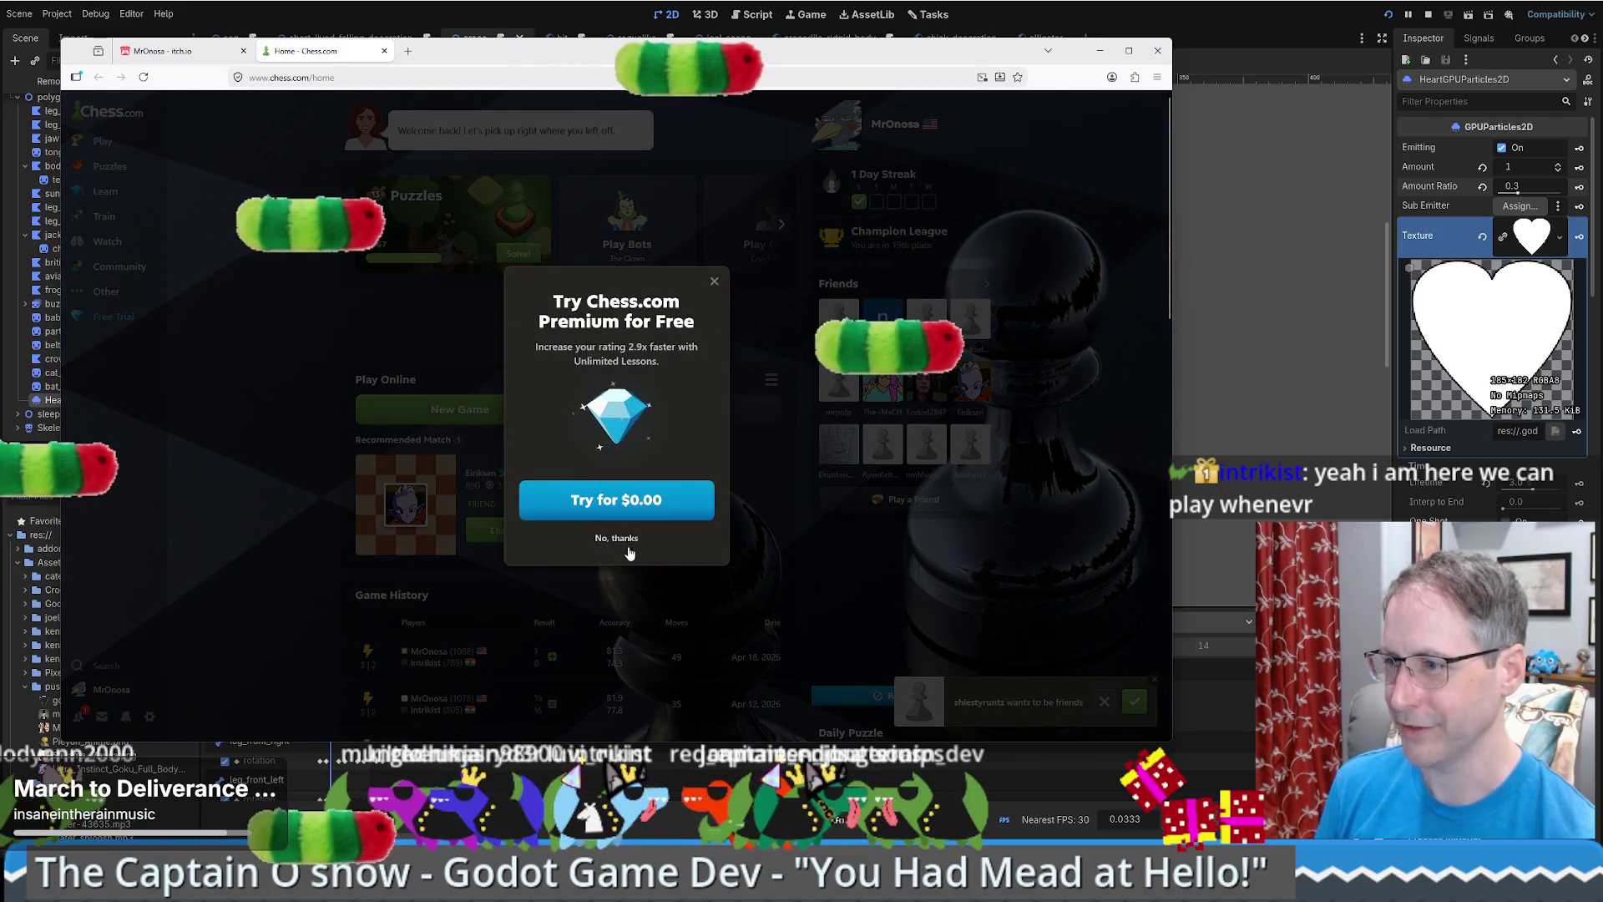
click(616, 537)
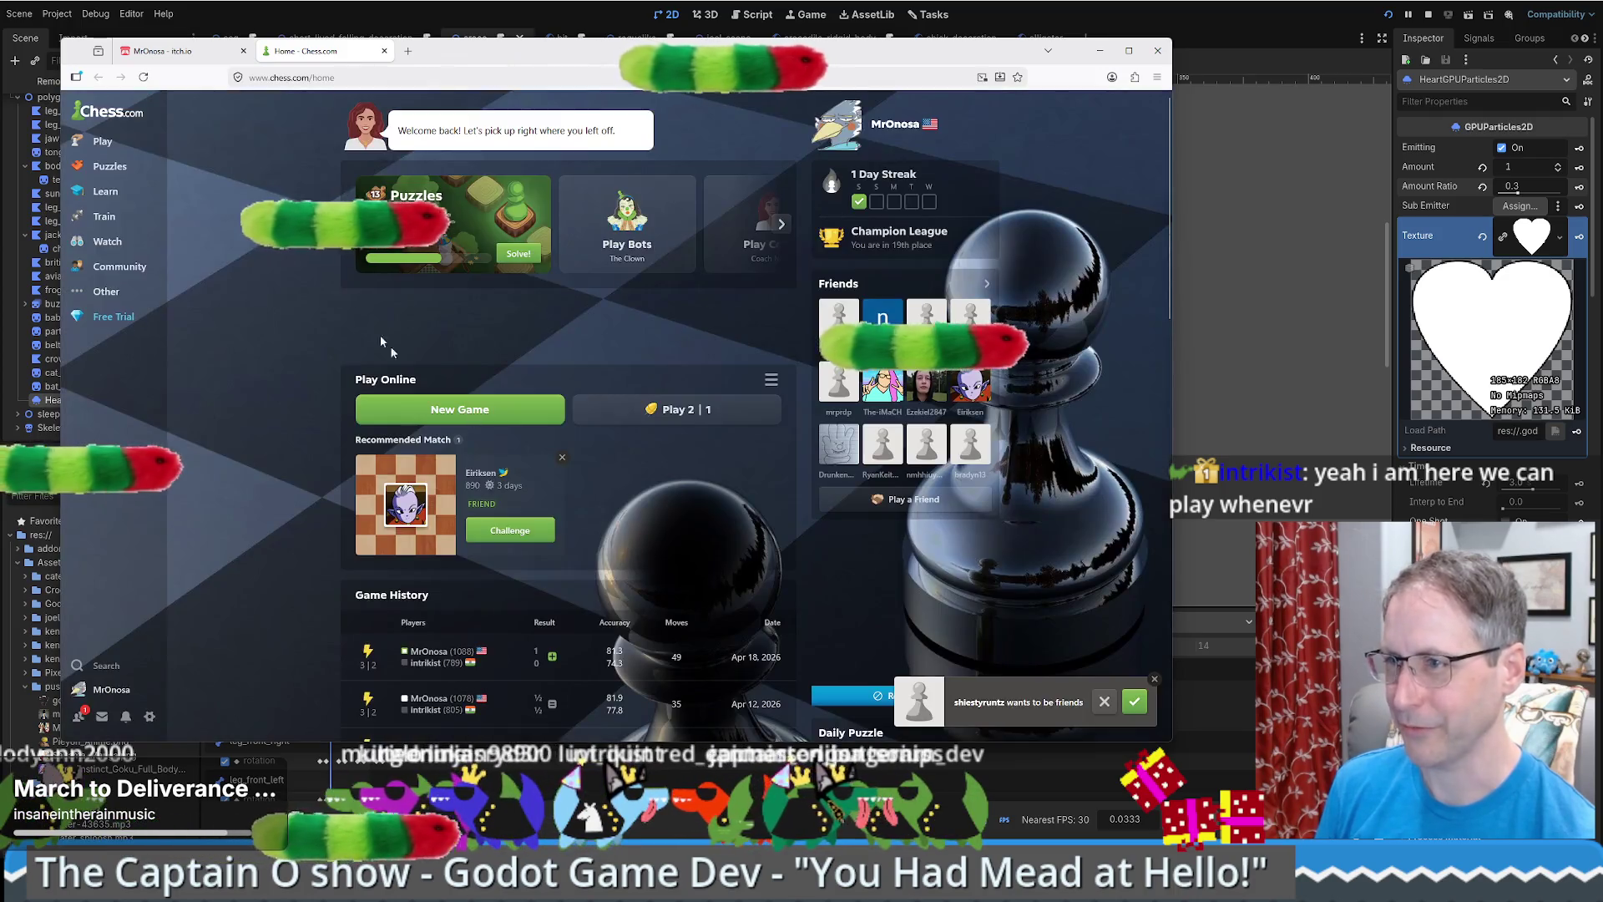
- Challenge a friend to a 3|2 blitz game from Play Online
mouse_move(125, 146)
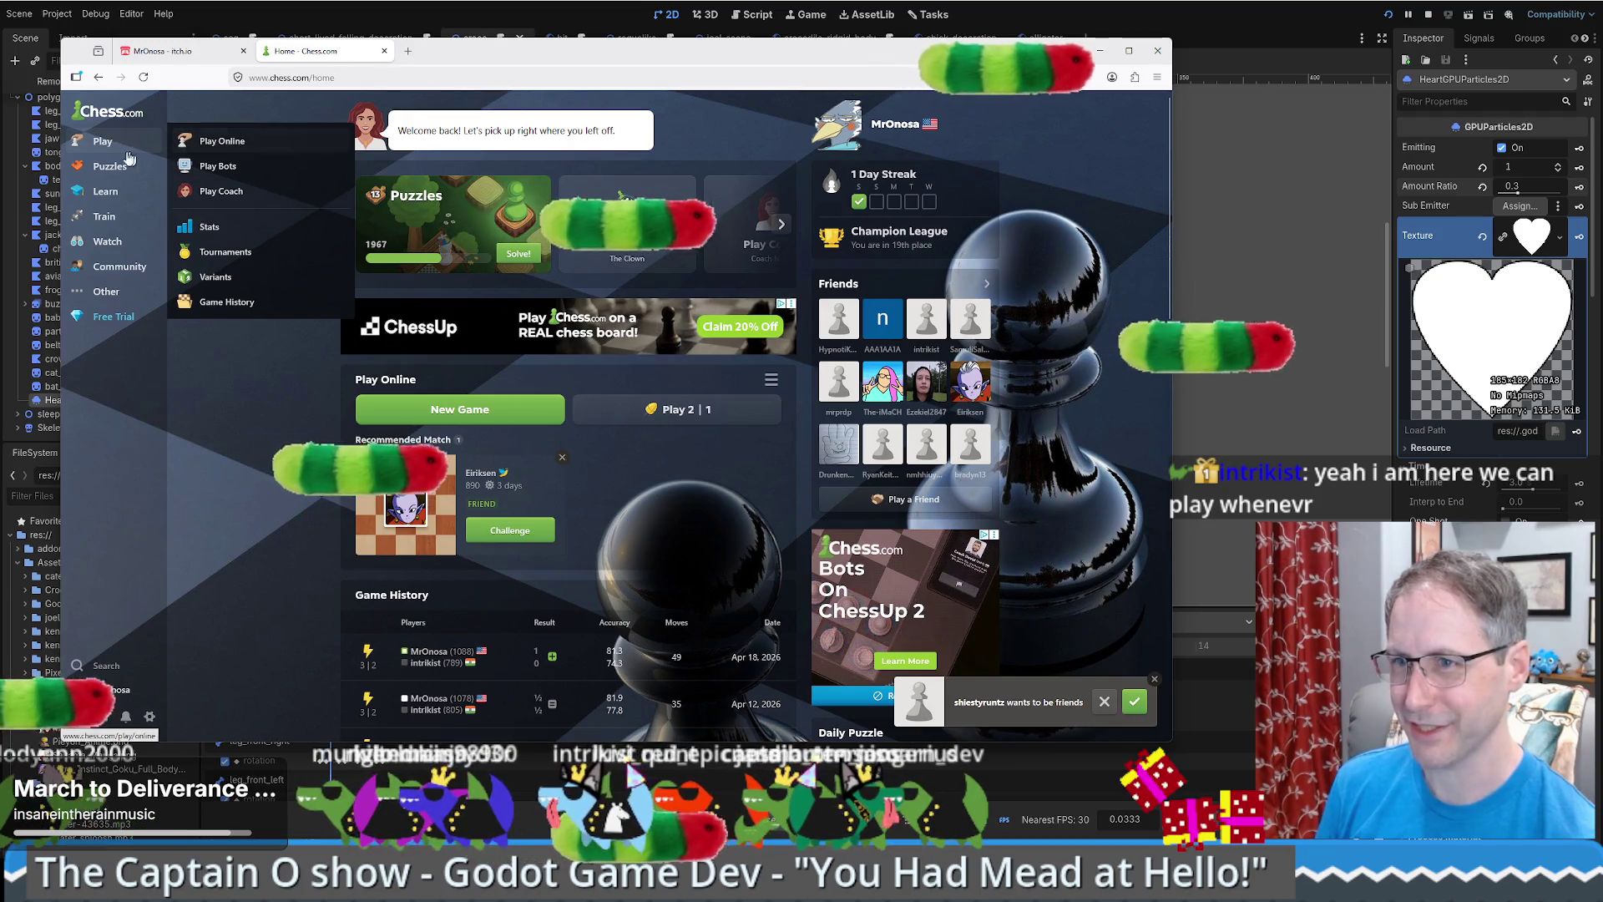
click(192, 144)
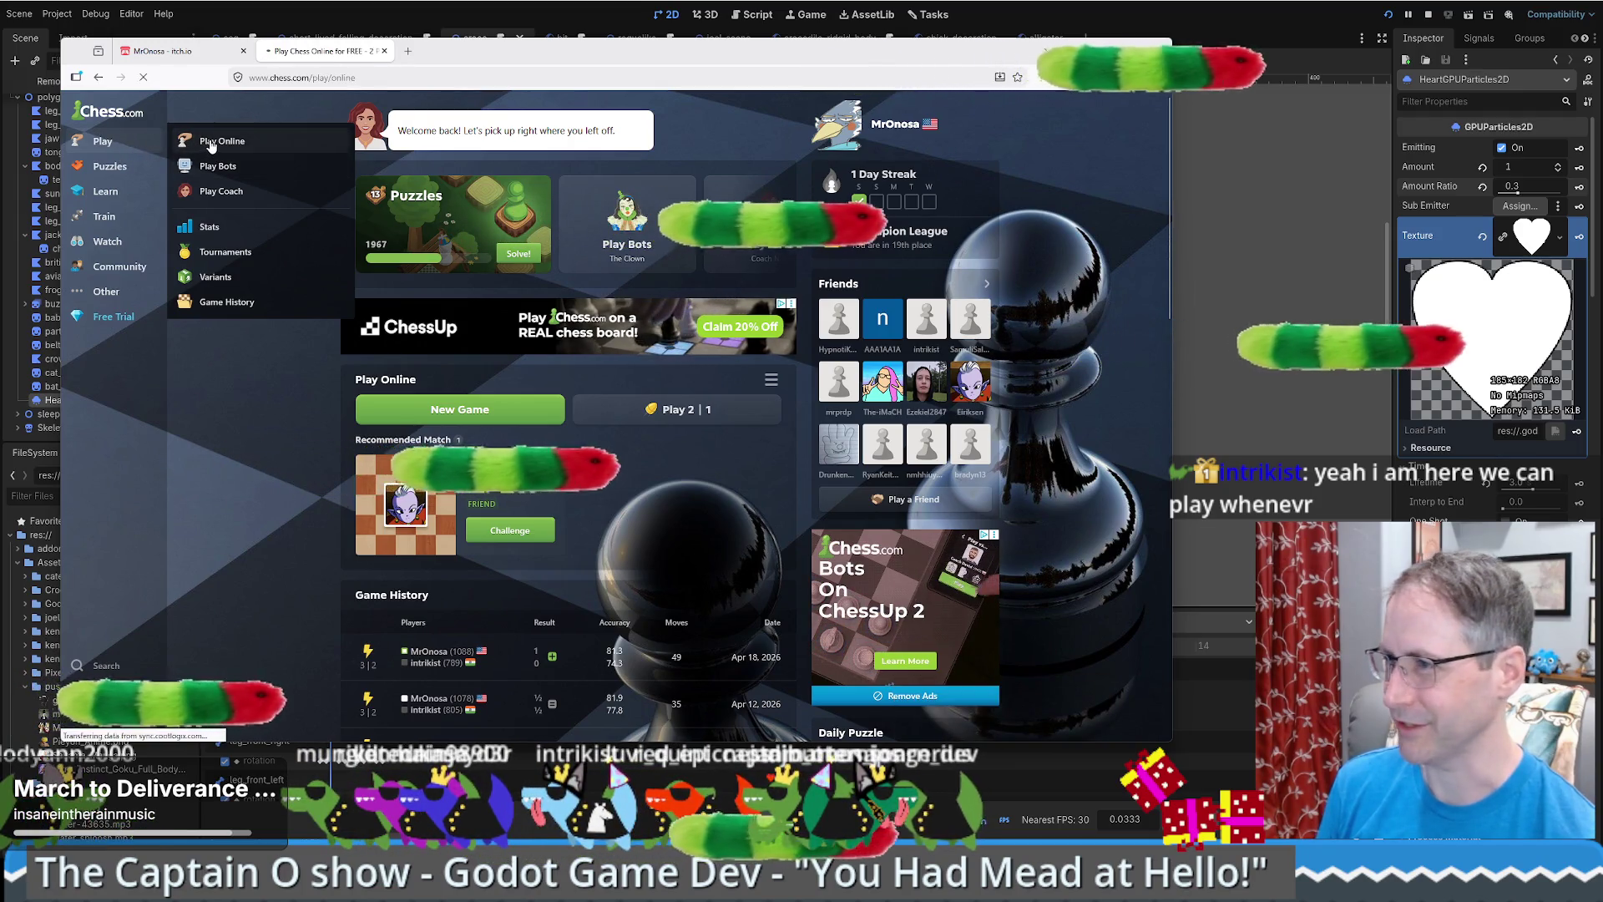
click(885, 305)
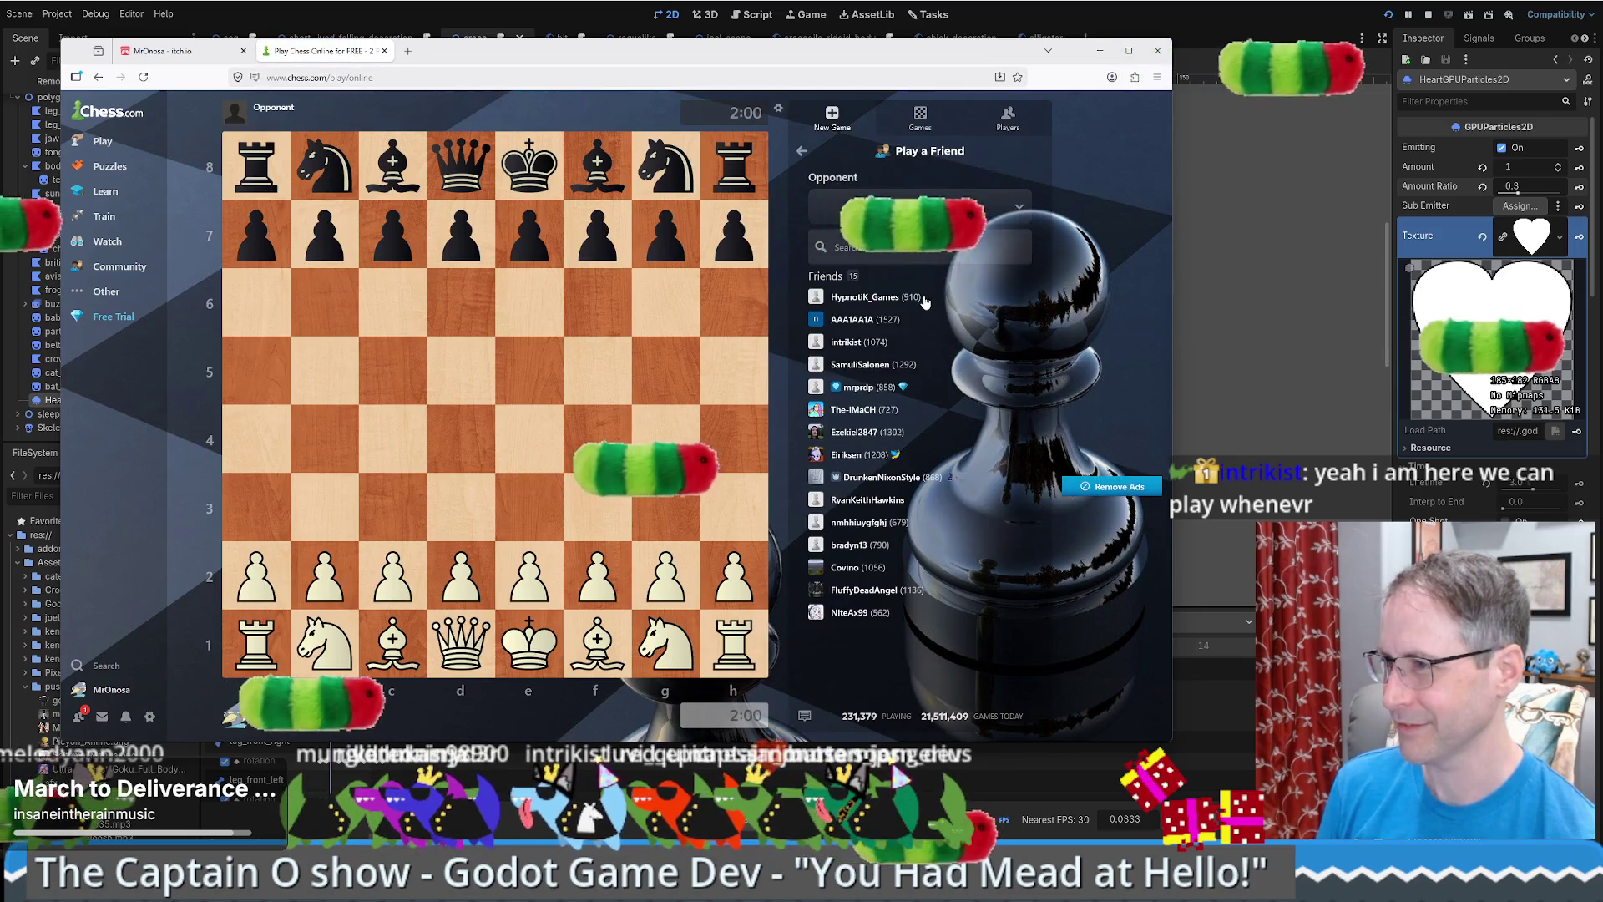
click(847, 342)
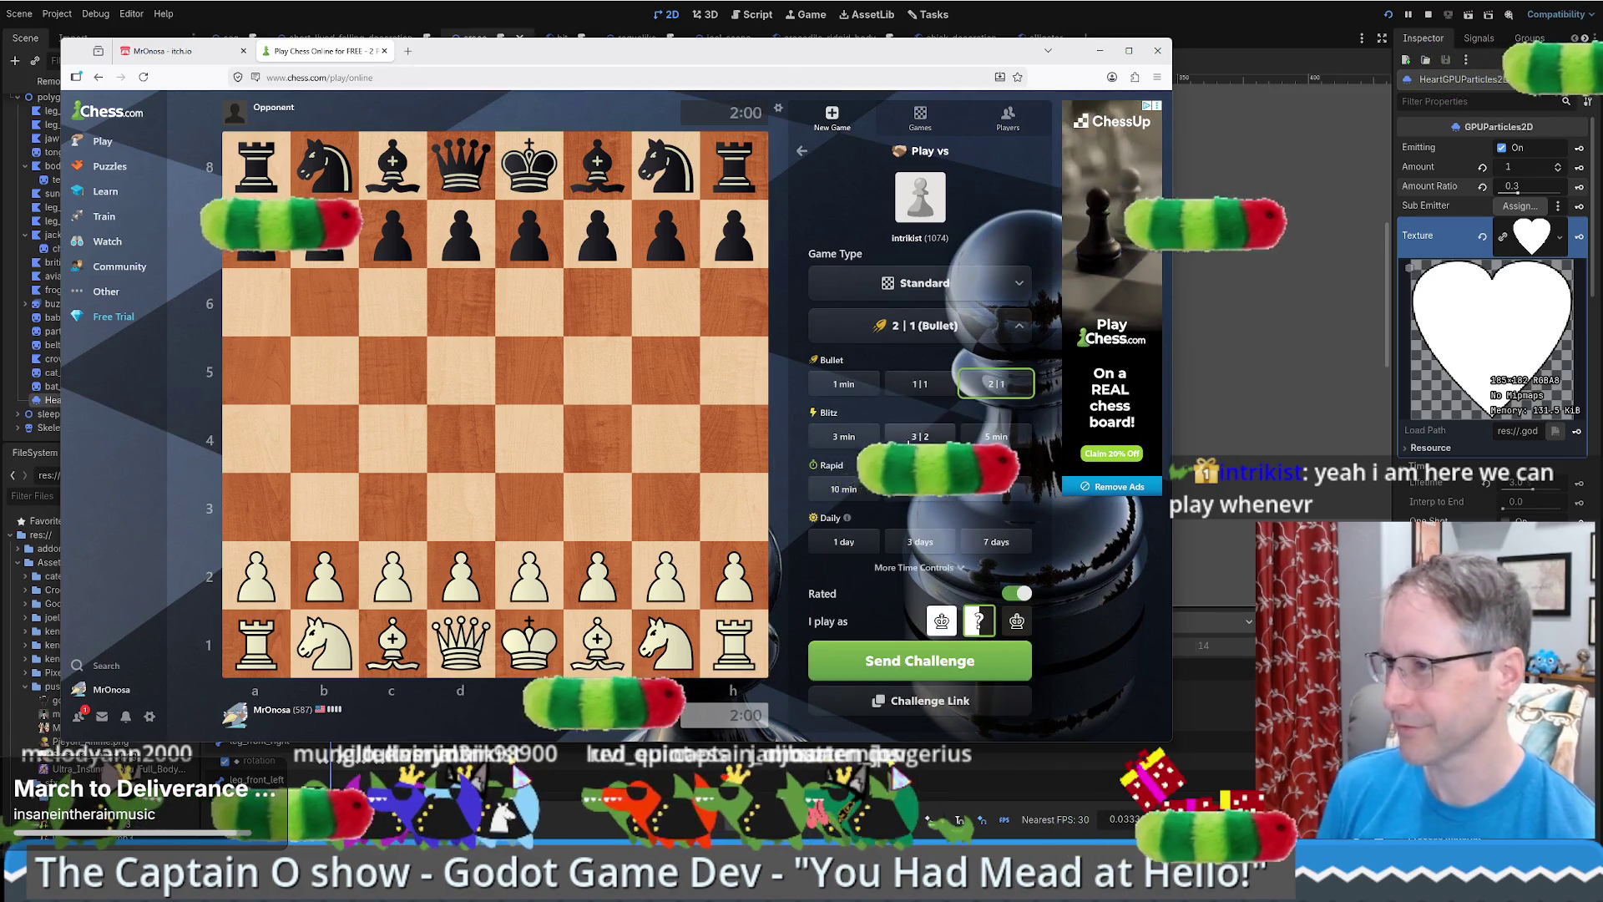
click(919, 435)
click(920, 422)
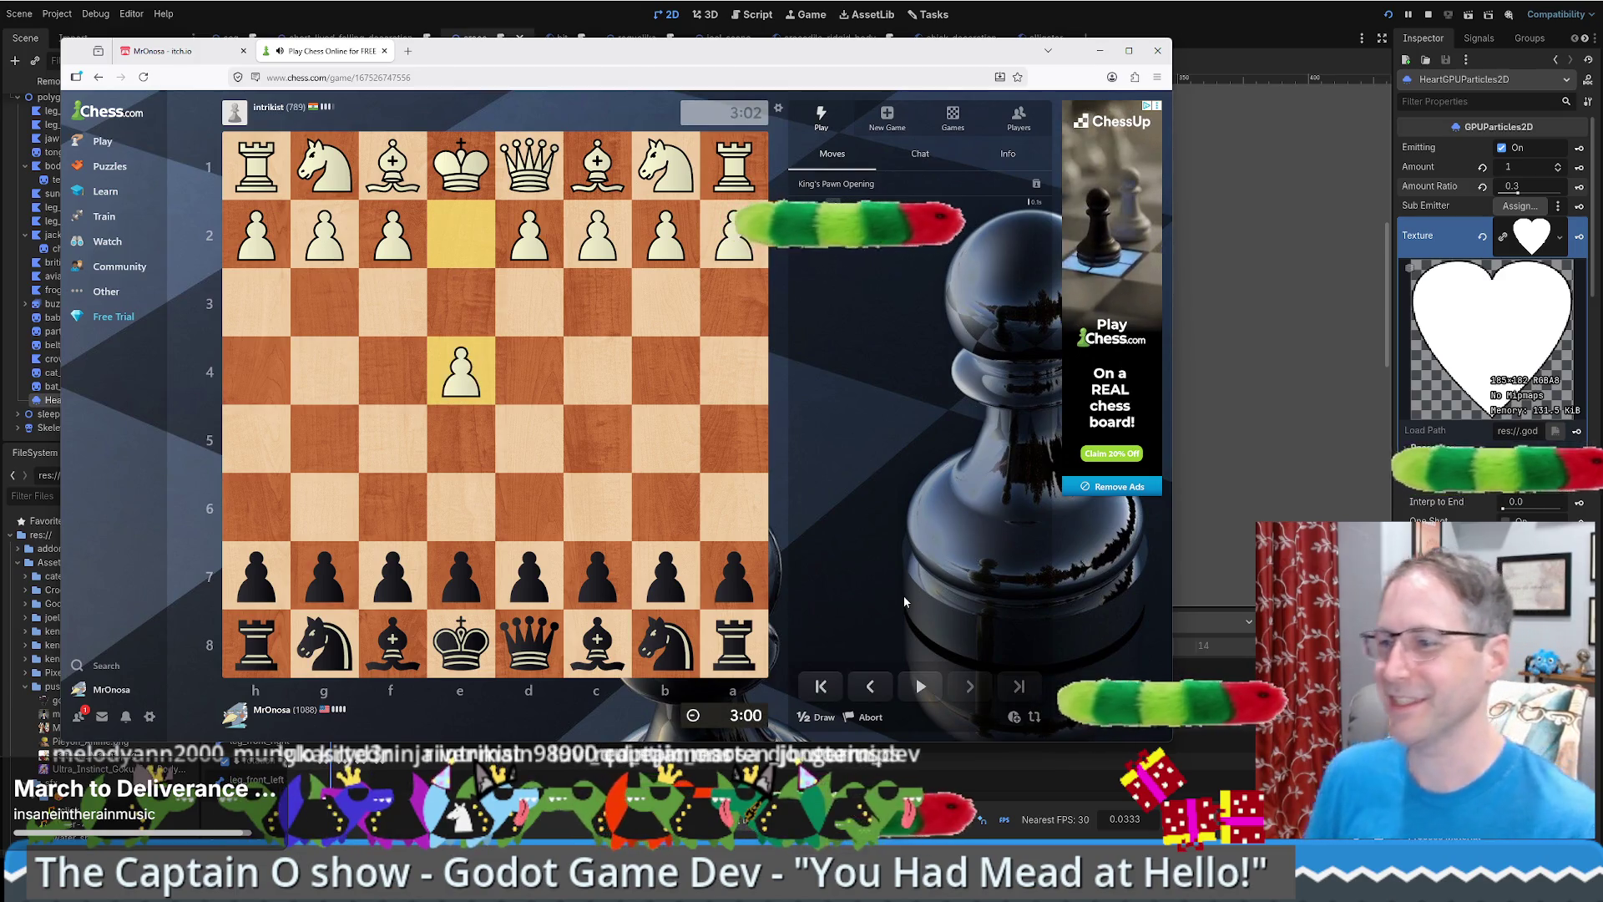
- As Black, play d5, Nc6, f6, Nxf6, Qd6 and e5
drag(532, 583, 529, 439)
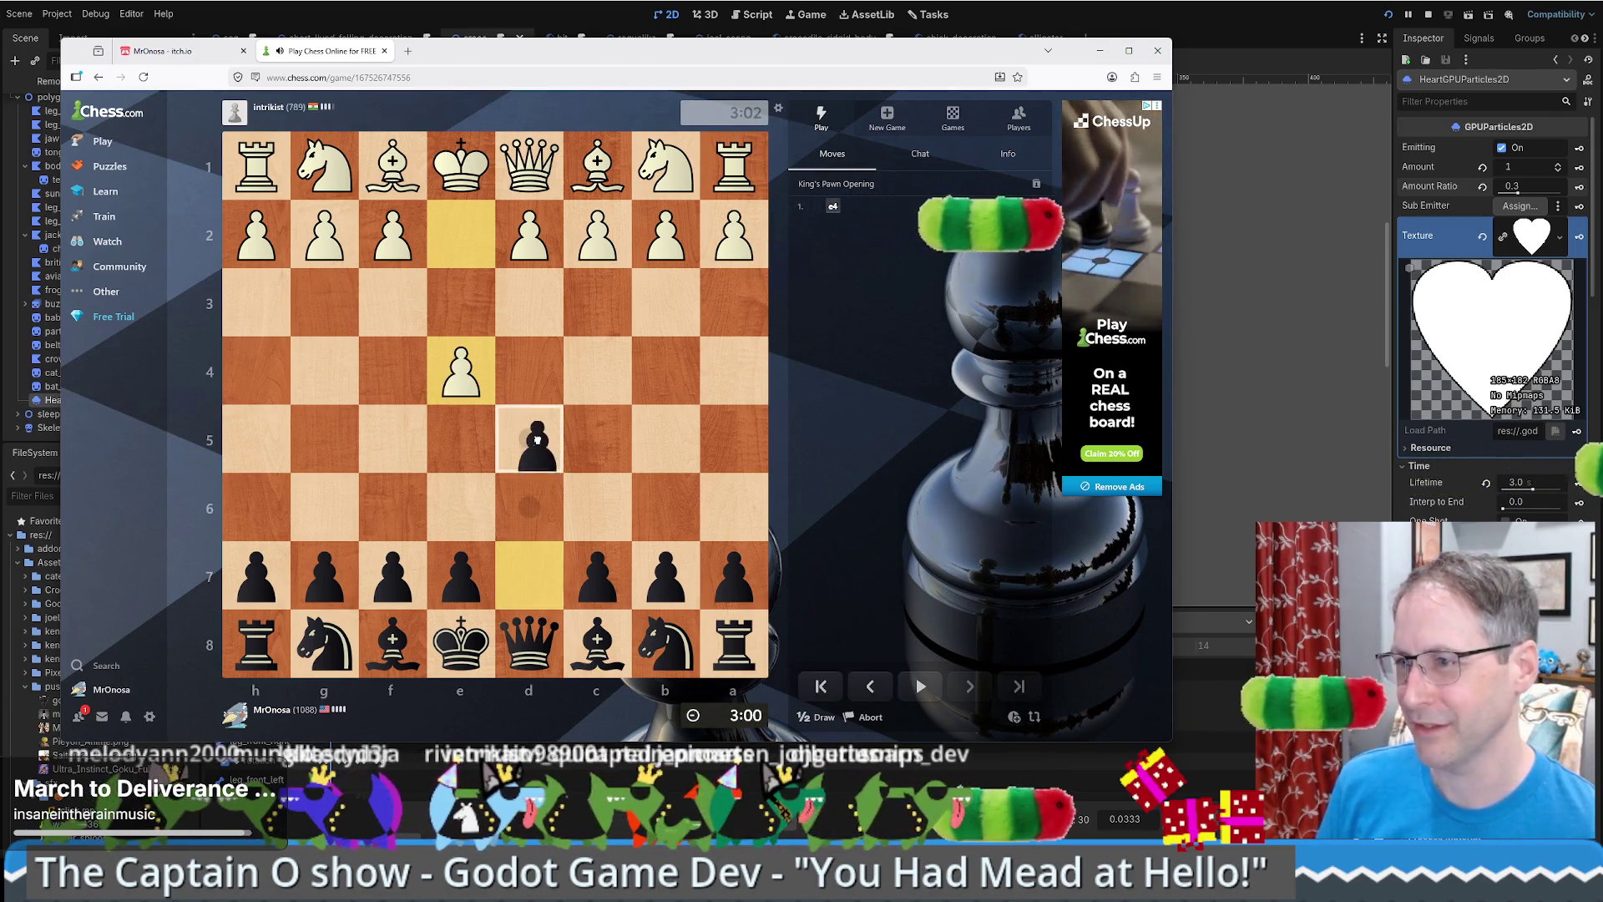
drag(529, 643, 530, 432)
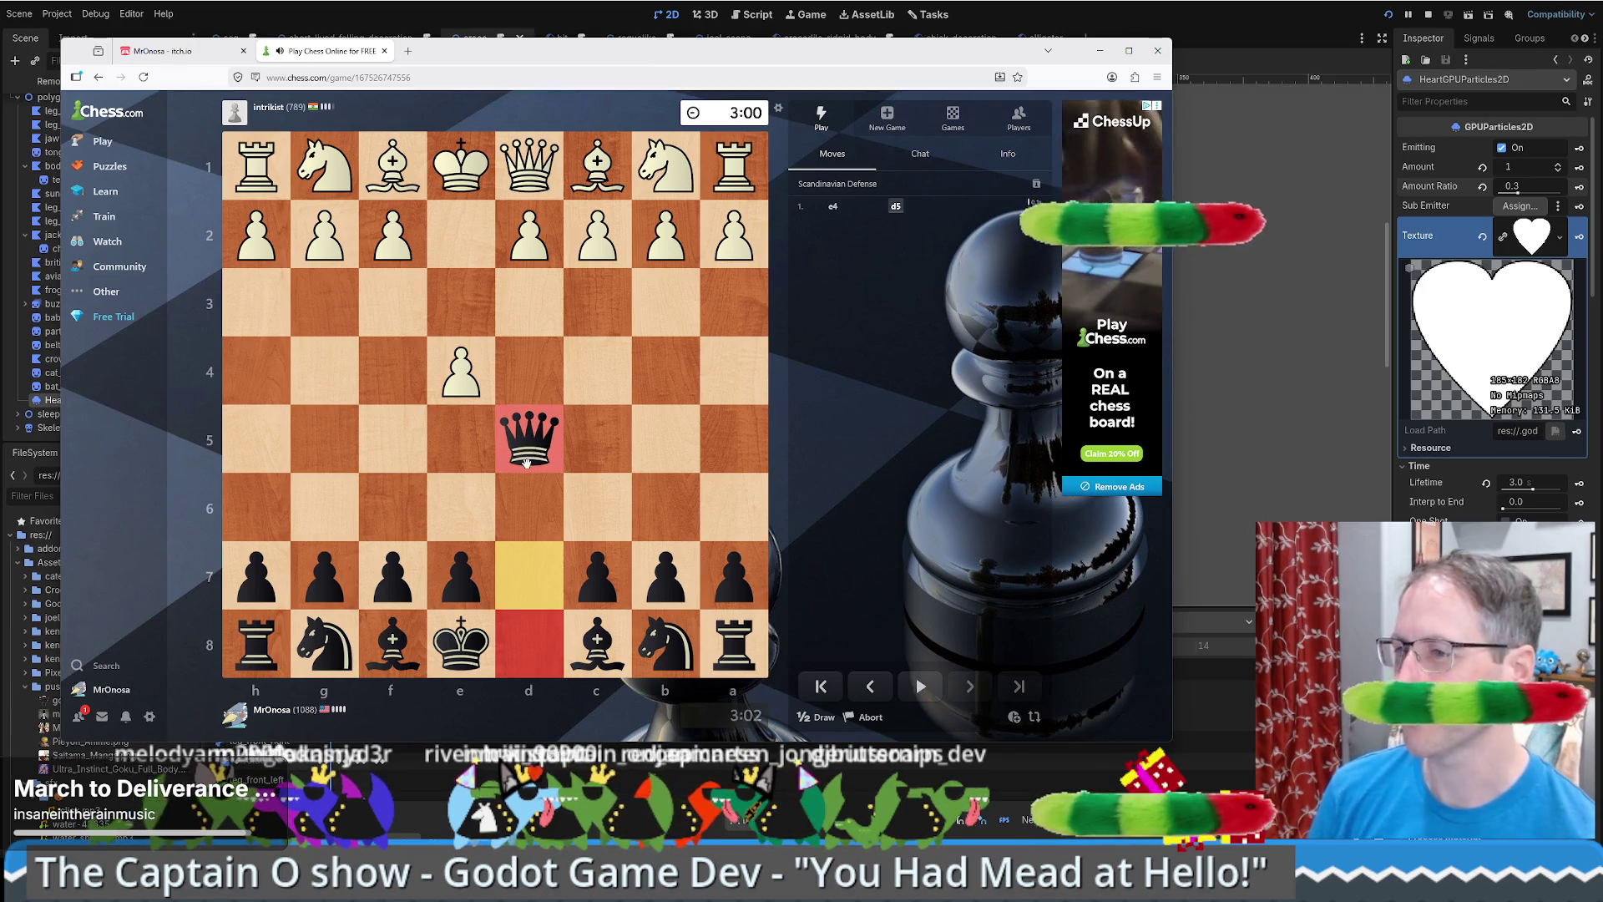
mouse_move(665, 643)
mouse_down()
mouse_move(590, 478)
mouse_move(622, 493)
mouse_up()
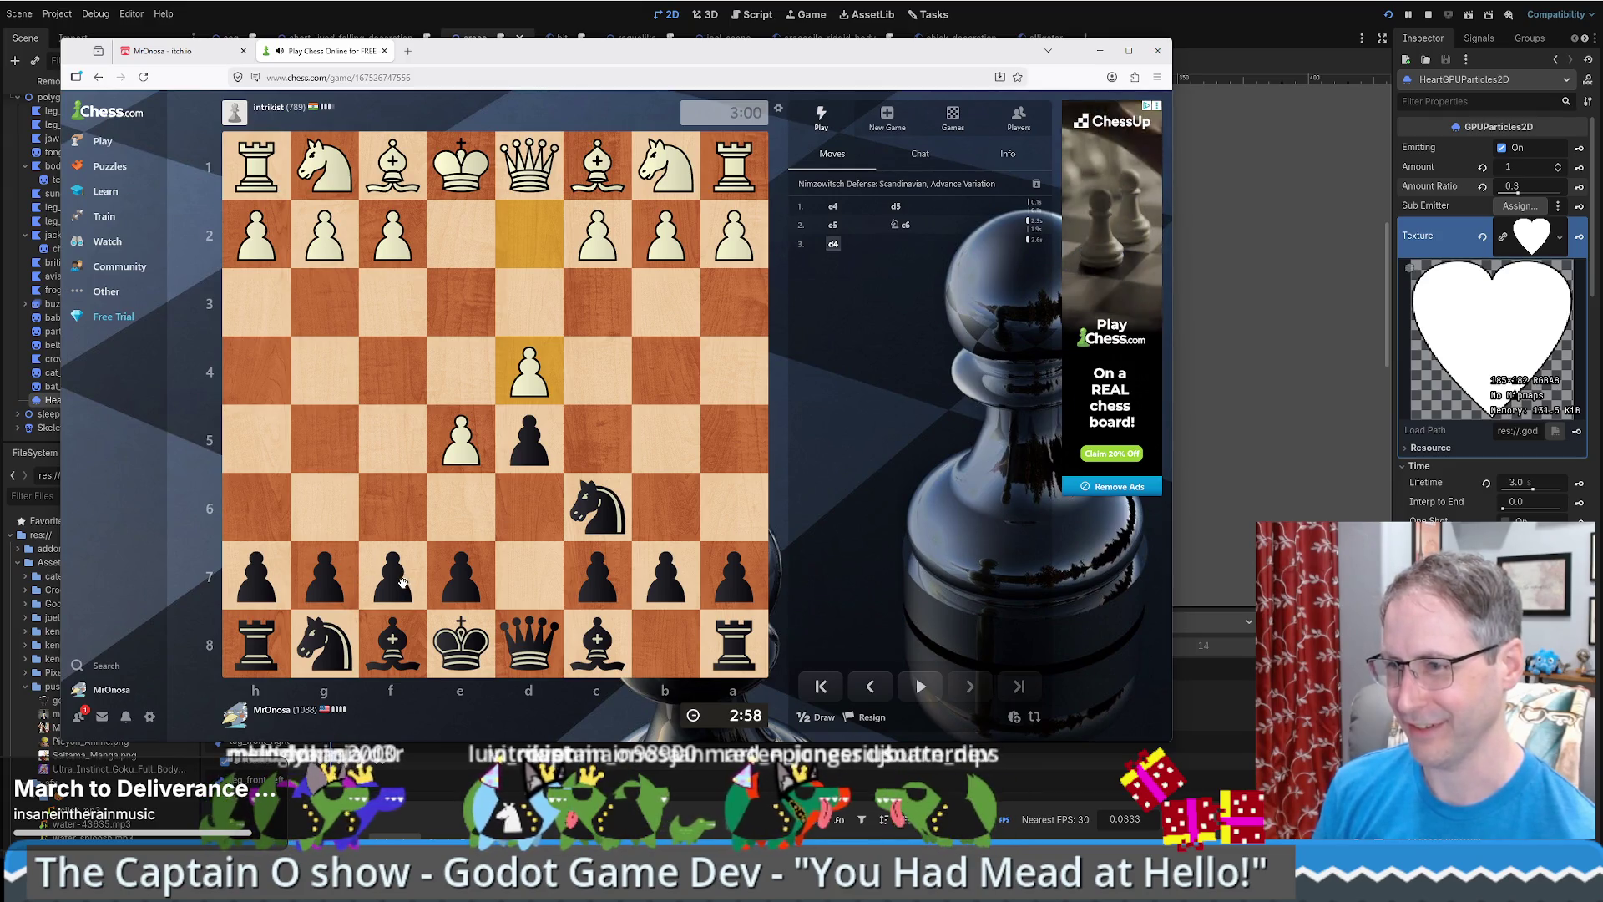
drag(402, 582, 402, 526)
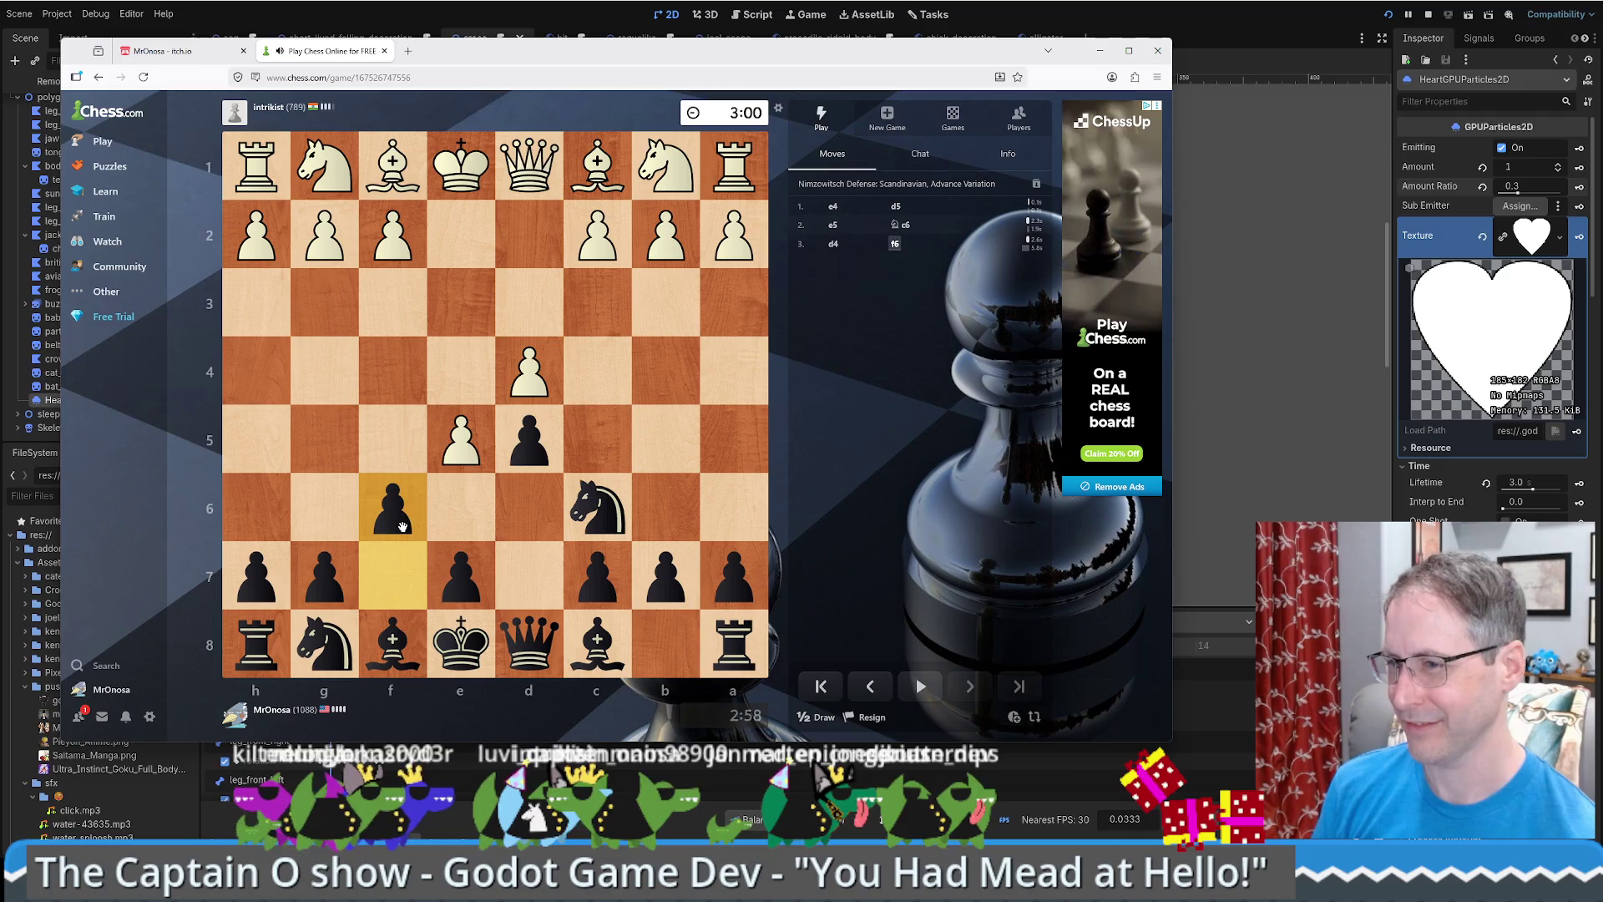
drag(324, 643, 380, 518)
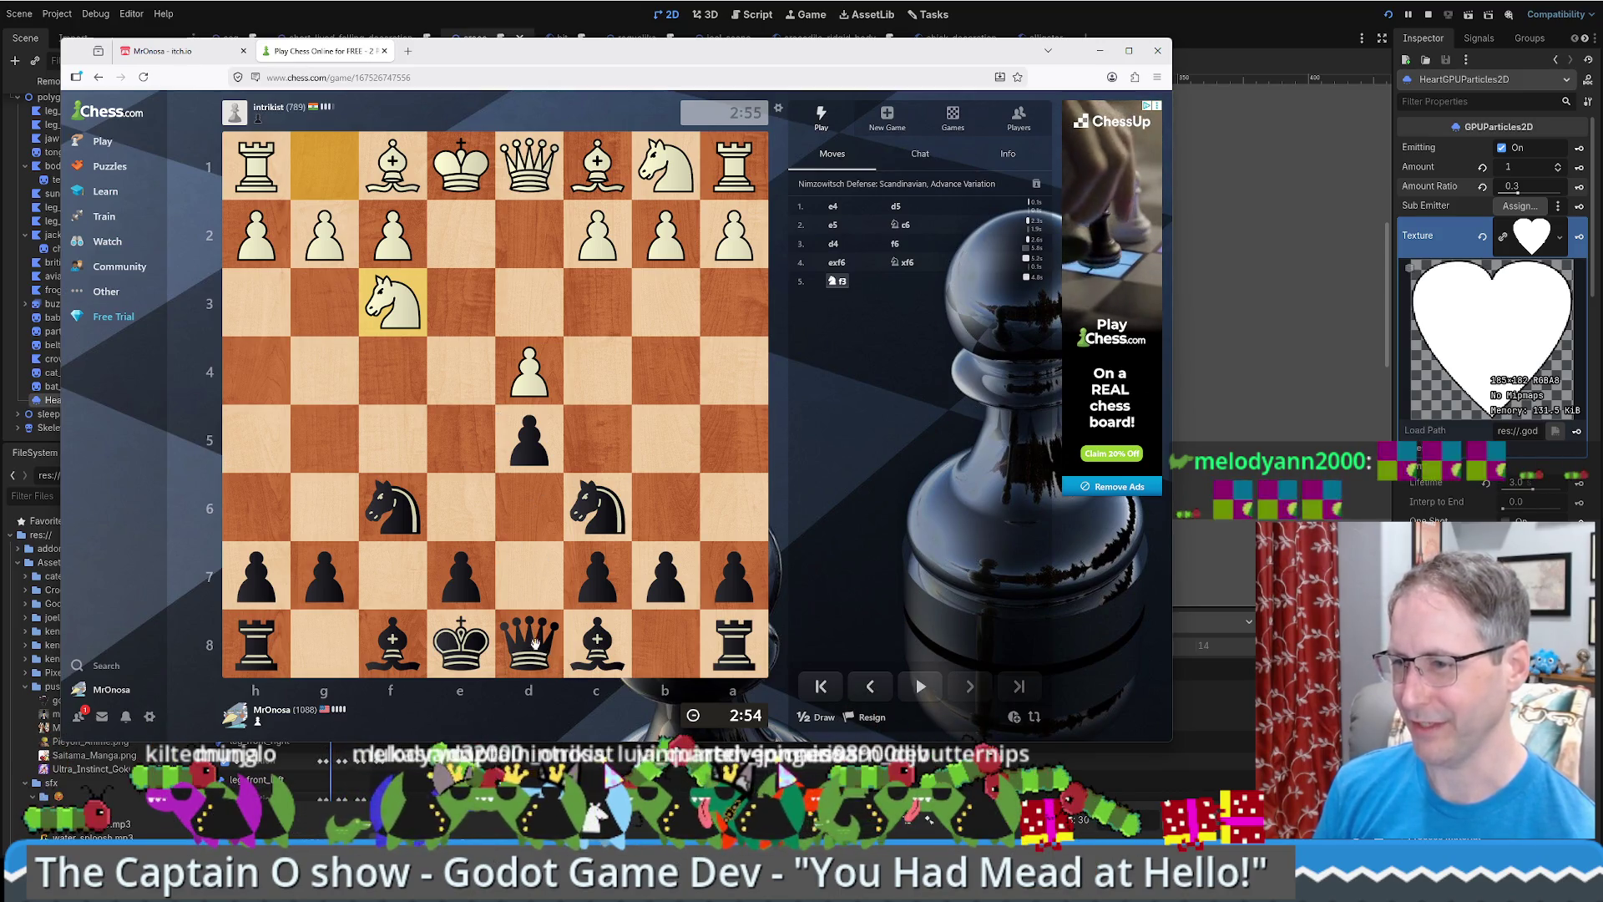
mouse_move(533, 650)
mouse_down()
mouse_move(531, 458)
mouse_move(532, 505)
mouse_up()
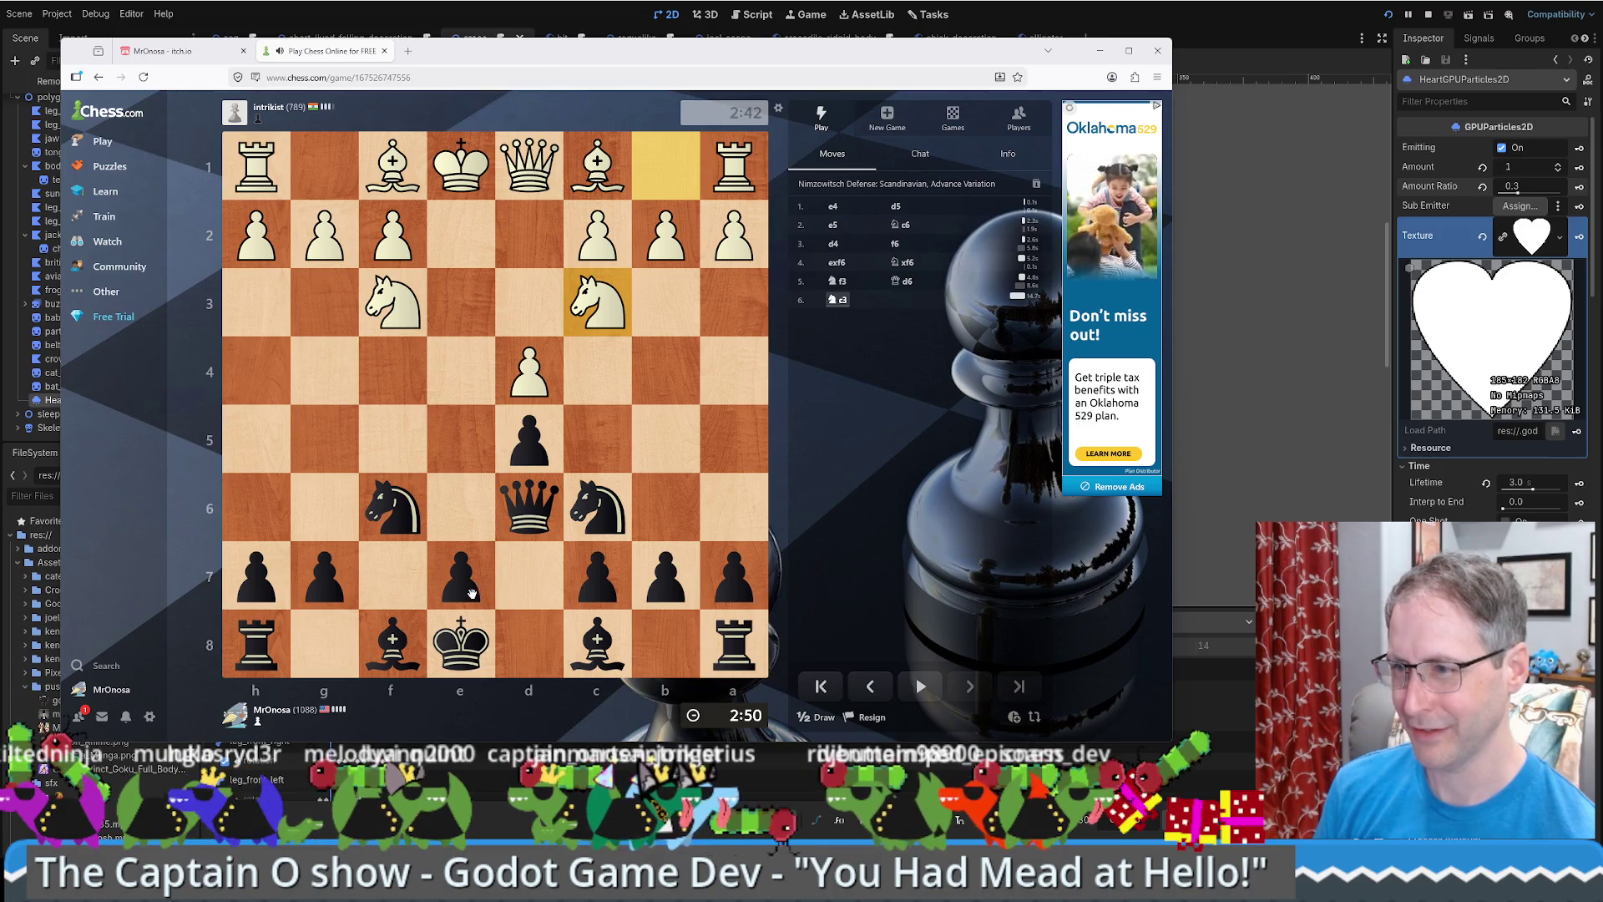
drag(465, 589, 460, 440)
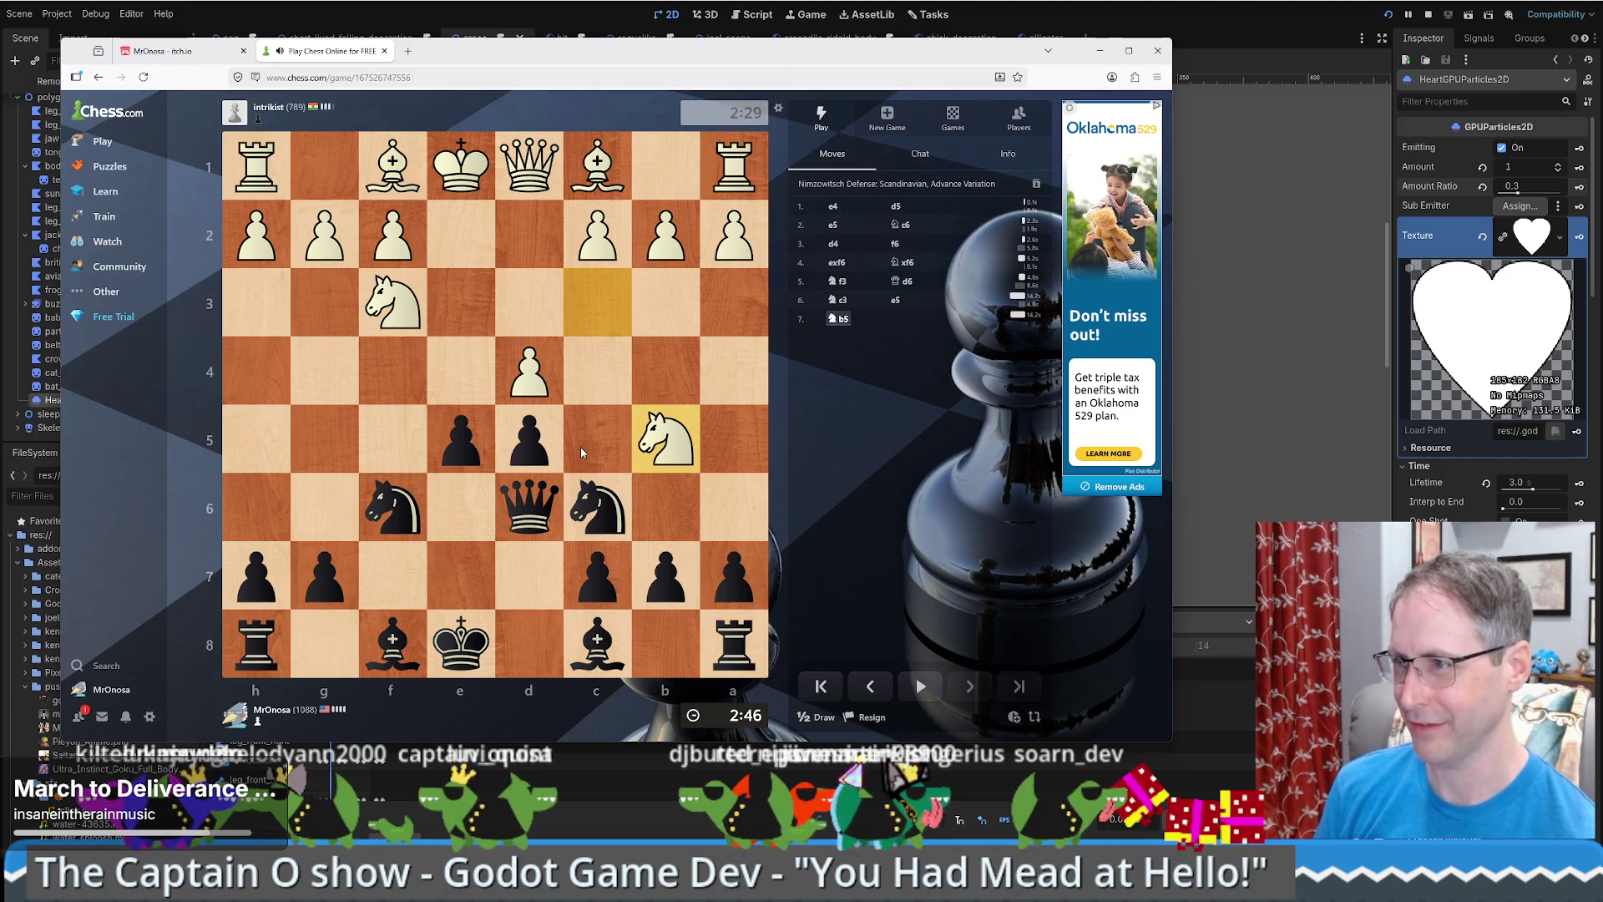
- Retreat the queen to e7, develop the bishop to g4, and push the pawn to e4
drag(529, 506, 668, 377)
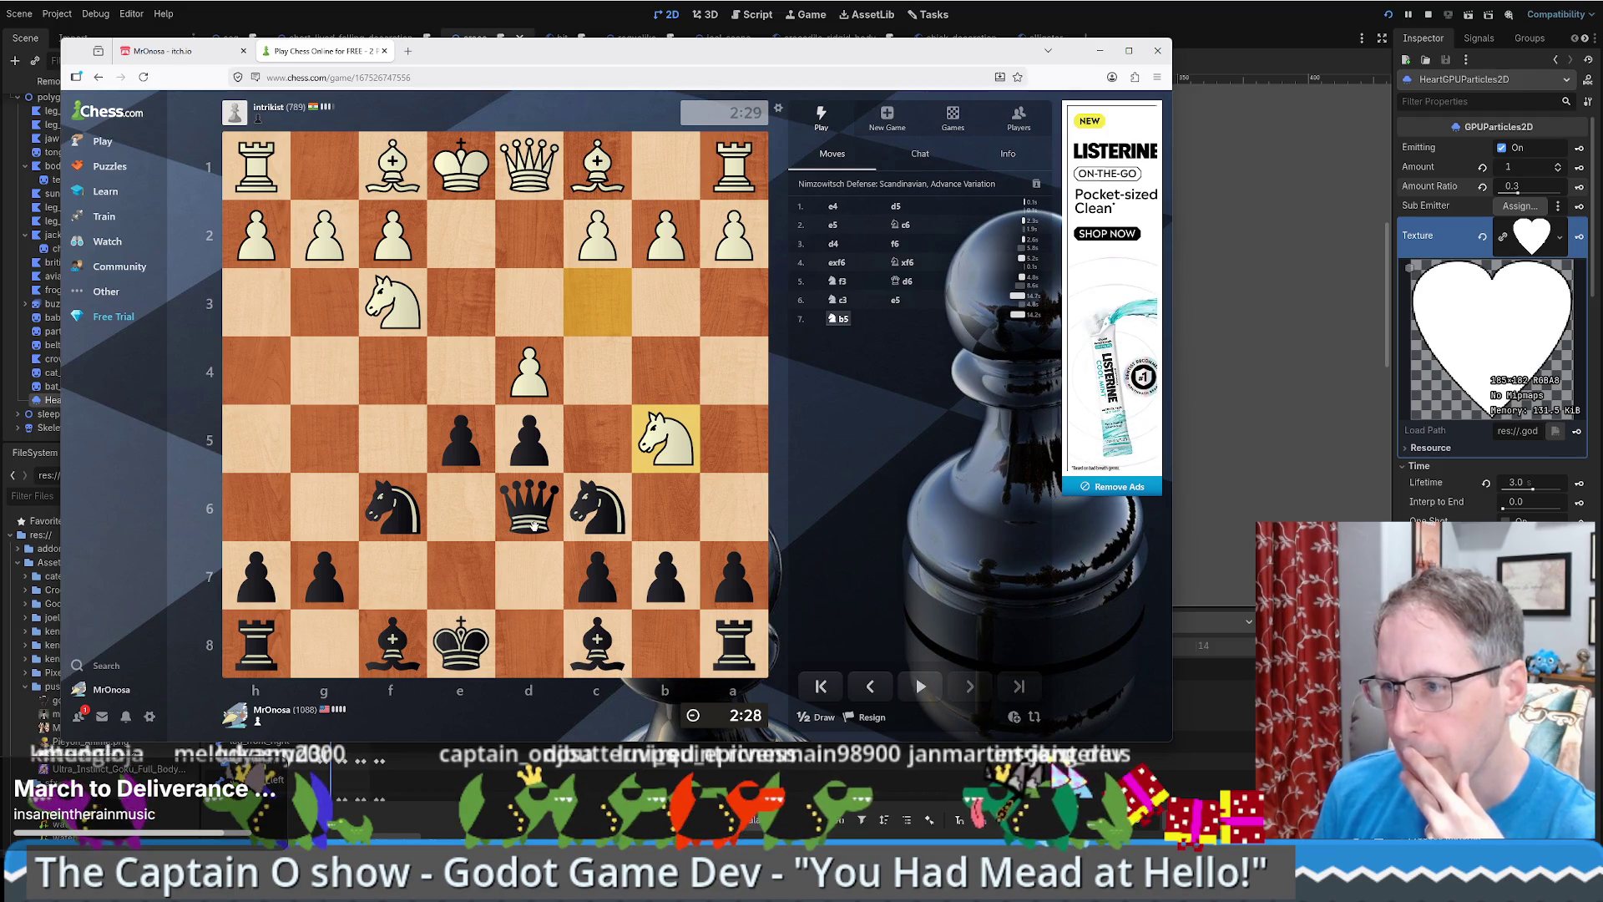
drag(535, 524, 460, 568)
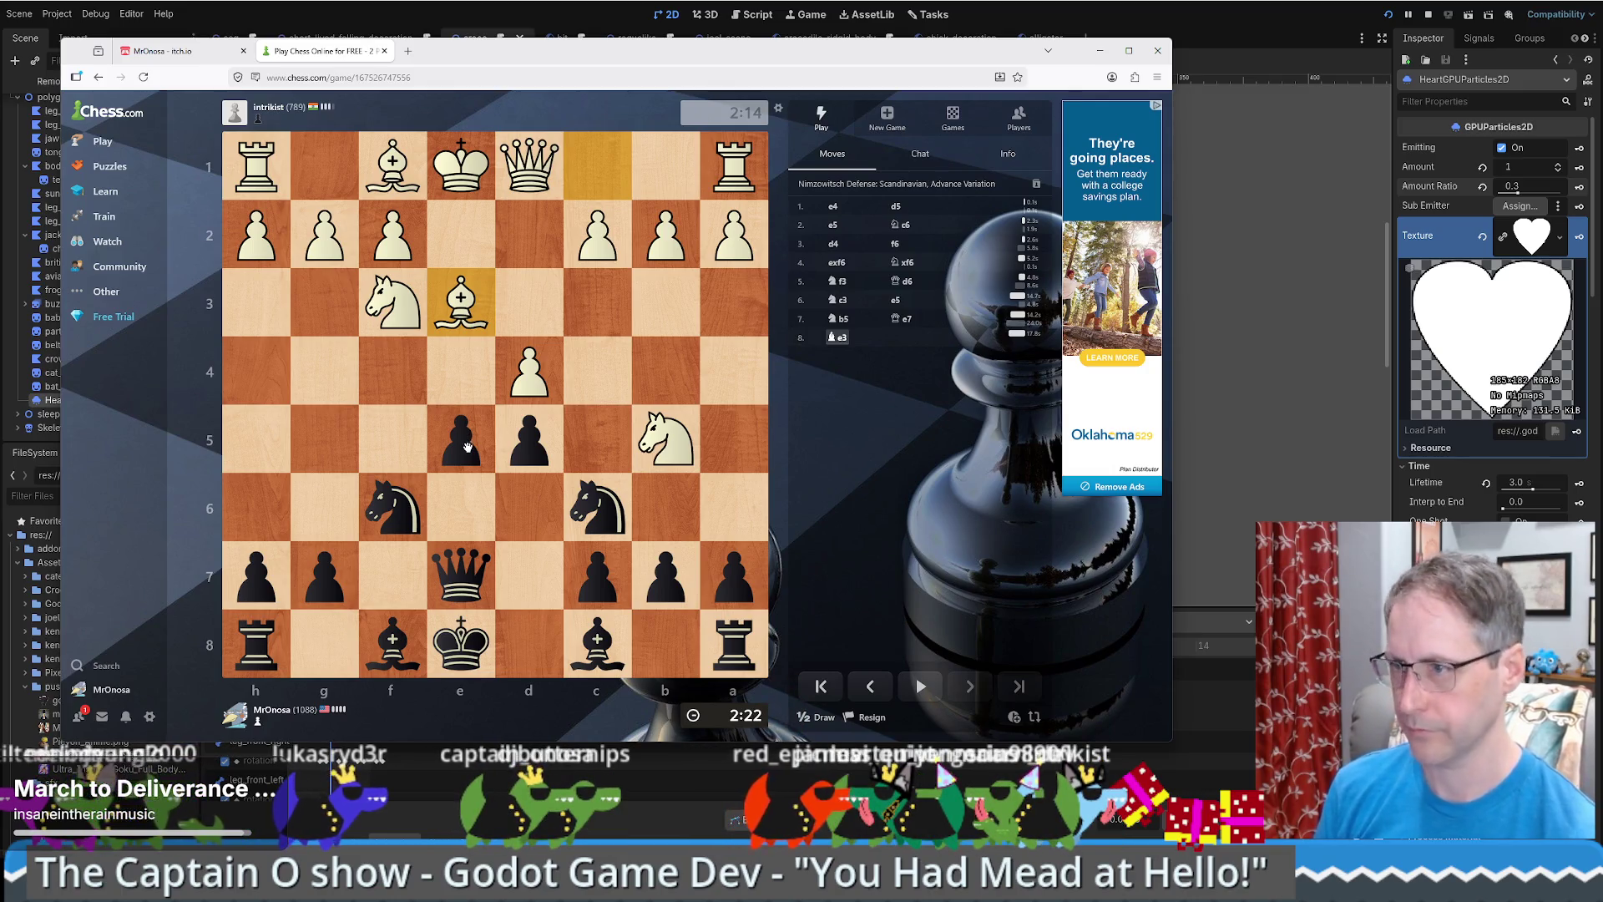
mouse_move(611, 640)
mouse_down()
mouse_move(332, 436)
mouse_move(336, 370)
mouse_up()
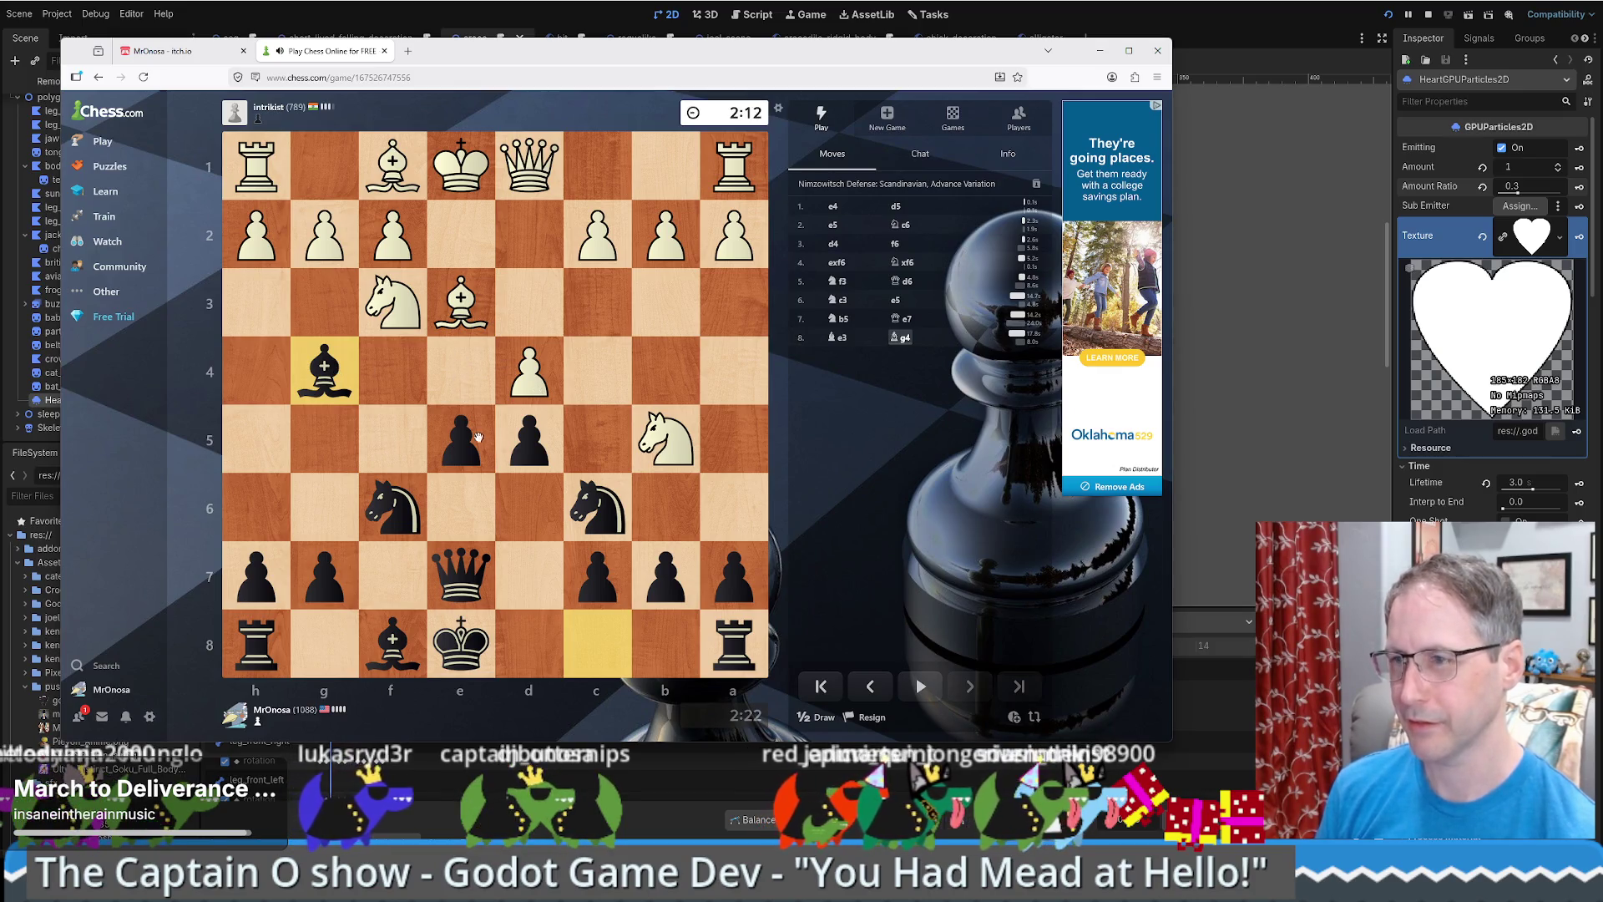
drag(466, 451, 454, 361)
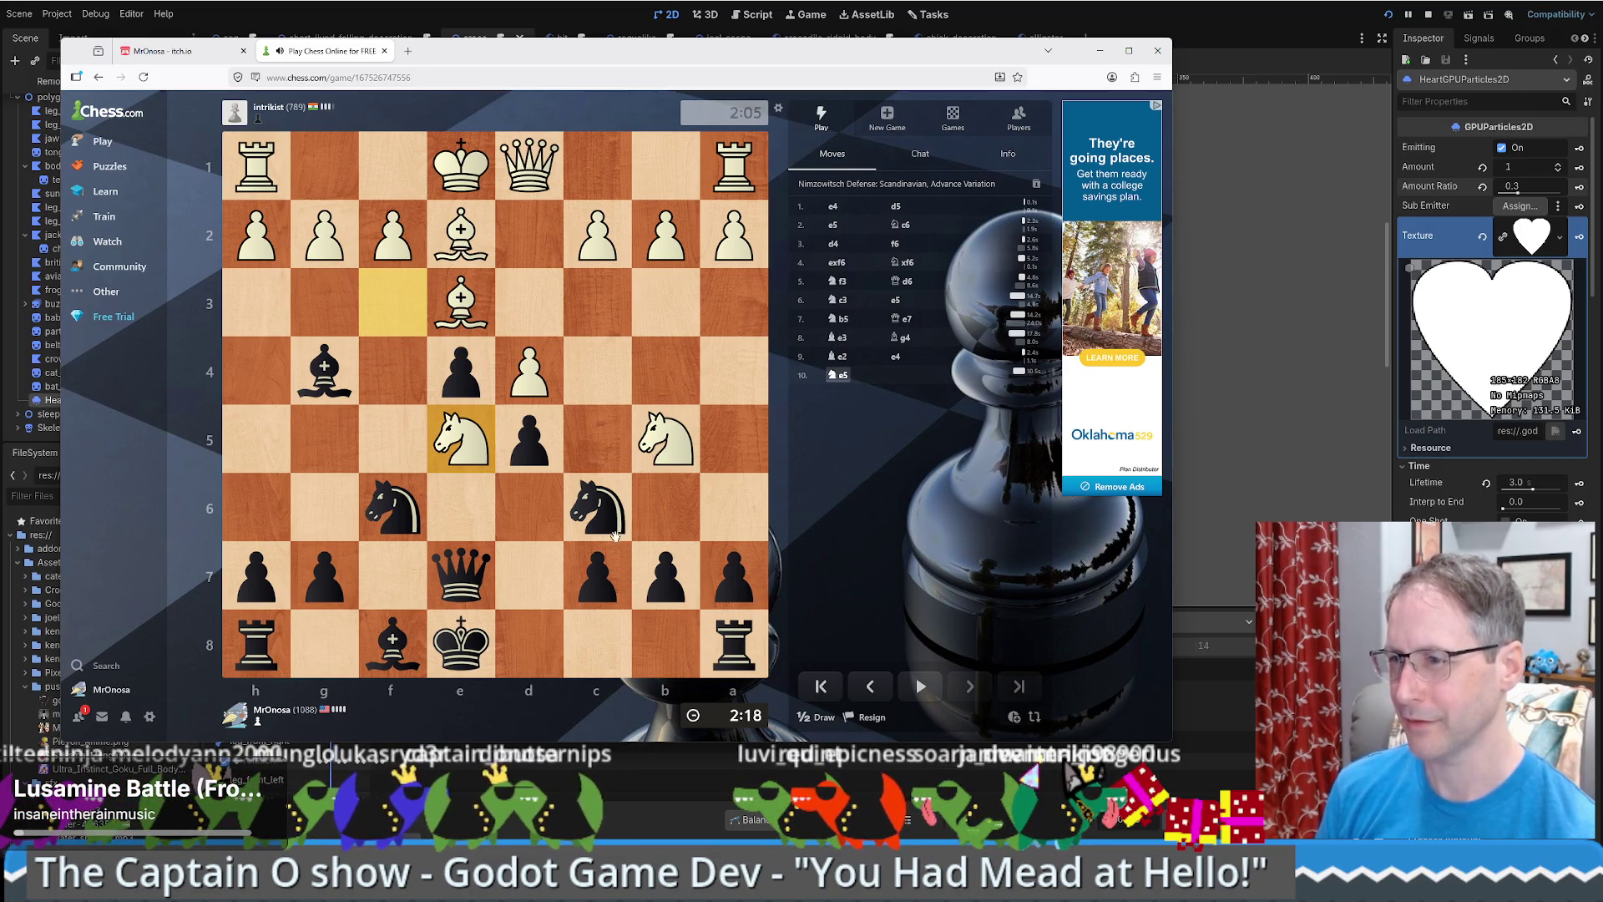
- Capture on e5 with knight then queen, take the bishop on g4, and push d5-d4
drag(616, 536, 463, 440)
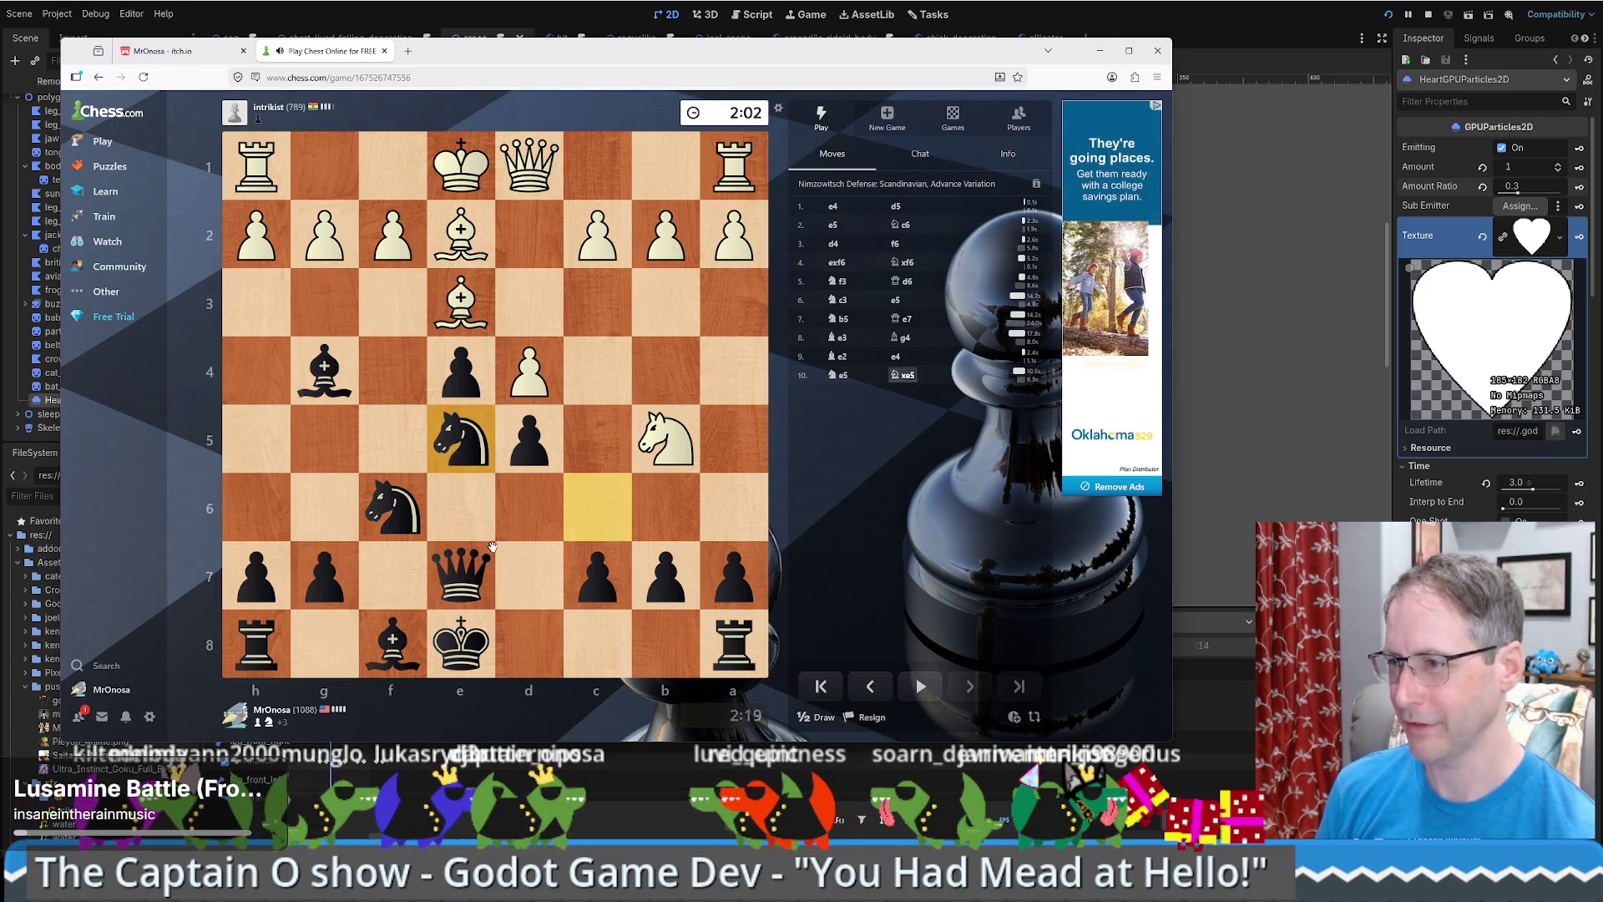
drag(465, 569, 460, 431)
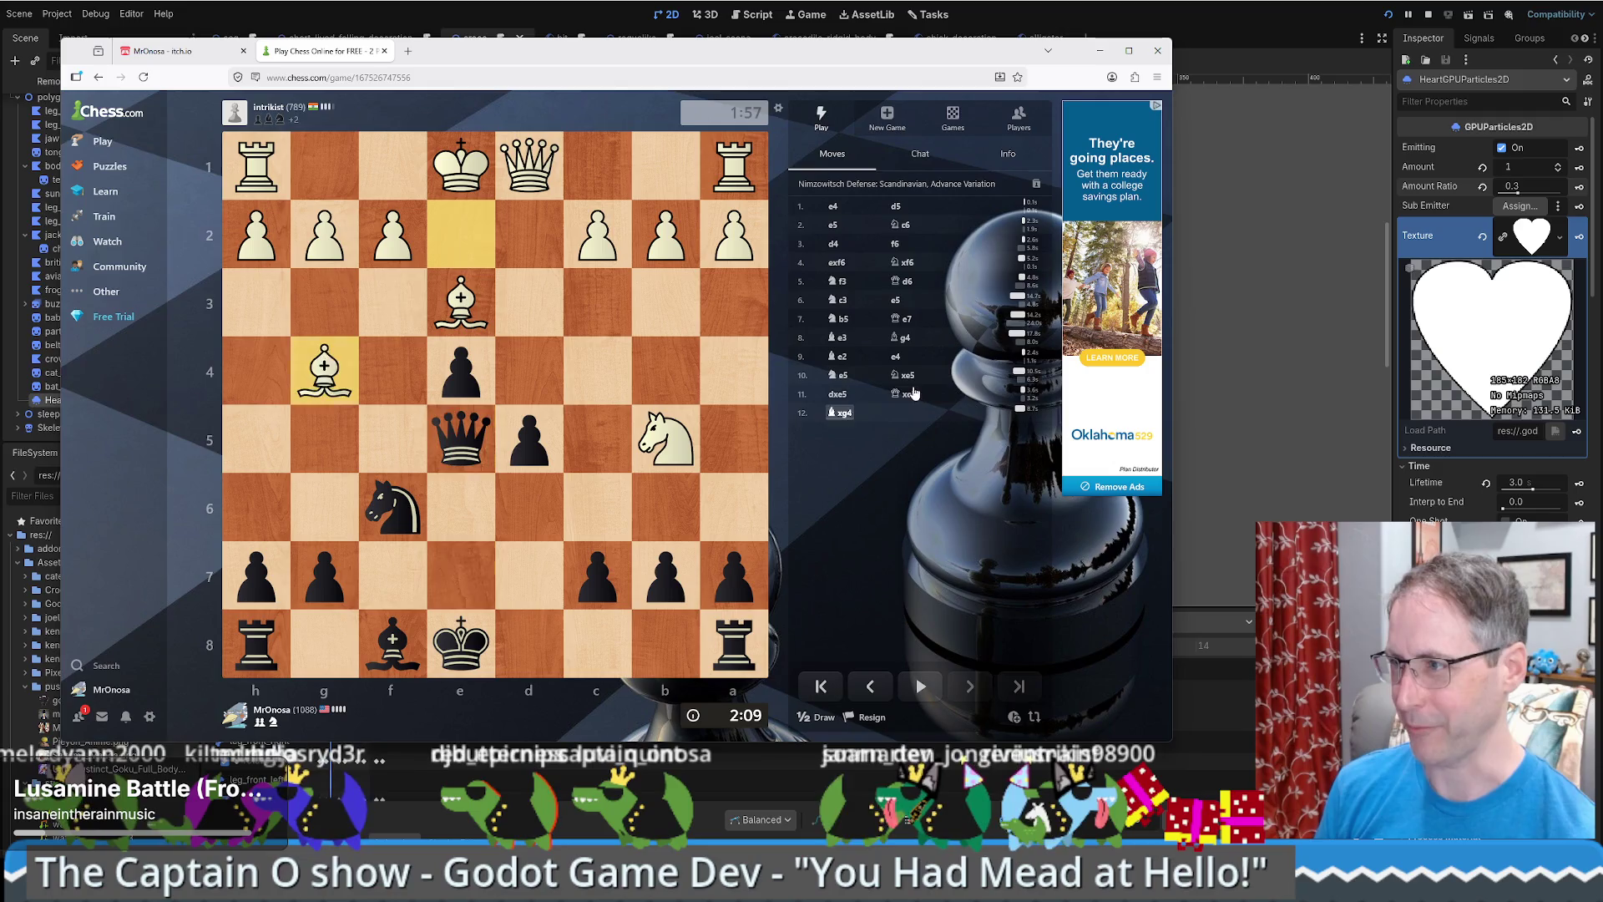
key(Left)
click(845, 412)
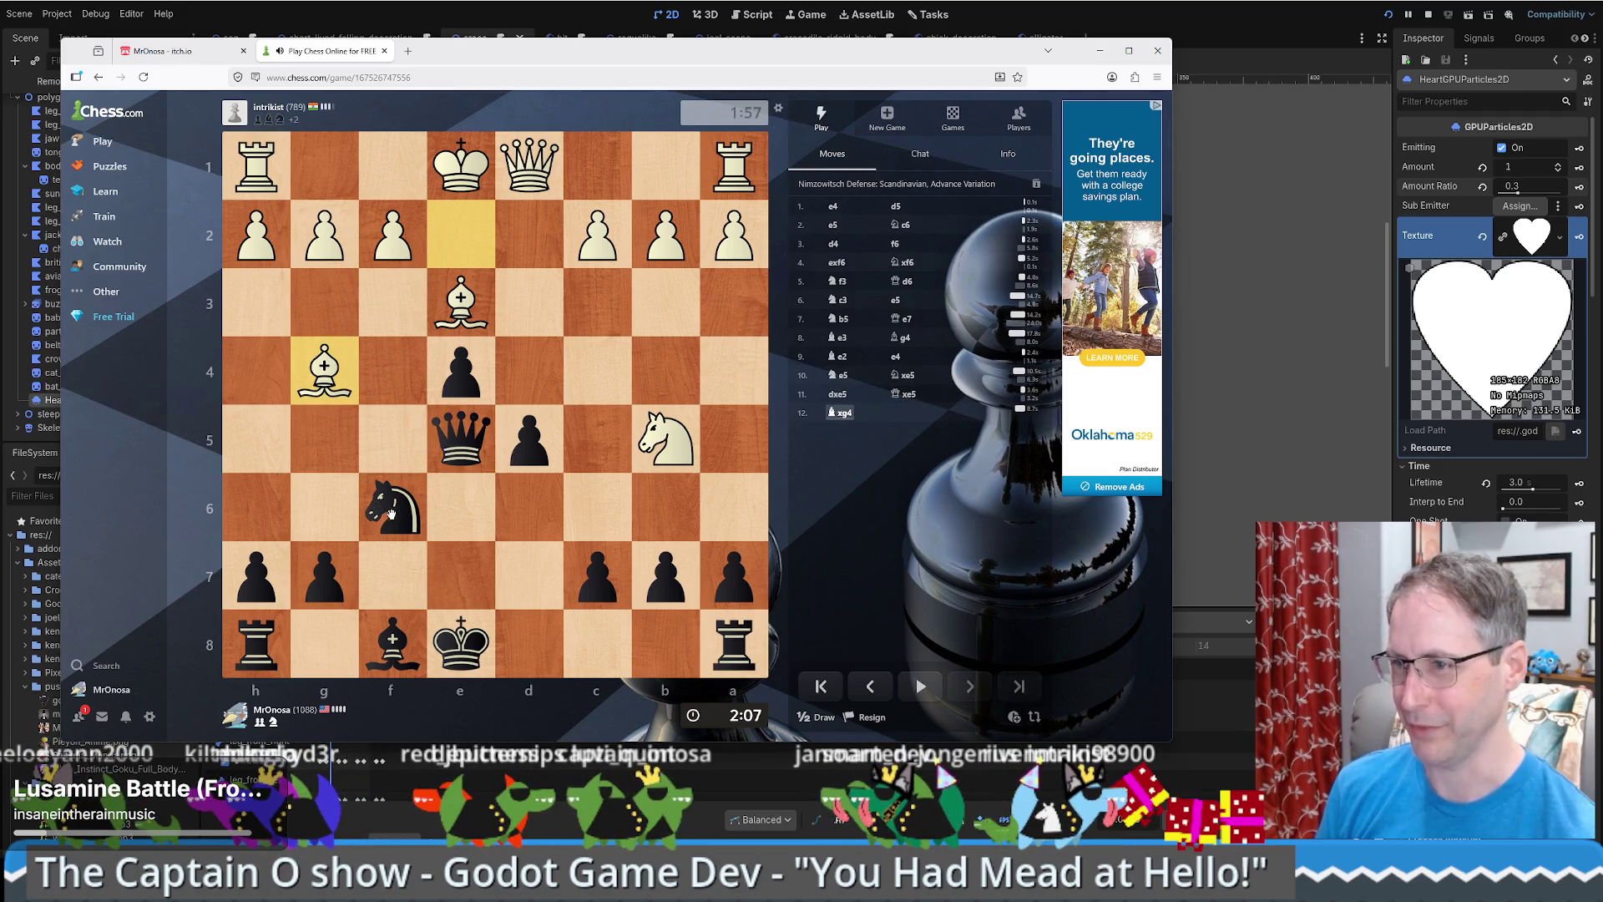
drag(392, 513, 325, 369)
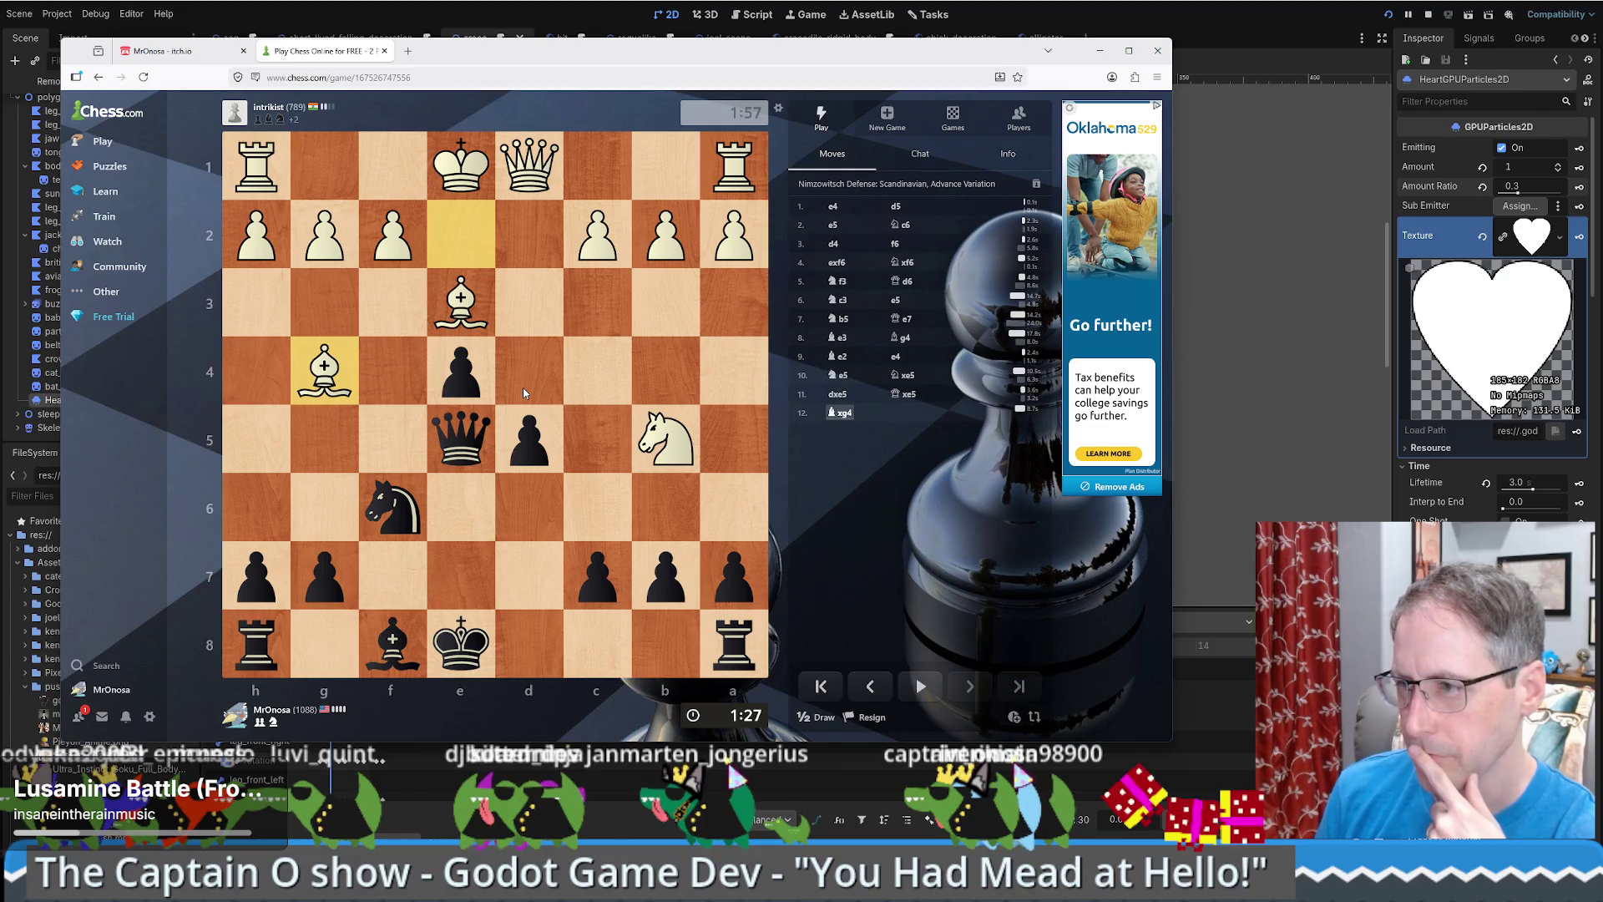
drag(531, 428, 526, 378)
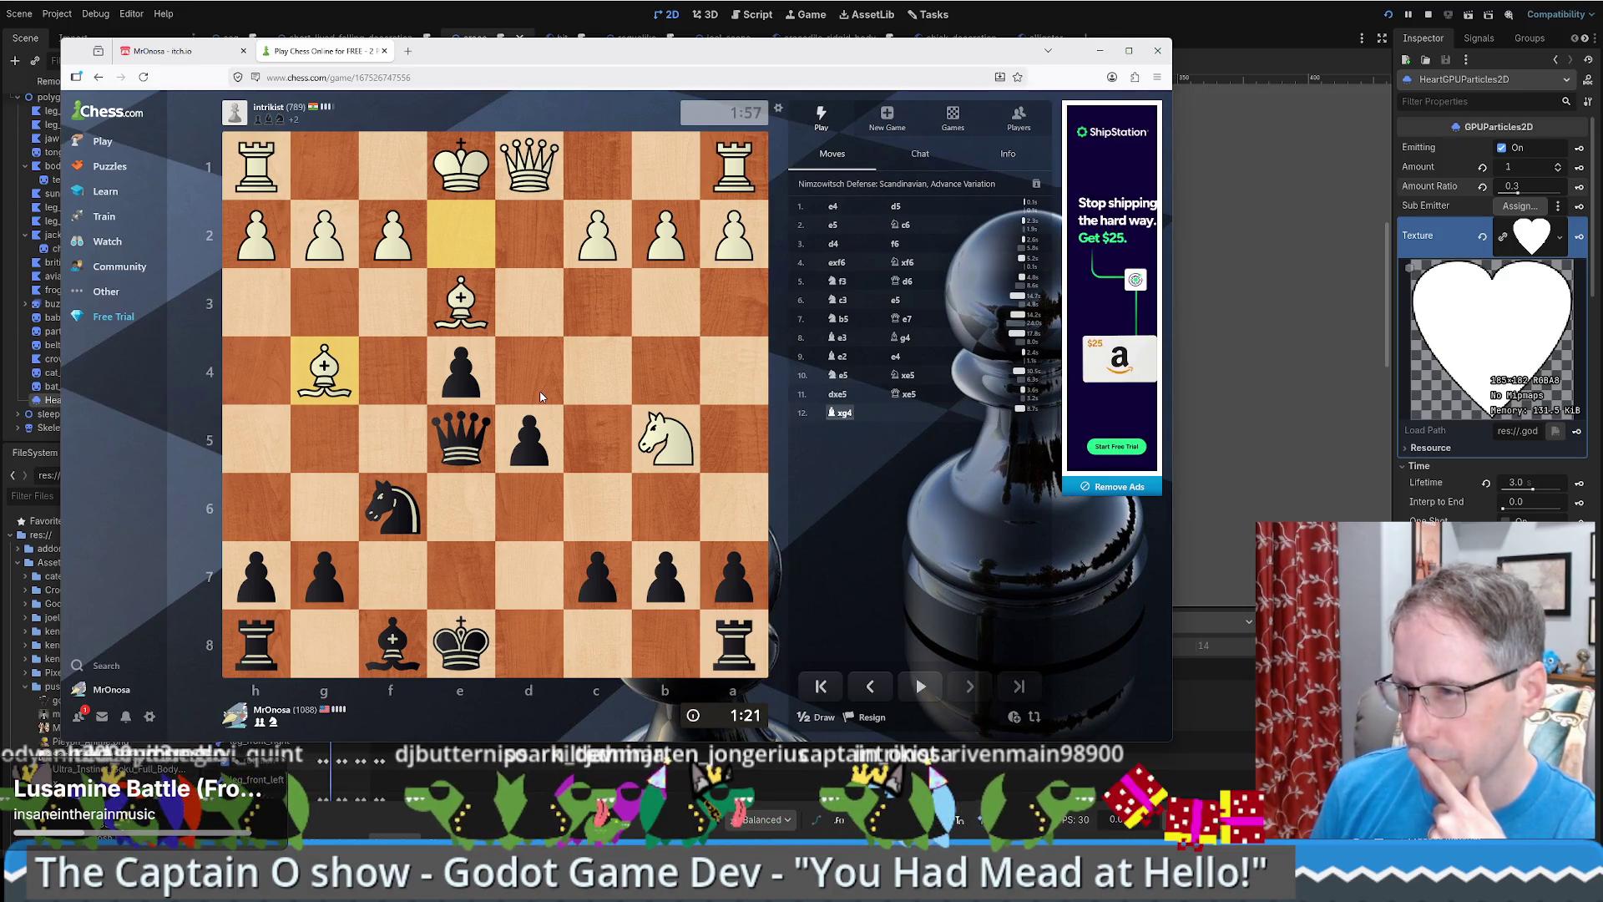
drag(539, 411, 533, 369)
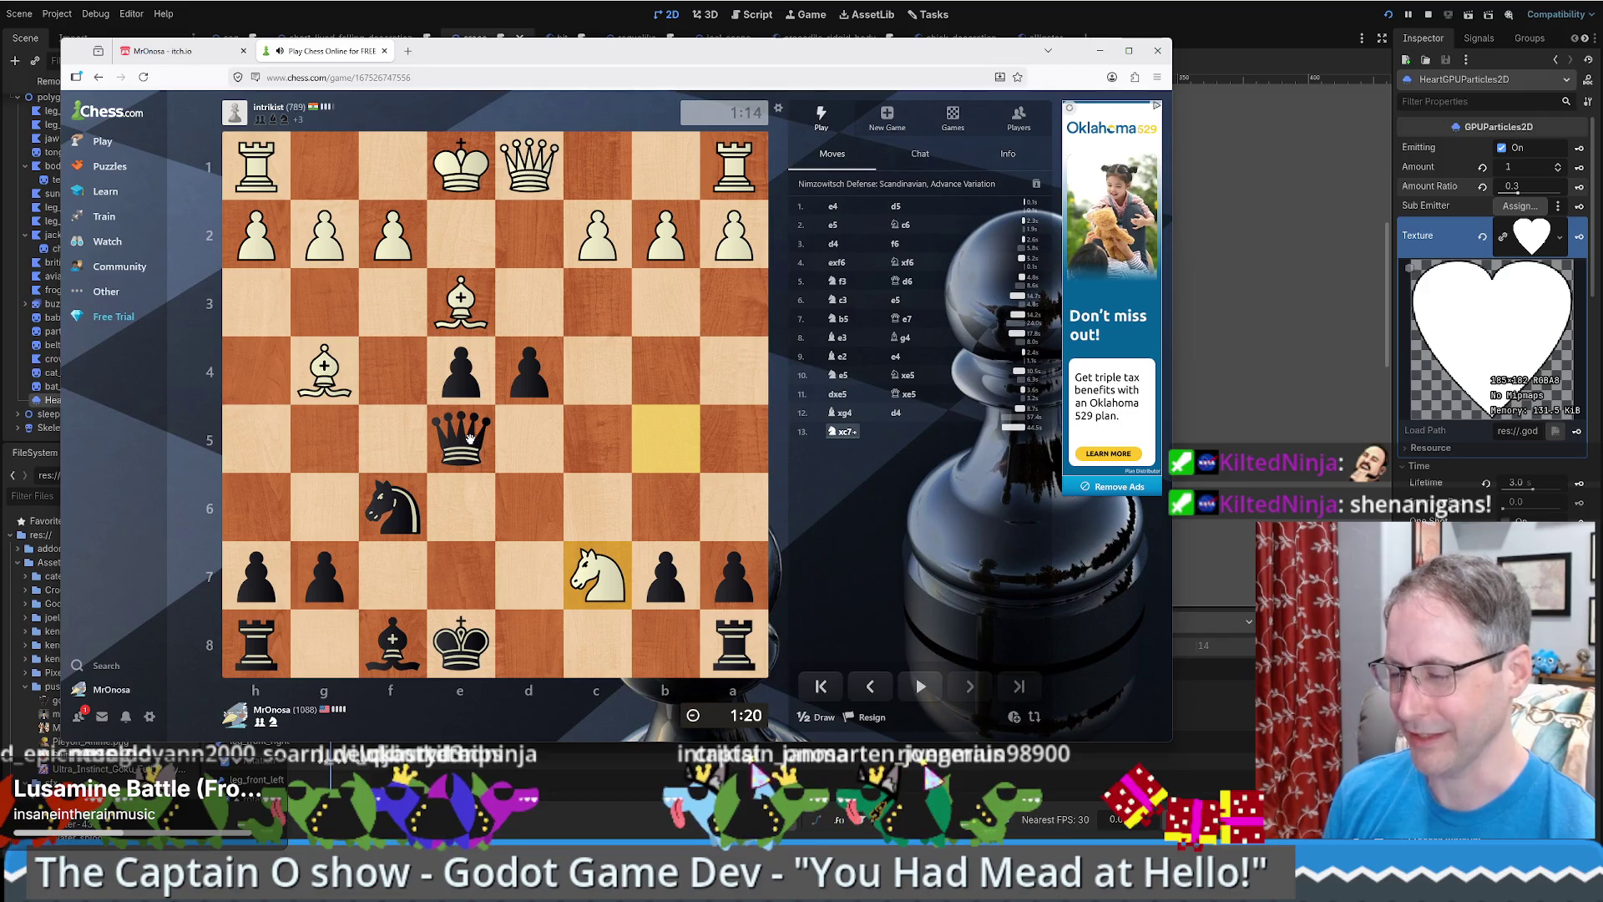
- Take the knight on c7 with the queen, capture on g4 and e3 with the knight, then play Qe7
drag(469, 438, 600, 578)
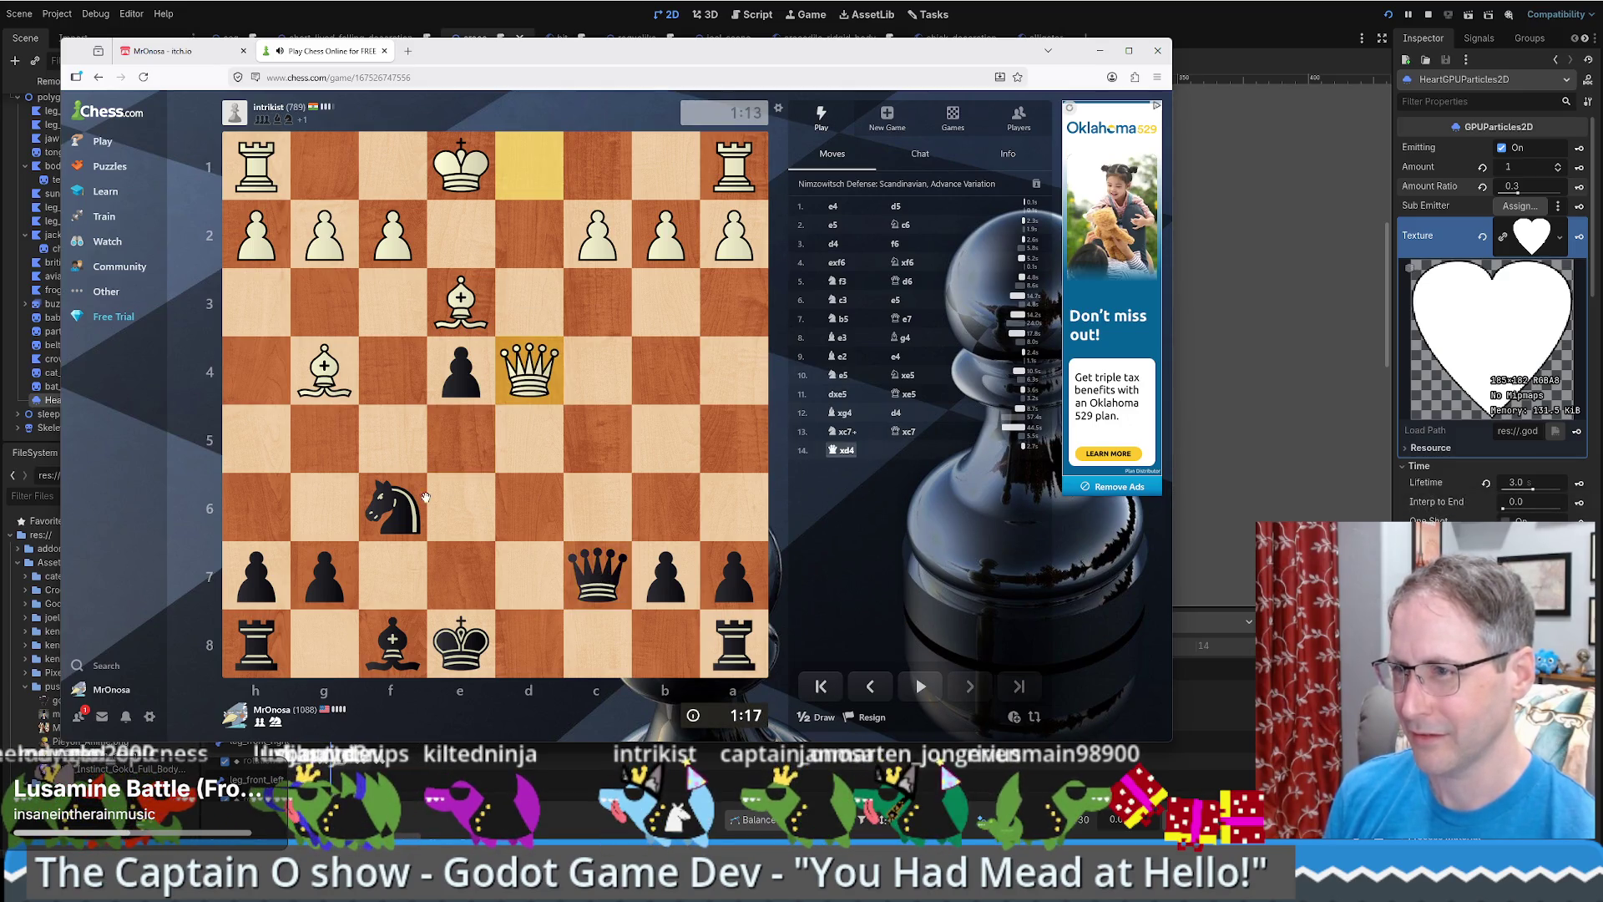
drag(394, 501, 310, 359)
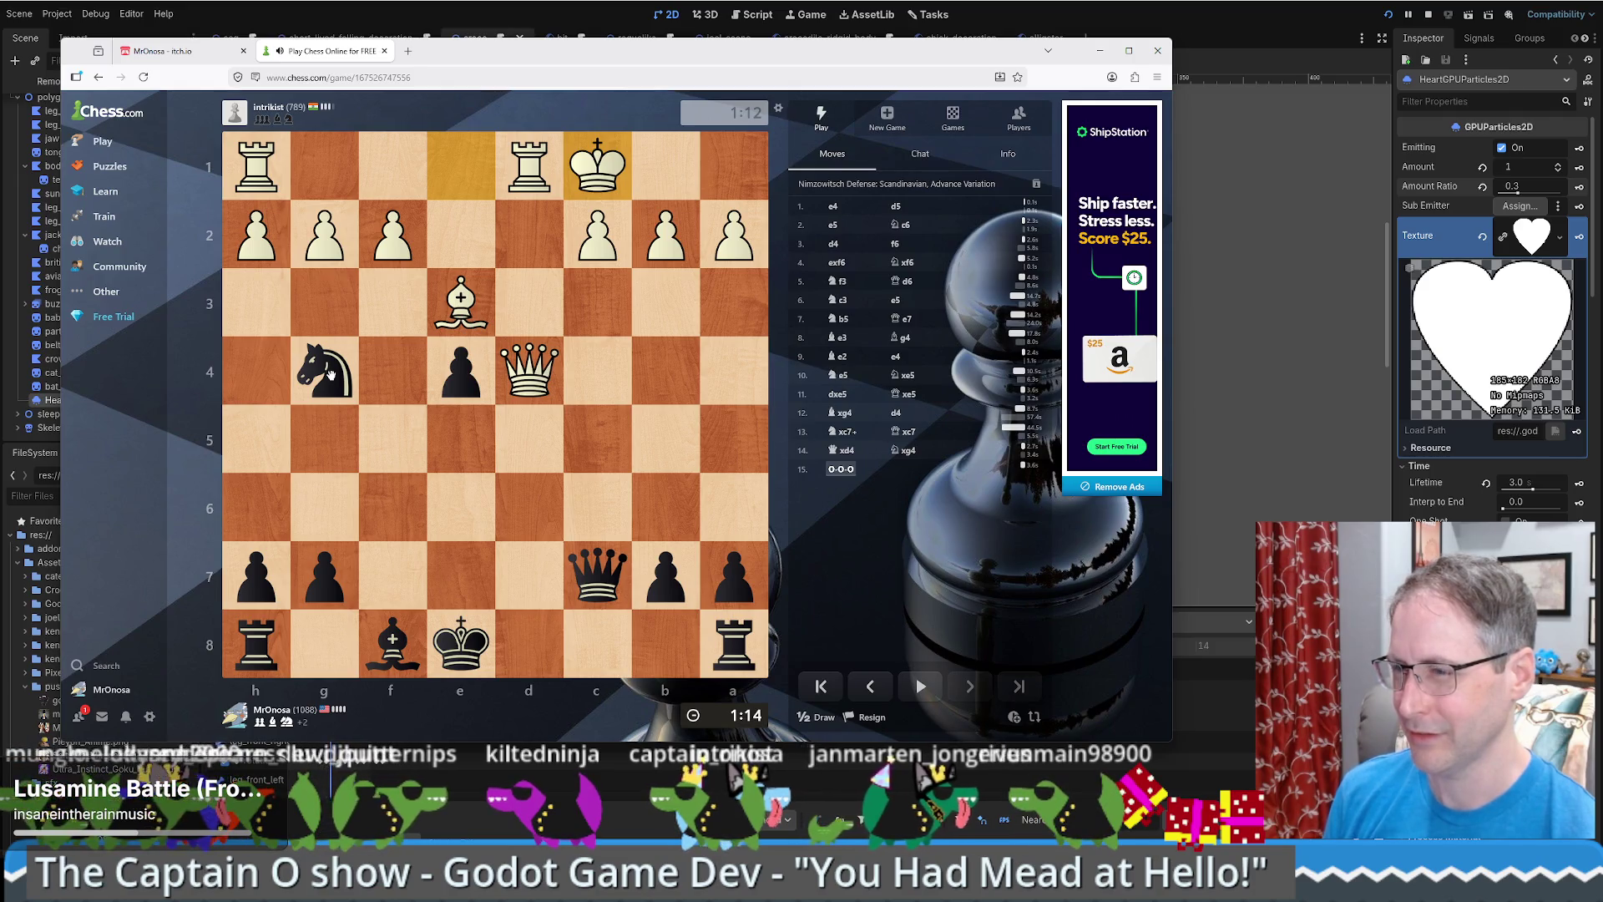
mouse_move(330, 375)
mouse_down()
mouse_move(524, 347)
mouse_move(472, 312)
mouse_up()
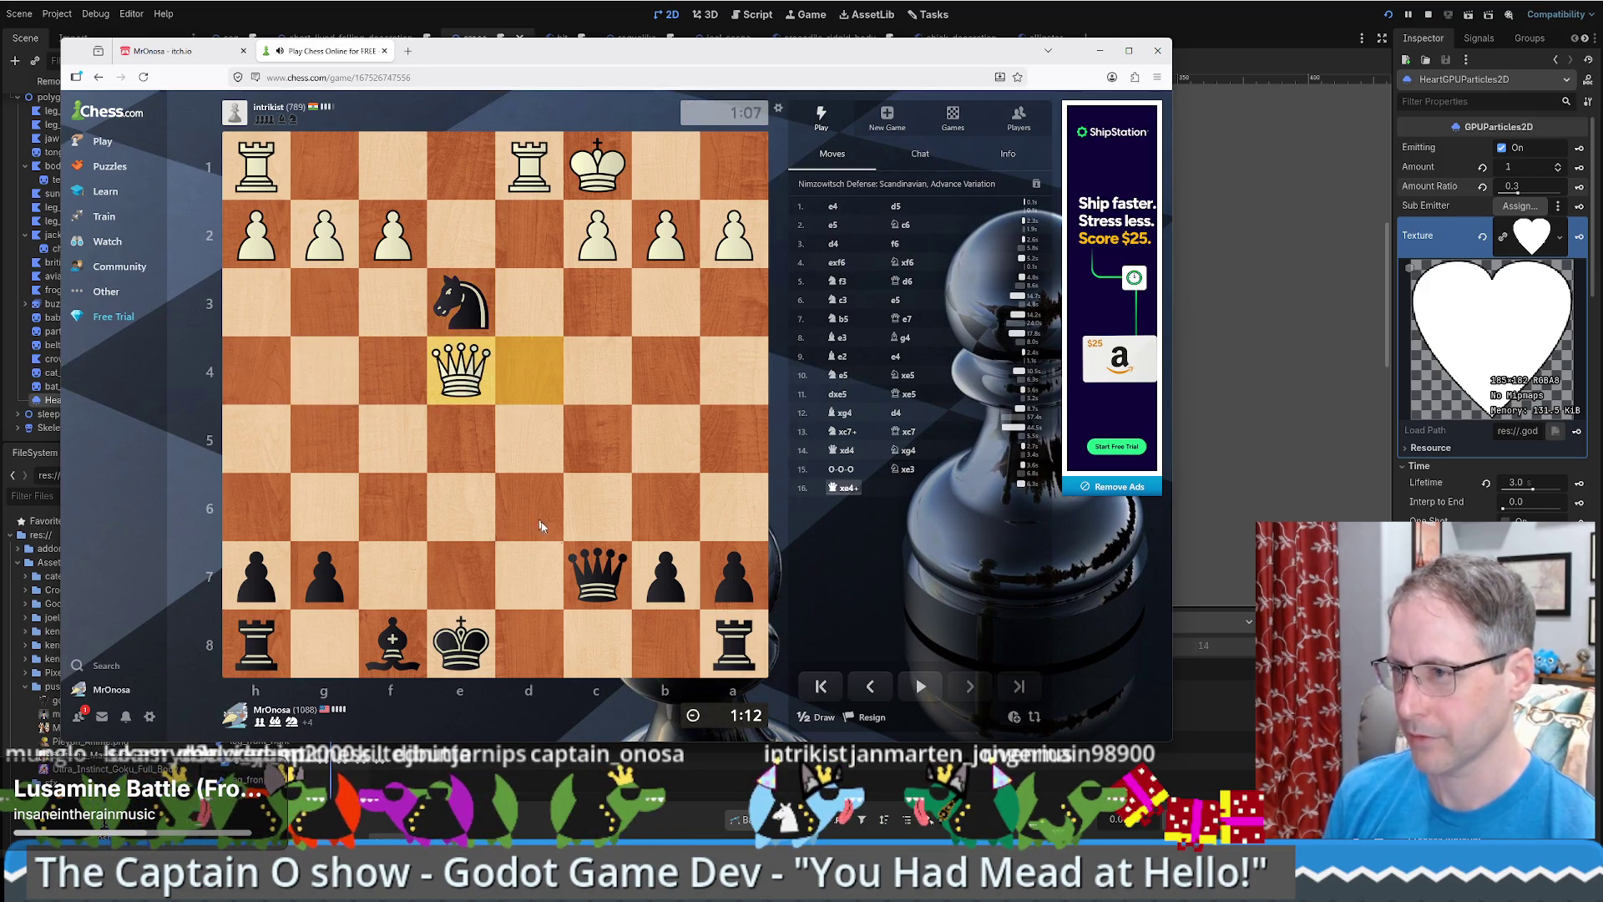
click(597, 576)
click(464, 575)
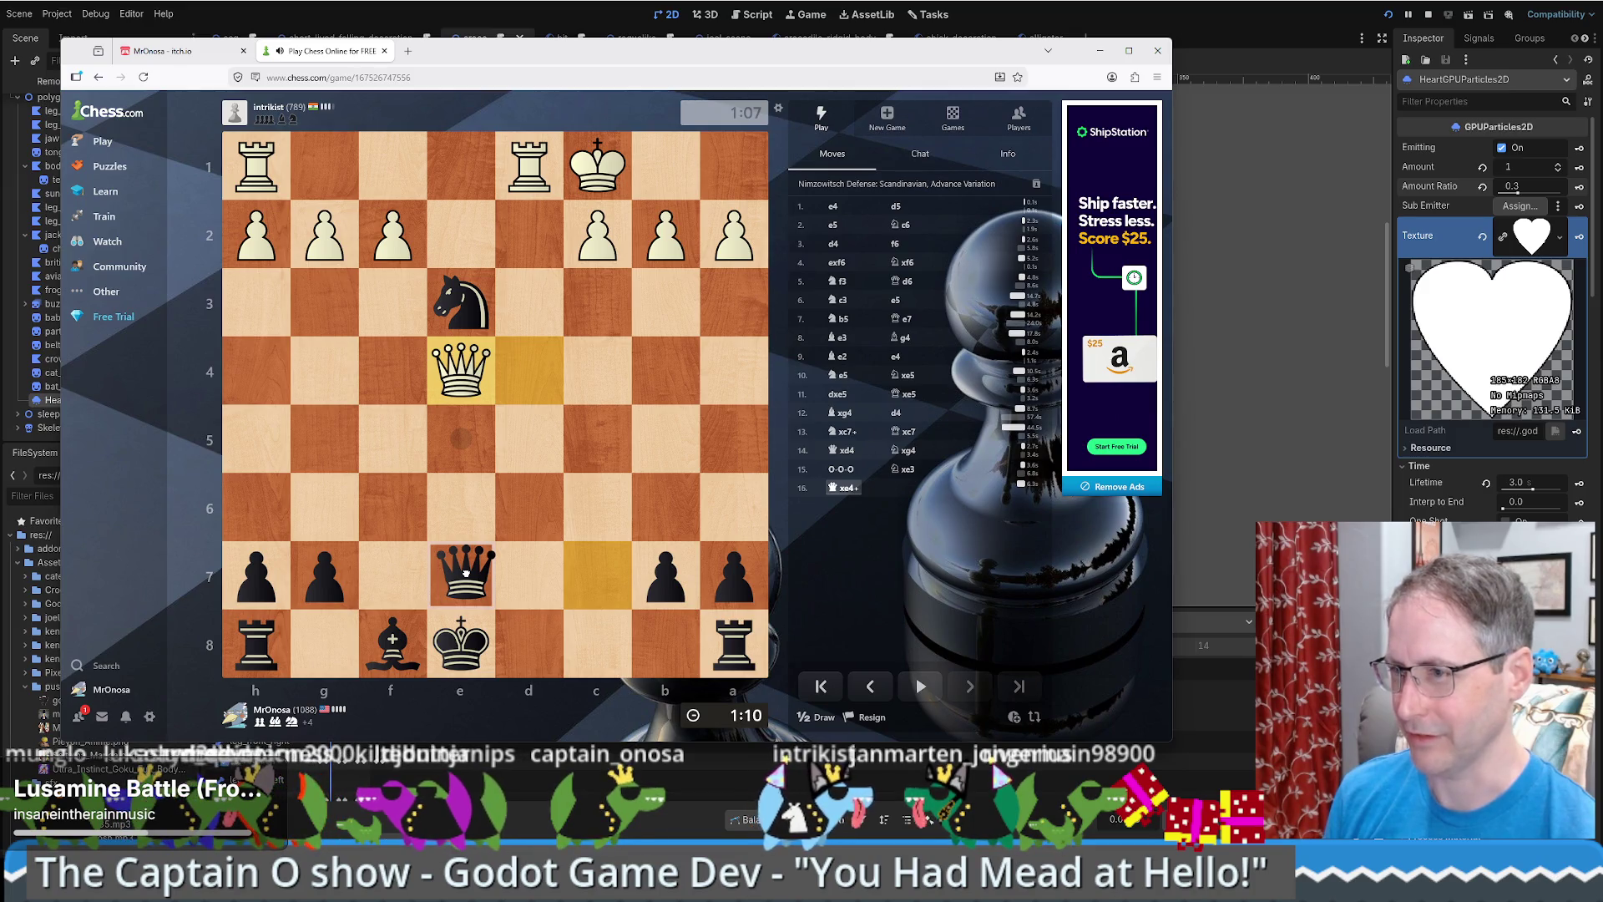
drag(465, 573, 465, 573)
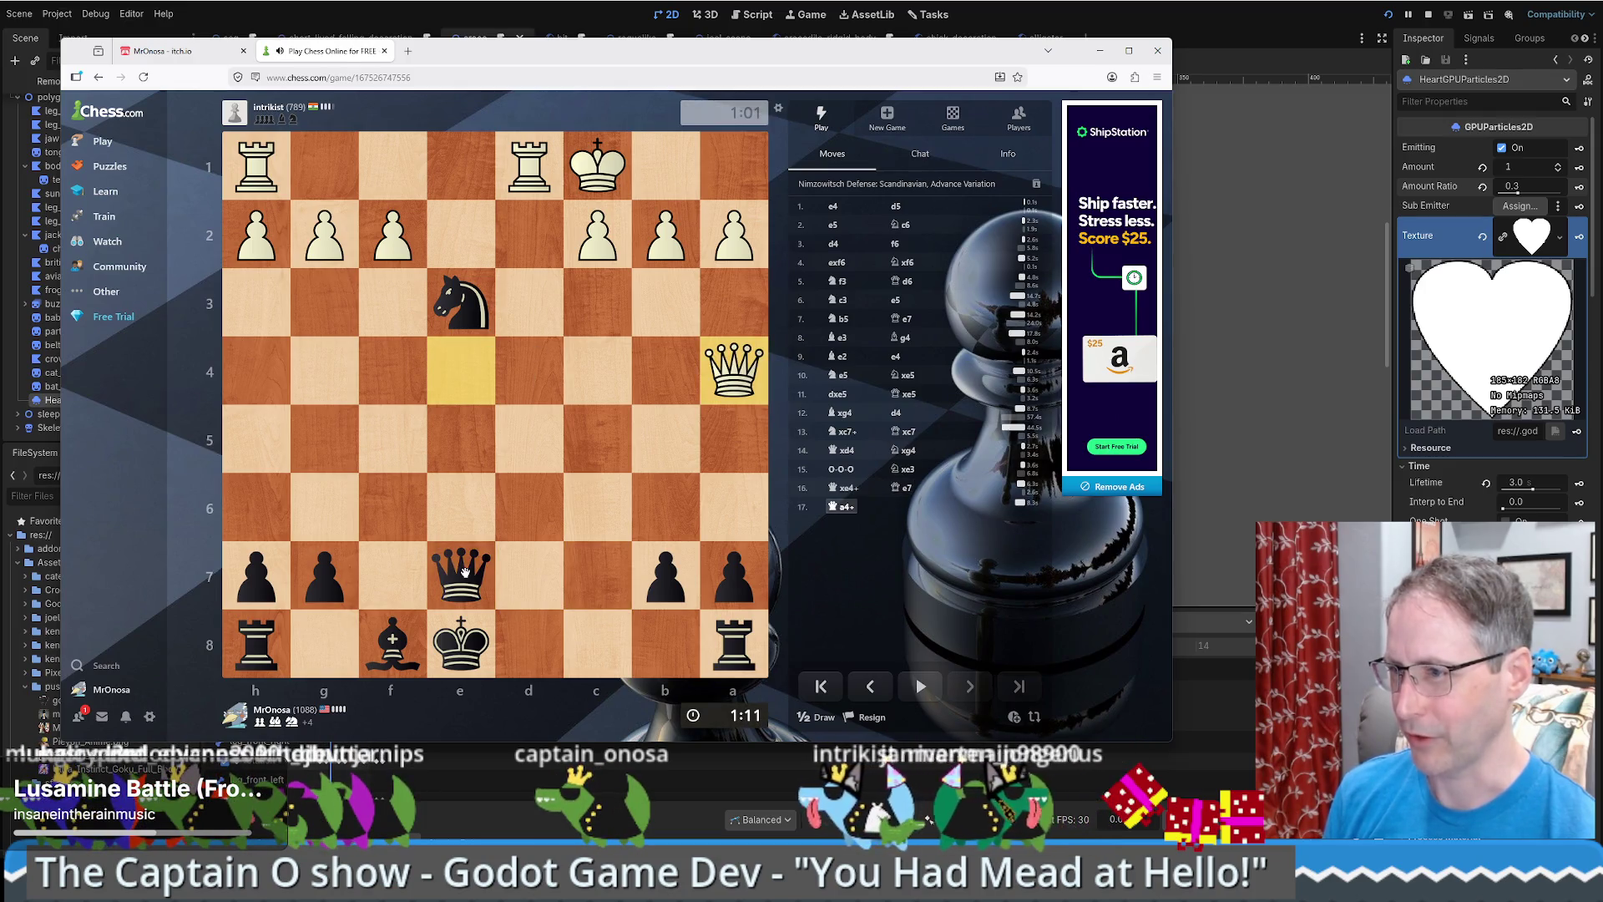
click(464, 317)
- Play Kf7, recapture on e3 with the queen giving check, then Be7 and e6
click(466, 315)
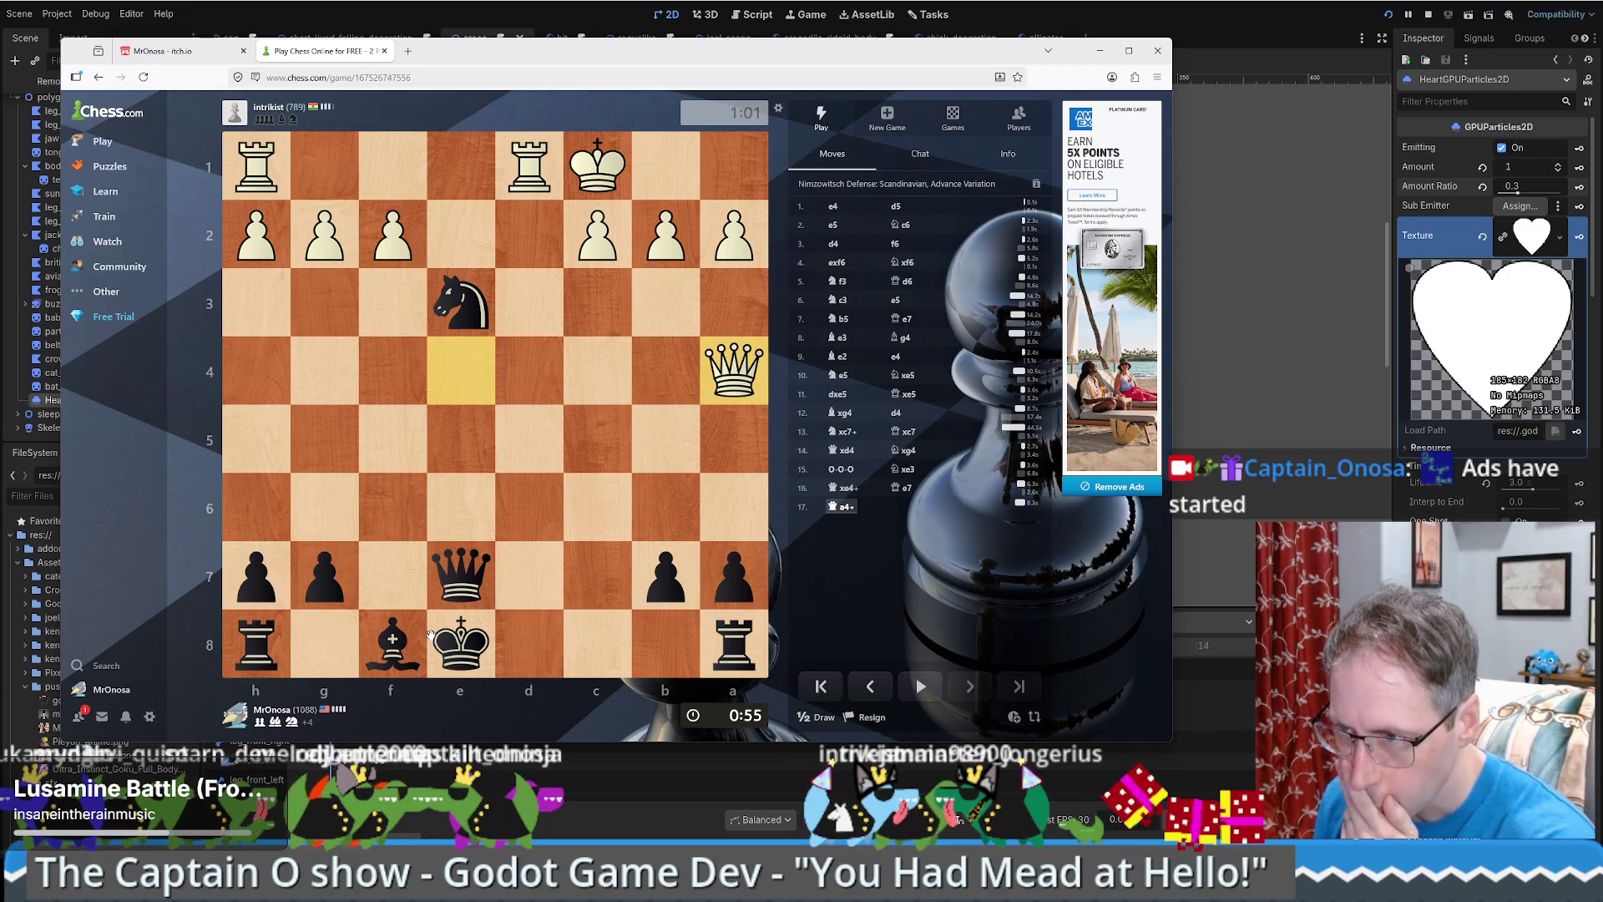
drag(444, 632, 385, 576)
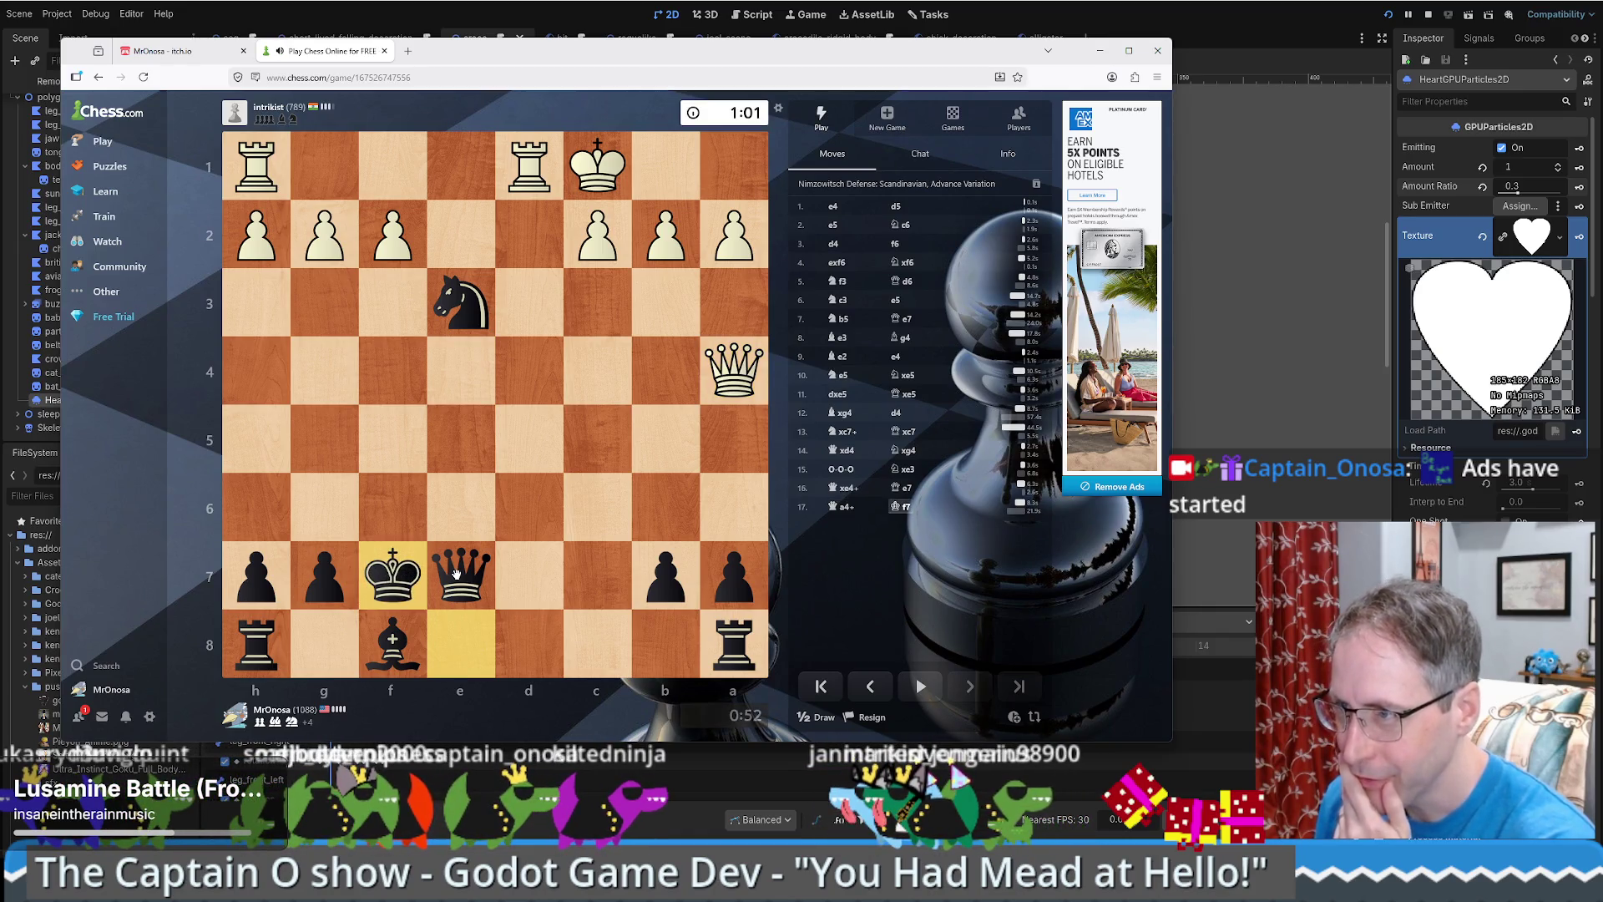
drag(460, 593, 468, 319)
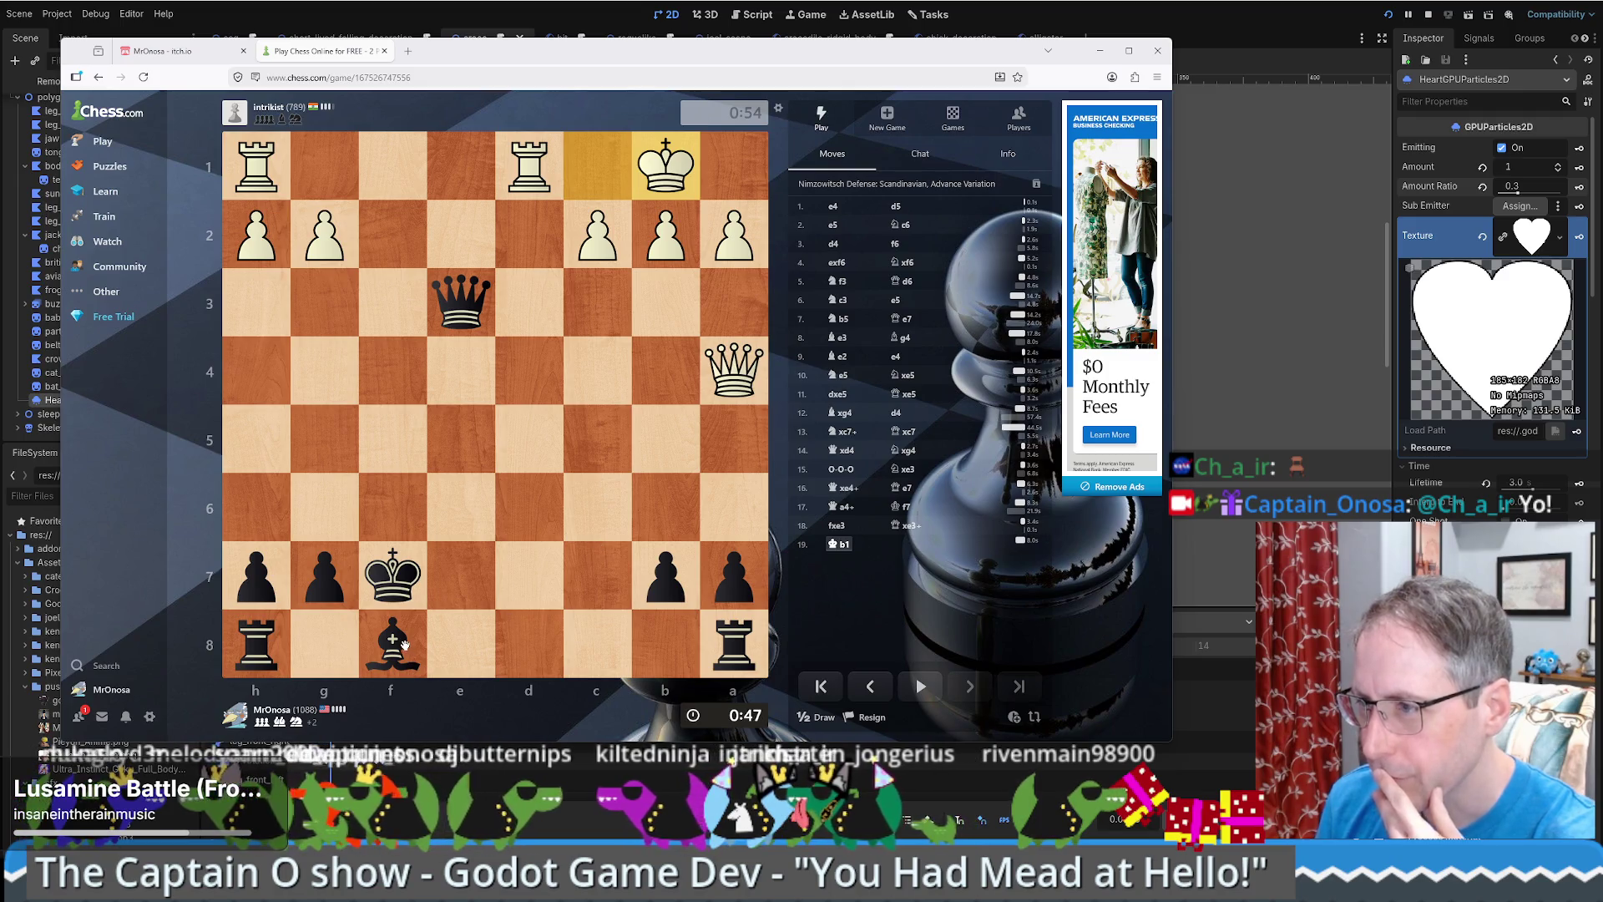
mouse_move(404, 638)
mouse_down()
mouse_move(615, 423)
mouse_move(599, 428)
mouse_up()
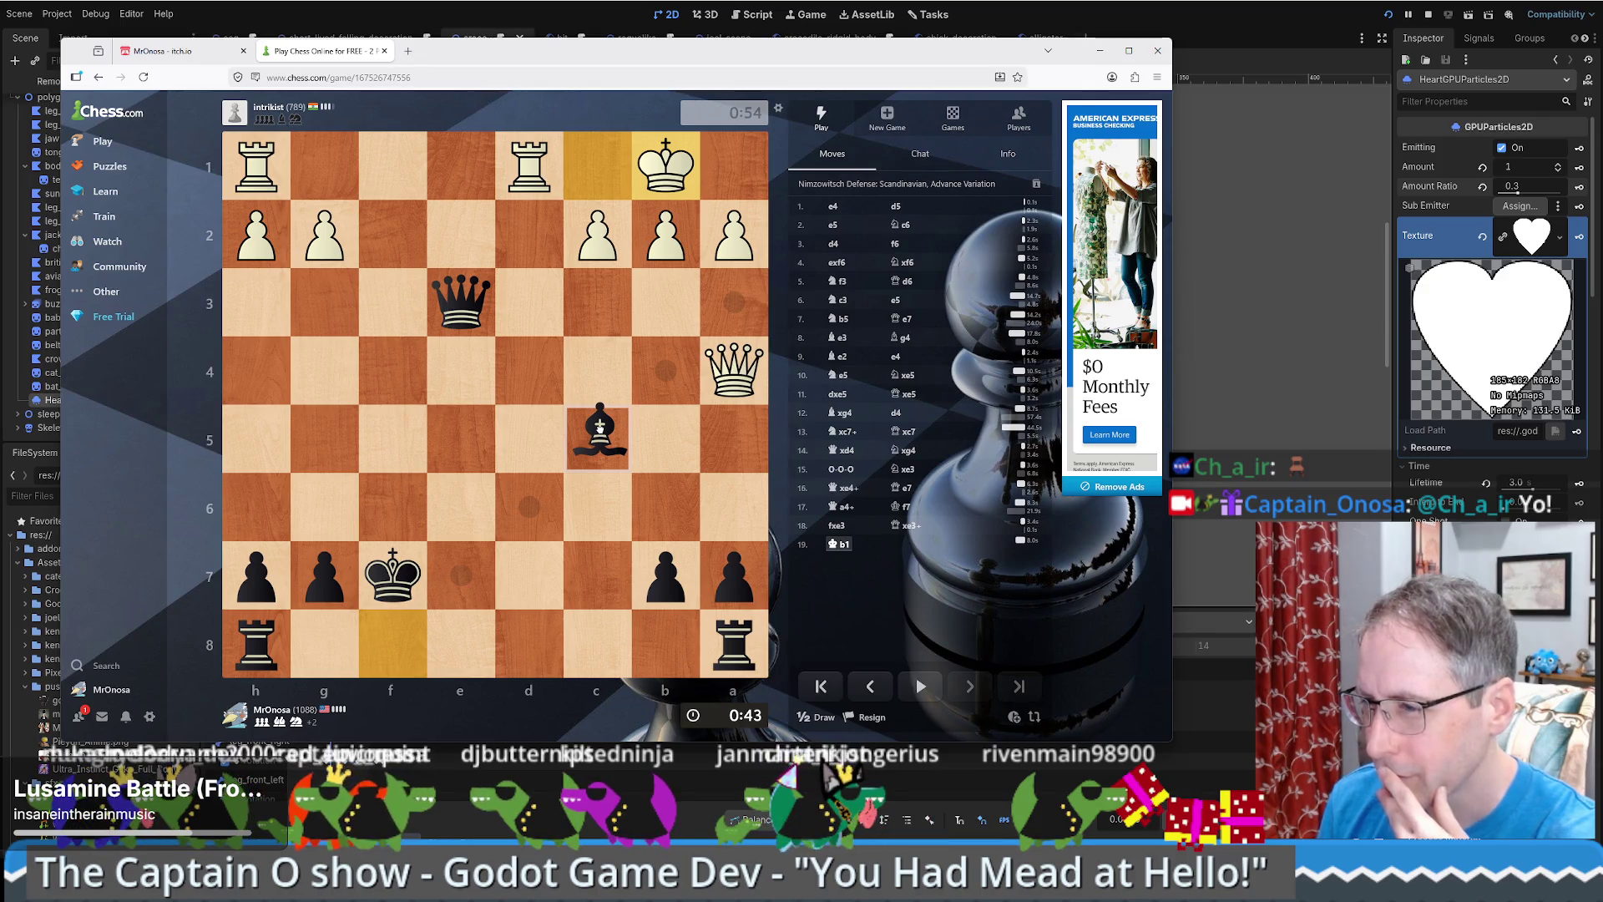
mouse_move(599, 427)
mouse_down()
mouse_move(418, 569)
mouse_move(458, 571)
mouse_up()
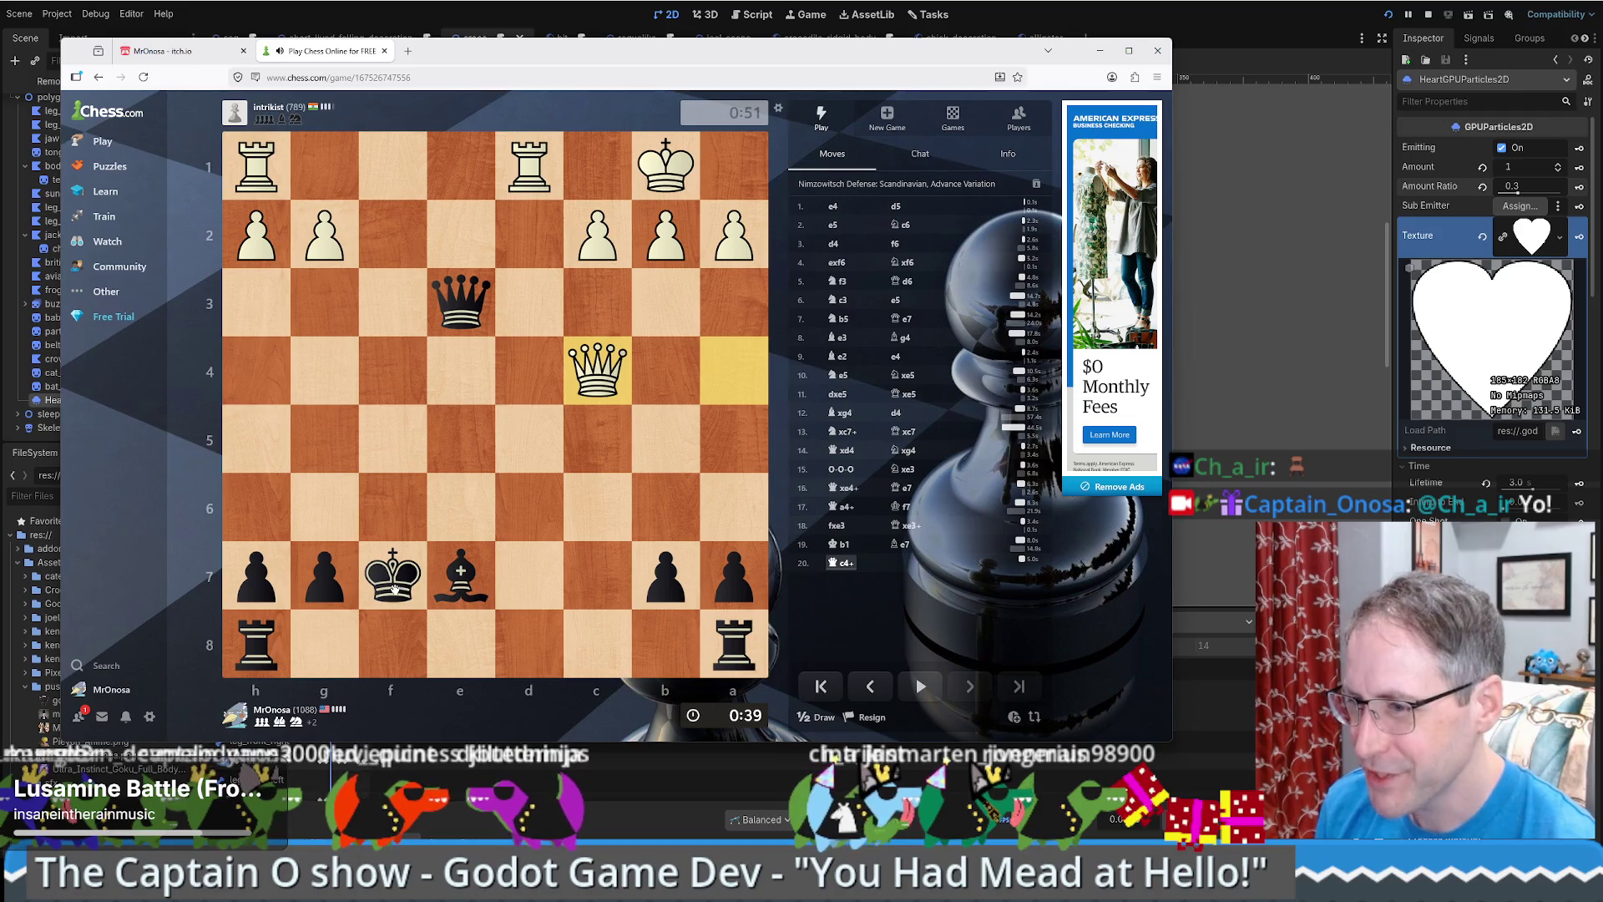
drag(378, 589, 473, 502)
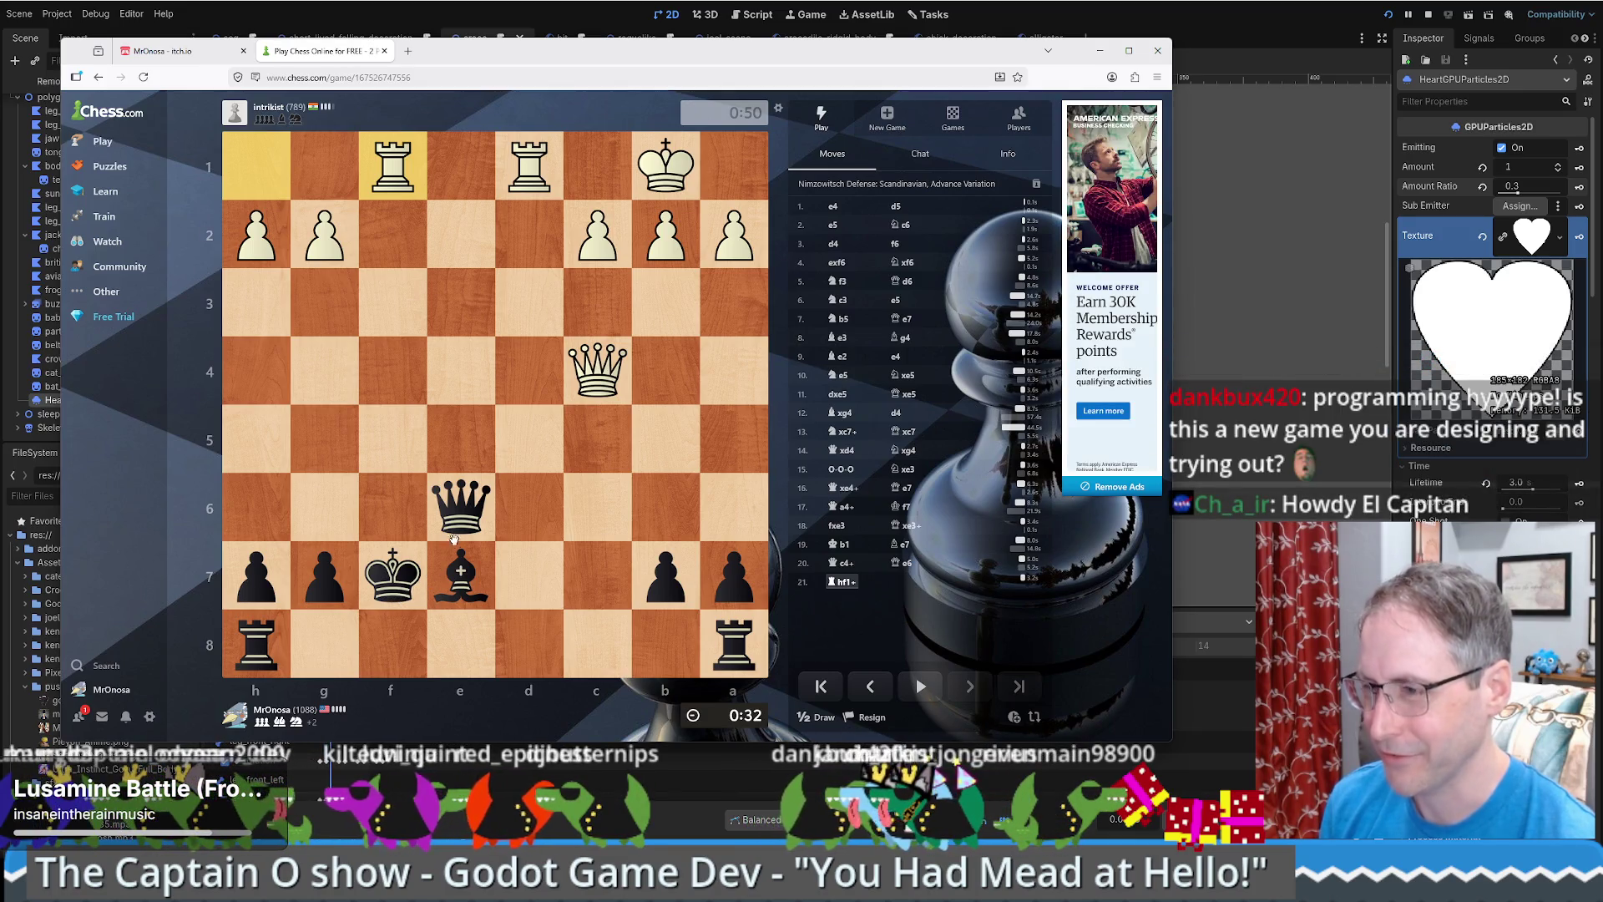
- Resign the game and confirm it
click(389, 569)
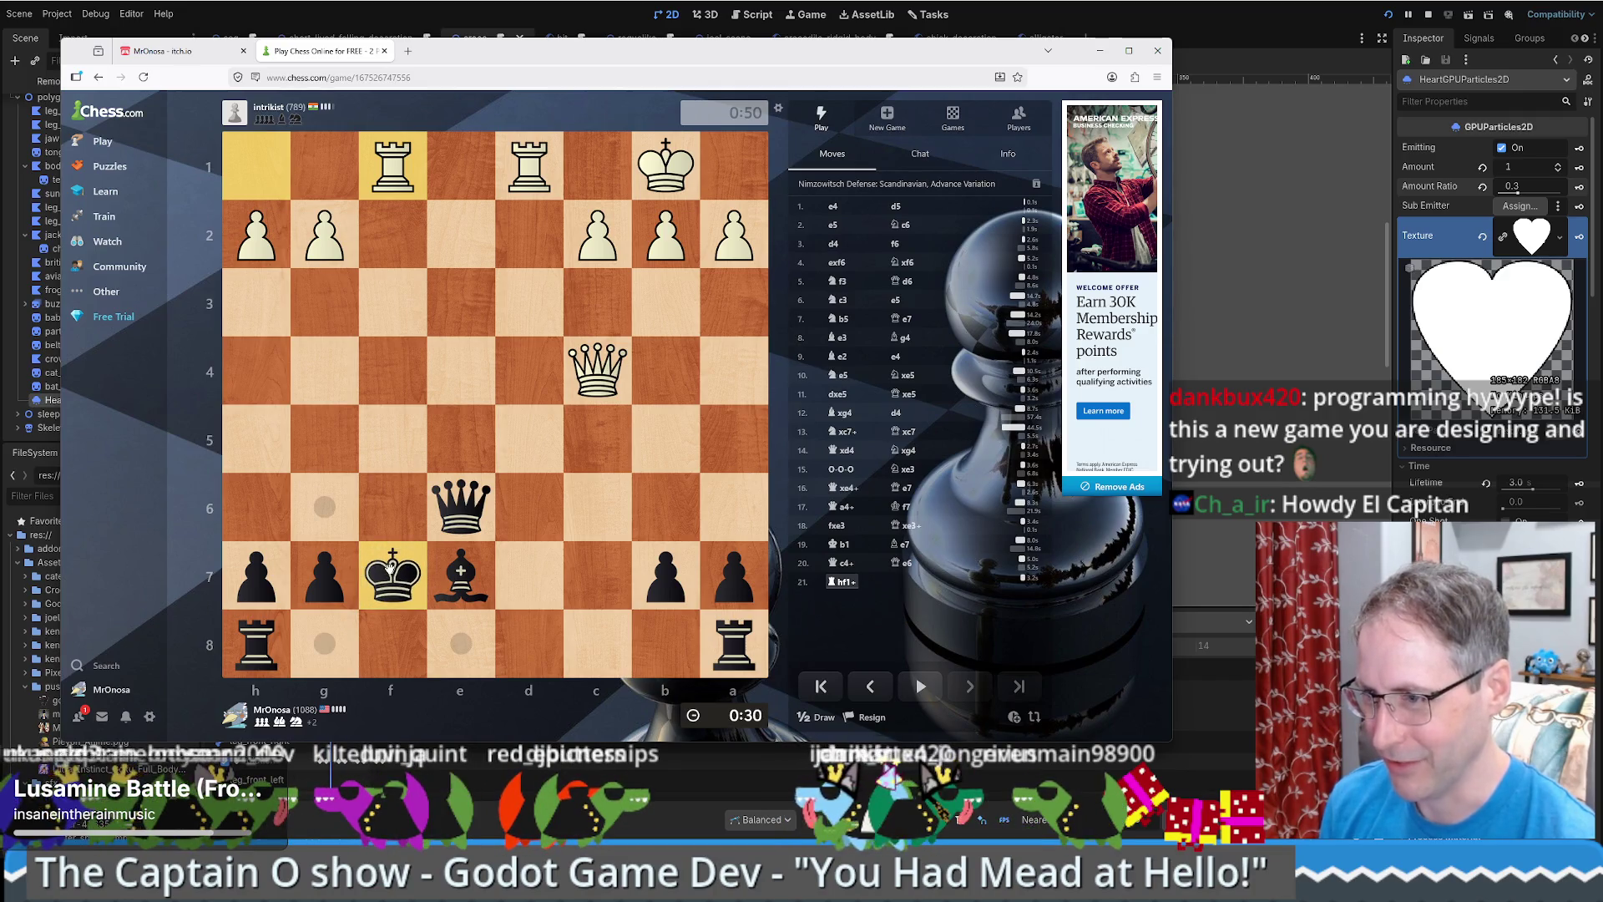
click(867, 716)
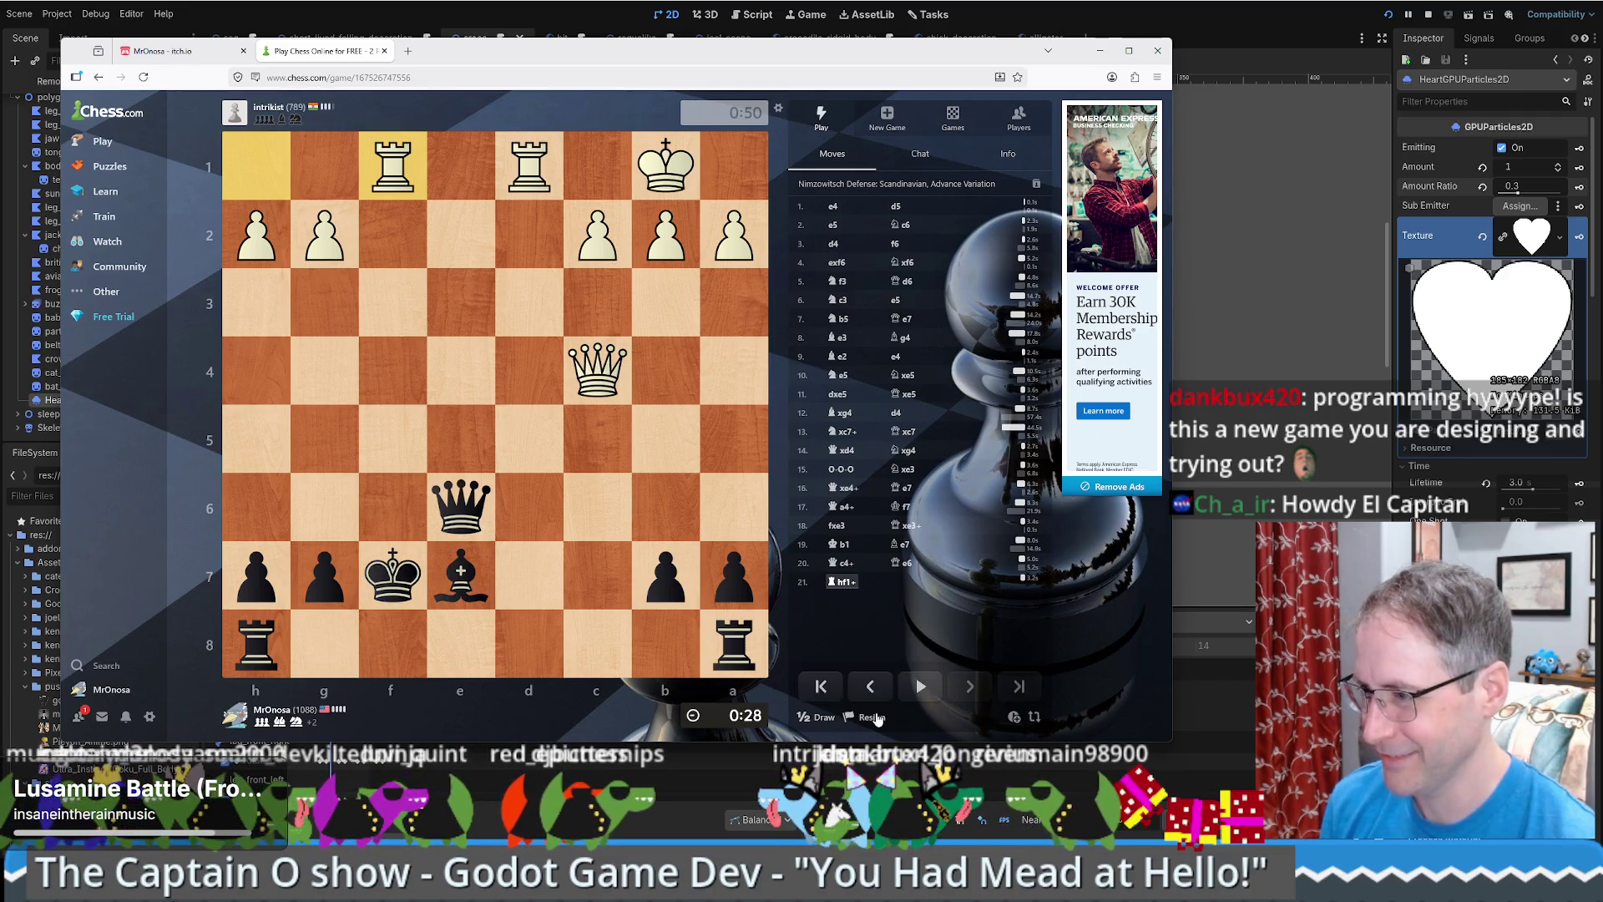
click(904, 678)
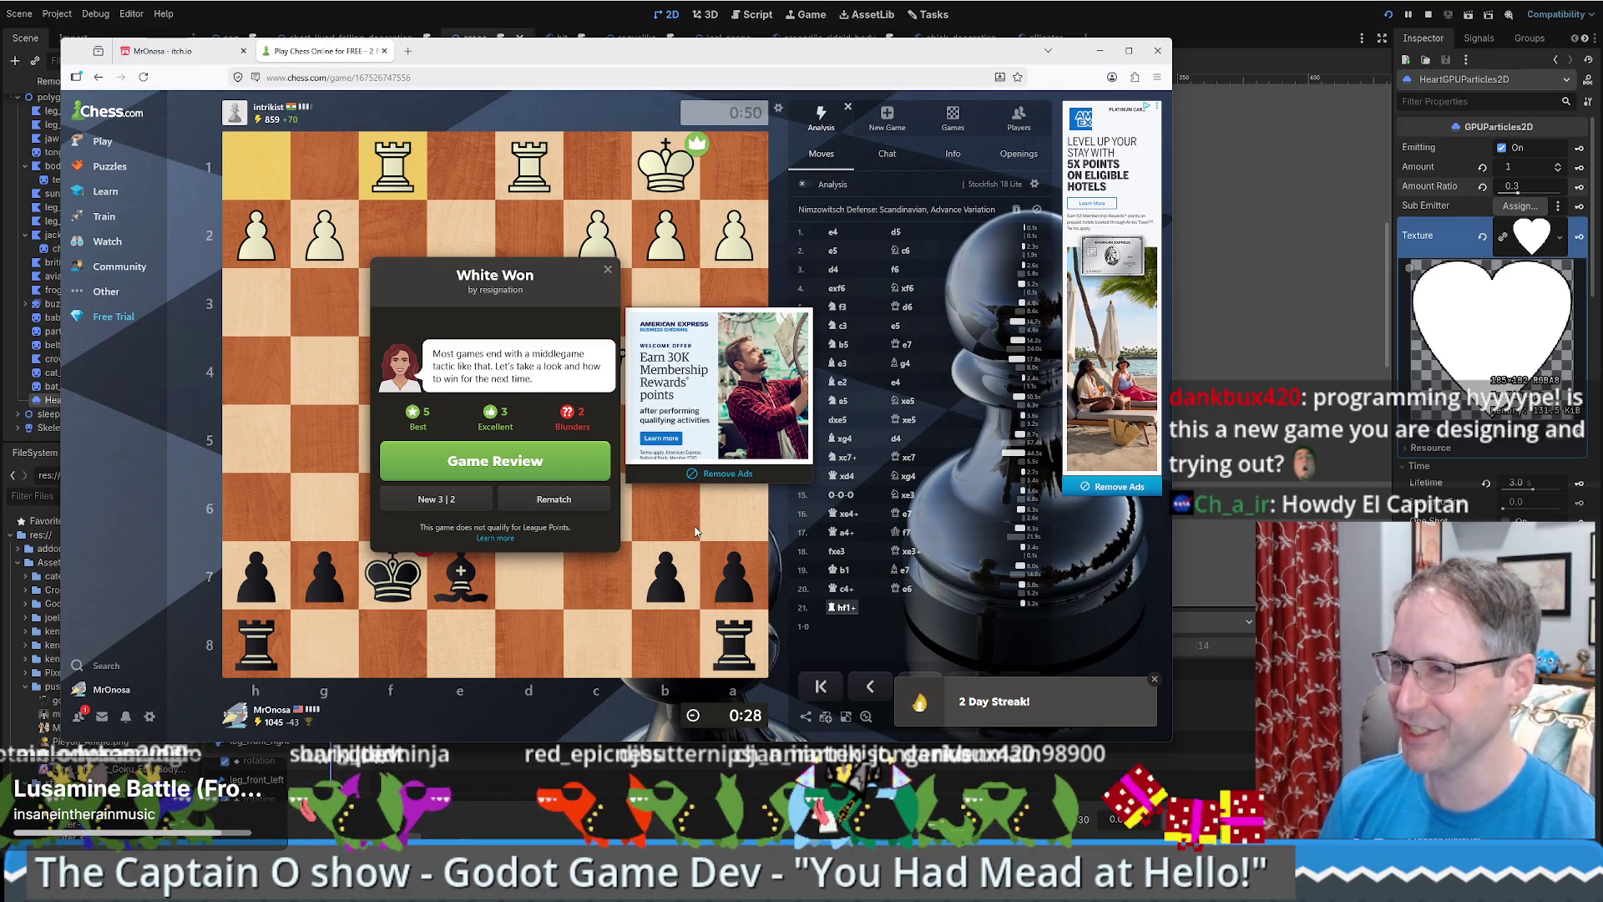
- Close the 'White Won' result popup and open an analysis of the finished game
click(608, 272)
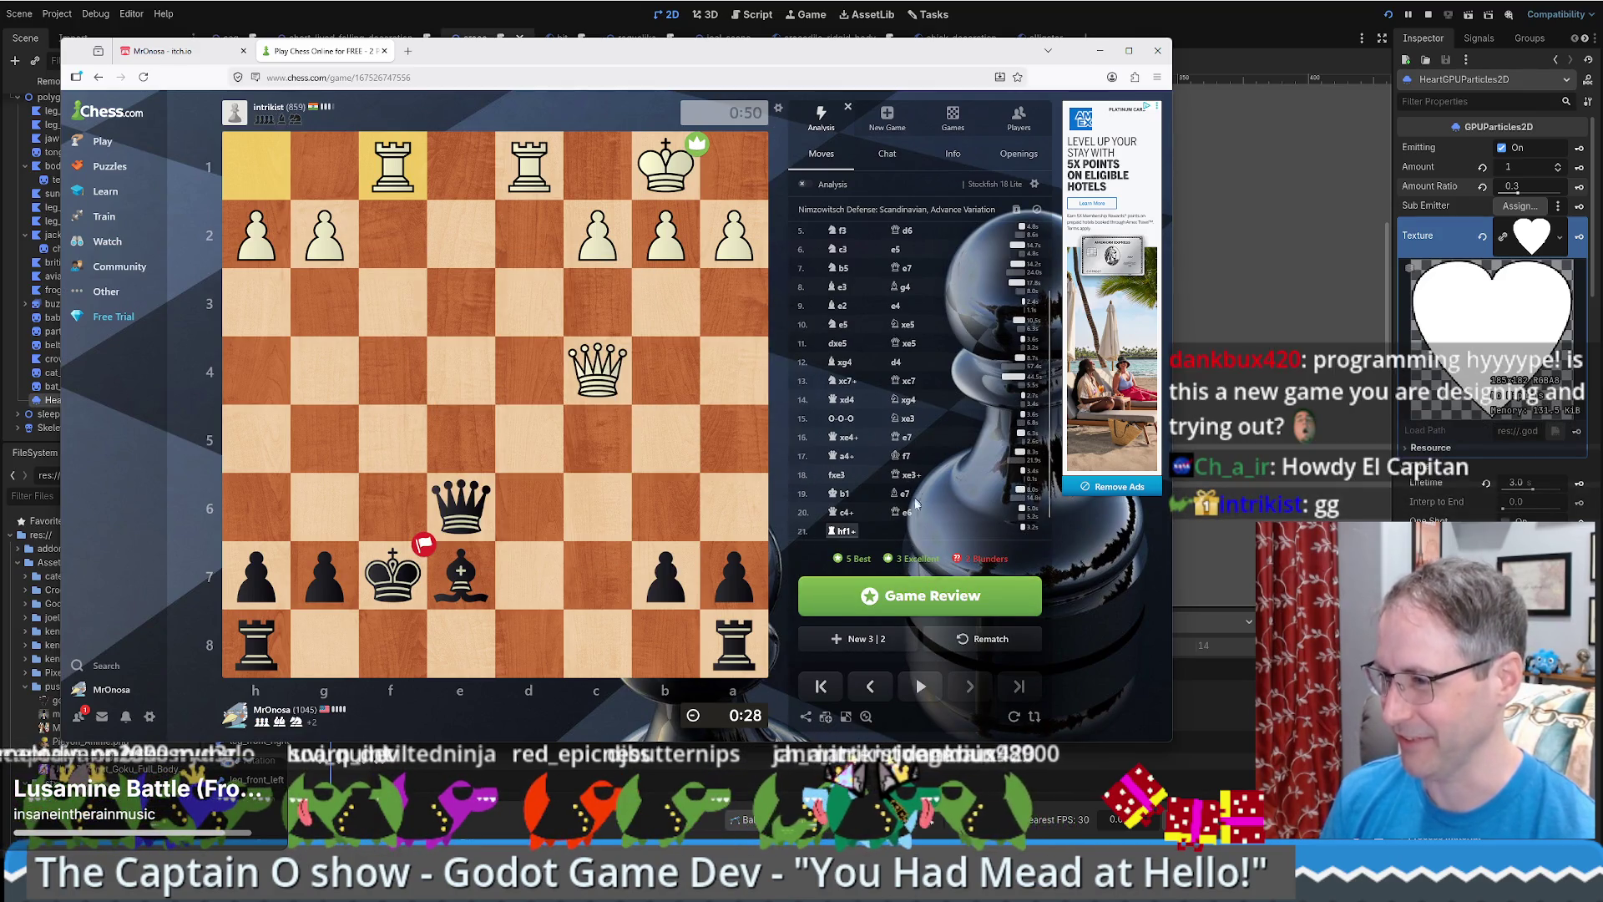
scroll(842, 522, down, 1)
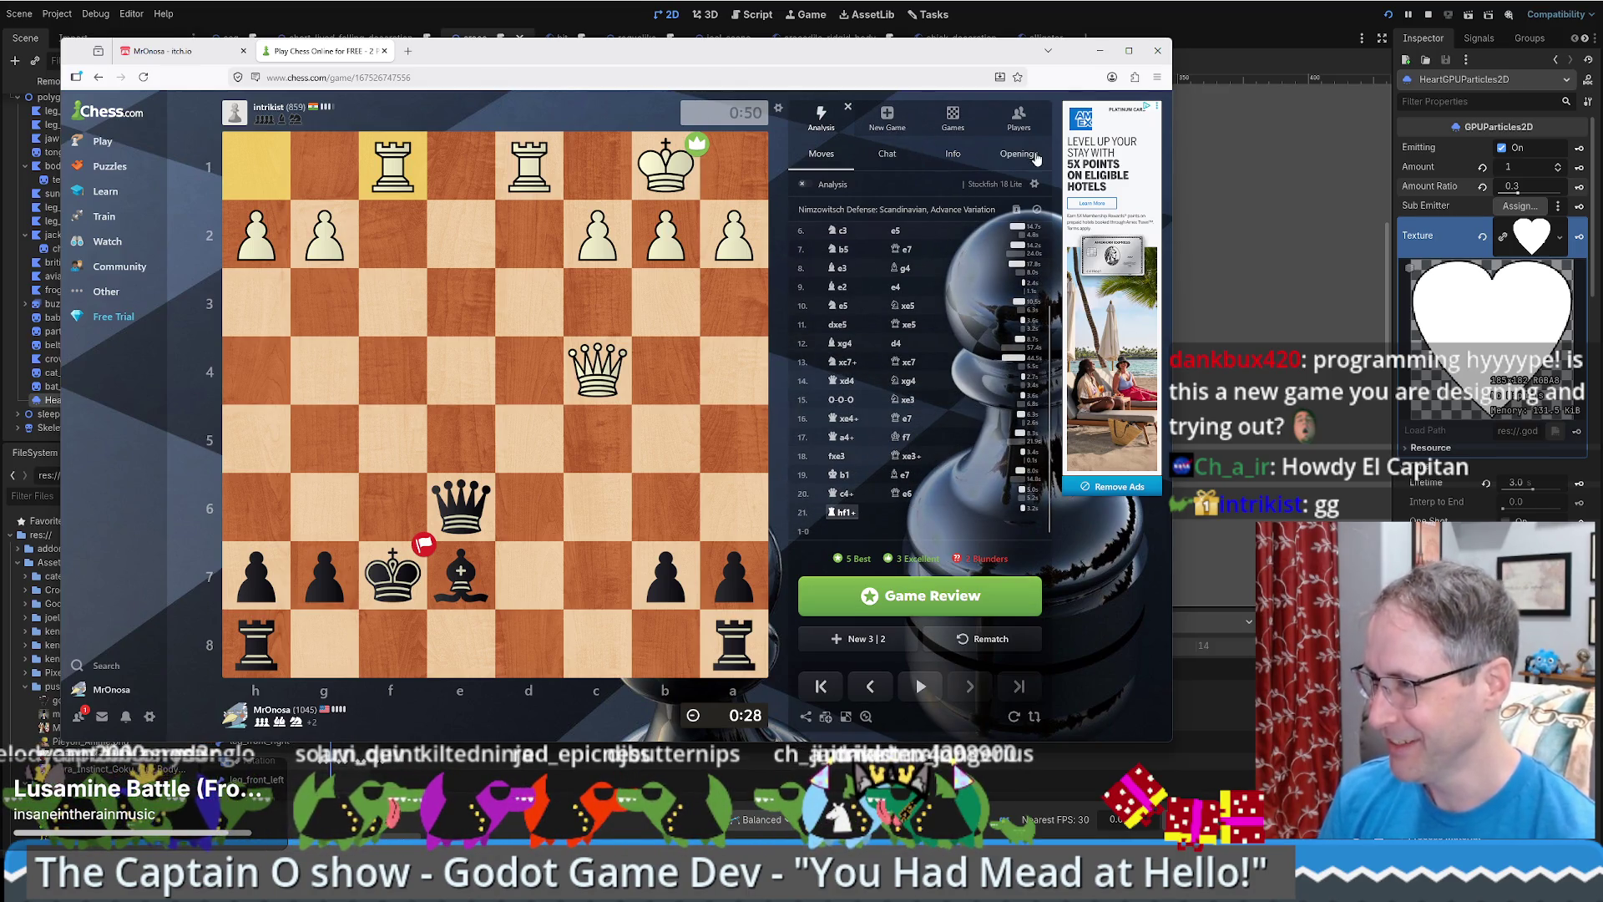
click(867, 718)
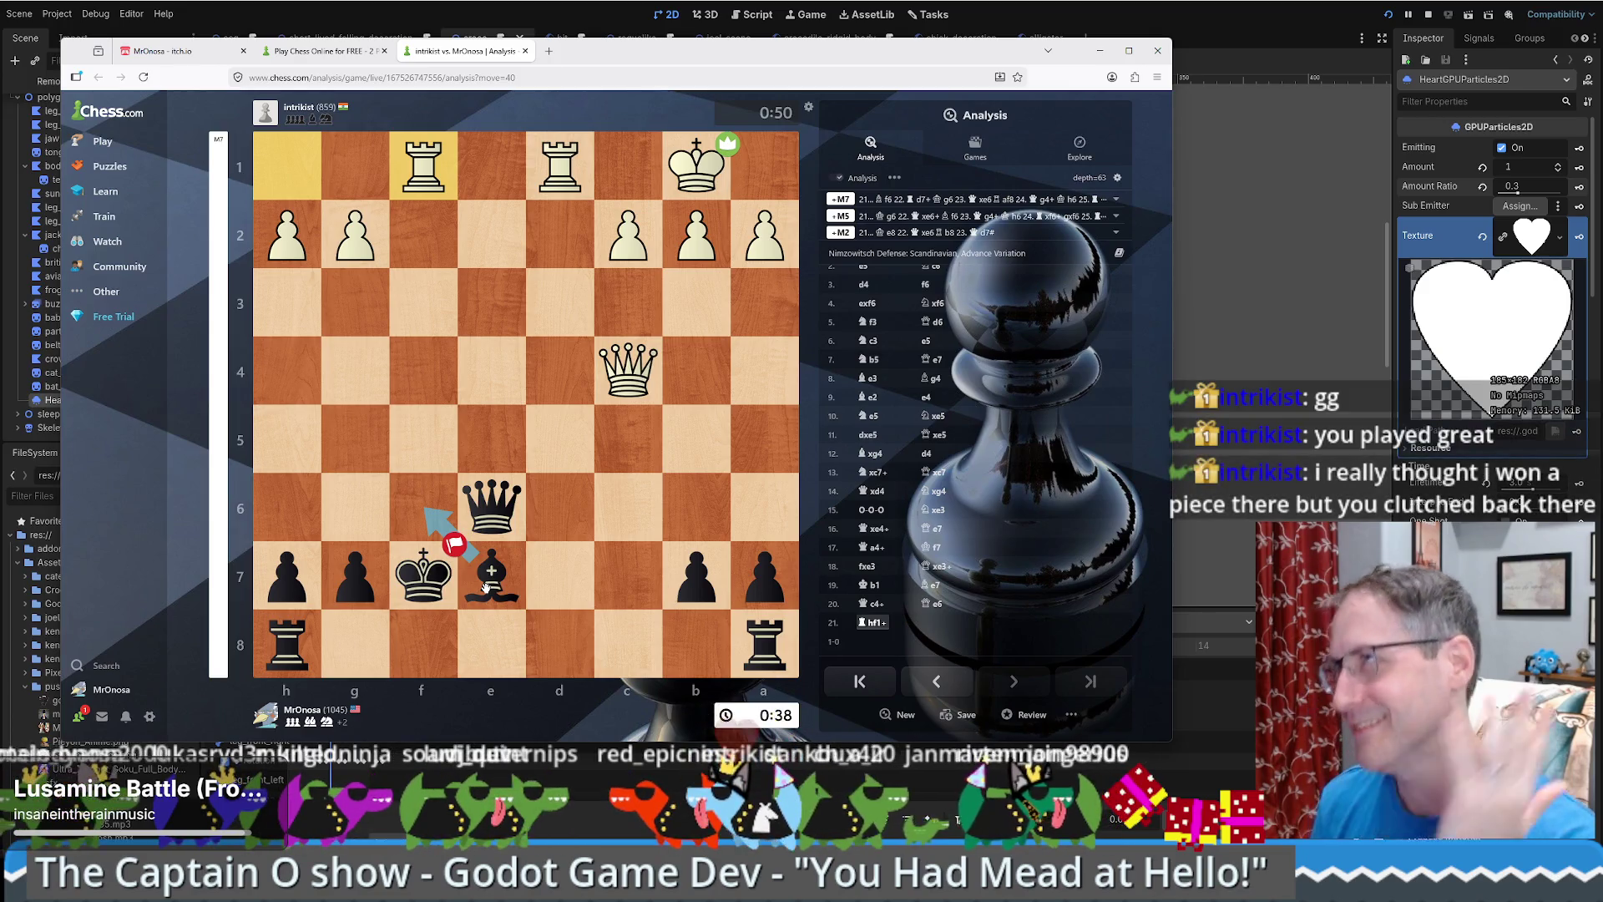
- Return to the finished game's tab and close the browser with Ctrl+W
click(360, 52)
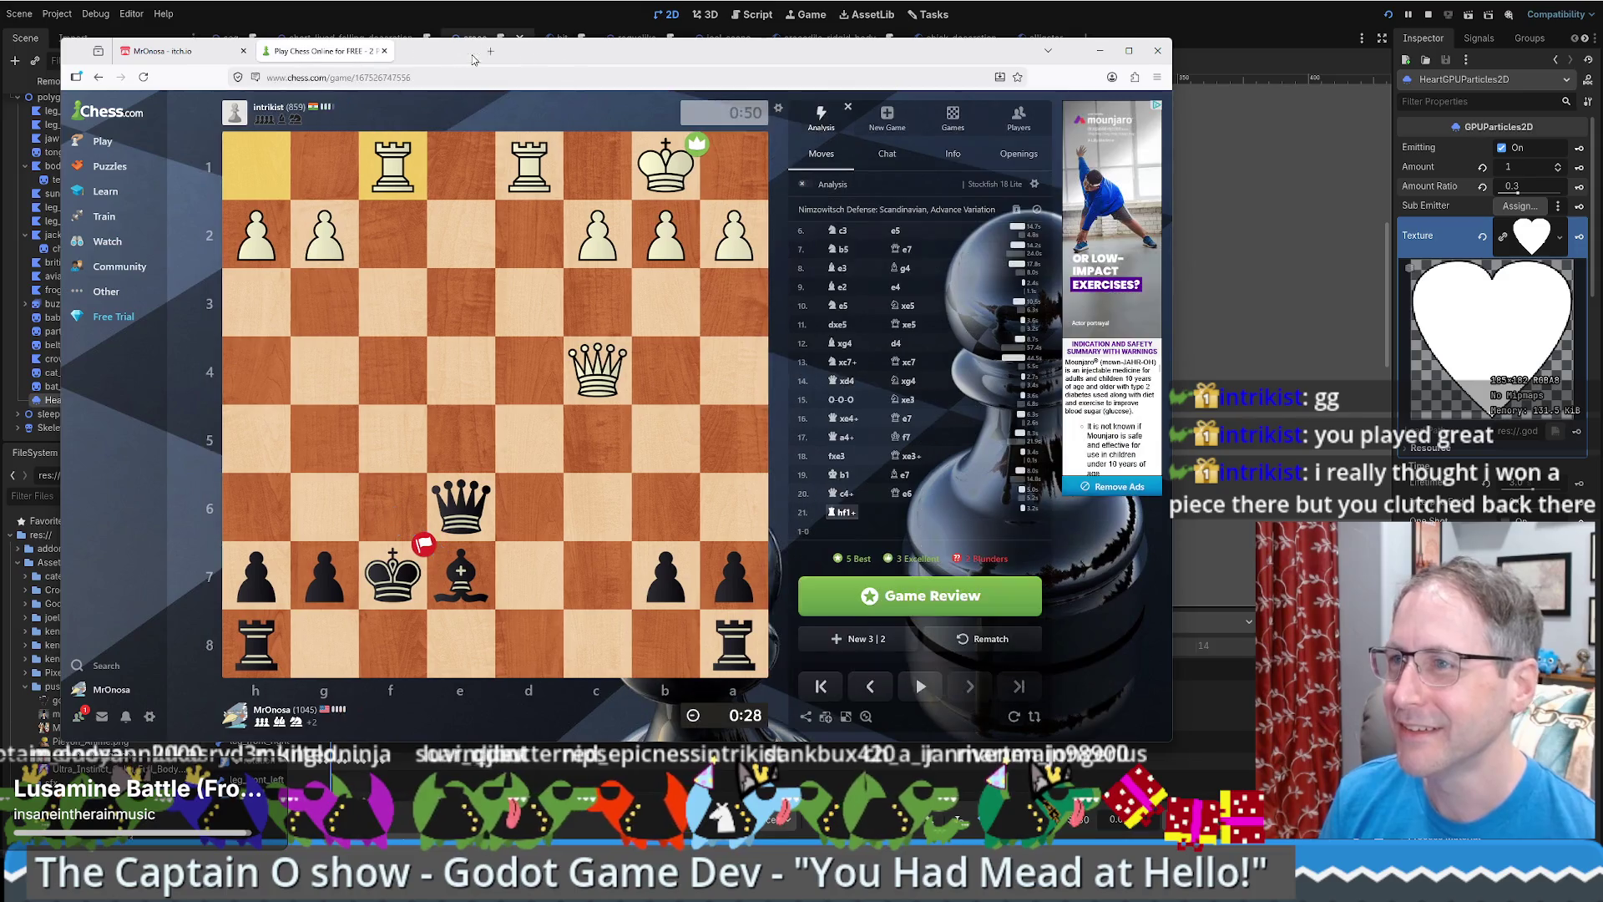
key(ctrl+w)
key(ctrl+w)
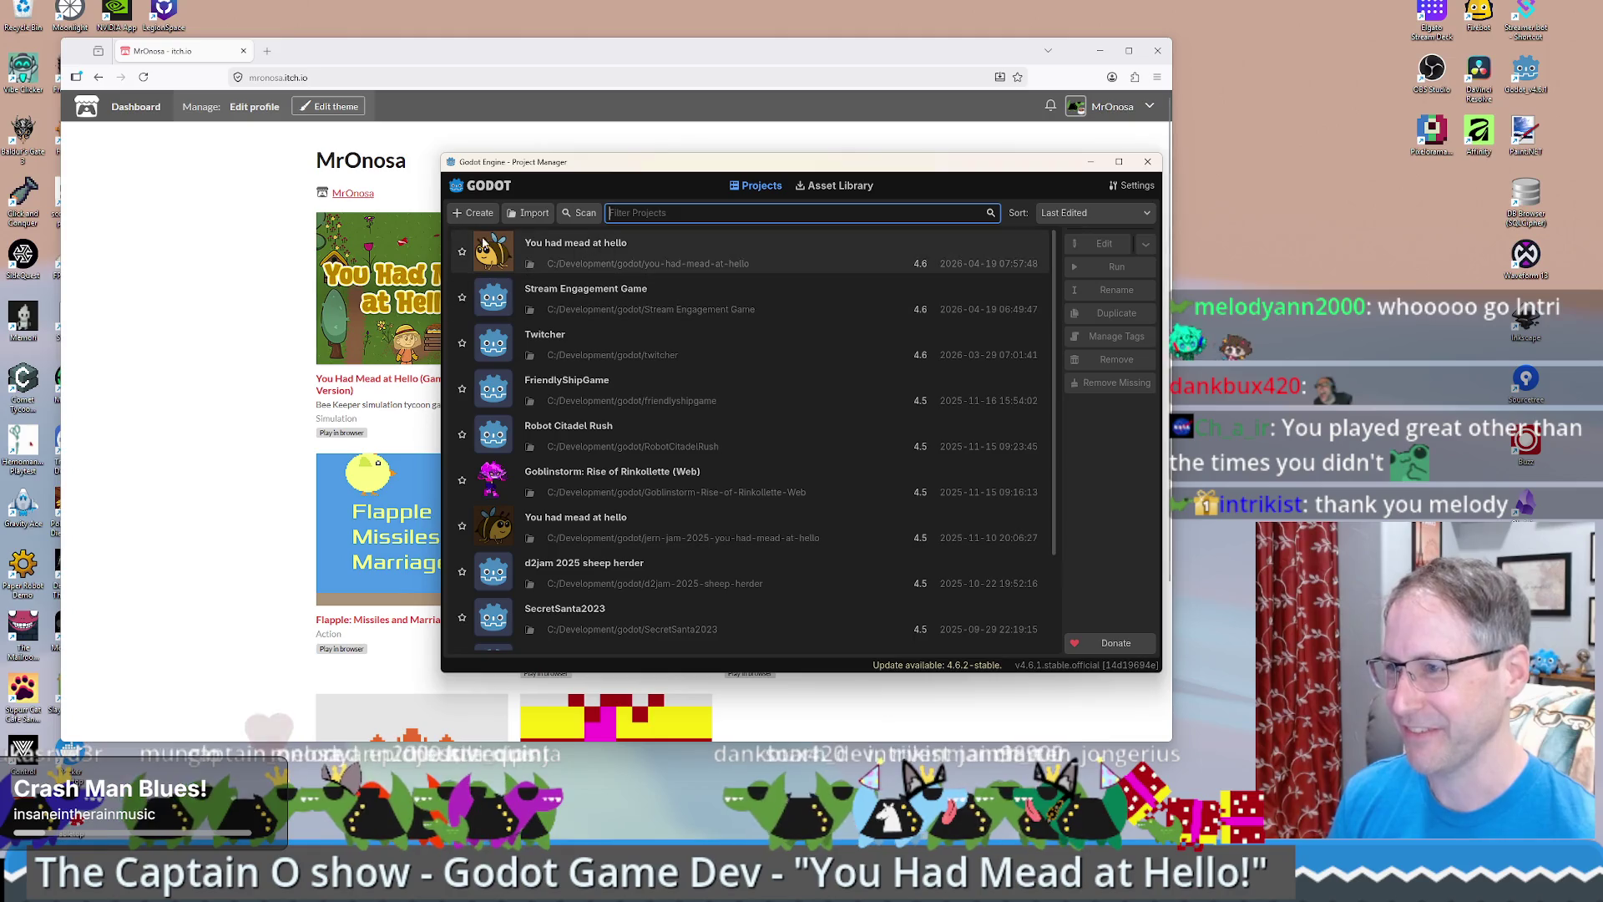
- Open 'You had mead at hello' with Edit in recovery mode and confirm it
click(747, 264)
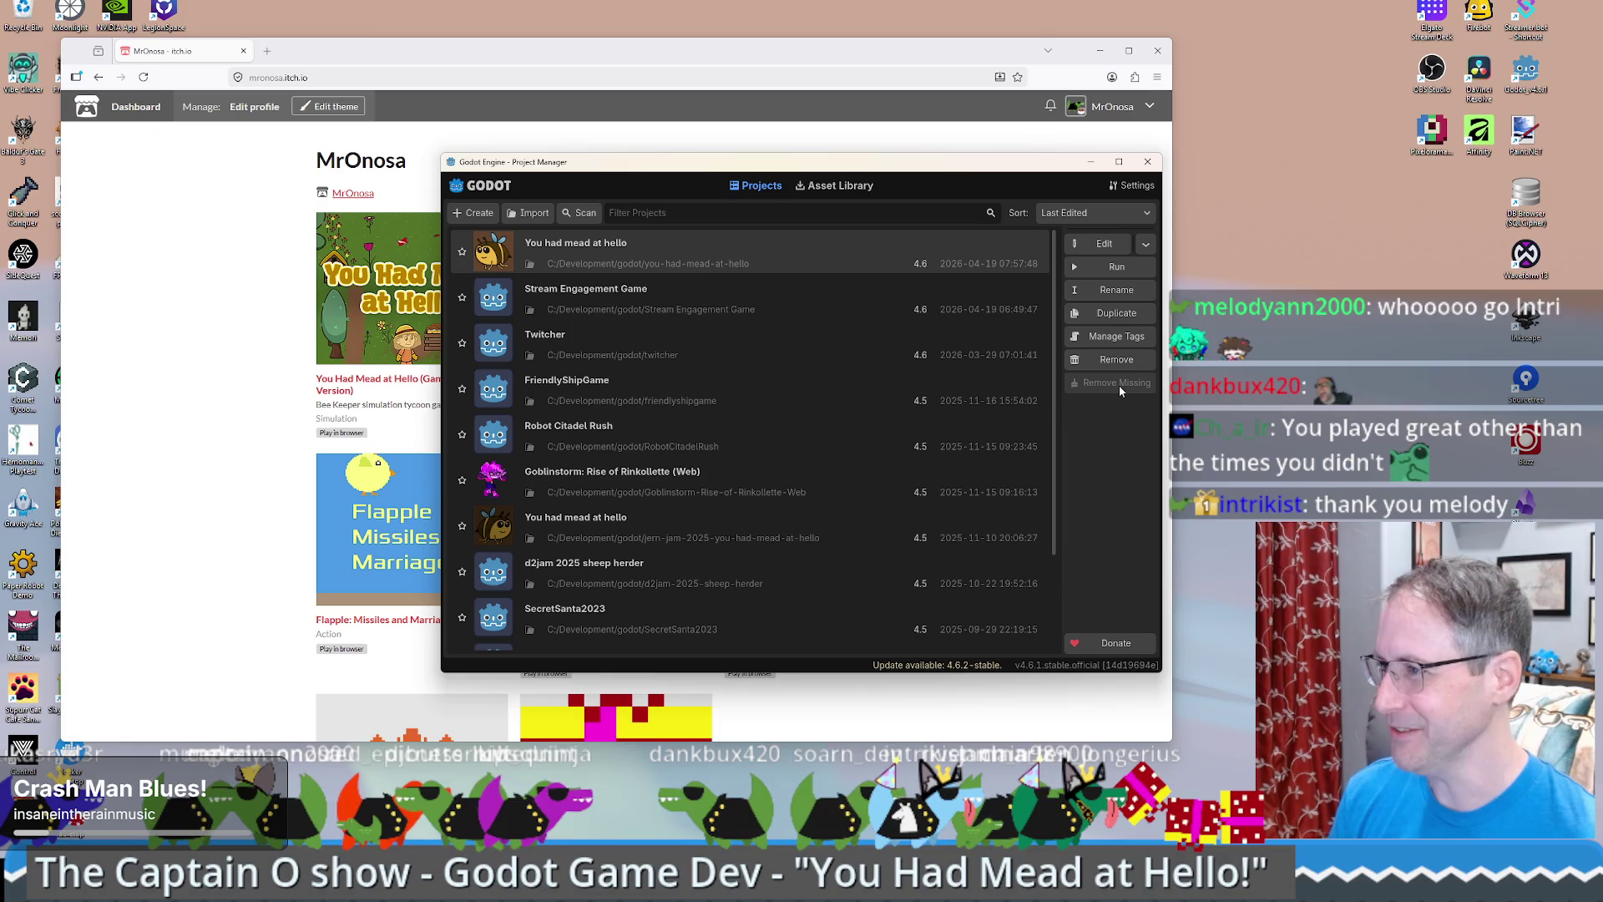
click(1146, 244)
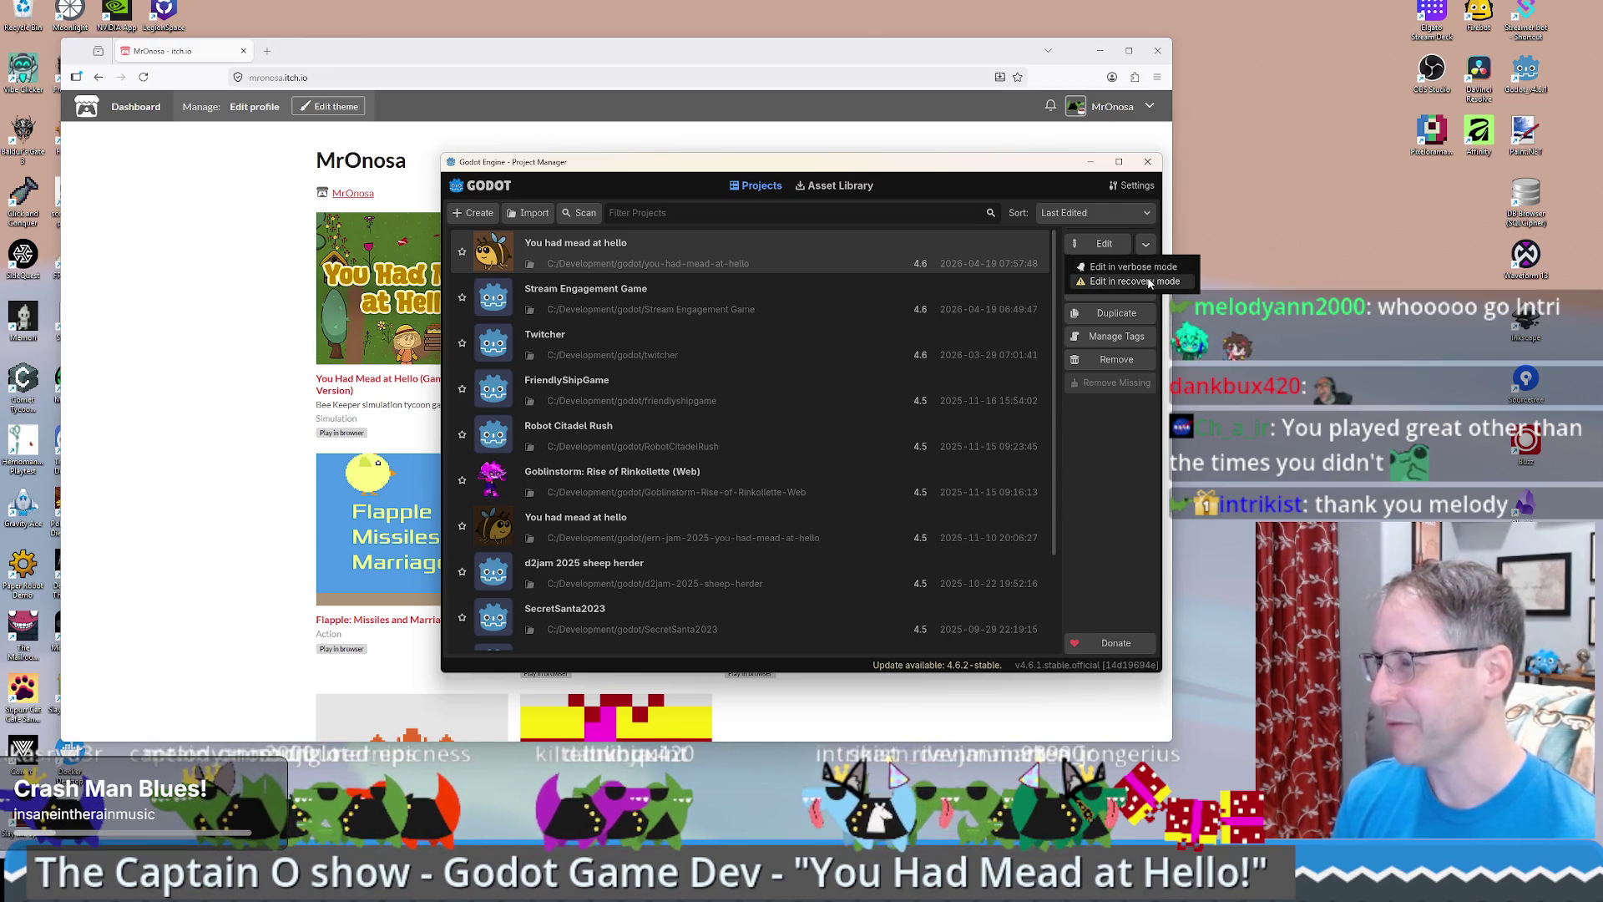
click(1148, 282)
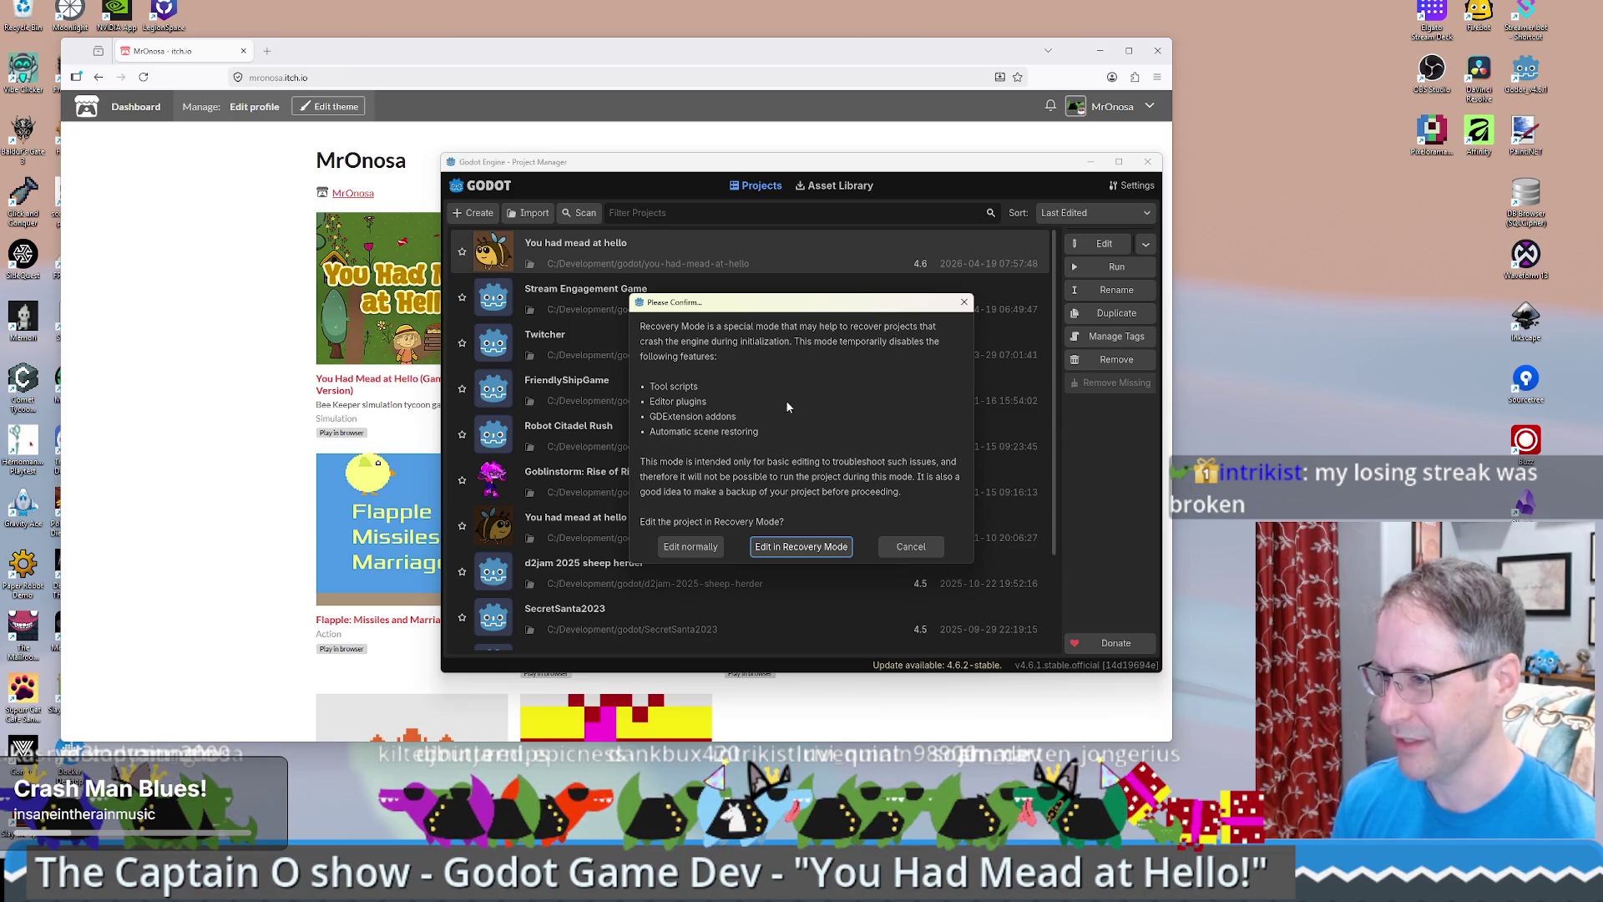
click(800, 551)
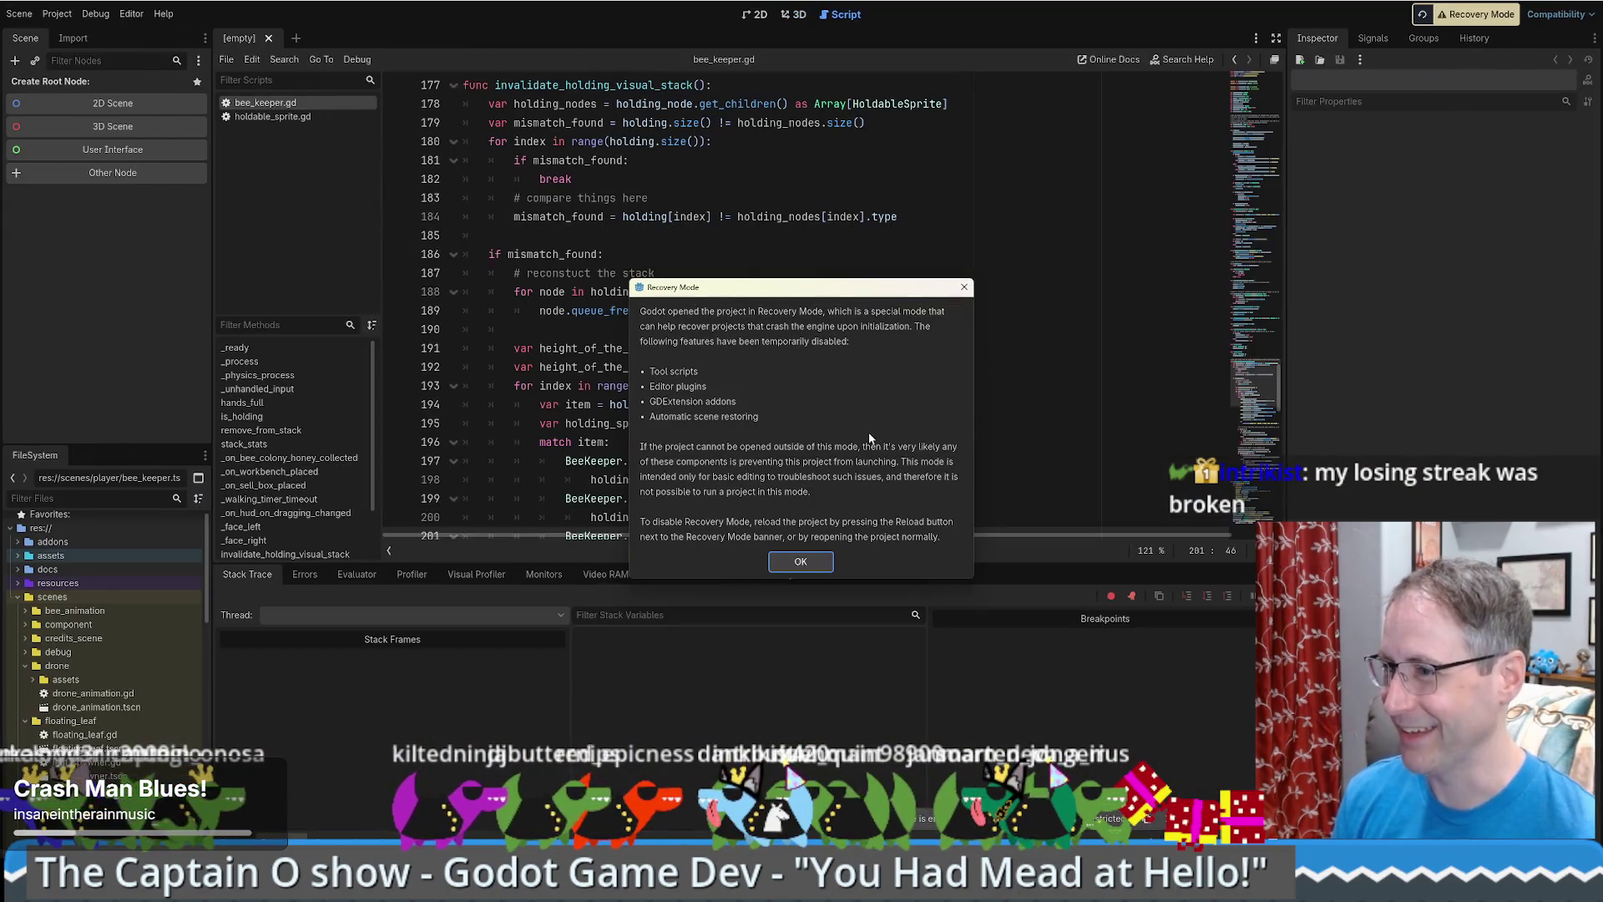
- Dismiss the recovery mode notice and open holdable_sprite.gd in the script editor
click(800, 561)
scroll(808, 448, down, 5)
scroll(808, 448, up, 6)
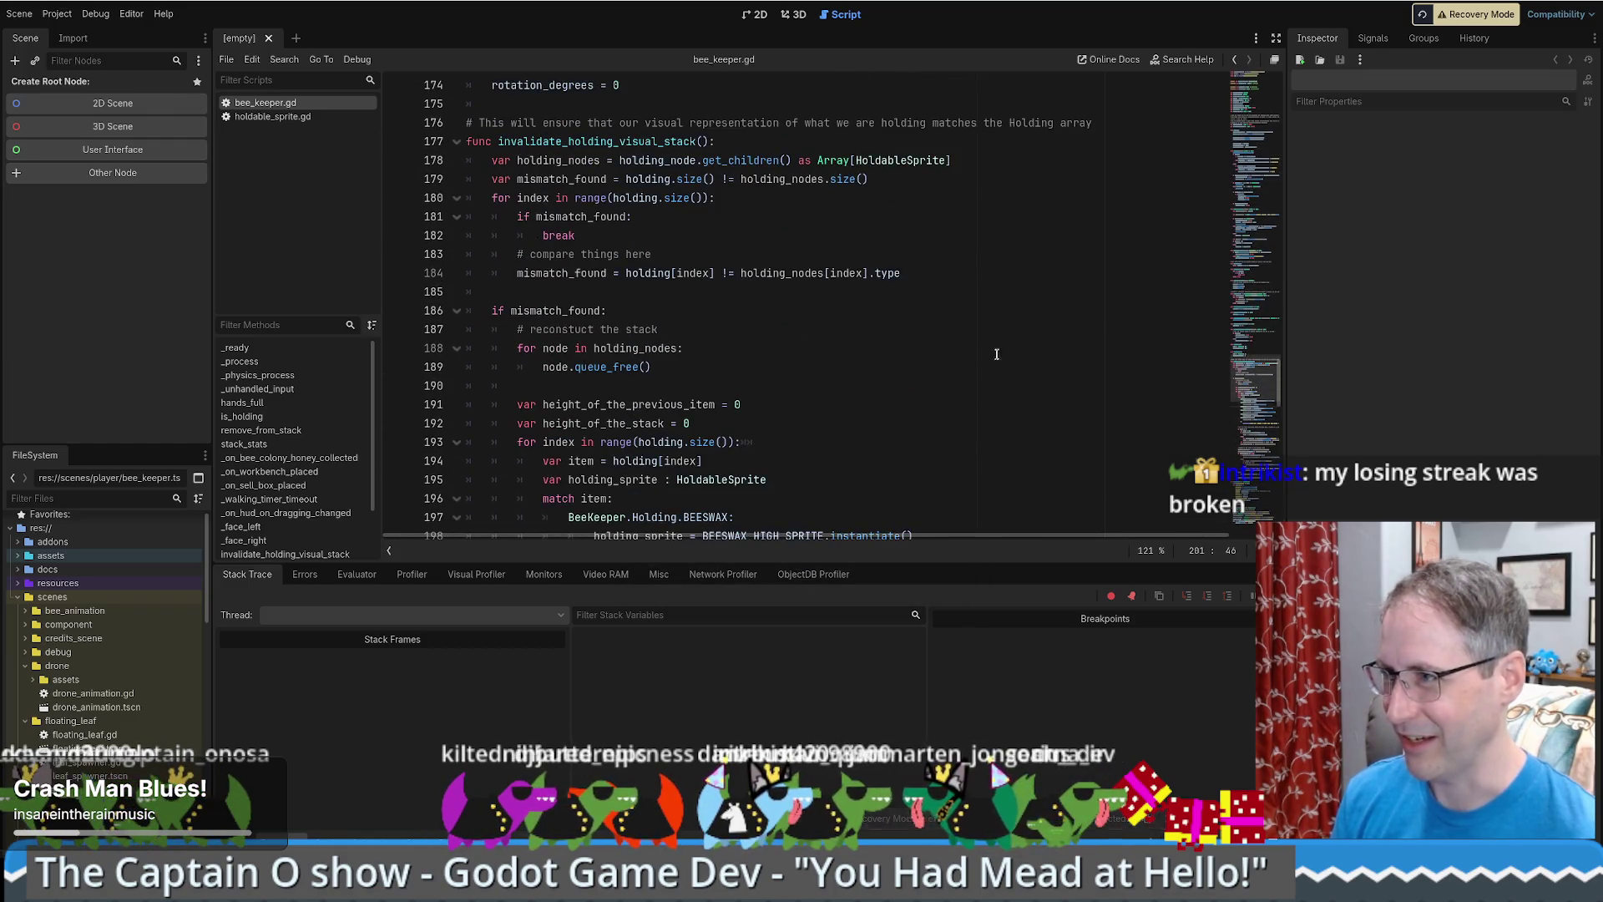
scroll(1001, 352, up, 6)
scroll(1005, 358, down, 7)
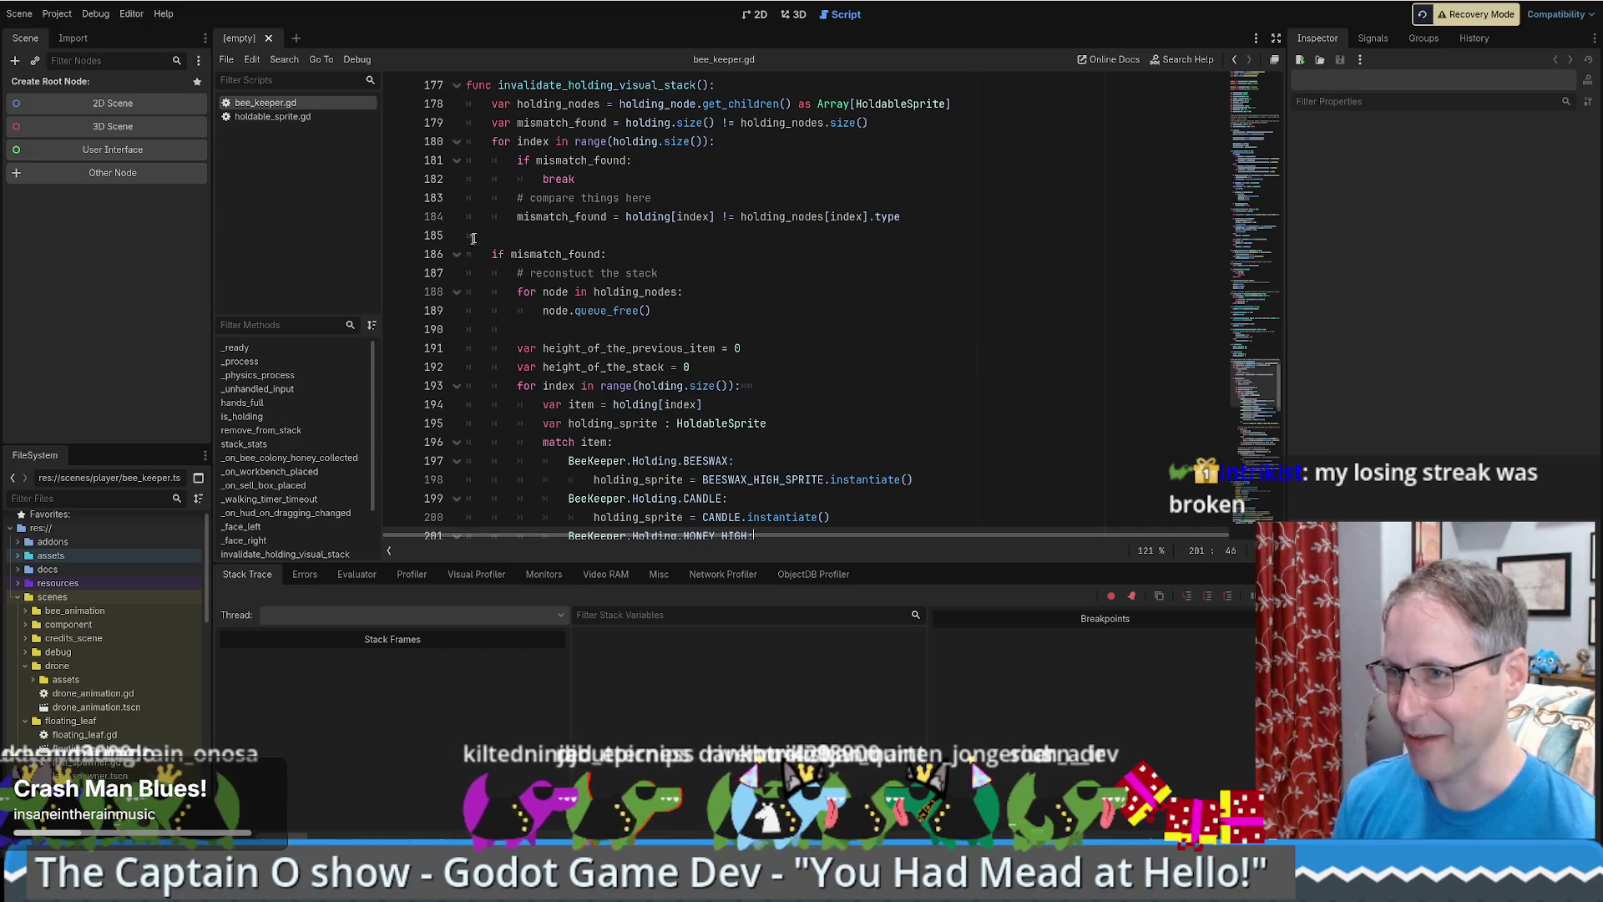
click(292, 118)
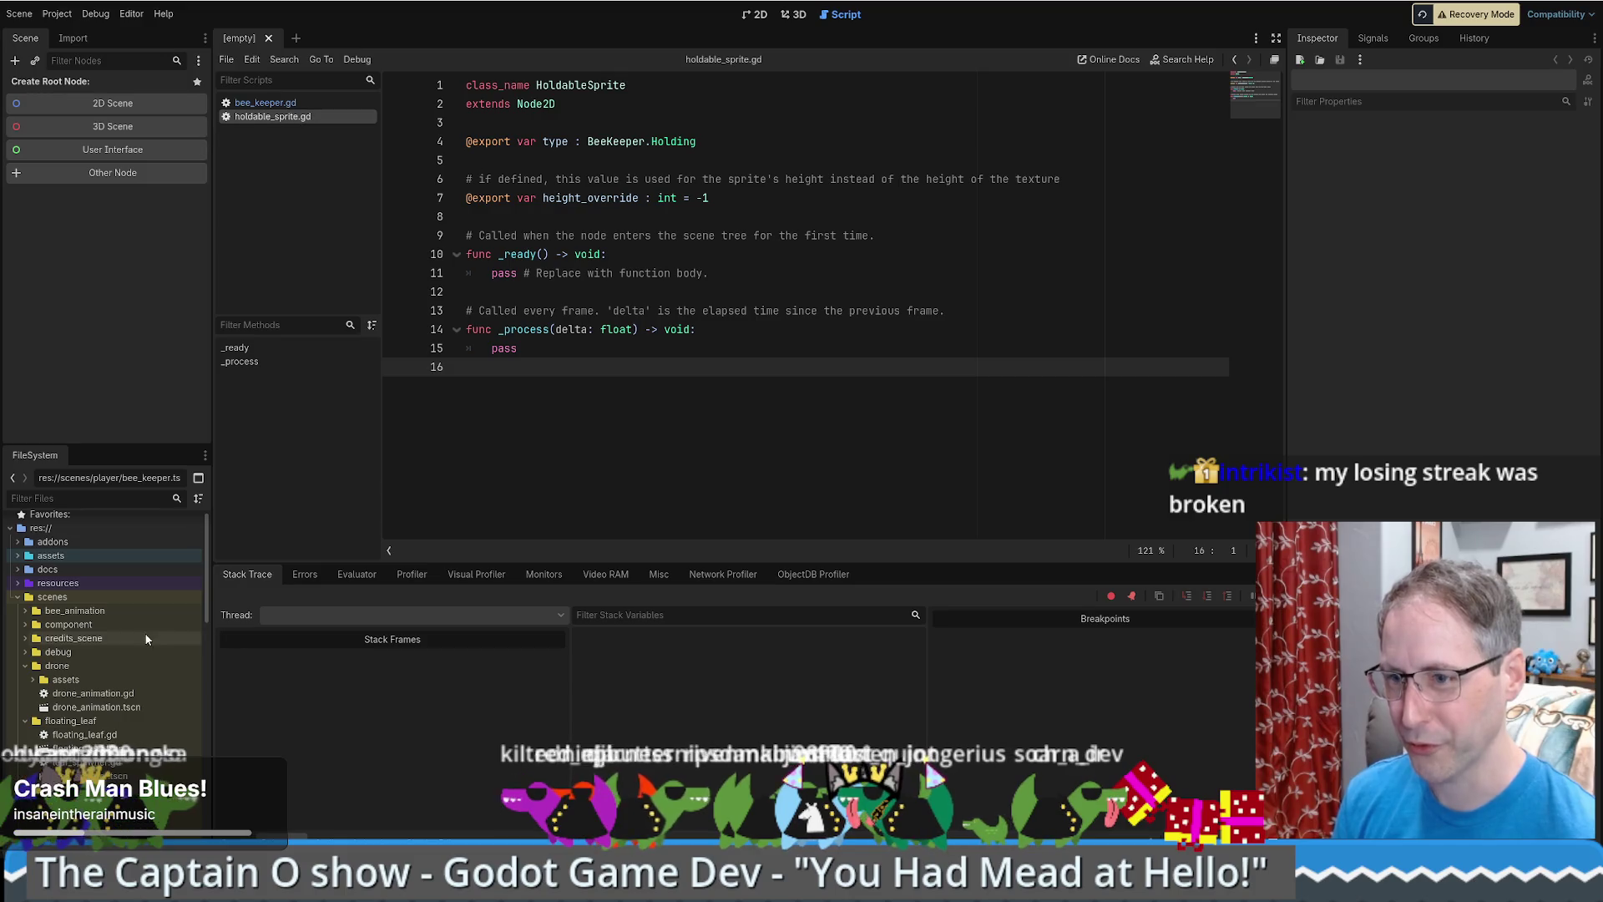
- Copy the Script UID of holdable_sprite.gd from the script list
scroll(120, 678, down, 8)
scroll(76, 680, down, 5)
right_click(277, 117)
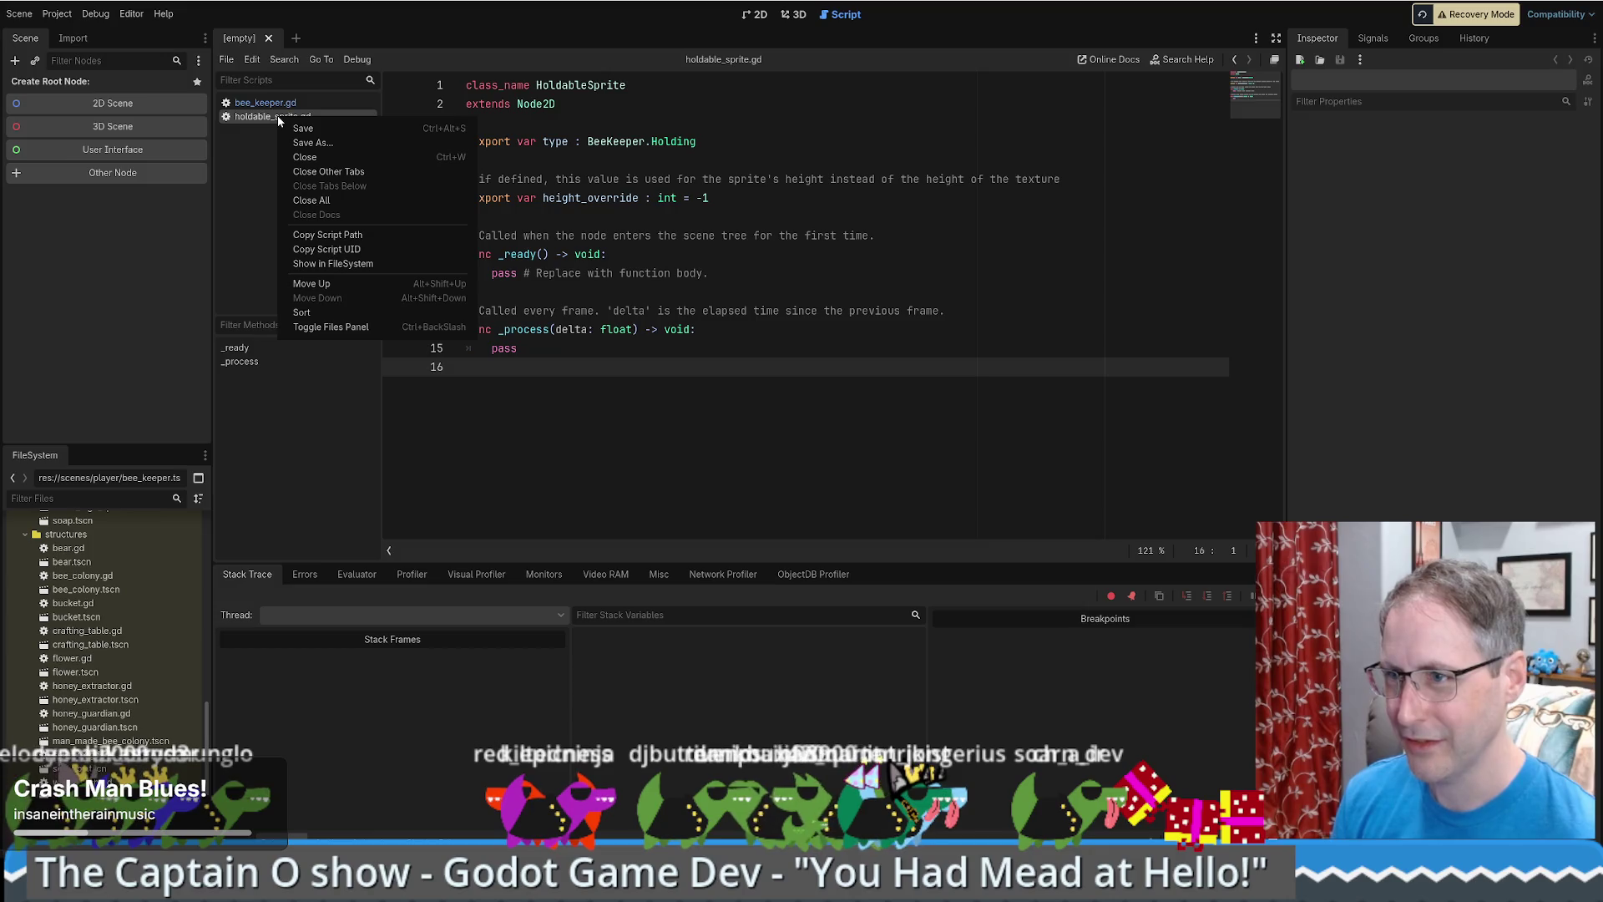
click(347, 249)
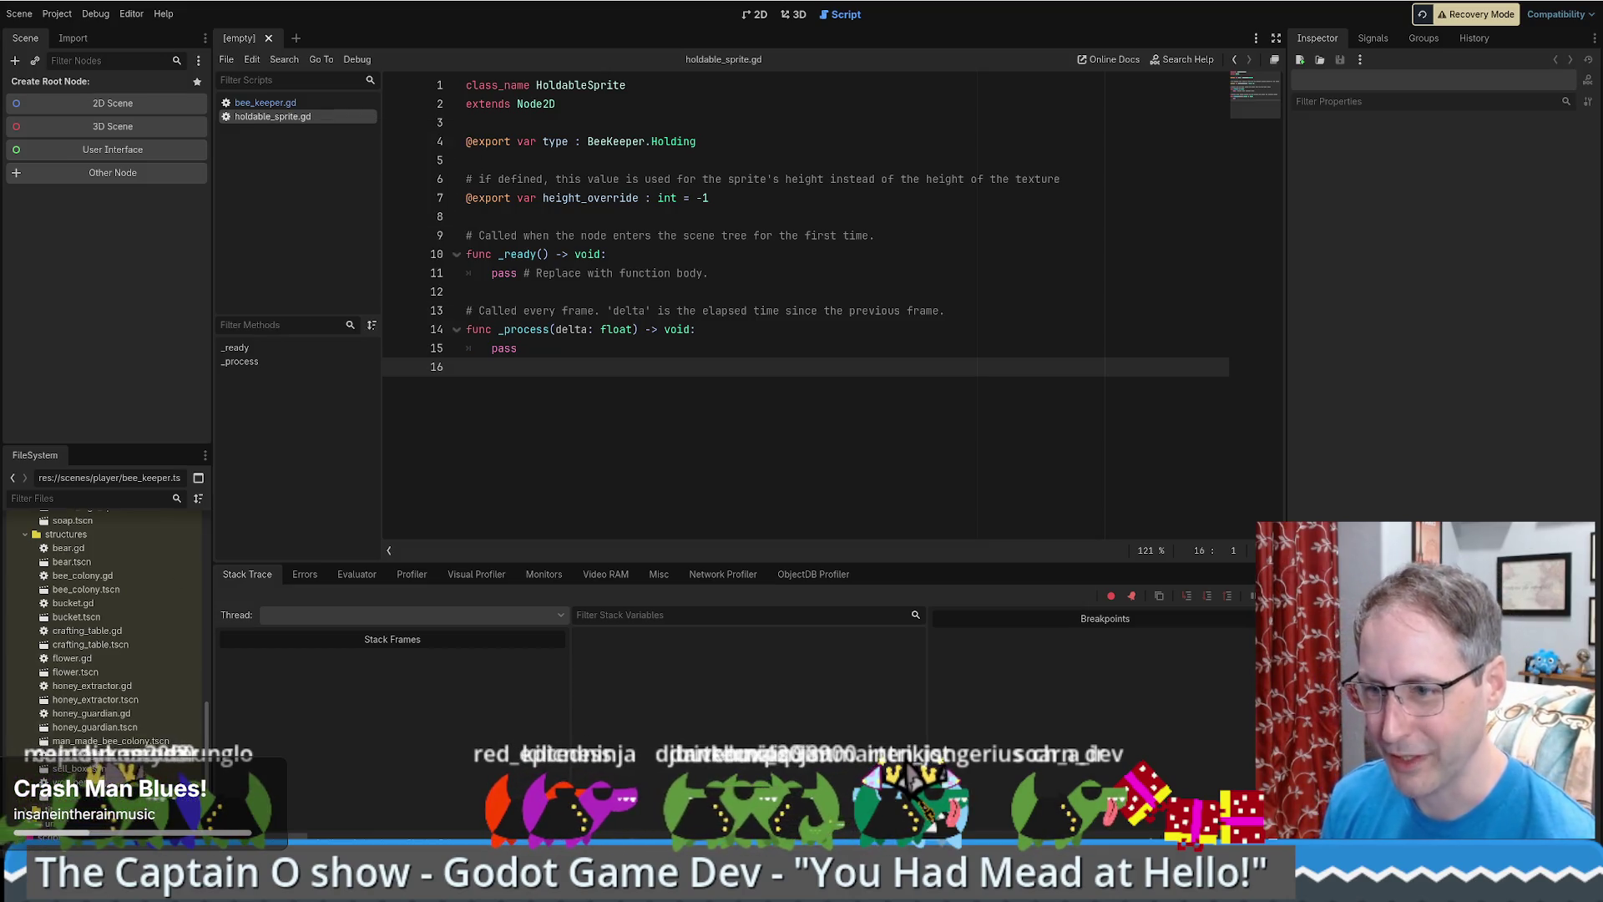
scroll(108, 634, up, 3)
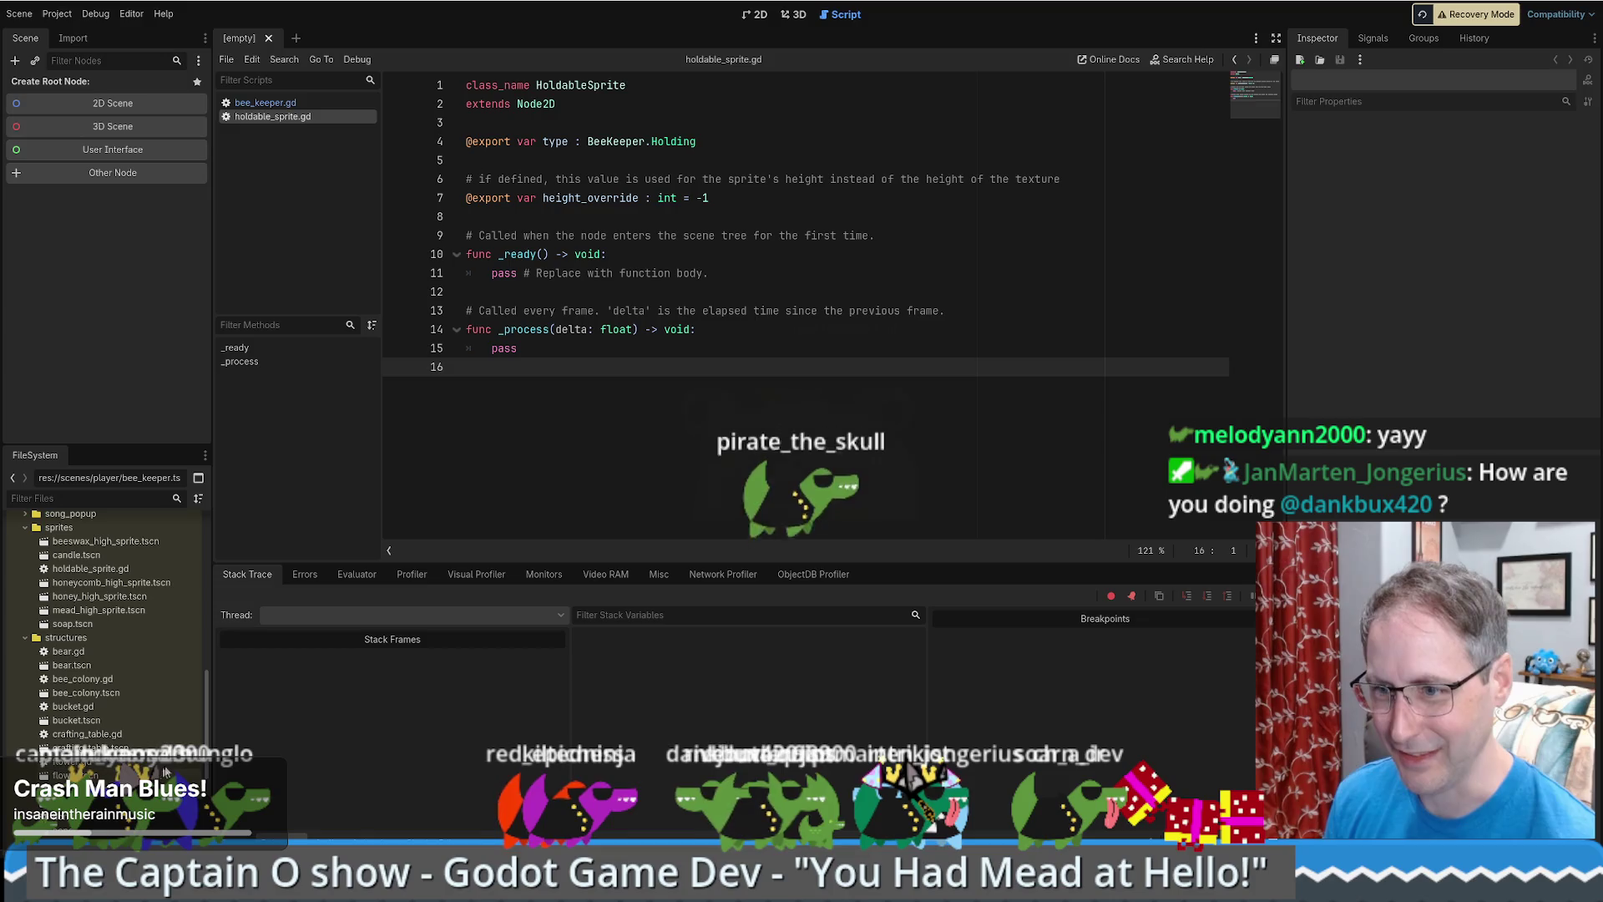
- Open beeswax_high_sprite.tscn and honeycomb_high_sprite.tscn, then show honeycomb's dependencies
double_click(124, 541)
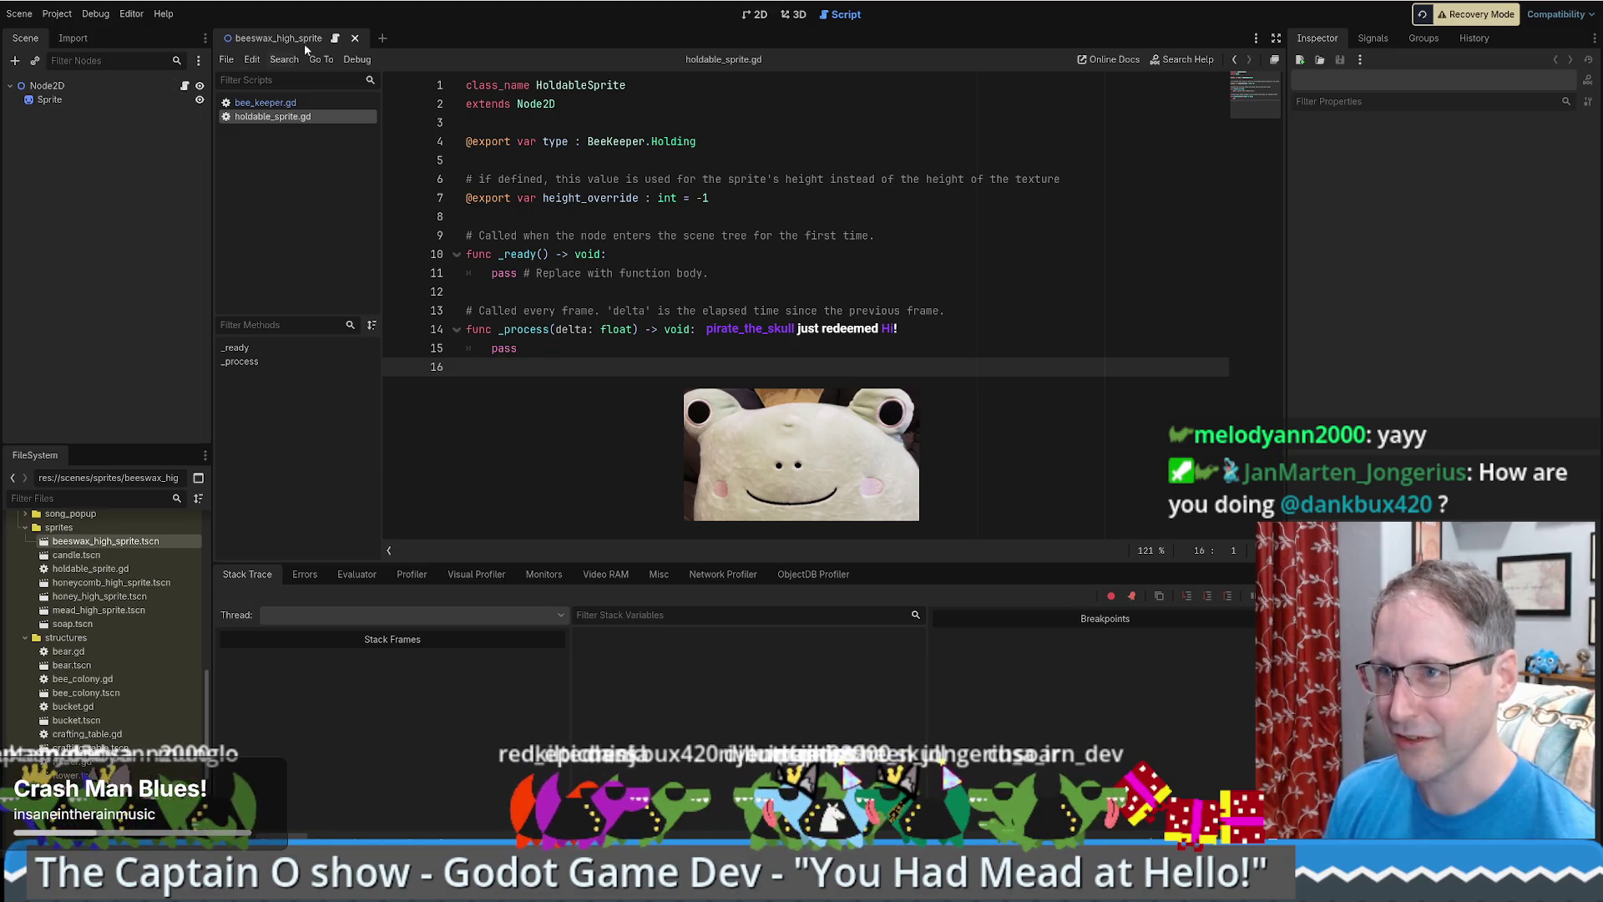
double_click(117, 582)
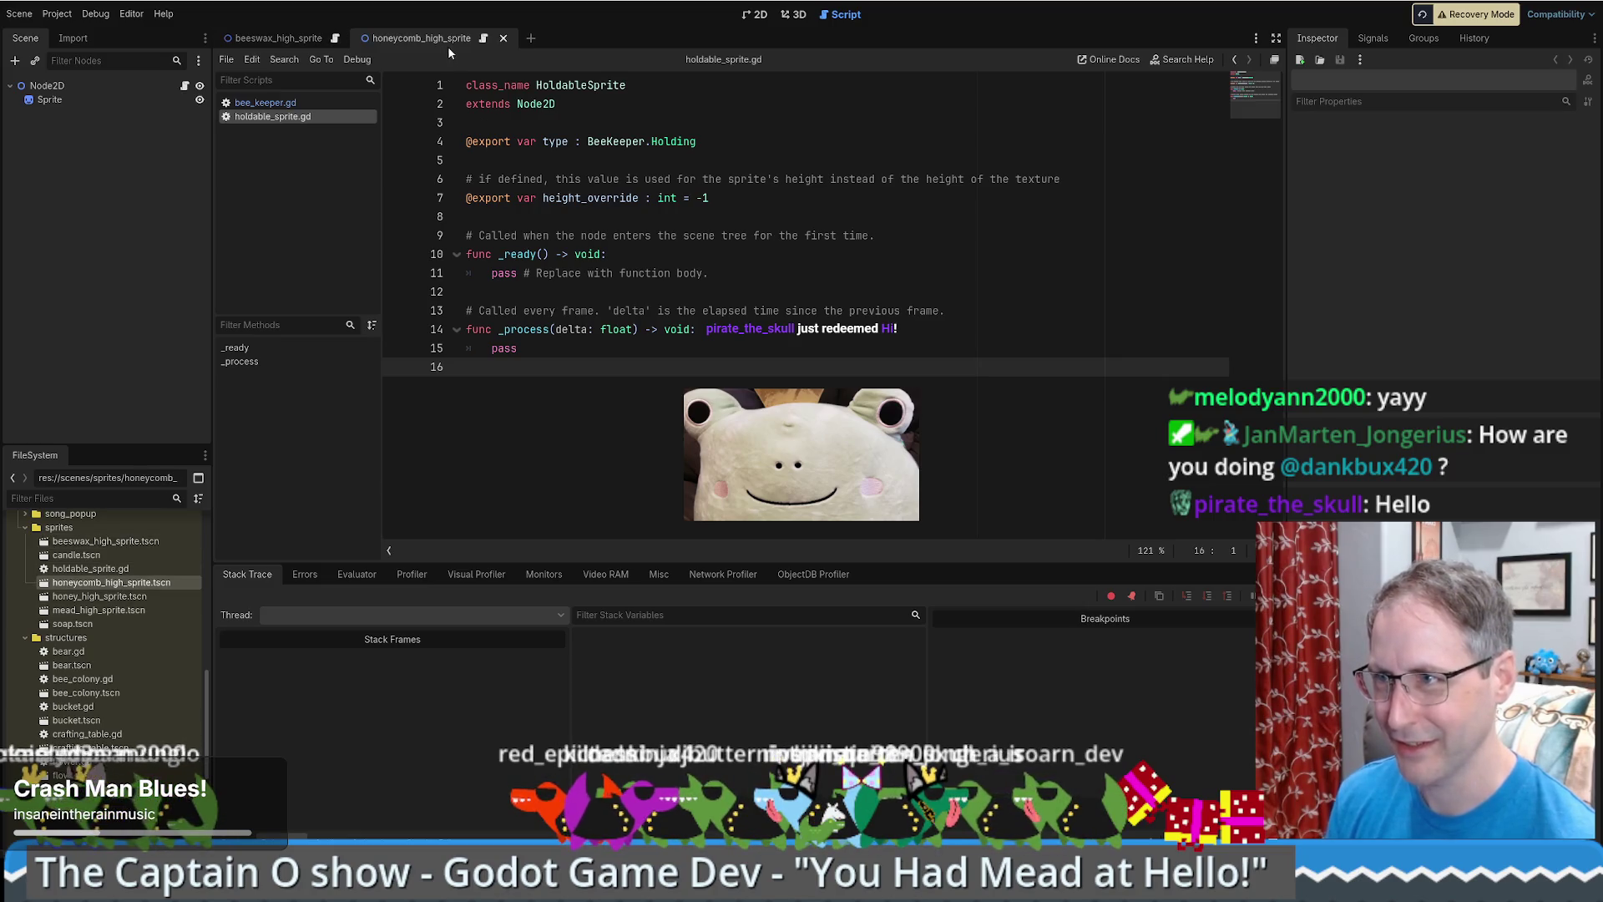
right_click(138, 583)
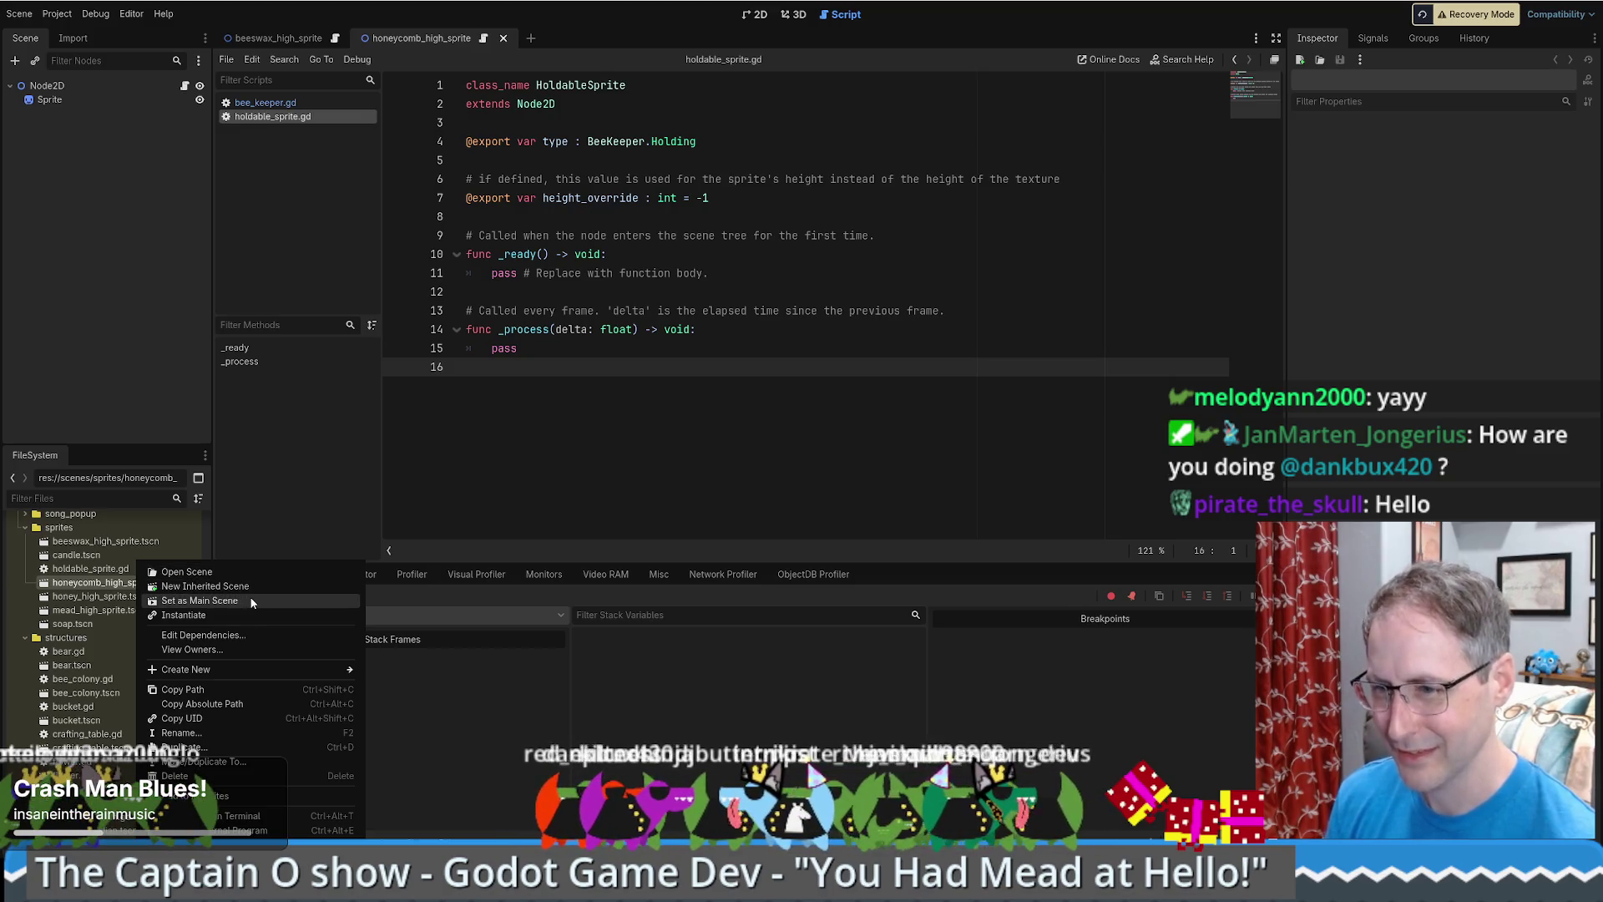
click(242, 635)
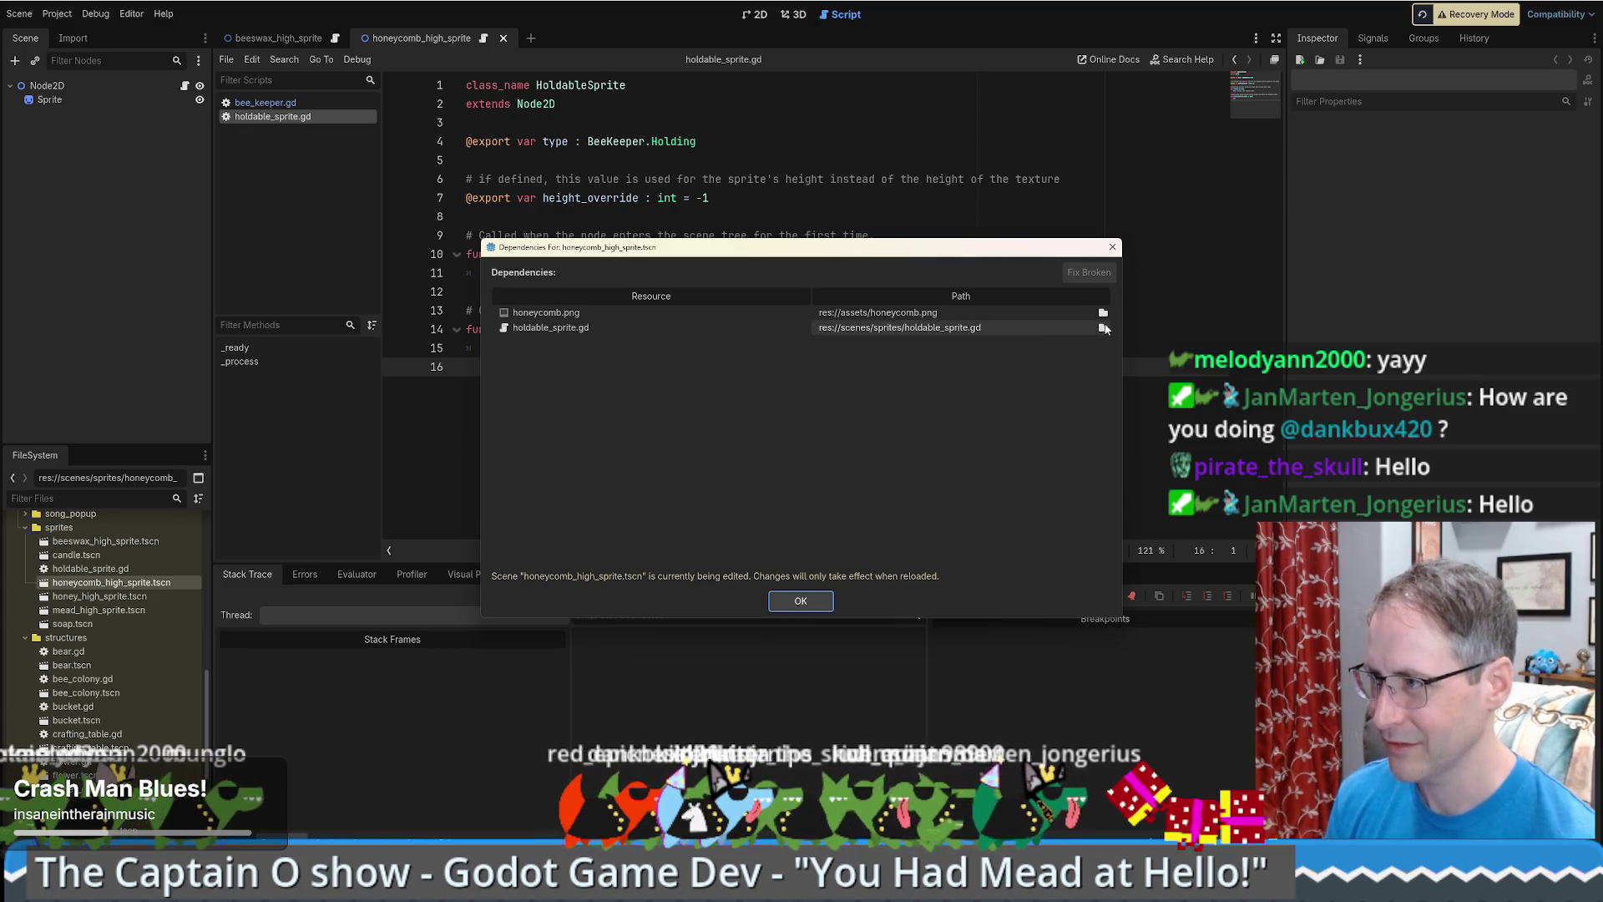
- Re-point the holdable_sprite.gd dependency to res://scenes/sprites/holdable_sprite.gd and close the window
click(1103, 327)
click(681, 640)
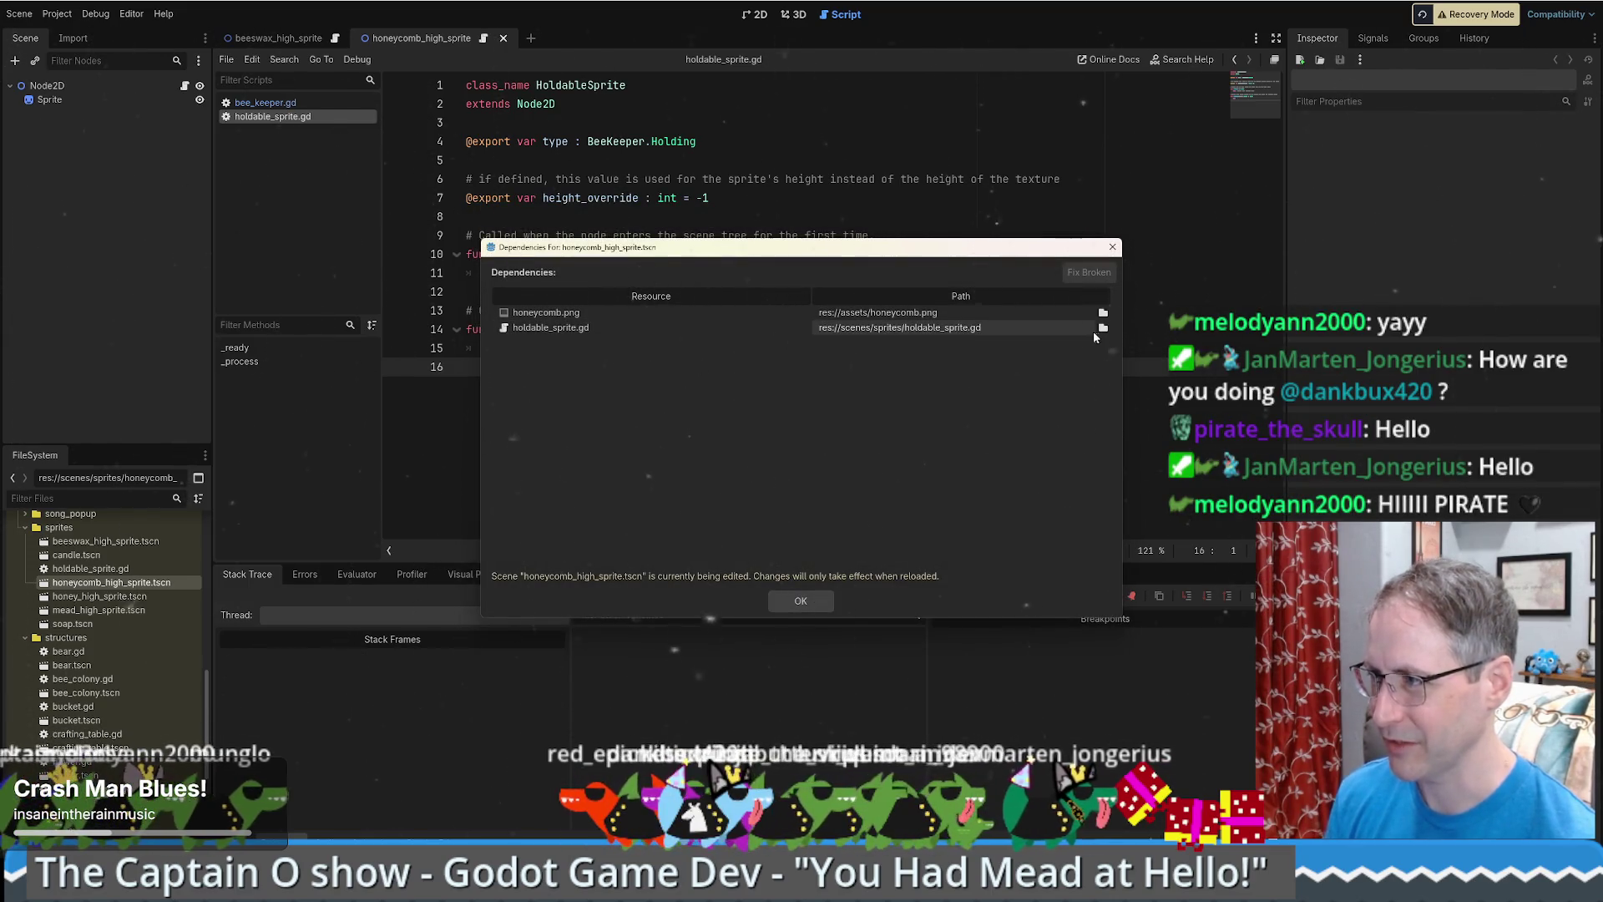
click(790, 327)
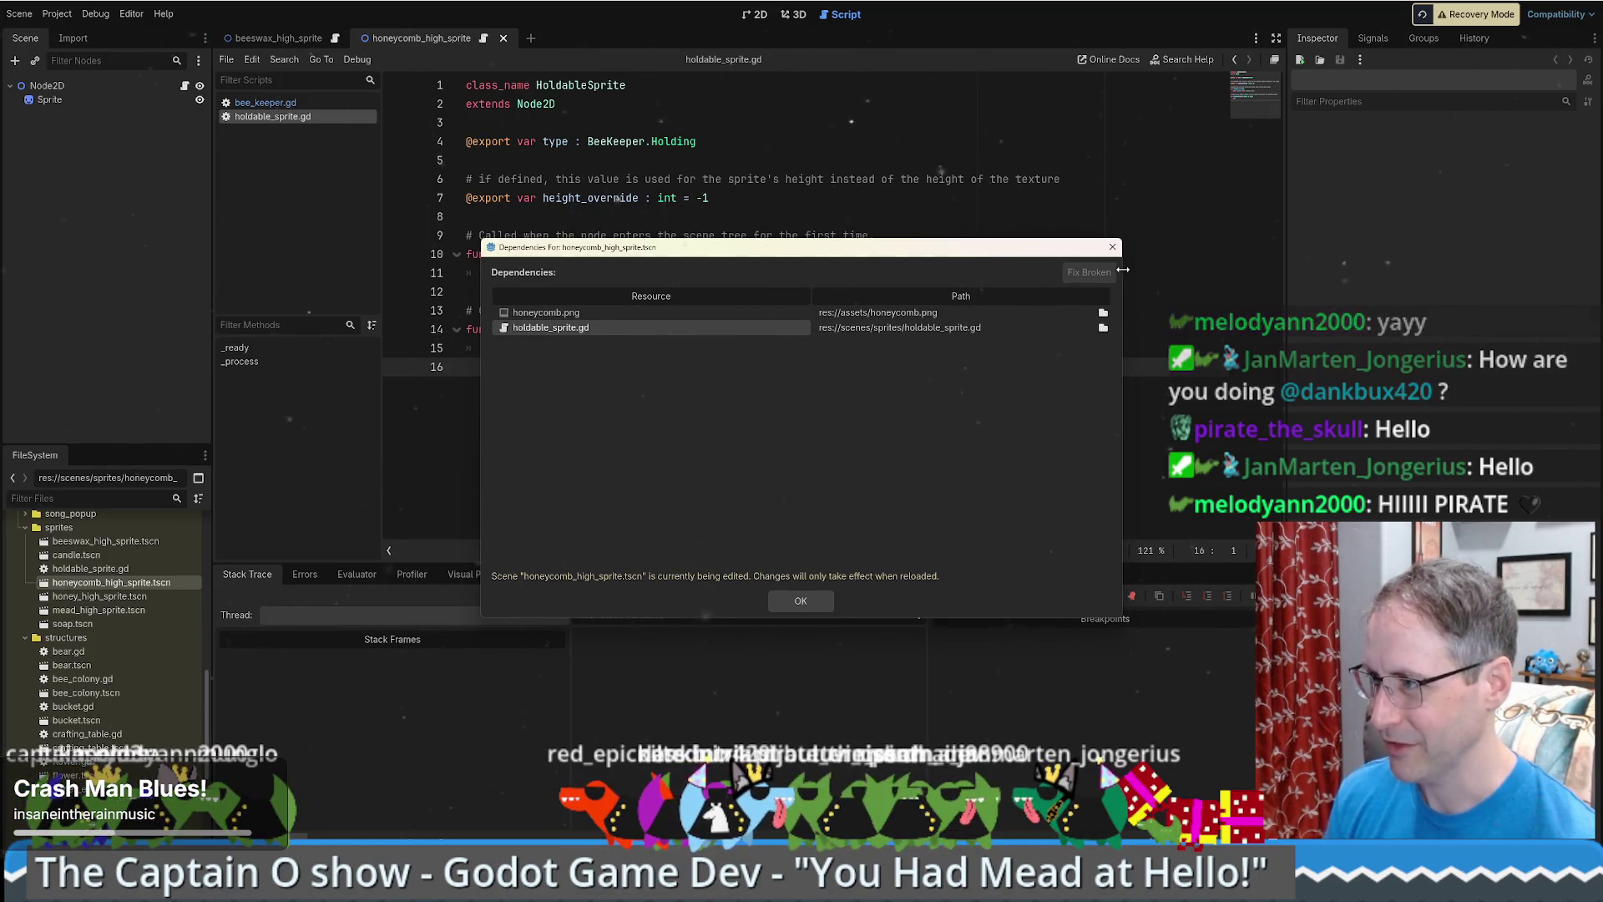
click(801, 602)
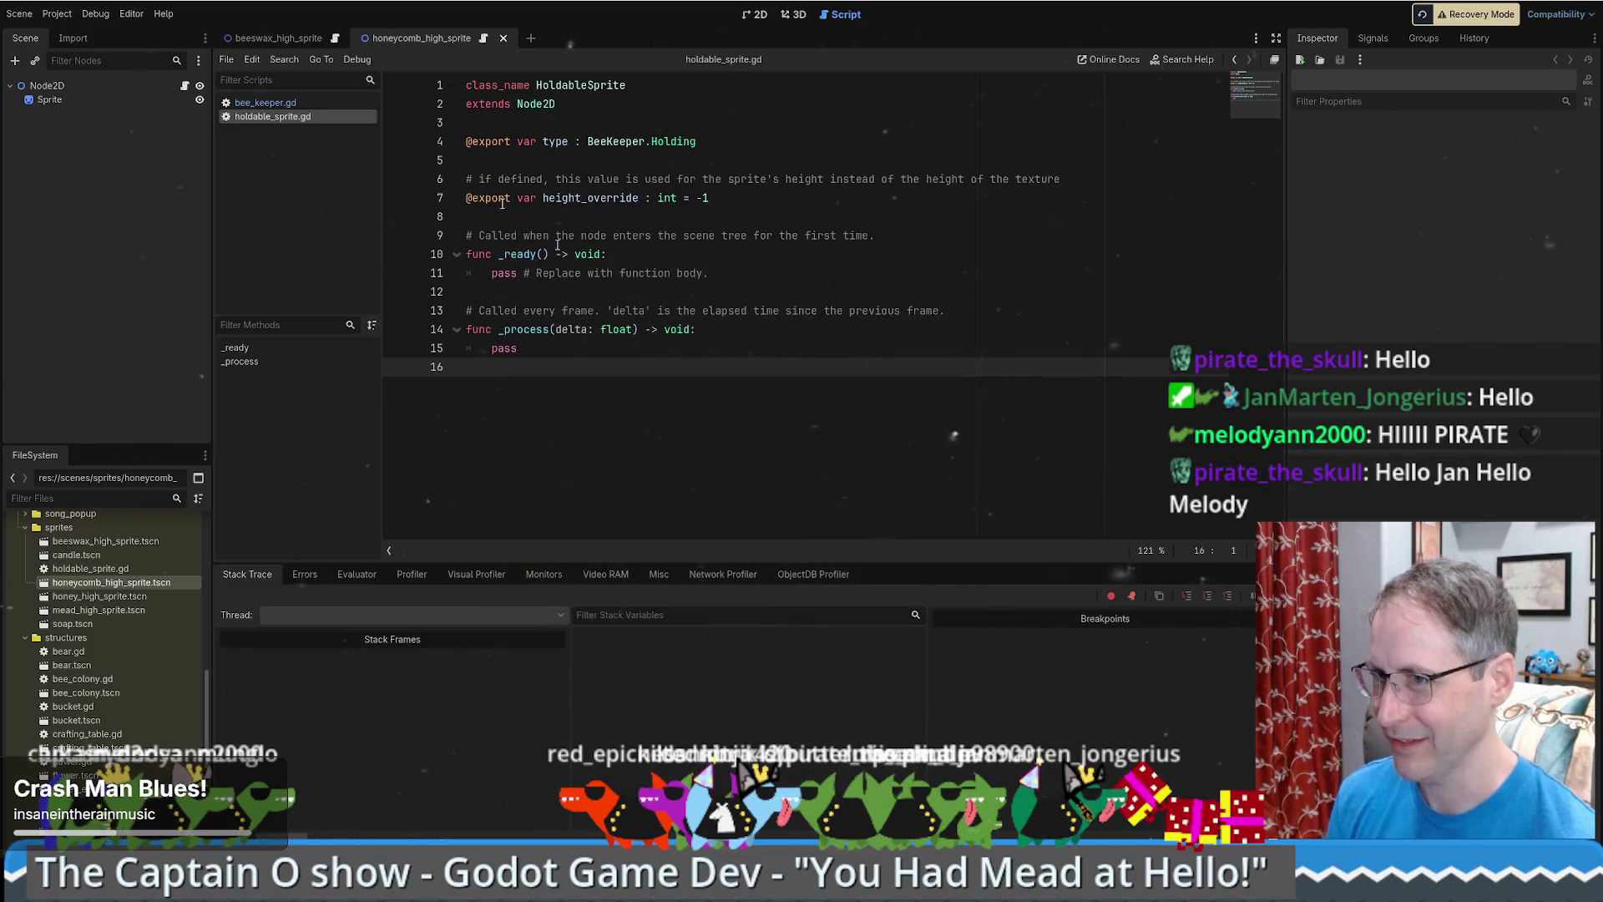
- Inspect Node2D's holdable_sprite.gd script through Sub-Resources, then check honeycomb_high_sprite.tscn's file menu
right_click(43, 92)
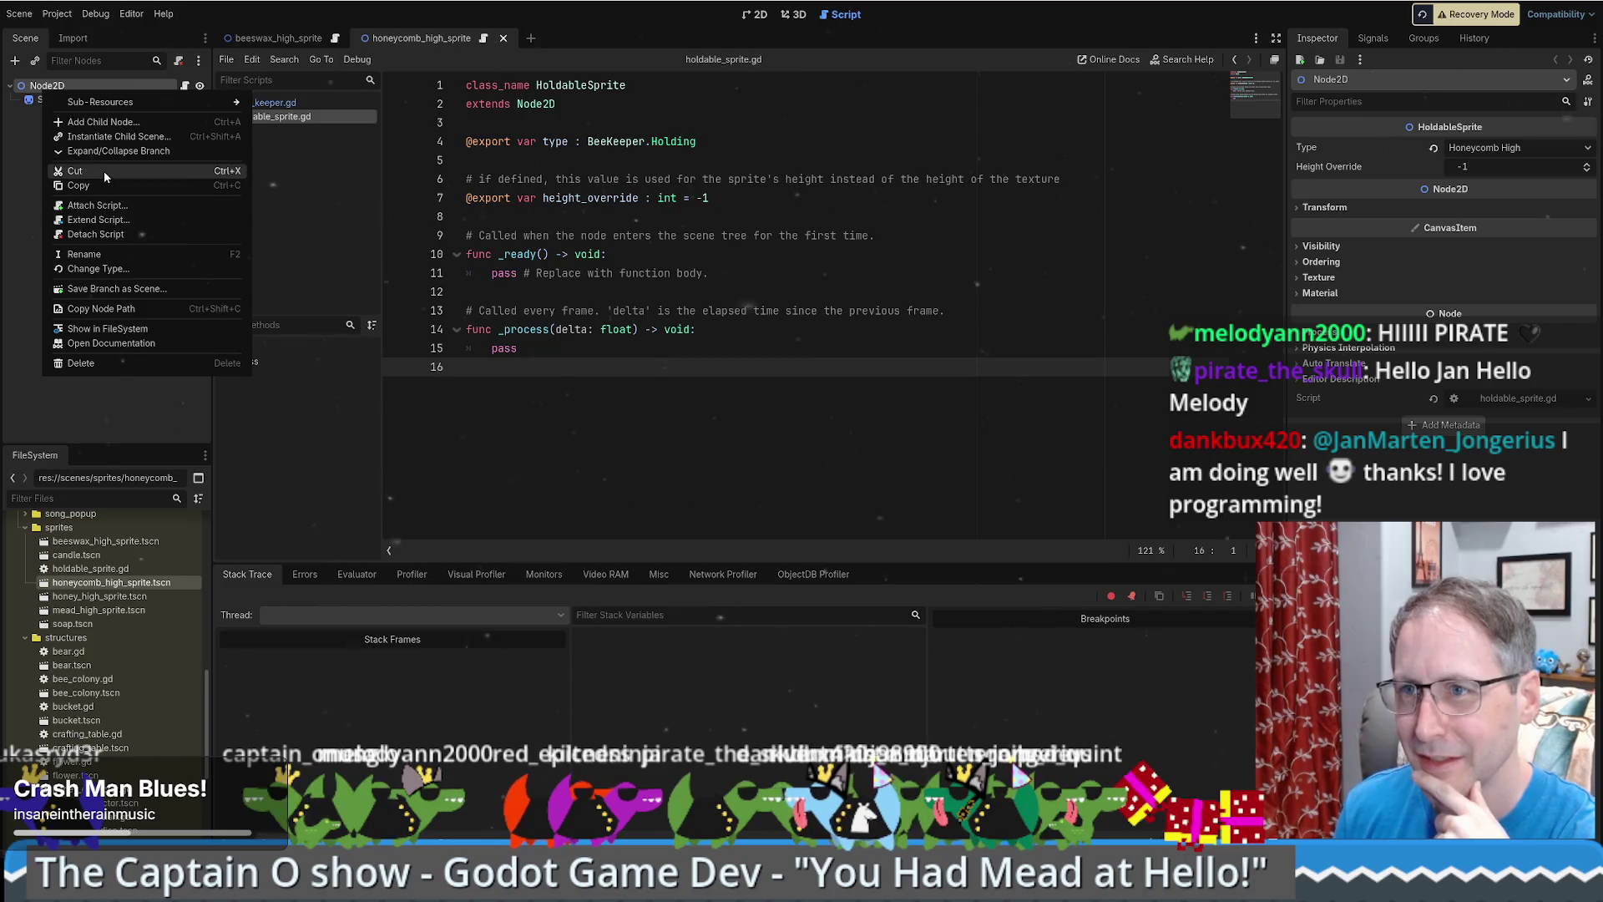
mouse_move(118, 102)
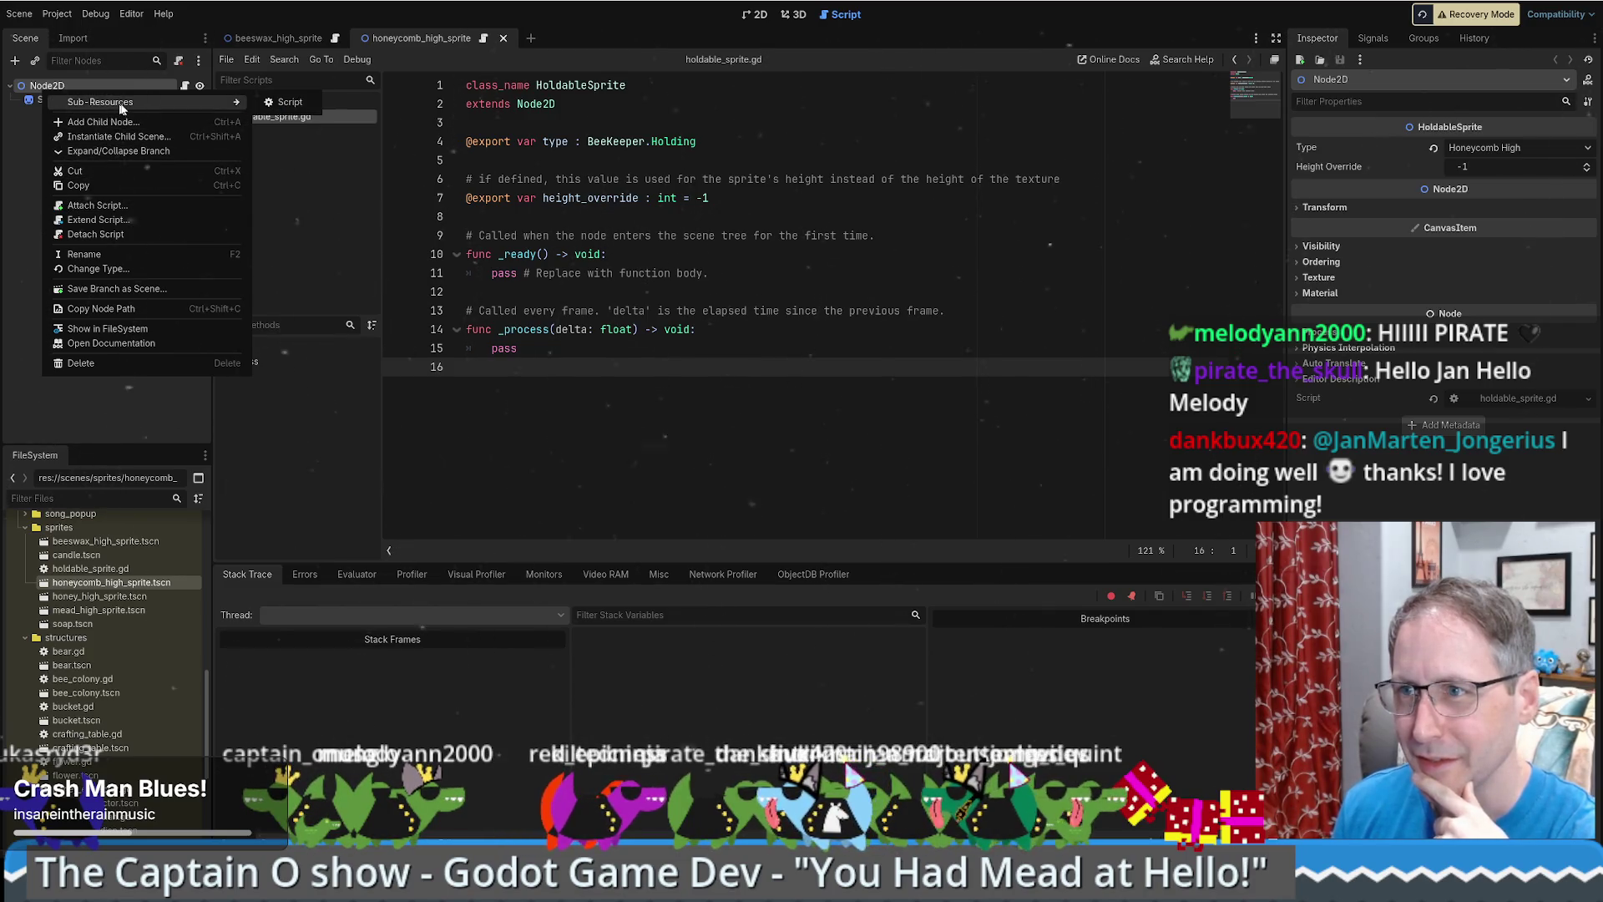
click(304, 106)
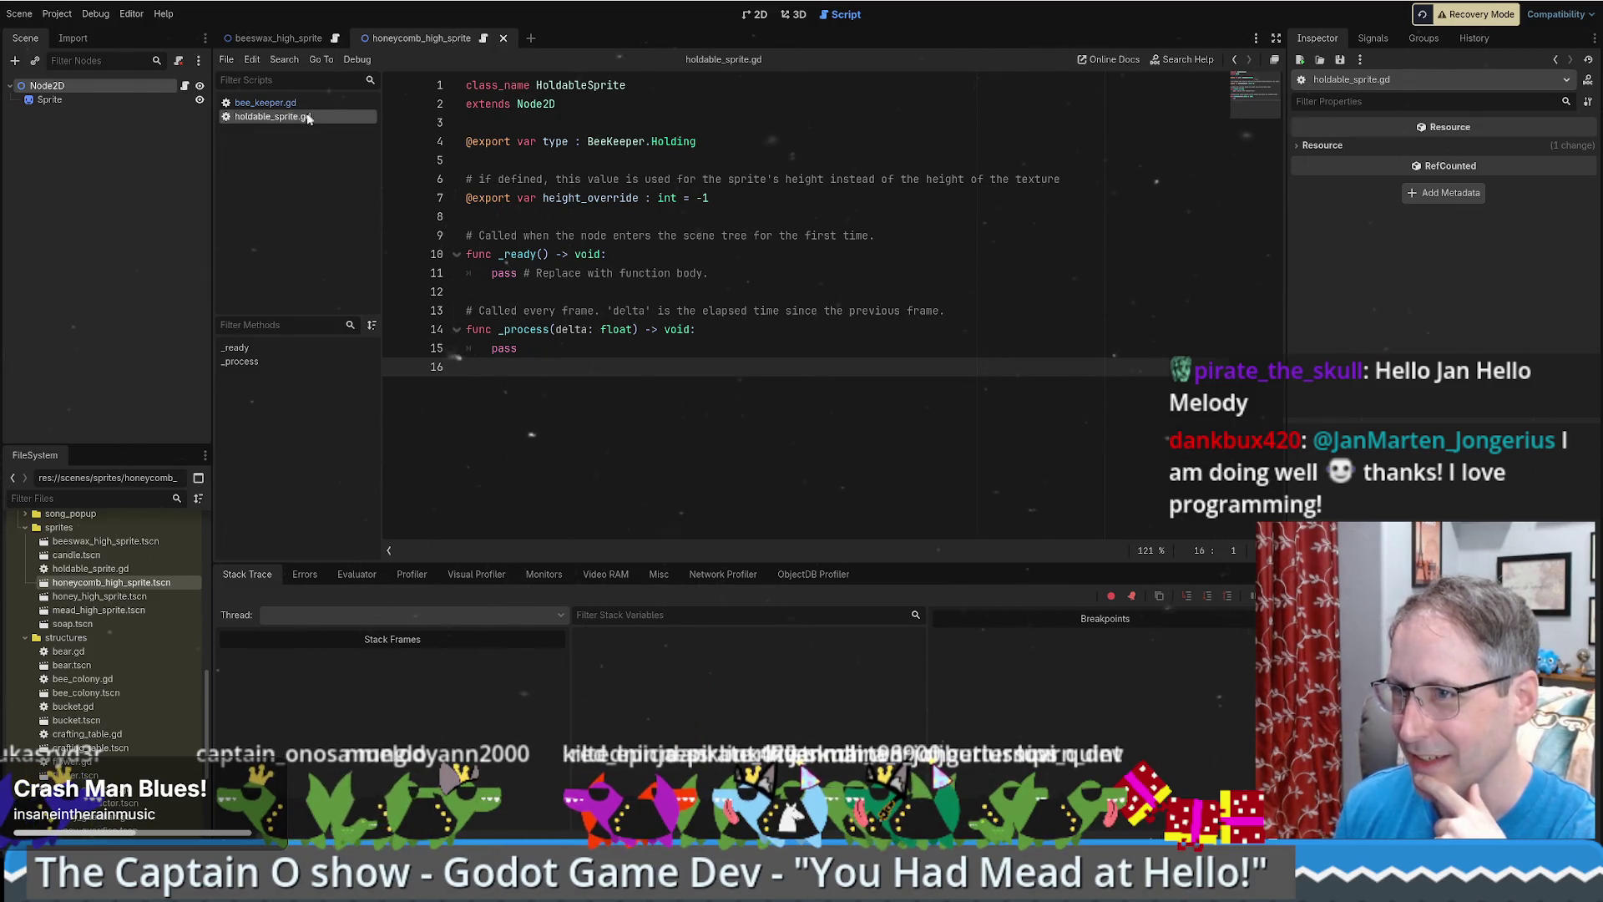
right_click(120, 583)
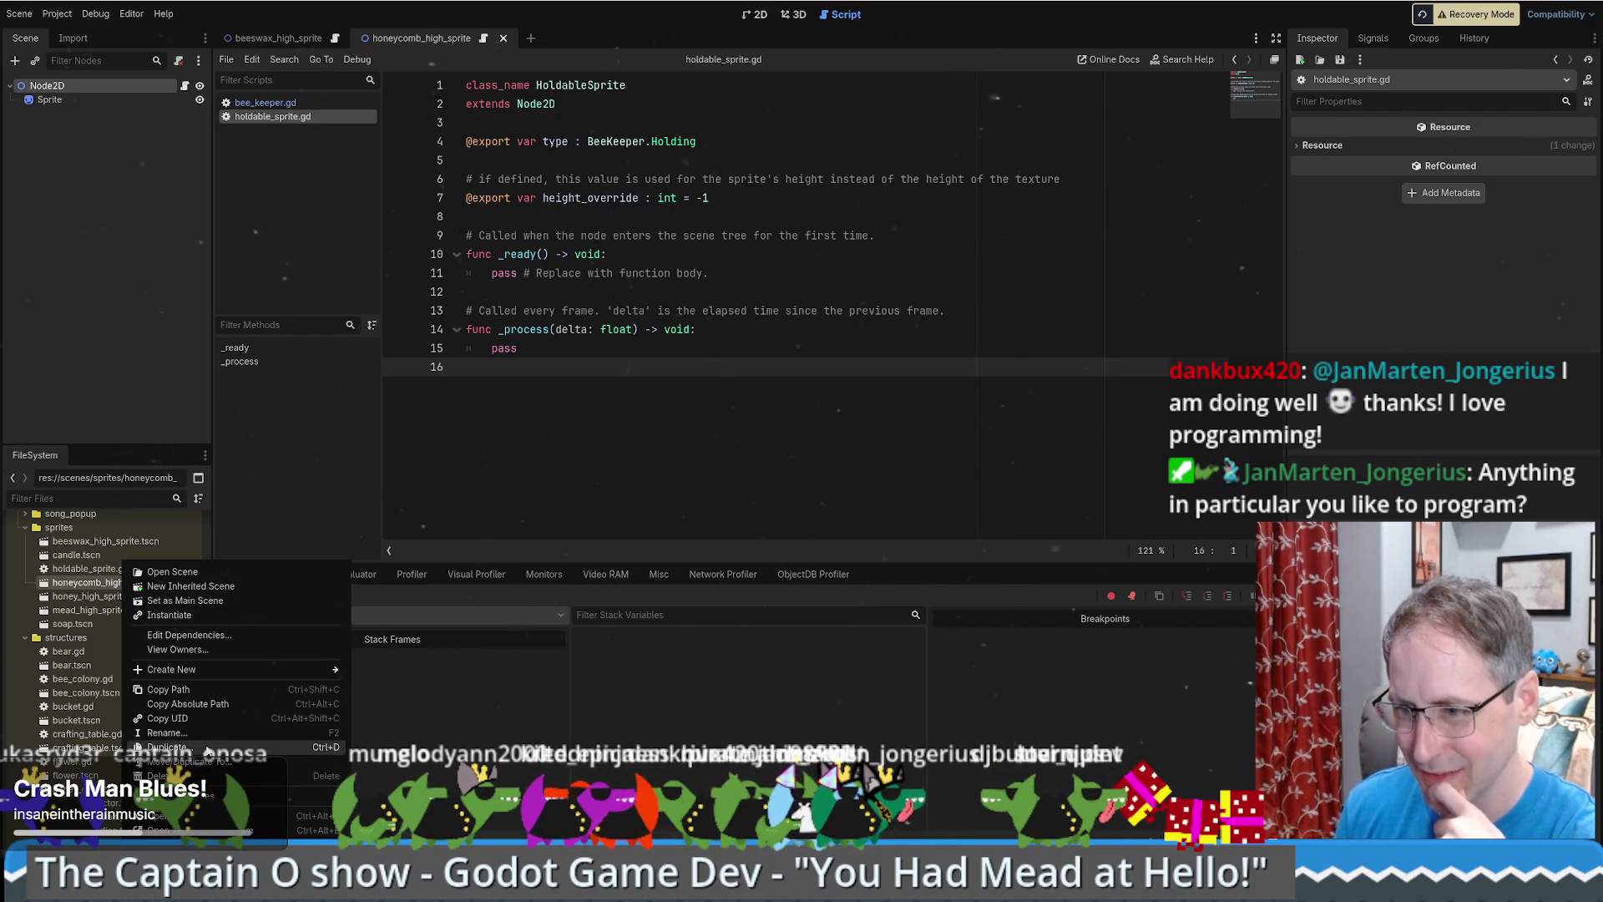
click(616, 705)
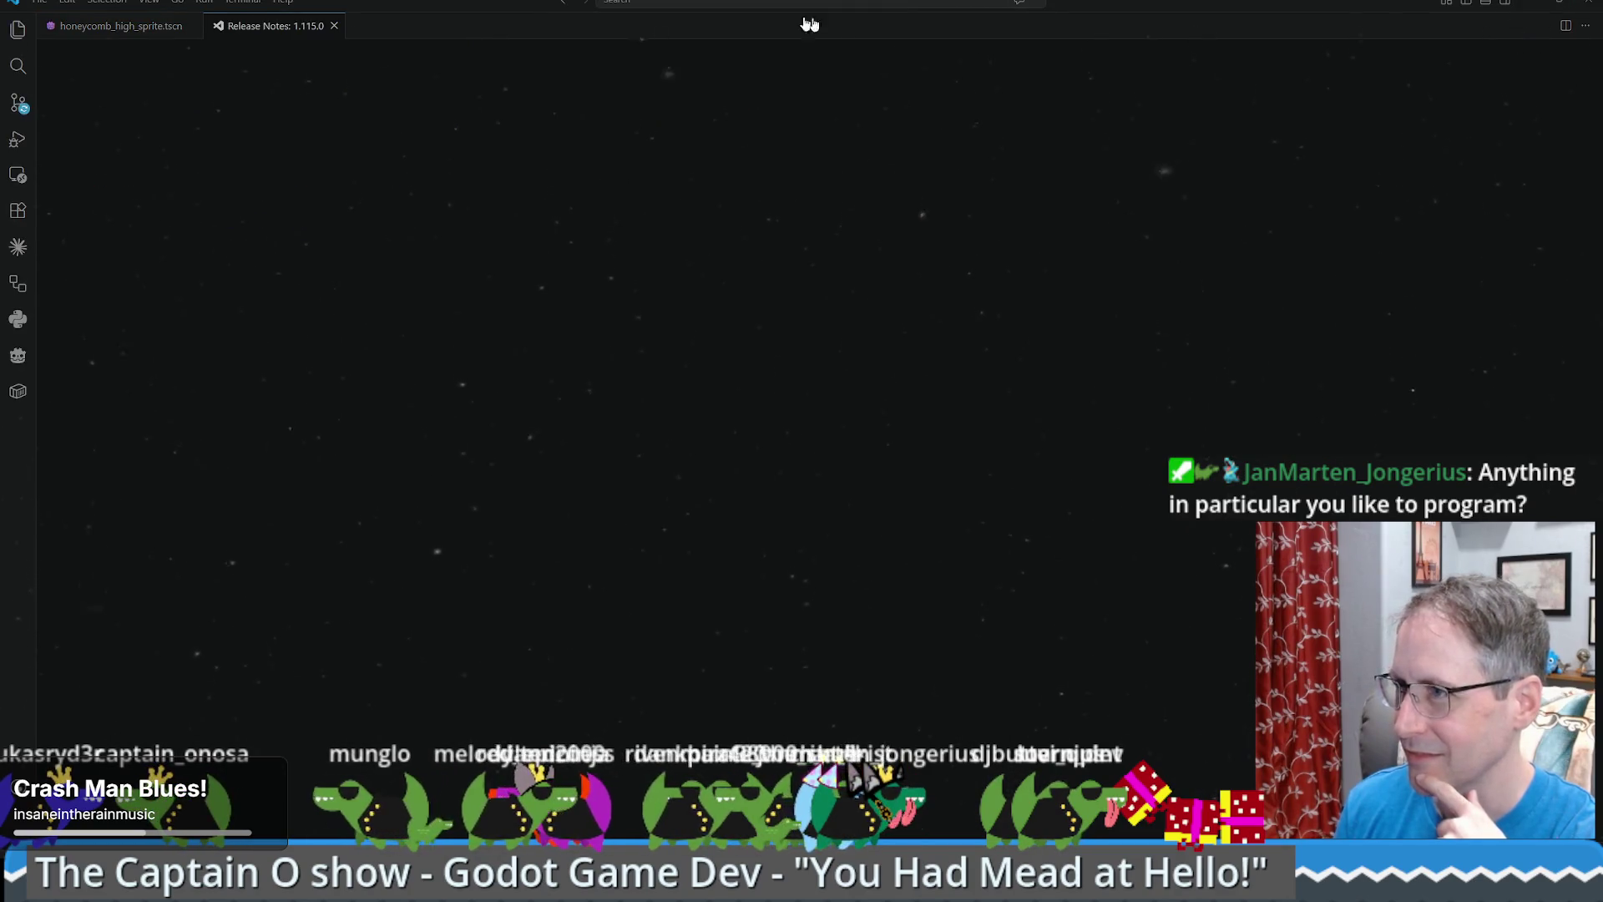
- Delete the stray uid text from the script reference on line 4 and save
click(345, 26)
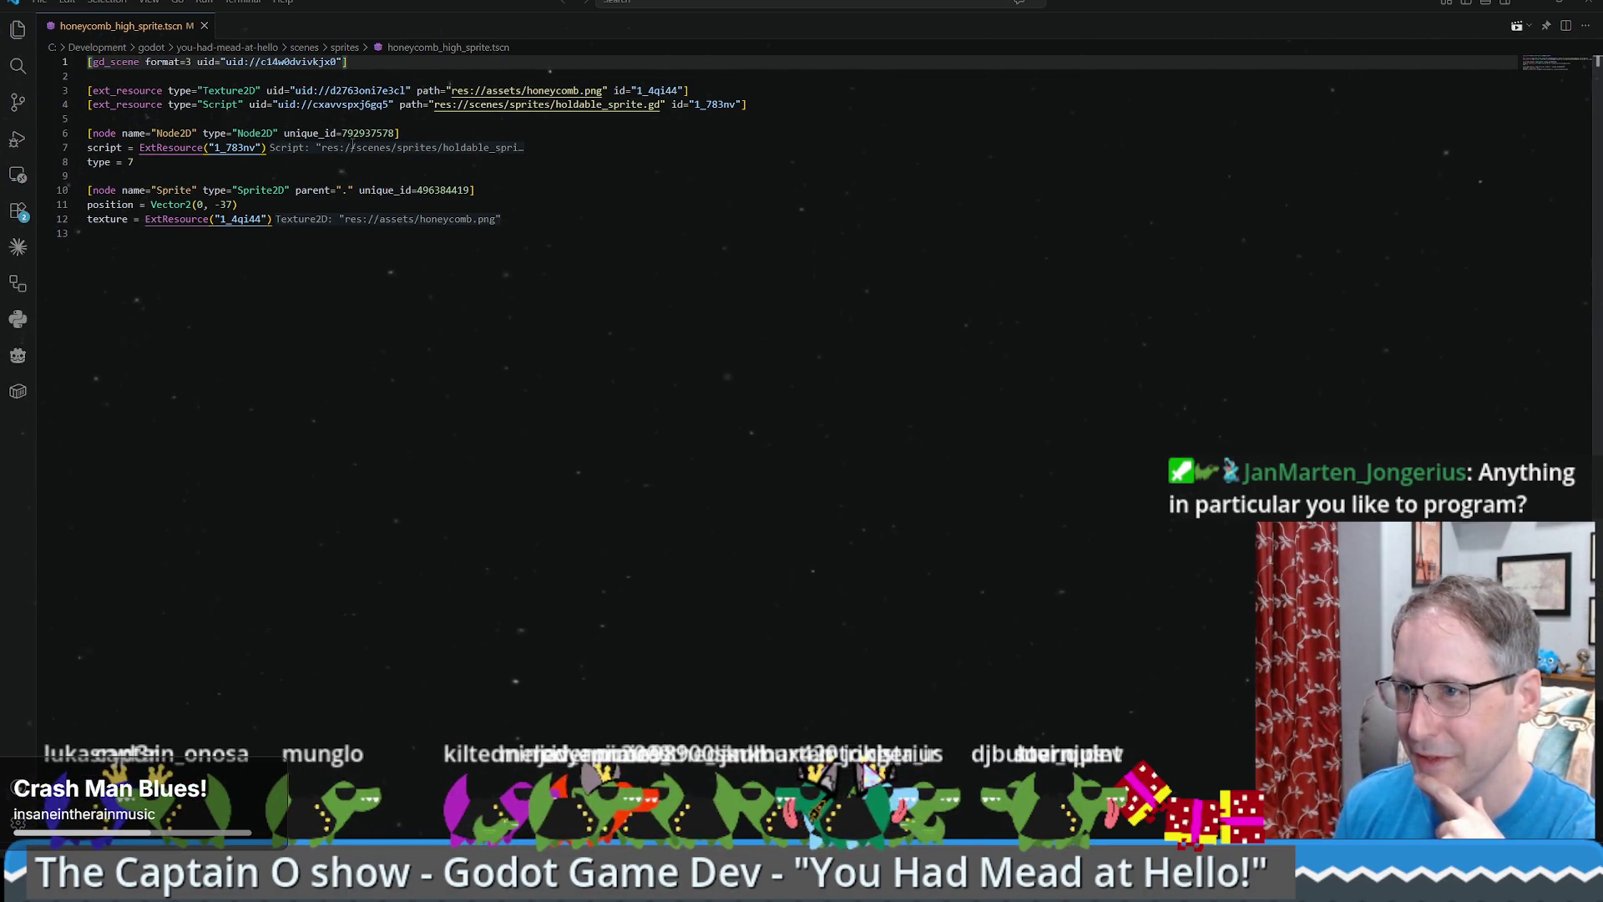
click(524, 189)
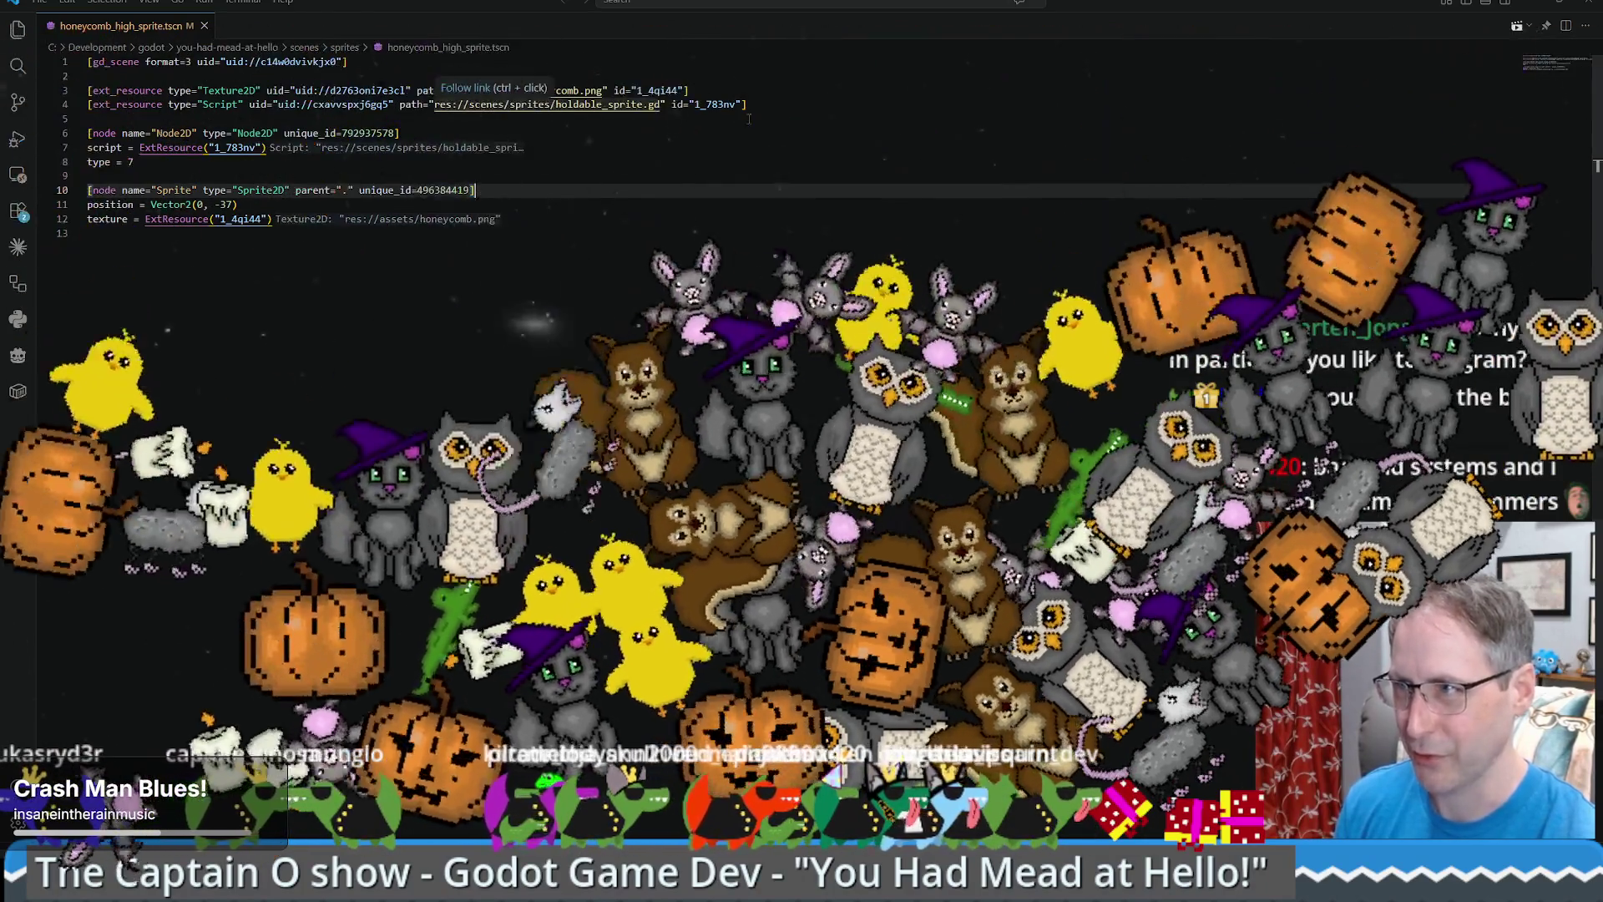
click(756, 108)
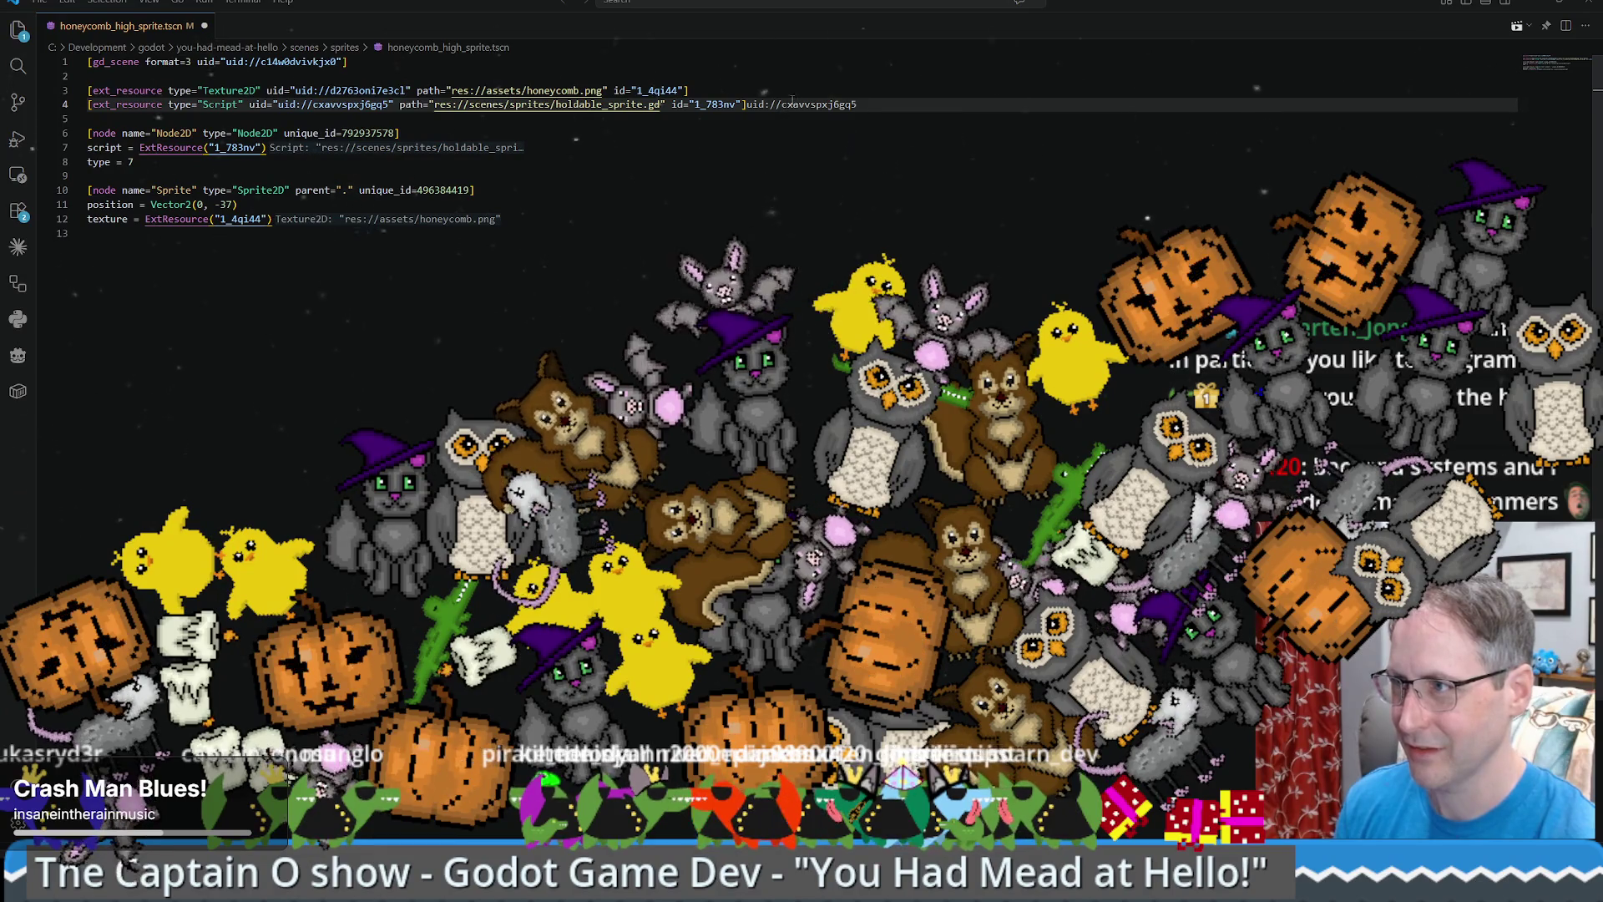
key(Escape)
key(BackSpace)
key(BackSpace)
key(BackSpace)
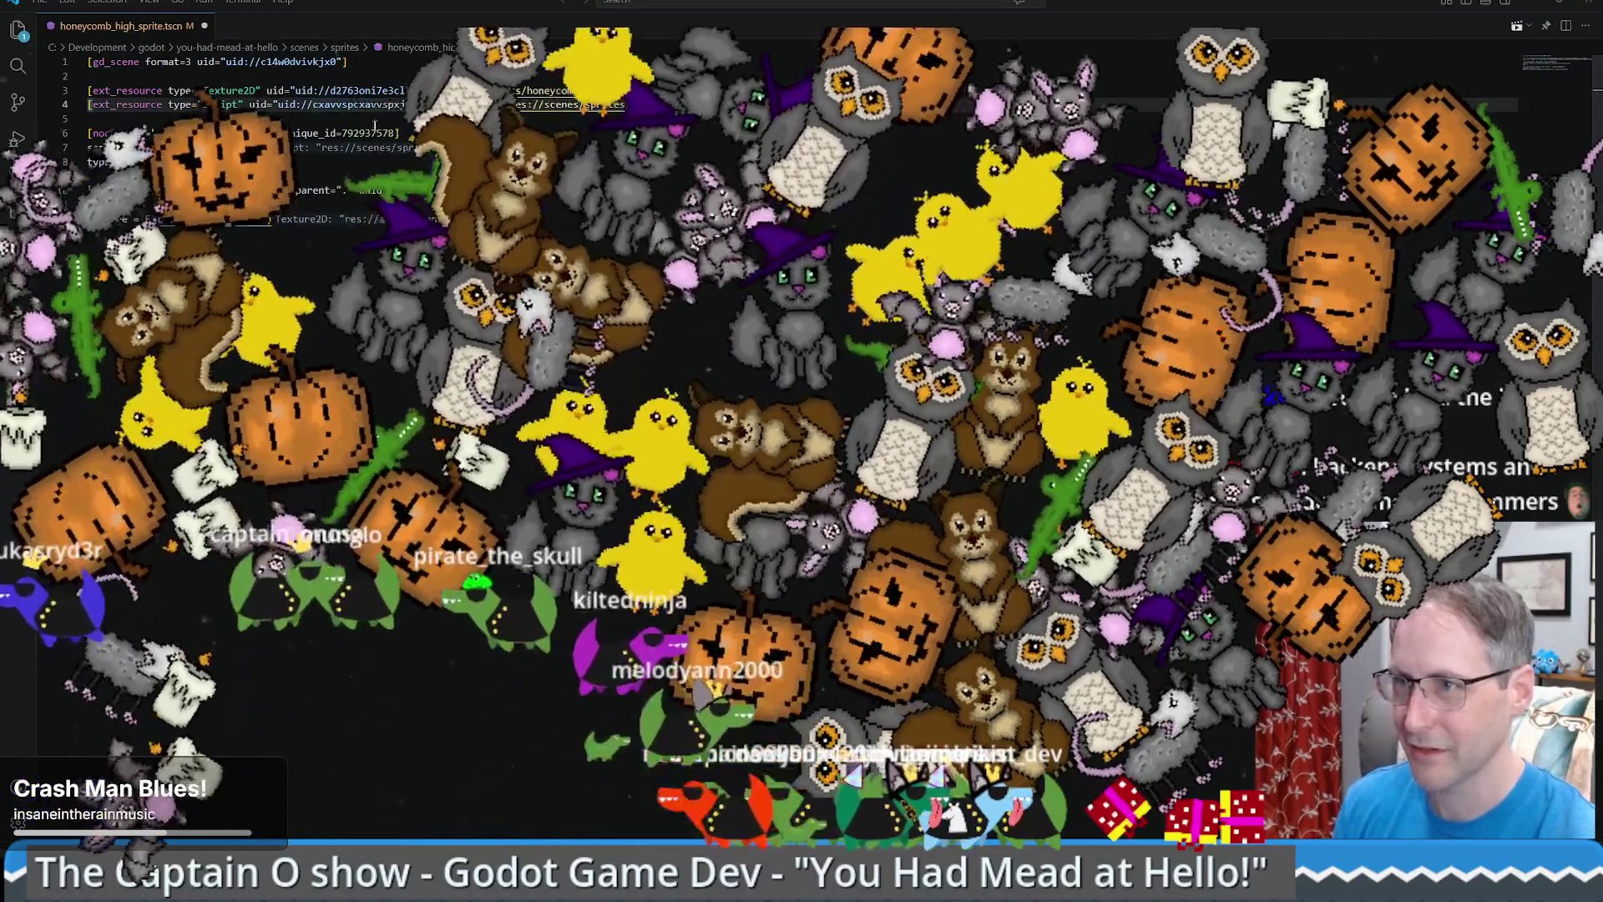
click(389, 105)
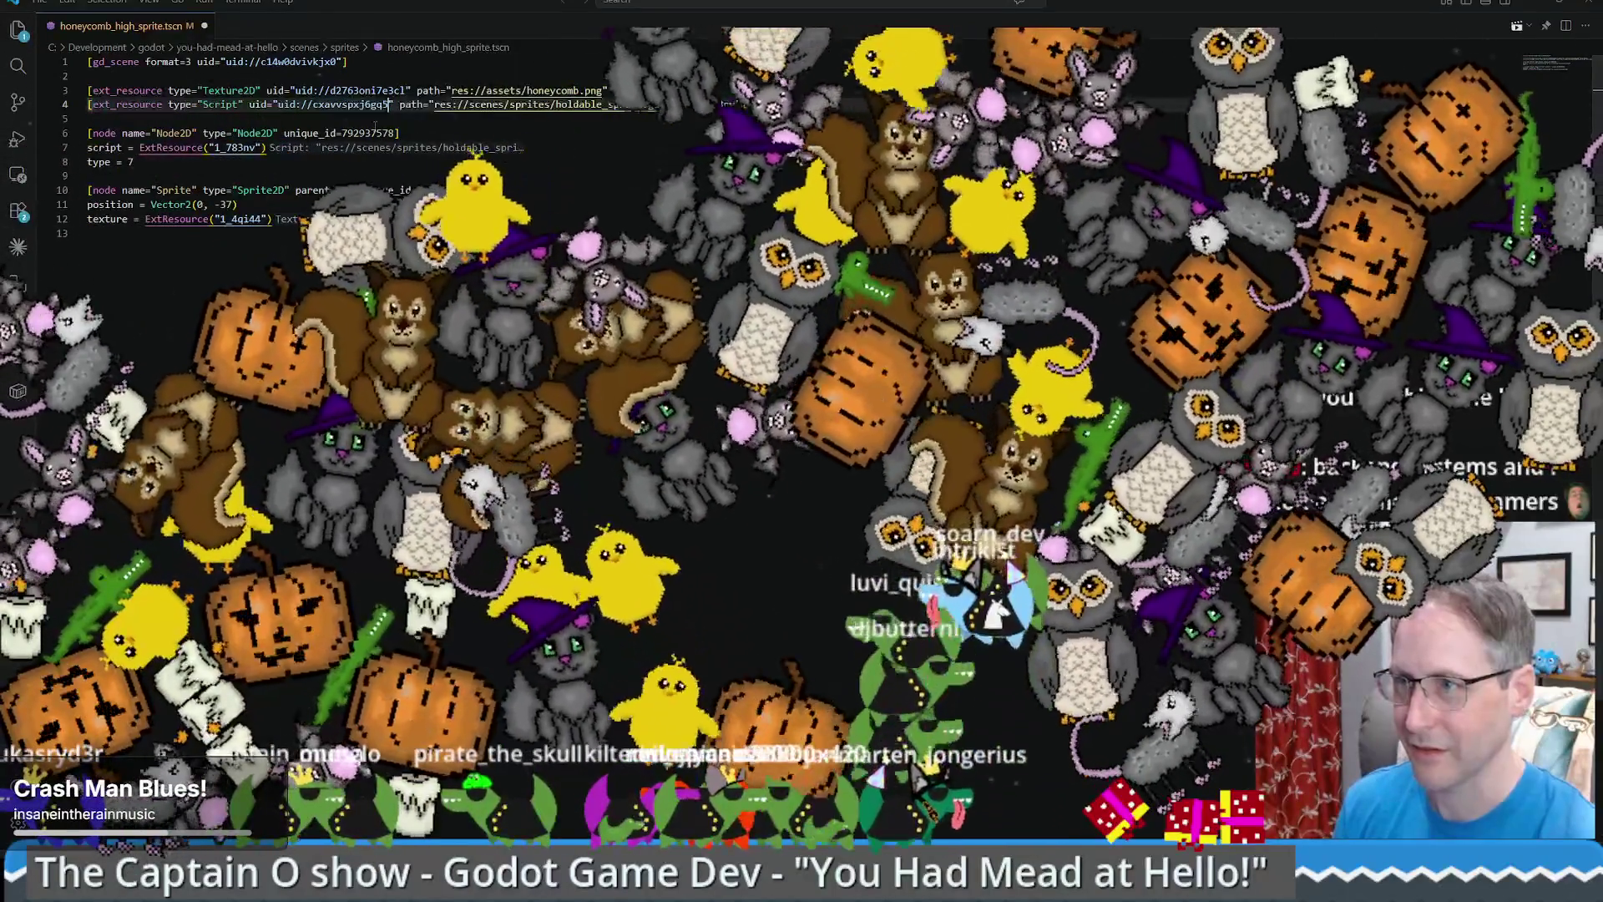
key(ctrl+s)
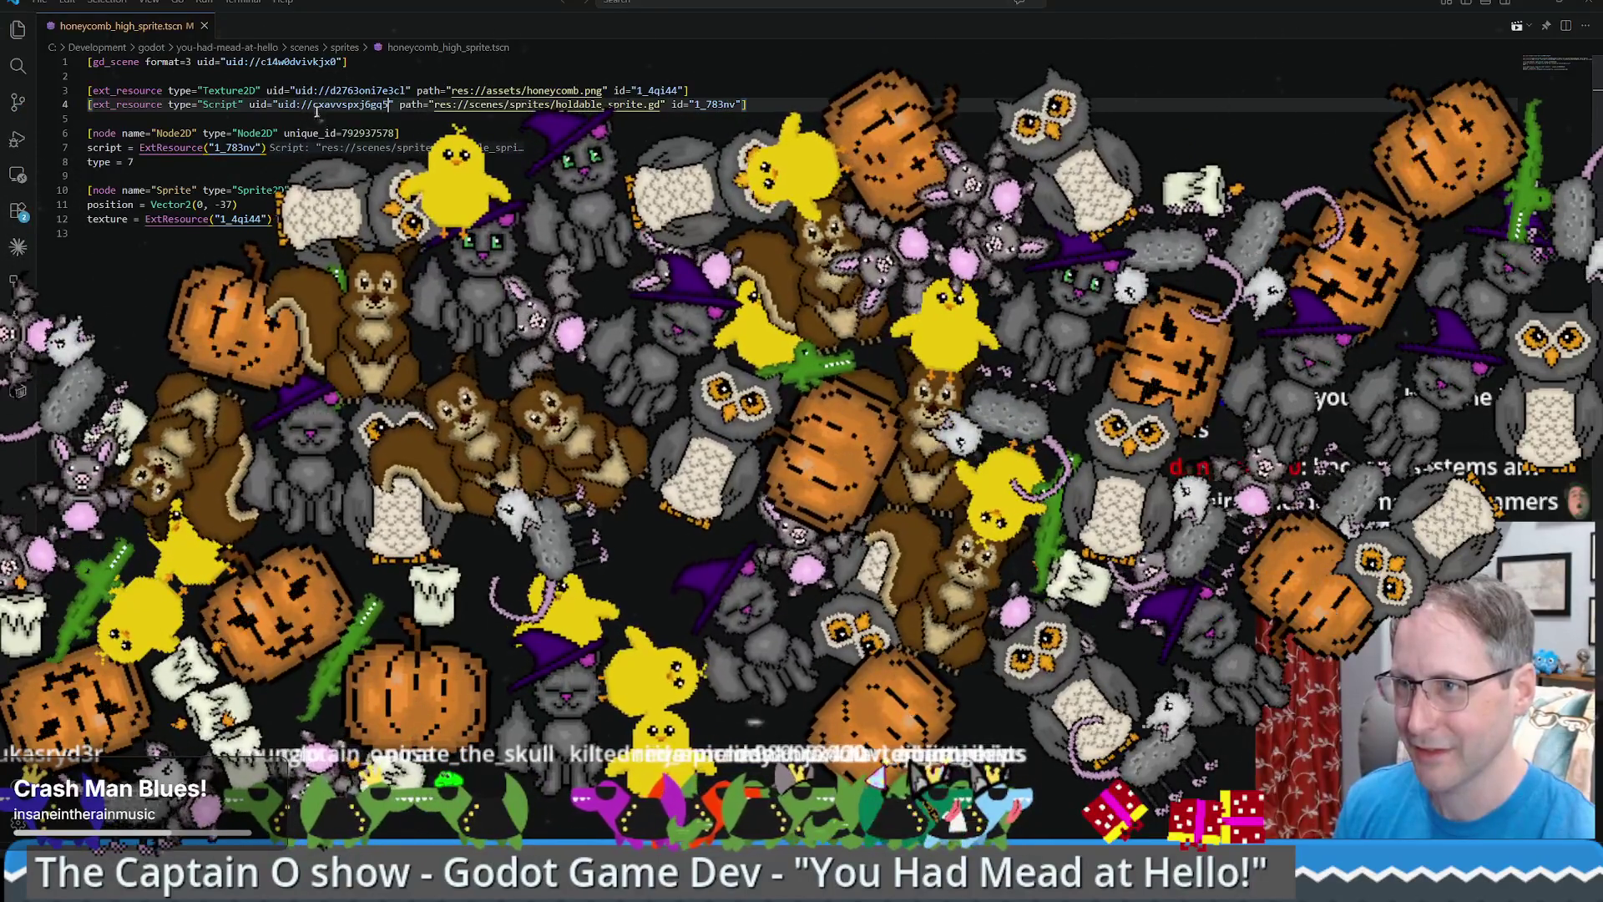
- Examine the script uid on line 4 and the scene uid on line 1, then close the file
drag(314, 104, 361, 105)
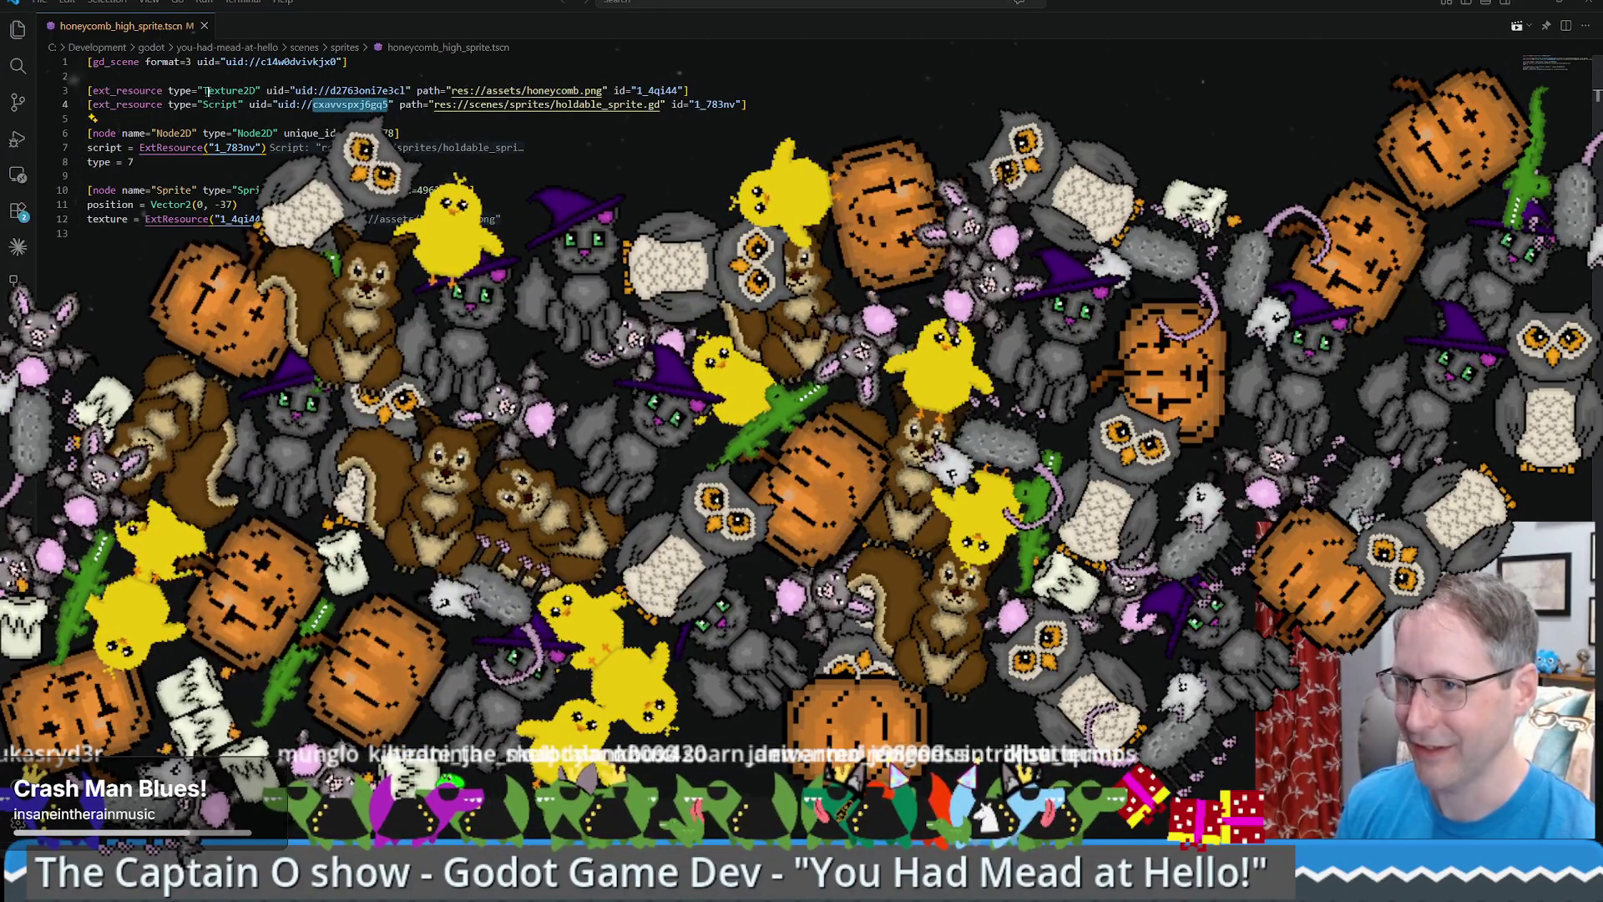
double_click(298, 61)
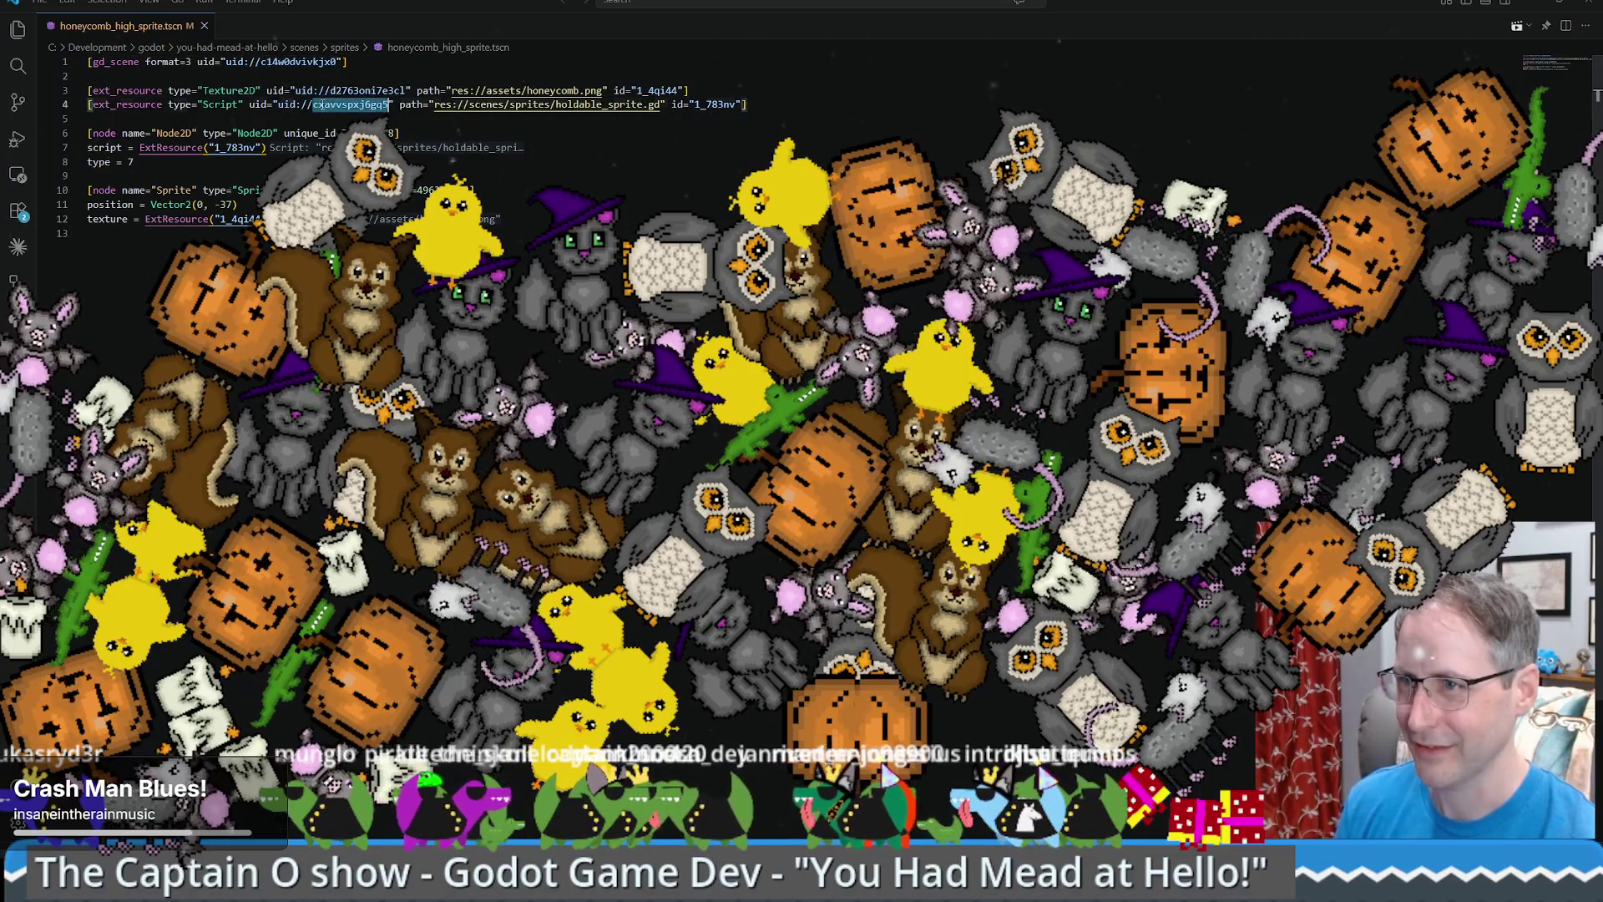
click(567, 148)
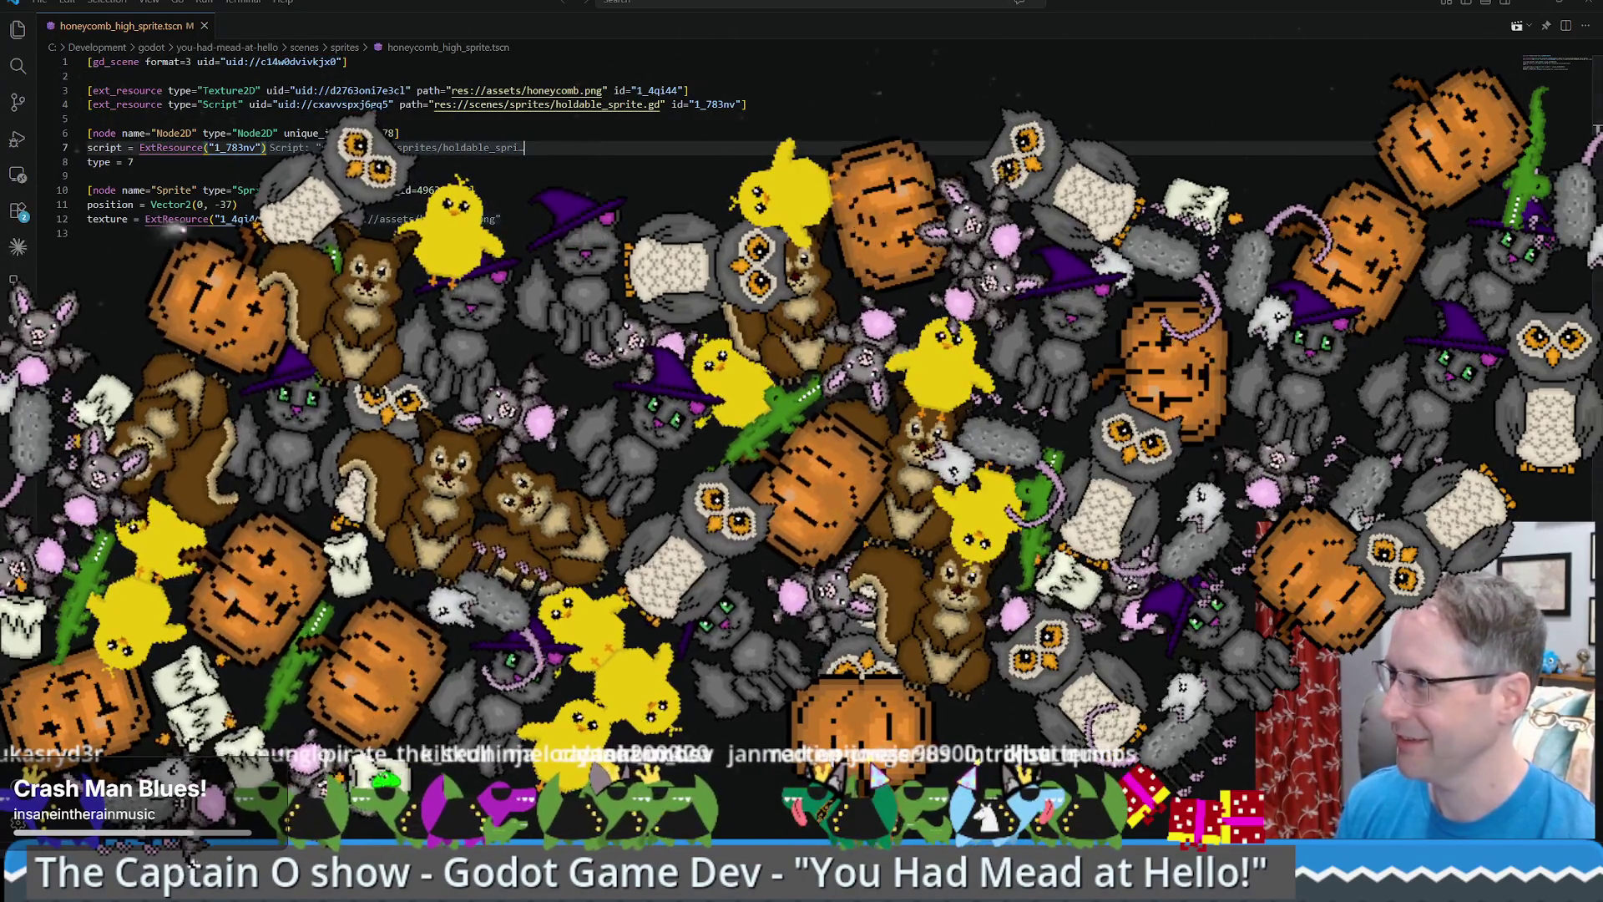
click(204, 26)
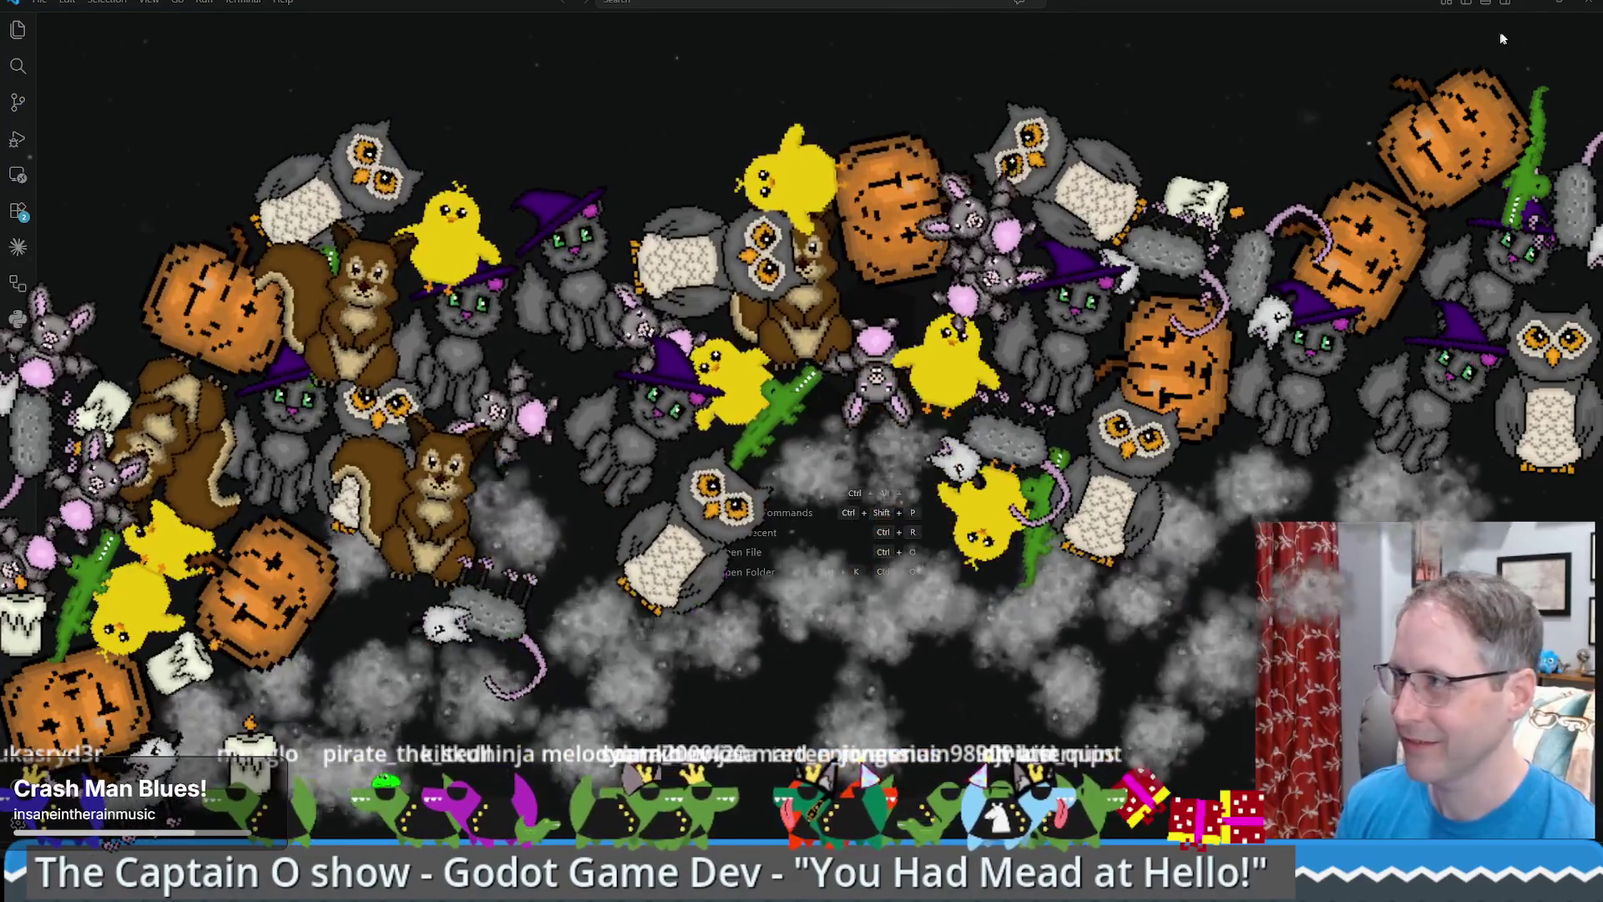
- Back in Godot, reload the modified scene from disk and reopen 'You had mead at hello'
key(alt+Tab)
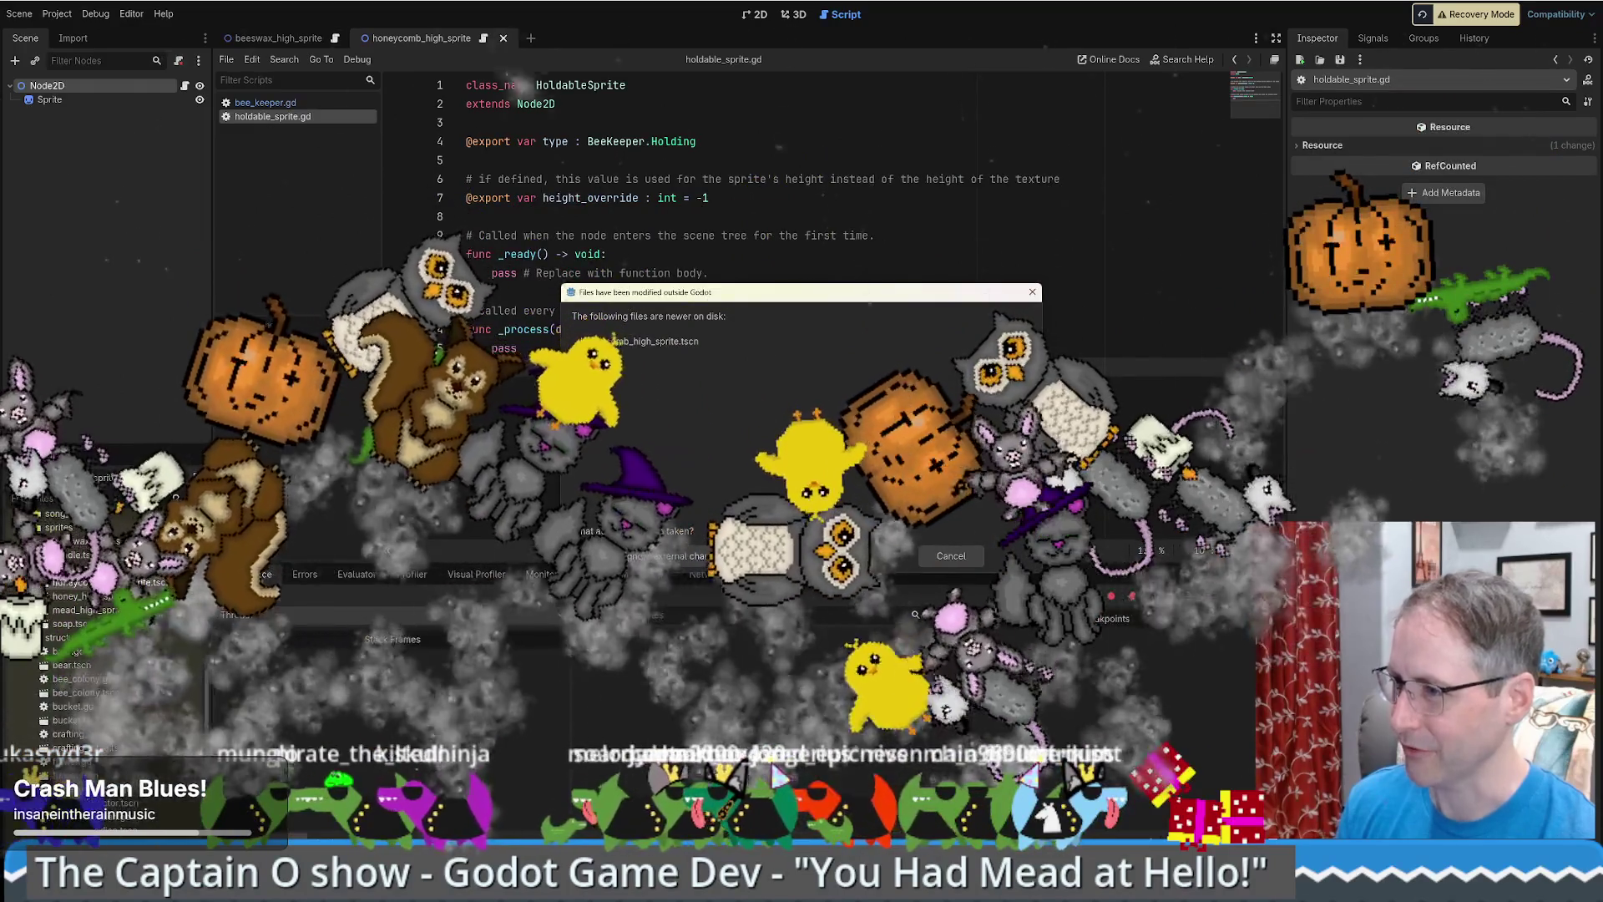
key(Return)
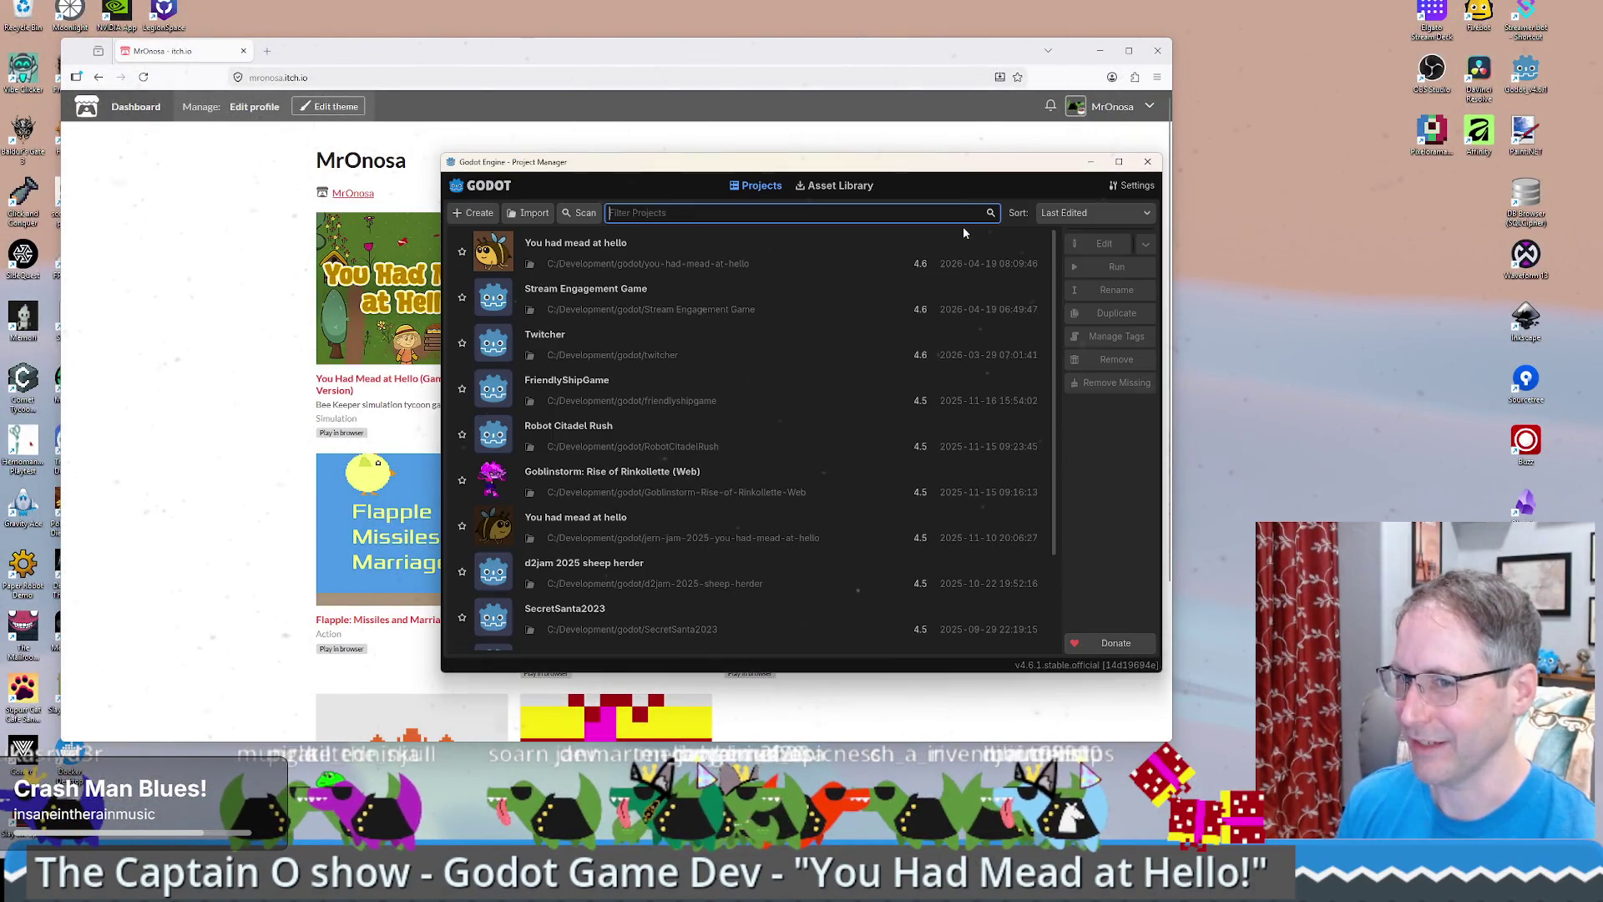
click(648, 254)
click(1120, 248)
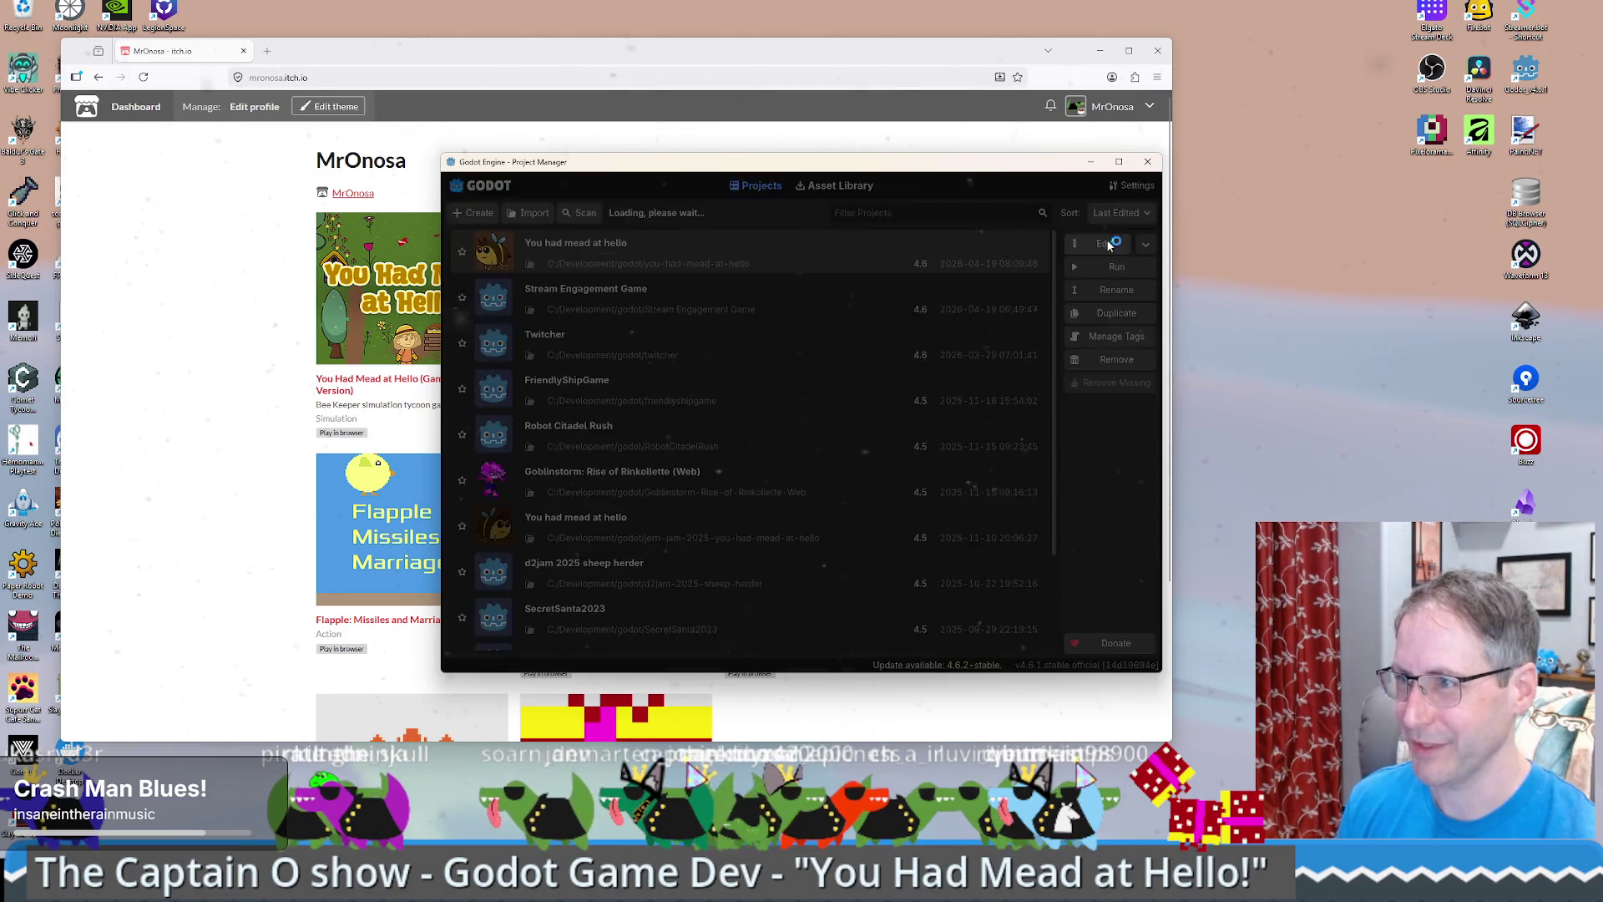
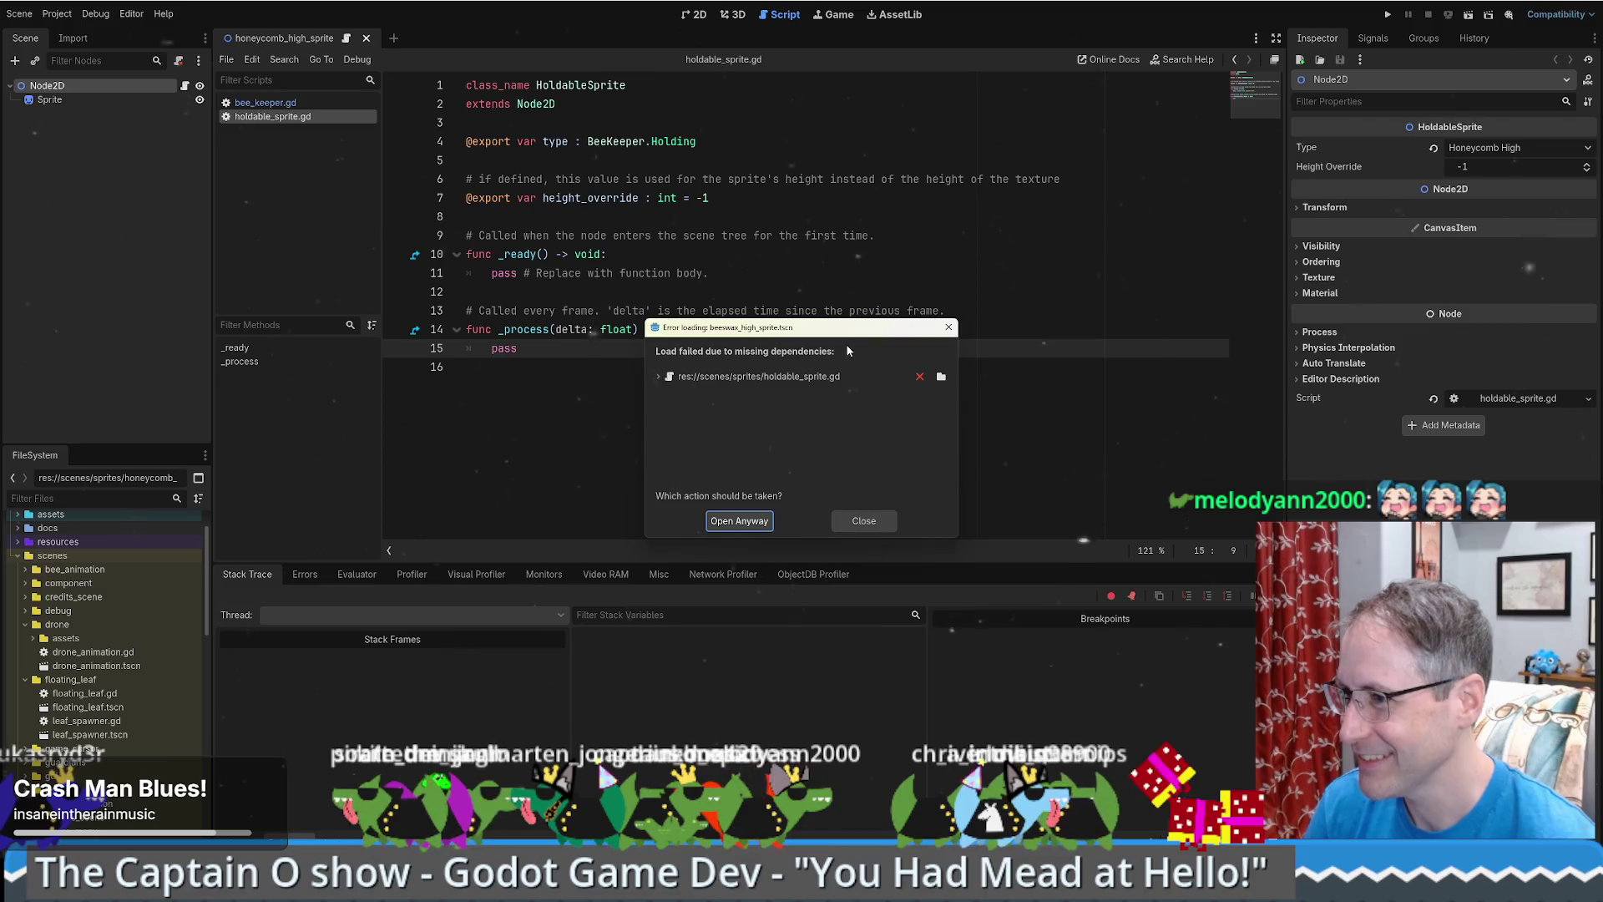
- Dismiss the beeswax_high_sprite.tscn missing-dependencies error and bring up the sprites folder's context menu
click(855, 522)
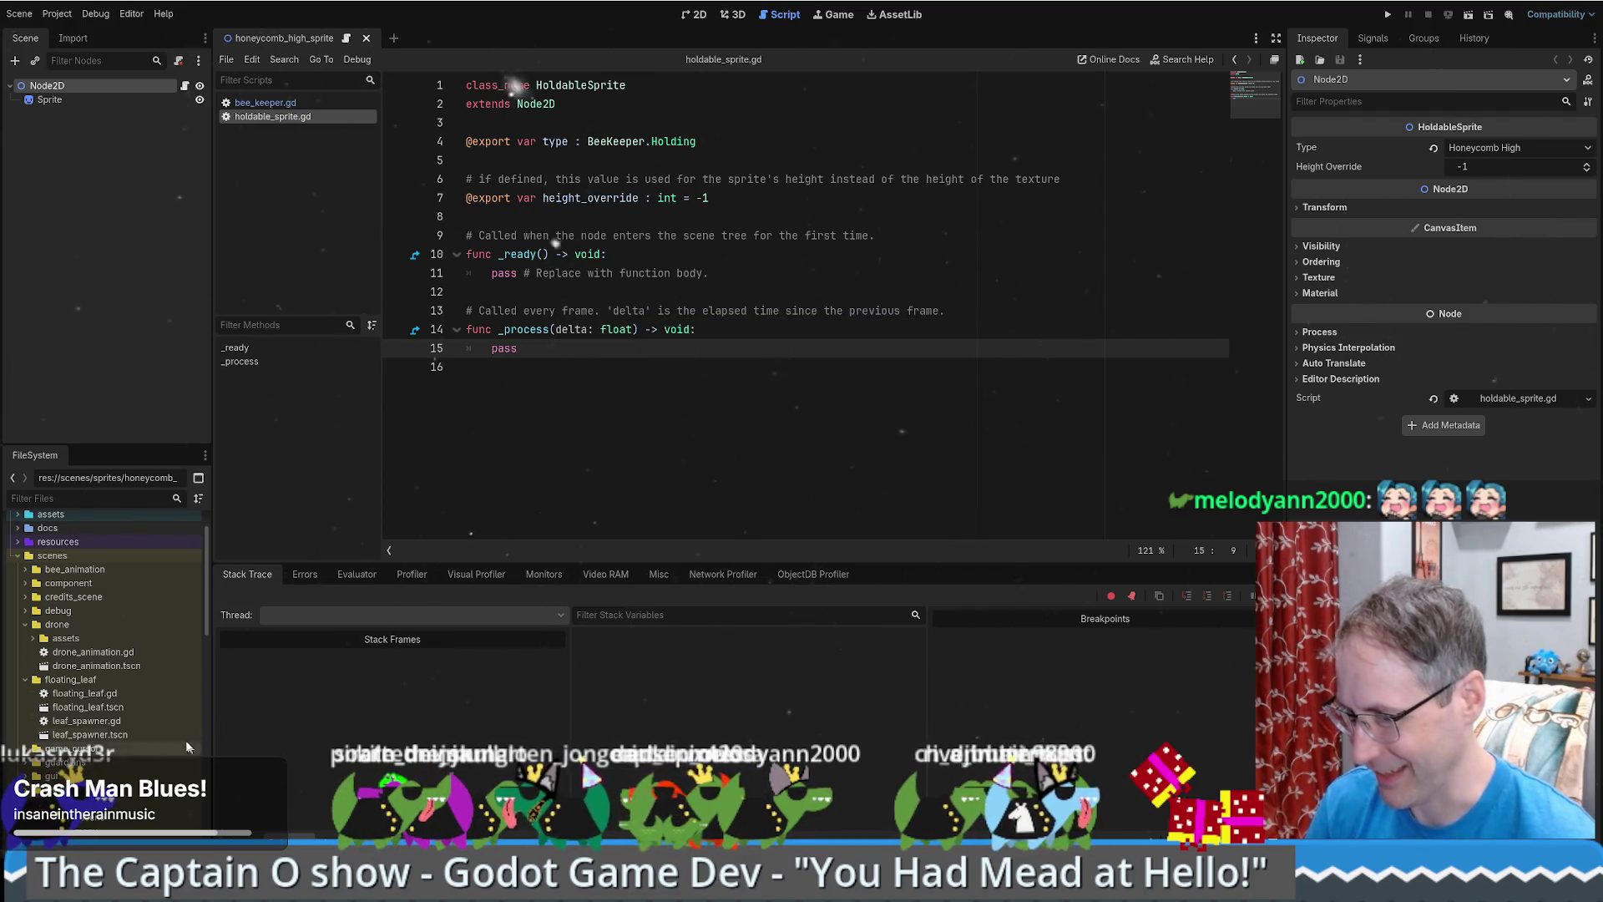
scroll(125, 668, down, 15)
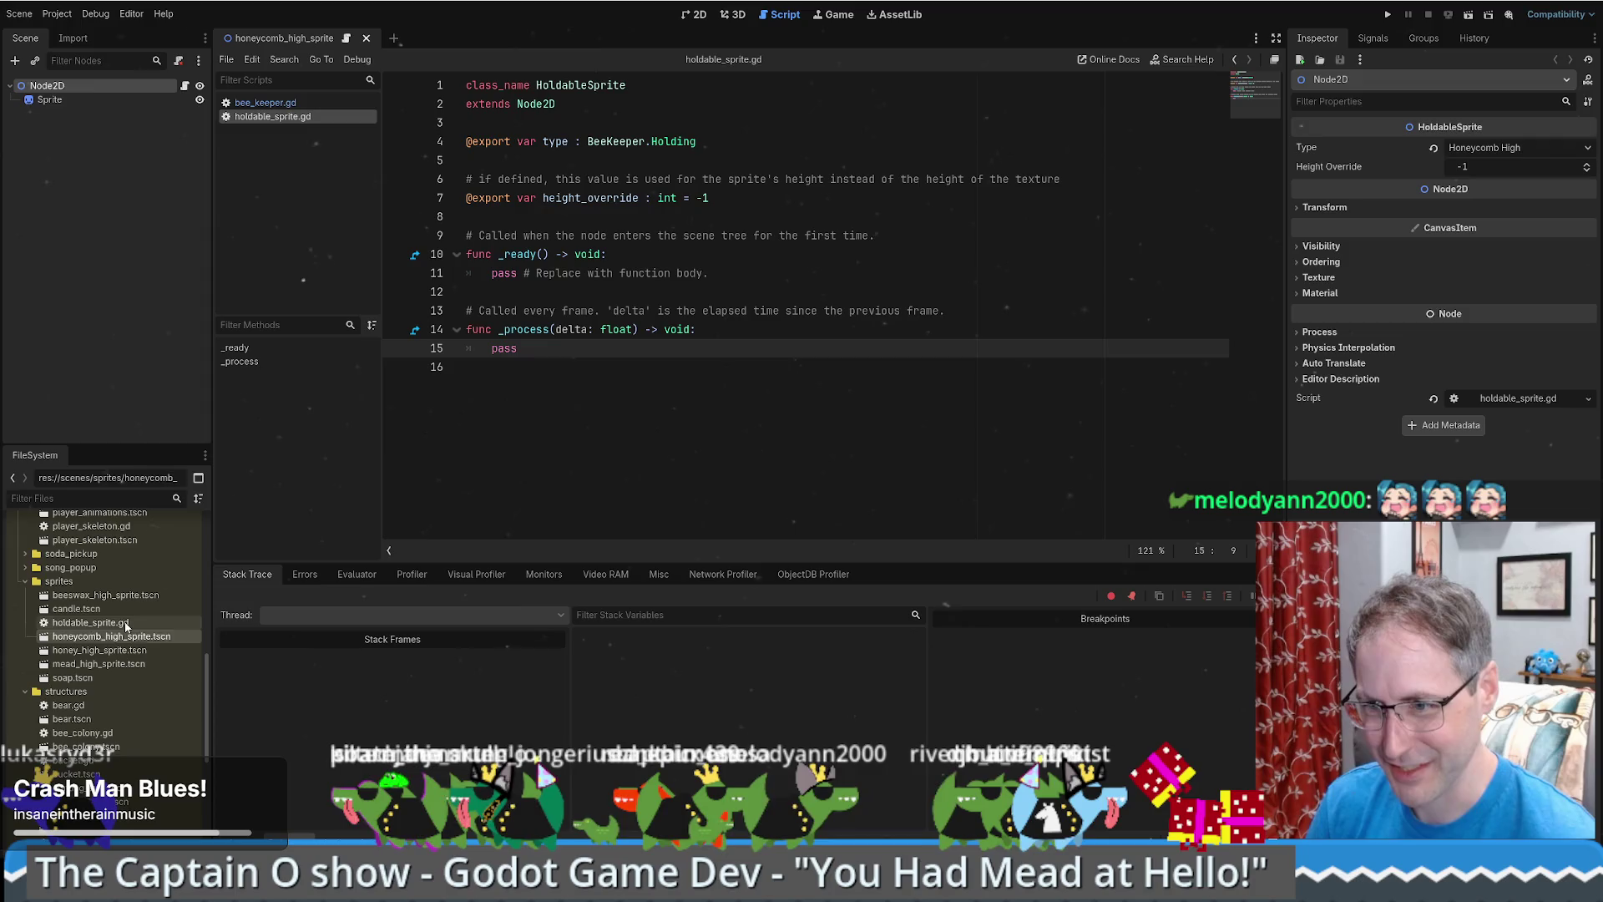
right_click(84, 587)
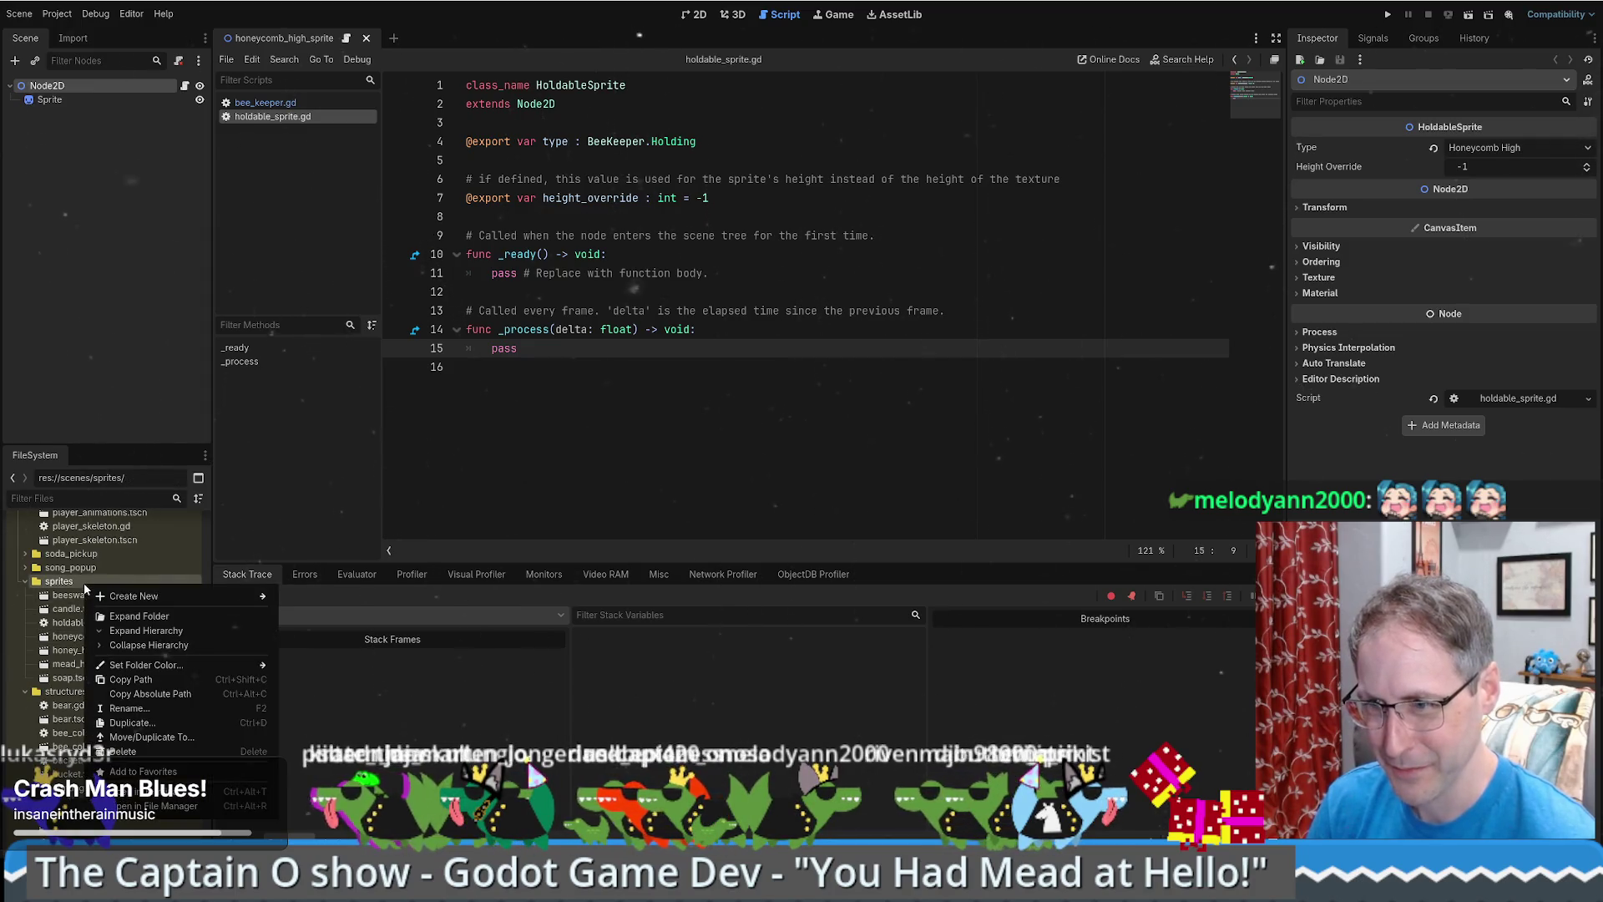
- Start a new script in the sprites folder inheriting Node2D, with the template disabled
mouse_move(159, 595)
click(310, 623)
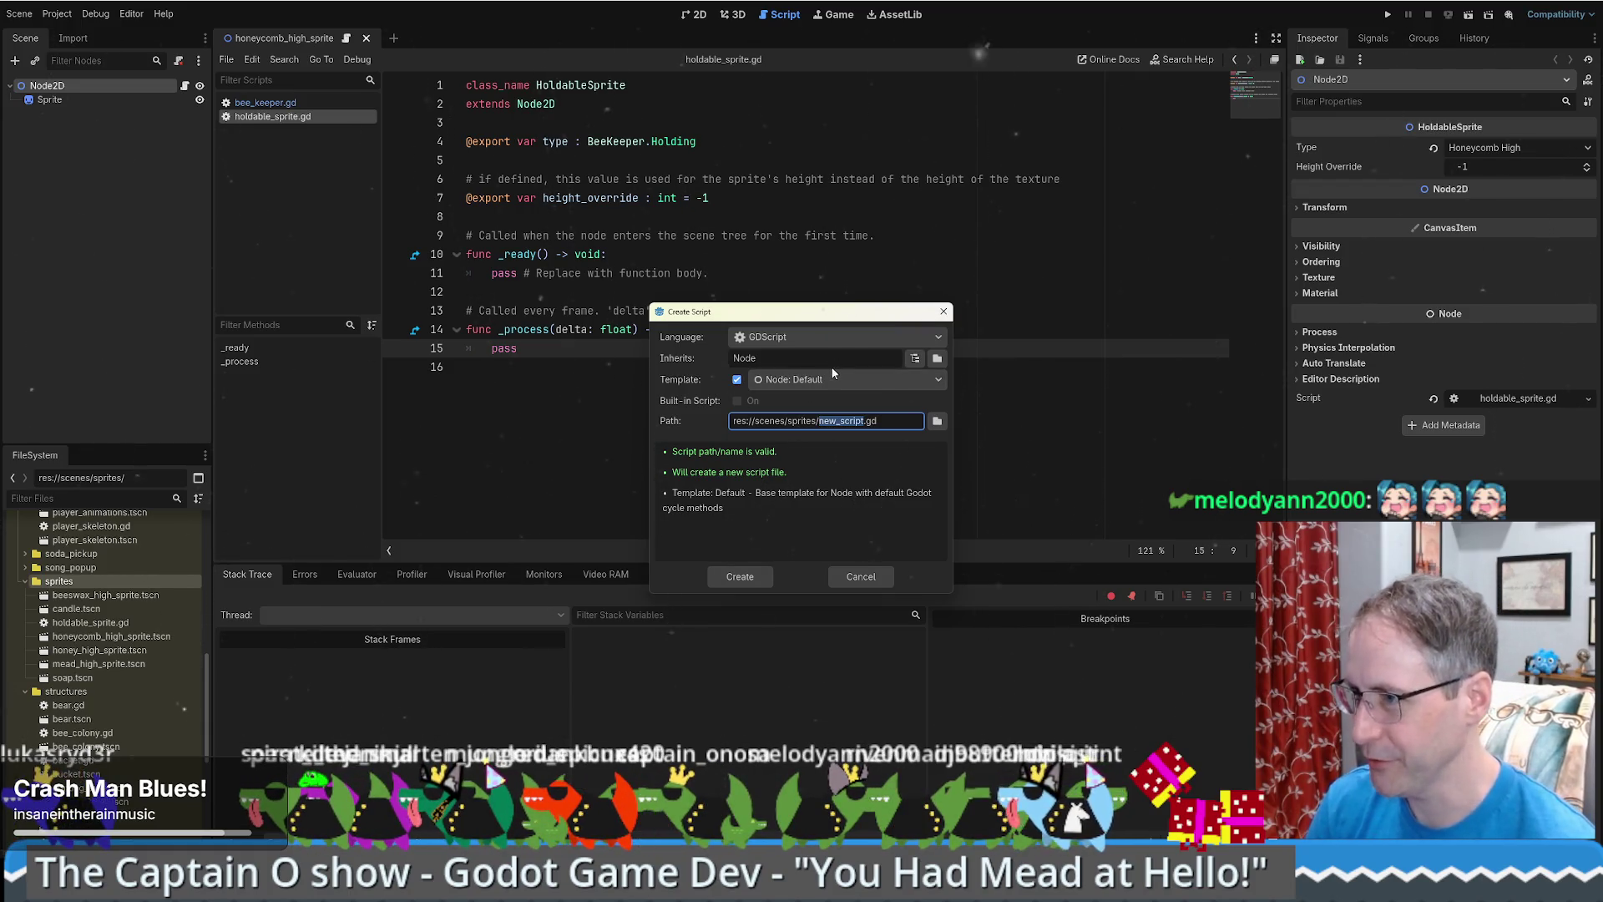
click(914, 359)
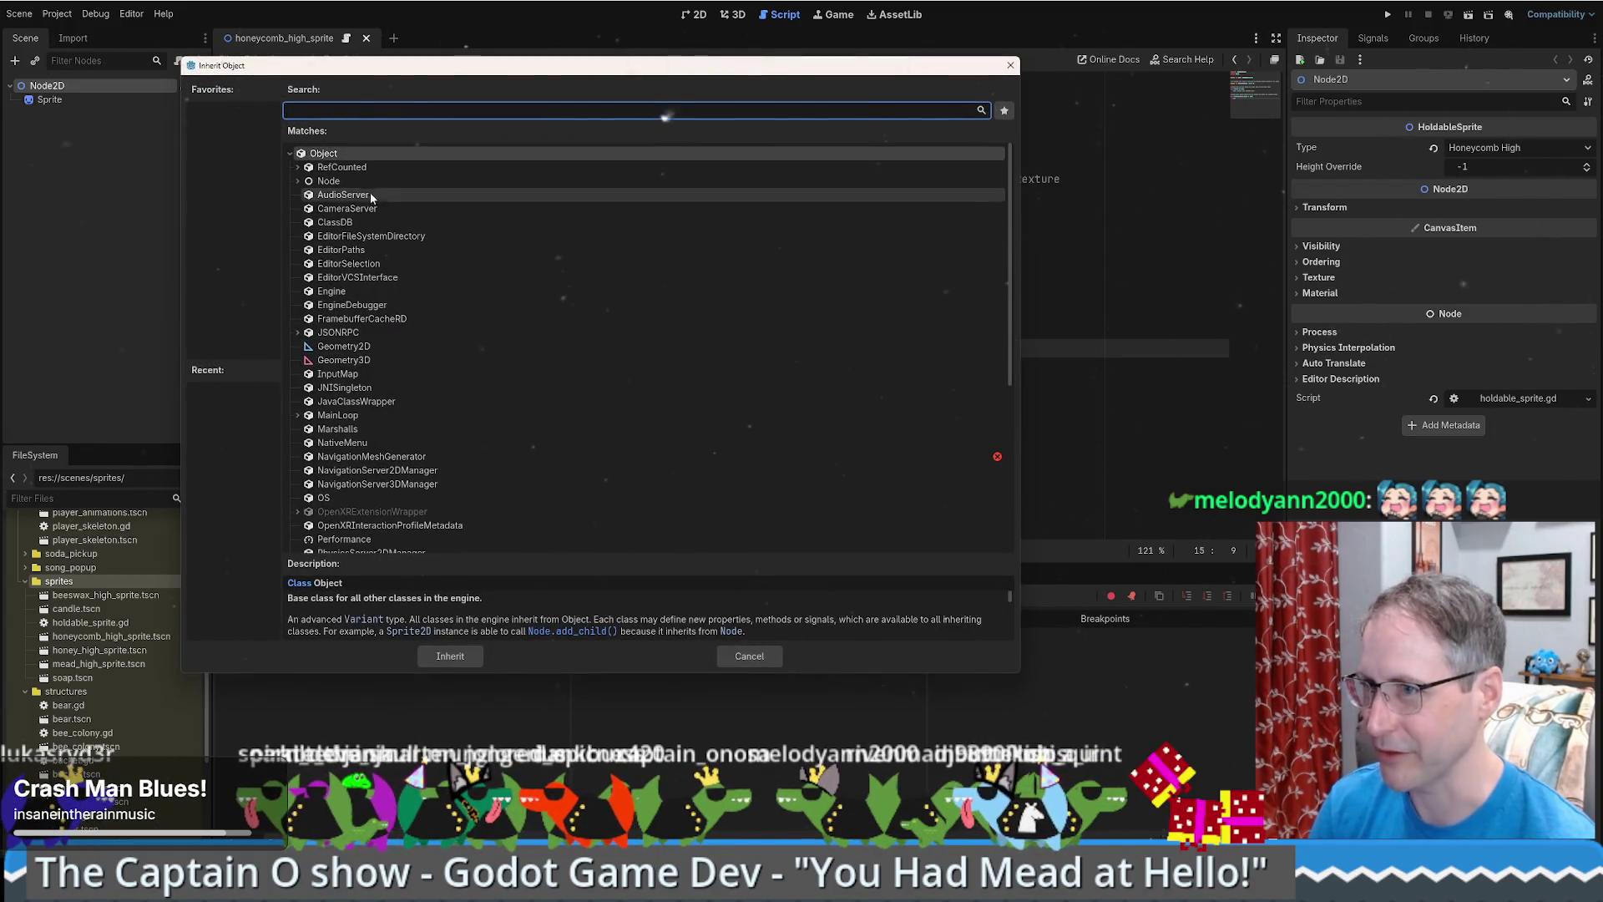
text(nod)
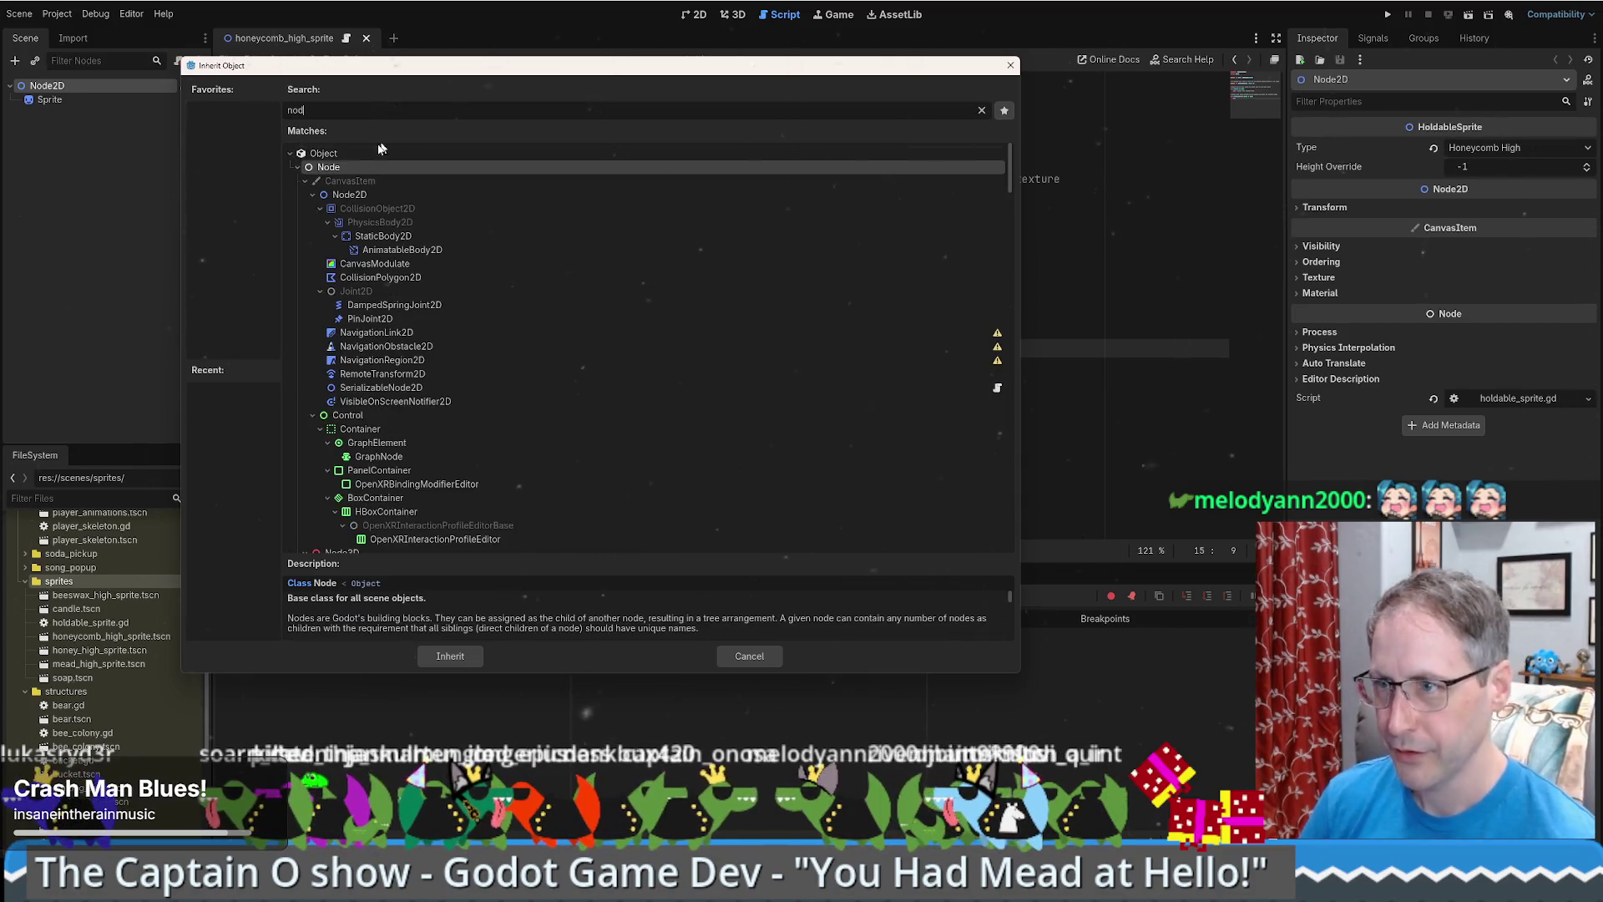
click(458, 658)
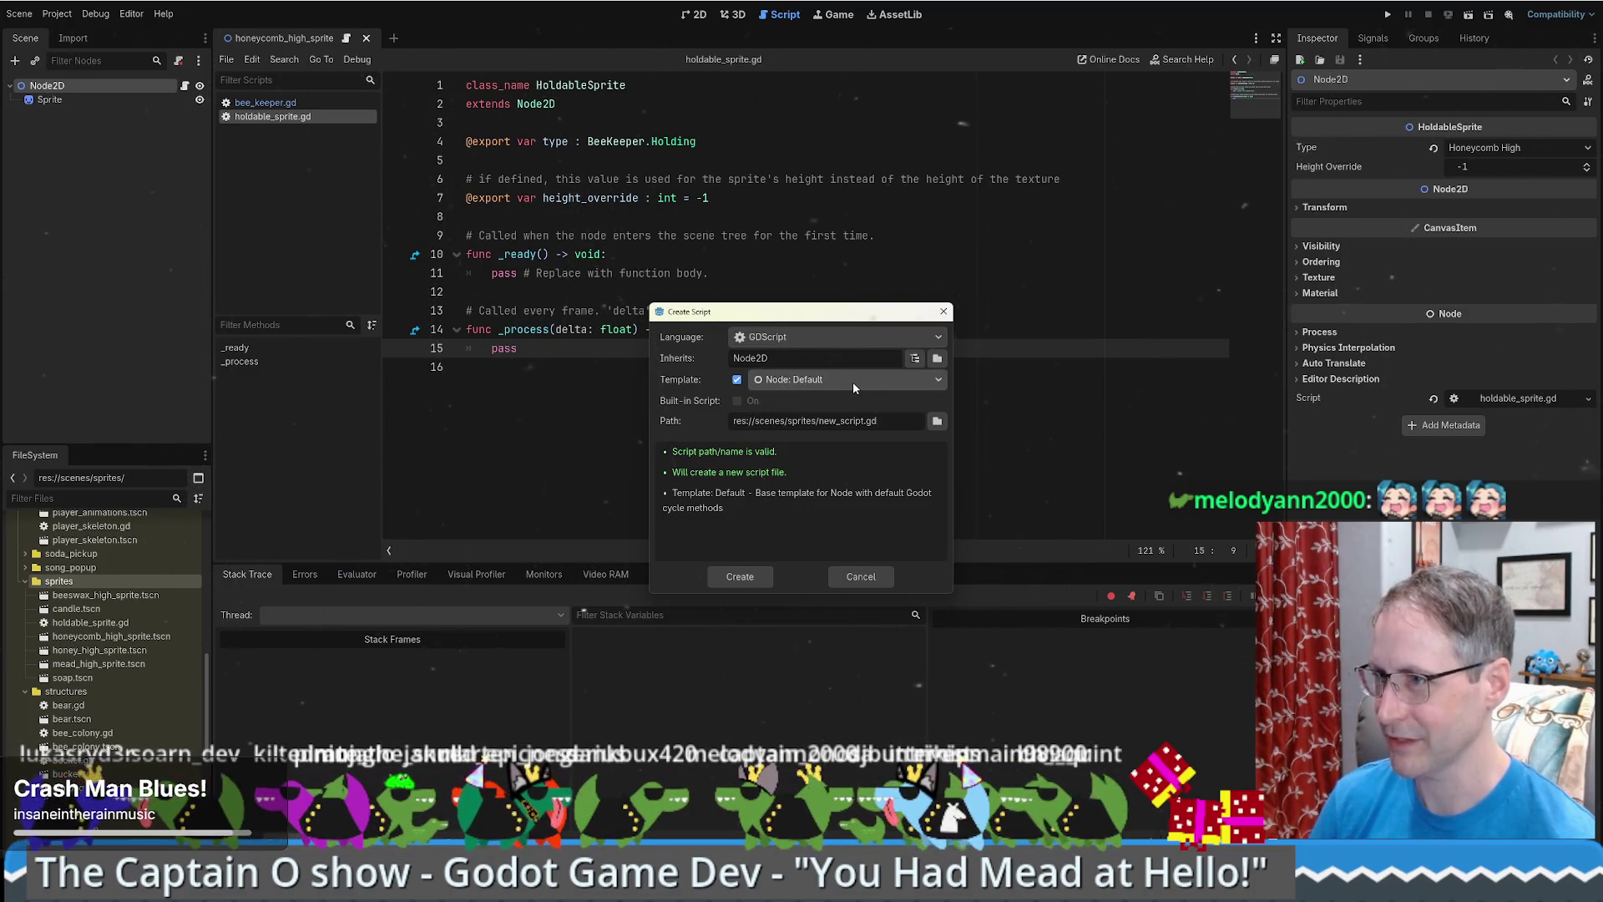
mouse_move(831, 316)
mouse_down()
mouse_move(983, 364)
mouse_move(913, 367)
mouse_up()
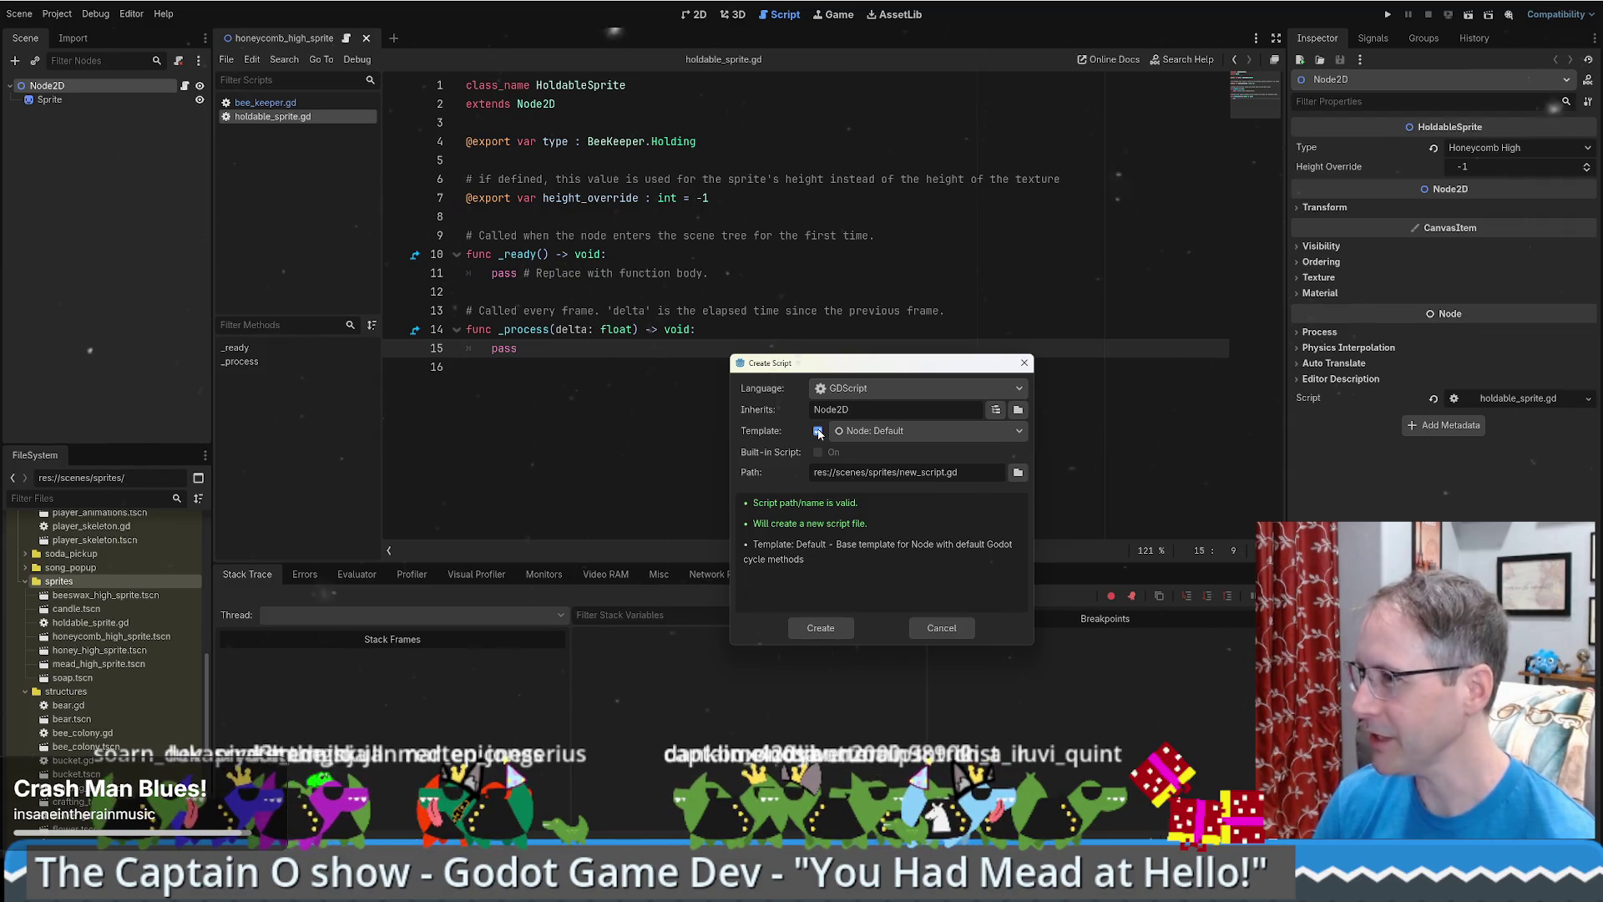
click(818, 430)
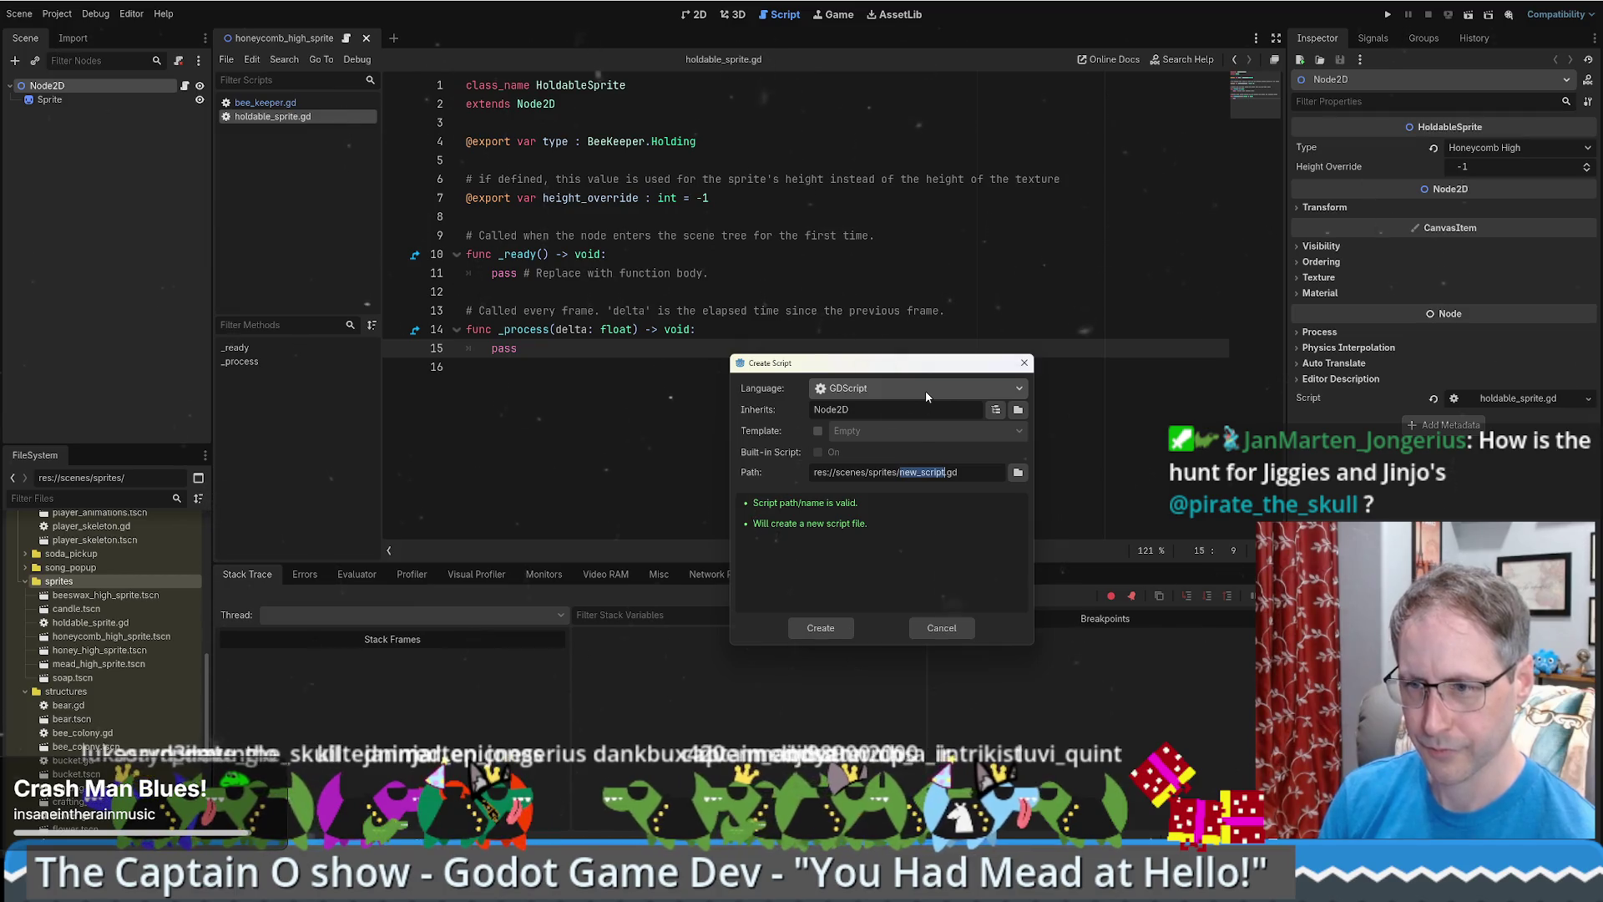
- Name the script holdable_sprite_2.gd and create it
text(holdable_)
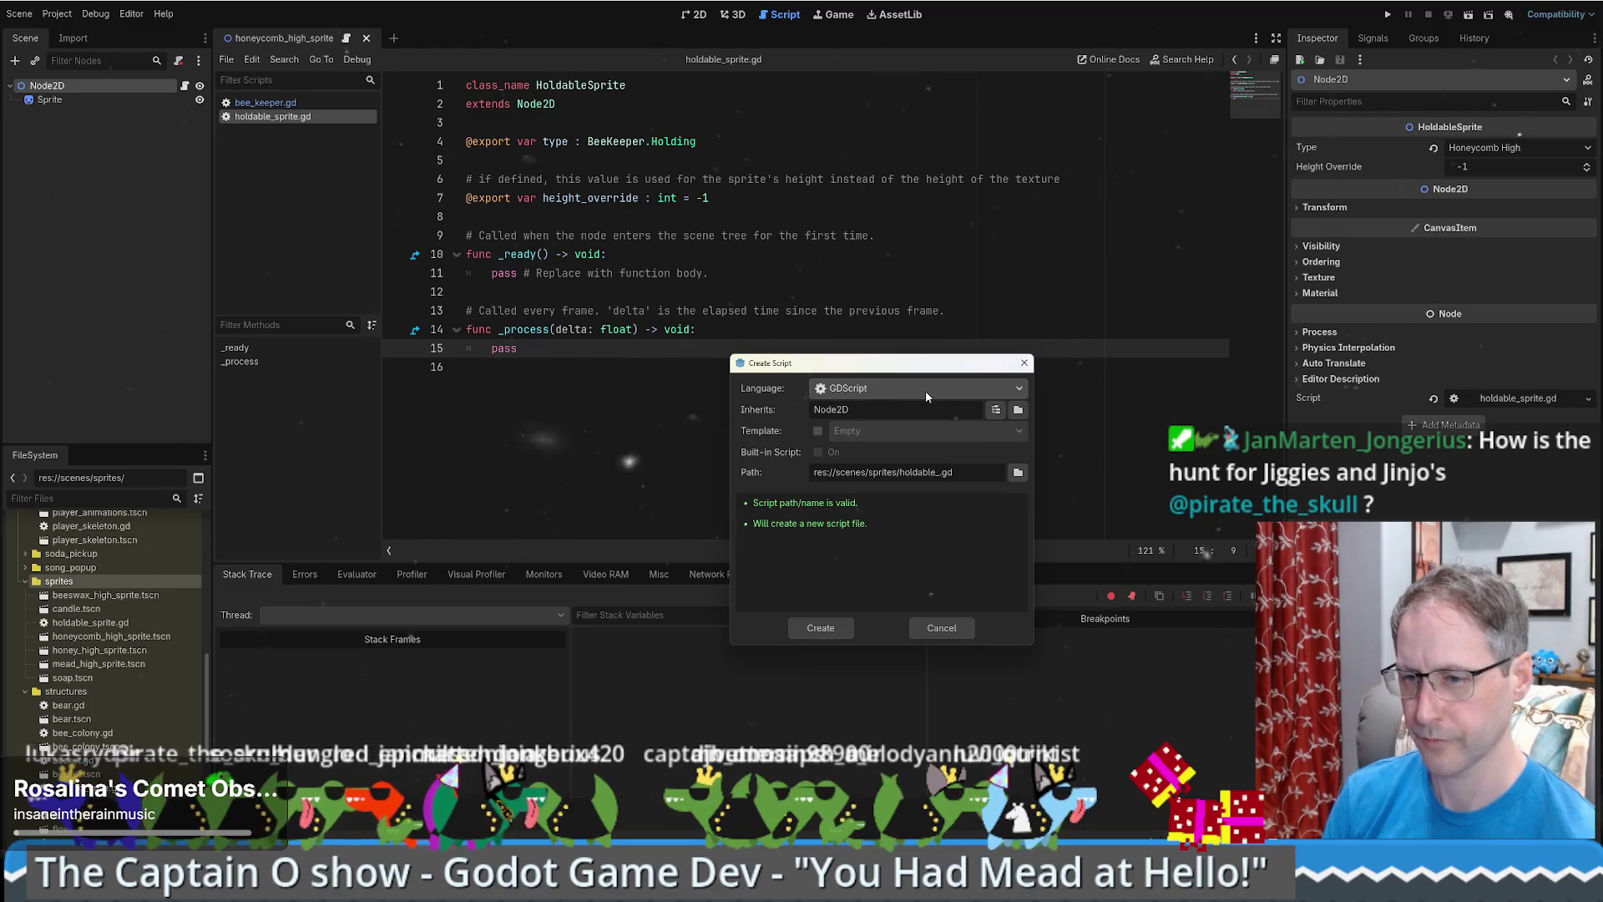
key(BackSpace)
key(BackSpace)
key(BackSpace)
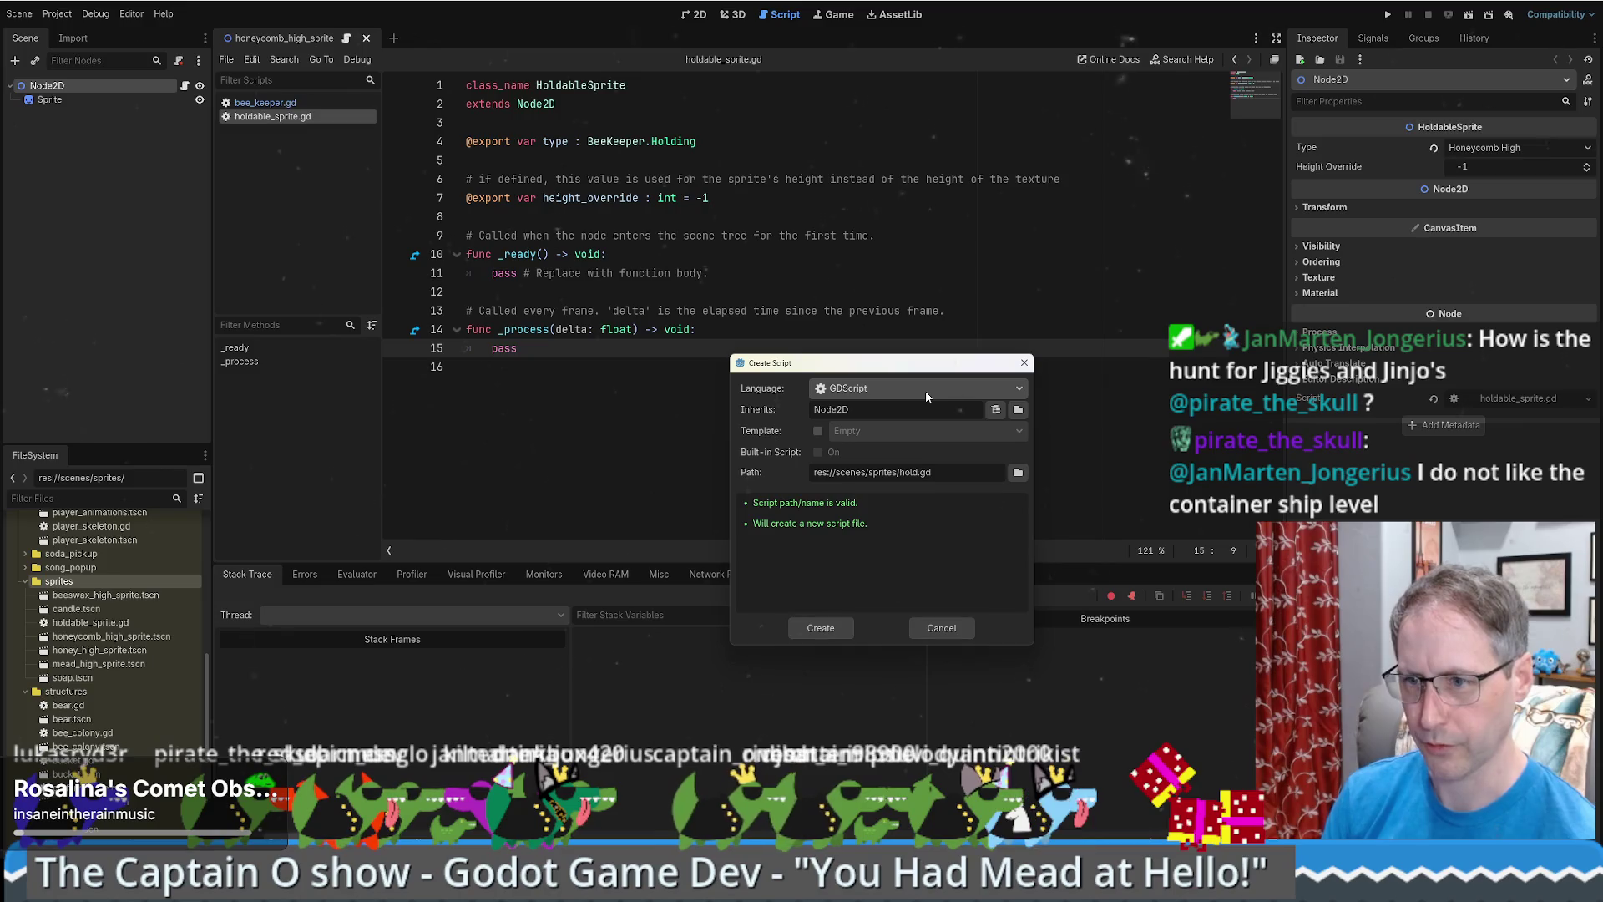
key(BackSpace)
key(BackSpace)
key(BackSpace)
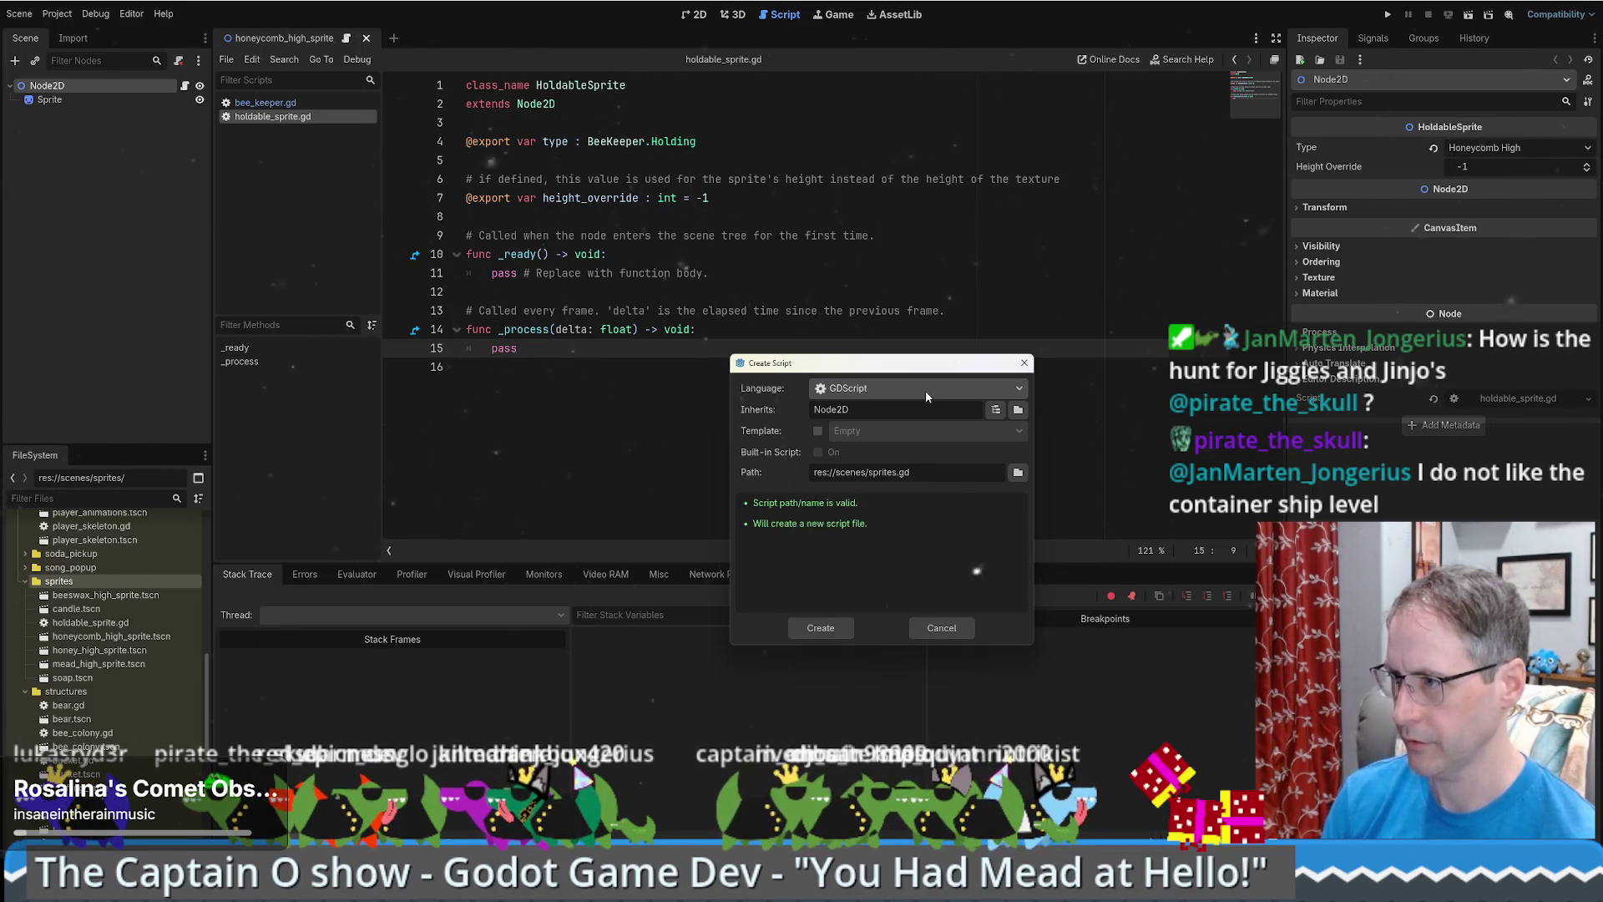
text(/holdable_spr)
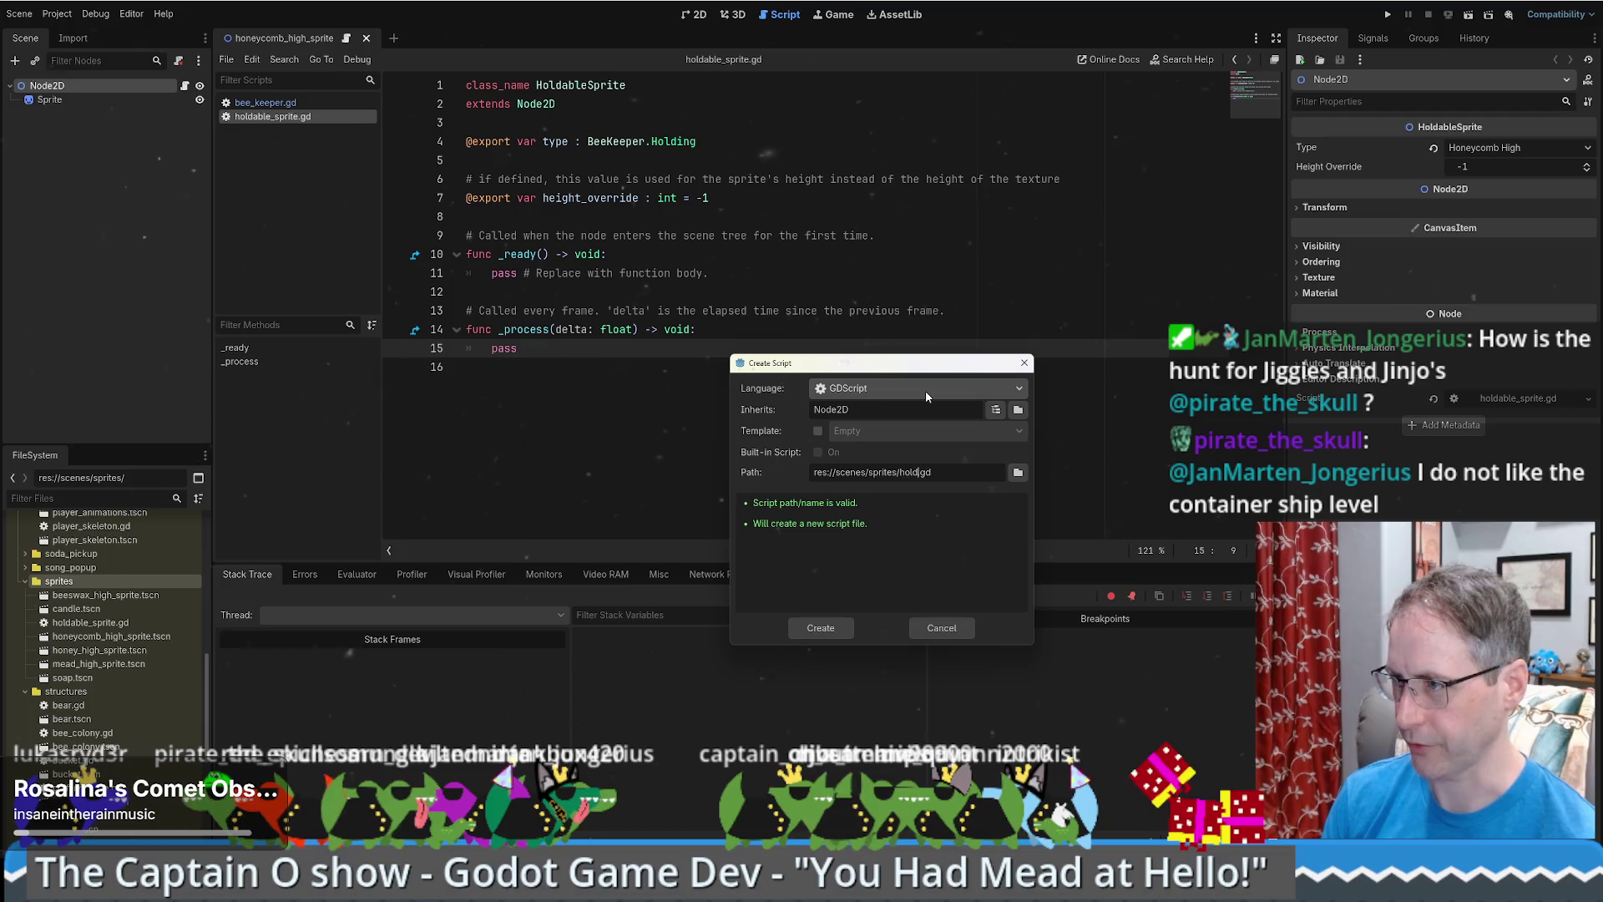
text(ite)
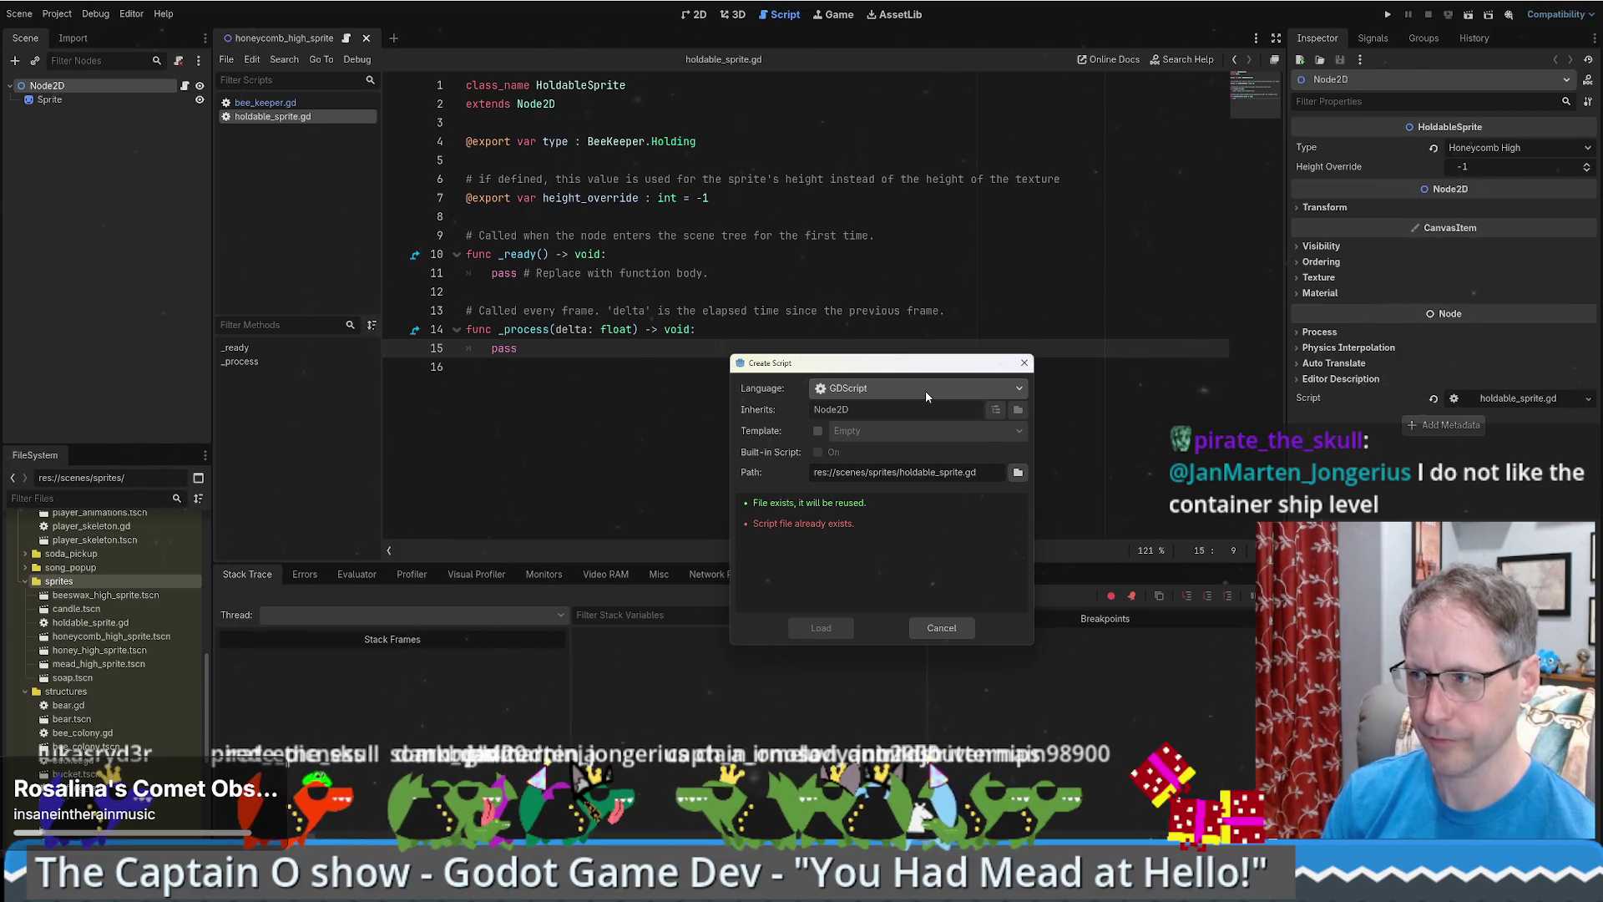
text(_2)
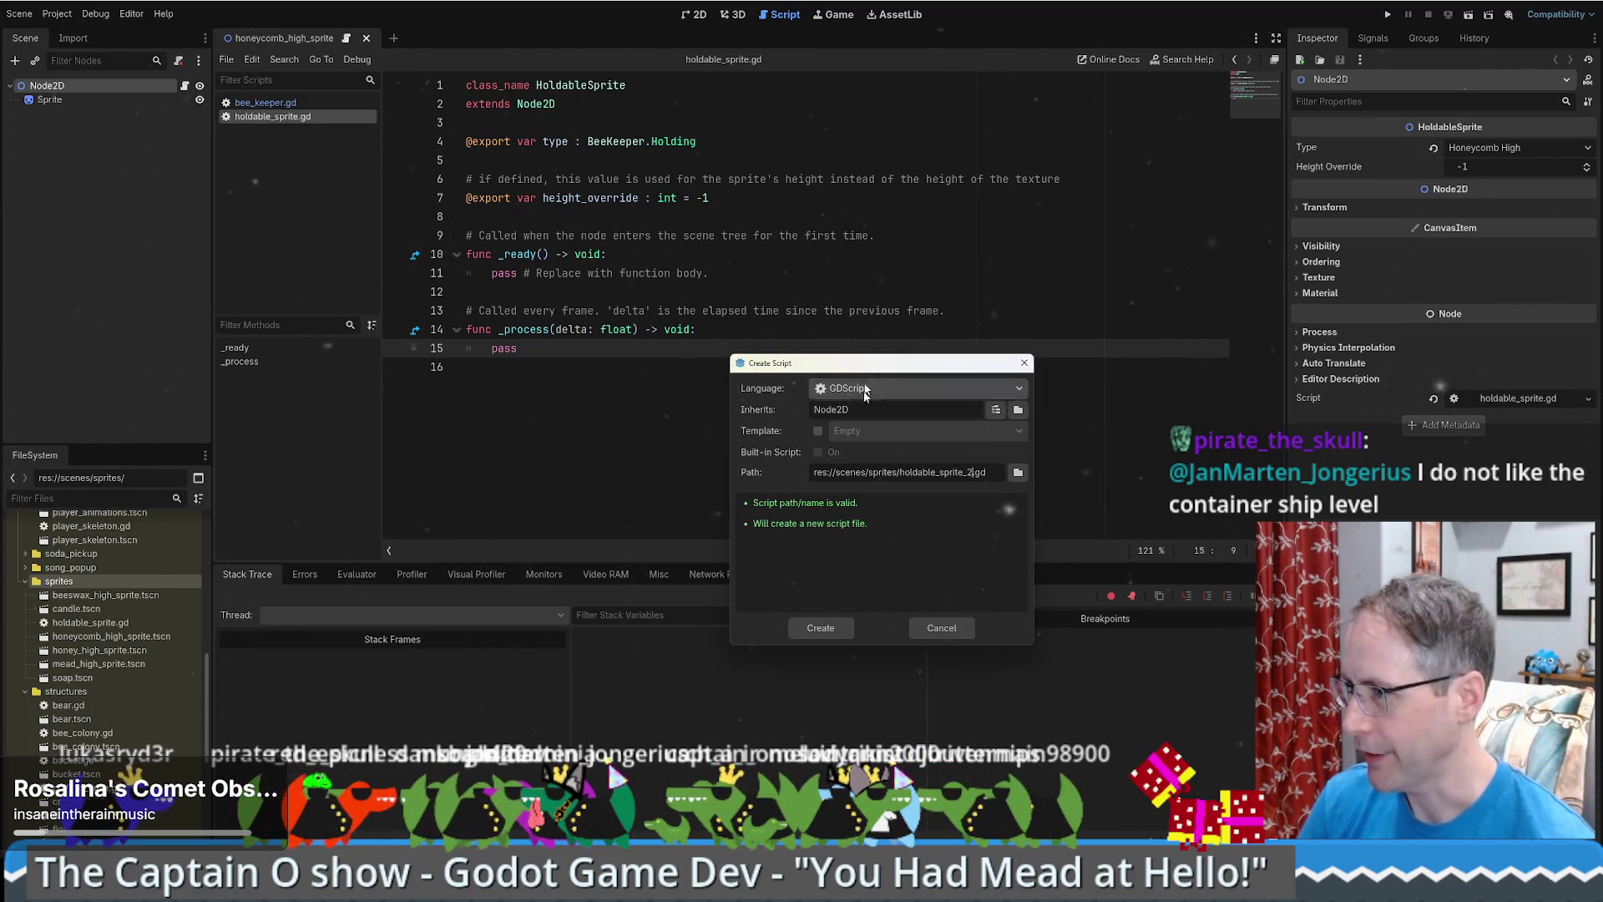
click(818, 628)
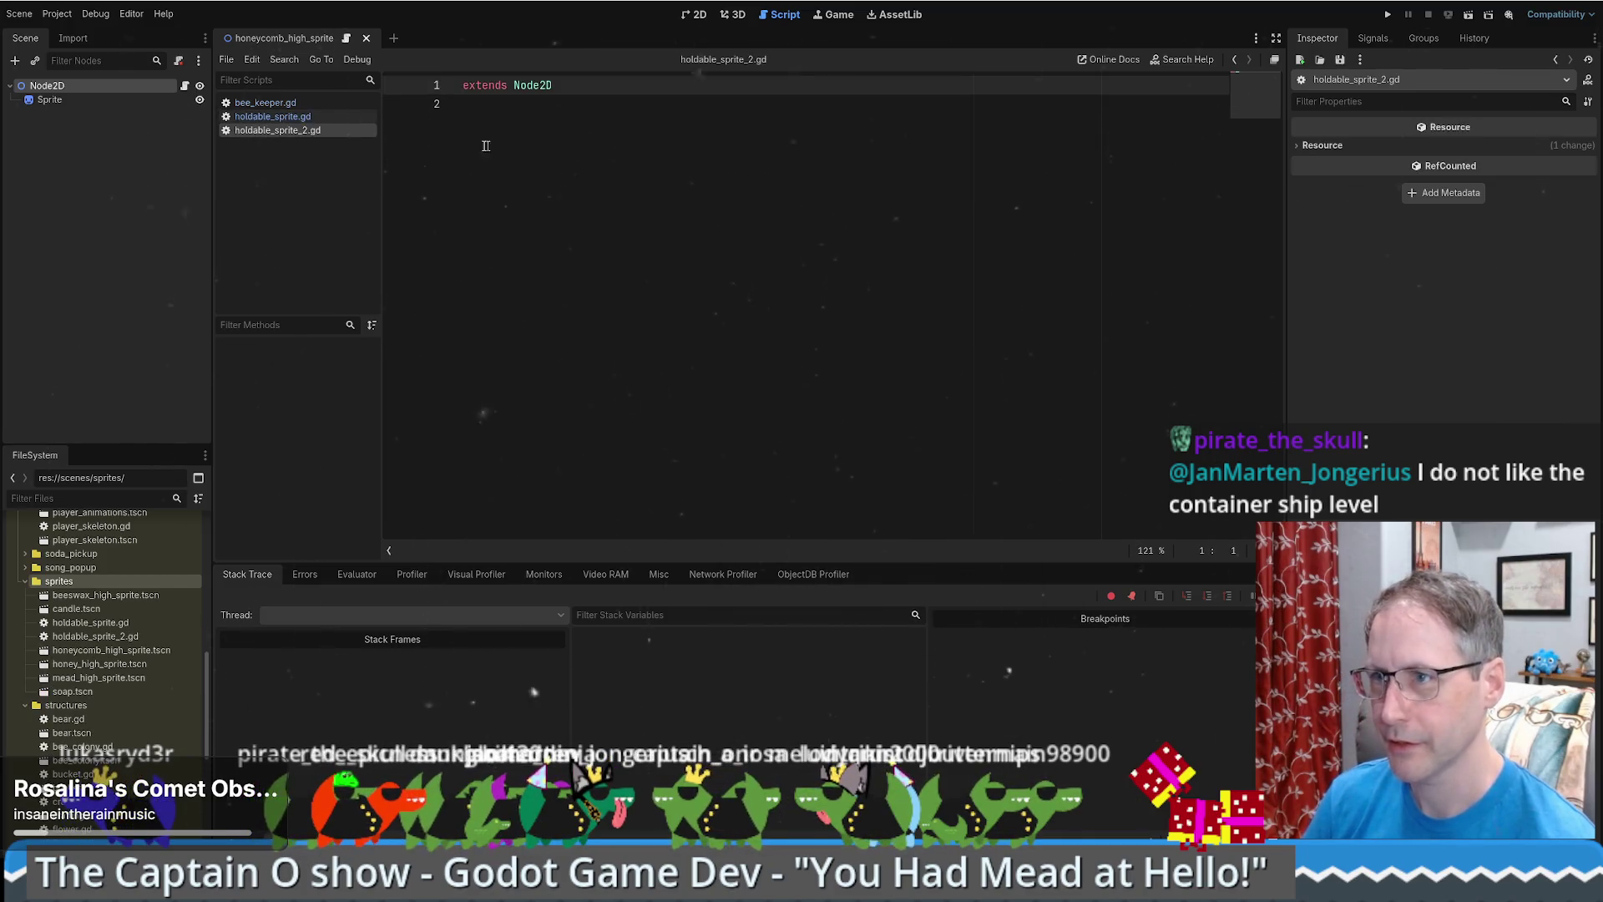
- Add 'class_name HoldableSprite2' as the first line of holdable_sprite_2.gd
click(267, 117)
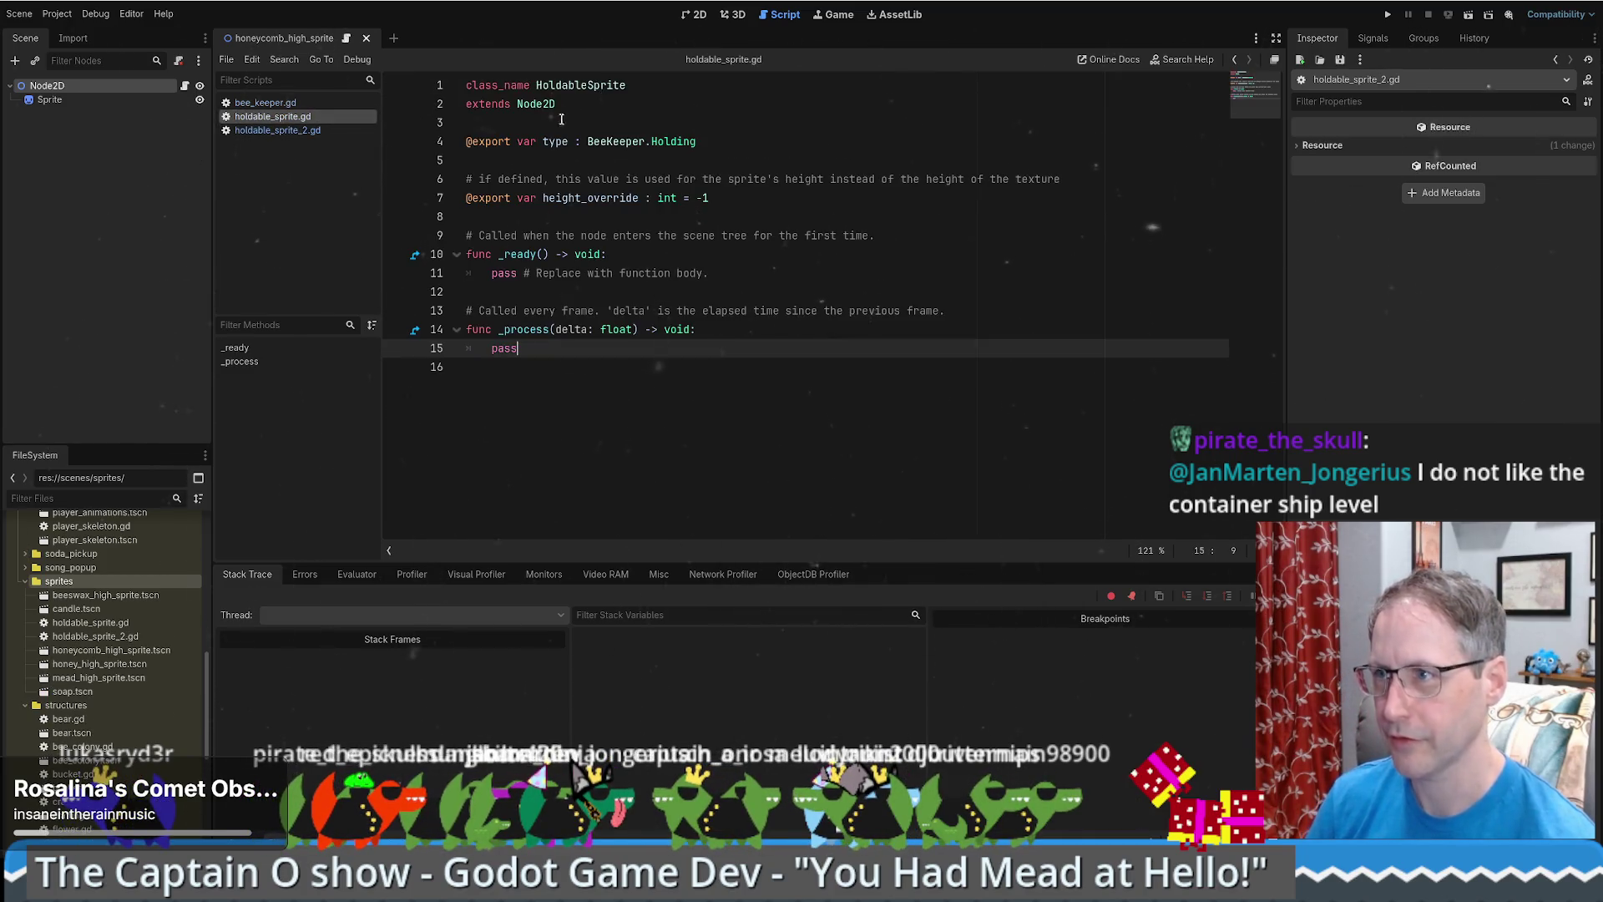
click(333, 131)
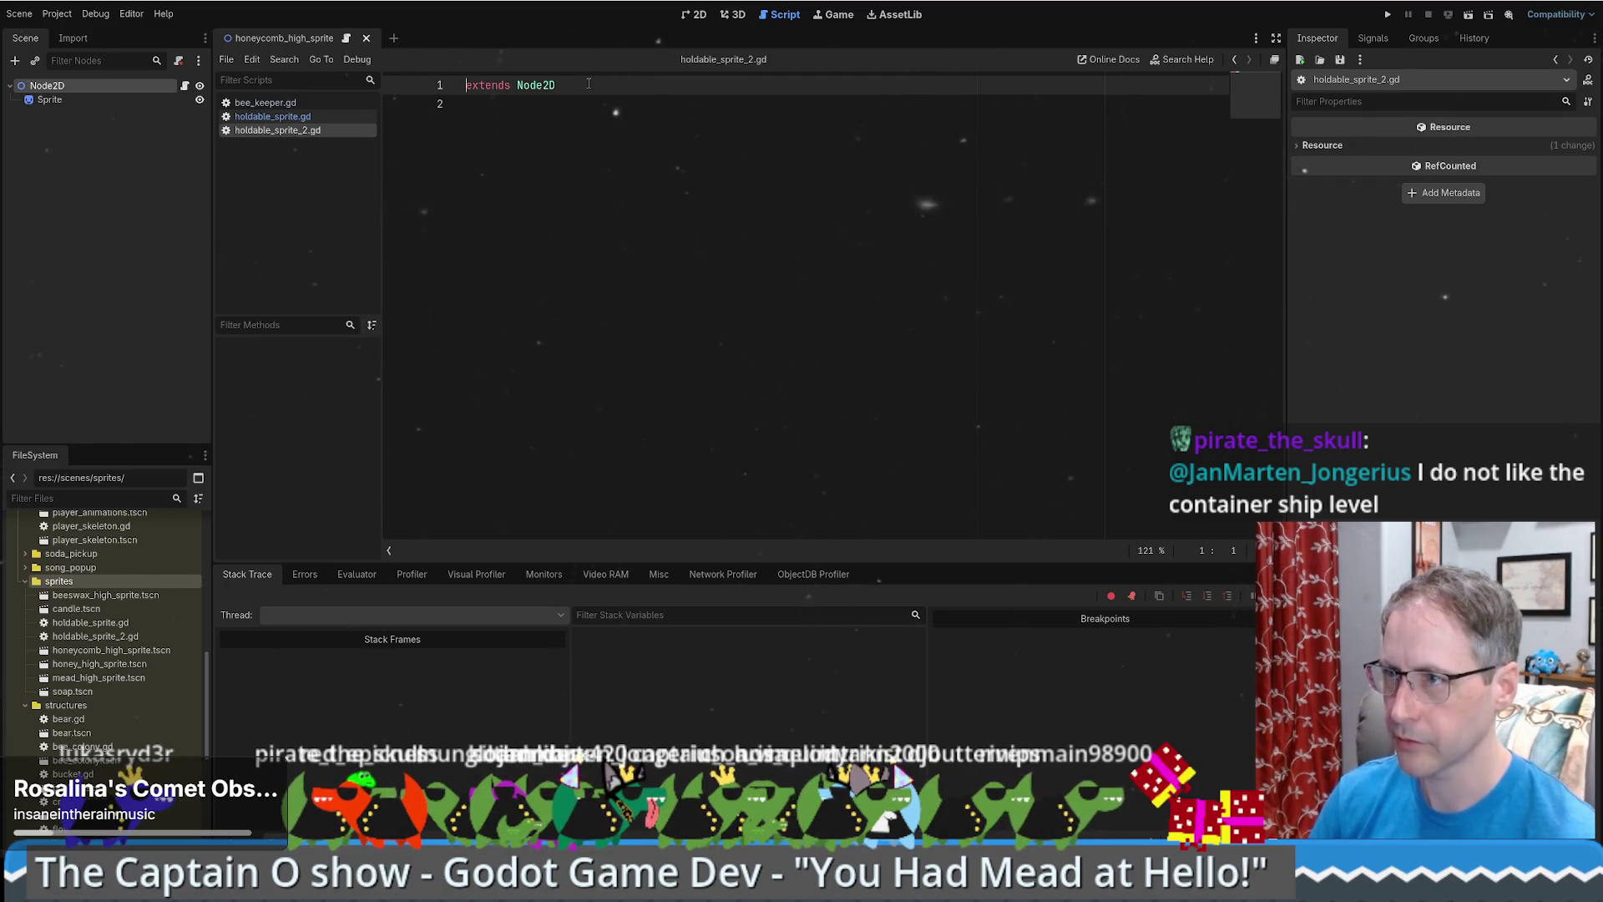
key(Return)
key(Up)
text(class_name HoldableSprite2)
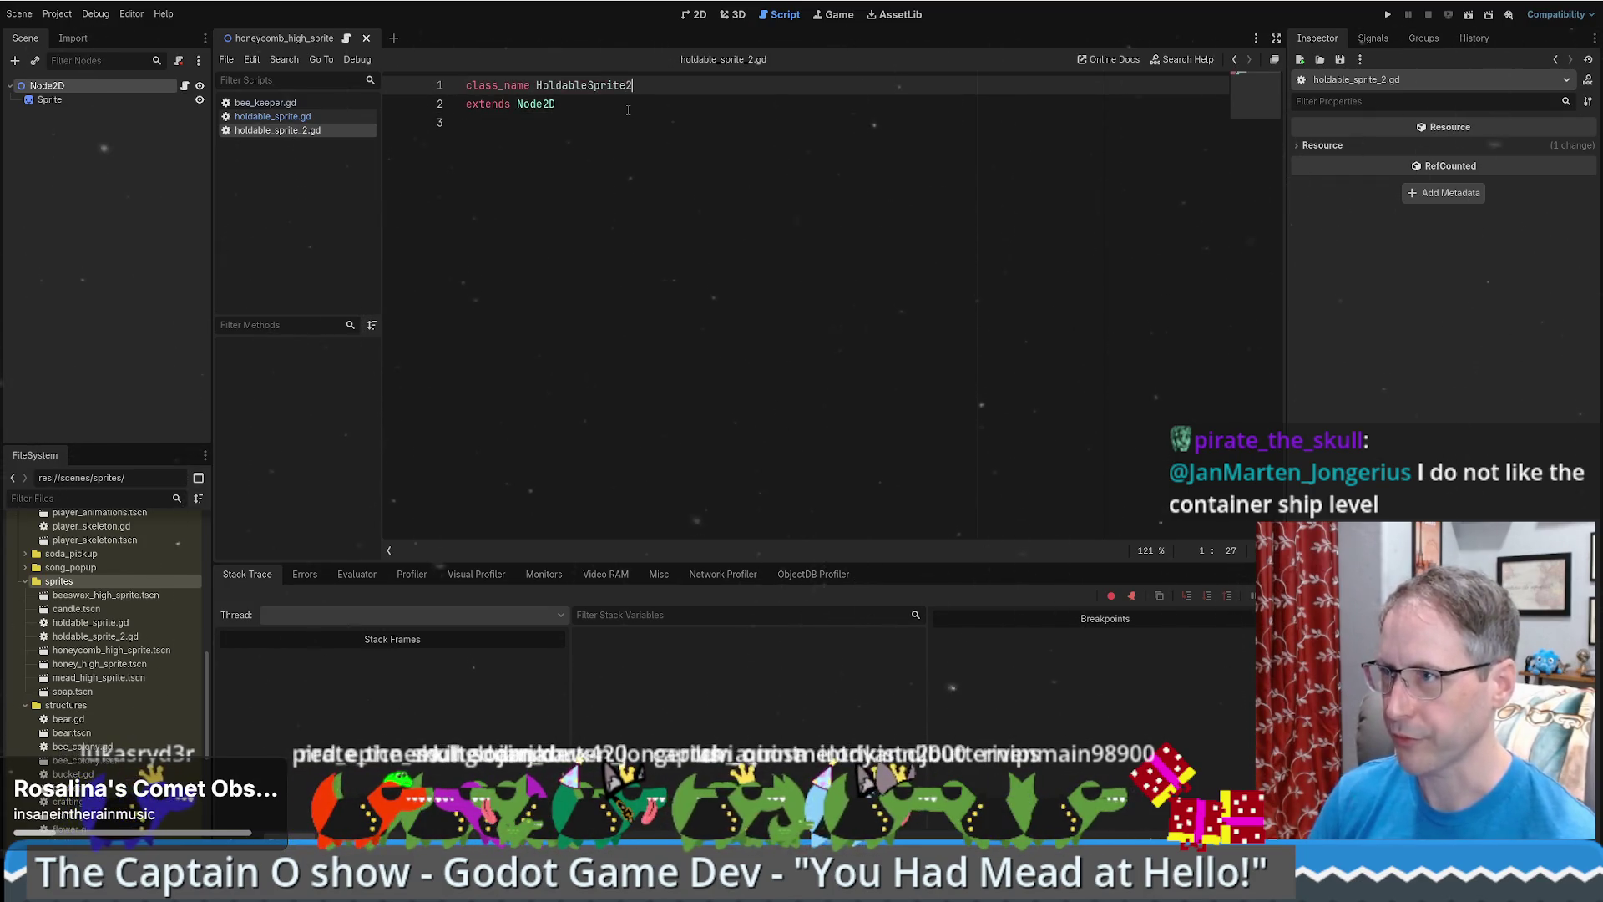
- Paste the type and height_override exports from holdable_sprite.gd, then view the Holding enum definition
click(267, 117)
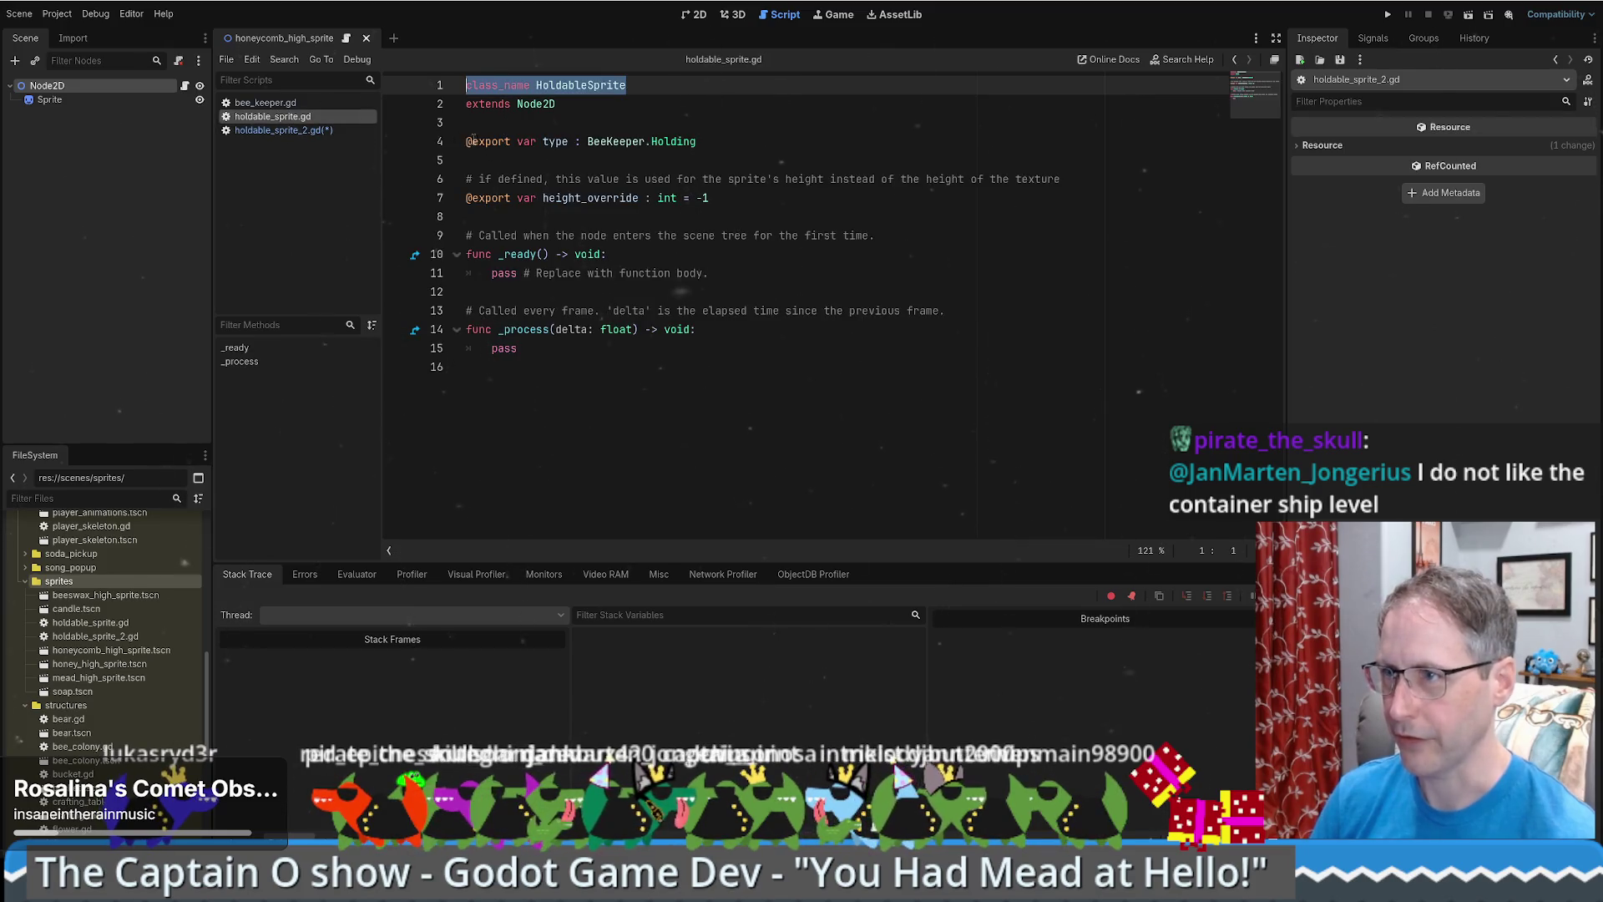
mouse_move(710, 200)
mouse_down()
mouse_move(468, 177)
mouse_move(465, 124)
mouse_up()
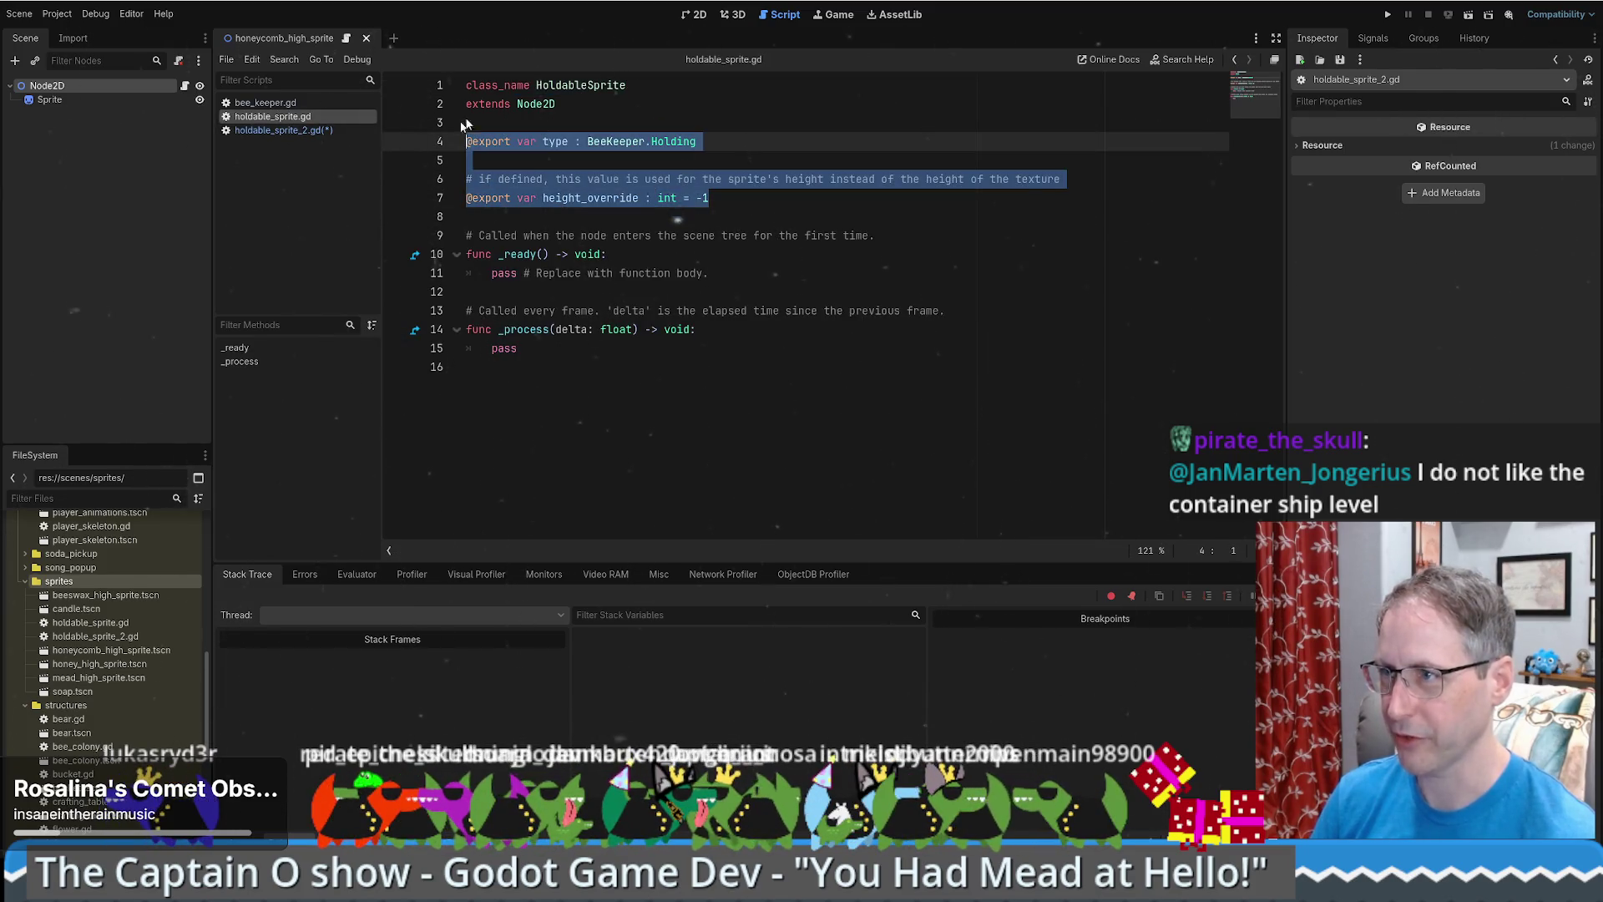
key(ctrl+c)
click(292, 131)
click(501, 129)
key(ctrl+v)
key(Up)
key(Up)
key(Up)
key(Return)
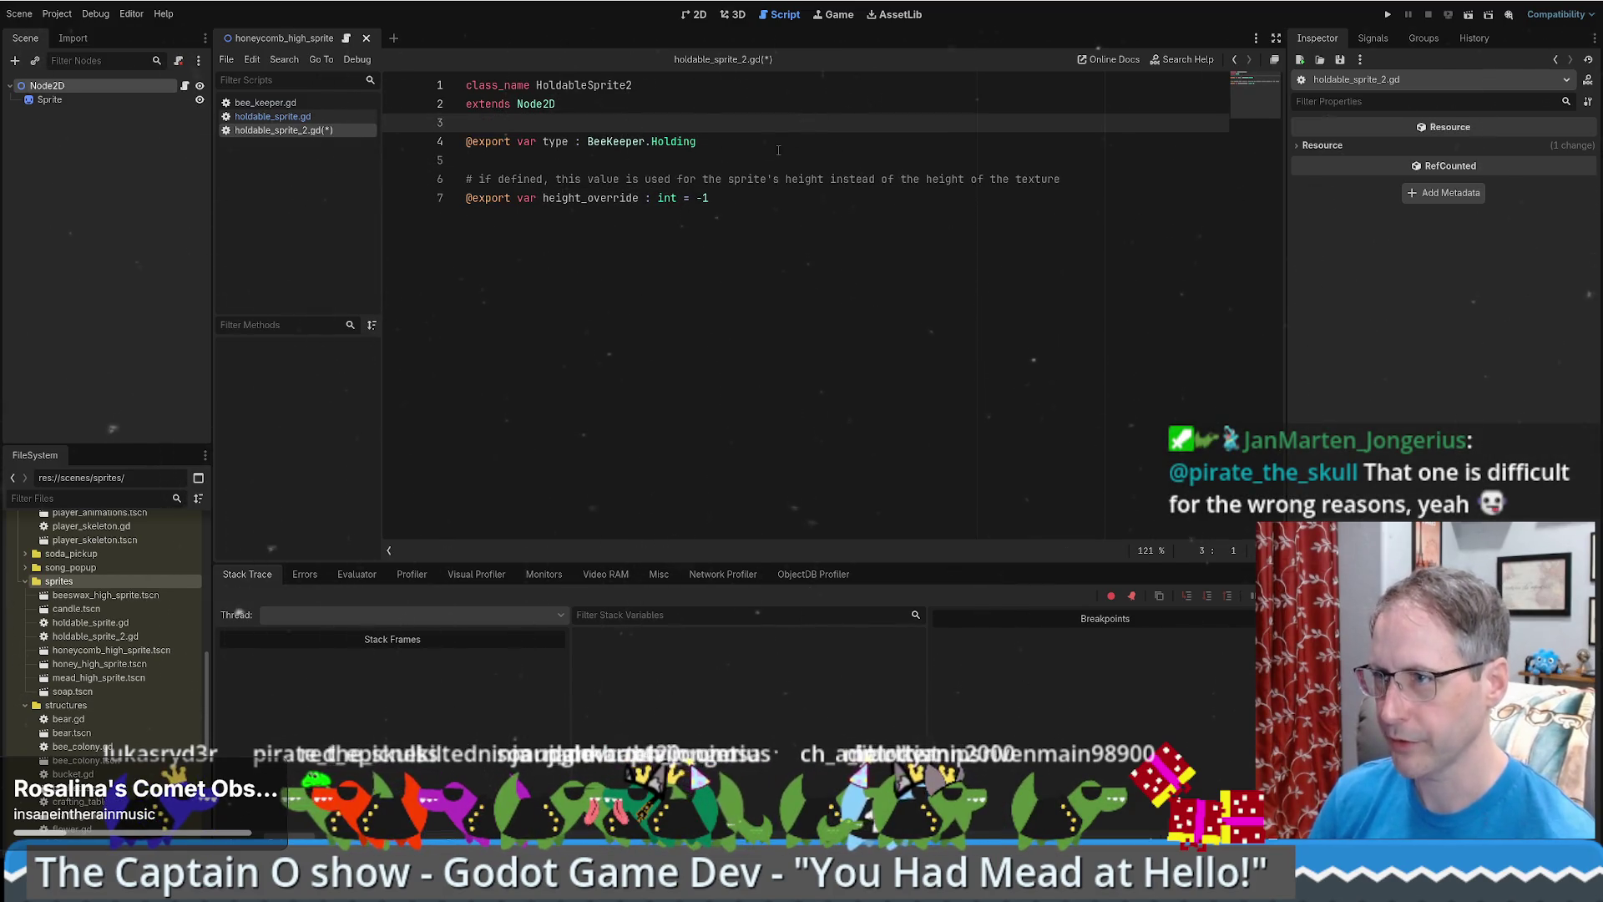
key(Down)
key(End)
ctrl+click(678, 145)
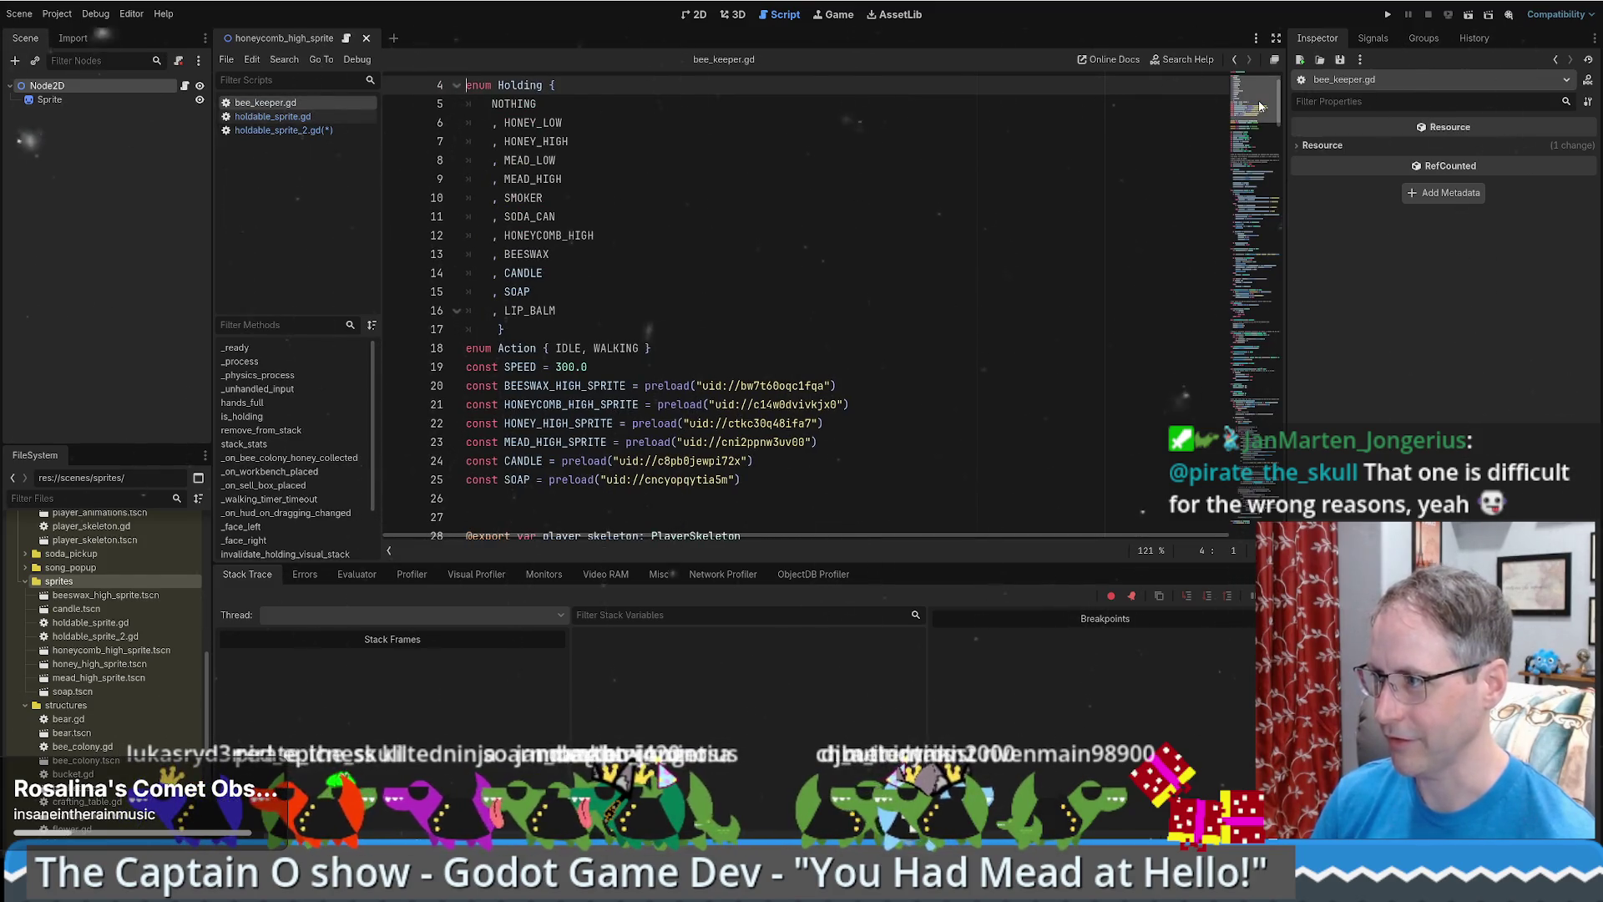
scroll(1225, 139, down, 5)
scroll(1220, 146, down, 3)
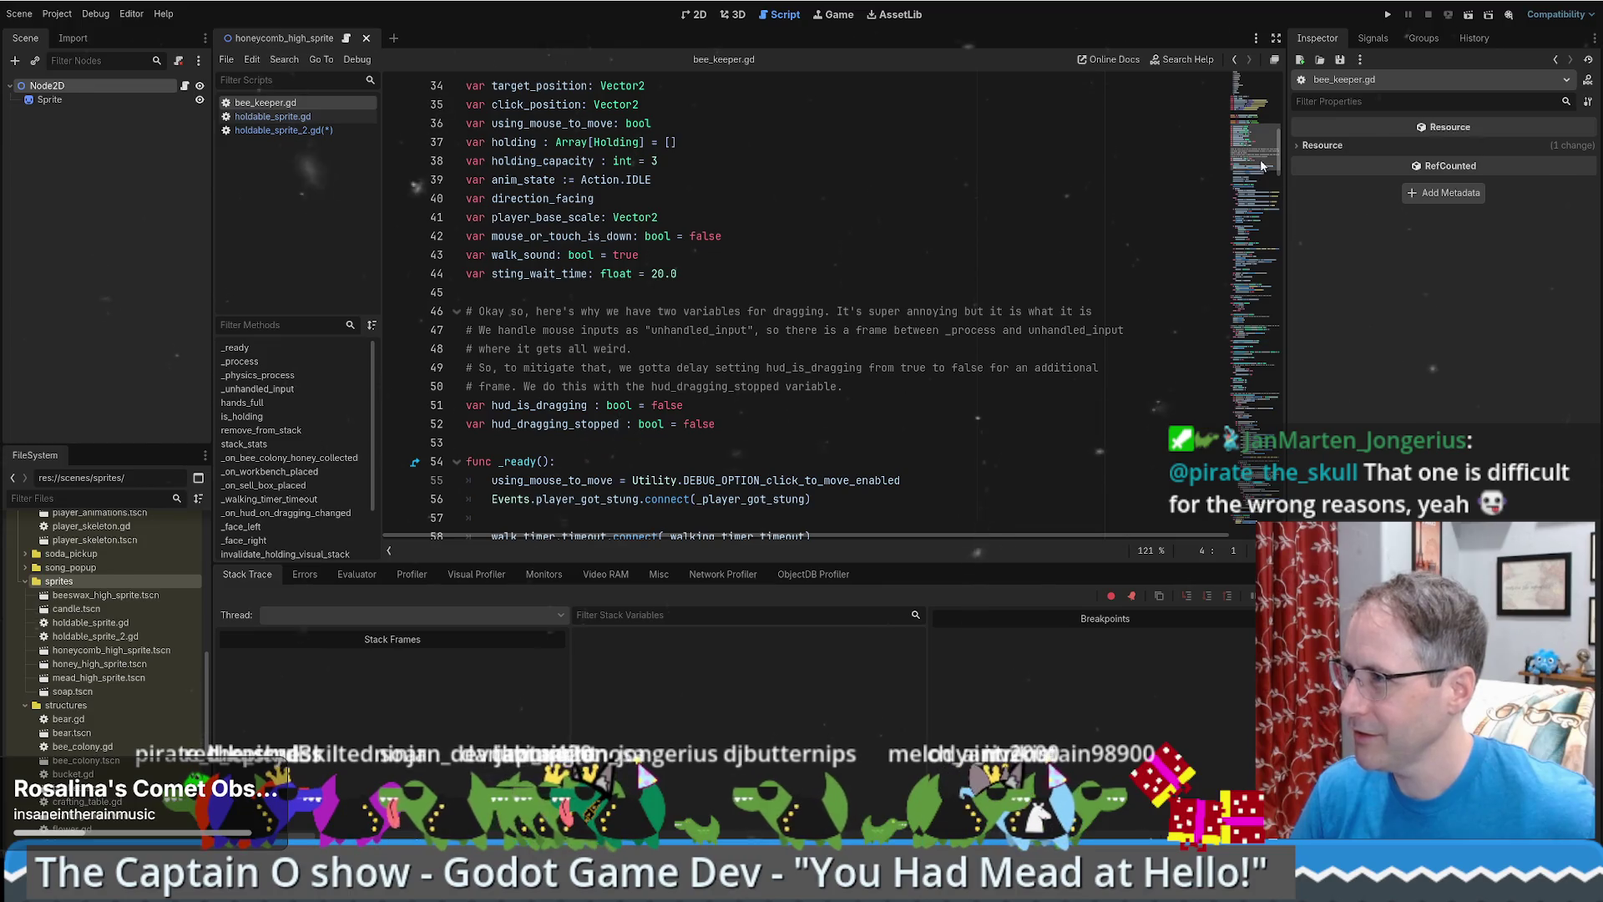
drag(1264, 150, 1256, 235)
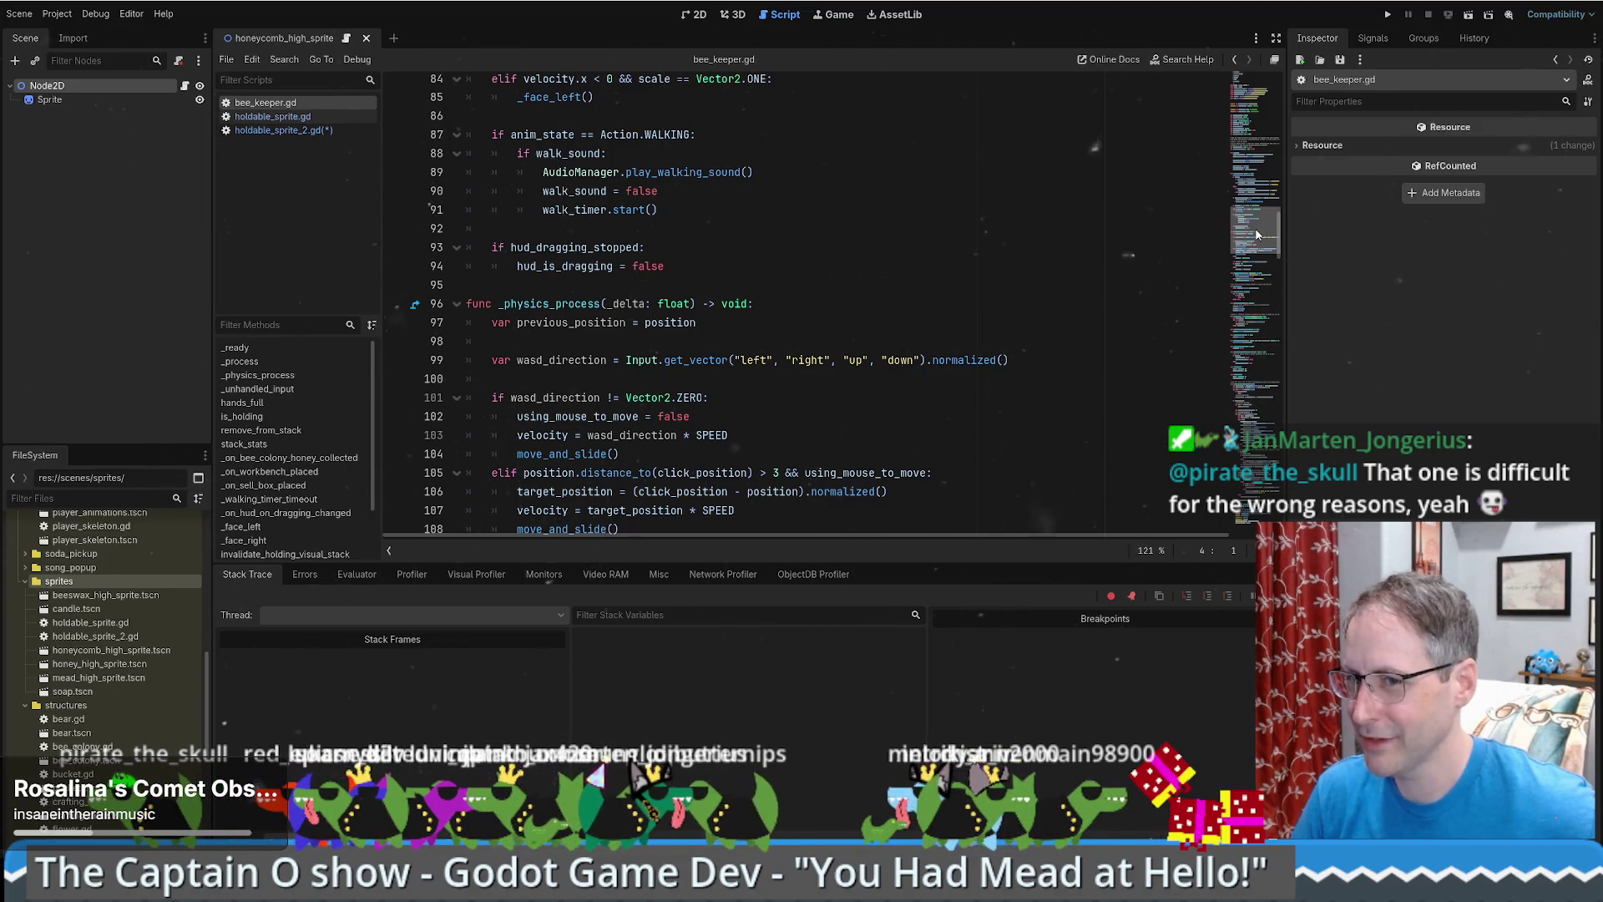
drag(1256, 235, 1256, 237)
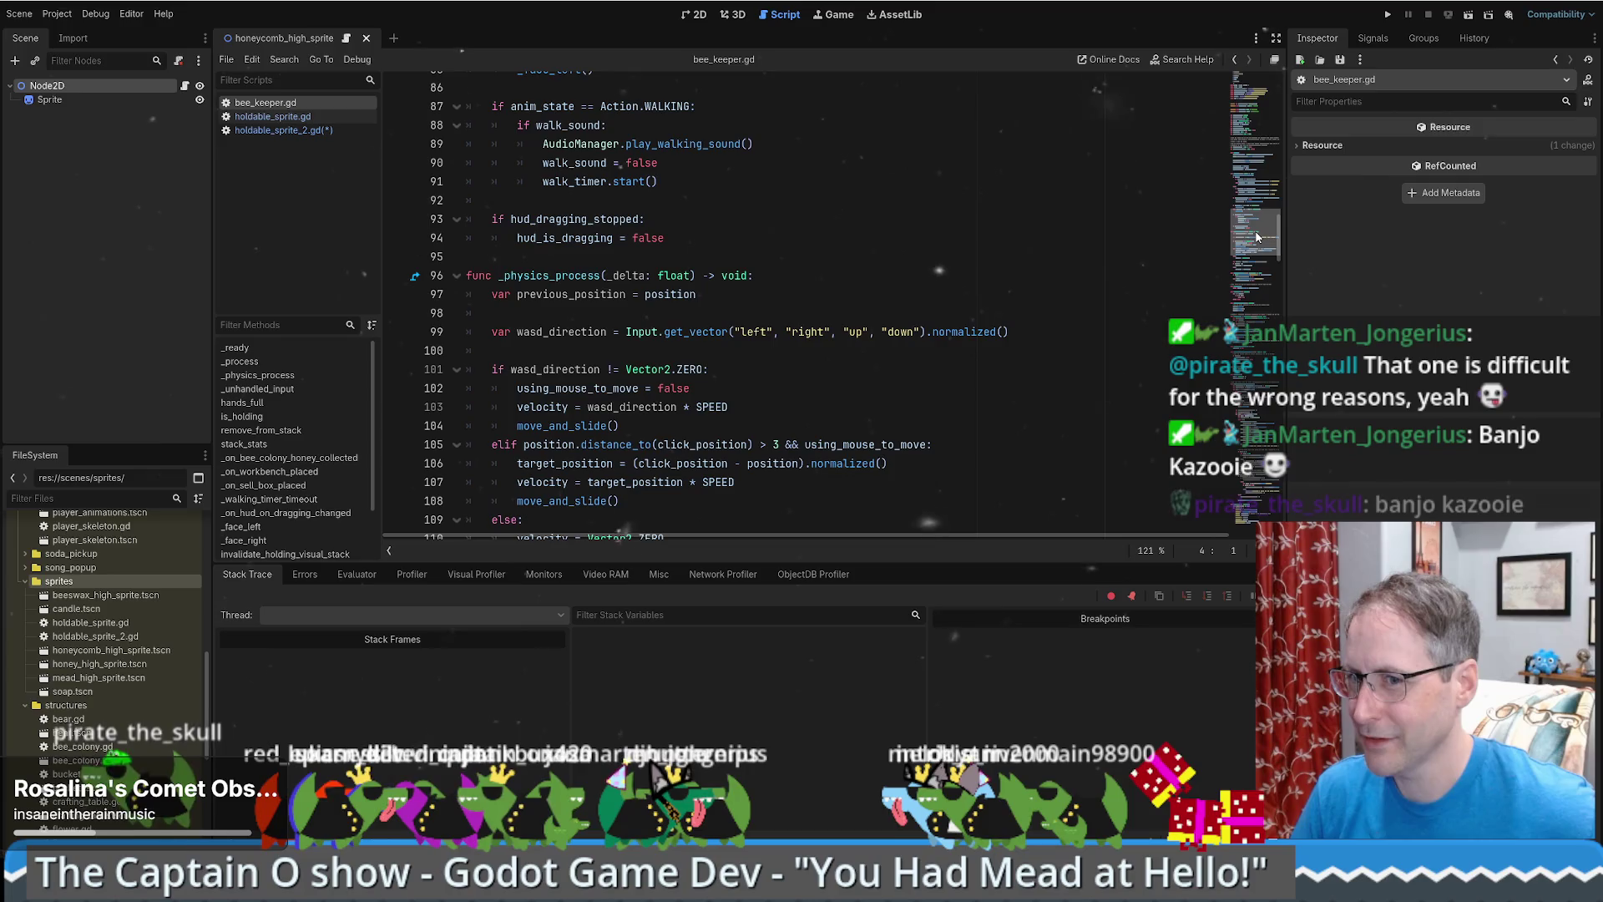
mouse_move(1257, 237)
mouse_down()
mouse_move(1284, 516)
mouse_move(1337, 271)
mouse_move(1304, 148)
mouse_move(1308, 86)
mouse_up()
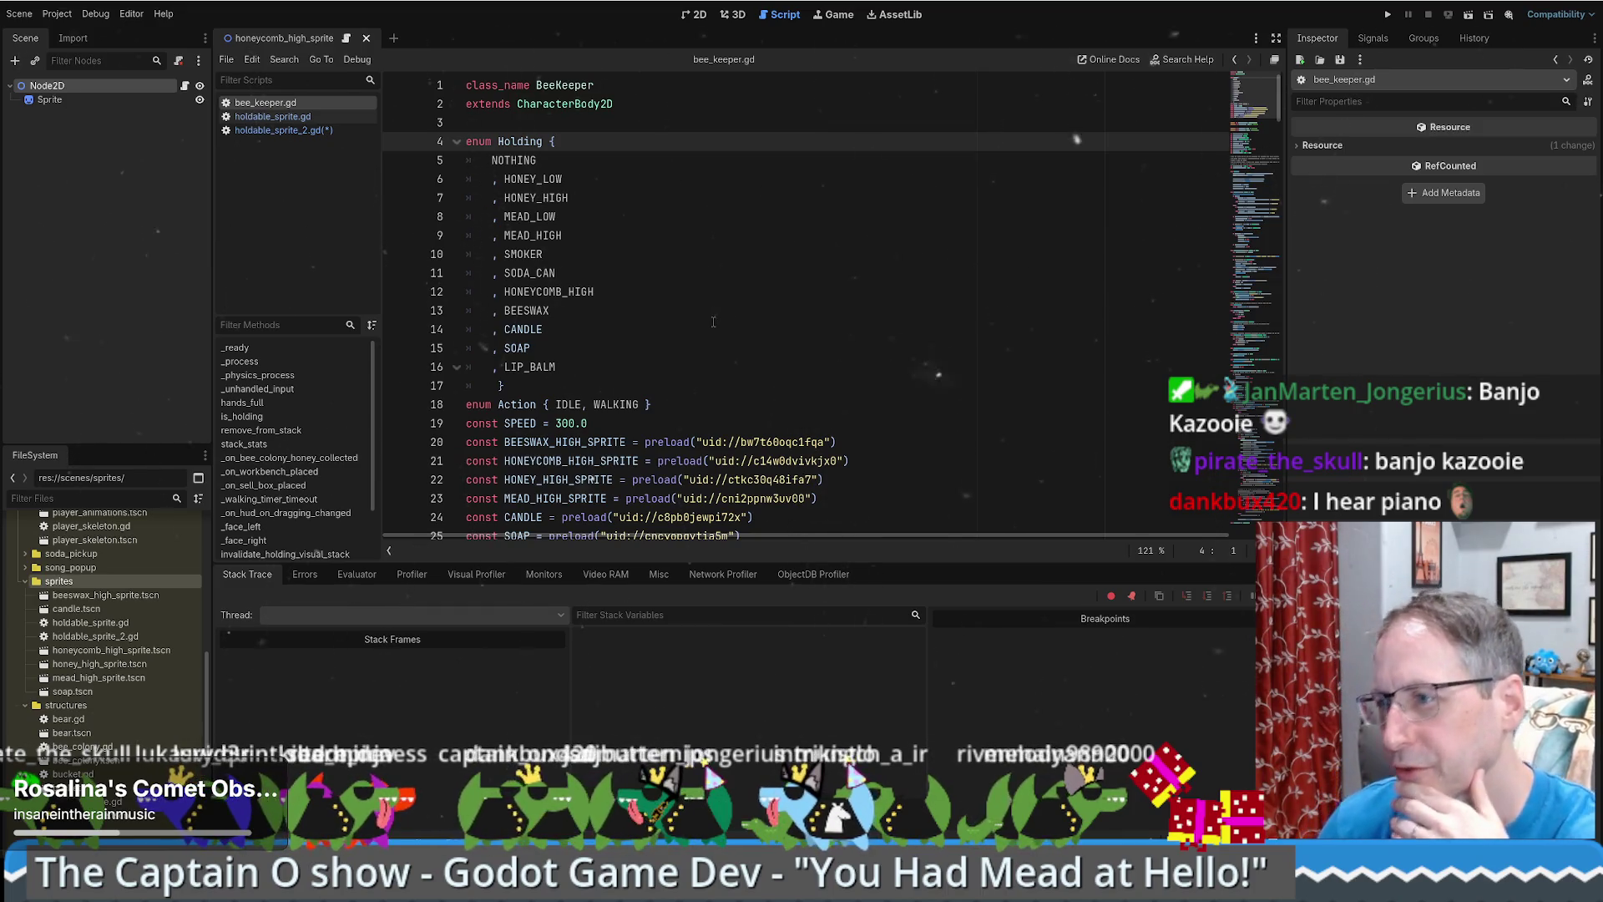
scroll(685, 315, down, 2)
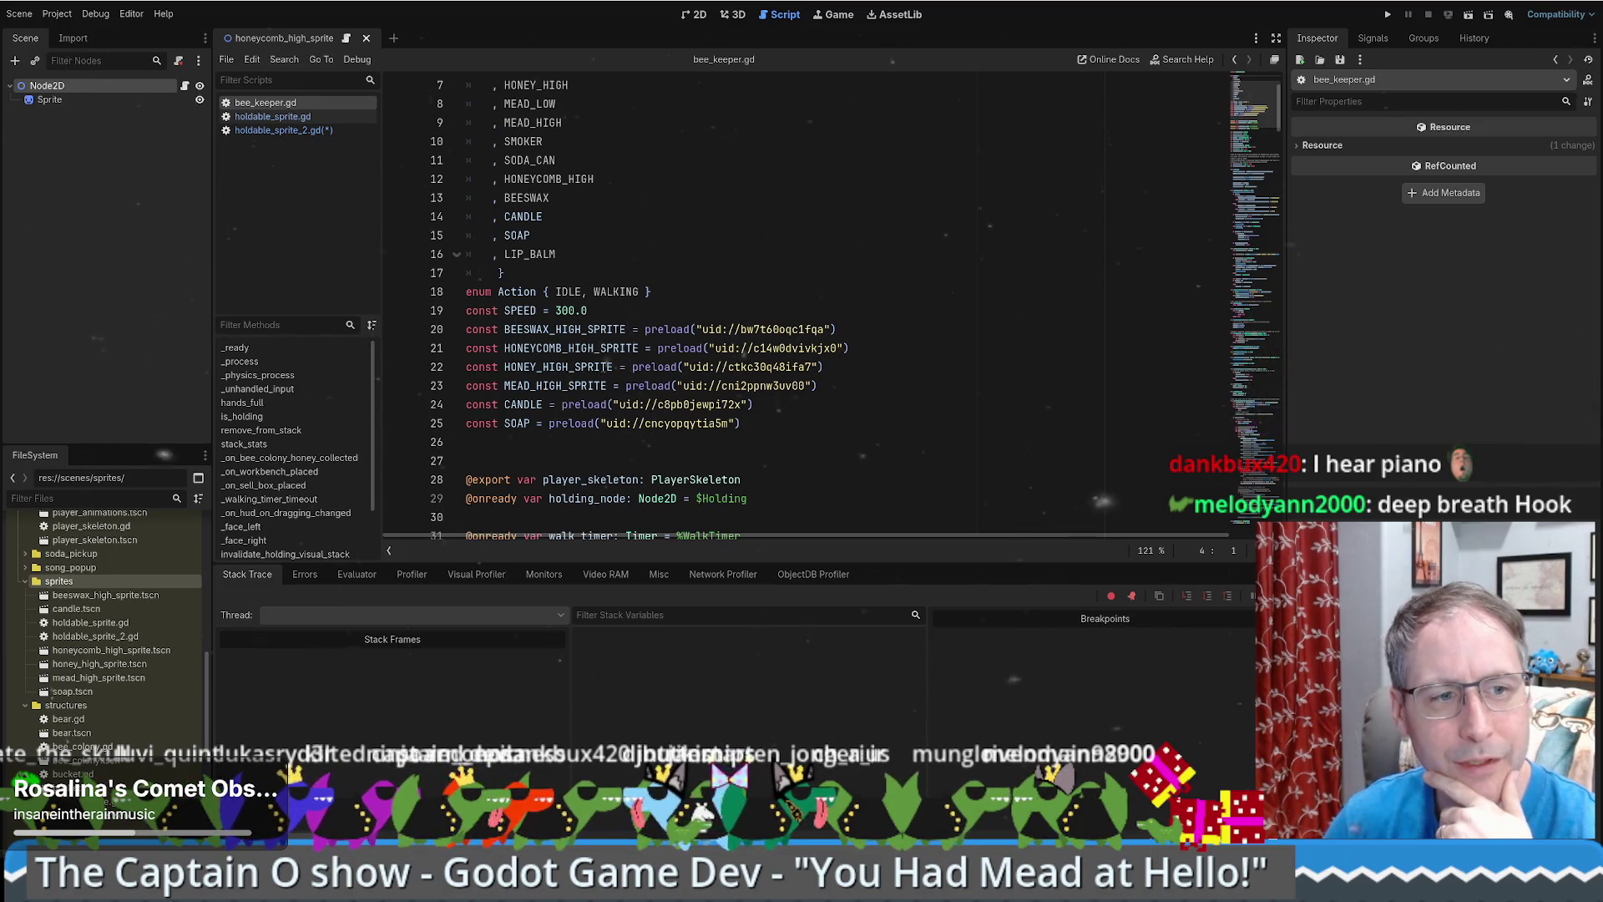
mouse_move(621, 429)
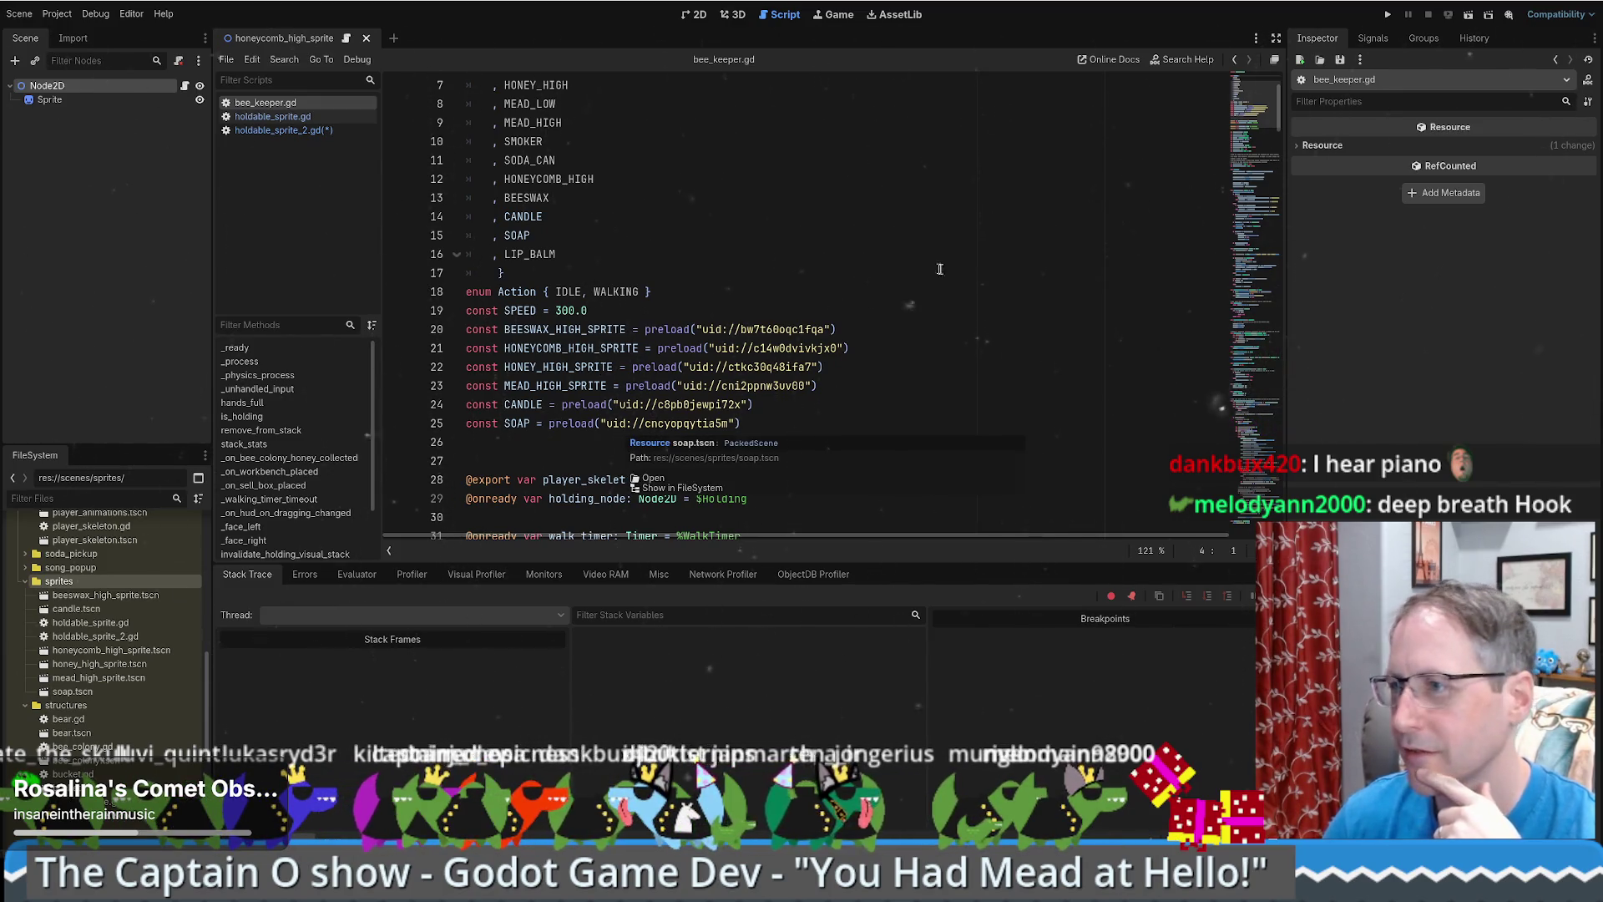
scroll(969, 332, down, 3)
scroll(964, 331, up, 4)
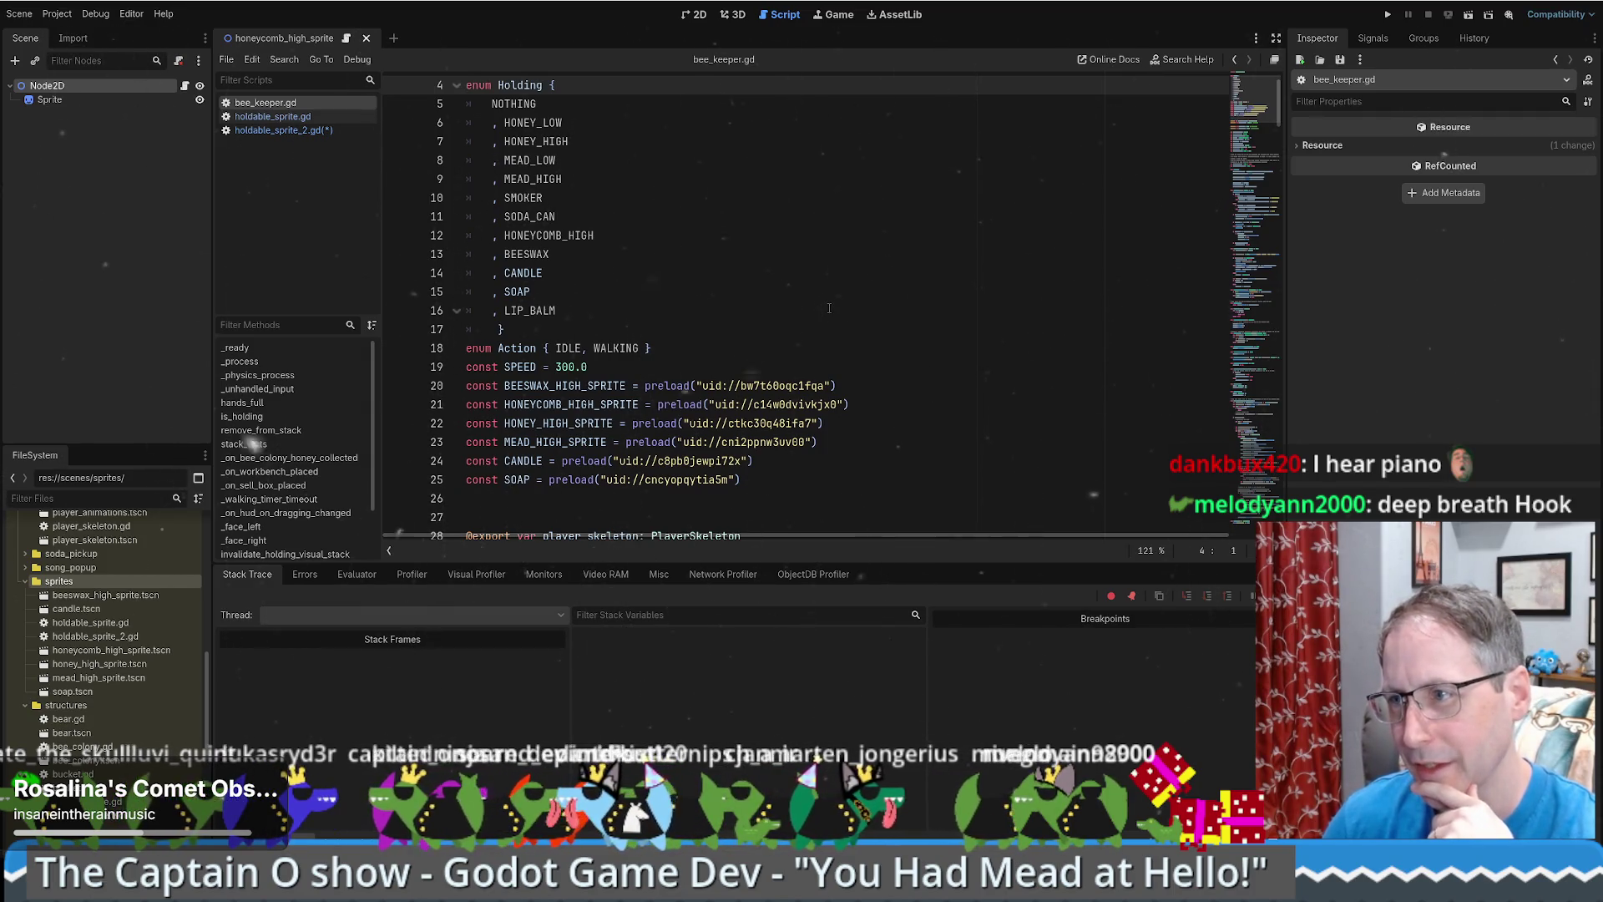
scroll(786, 325, down, 1)
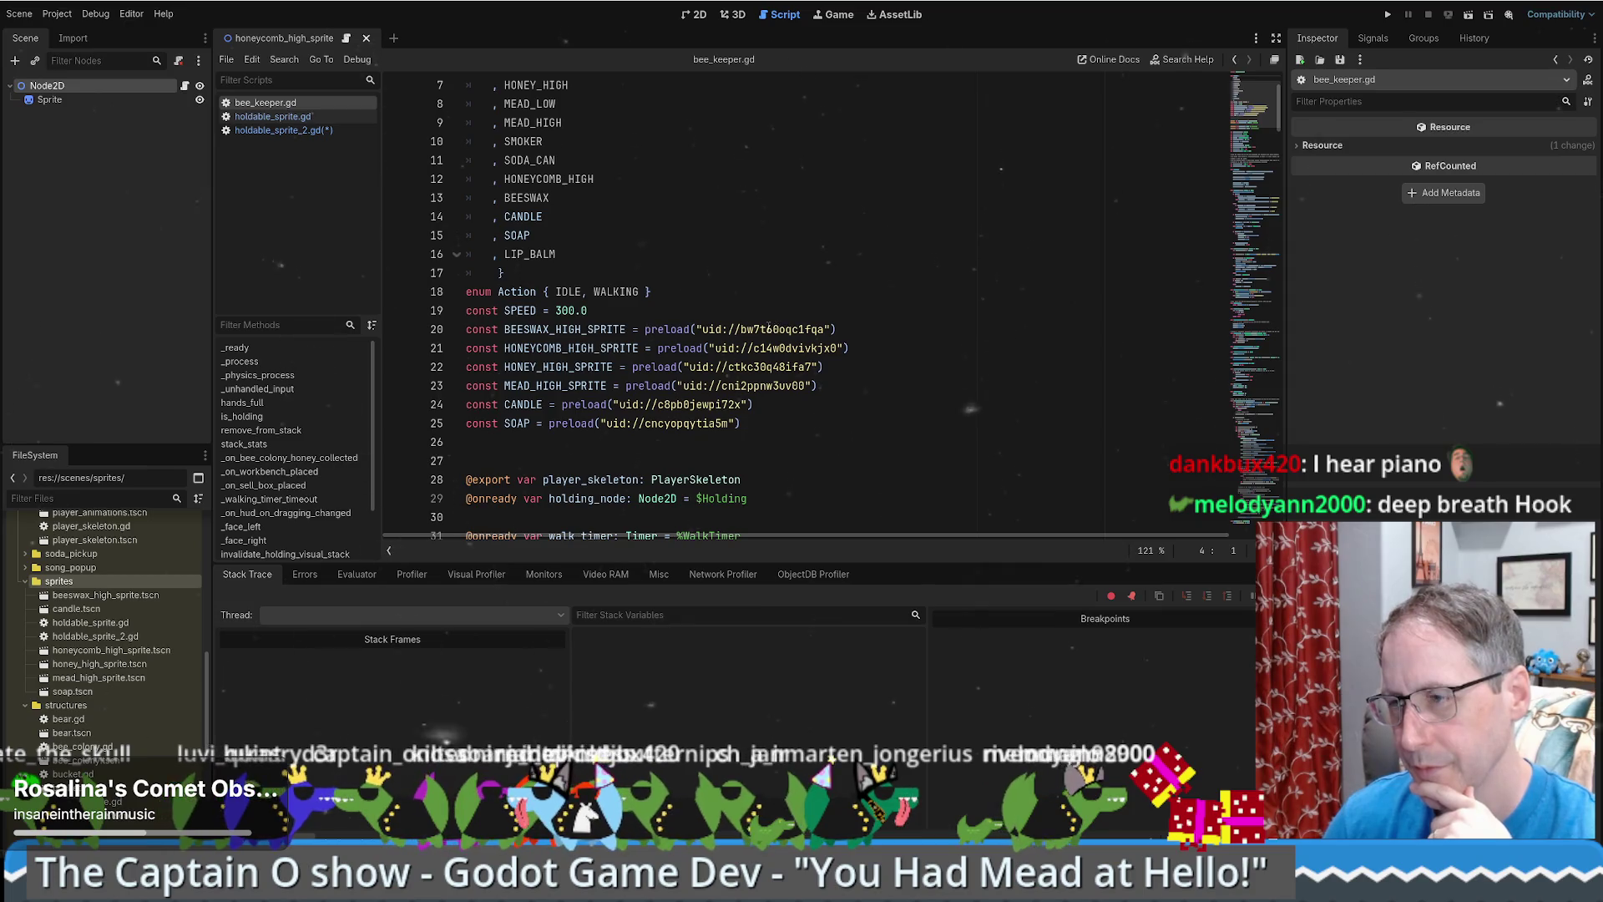
mouse_move(767, 328)
click(822, 423)
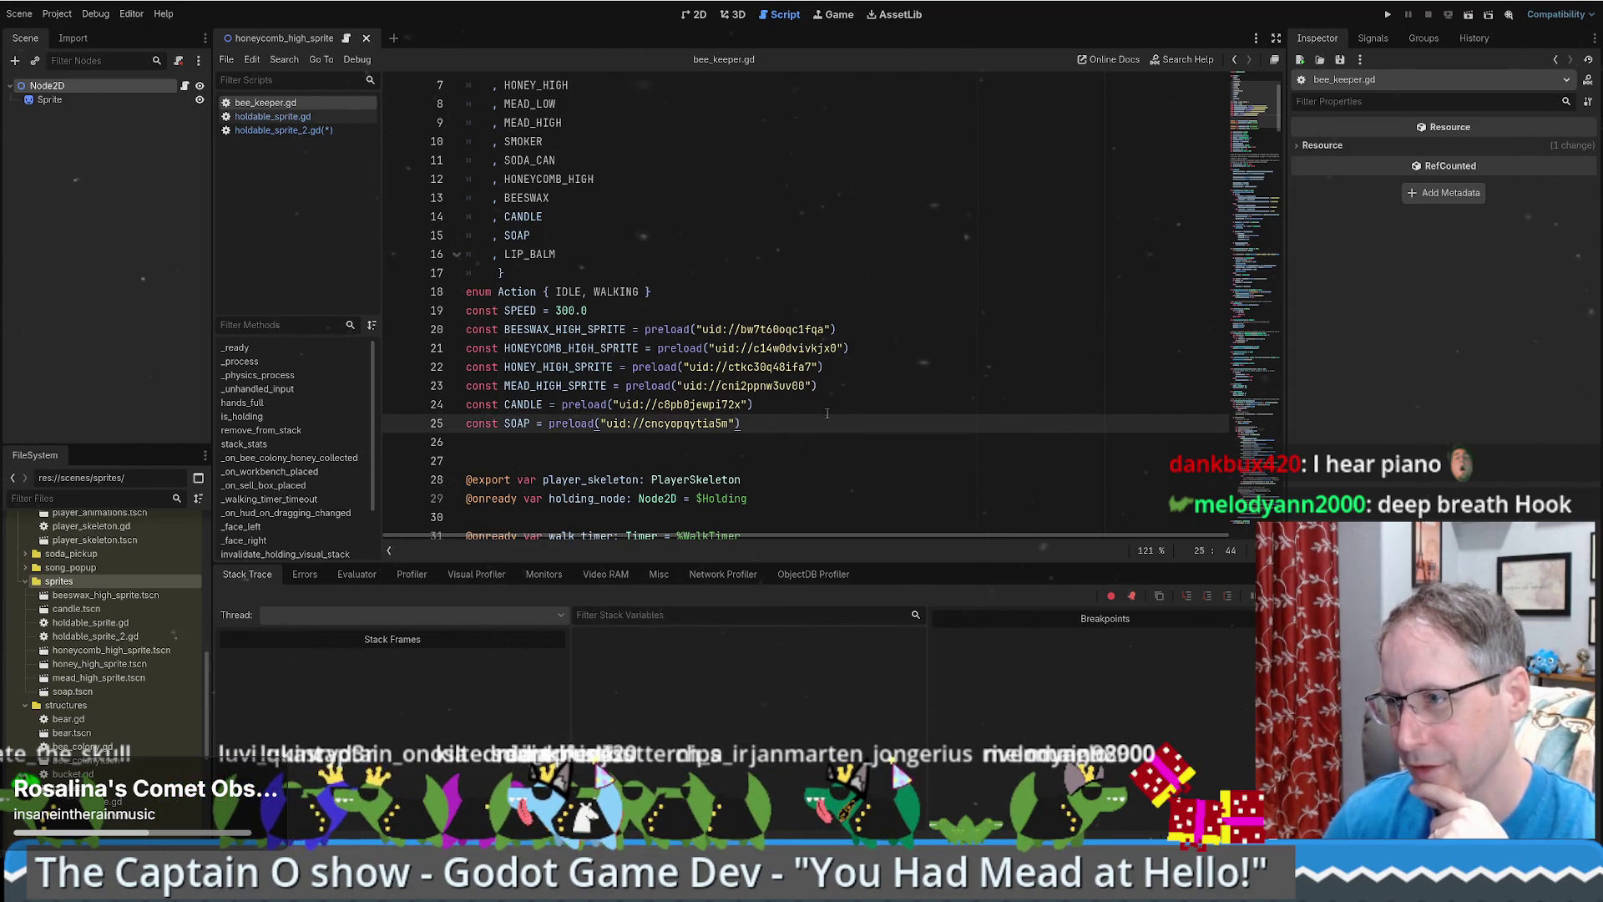
click(819, 403)
click(885, 386)
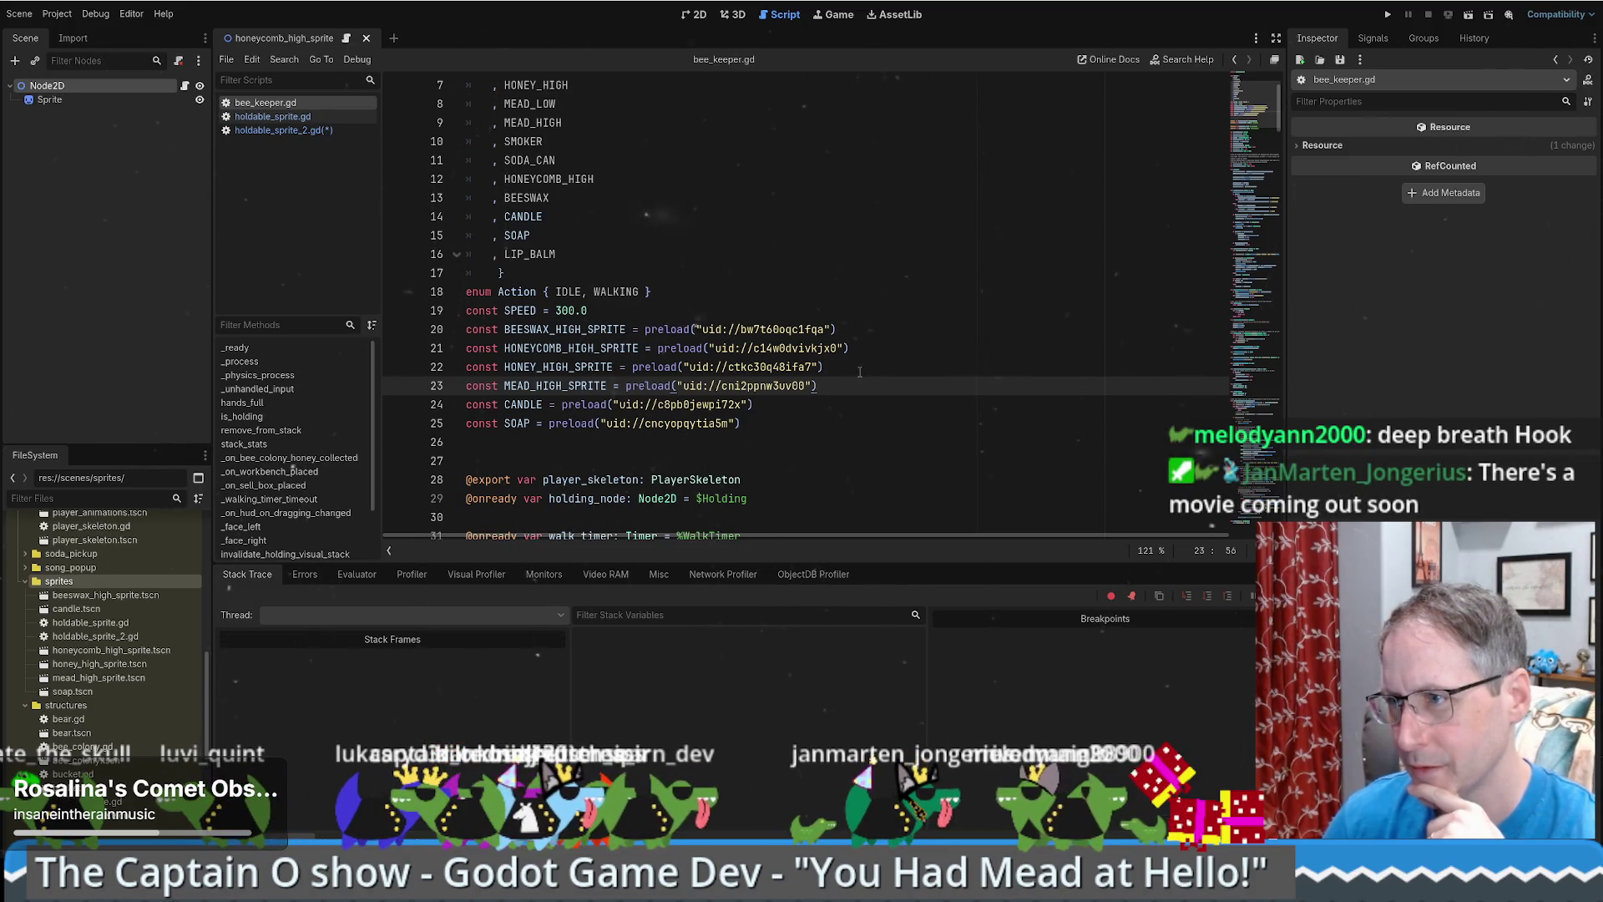
scroll(841, 370, up, 2)
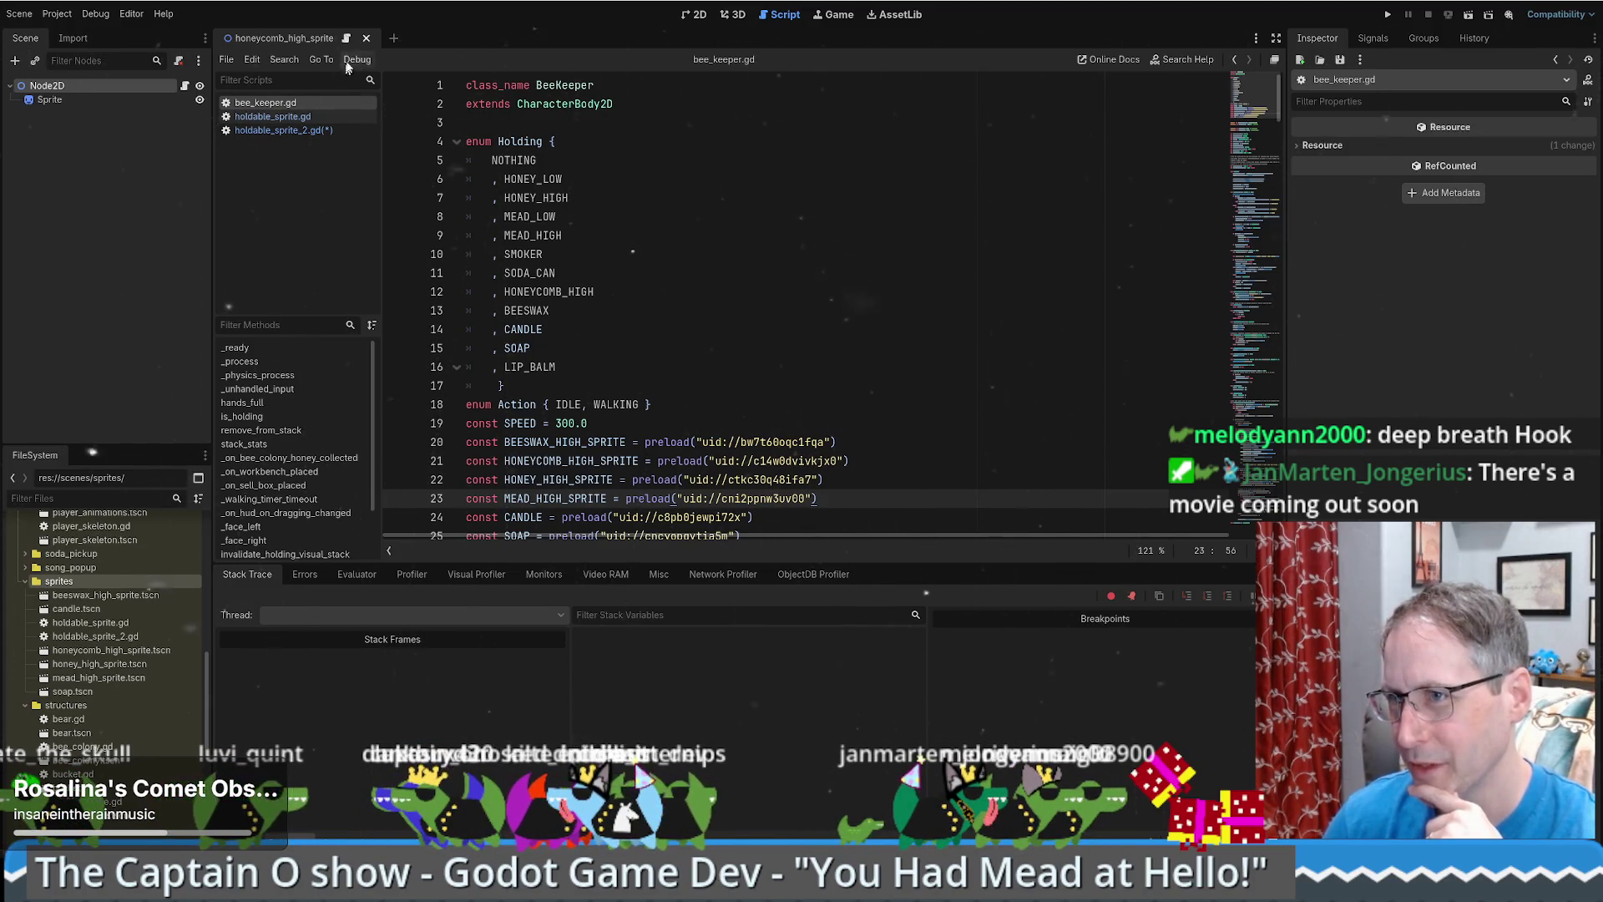
click(313, 119)
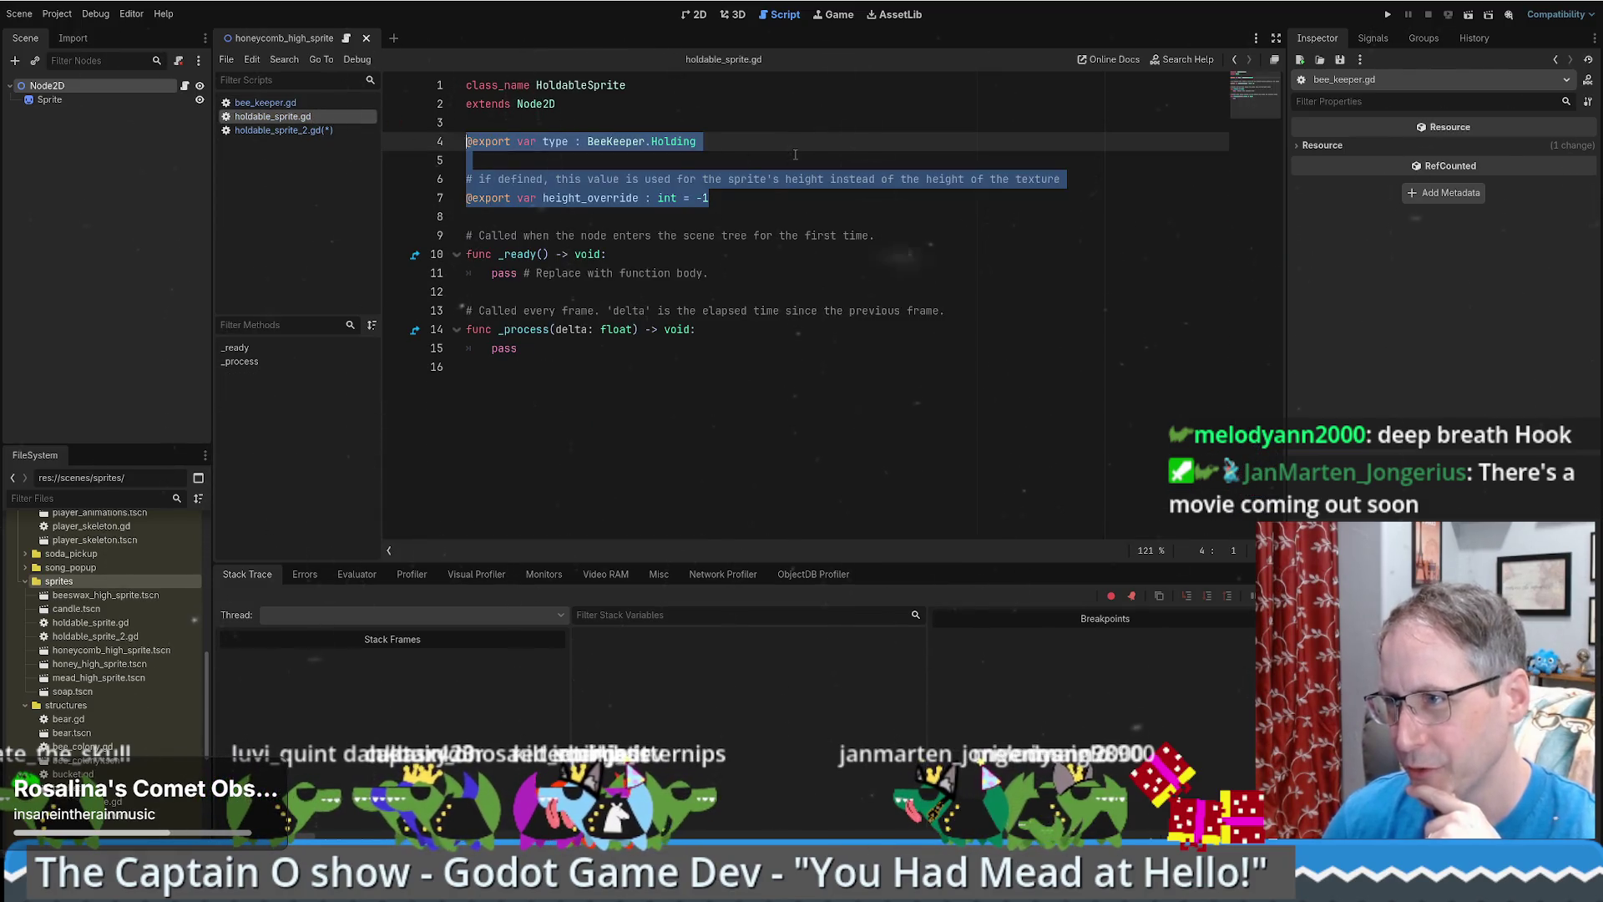
- Inspect the BeeKeeper.Holding type used by the exports, including the enum's SOAP entry
click(680, 152)
click(680, 142)
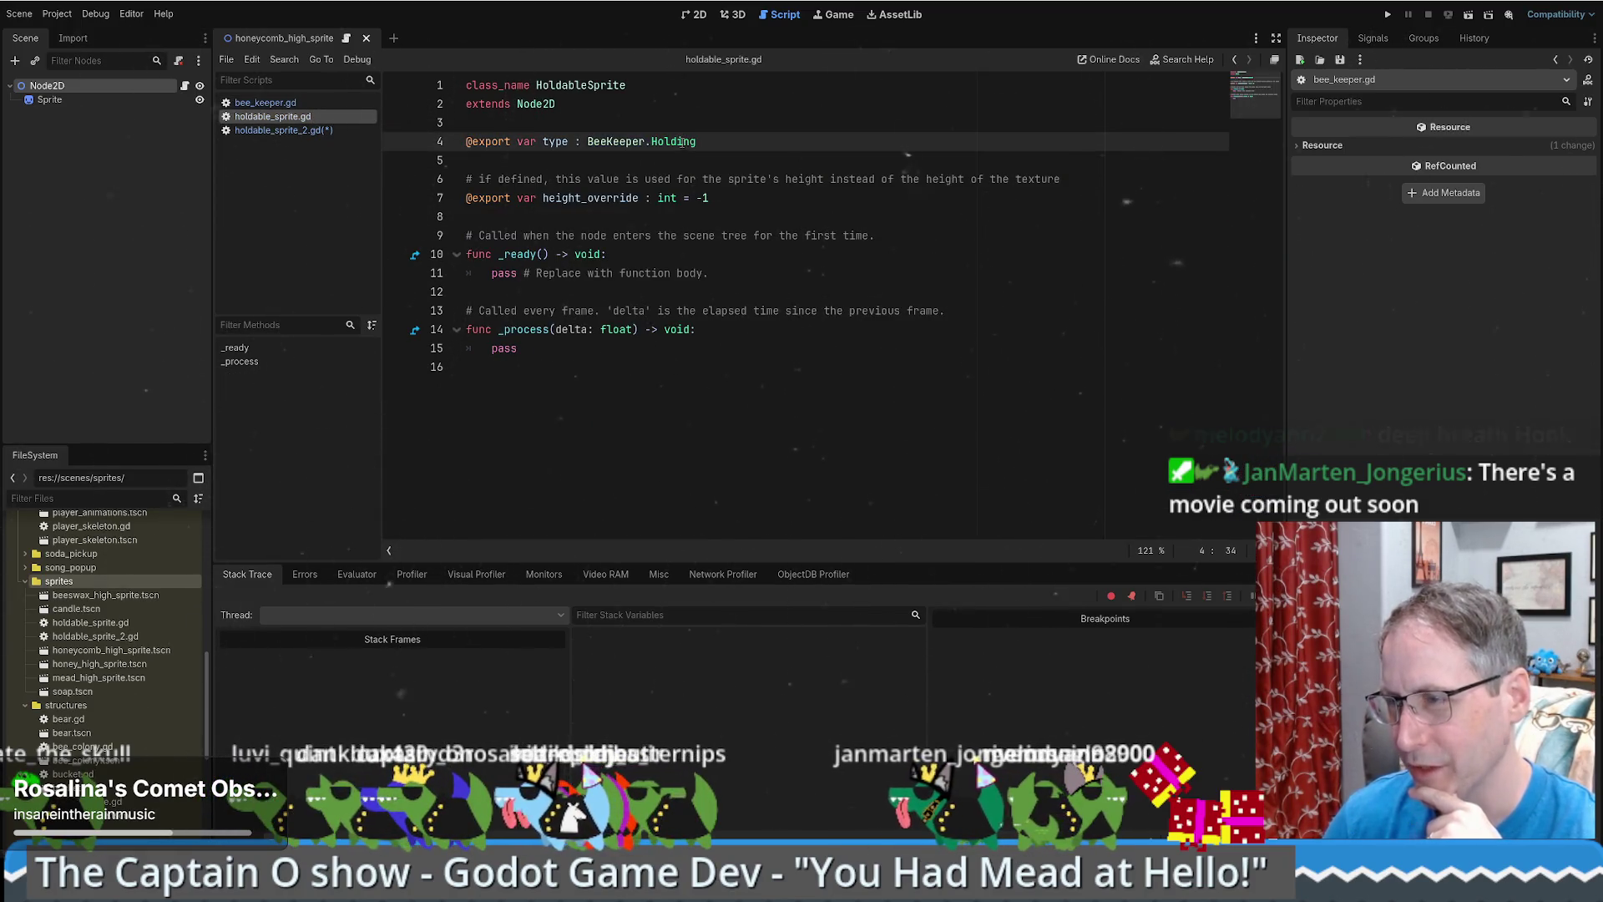
ctrl+click(627, 142)
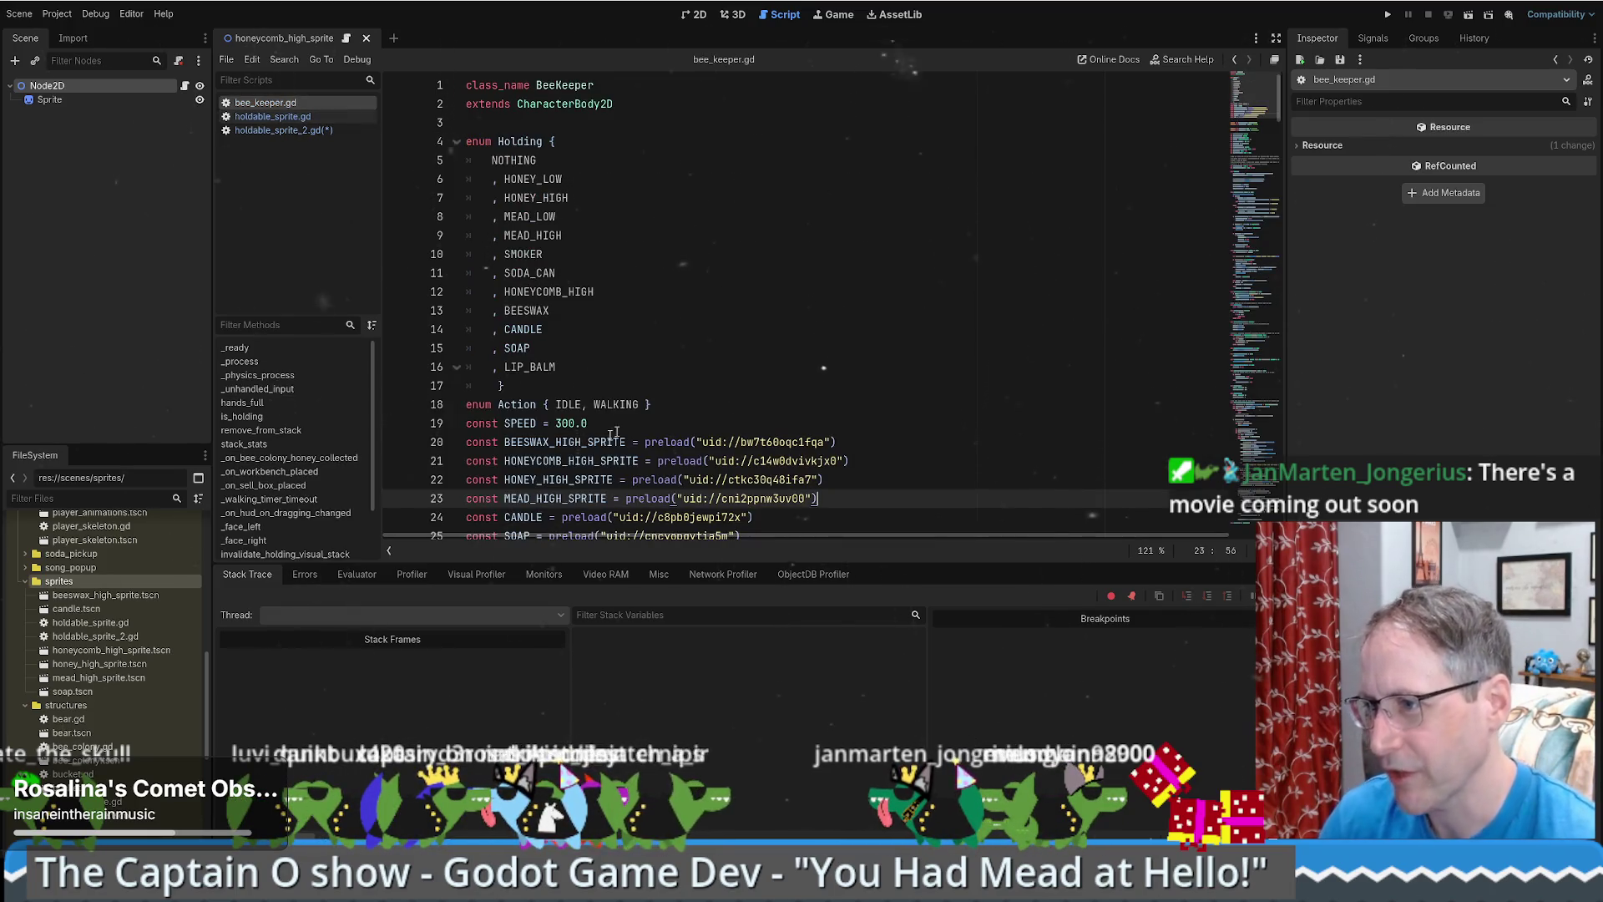
click(659, 347)
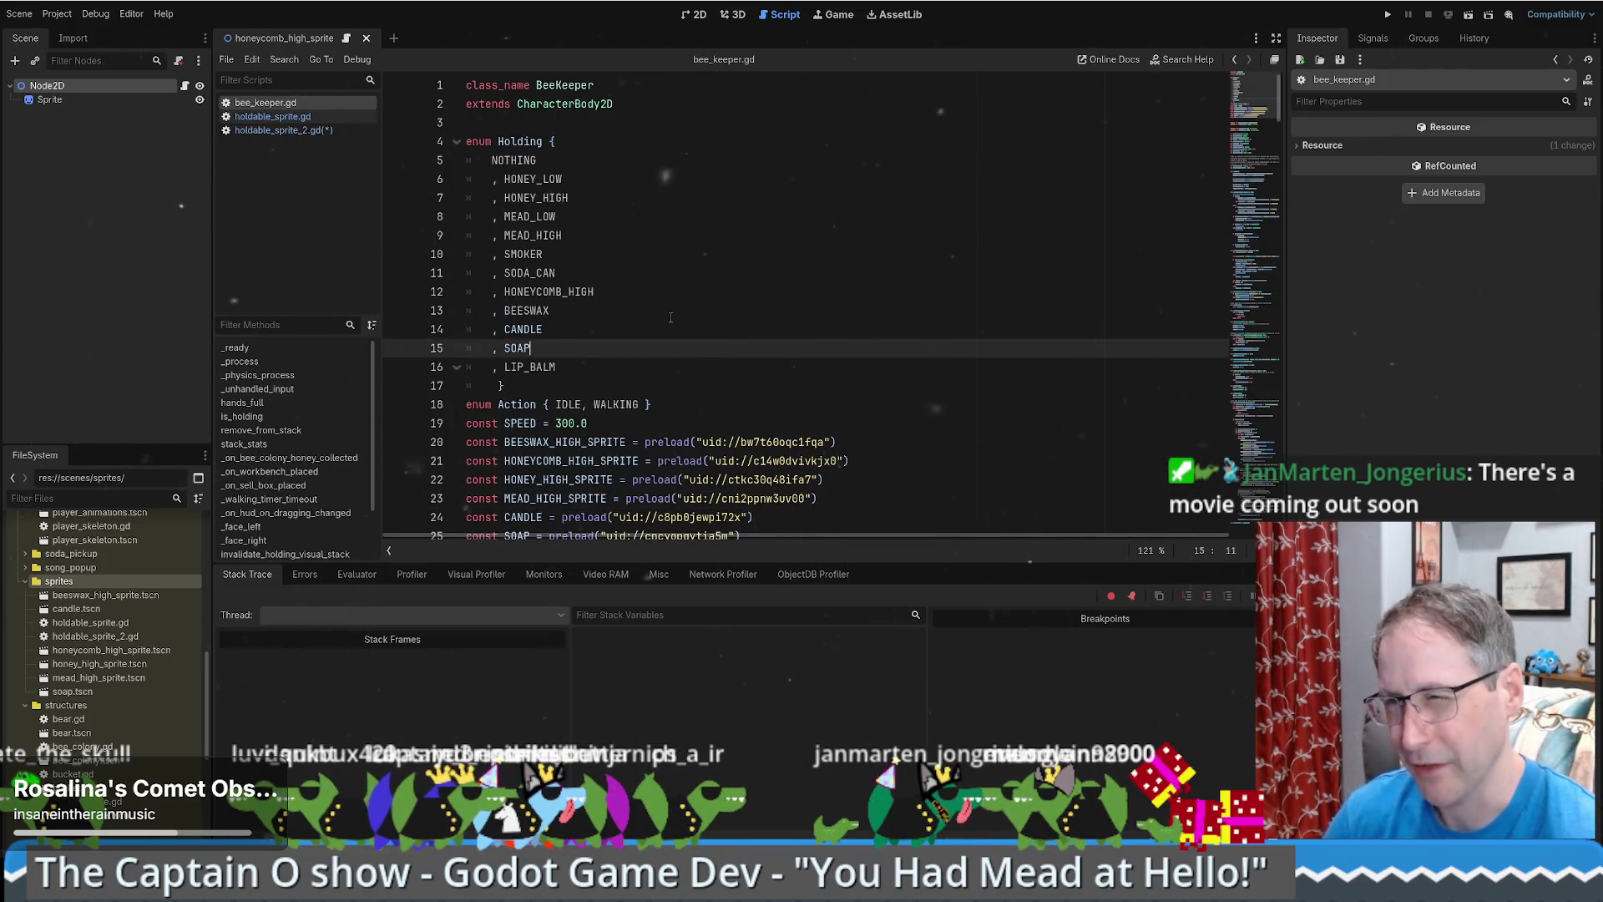
key(alt+Left)
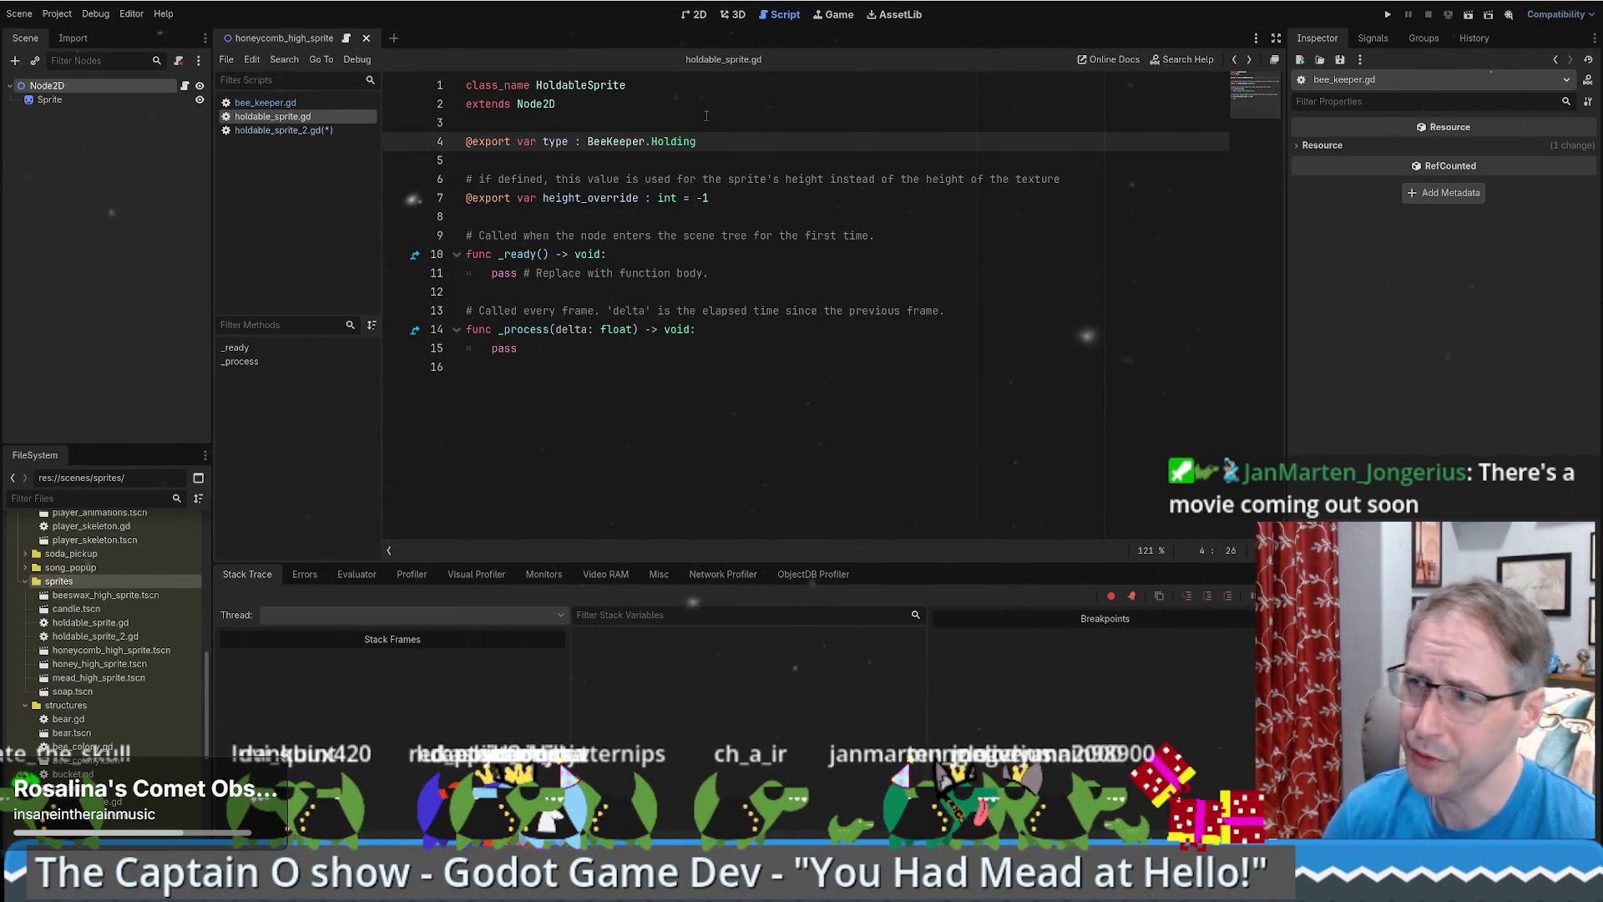
ctrl+click(672, 143)
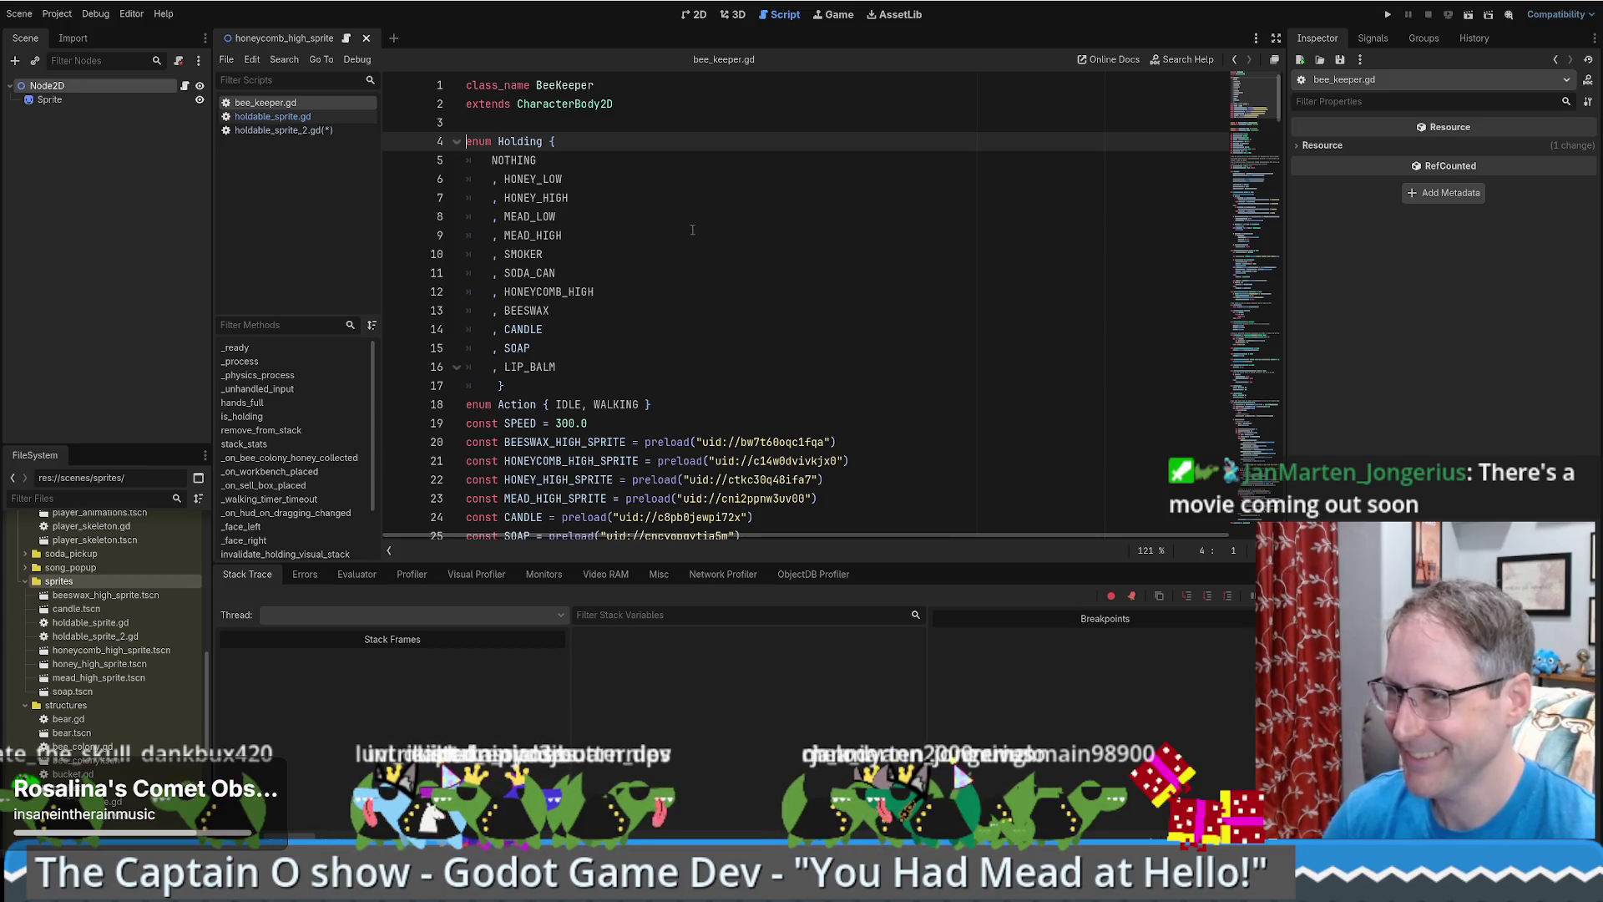
- Remove the trailing blank line from holdable_sprite_2.gd and save it
click(297, 131)
key(ctrl+s)
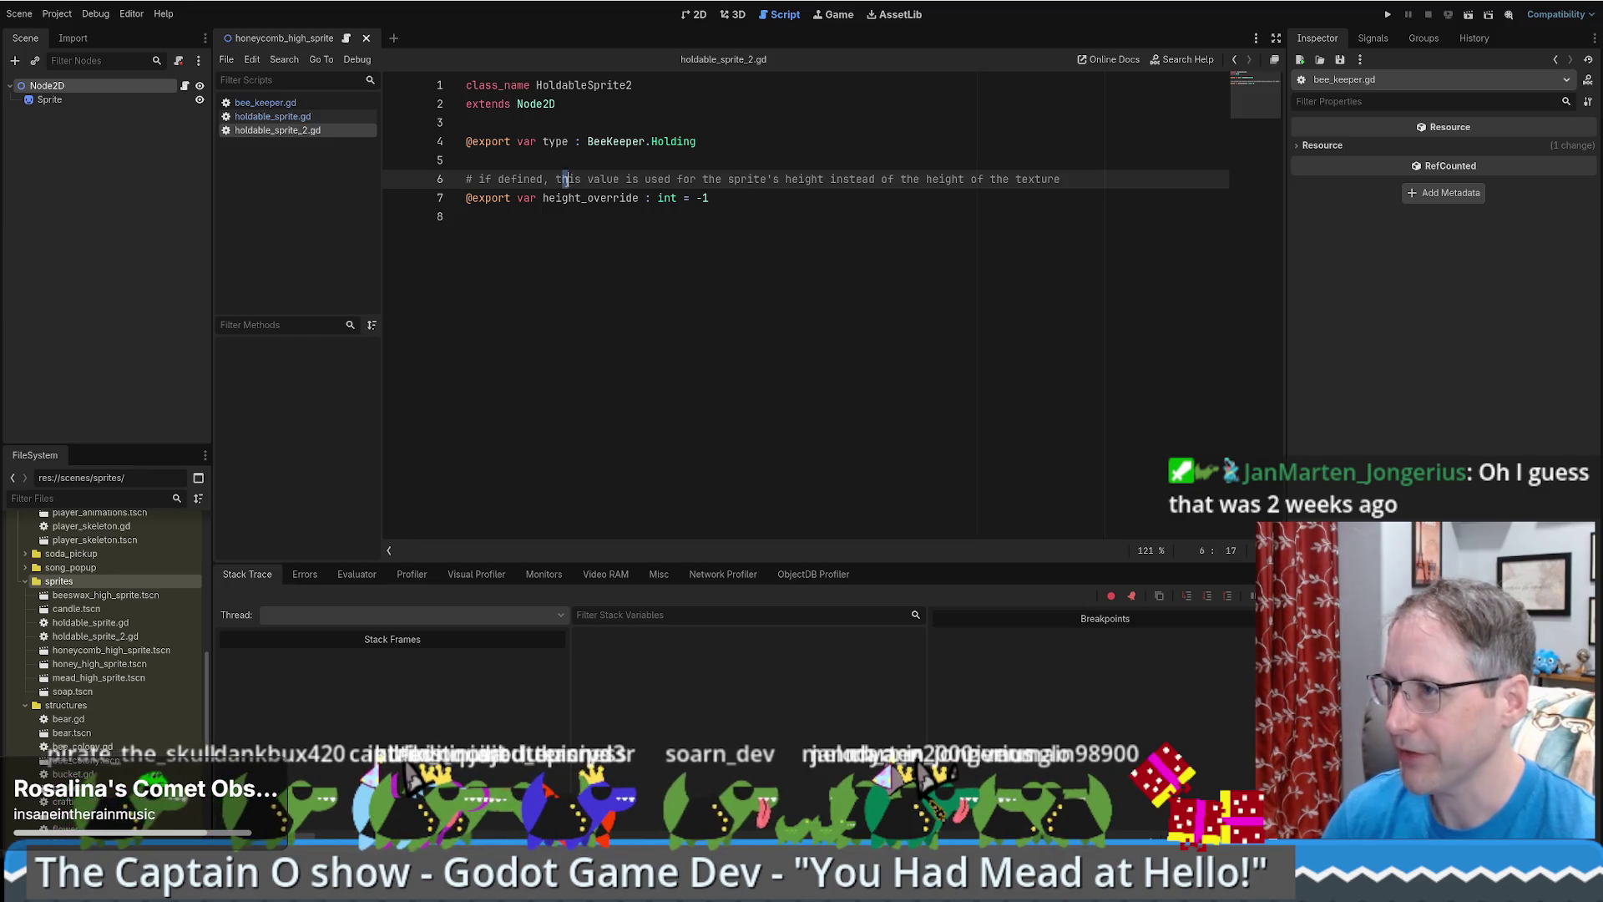
drag(564, 178, 723, 178)
click(757, 211)
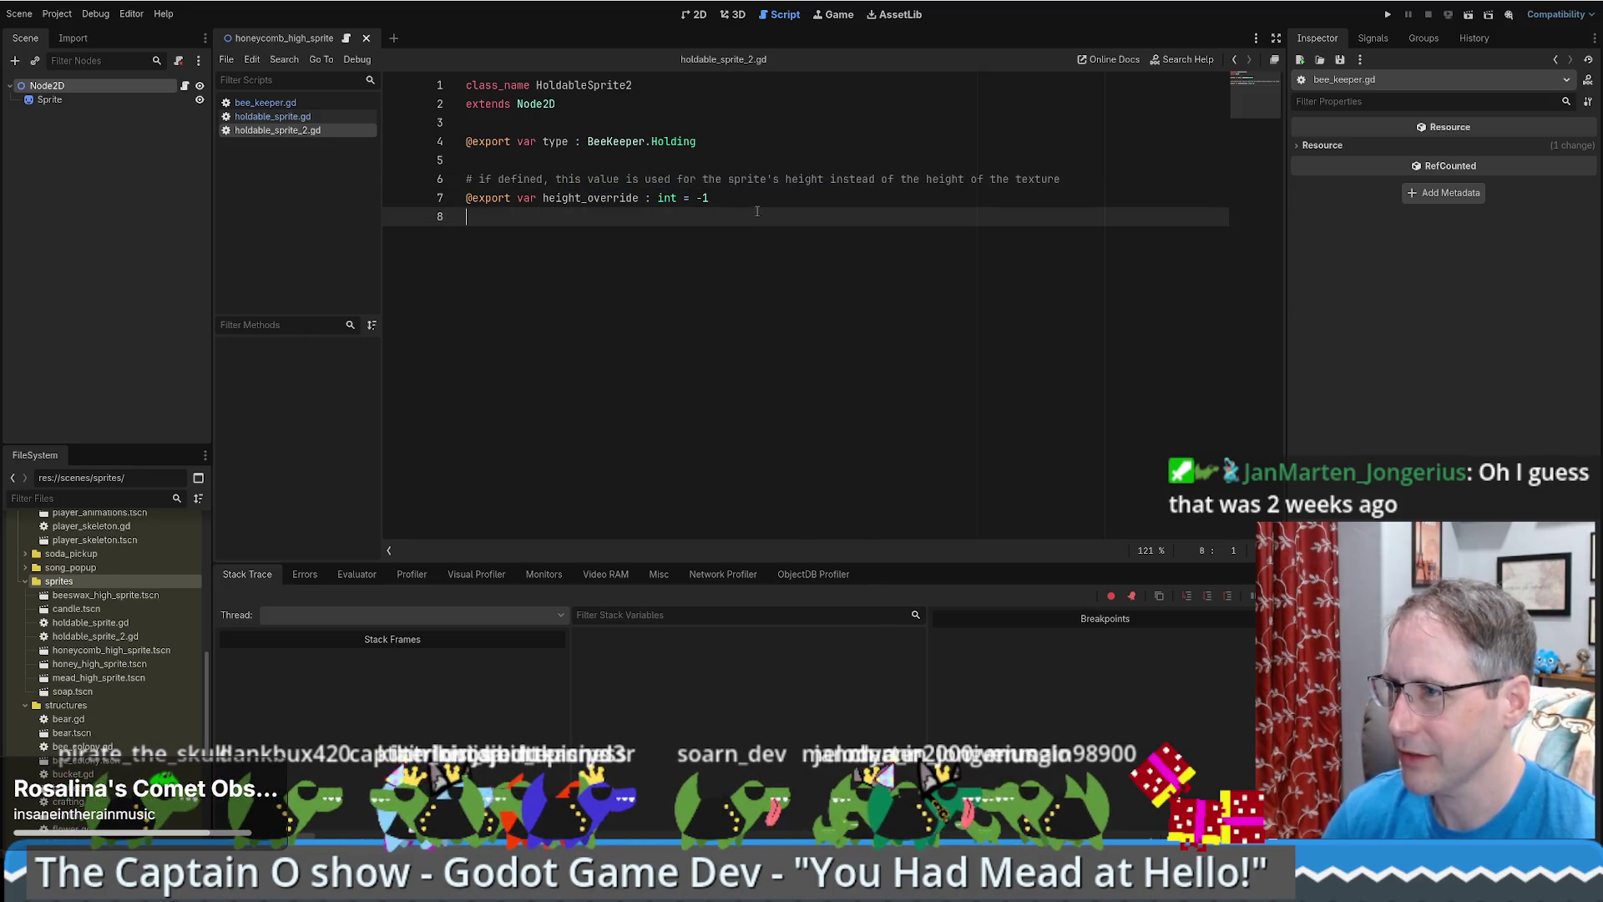
key(BackSpace)
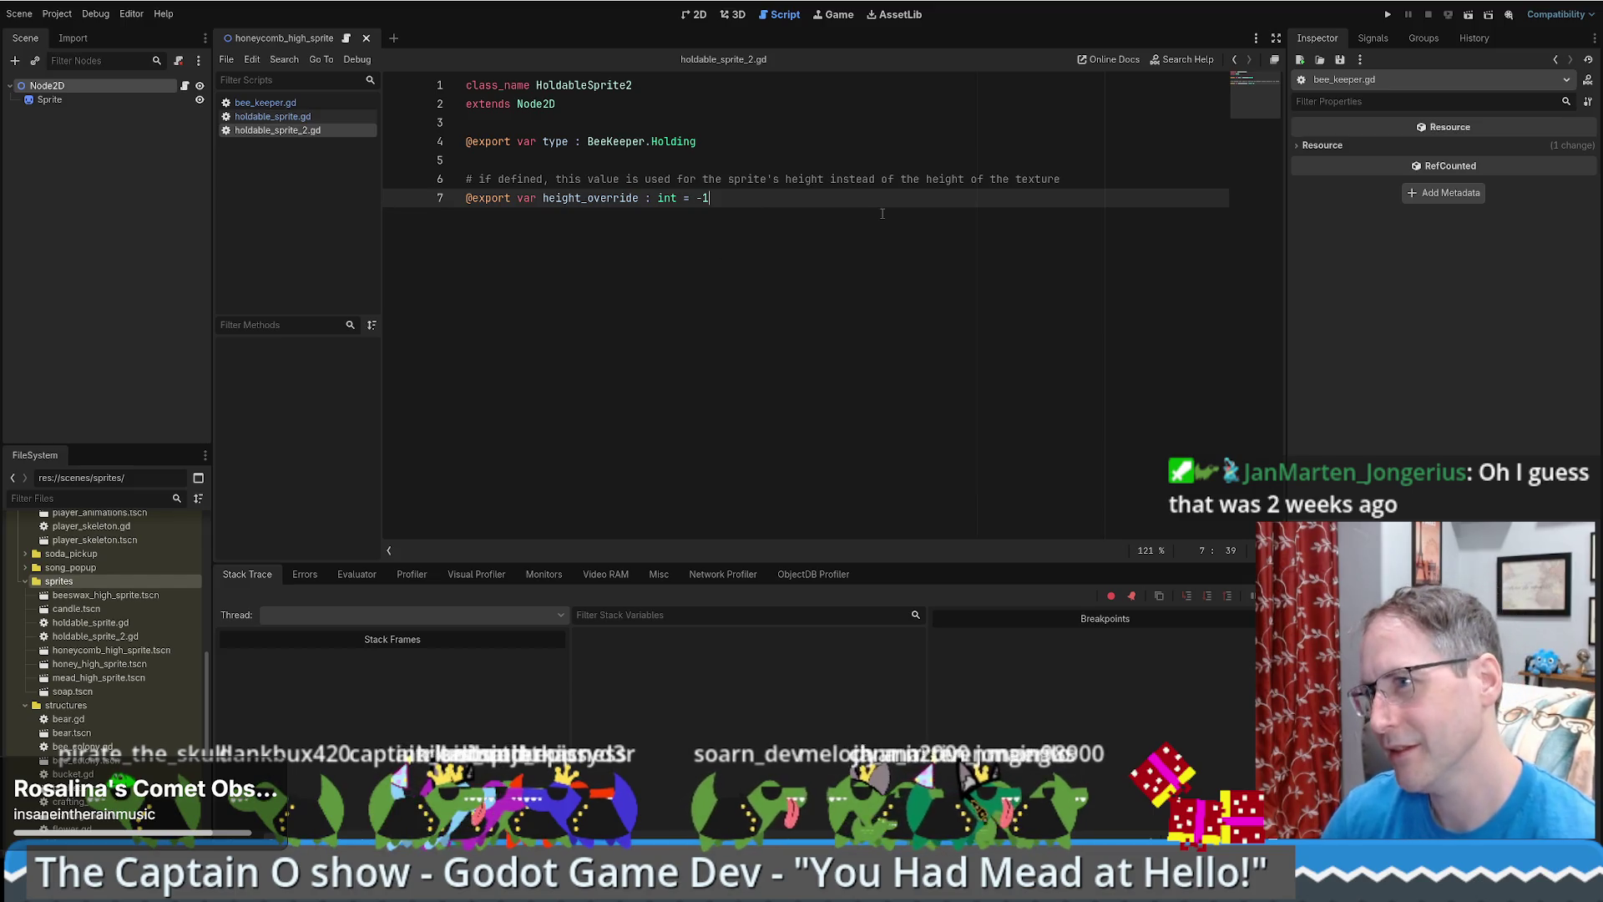
key(Up)
key(Up)
key(ctrl+s)
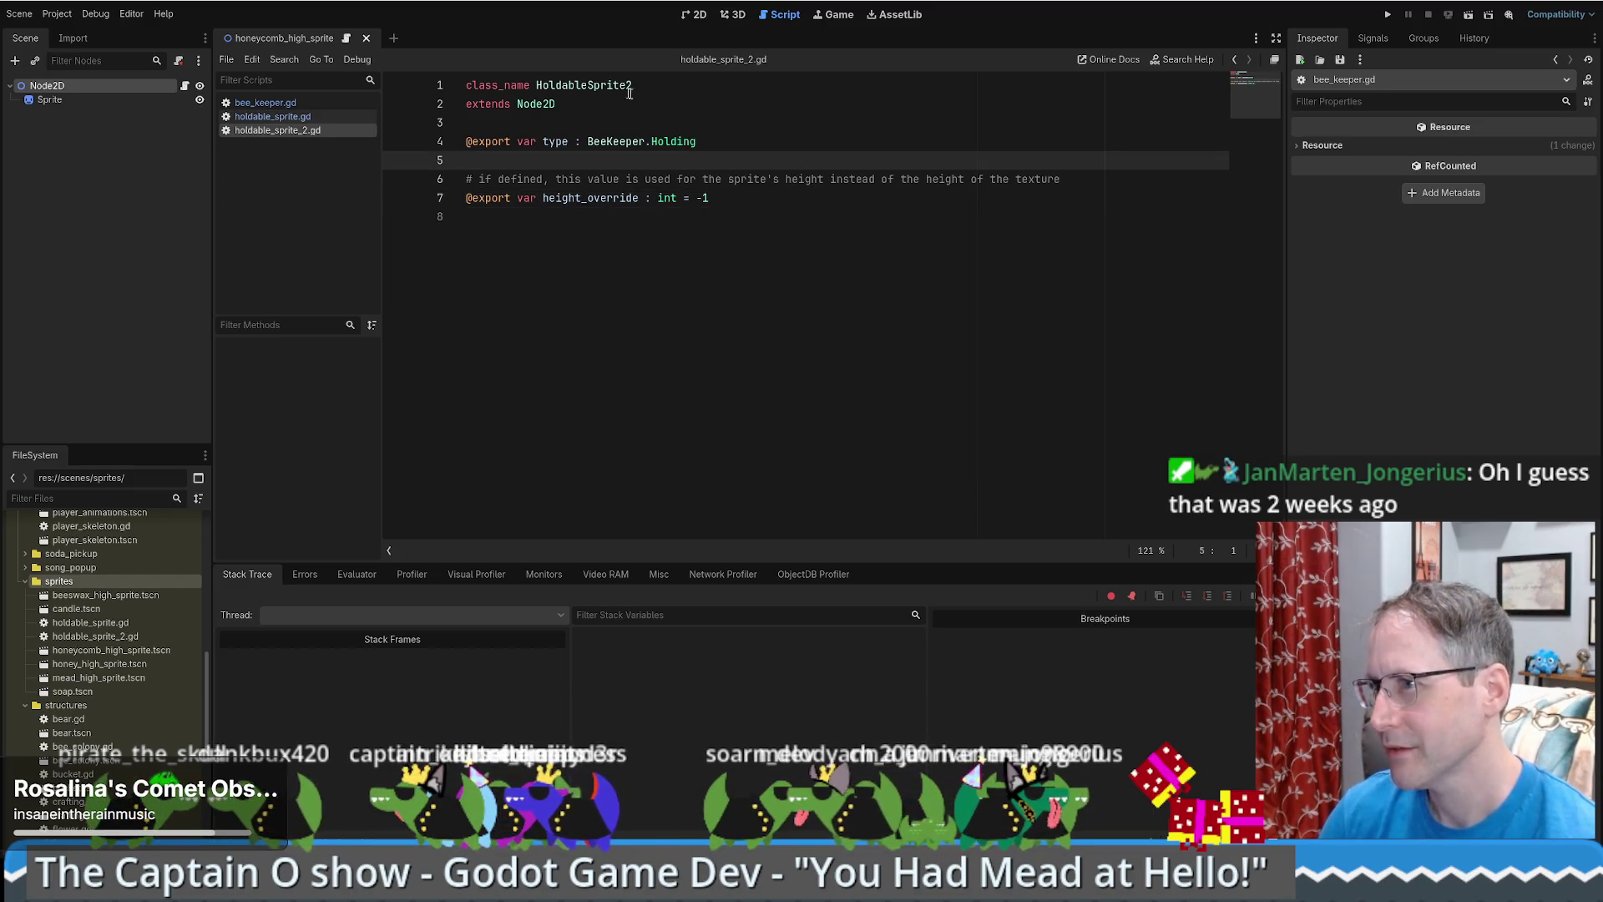
- Attach holdable_sprite_2.gd to honeycomb_high_sprite's root Node2D with Type Honeycomb High, then open beeswax_high_sprite.tscn
double_click(603, 86)
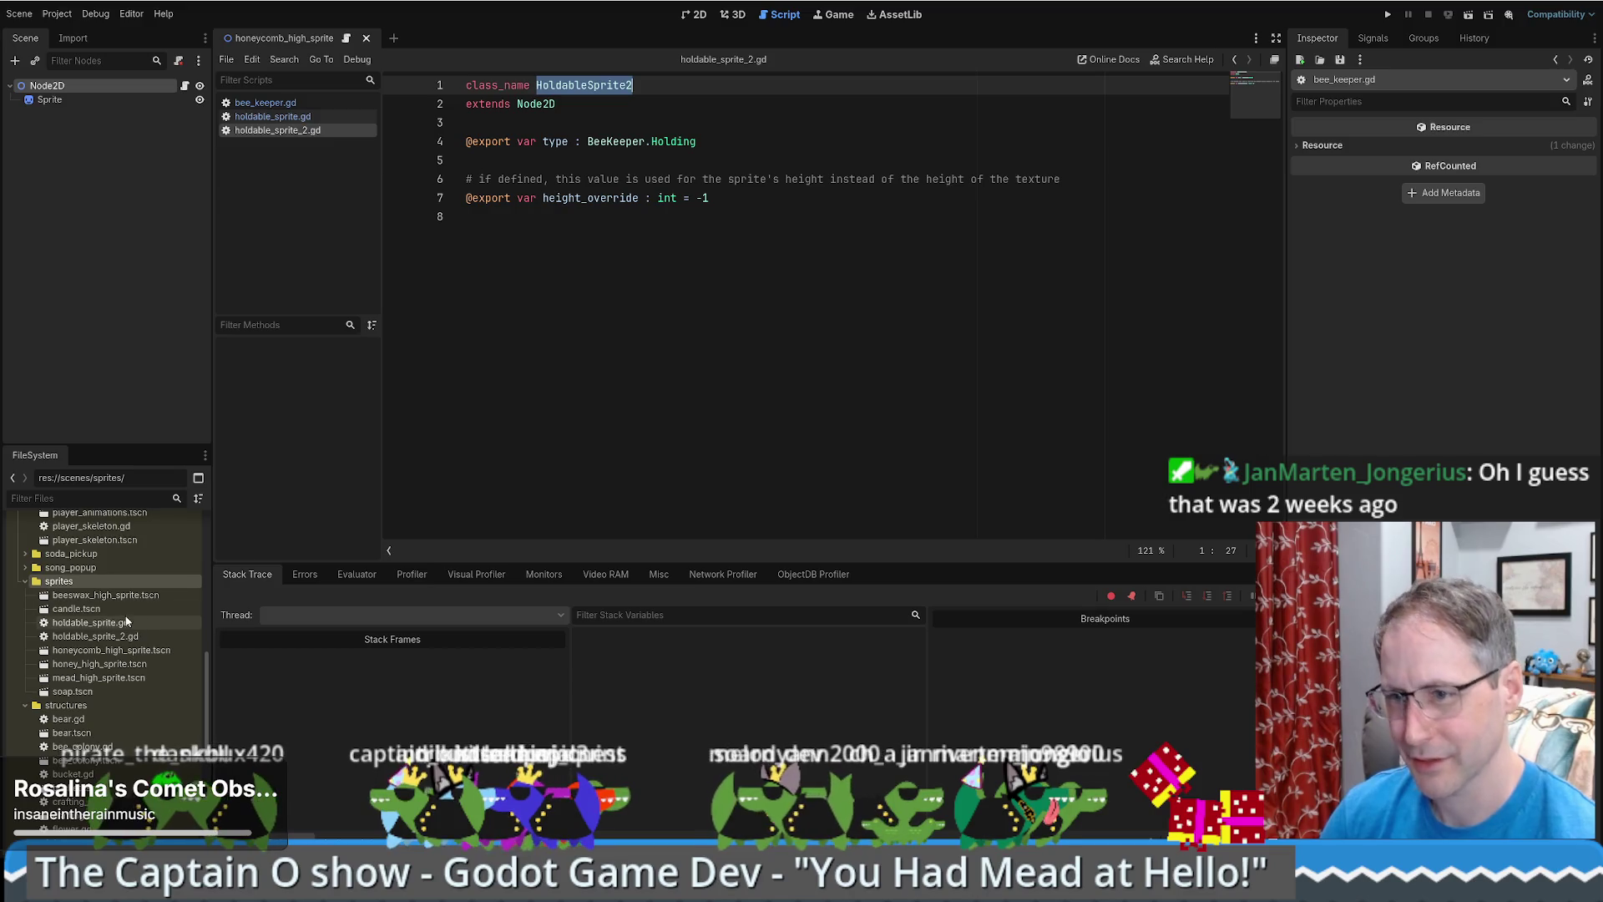
click(107, 651)
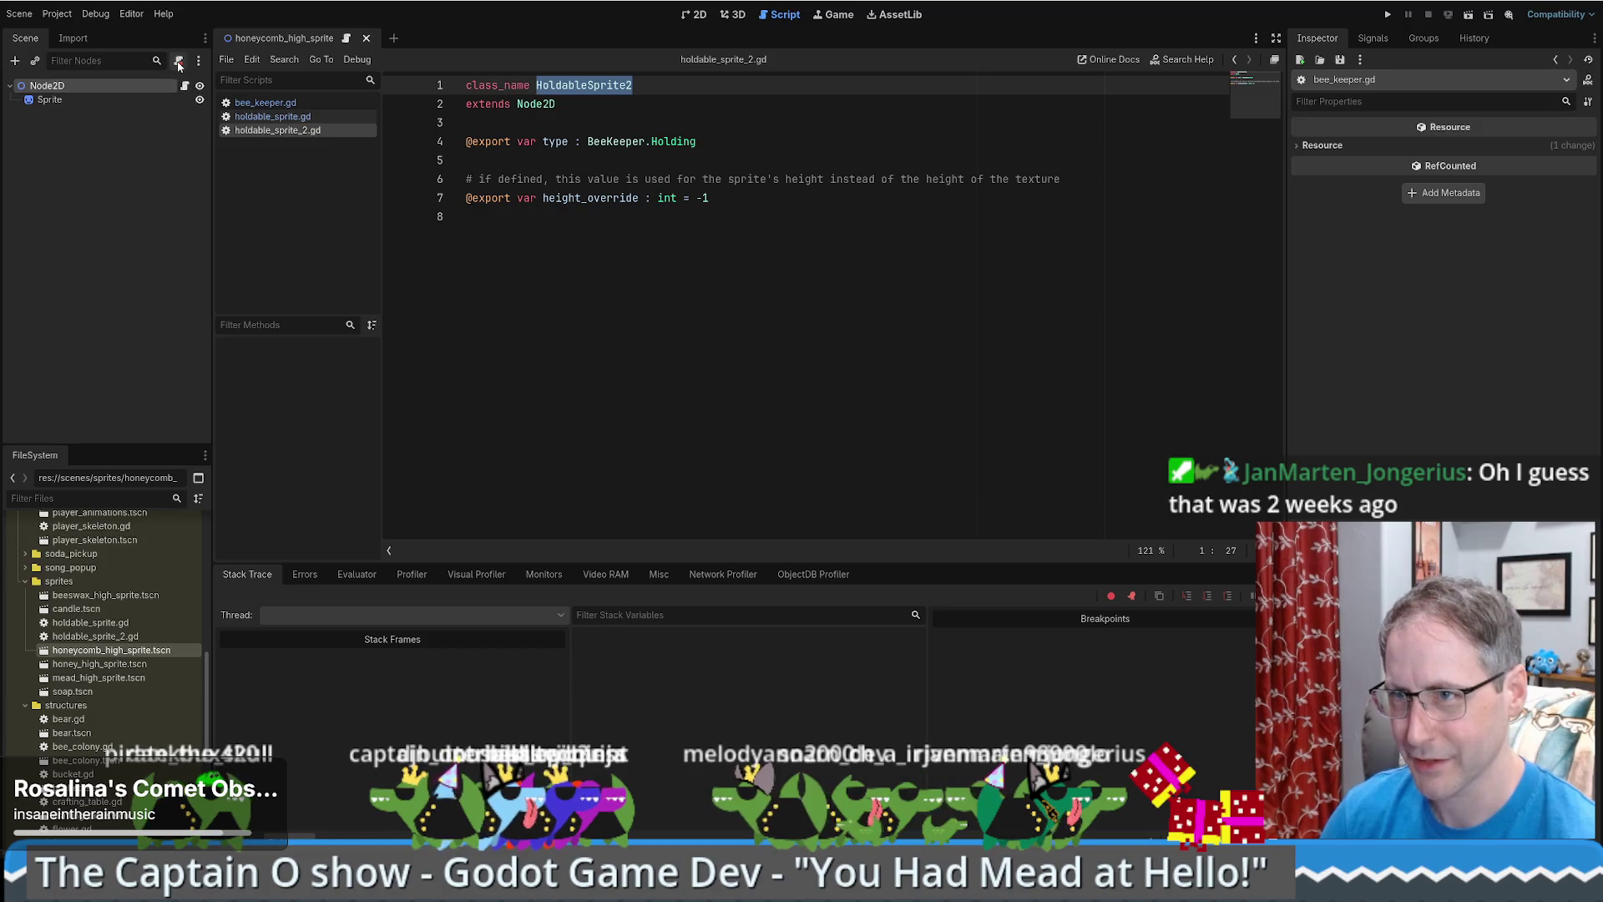
drag(87, 640, 162, 82)
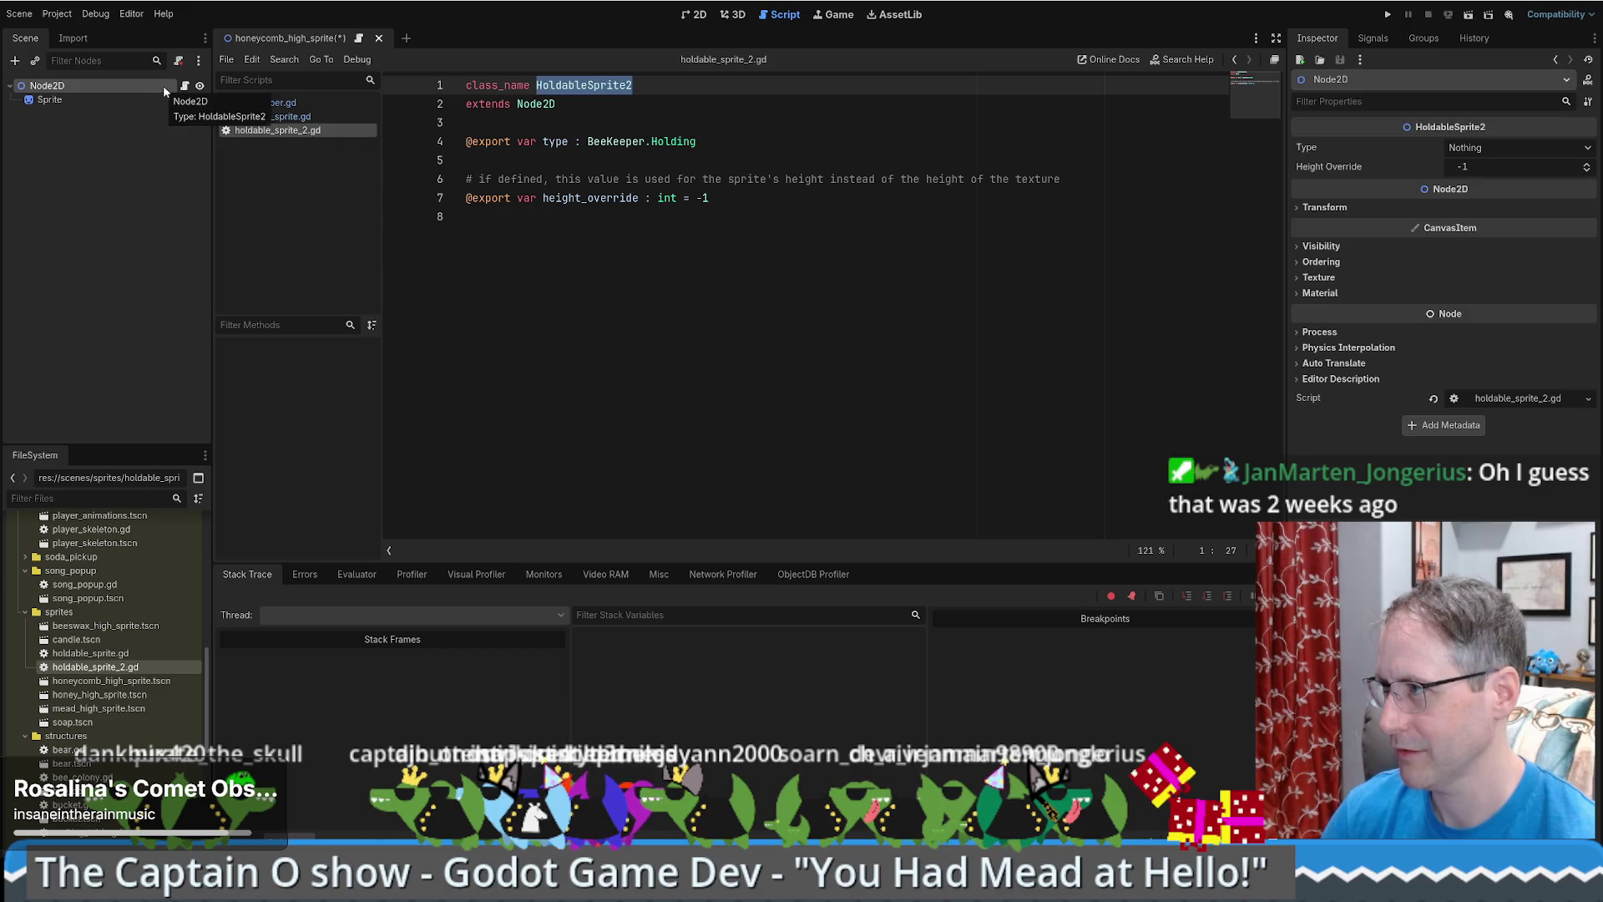
click(1520, 147)
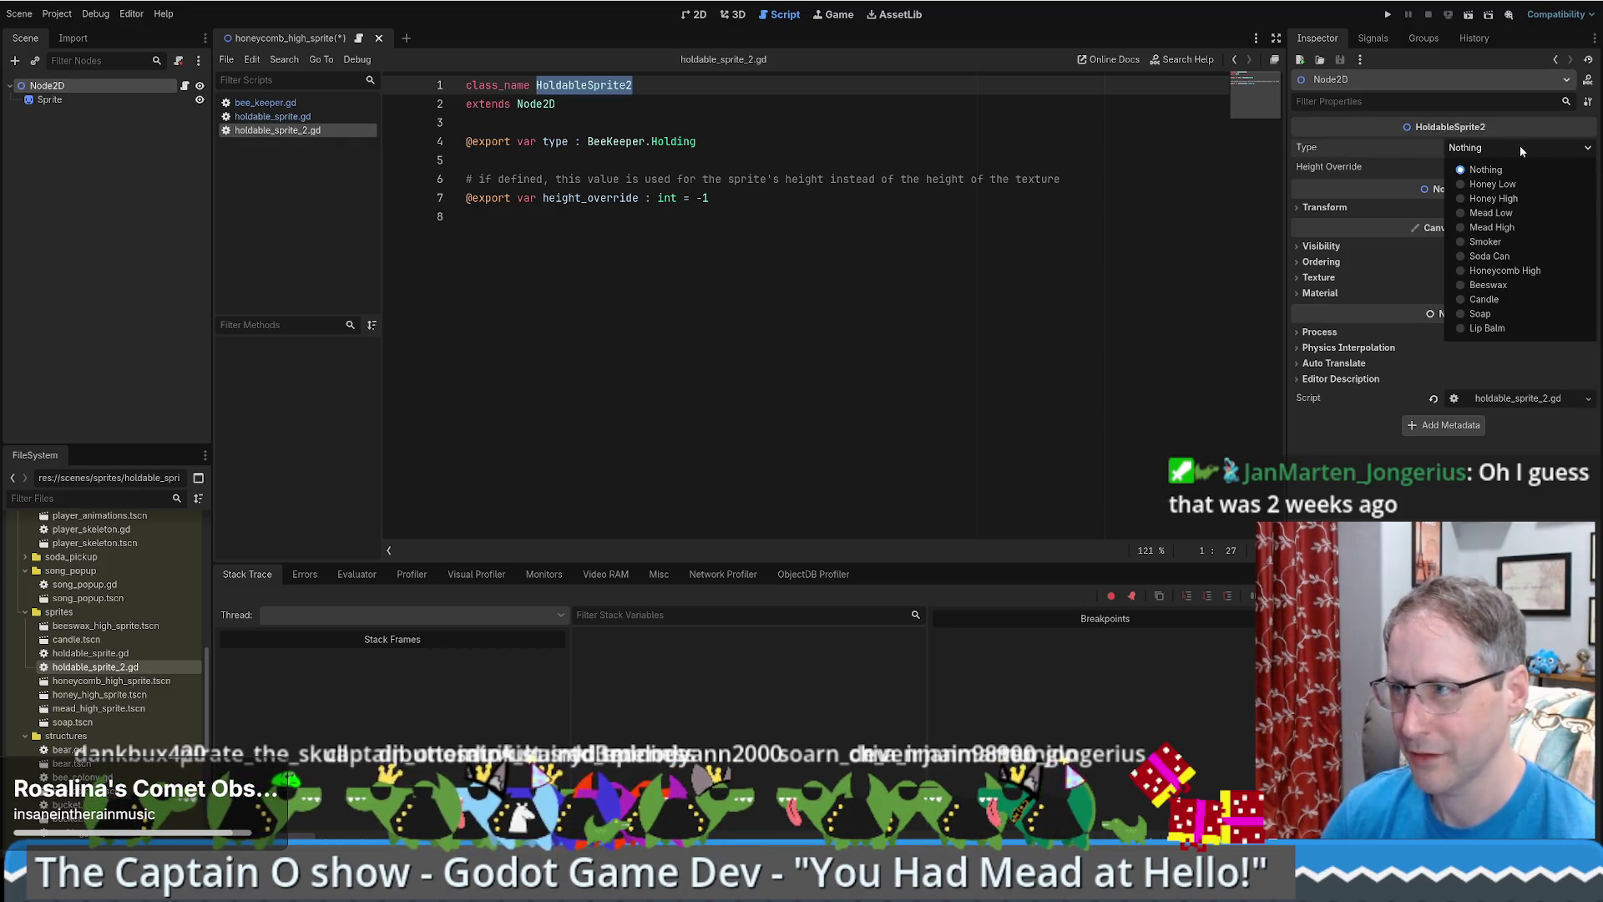
click(1496, 269)
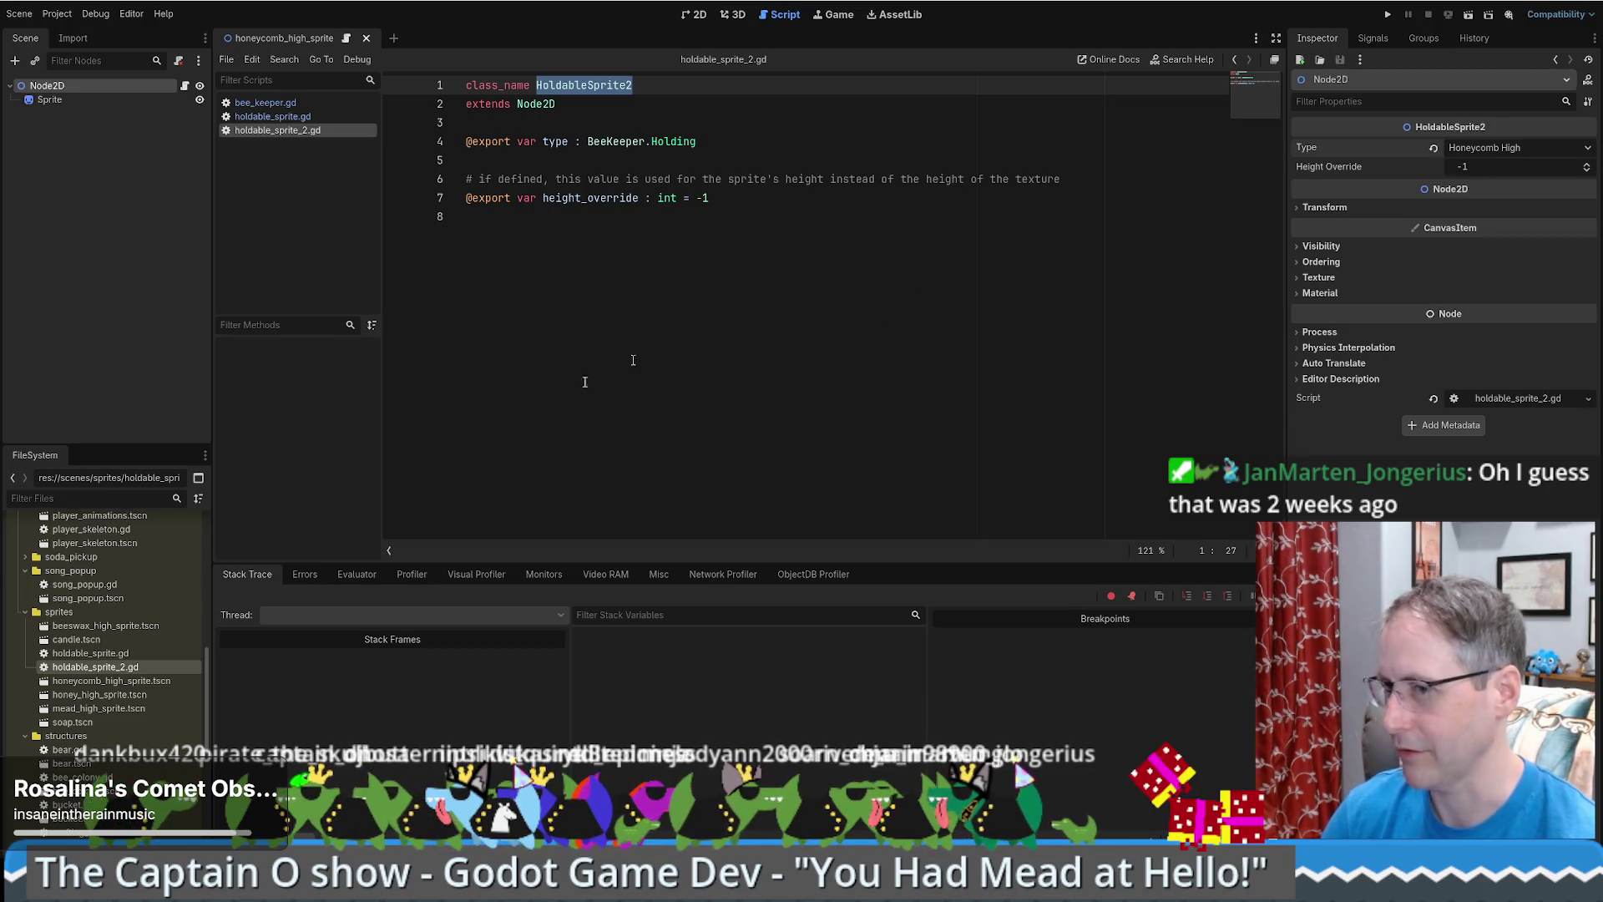
double_click(106, 625)
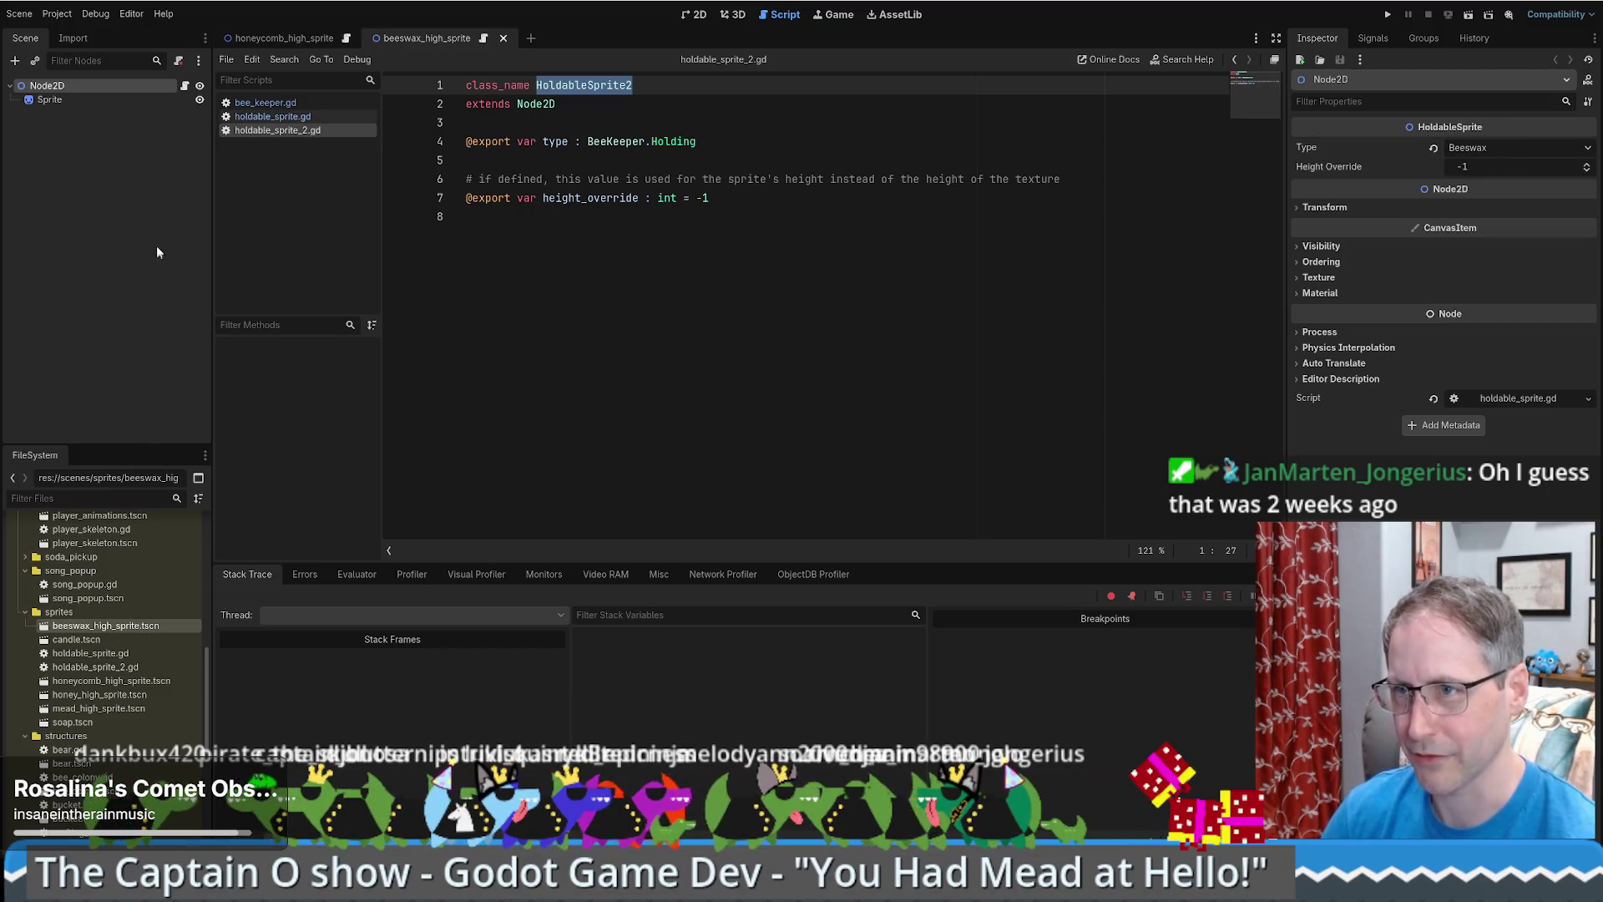
- Replace beeswax_high_sprite's root script with holdable_sprite_2.gd, set Type to Beeswax, and save
click(178, 61)
drag(92, 666, 133, 623)
click(107, 97)
click(107, 87)
click(1350, 142)
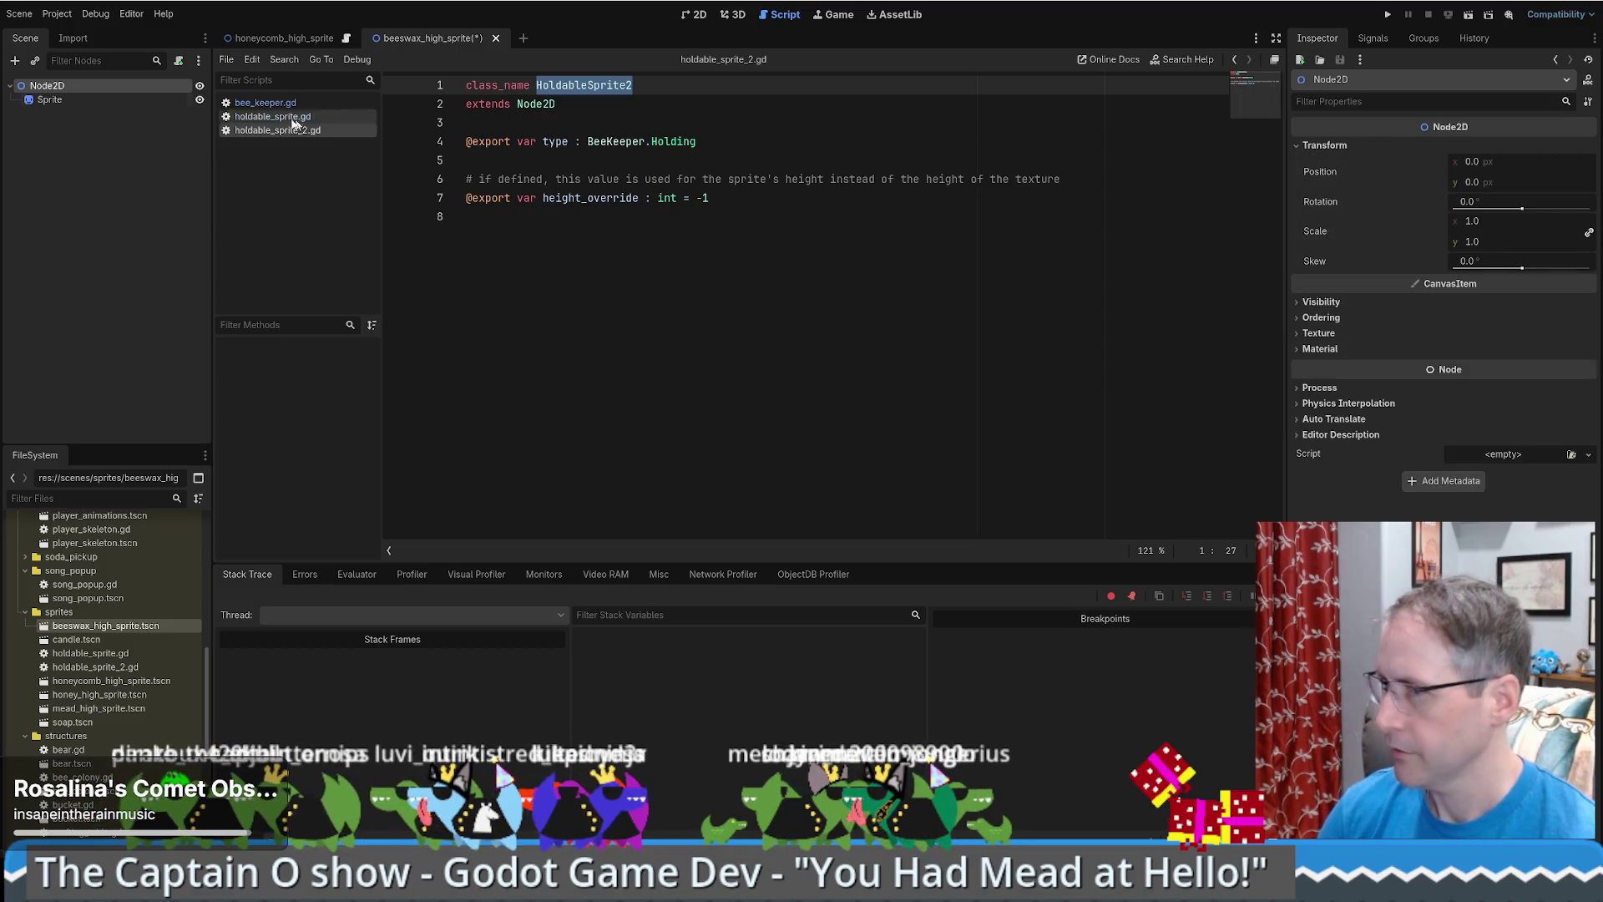
drag(102, 668, 152, 82)
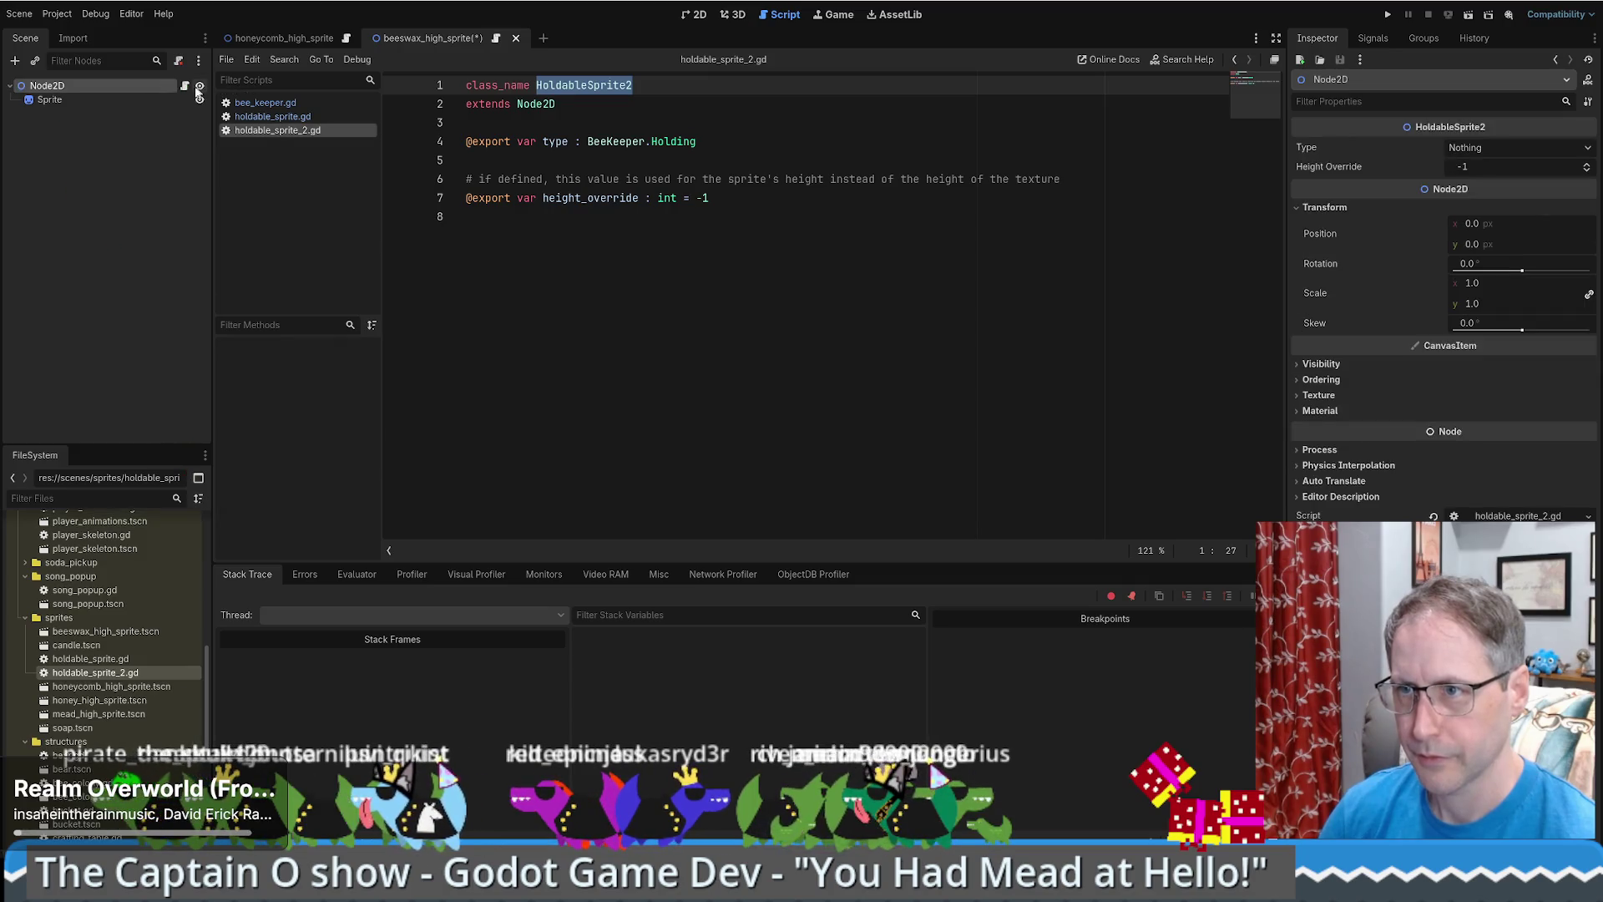
click(1493, 147)
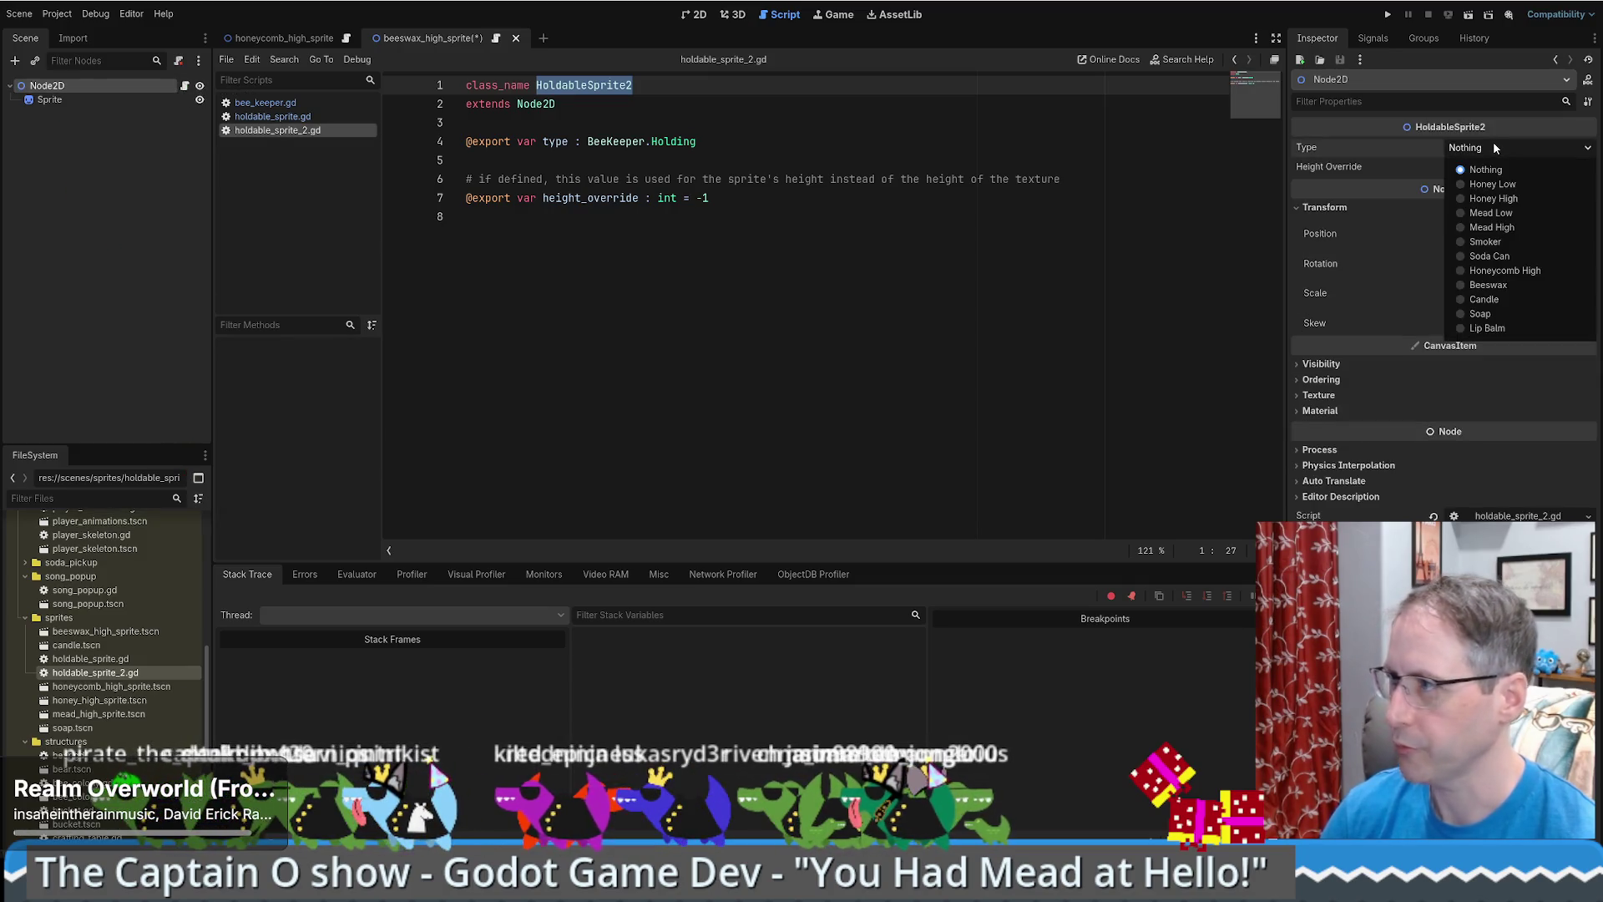
click(1494, 286)
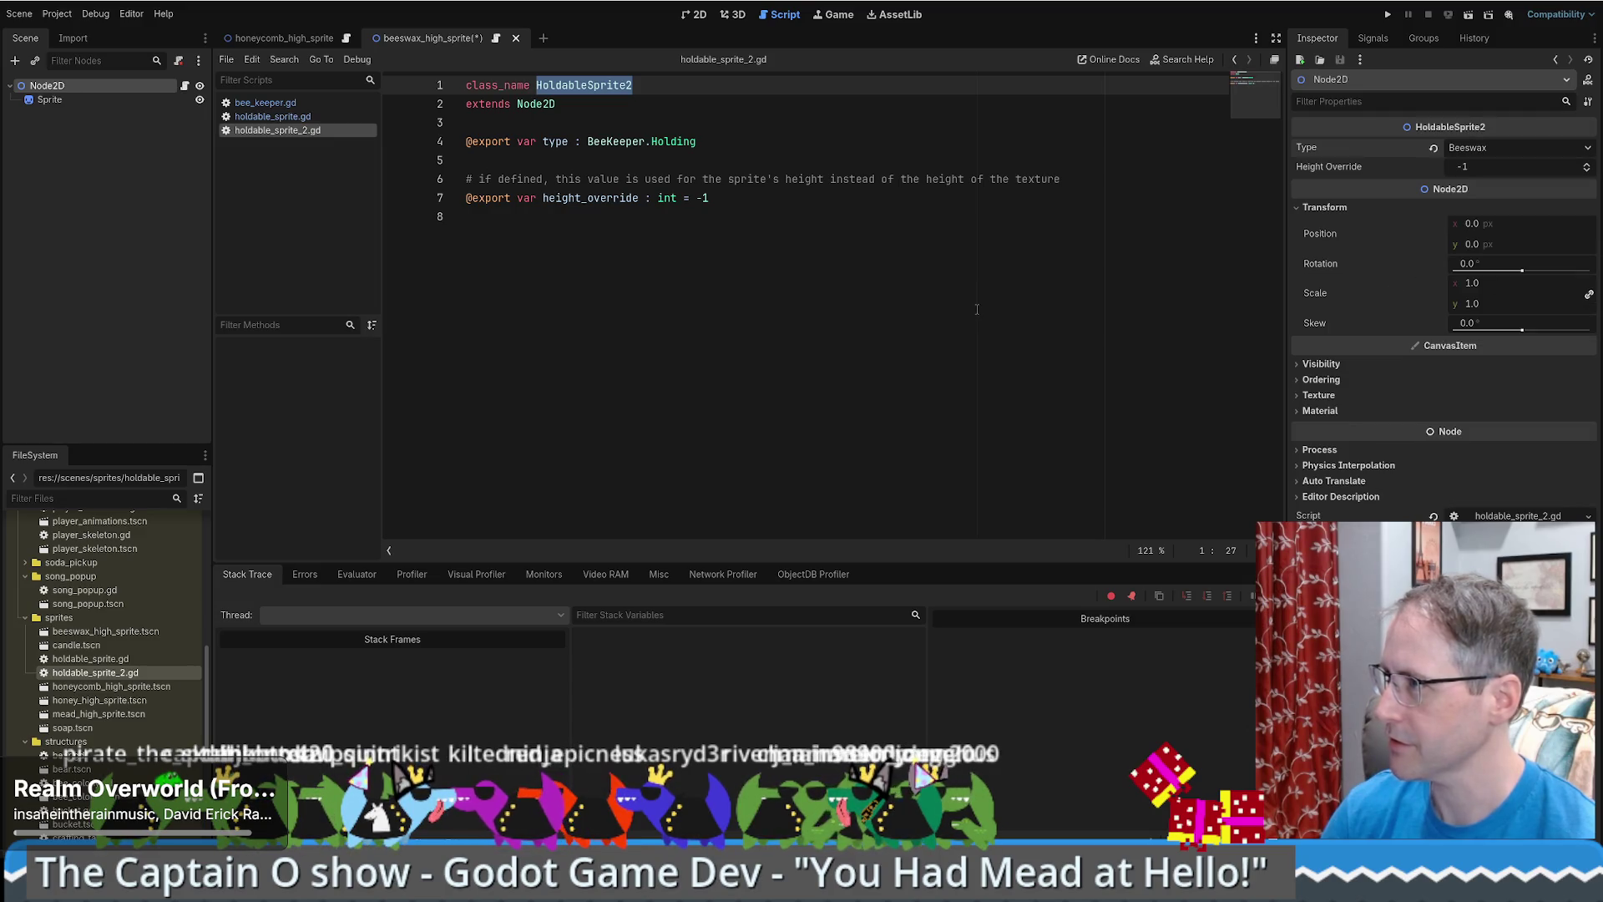
click(542, 313)
key(ctrl+s)
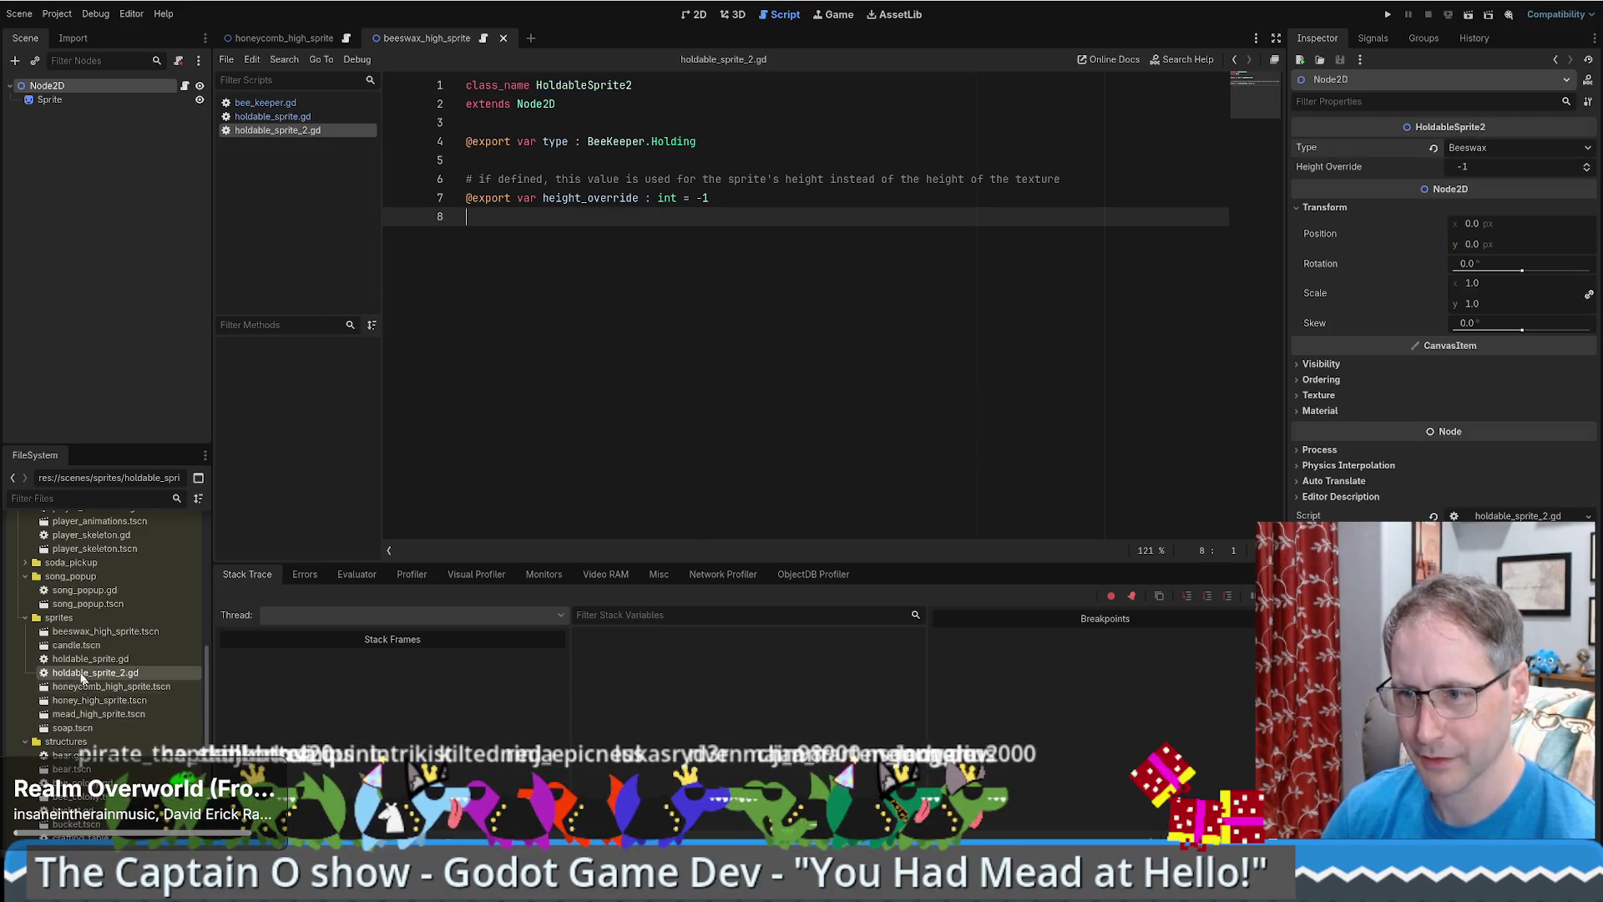
- Swap candle.tscn's root script for holdable_sprite_2.gd and choose a Type value
click(93, 648)
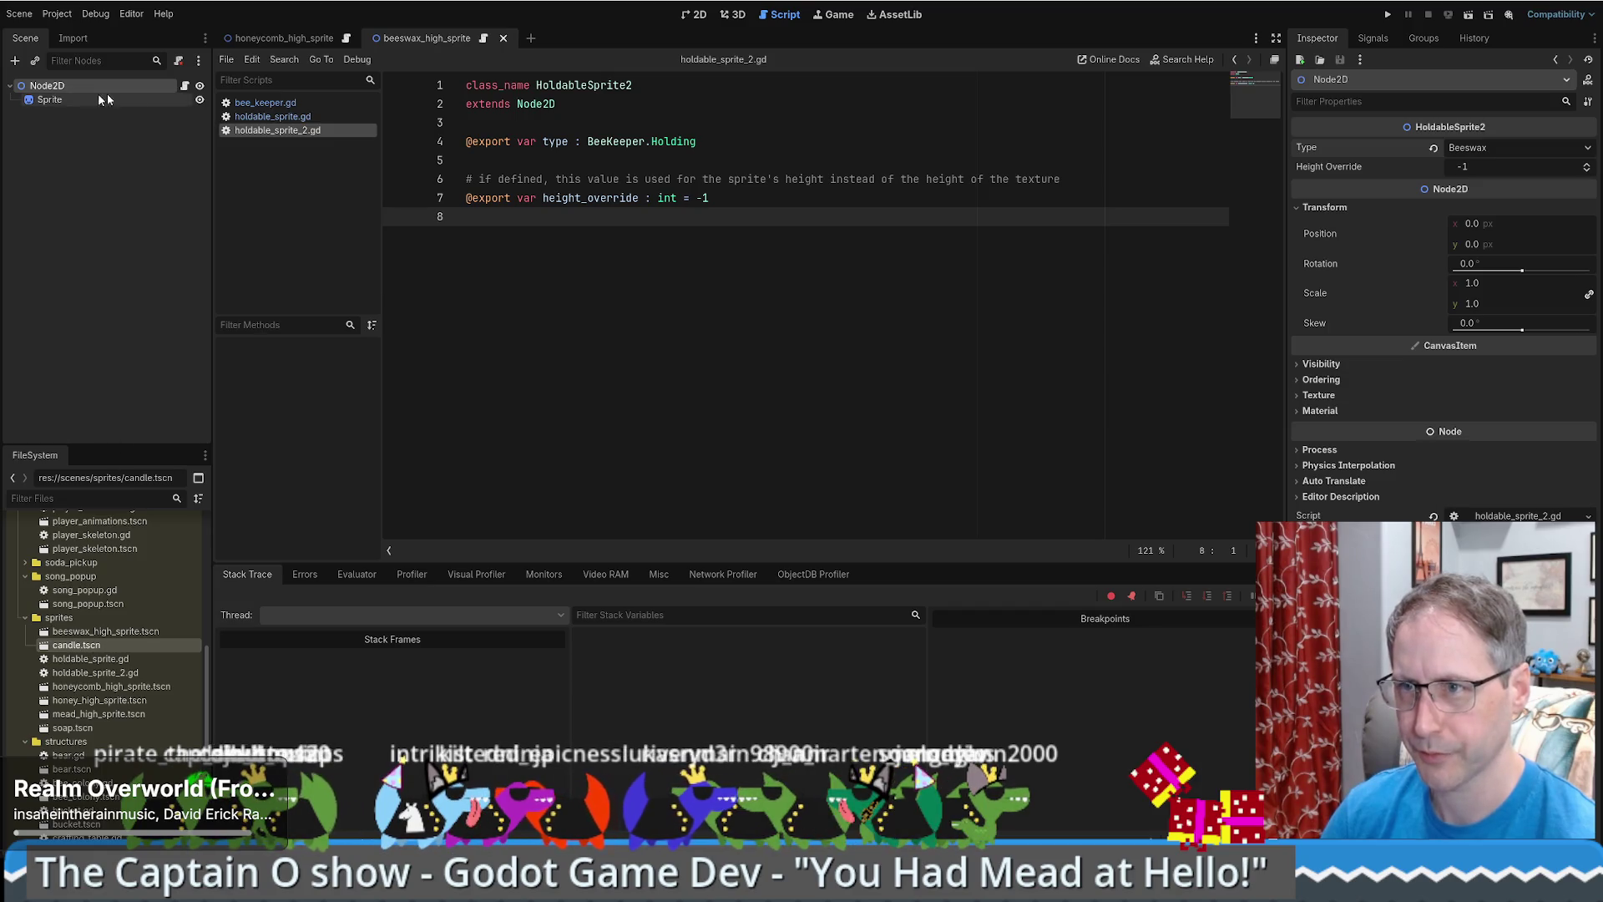
click(178, 62)
click(178, 62)
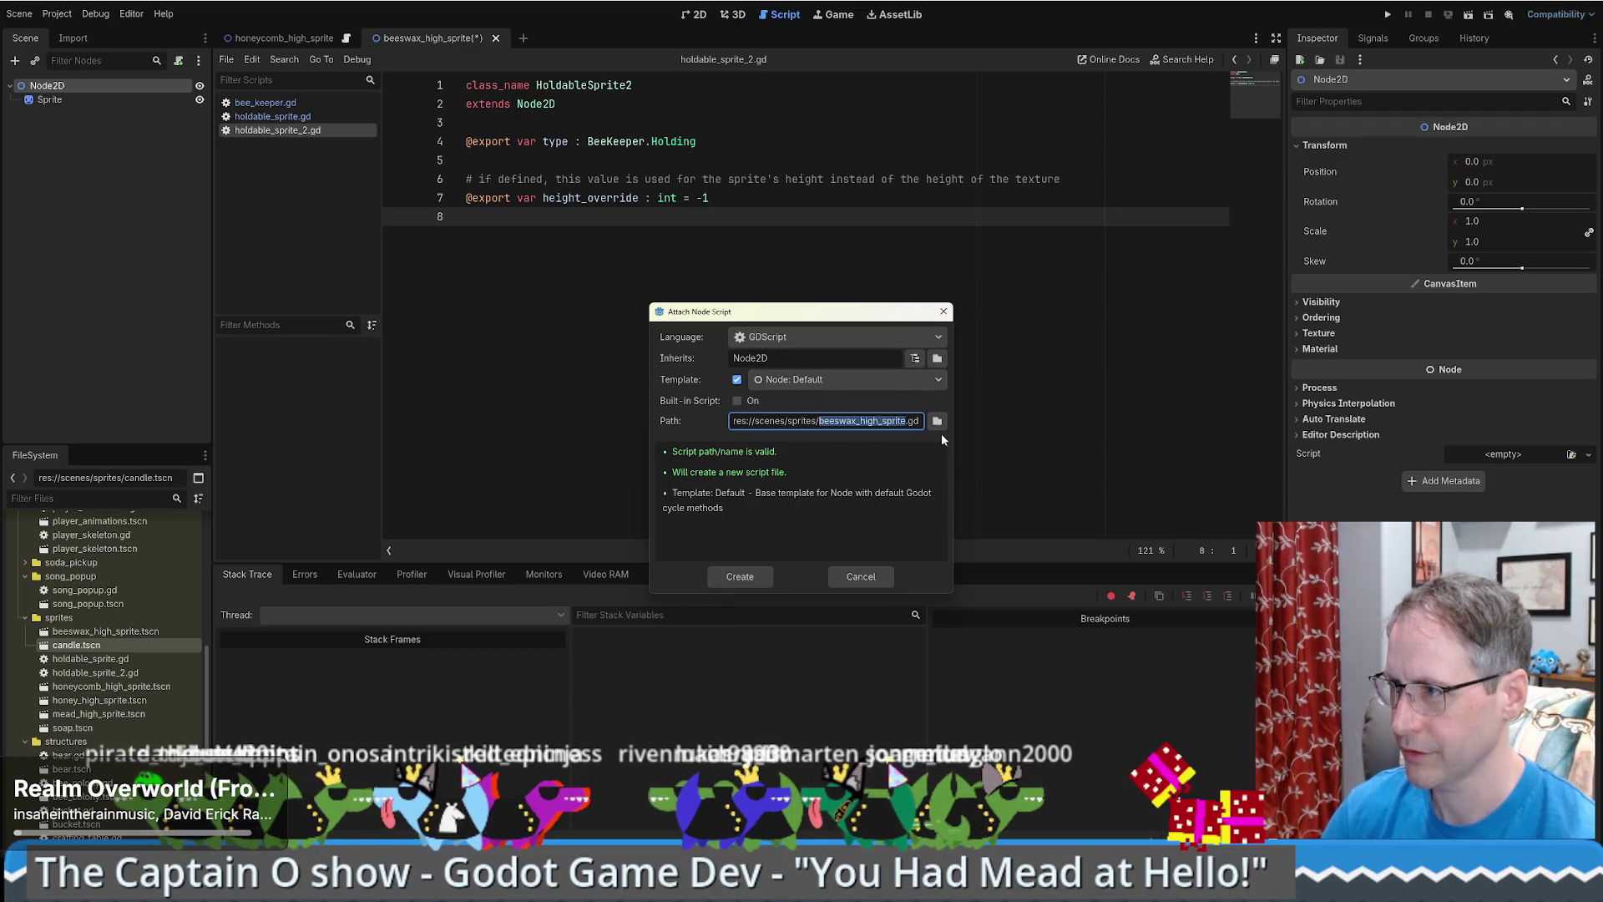
click(943, 311)
mouse_move(92, 672)
mouse_down()
mouse_move(117, 174)
mouse_move(169, 88)
mouse_up()
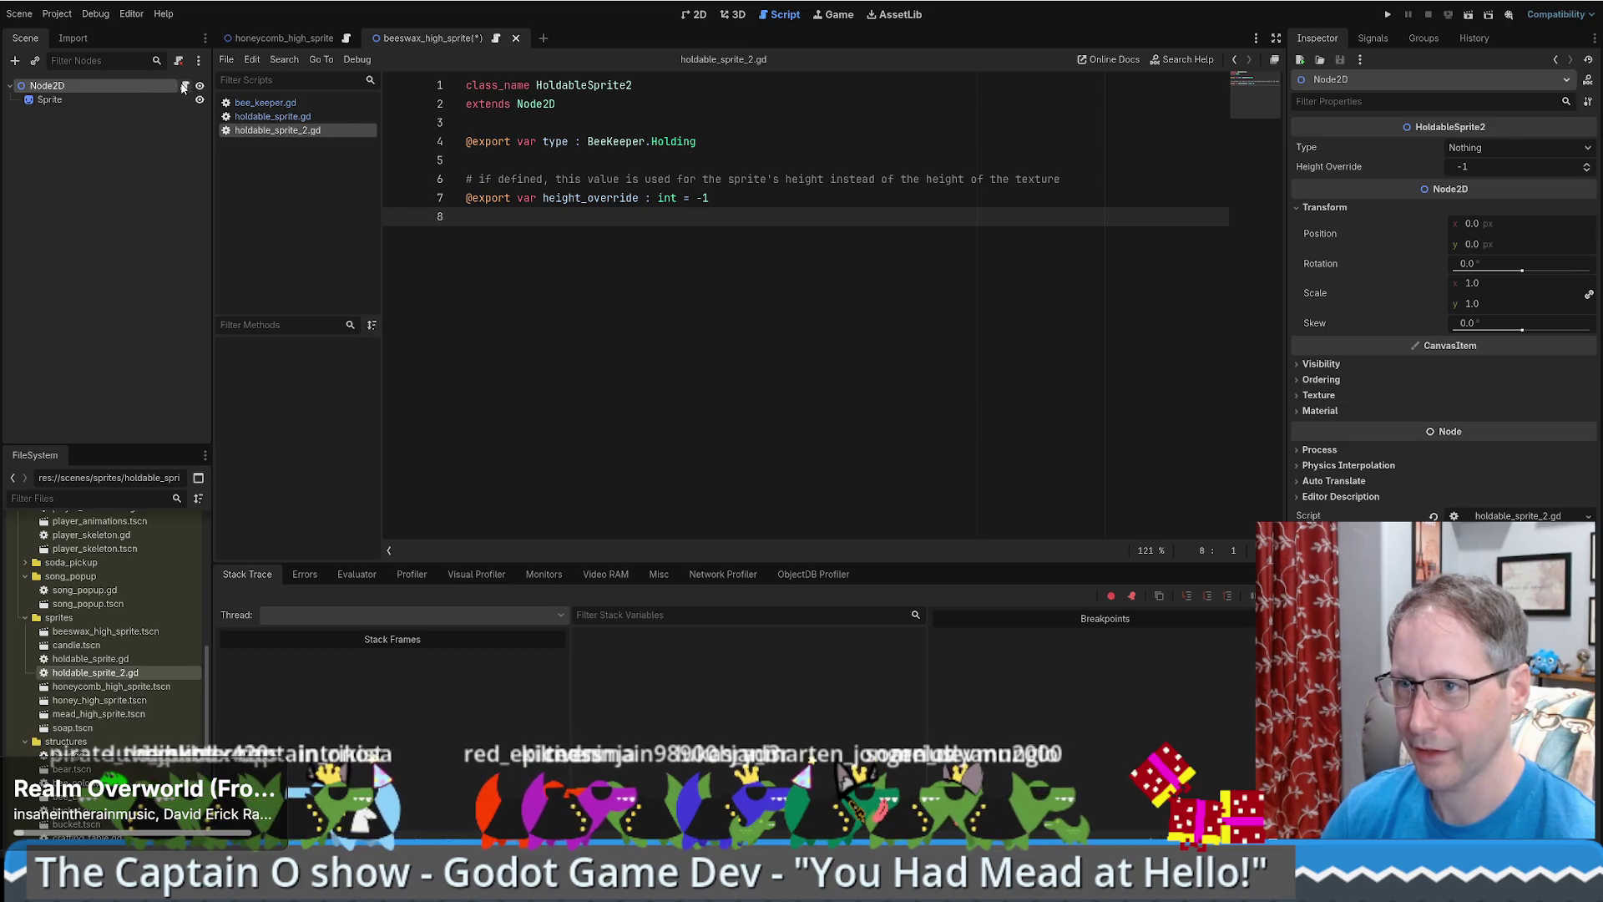
click(1496, 148)
key(Escape)
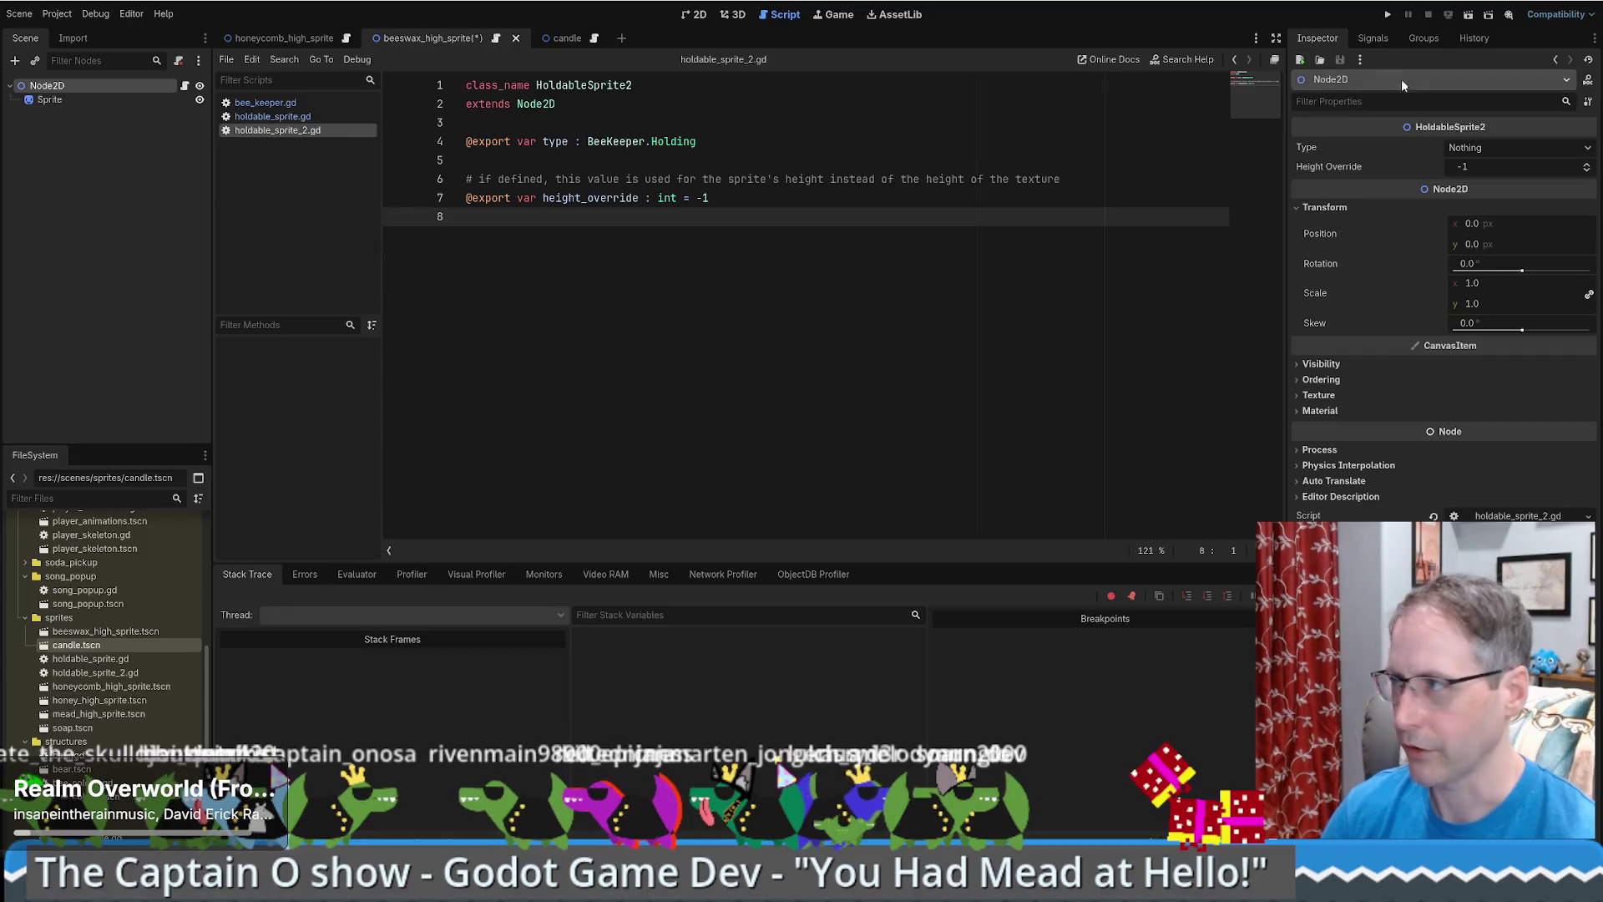
click(1496, 148)
click(1496, 299)
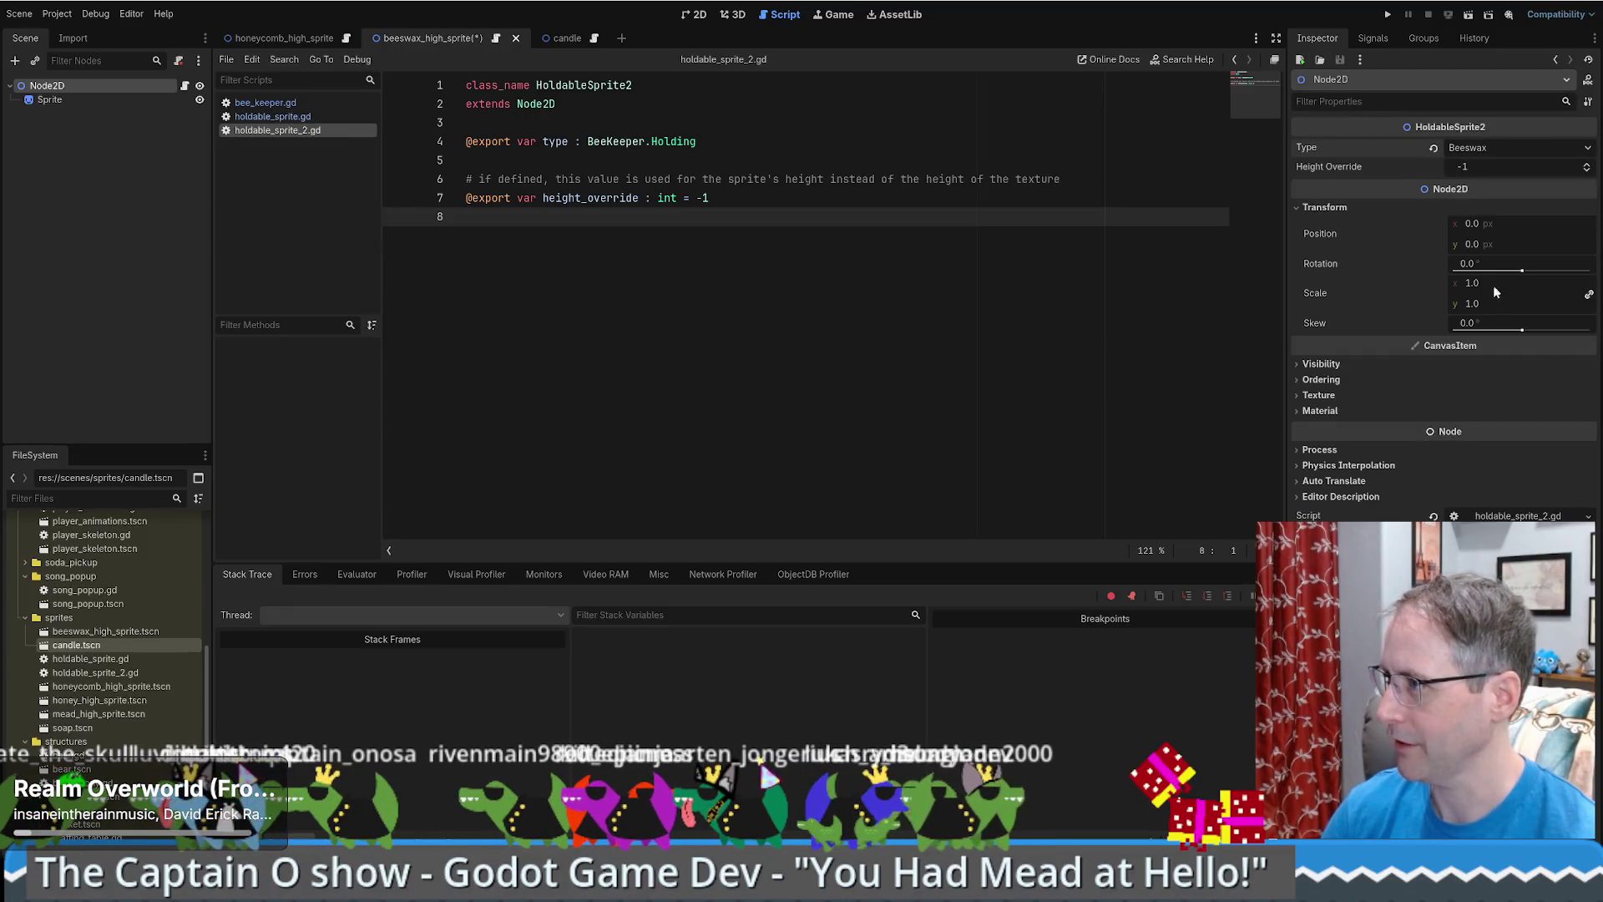
click(548, 37)
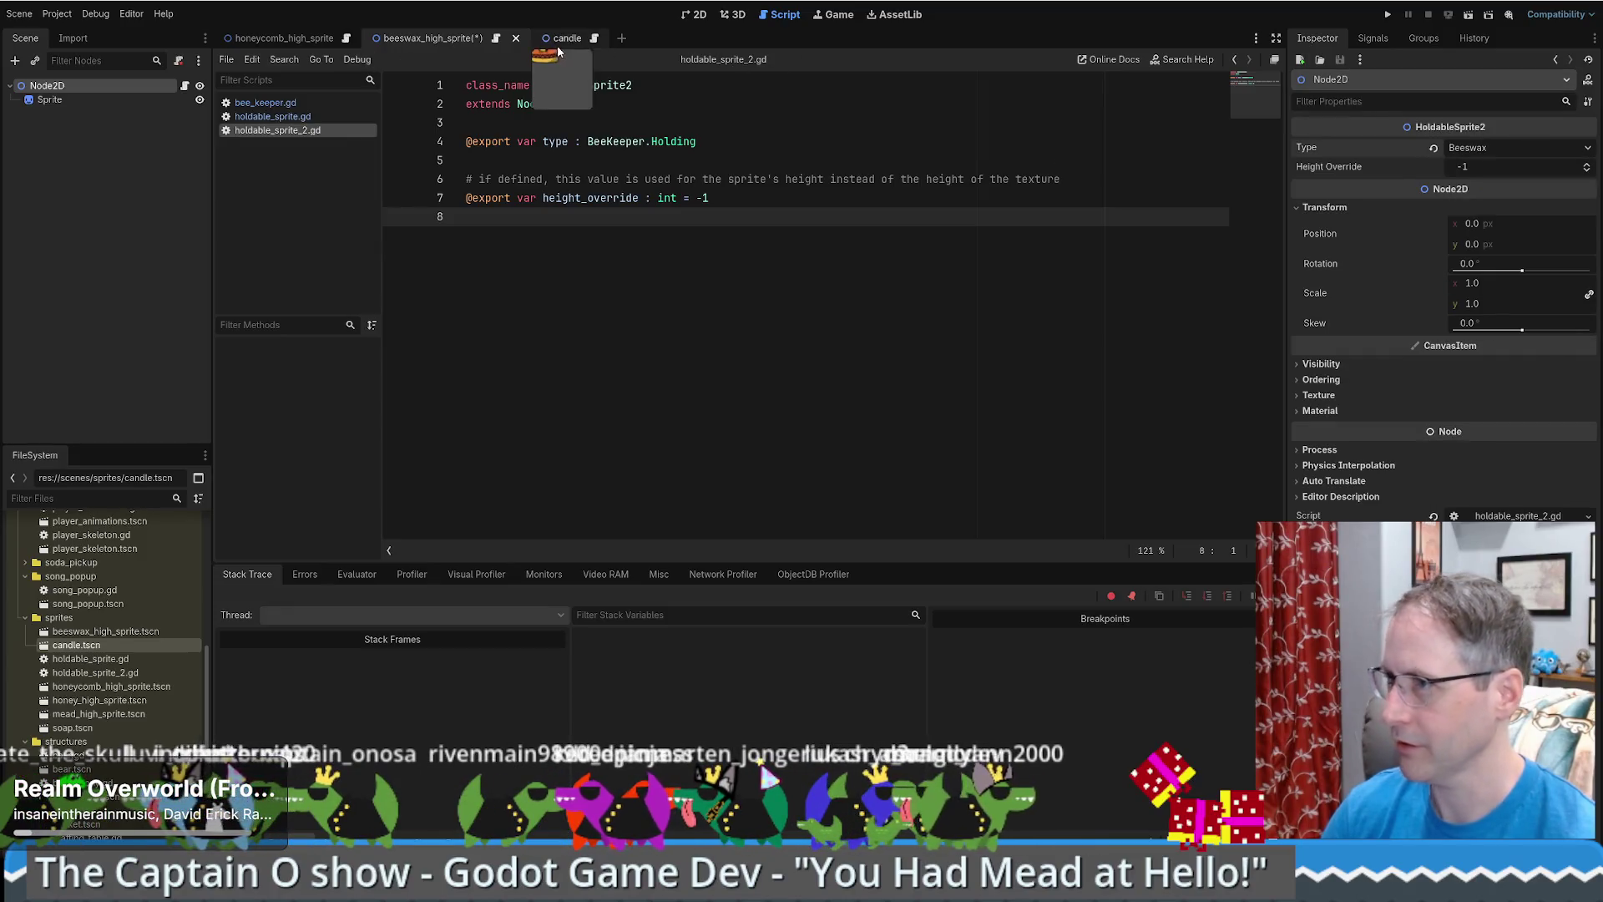
- Attach holdable_sprite_2.gd to the candle's root node, set Type to Candle, and save
click(178, 61)
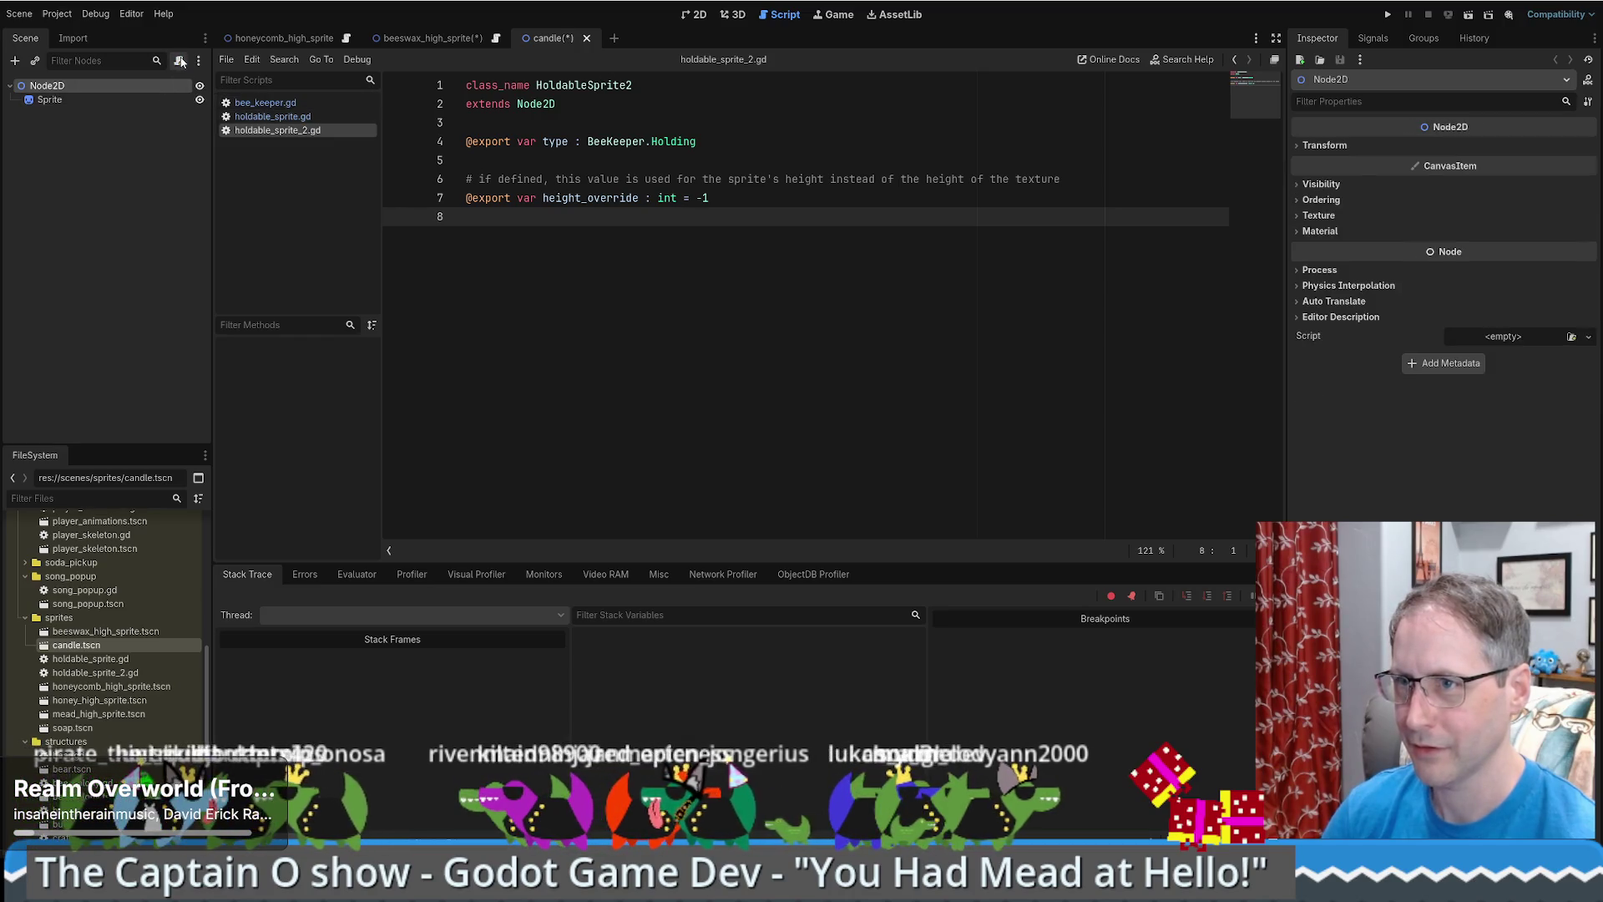
mouse_move(88, 672)
mouse_down()
mouse_move(109, 651)
mouse_move(198, 99)
mouse_move(164, 83)
mouse_up()
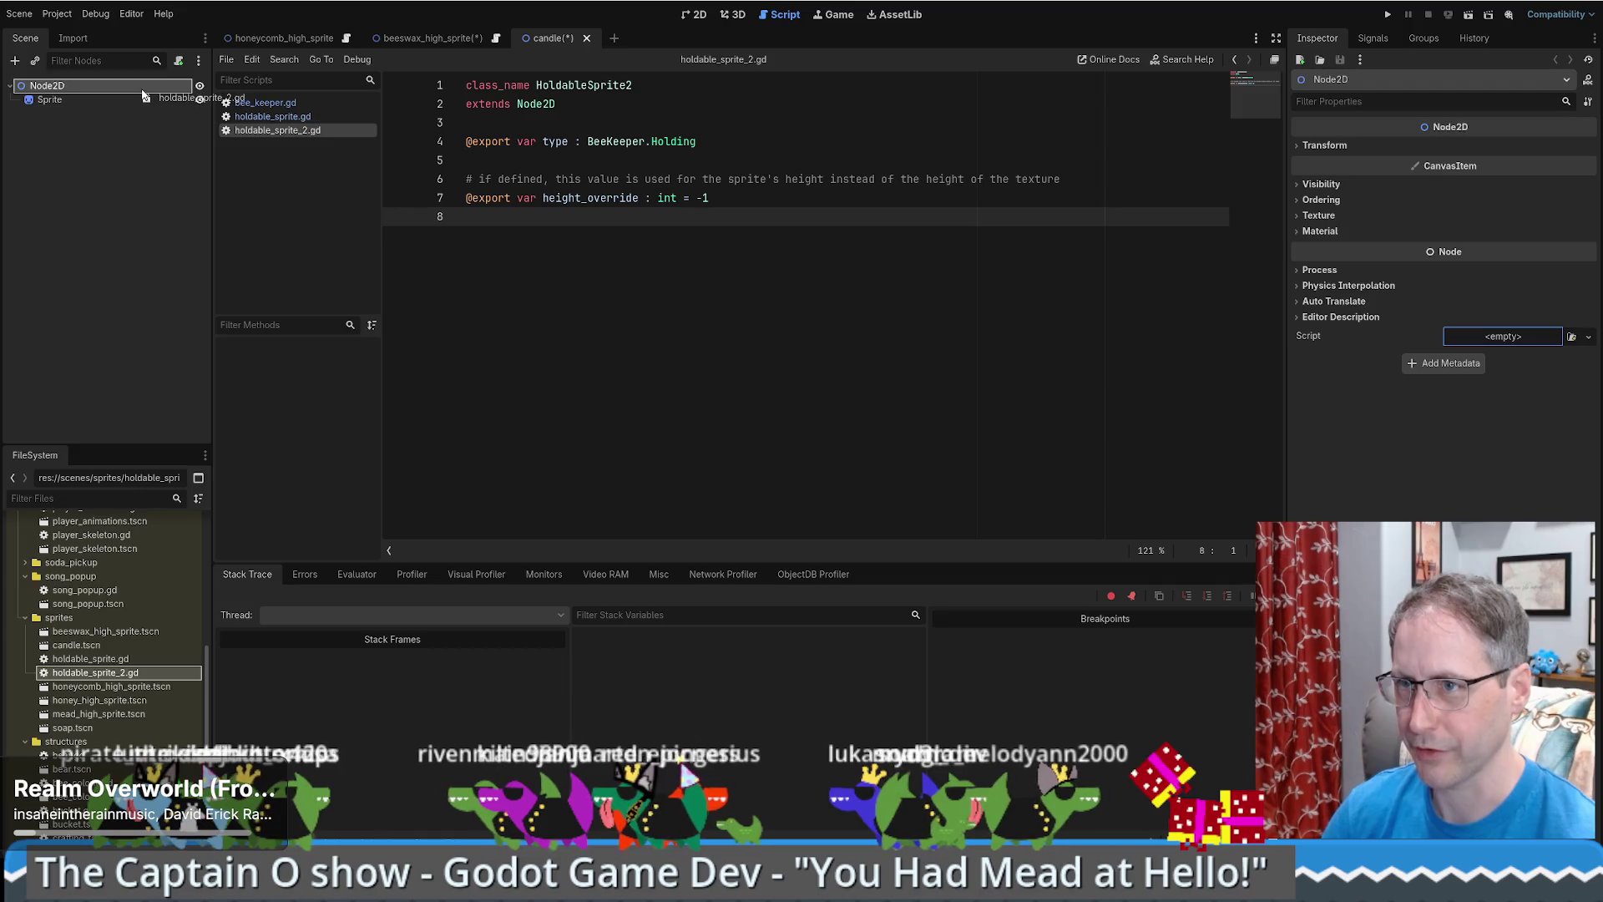
click(1506, 147)
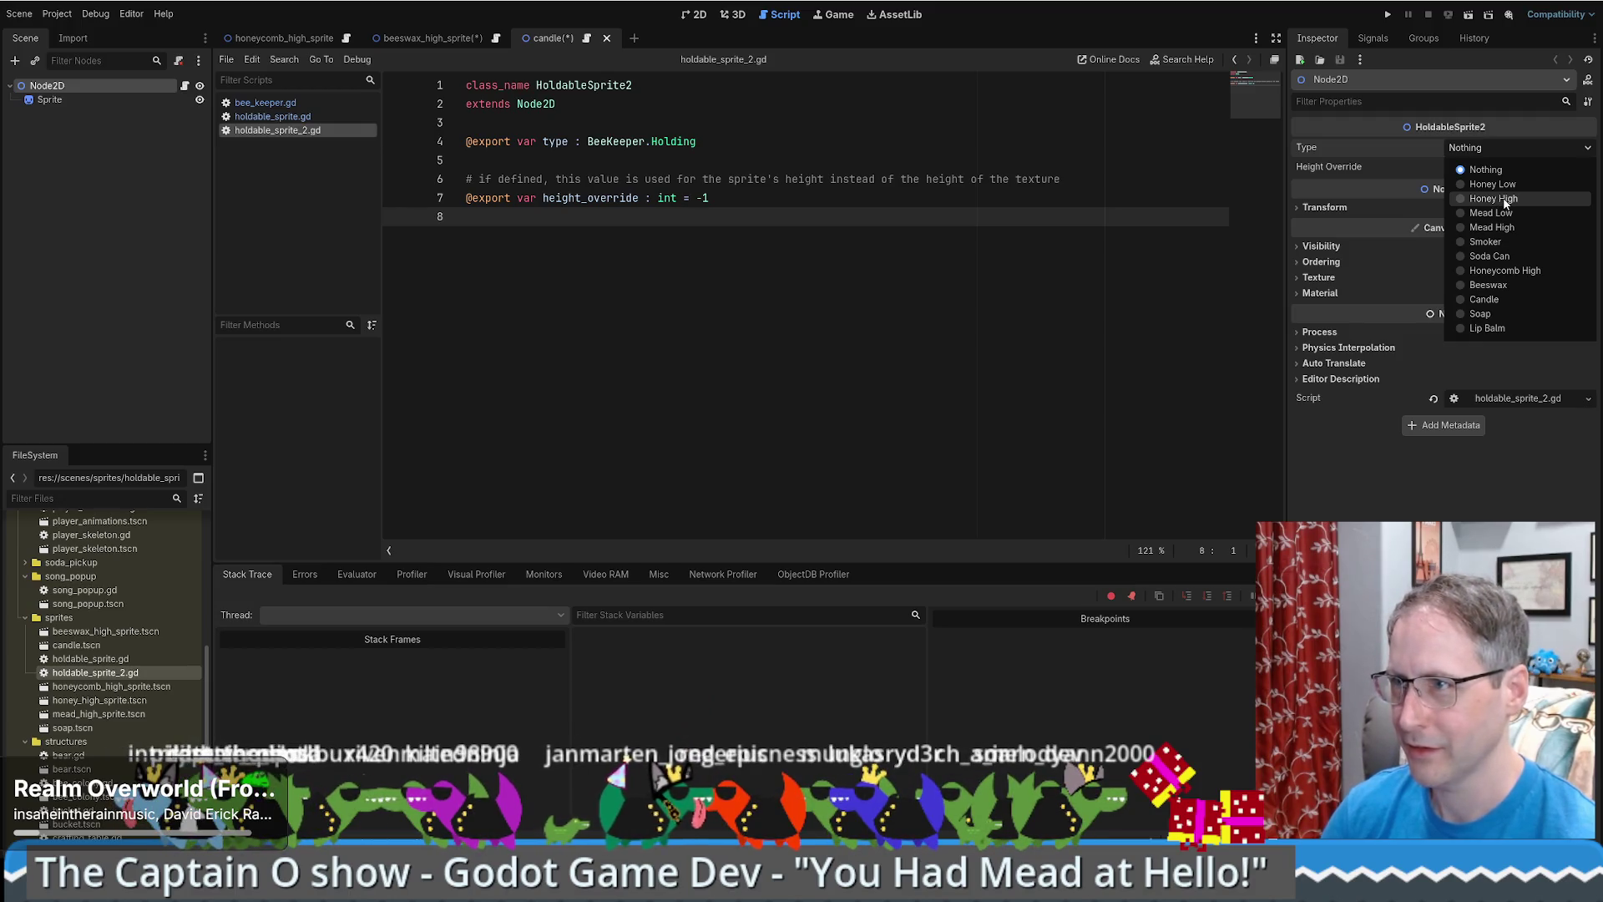
click(1490, 299)
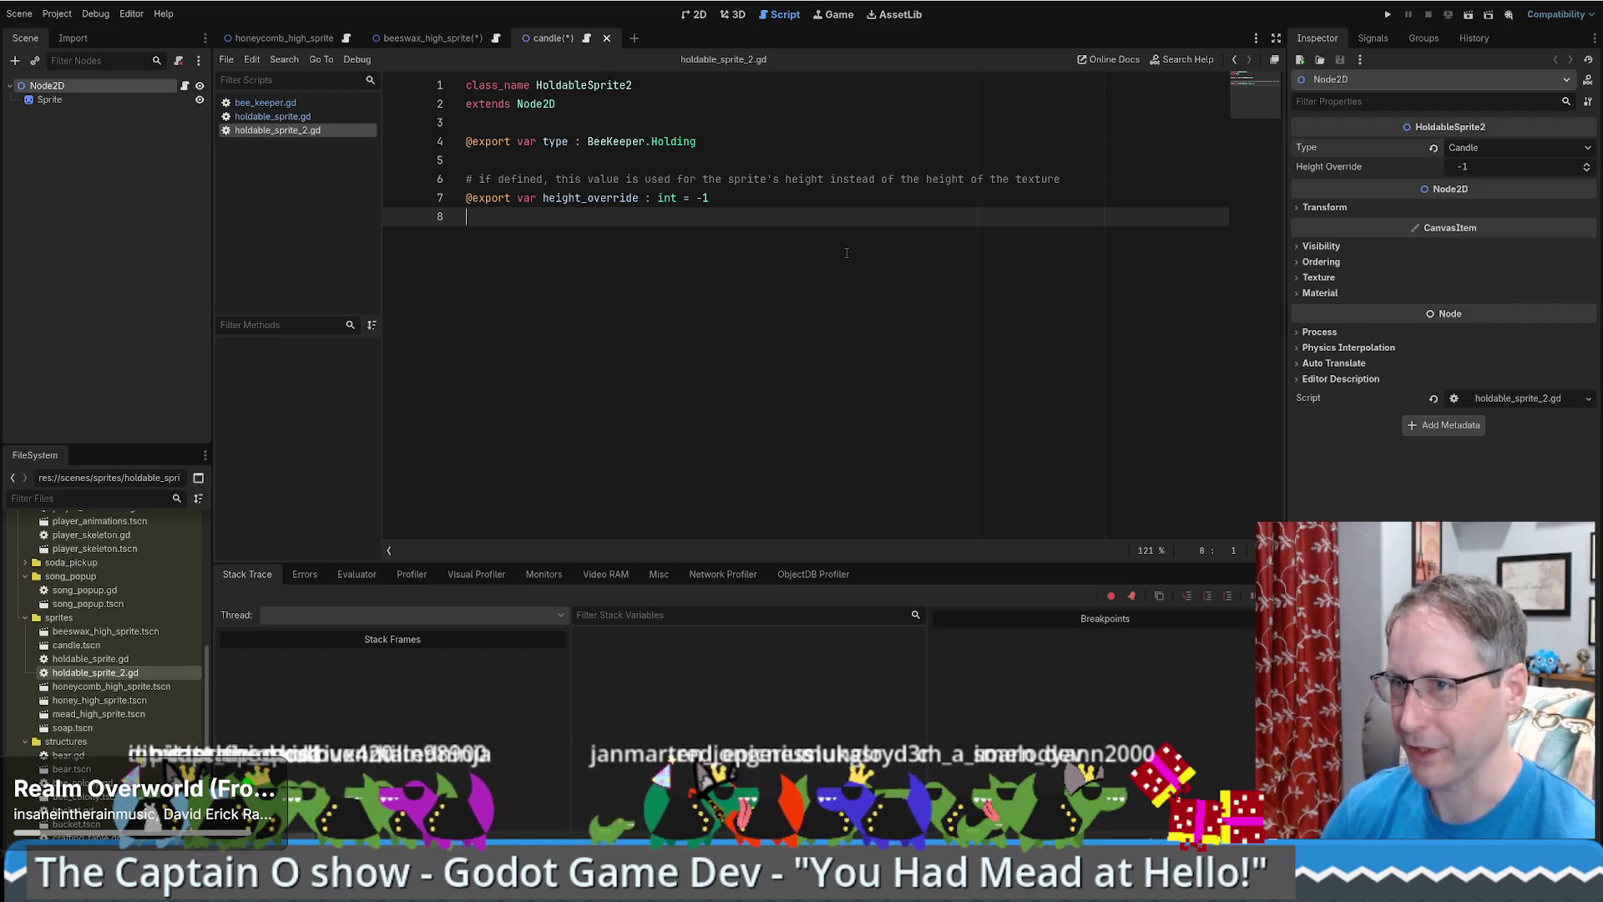
click(448, 38)
key(ctrl+s)
- Review the honeycomb, beeswax and candle scene tabs, then open honey_high_sprite.tscn
click(284, 38)
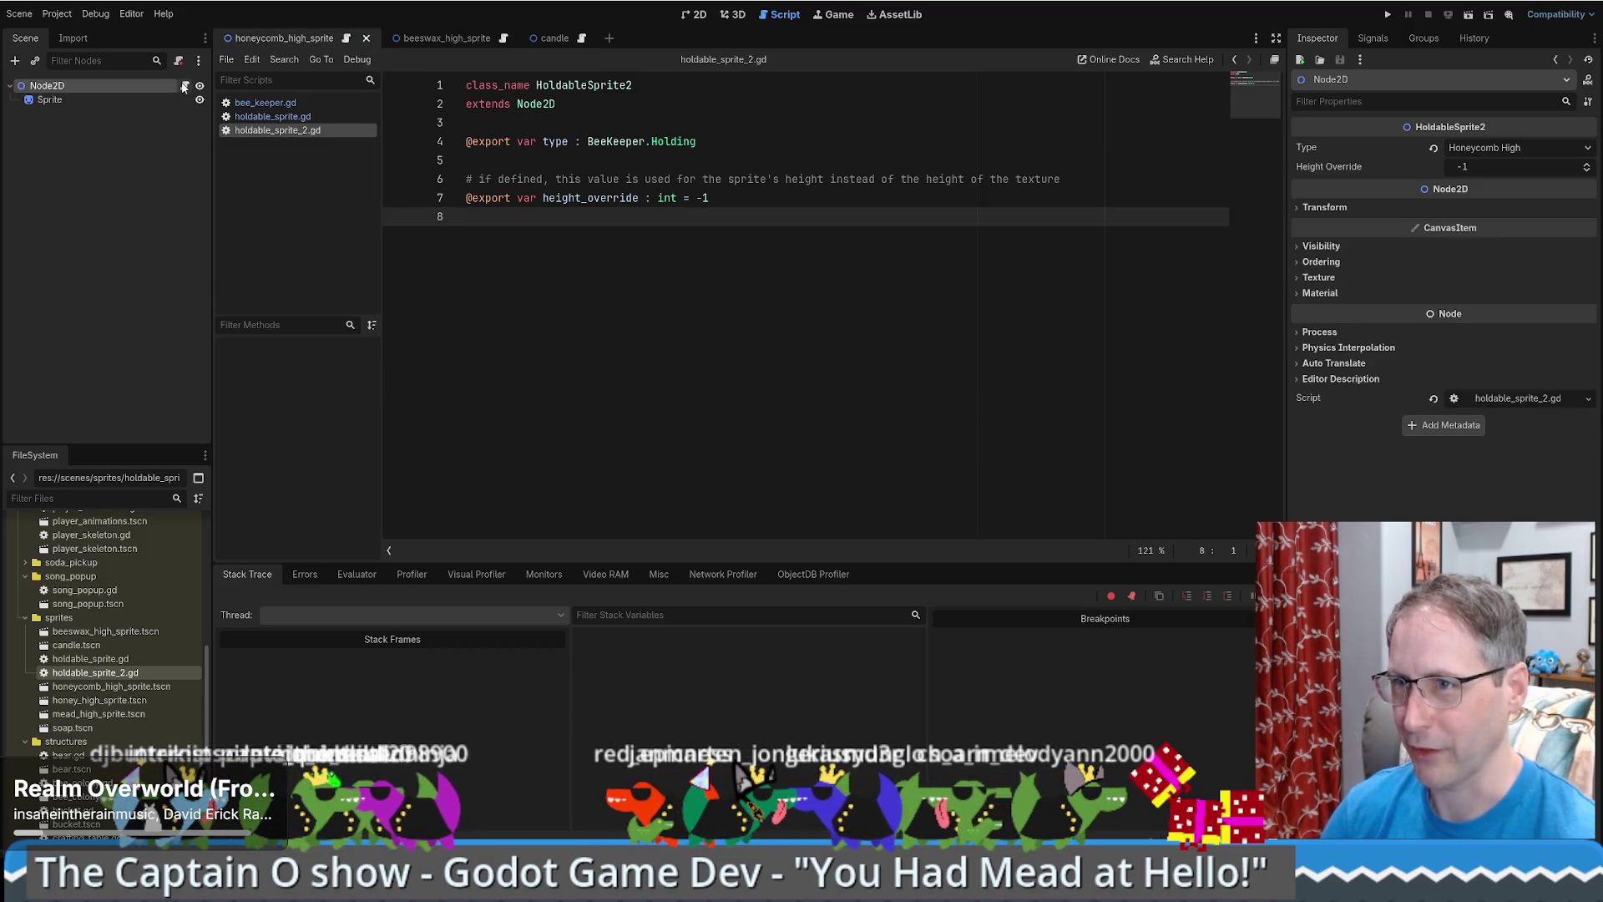
key(ctrl+Tab)
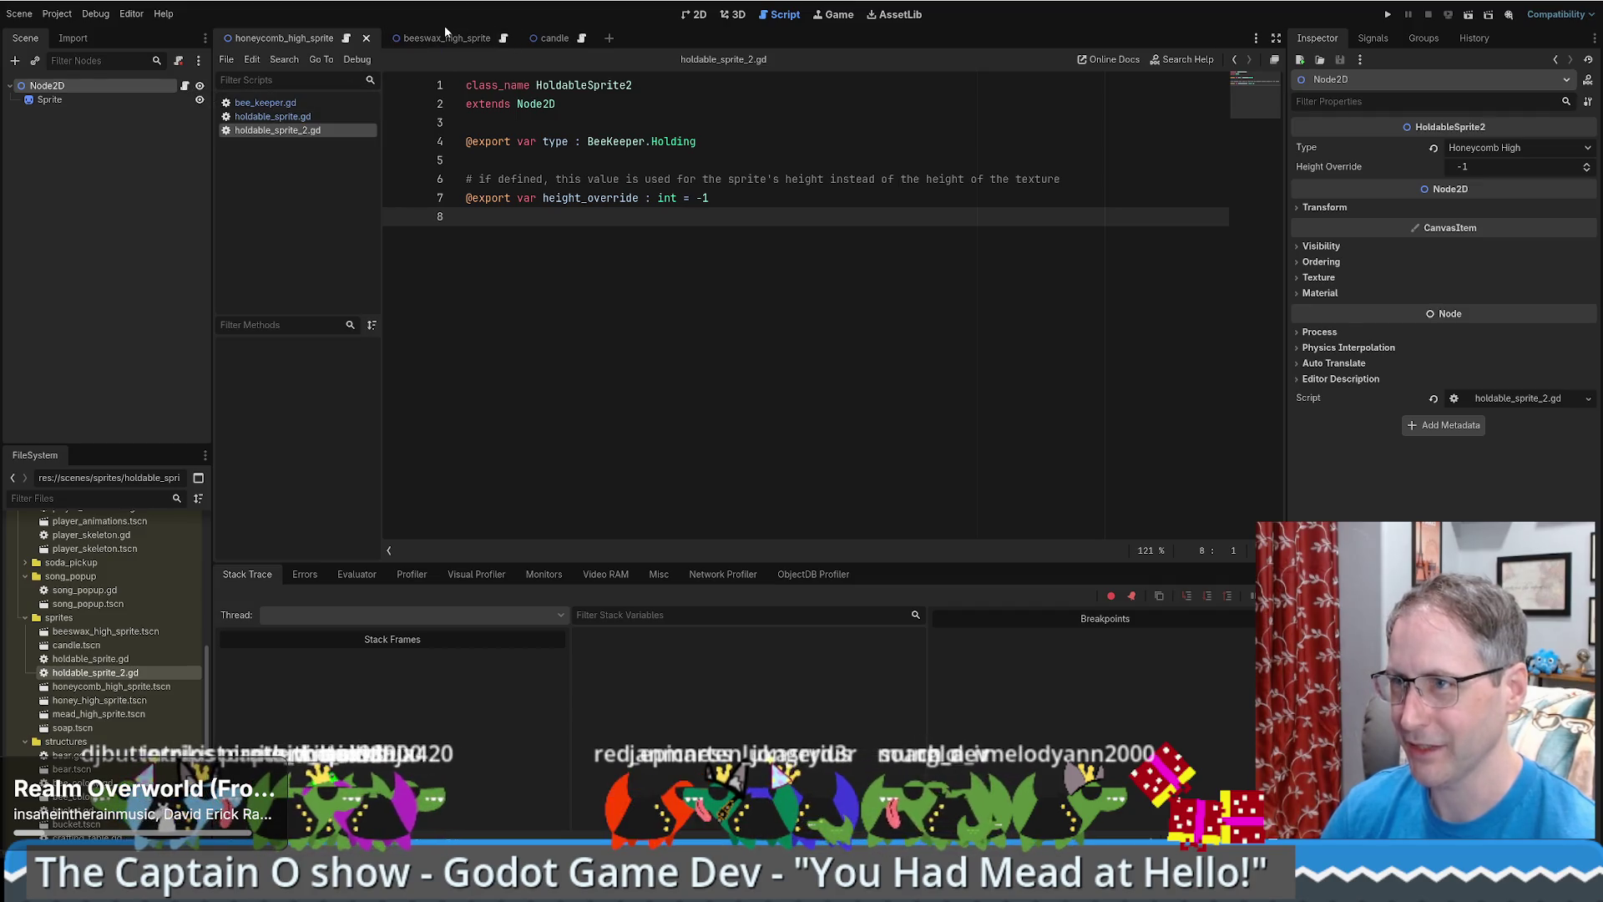
click(543, 38)
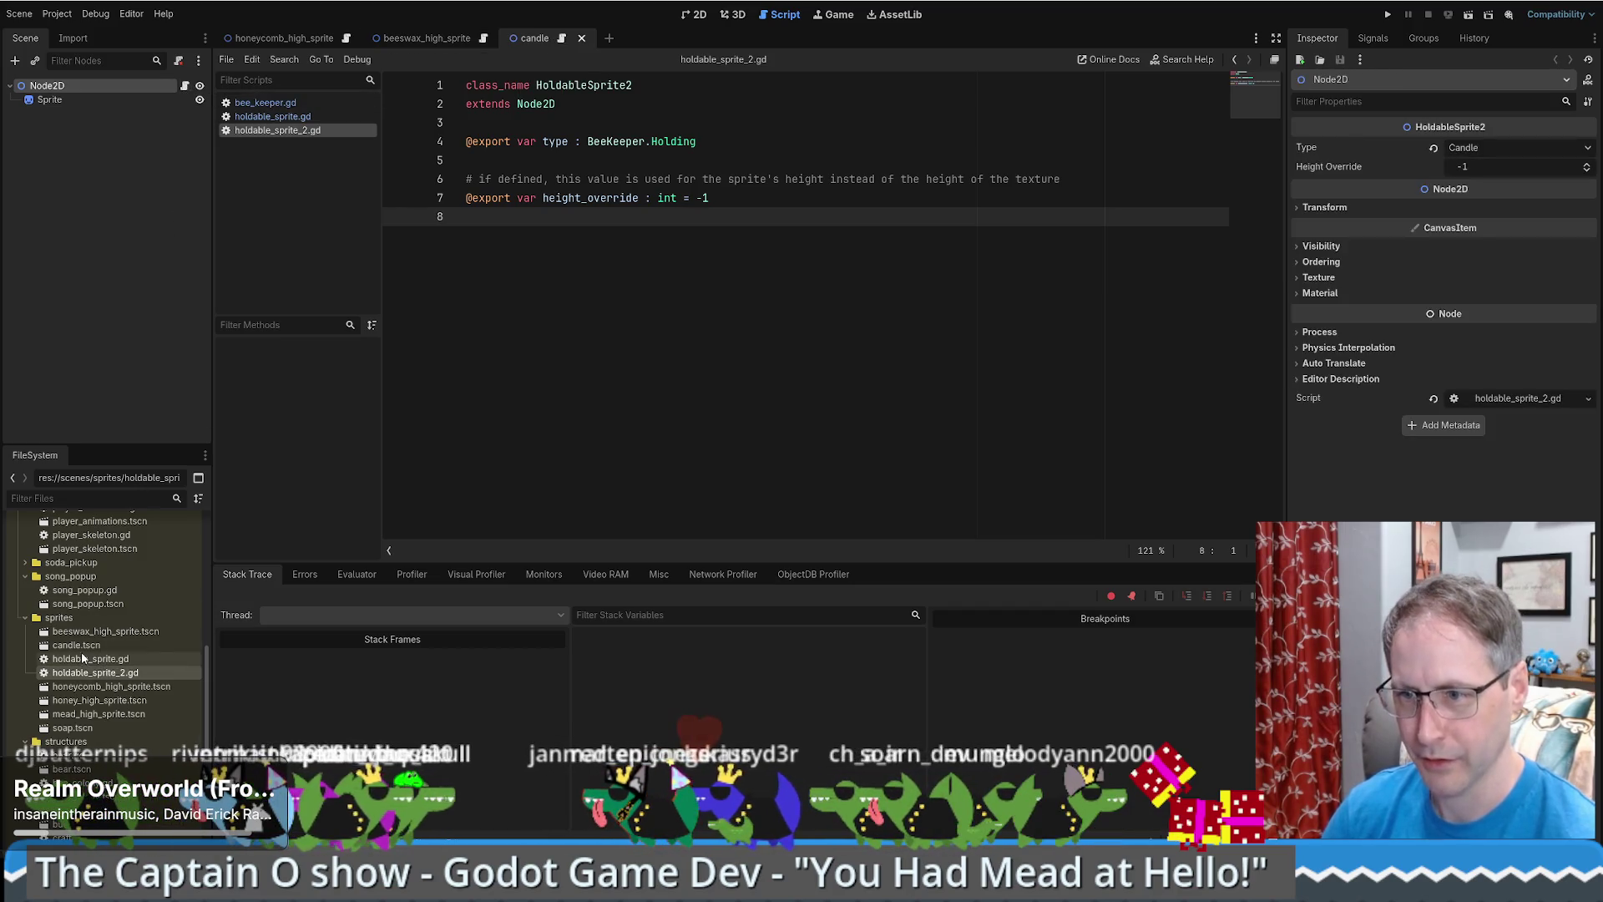
double_click(83, 687)
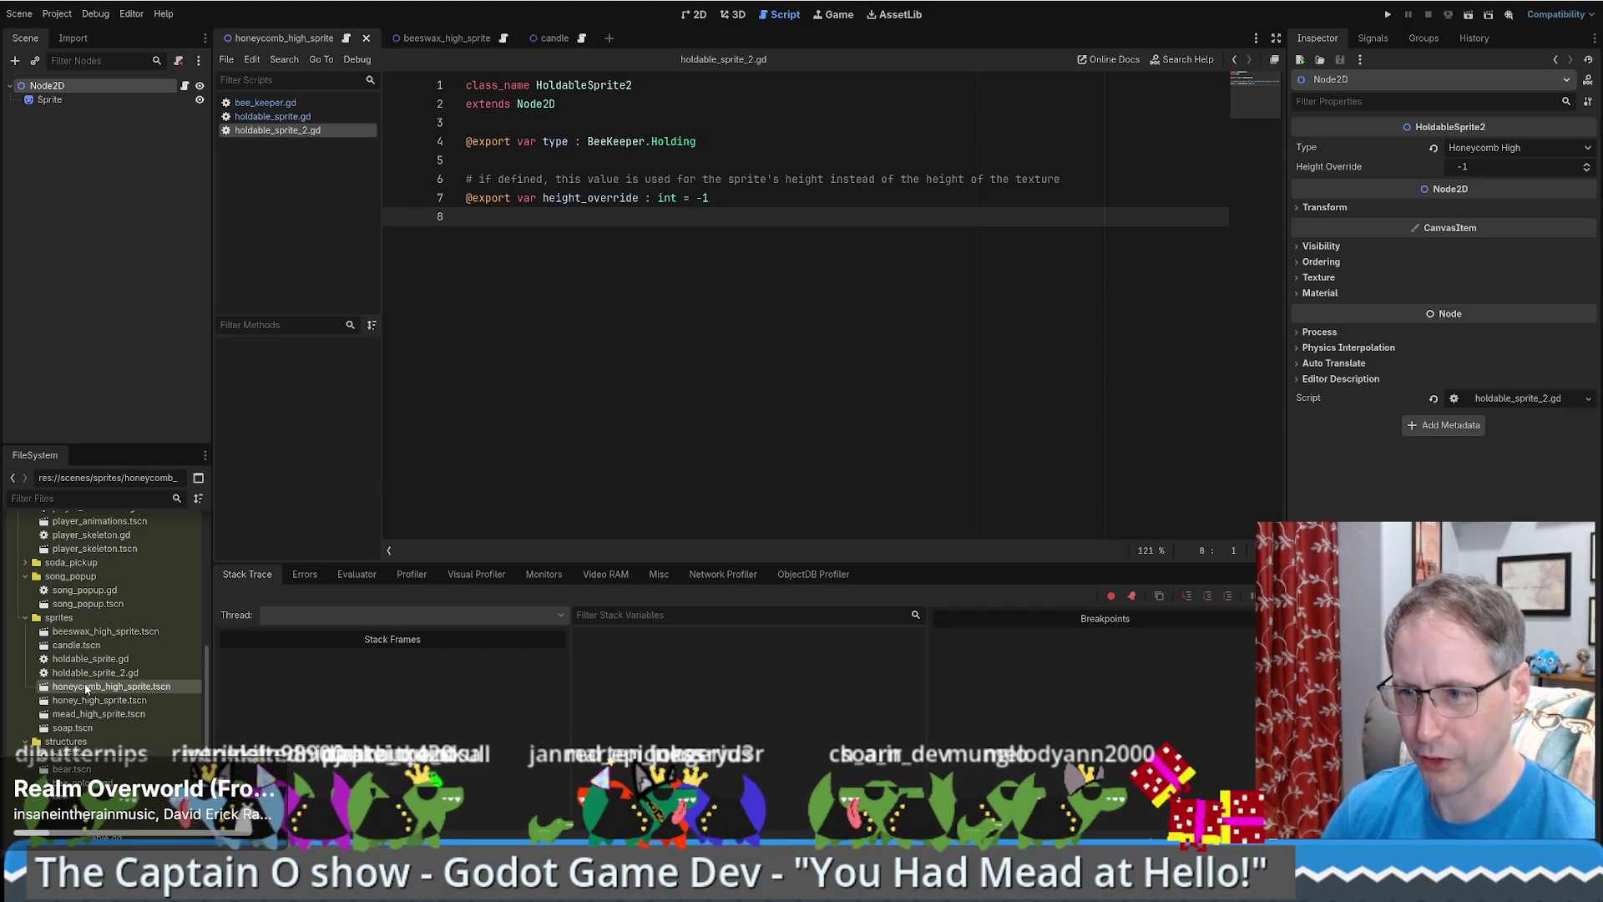
double_click(95, 701)
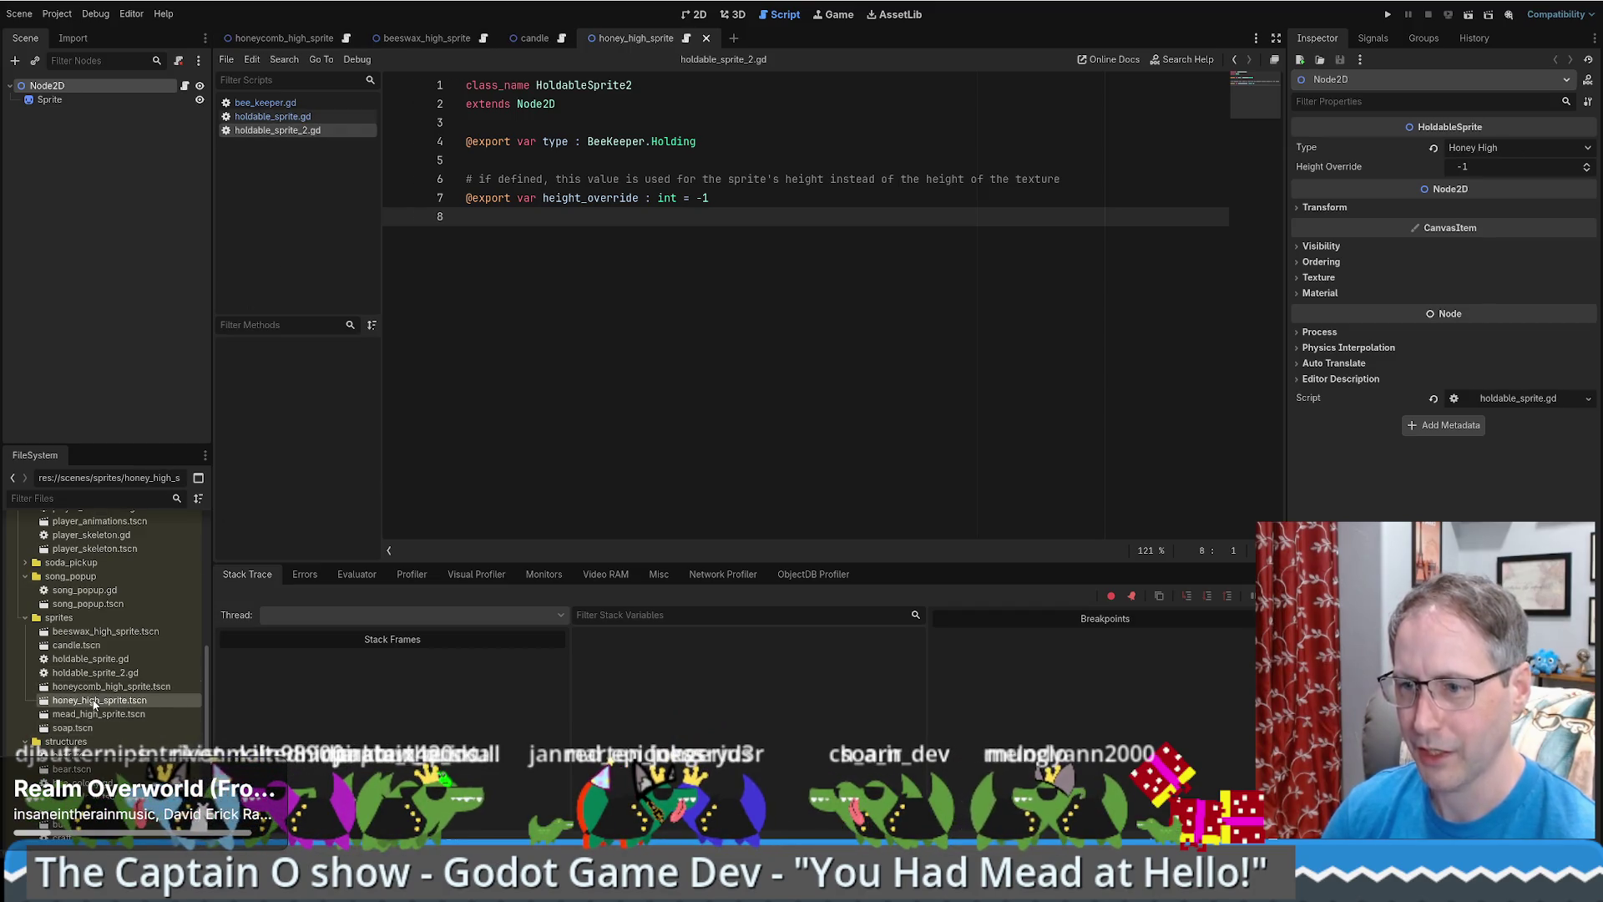
- Swap honey_high_sprite's root script for holdable_sprite_2.gd, set Type to Honey High, and save
click(178, 61)
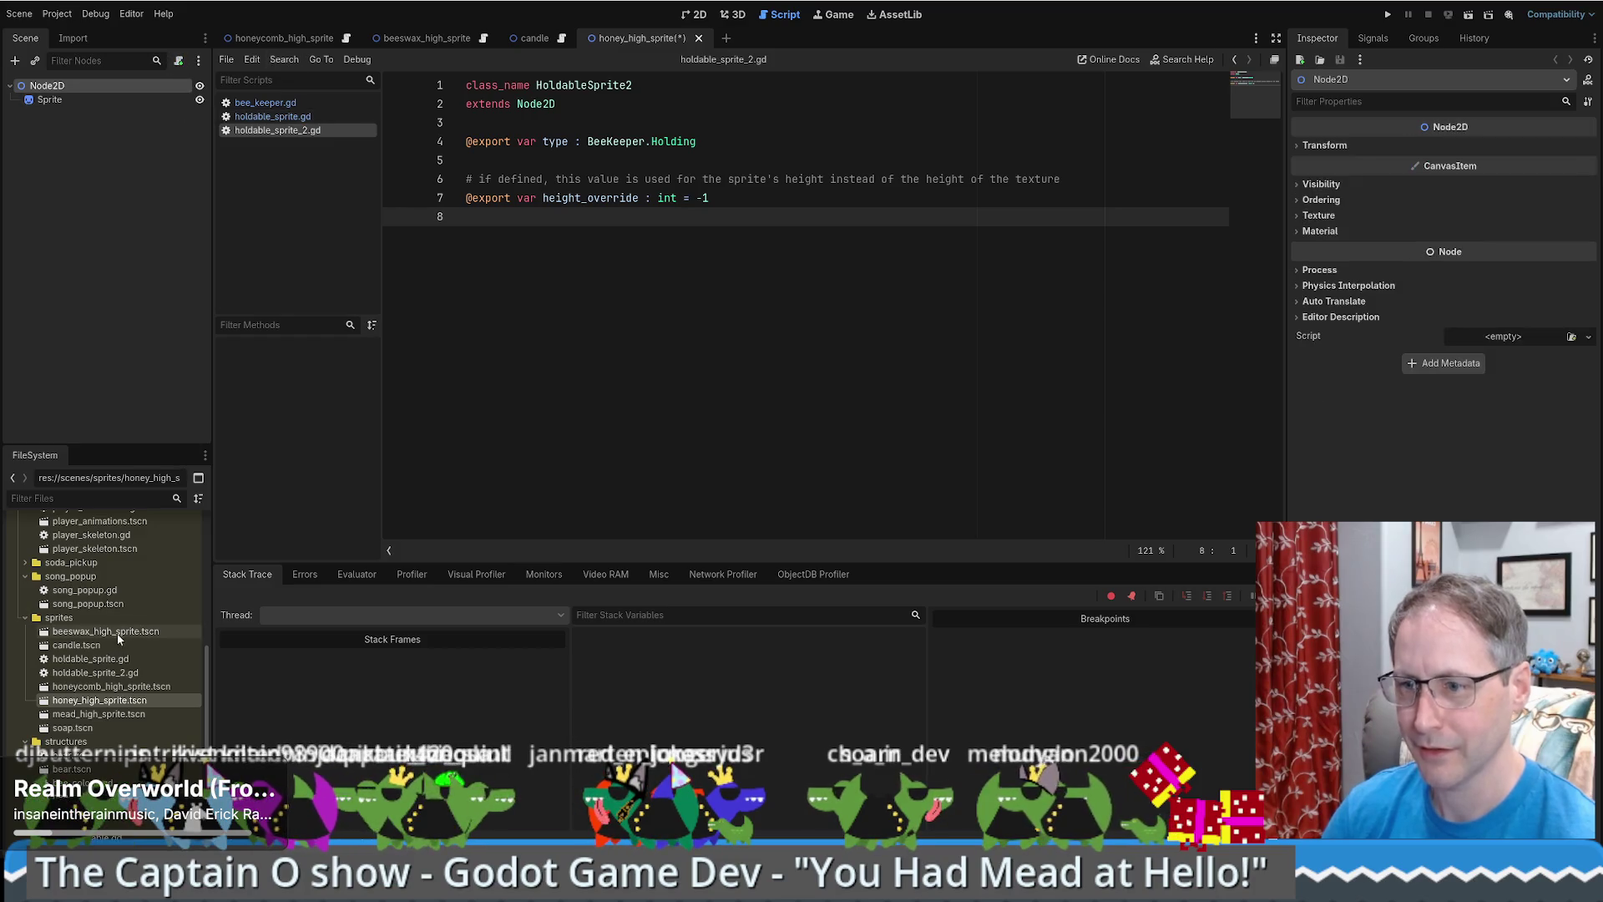
mouse_move(94, 672)
mouse_down()
mouse_move(304, 243)
mouse_move(144, 82)
mouse_up()
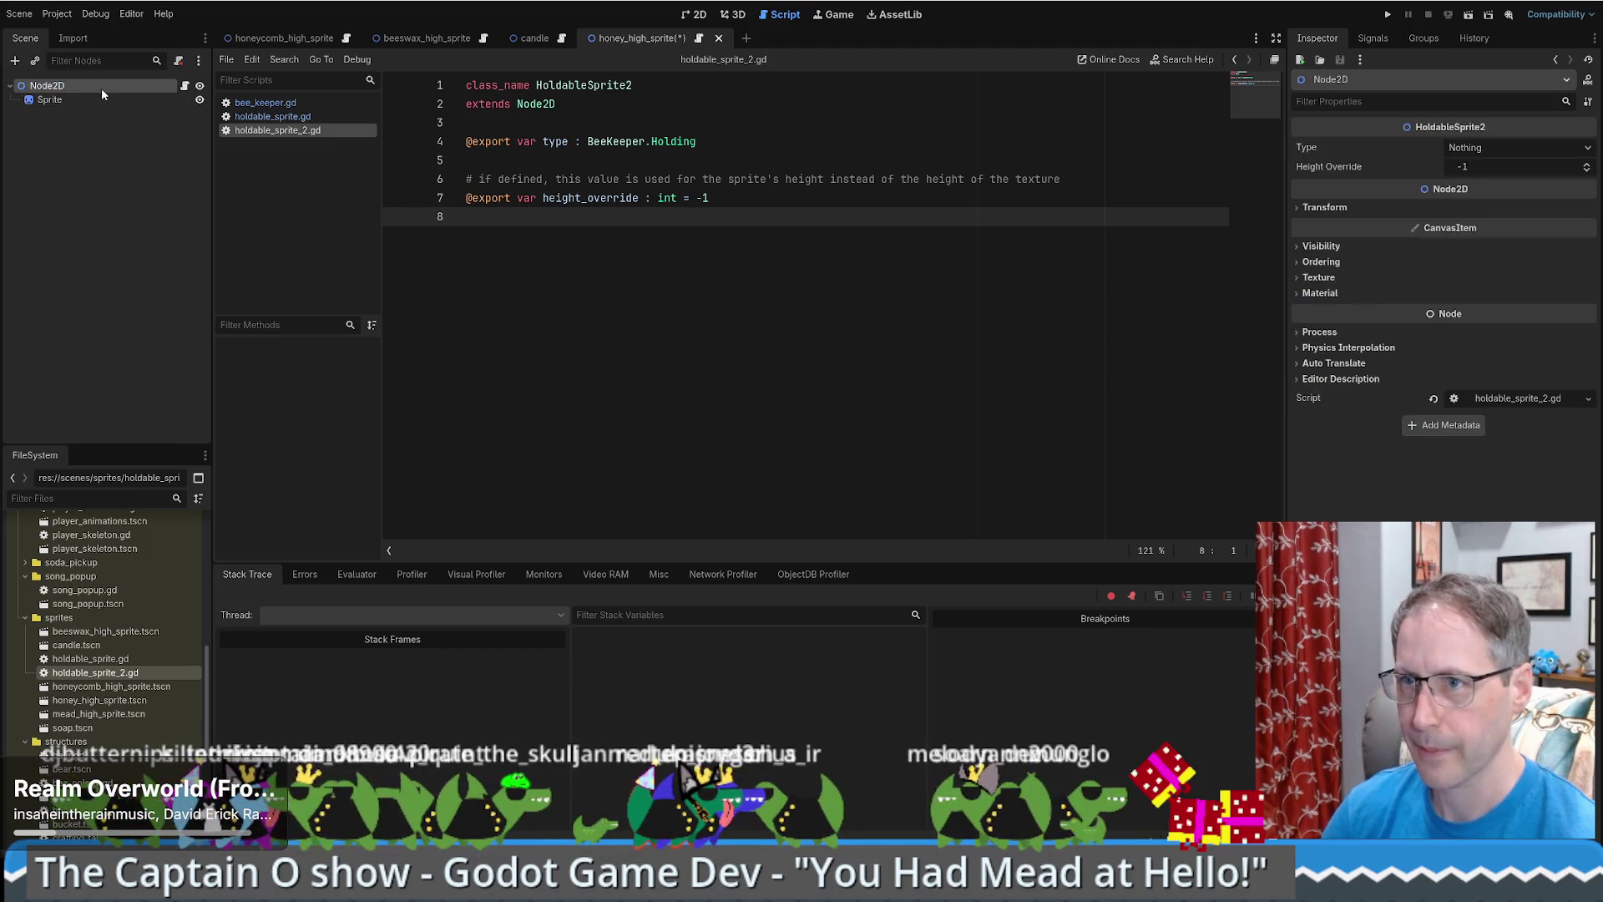
click(1526, 147)
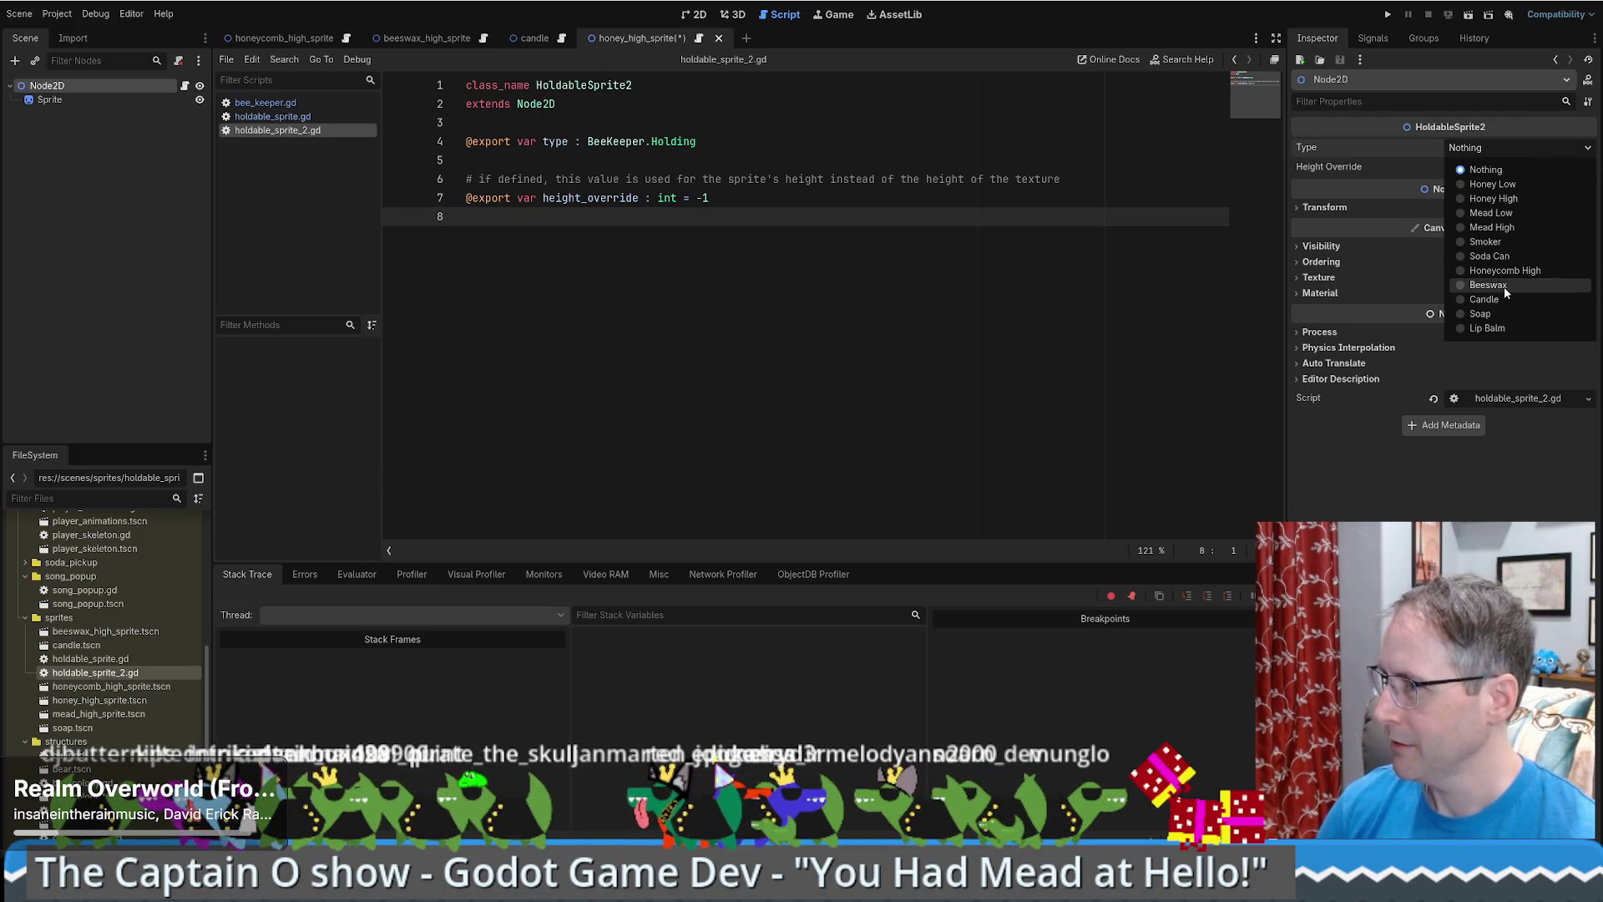
click(1512, 199)
click(751, 141)
key(ctrl+s)
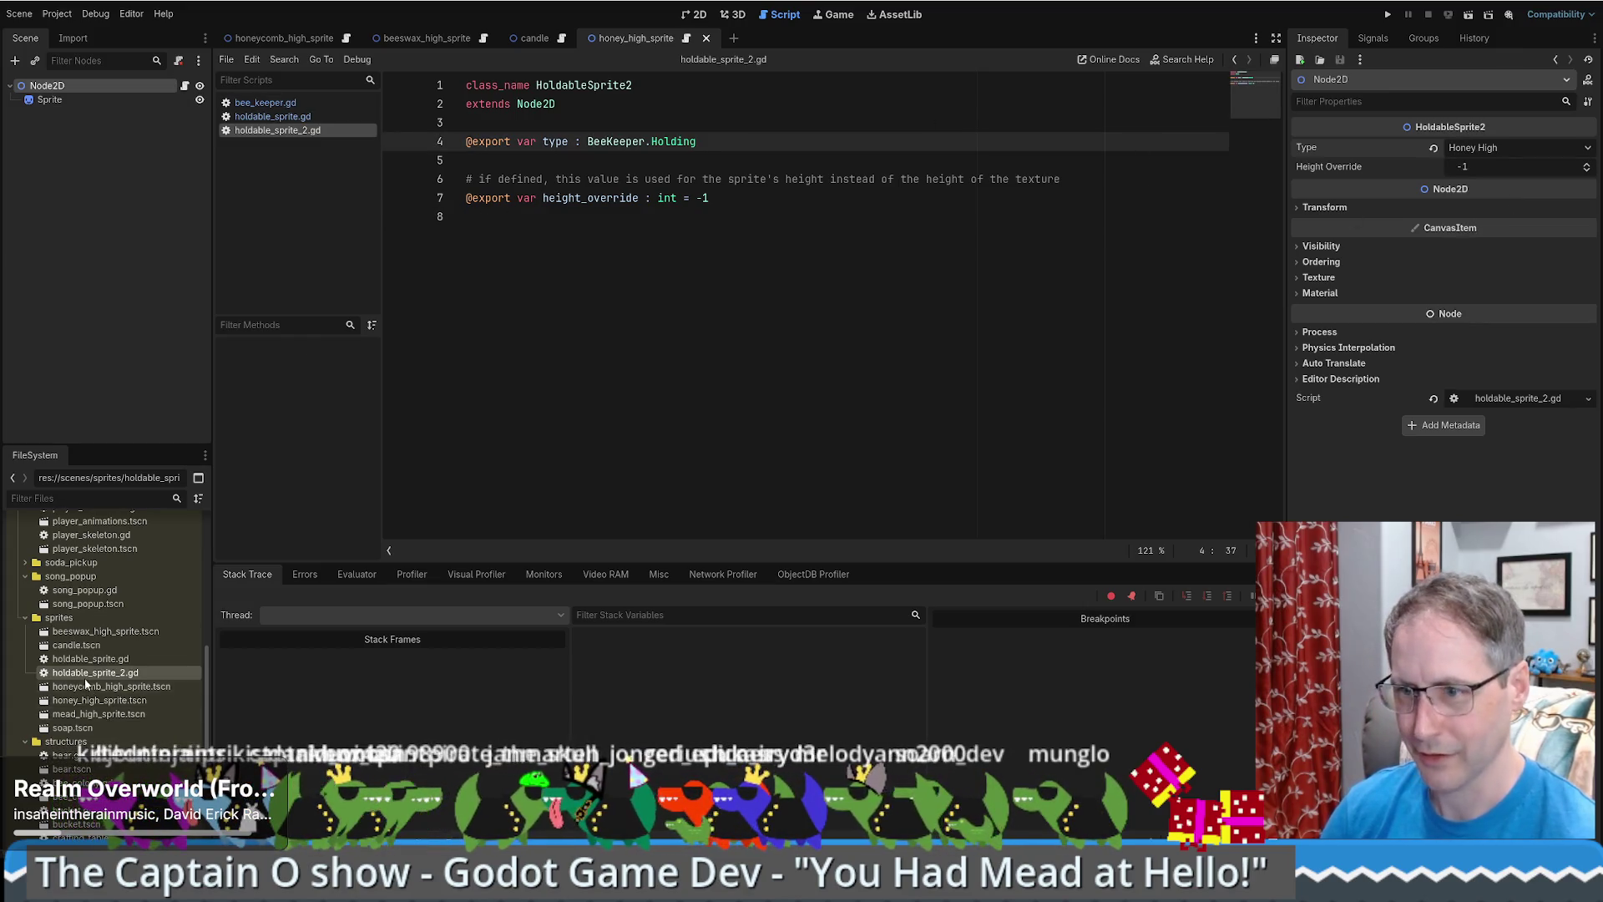
- Give mead_high_sprite's root holdable_sprite_2.gd with Type Mead High, save, and open soap.tscn
double_click(94, 714)
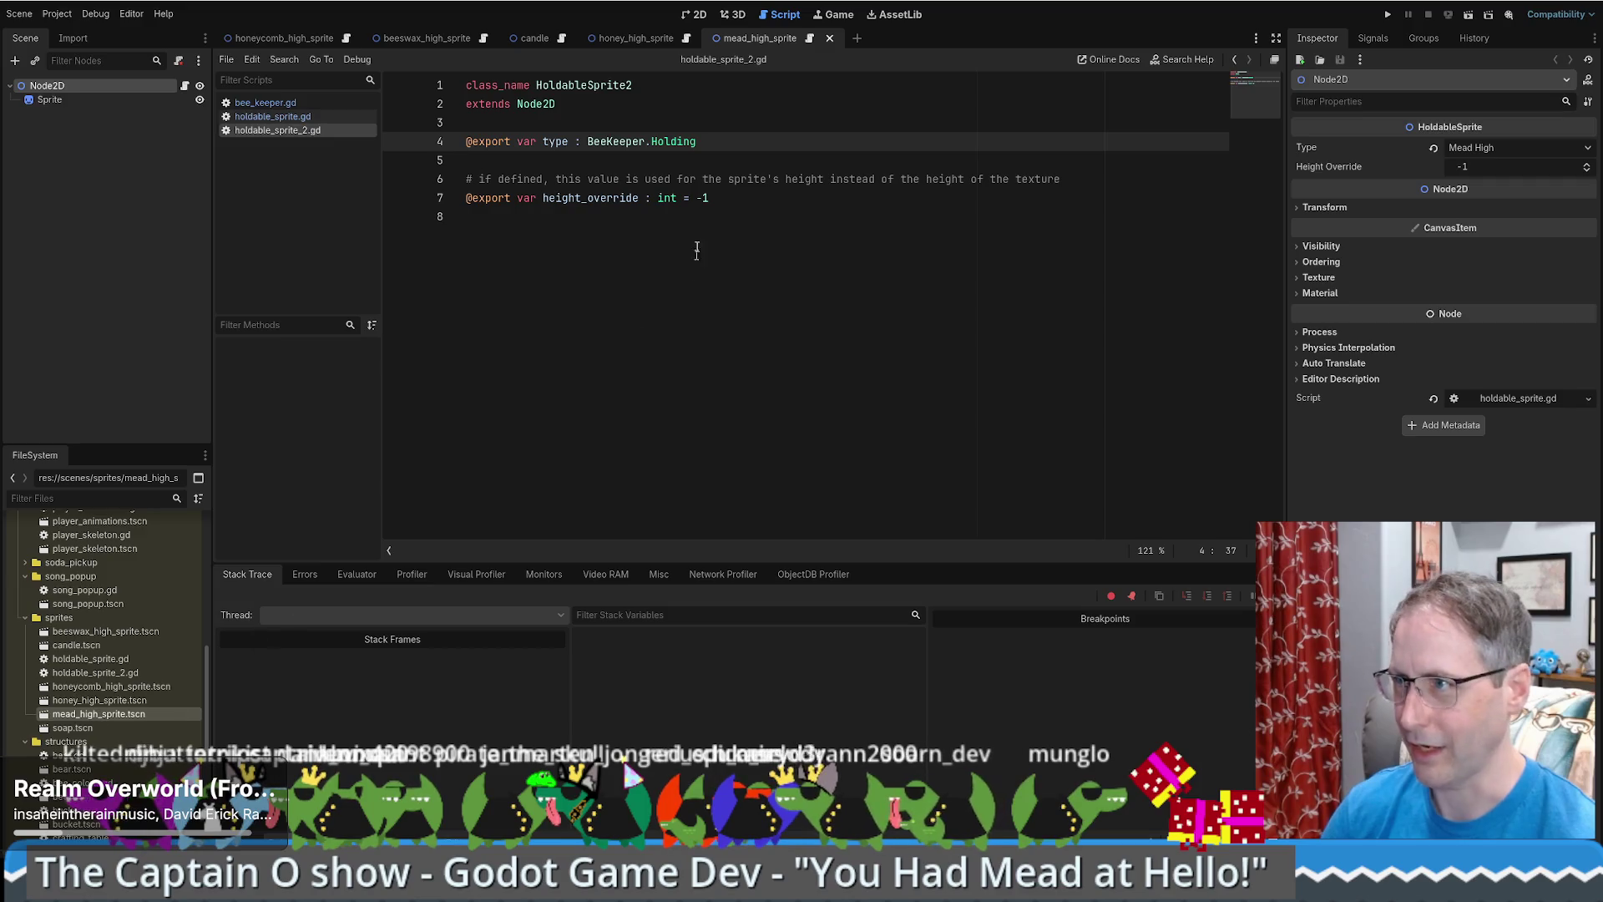
click(178, 60)
mouse_move(92, 672)
mouse_down()
mouse_move(251, 151)
mouse_move(167, 84)
mouse_up()
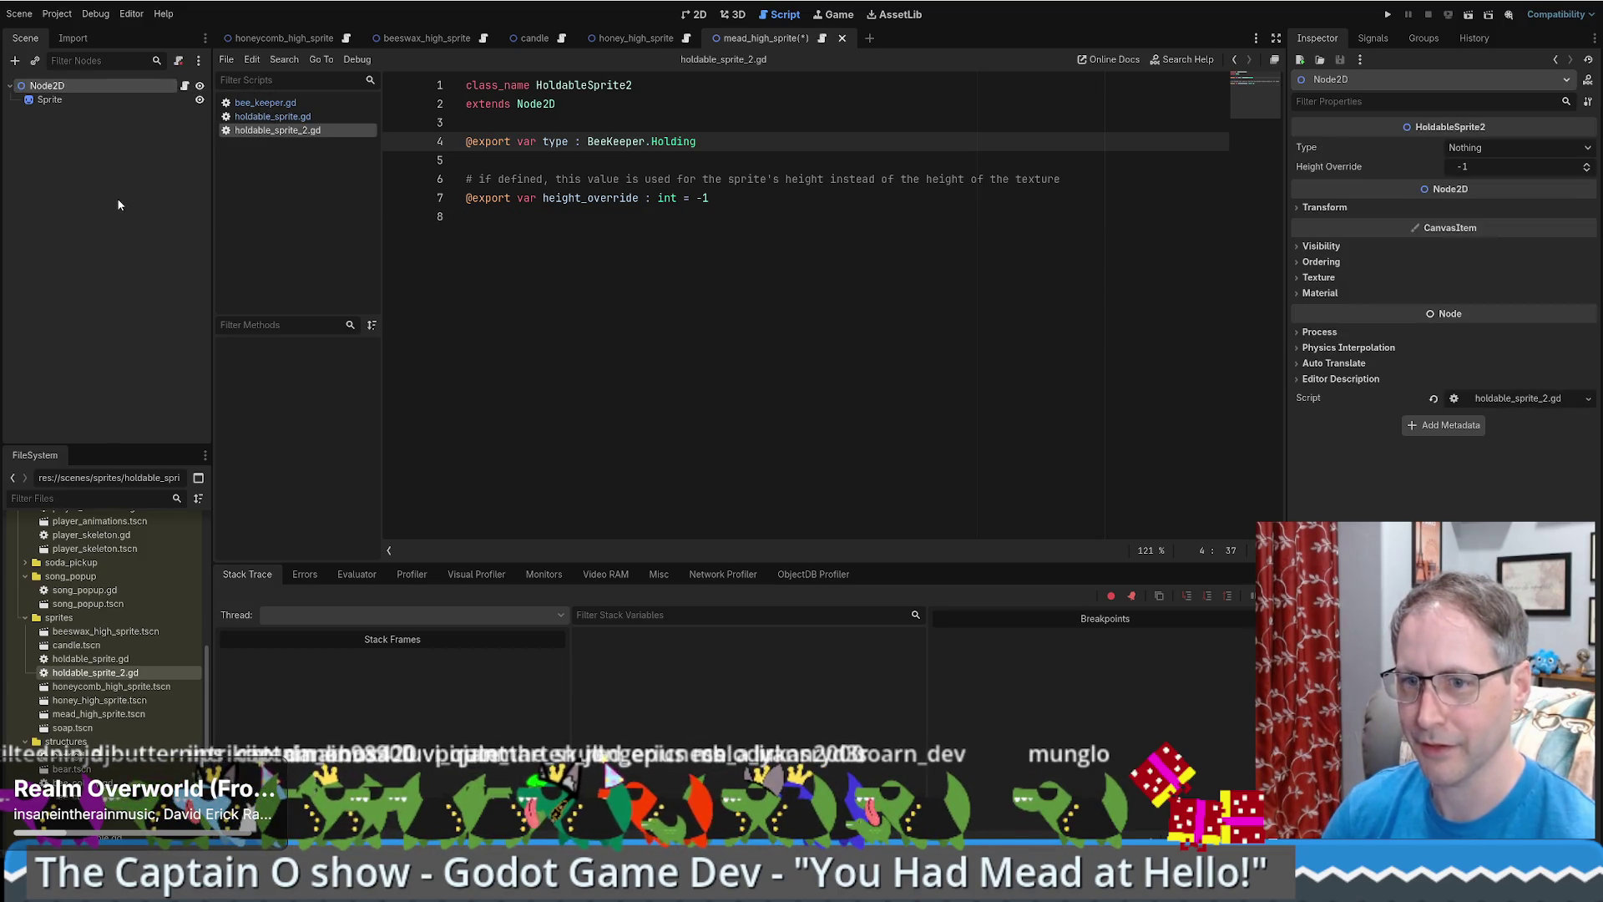
click(50, 100)
click(47, 85)
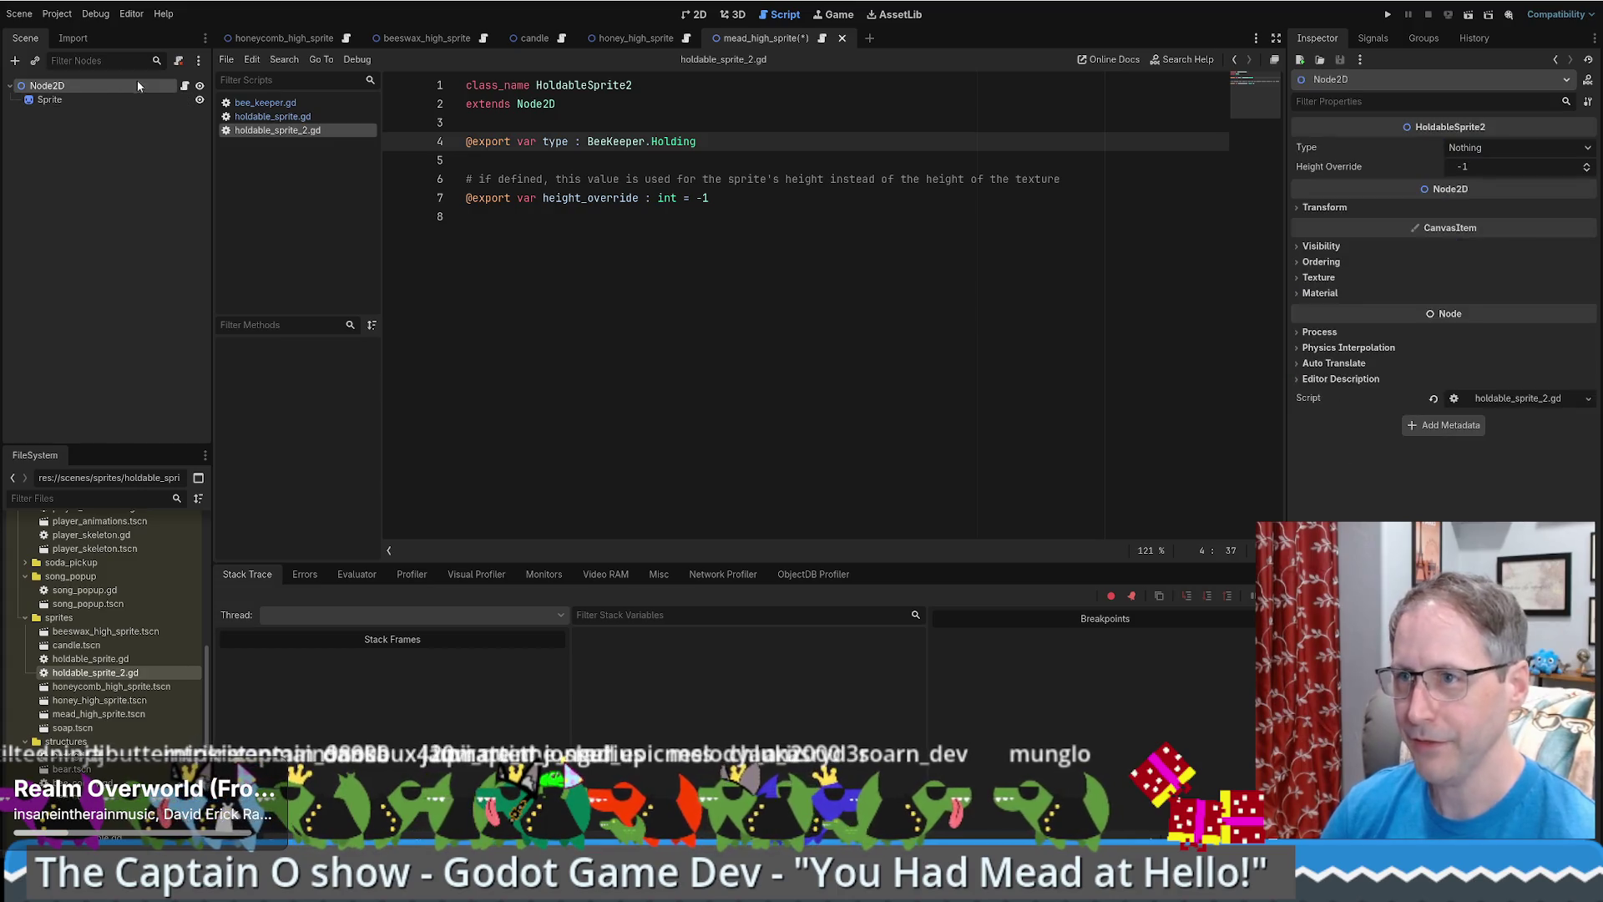
click(1509, 149)
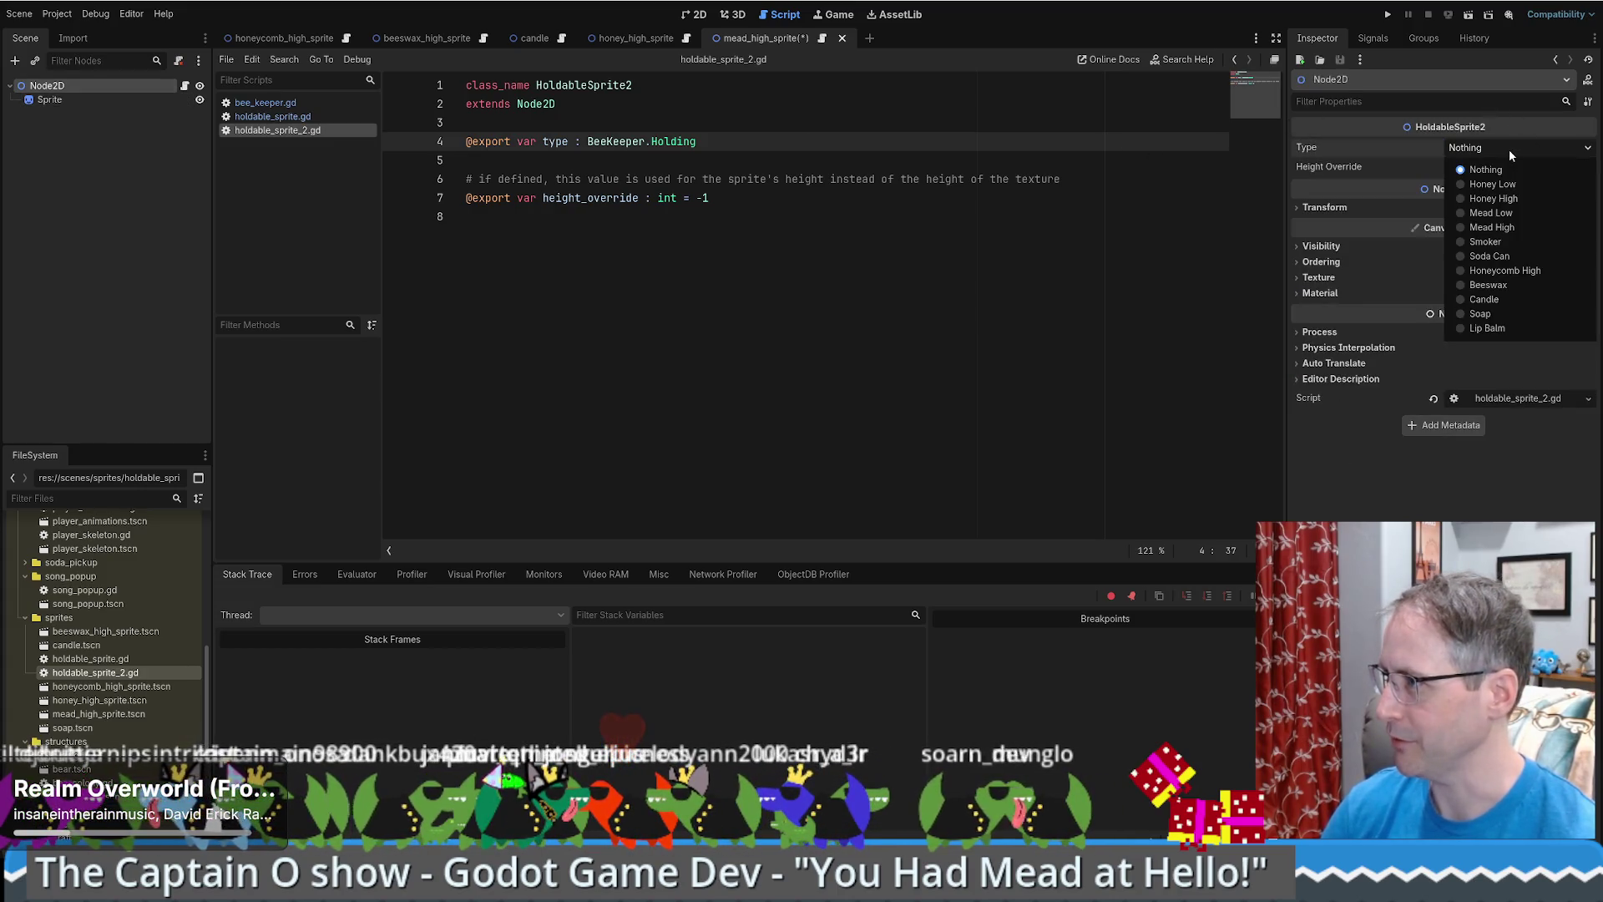
click(1492, 227)
click(827, 291)
key(ctrl+s)
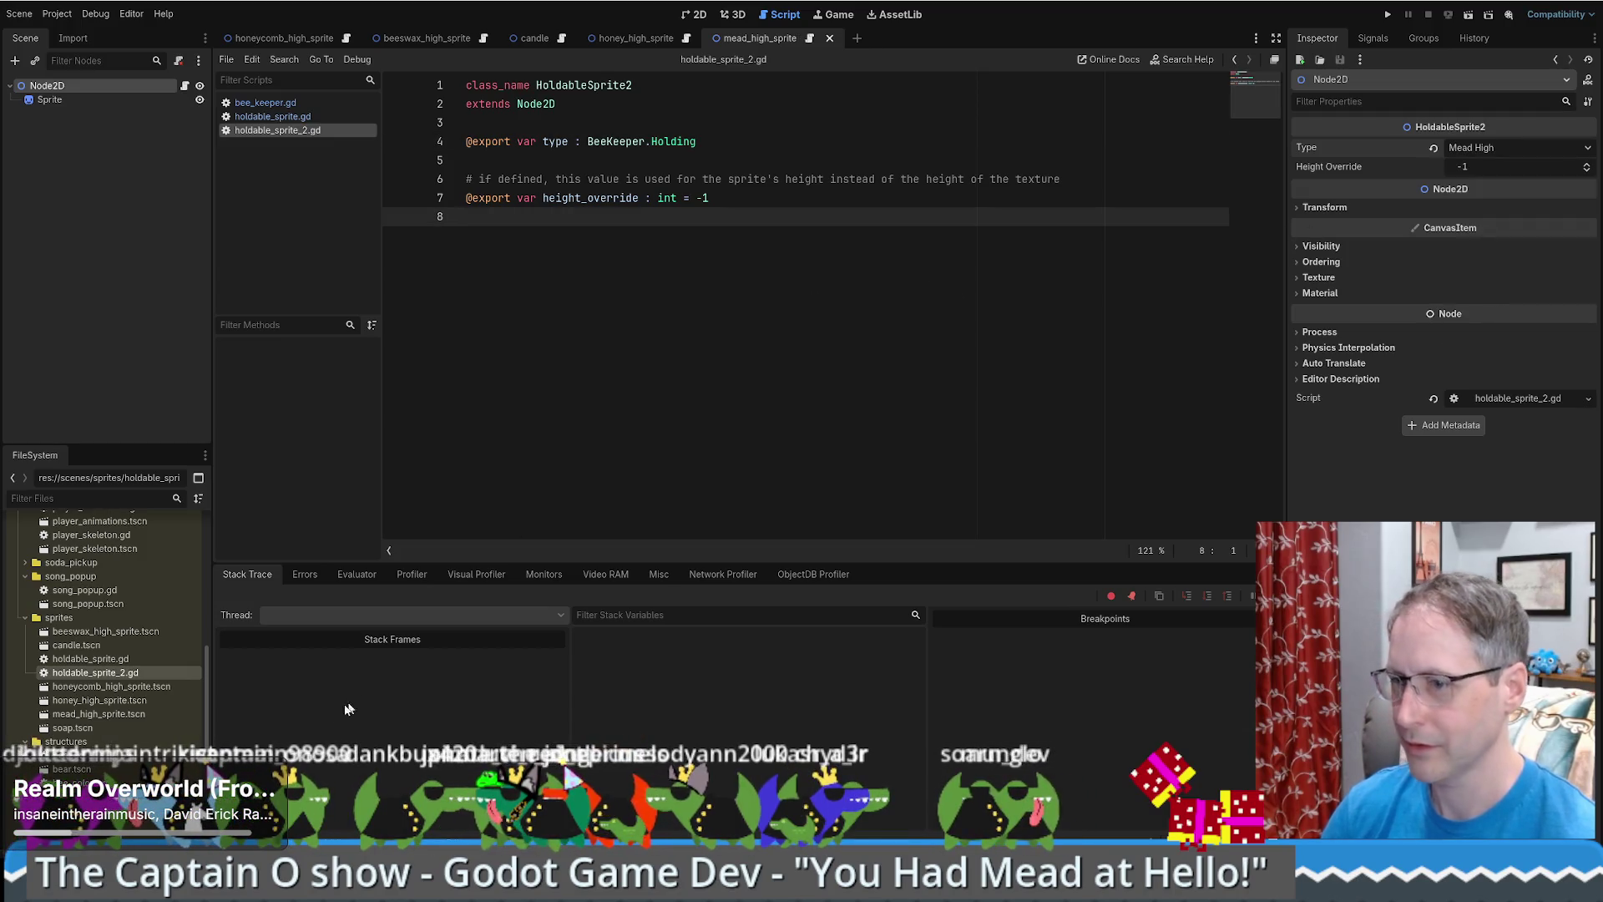
click(120, 716)
double_click(76, 728)
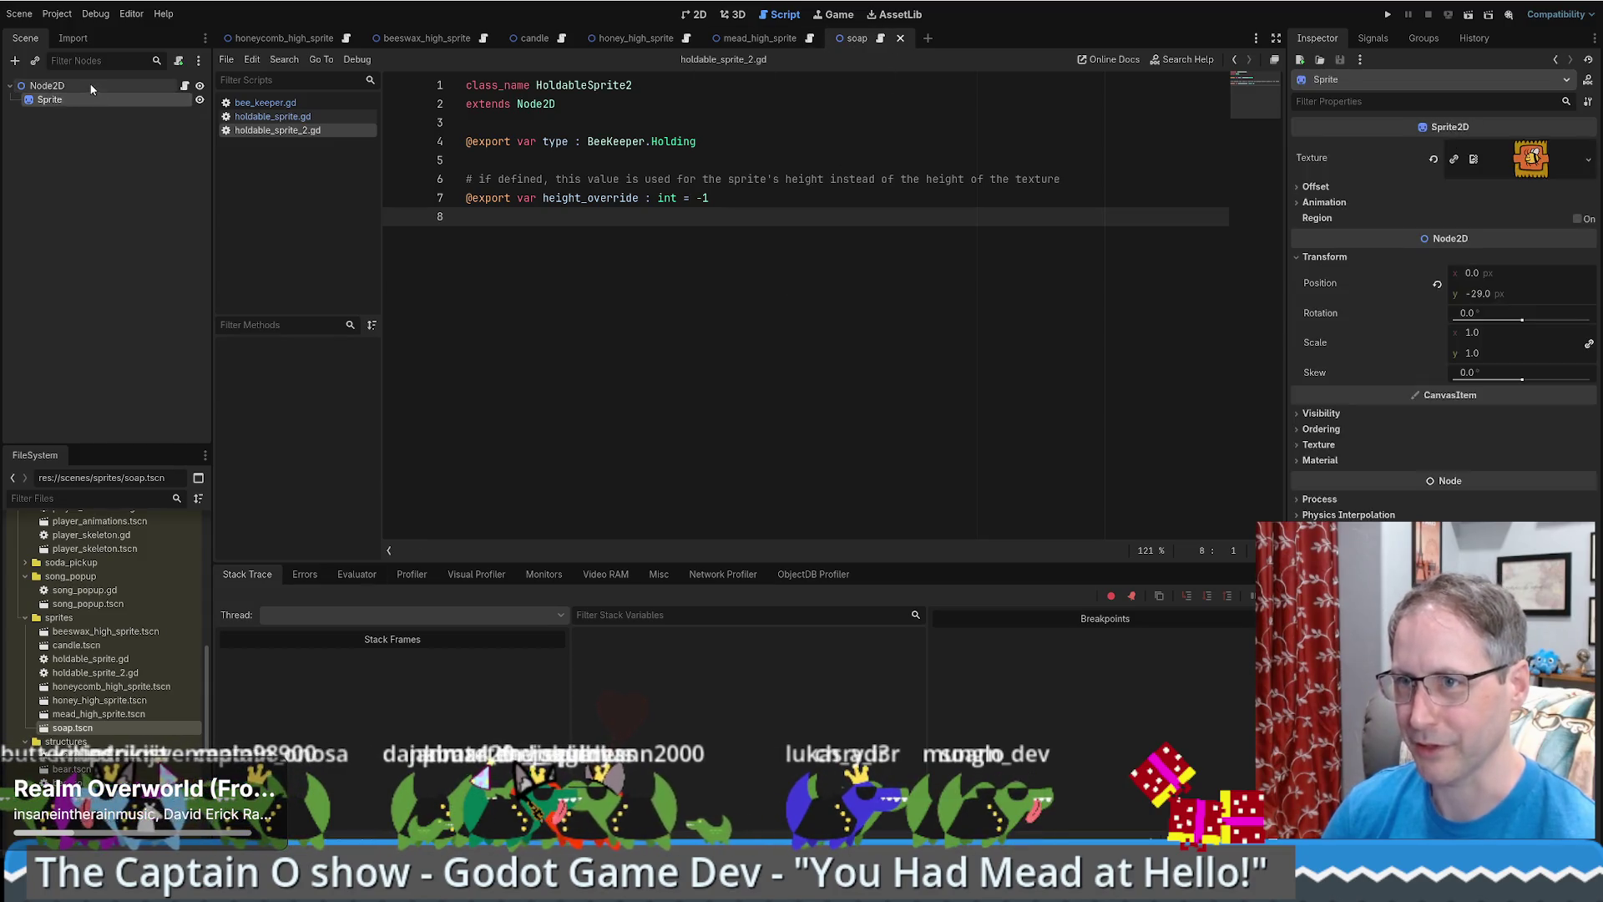
- Replace soap.tscn's root script with holdable_sprite_2.gd, choose Type Soap, and save
click(178, 60)
mouse_move(94, 672)
mouse_down()
mouse_move(787, 423)
mouse_move(108, 88)
mouse_move(125, 89)
mouse_up()
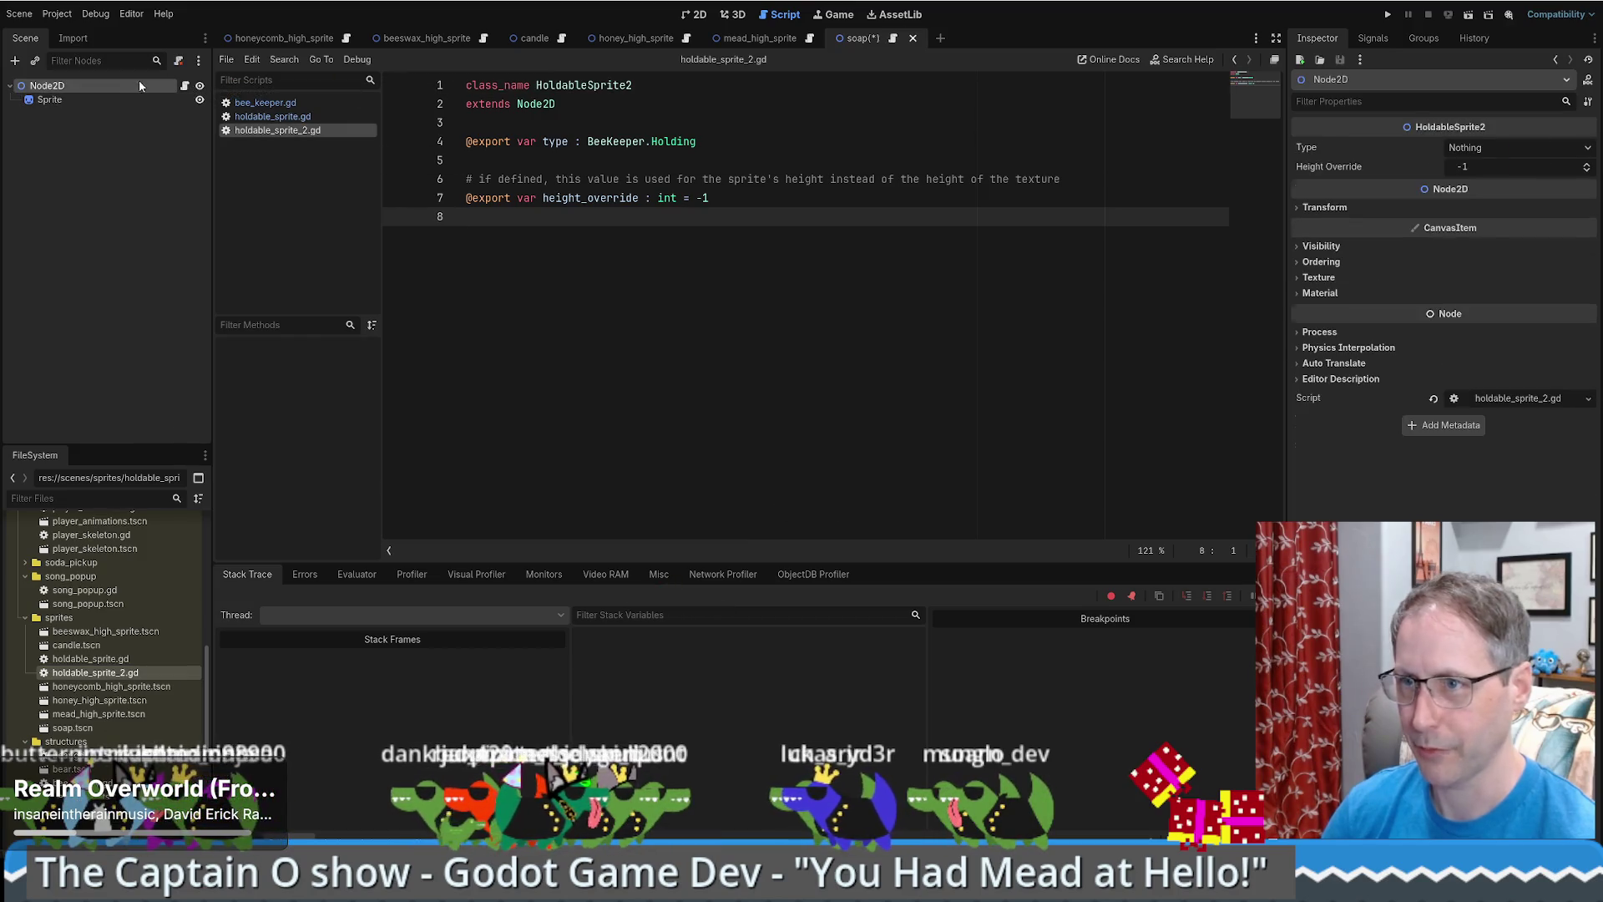
click(1492, 147)
click(1480, 313)
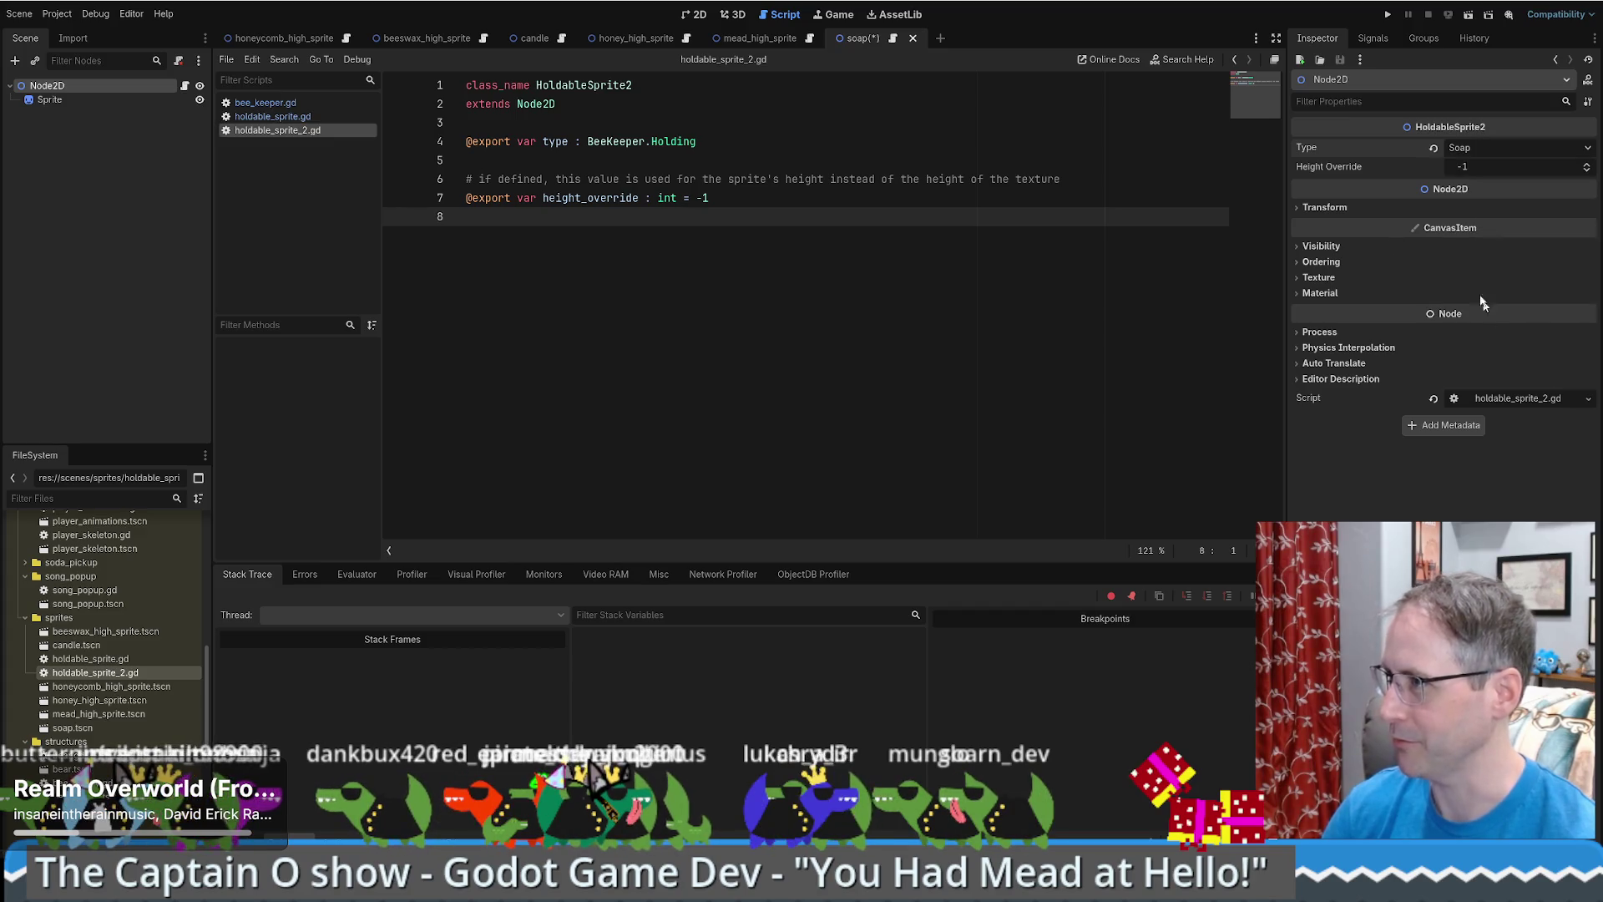
click(545, 122)
key(ctrl+s)
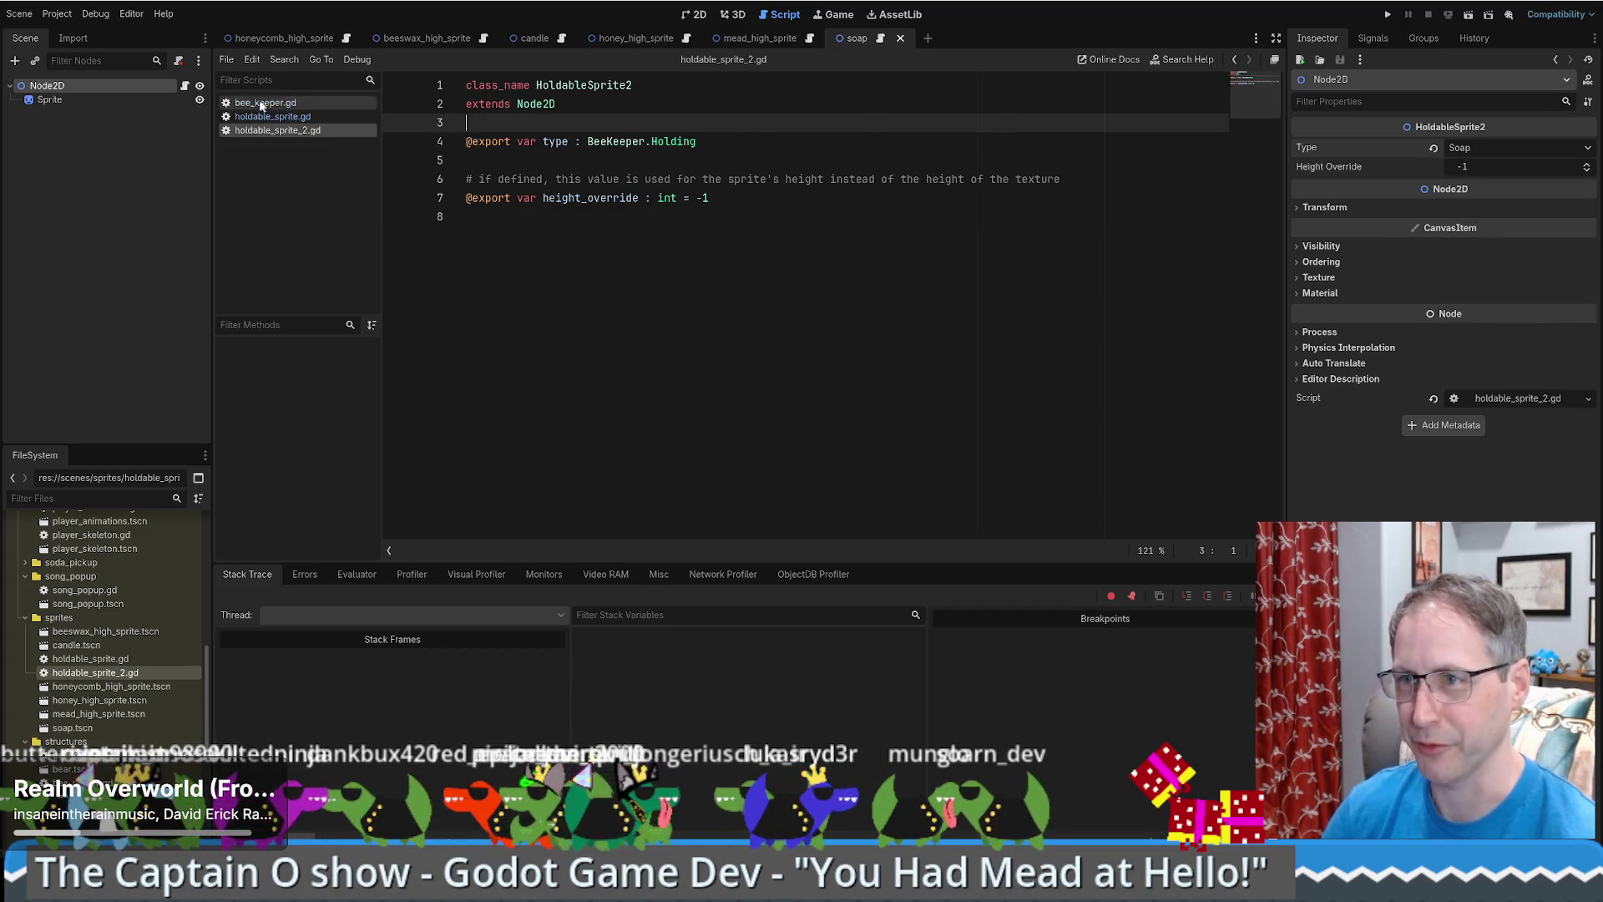
double_click(118, 632)
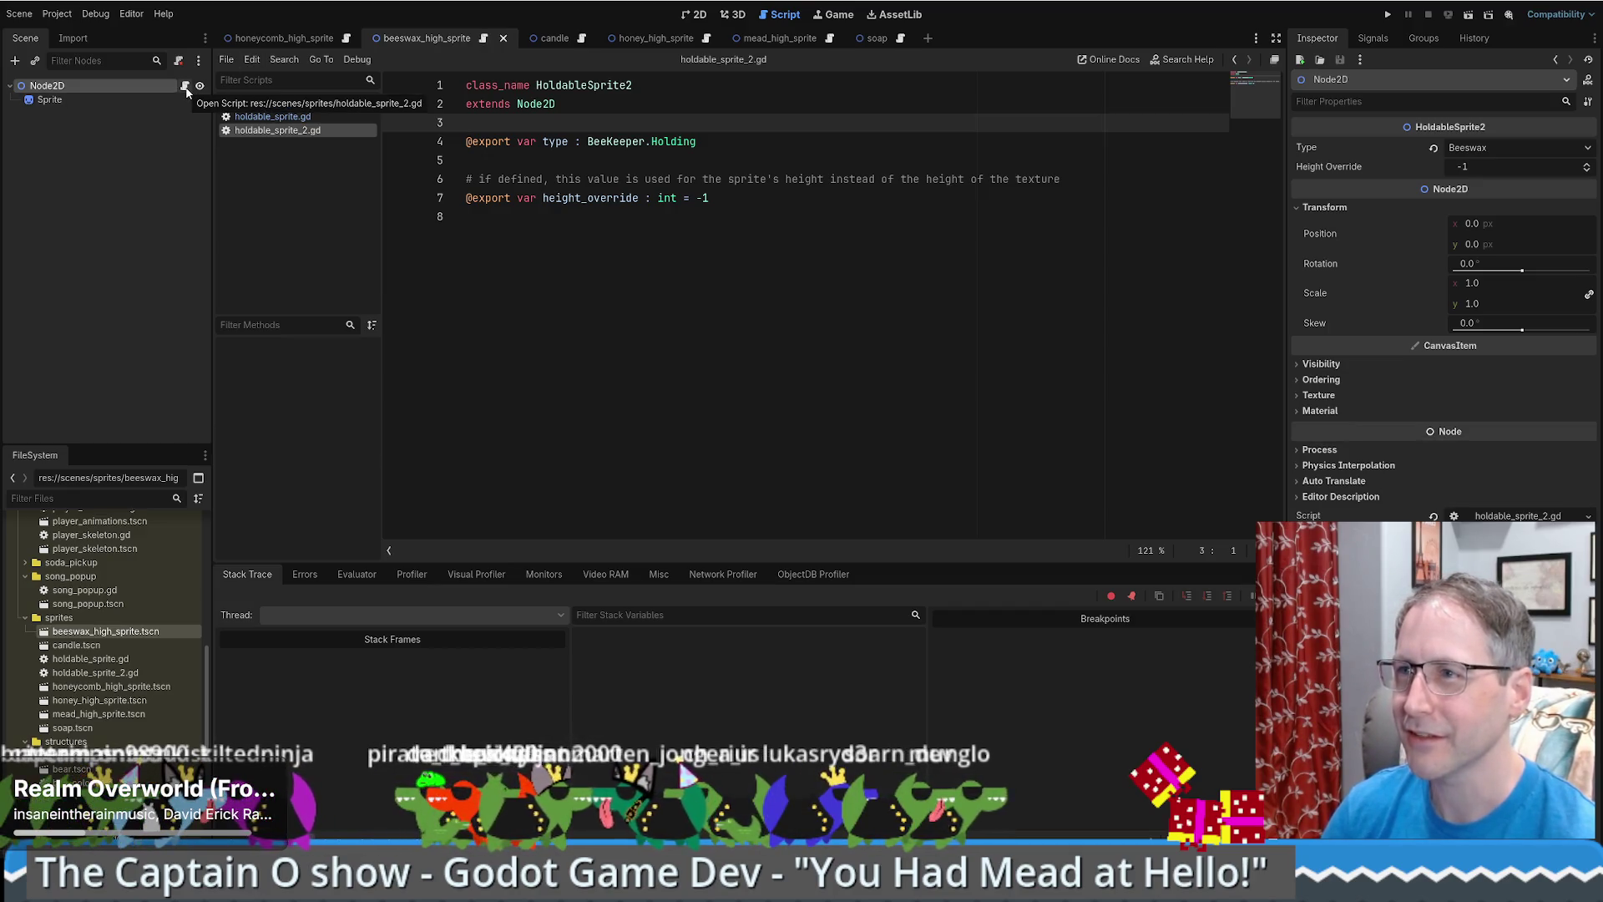
double_click(79, 644)
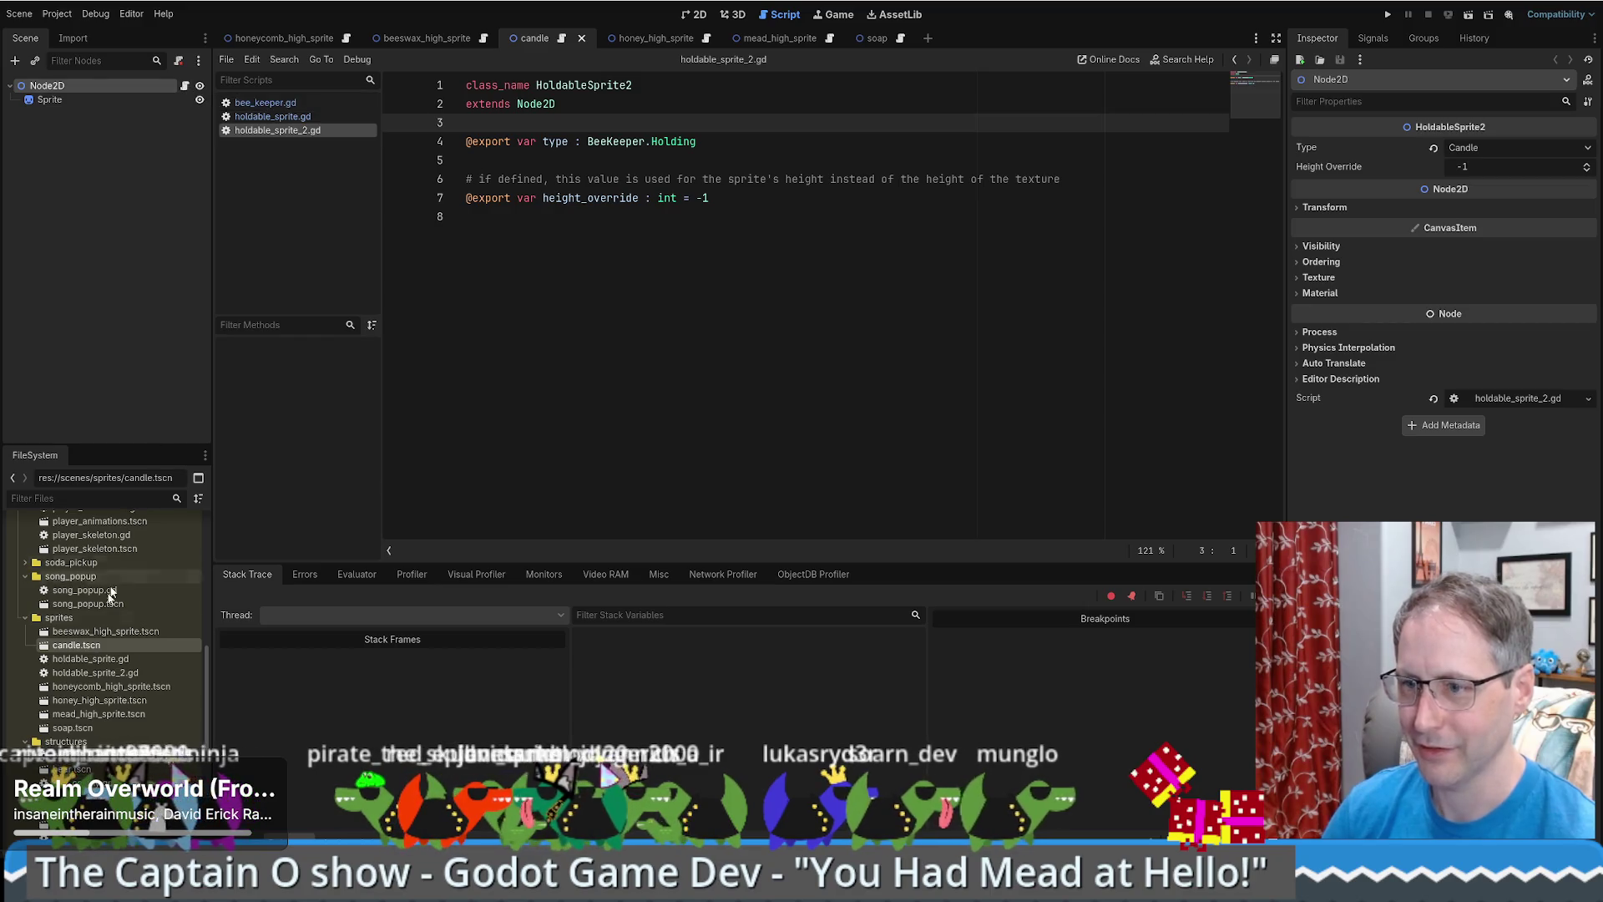
double_click(111, 686)
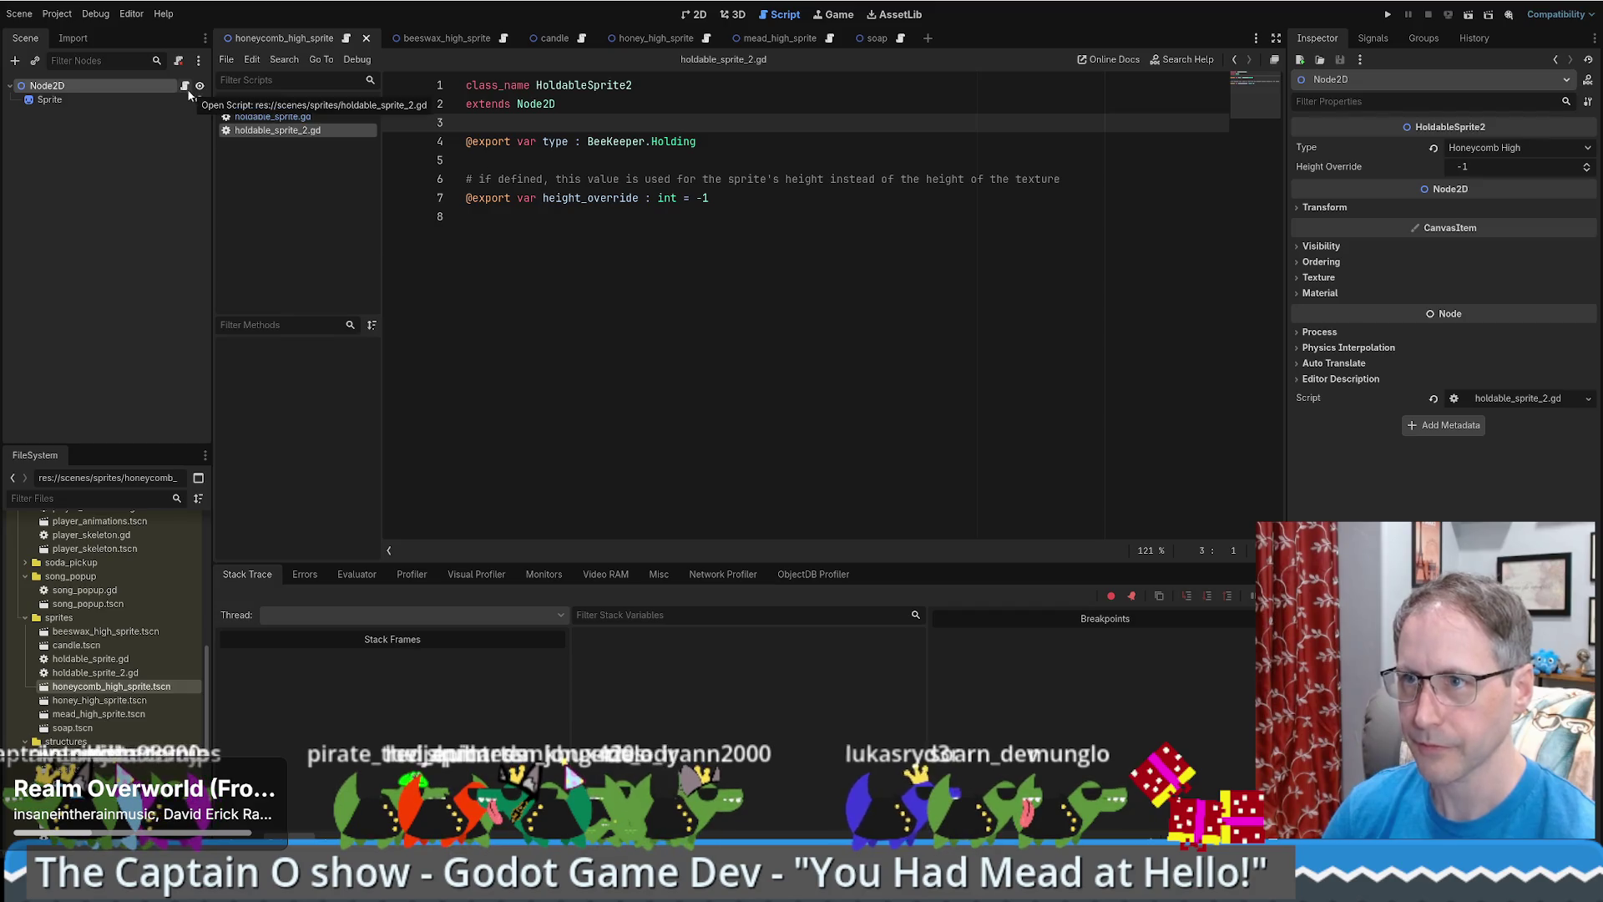
double_click(97, 701)
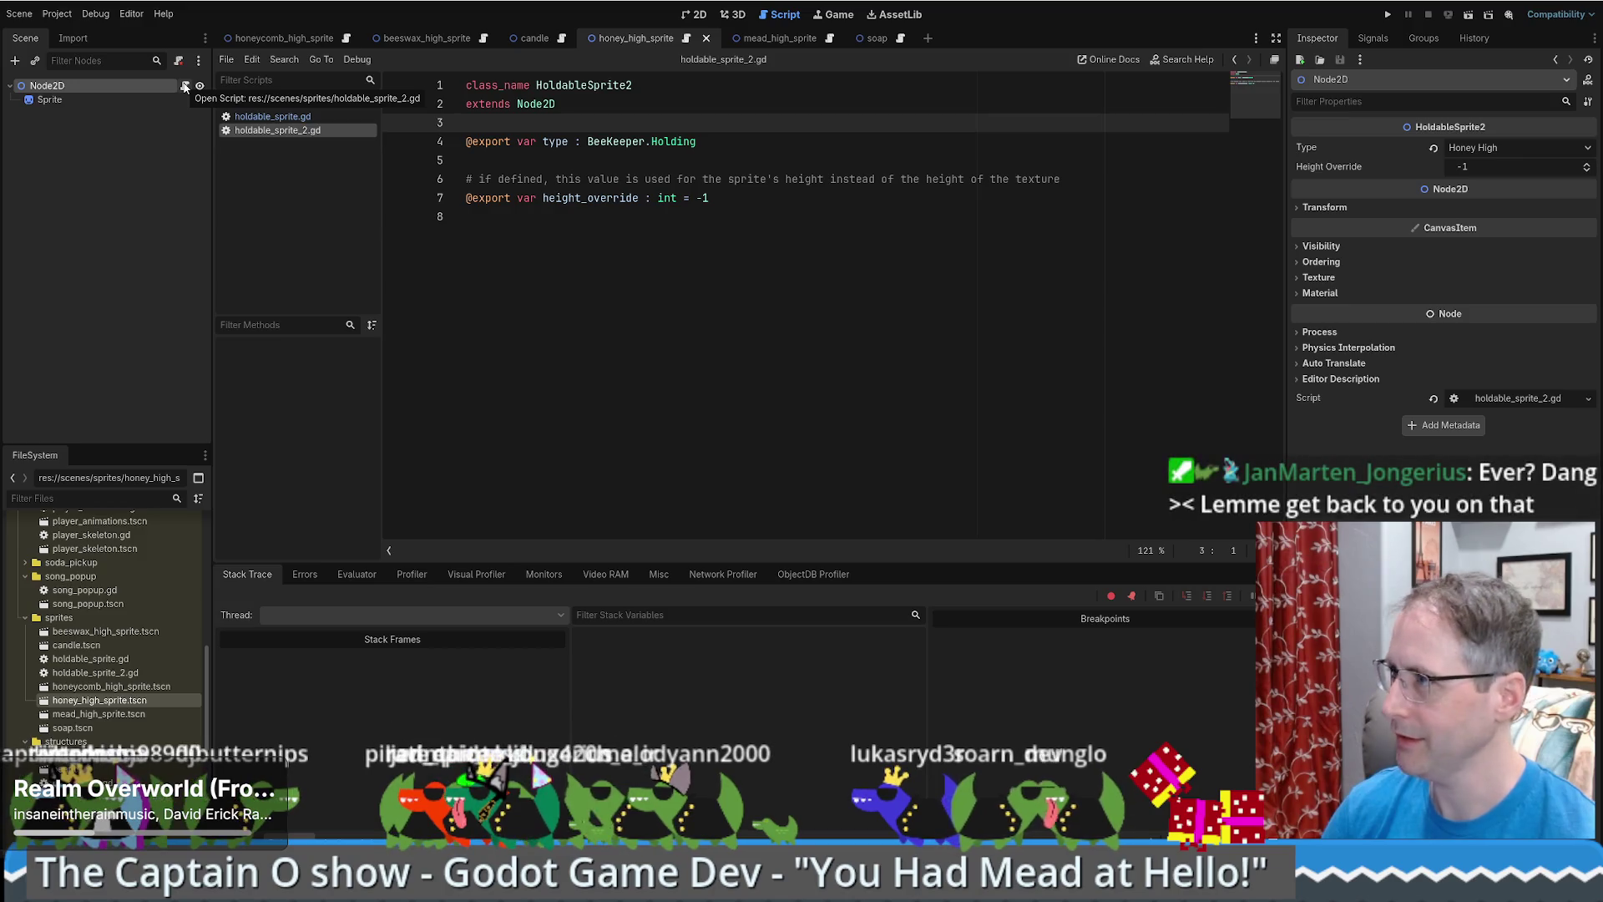
click(116, 714)
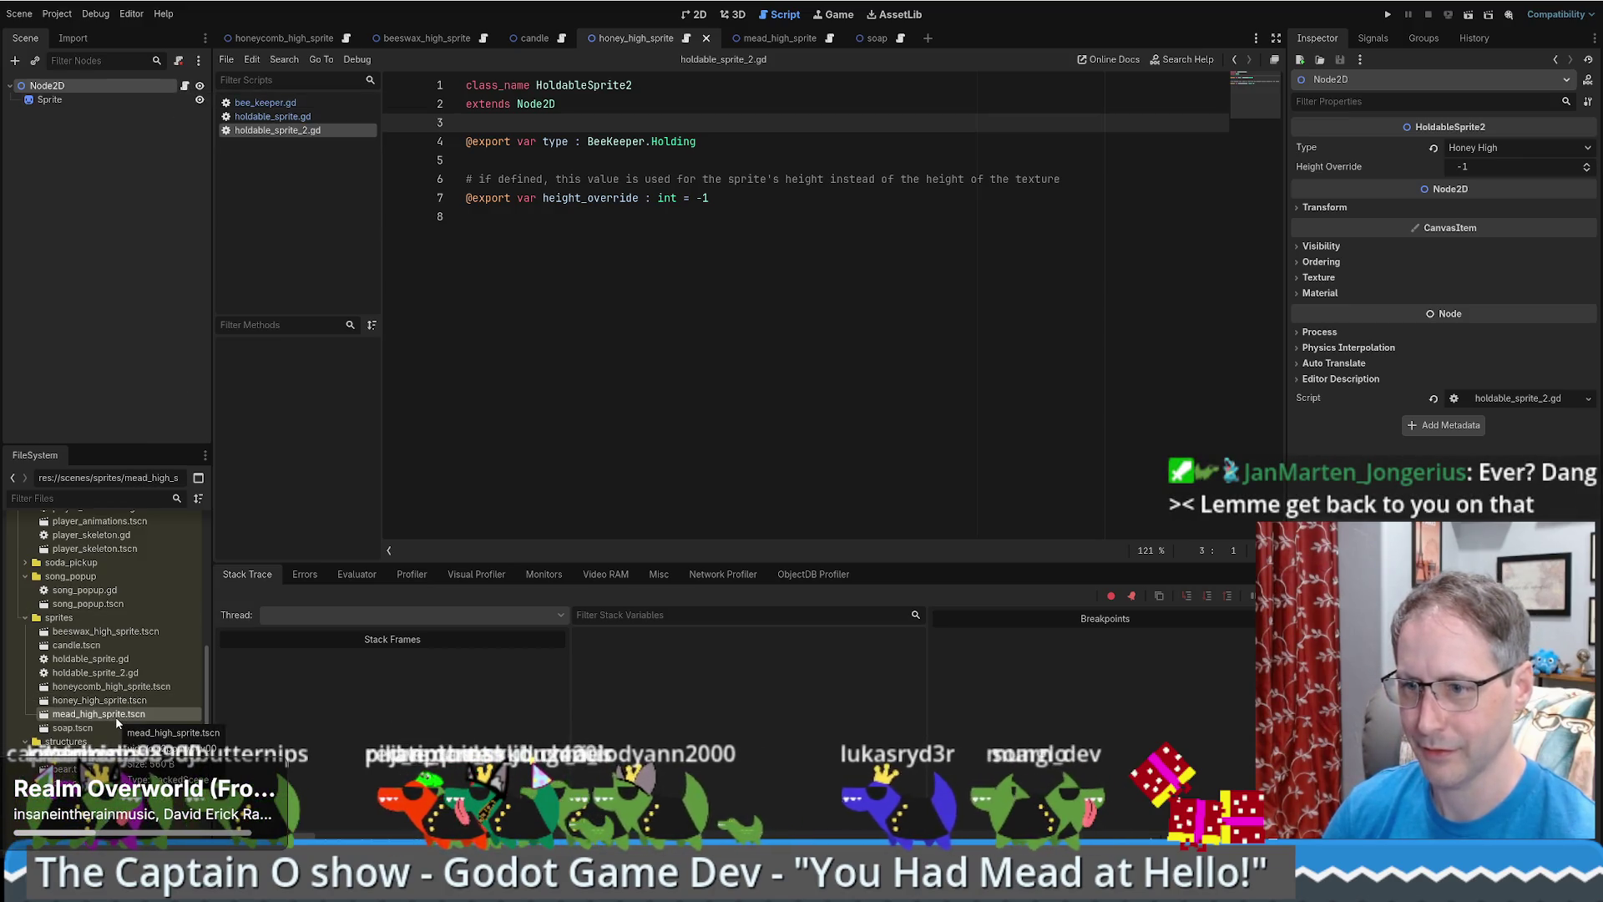
double_click(115, 715)
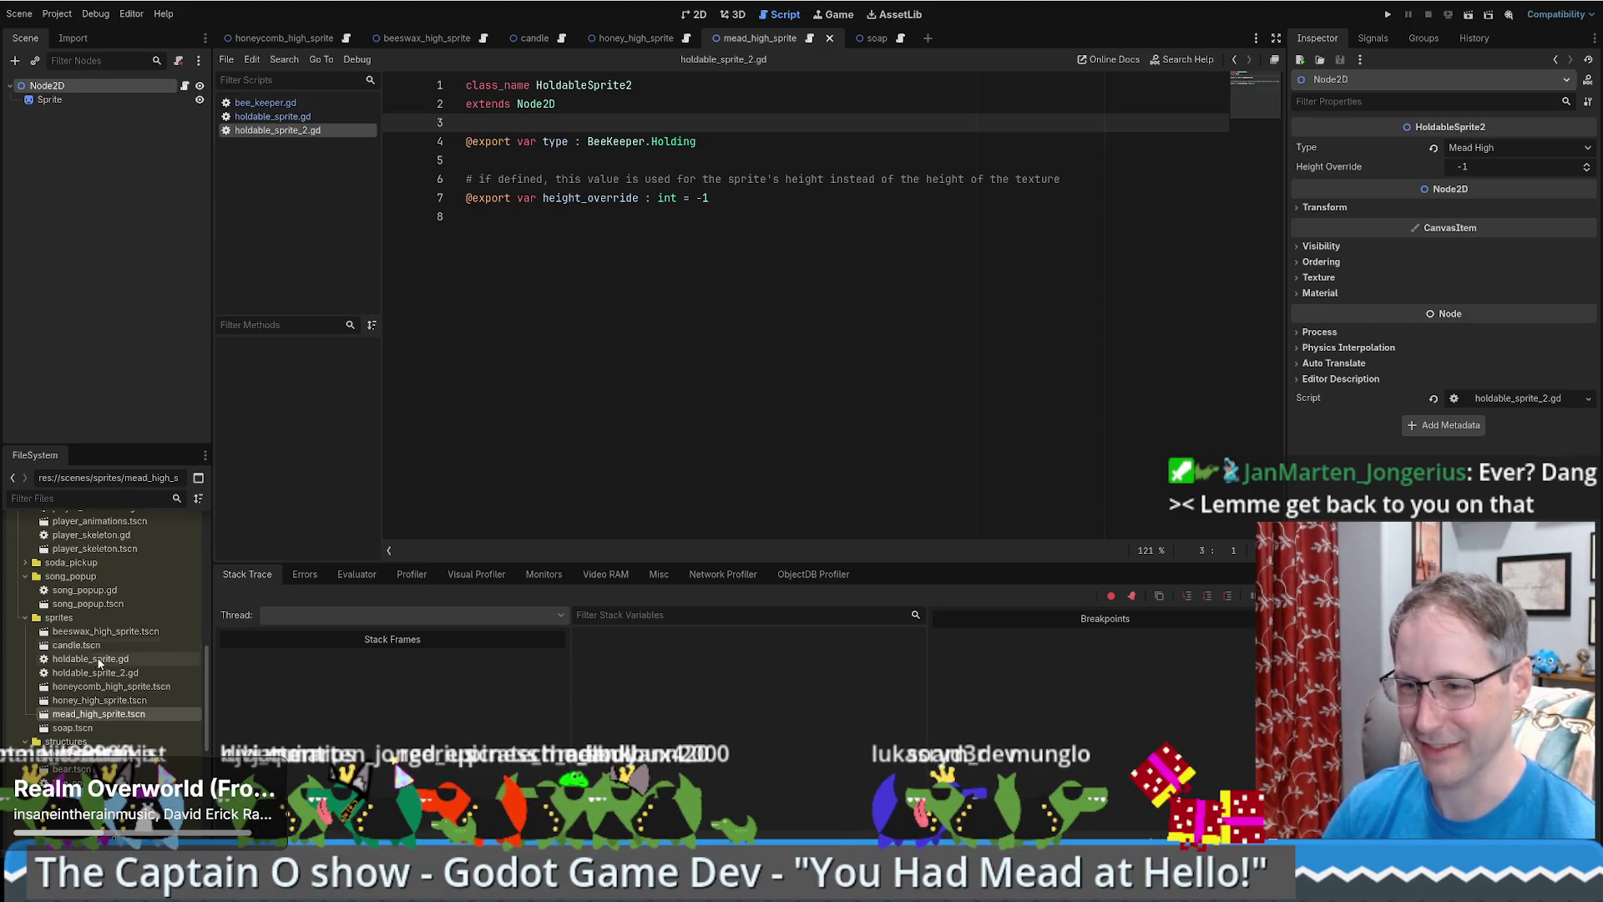
double_click(109, 725)
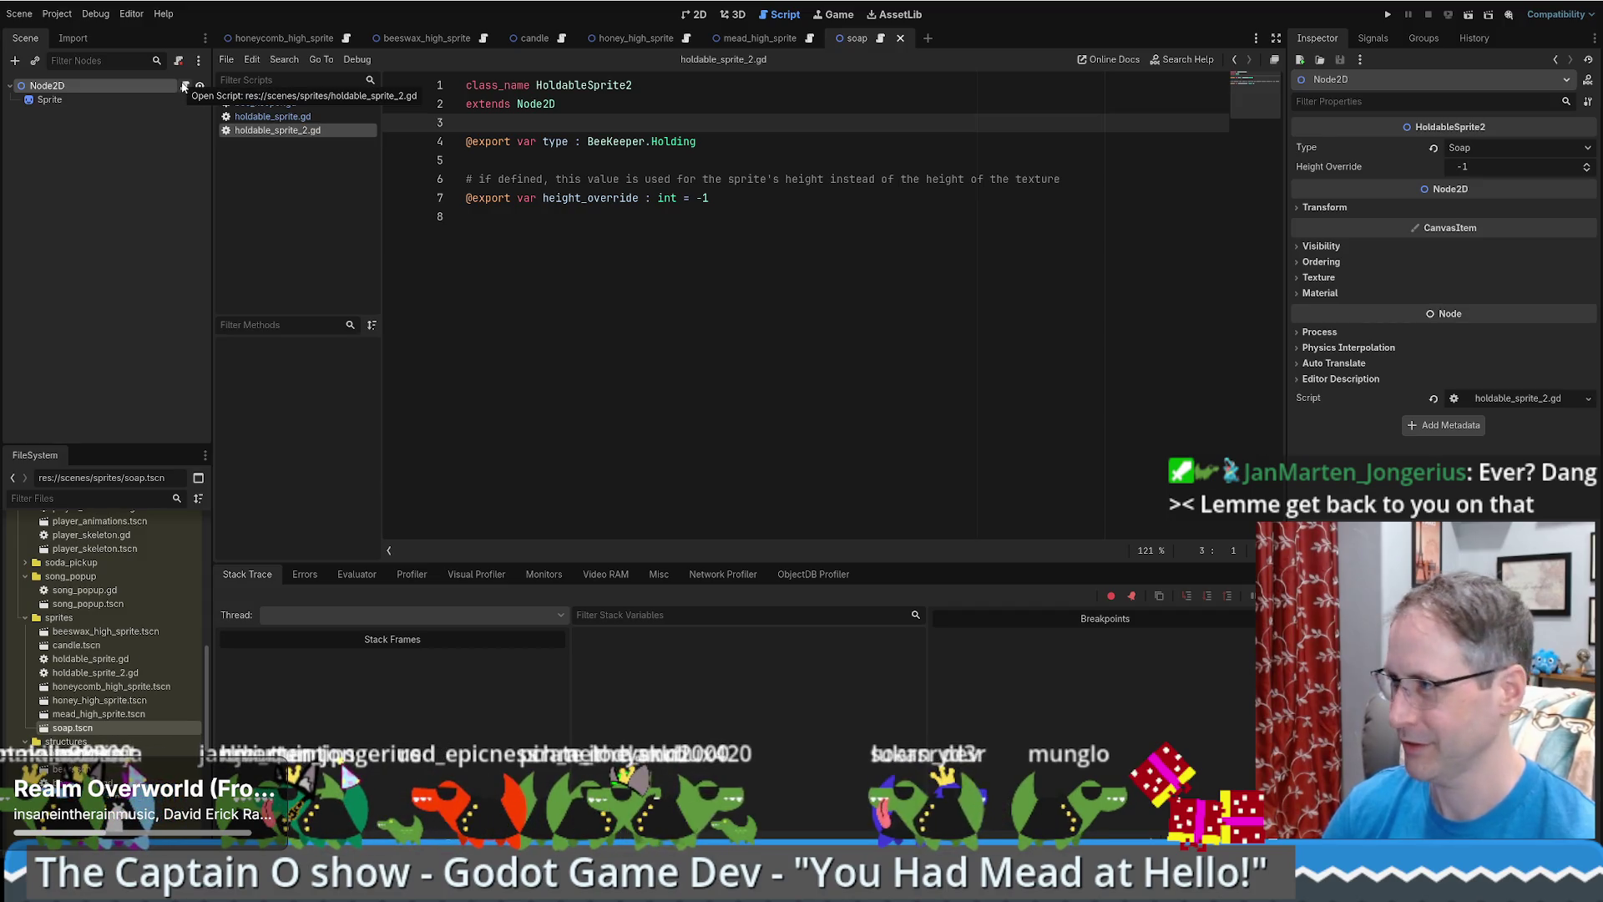
click(826, 219)
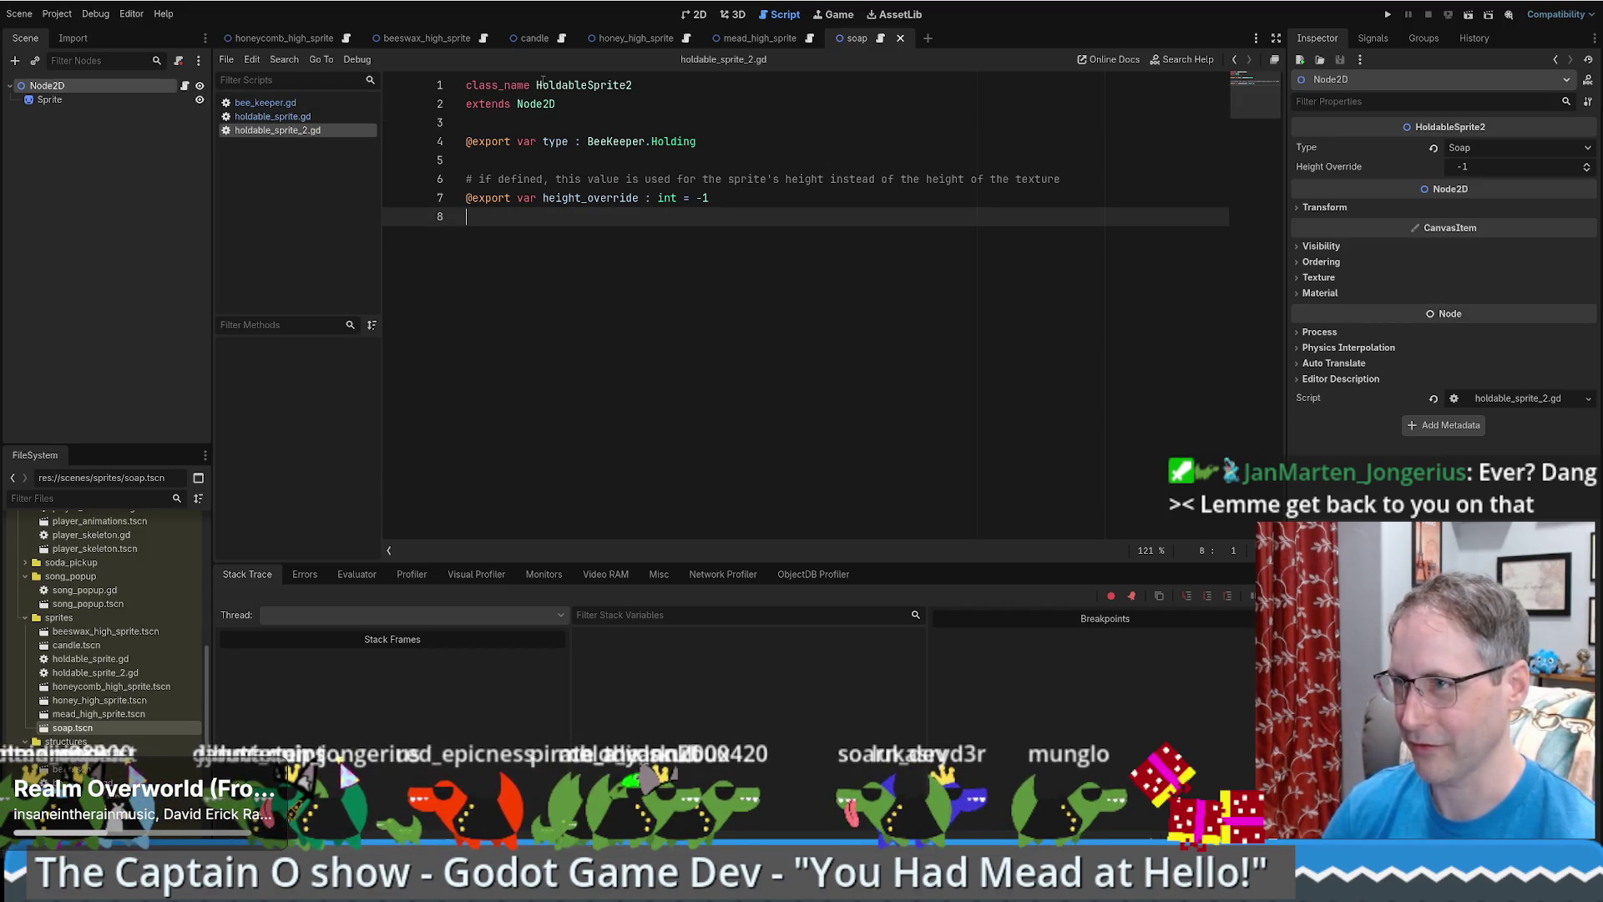
drag(537, 85, 629, 87)
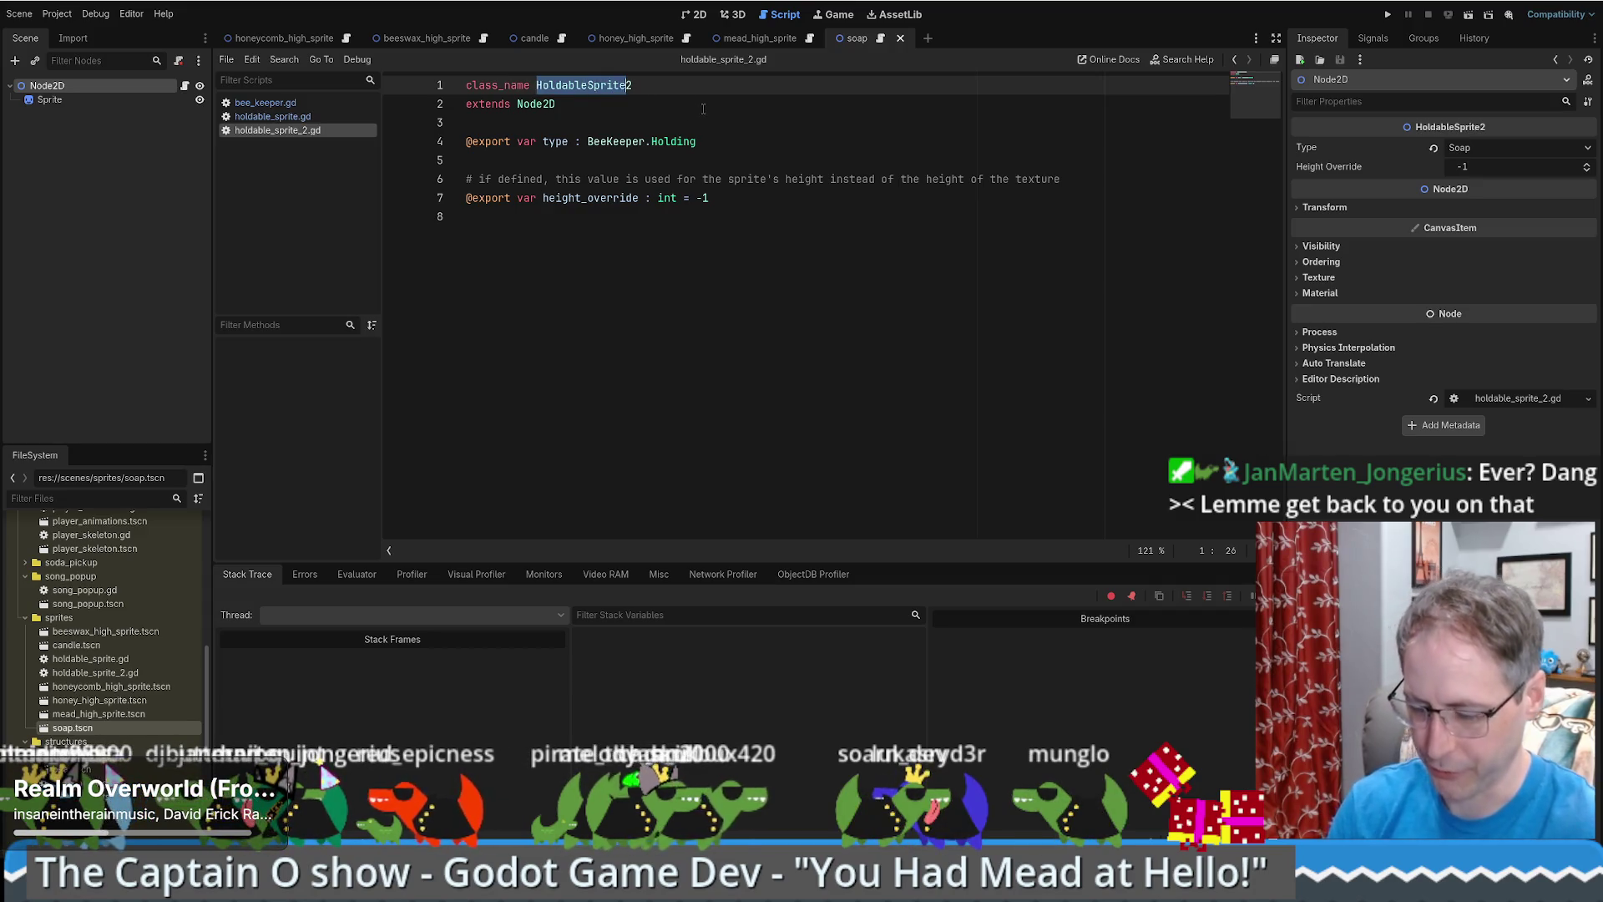
- Search the project for HoldableSprite and change bee_keeper.gd lines 178 and 195 to HoldableSprite2
key(ctrl+shift+f)
key(Return)
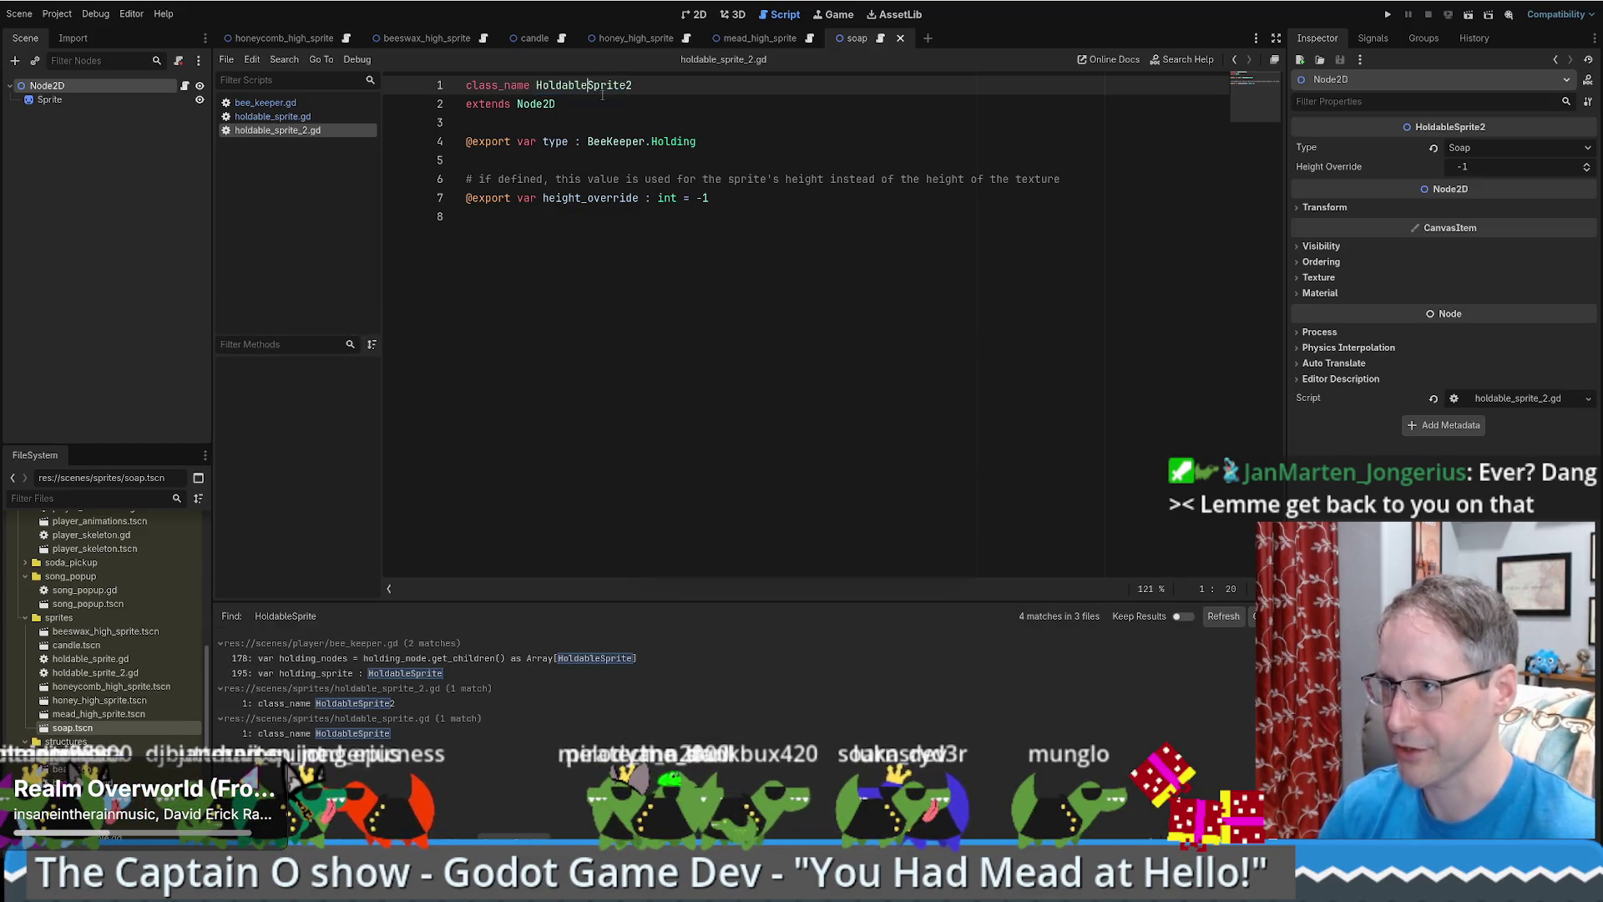
double_click(608, 84)
key(ctrl+c)
click(469, 658)
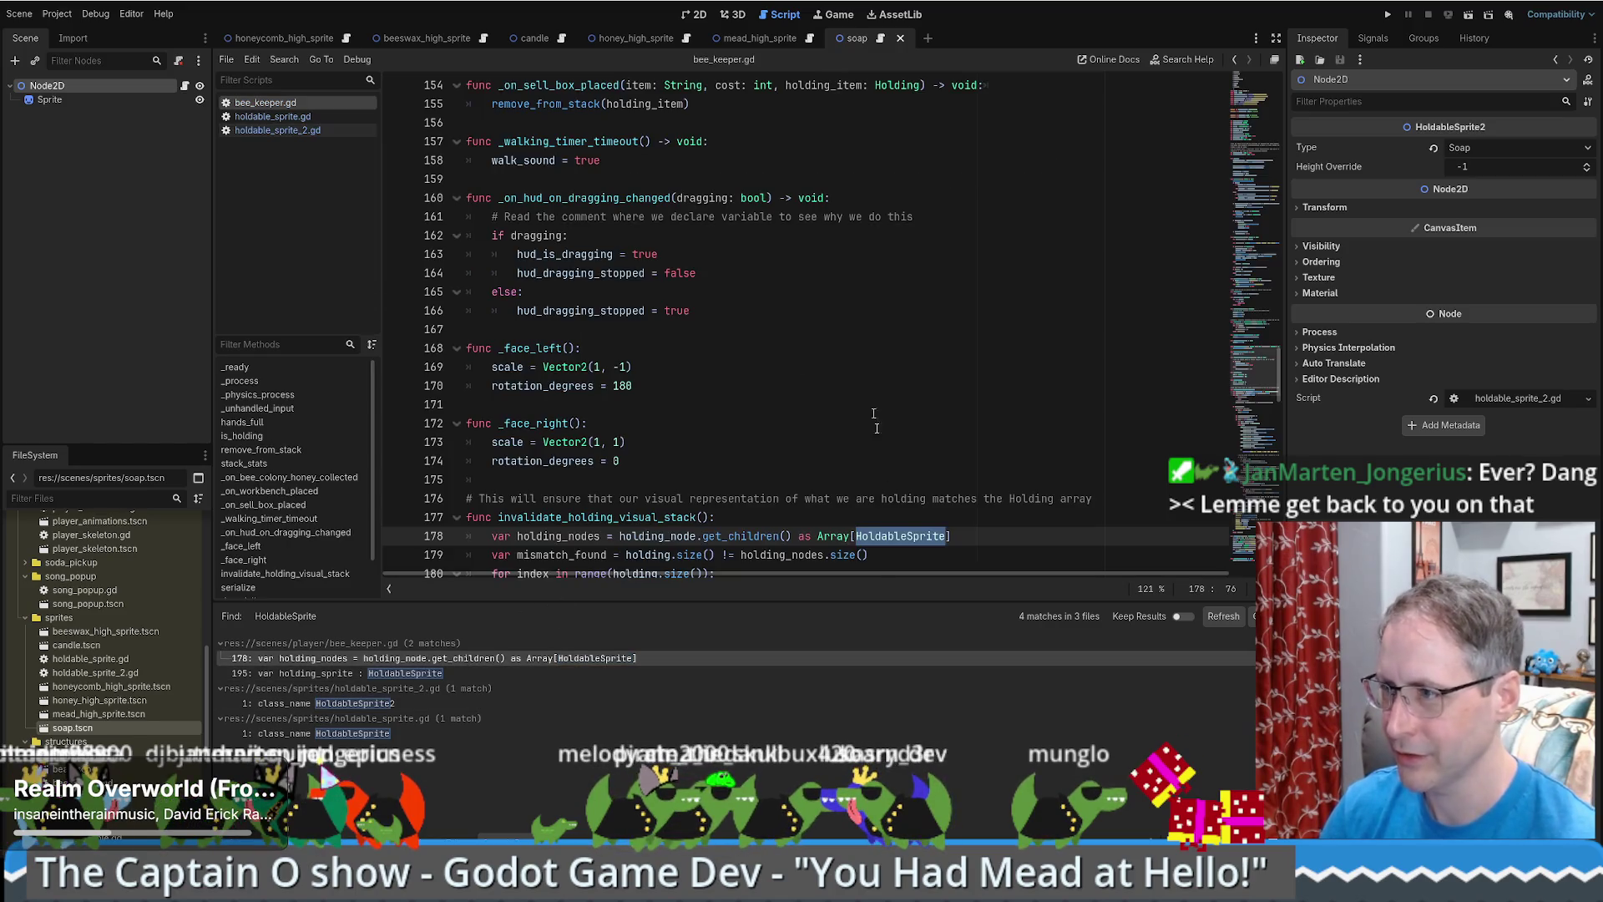
key(ctrl+v)
click(385, 675)
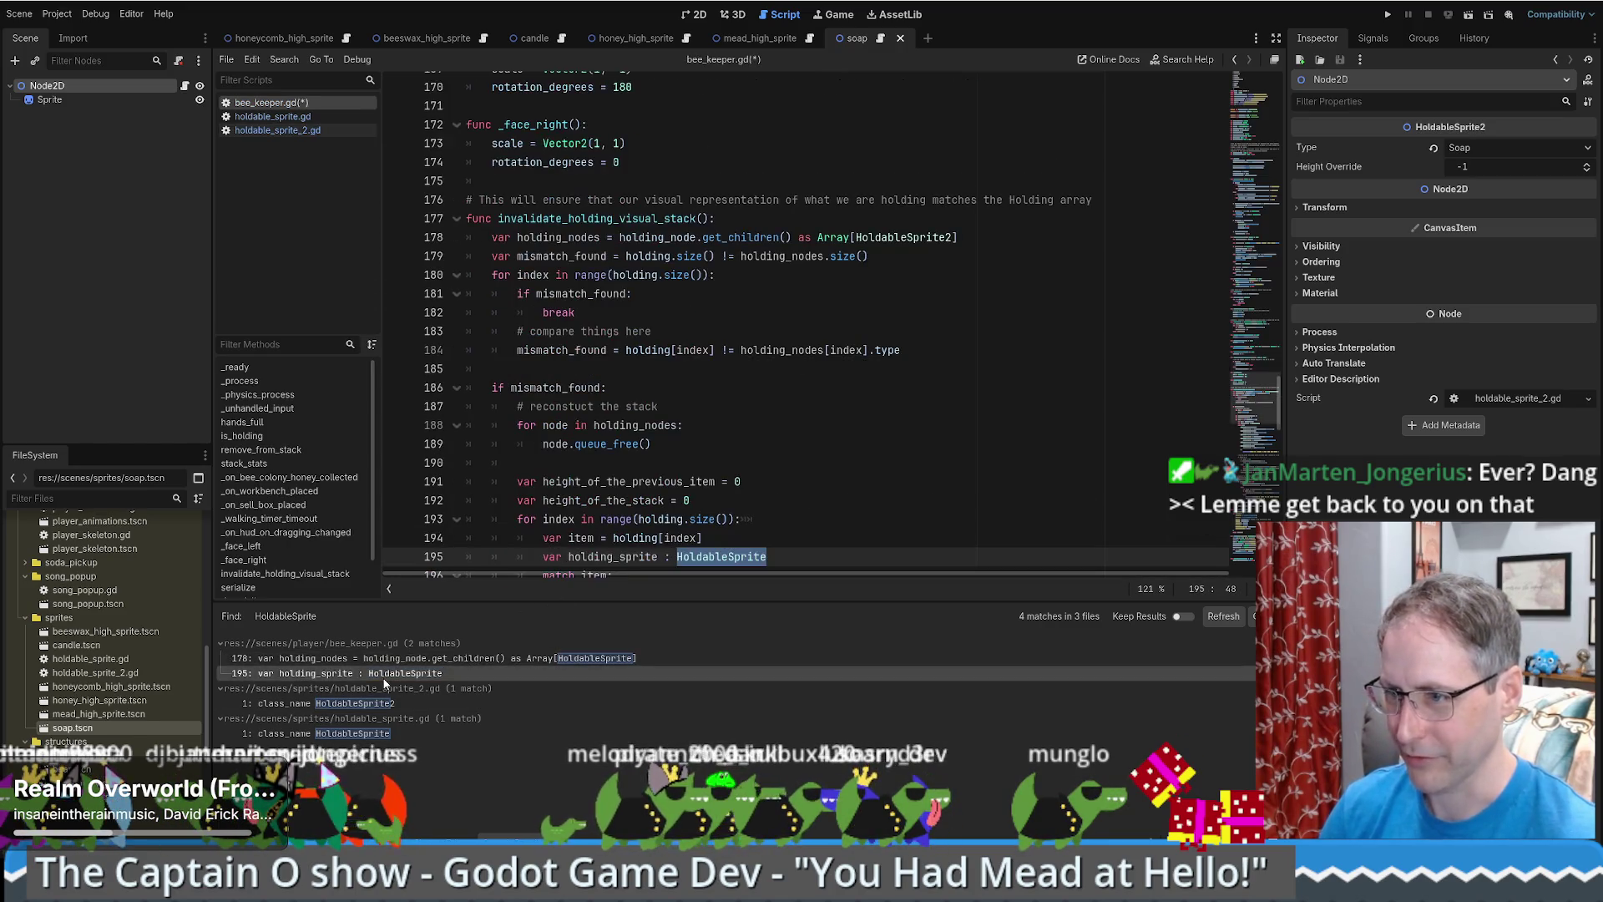
key(ctrl+v)
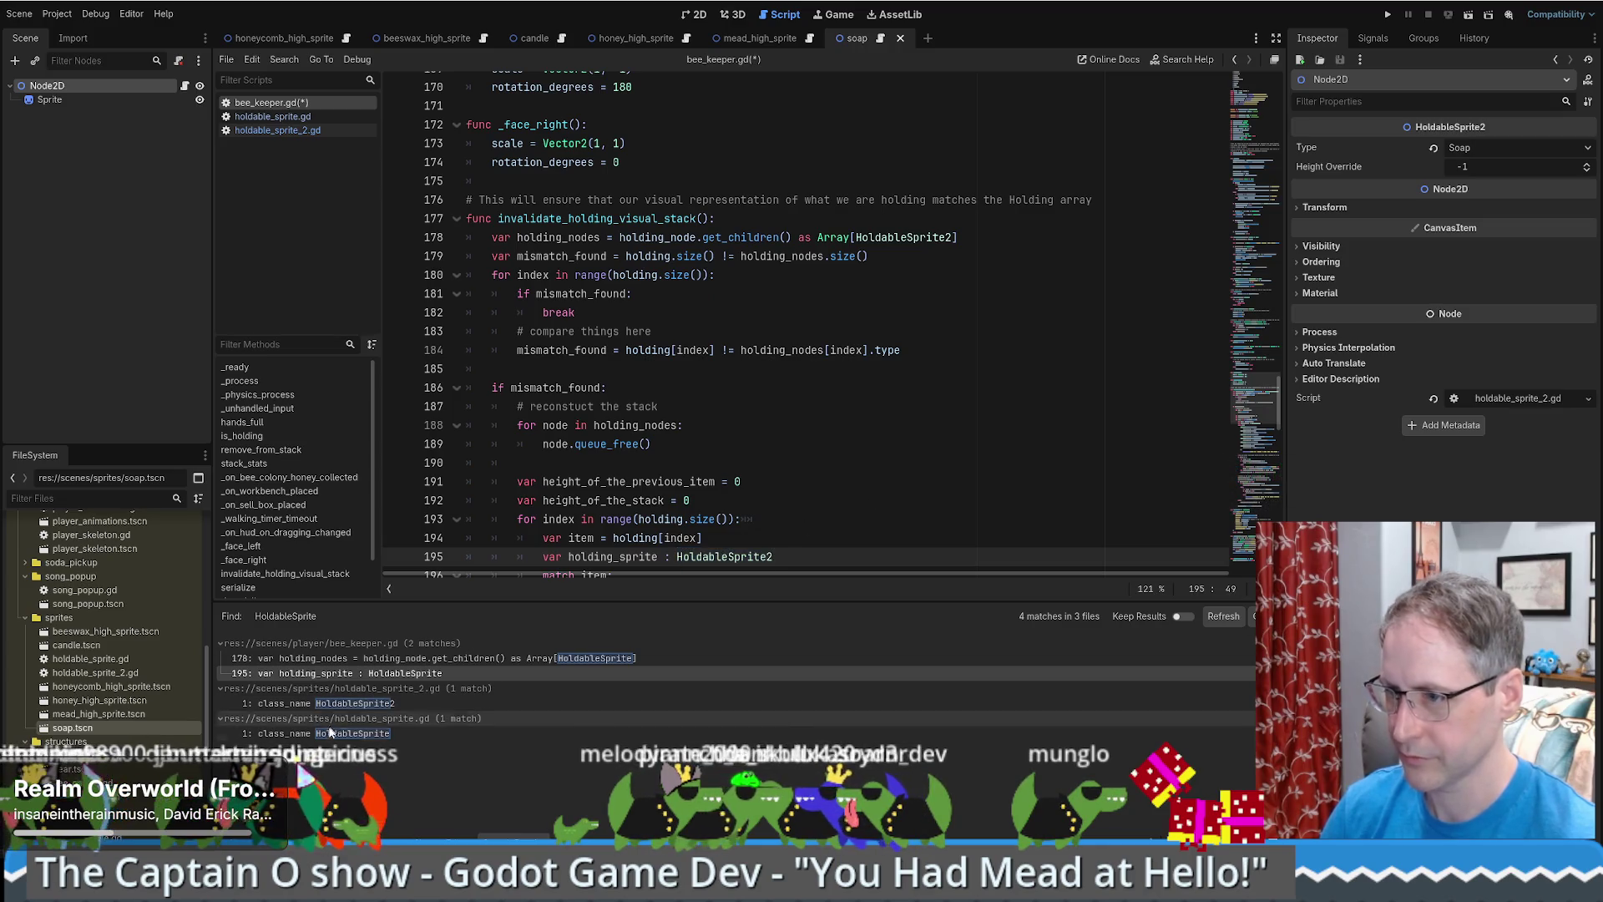
click(350, 704)
click(359, 733)
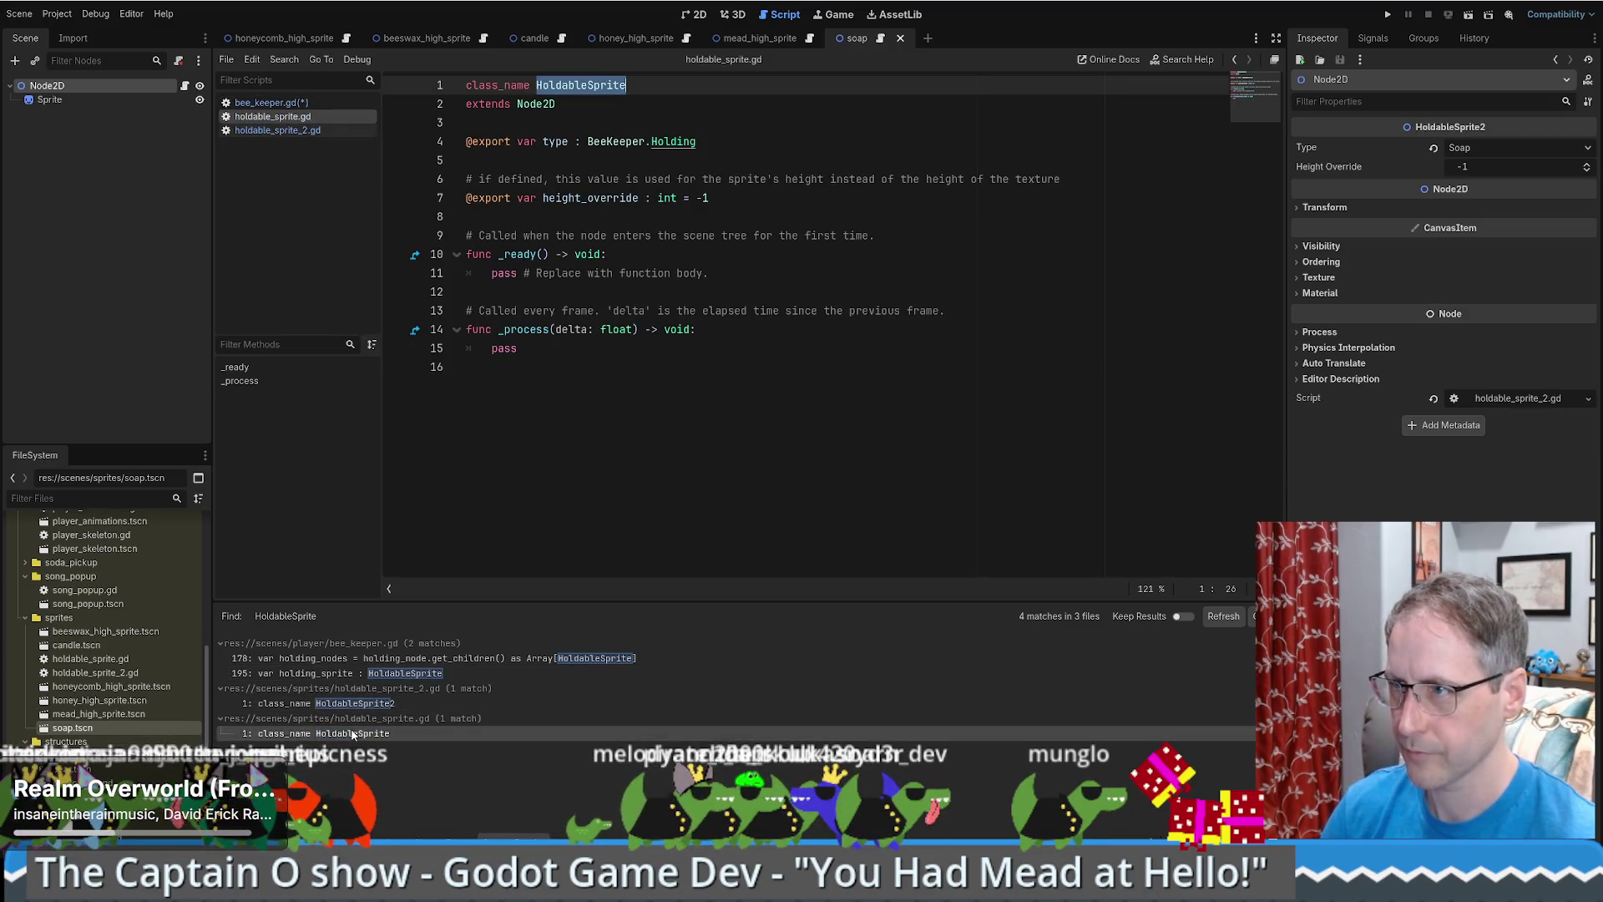
click(418, 658)
key(ctrl+v)
key(Down)
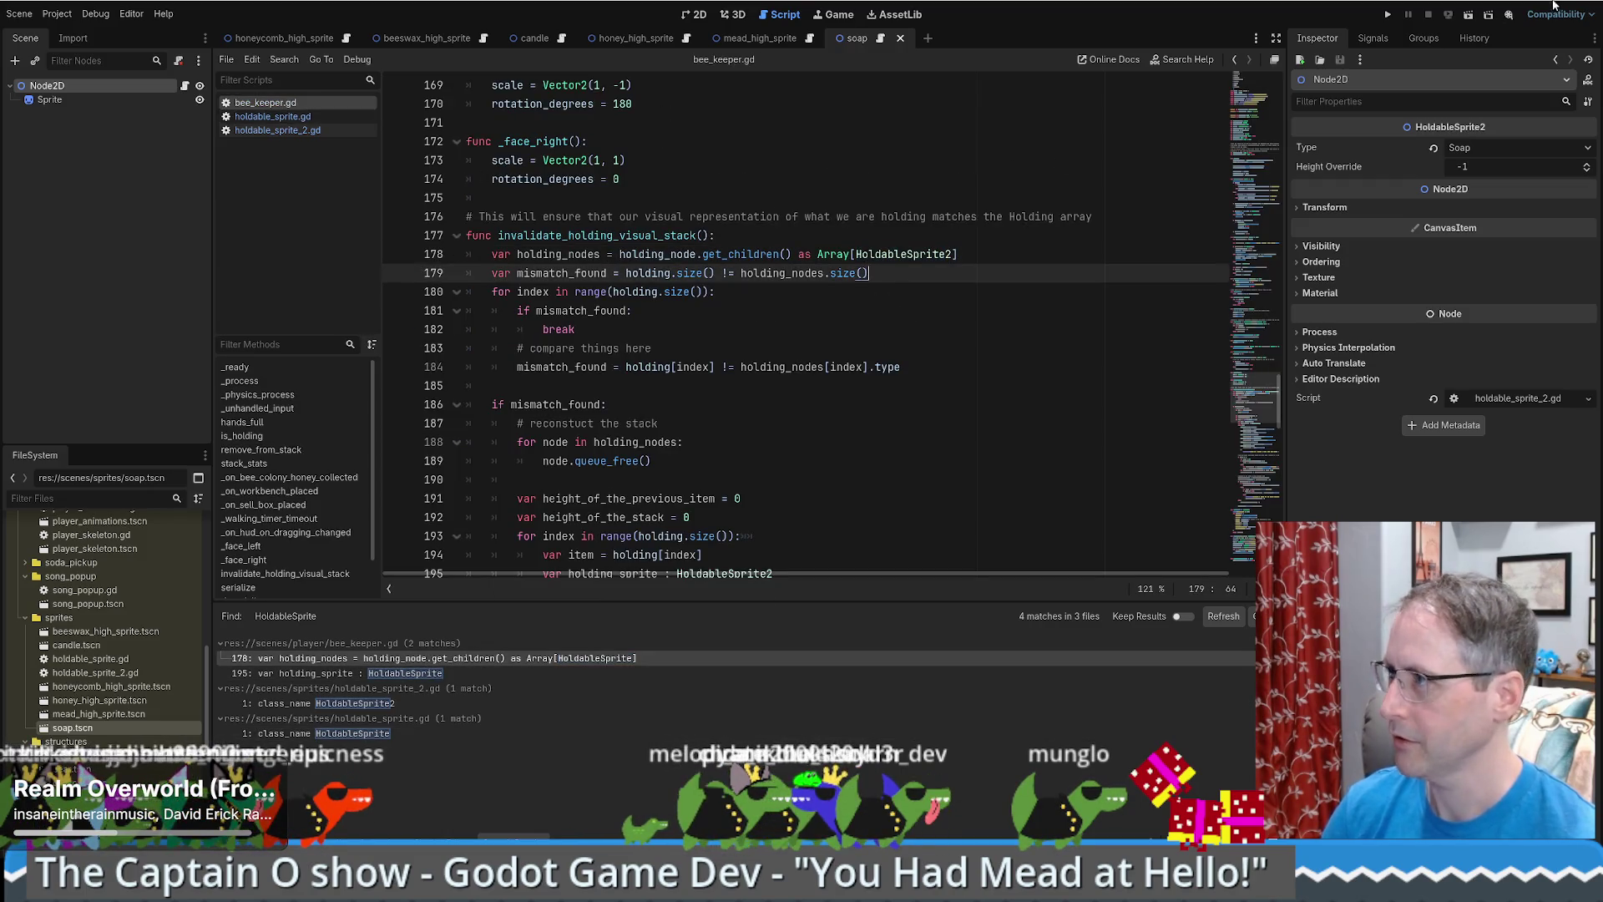
- Delete the old holdable_sprite.gd script from the project
click(96, 660)
key(Delete)
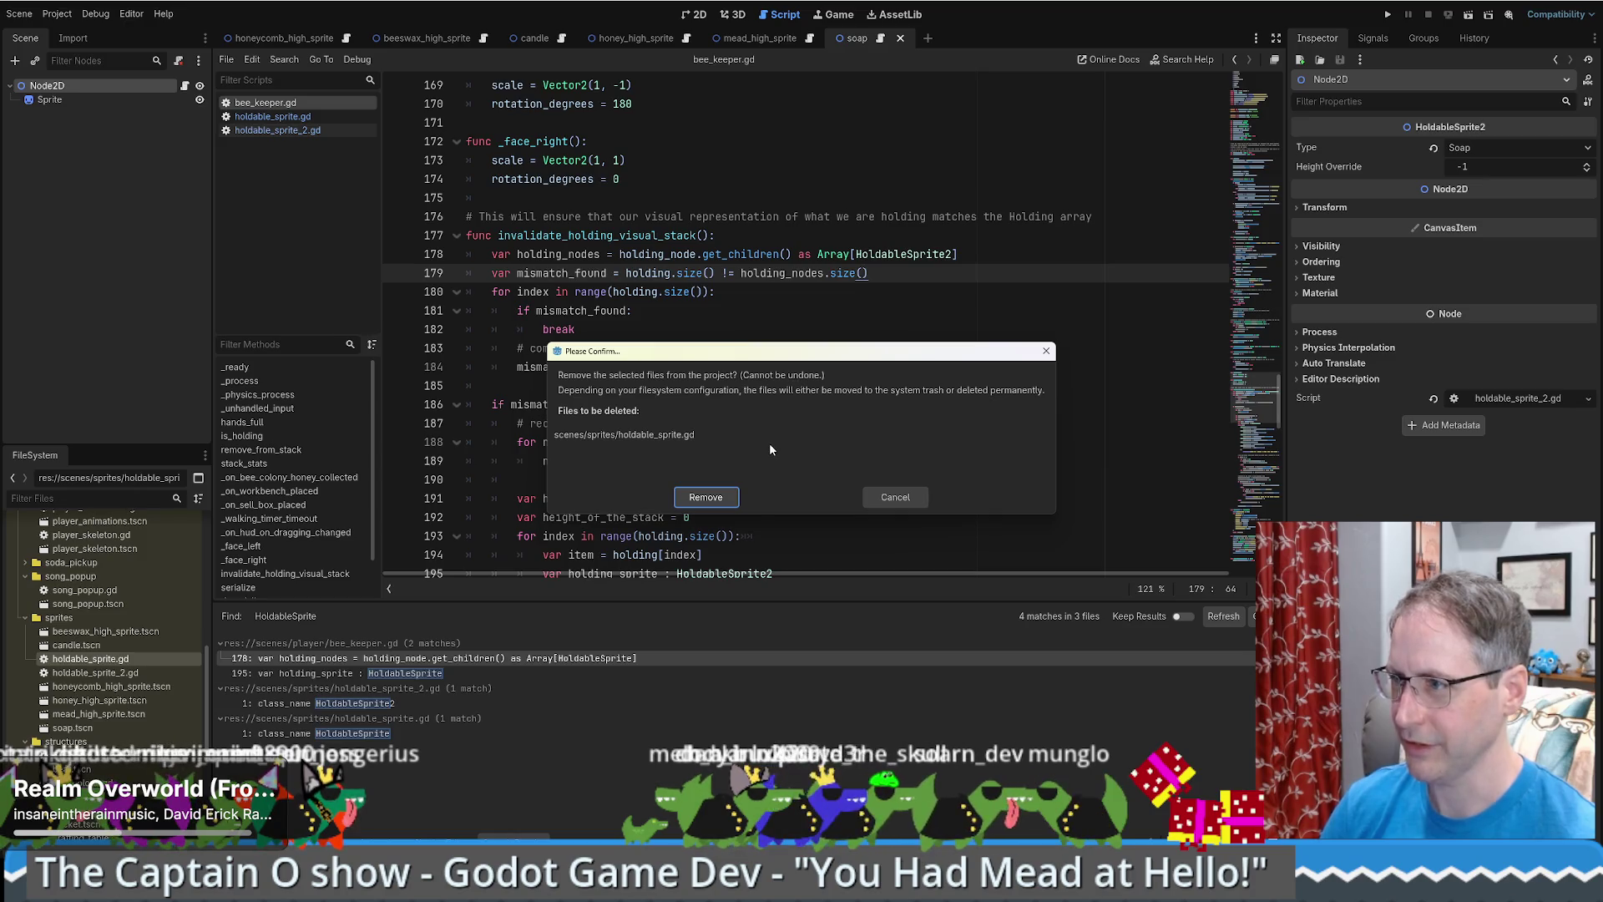
key(Return)
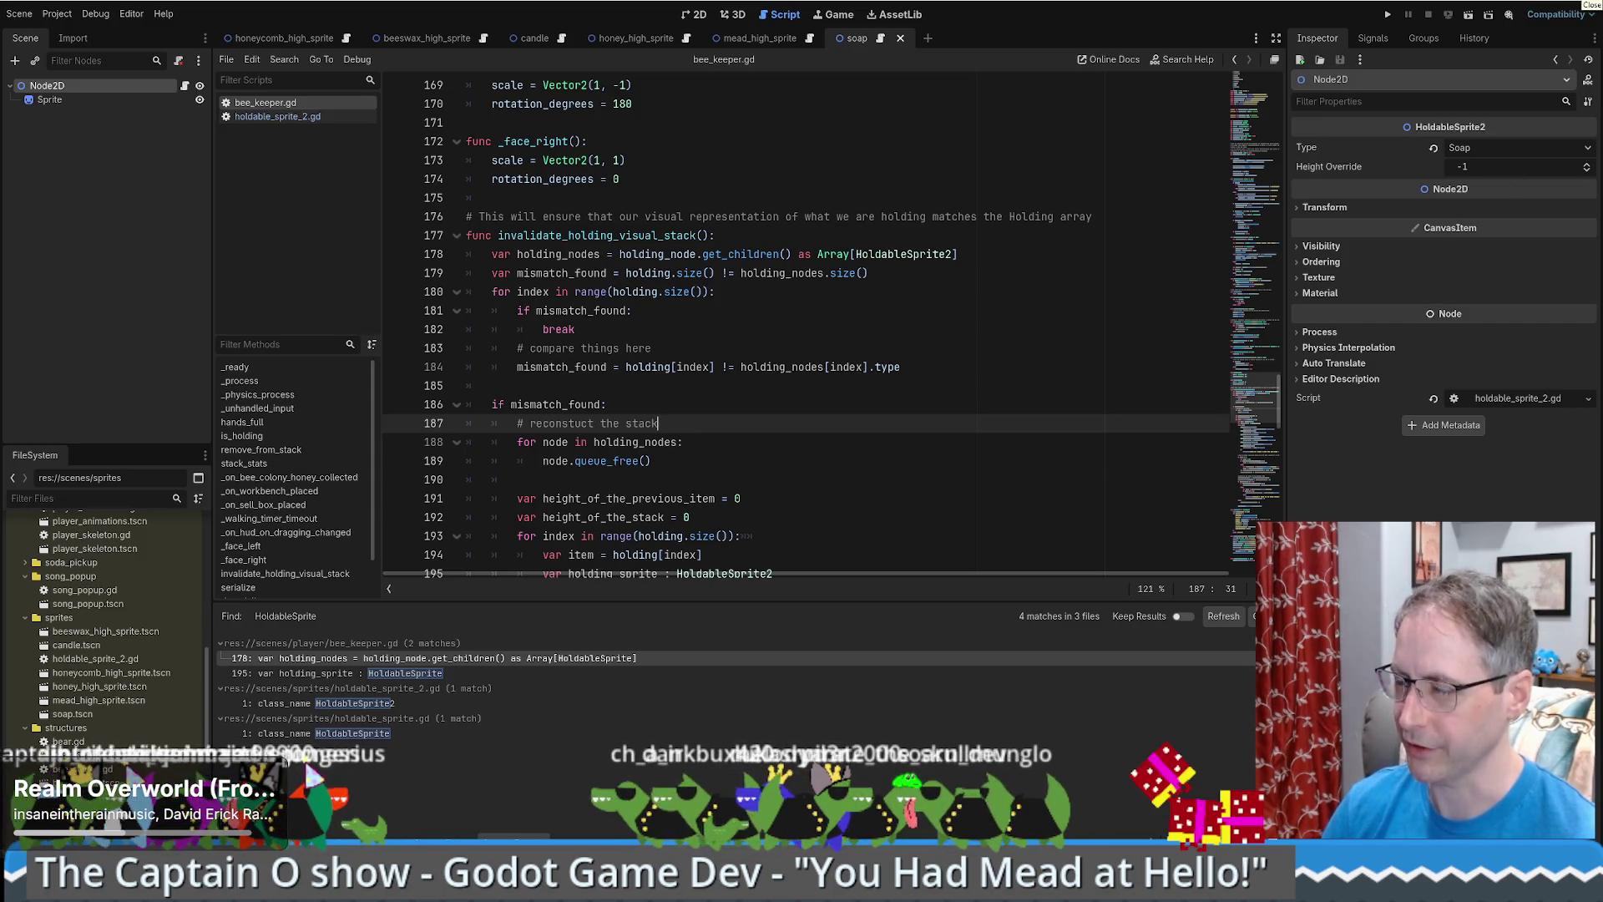
- Restart Godot, reopen 'You had mead at hello', and open honeycomb_high_sprite.tscn despite missing dependencies
click(1595, 3)
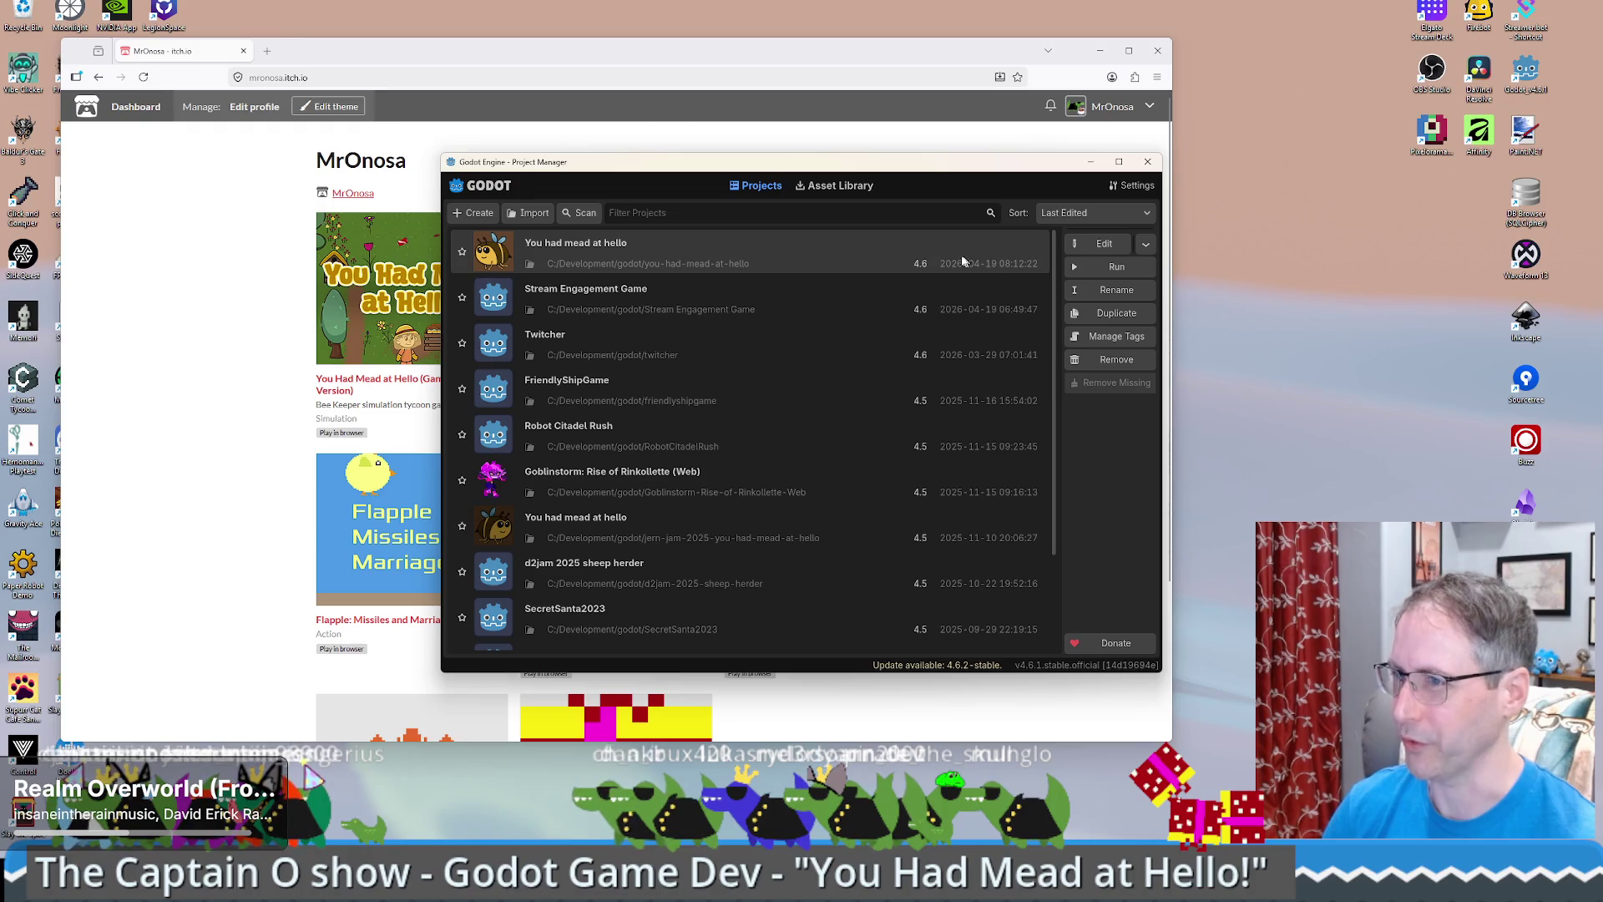
click(1077, 246)
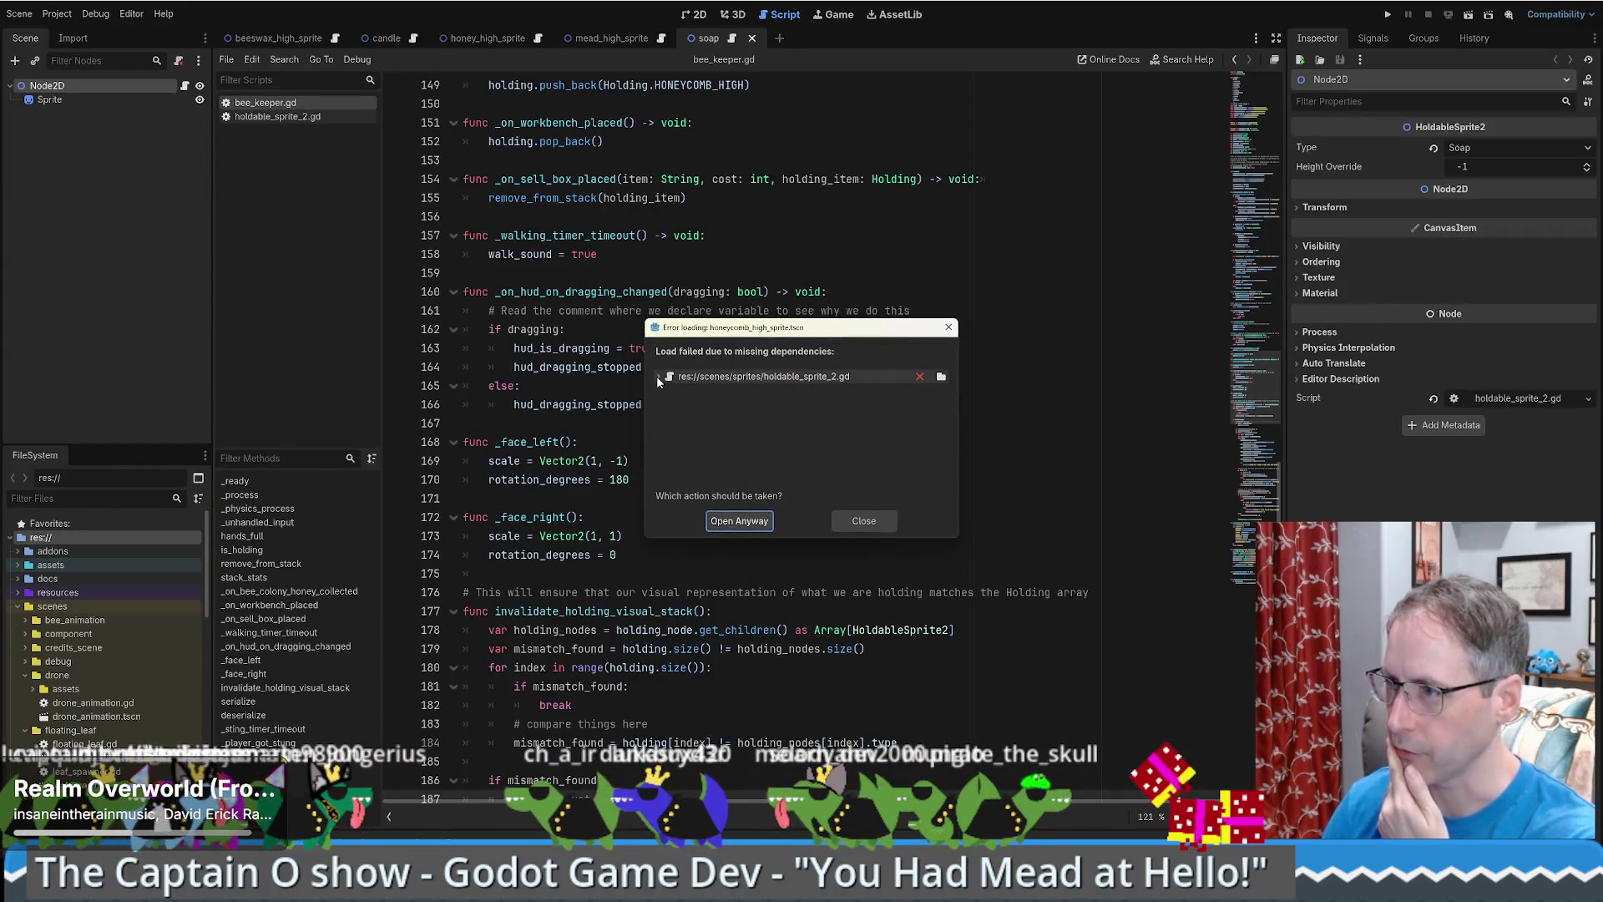
click(657, 376)
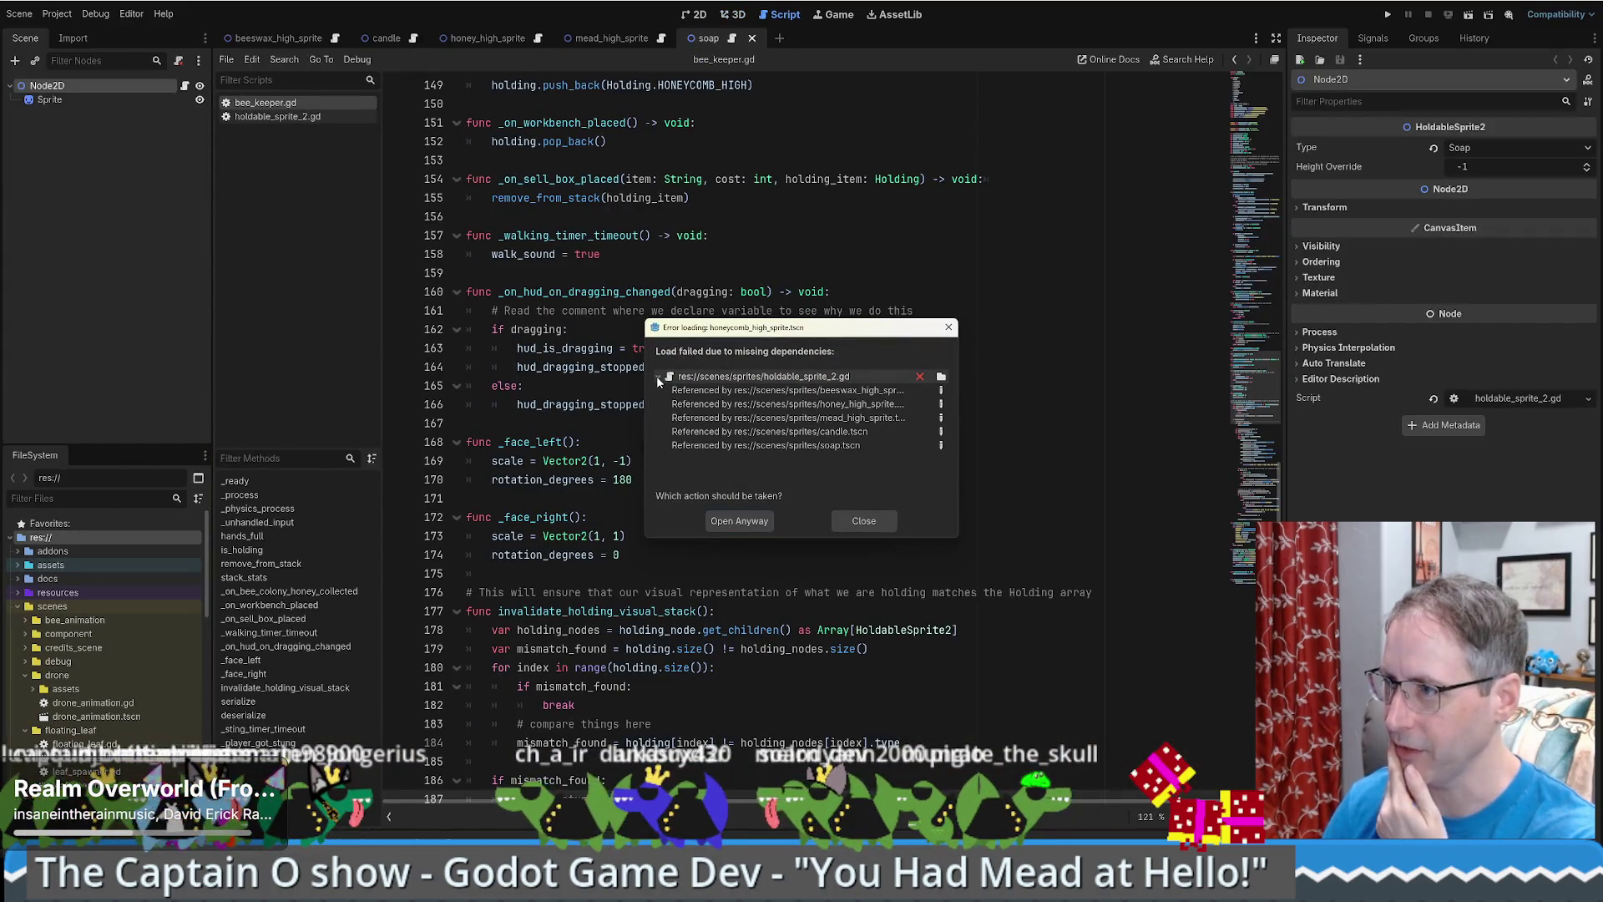
click(735, 522)
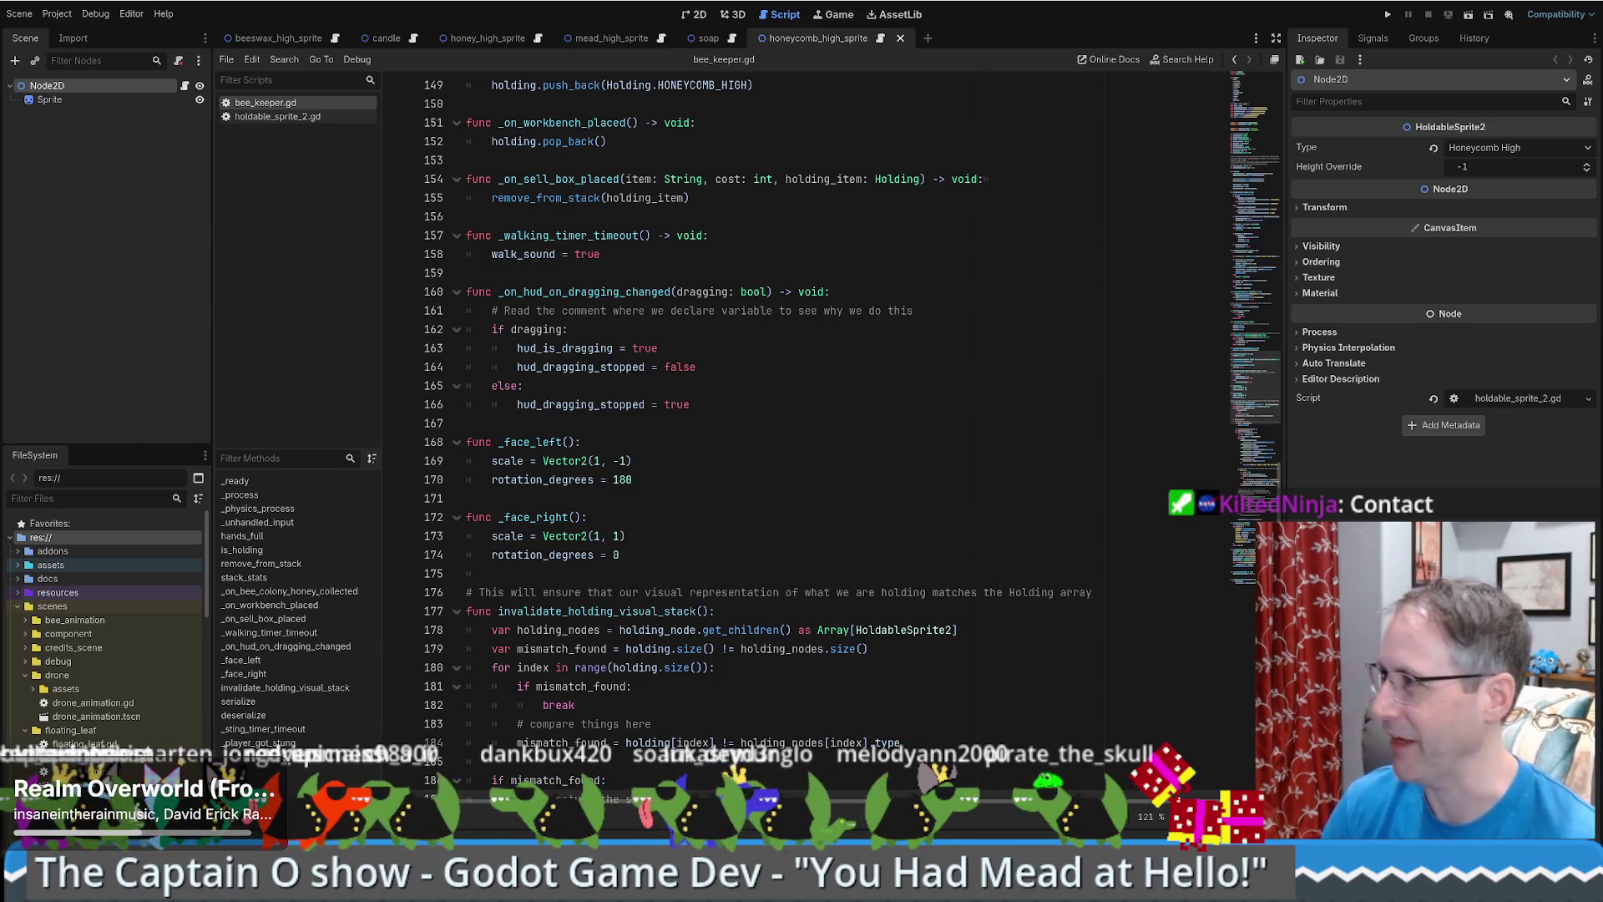
key(alt+Tab)
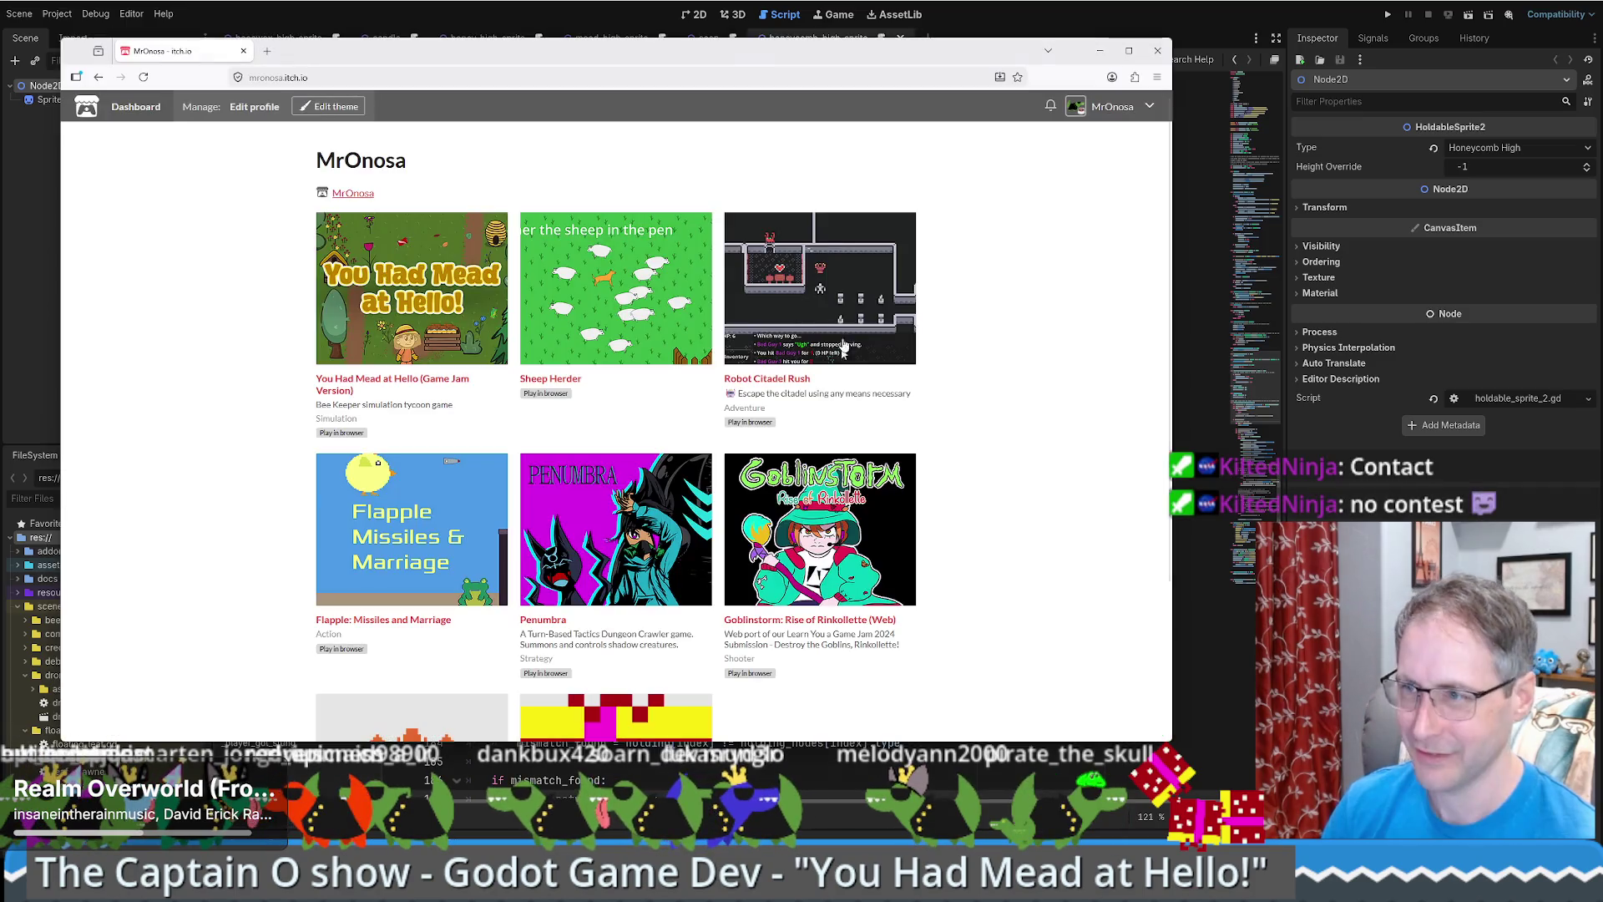
key(ctrl+t)
text(movie Contact)
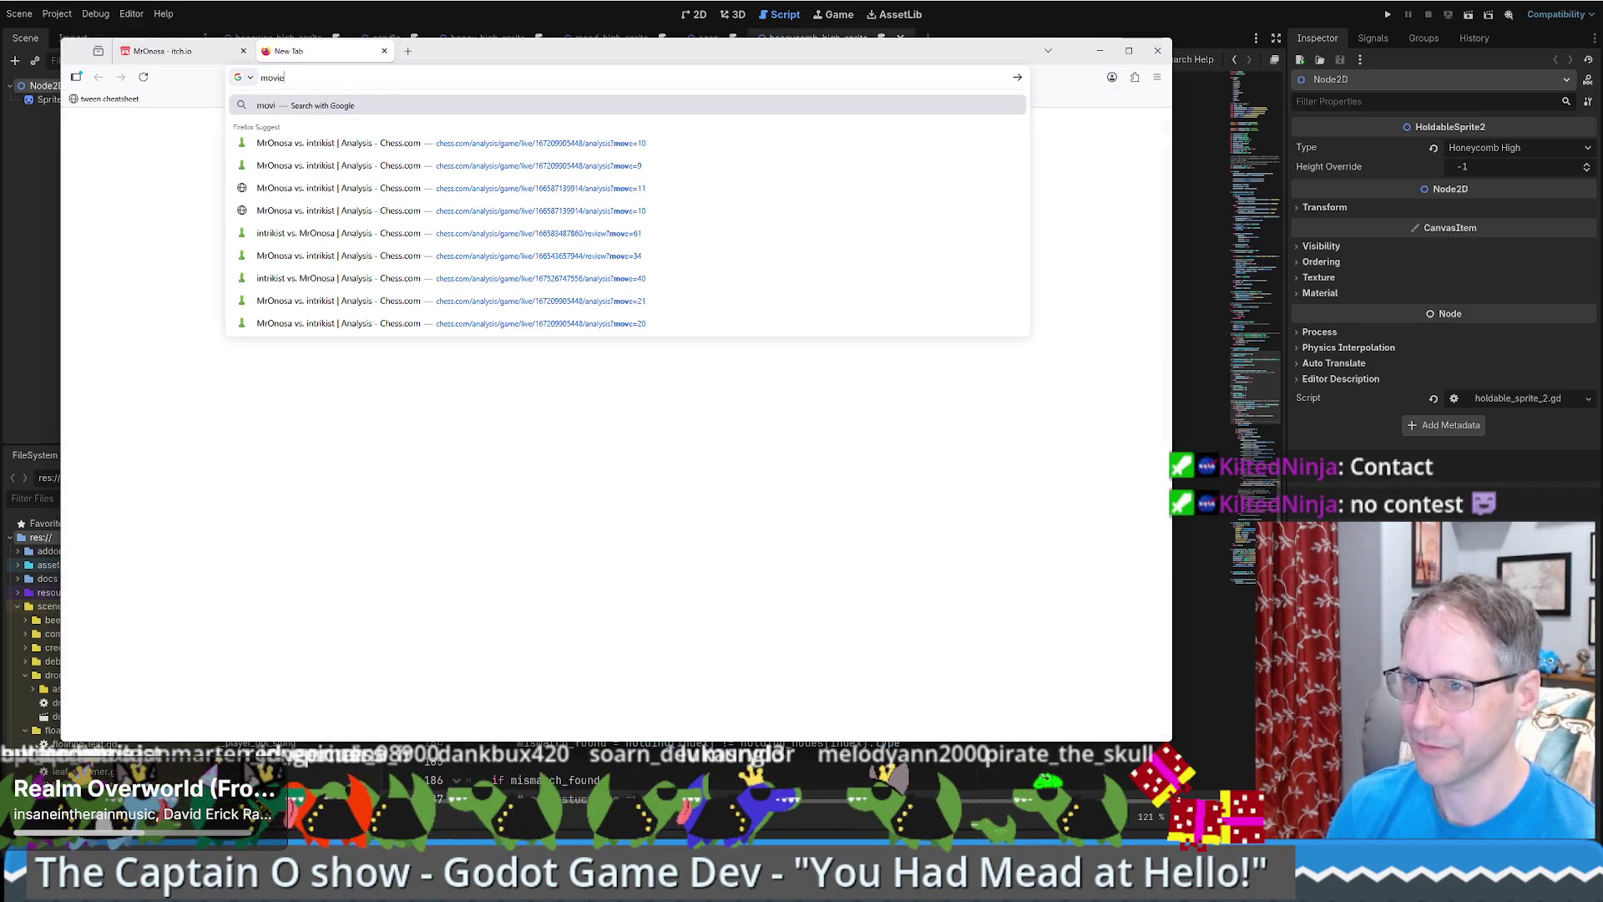
key(Return)
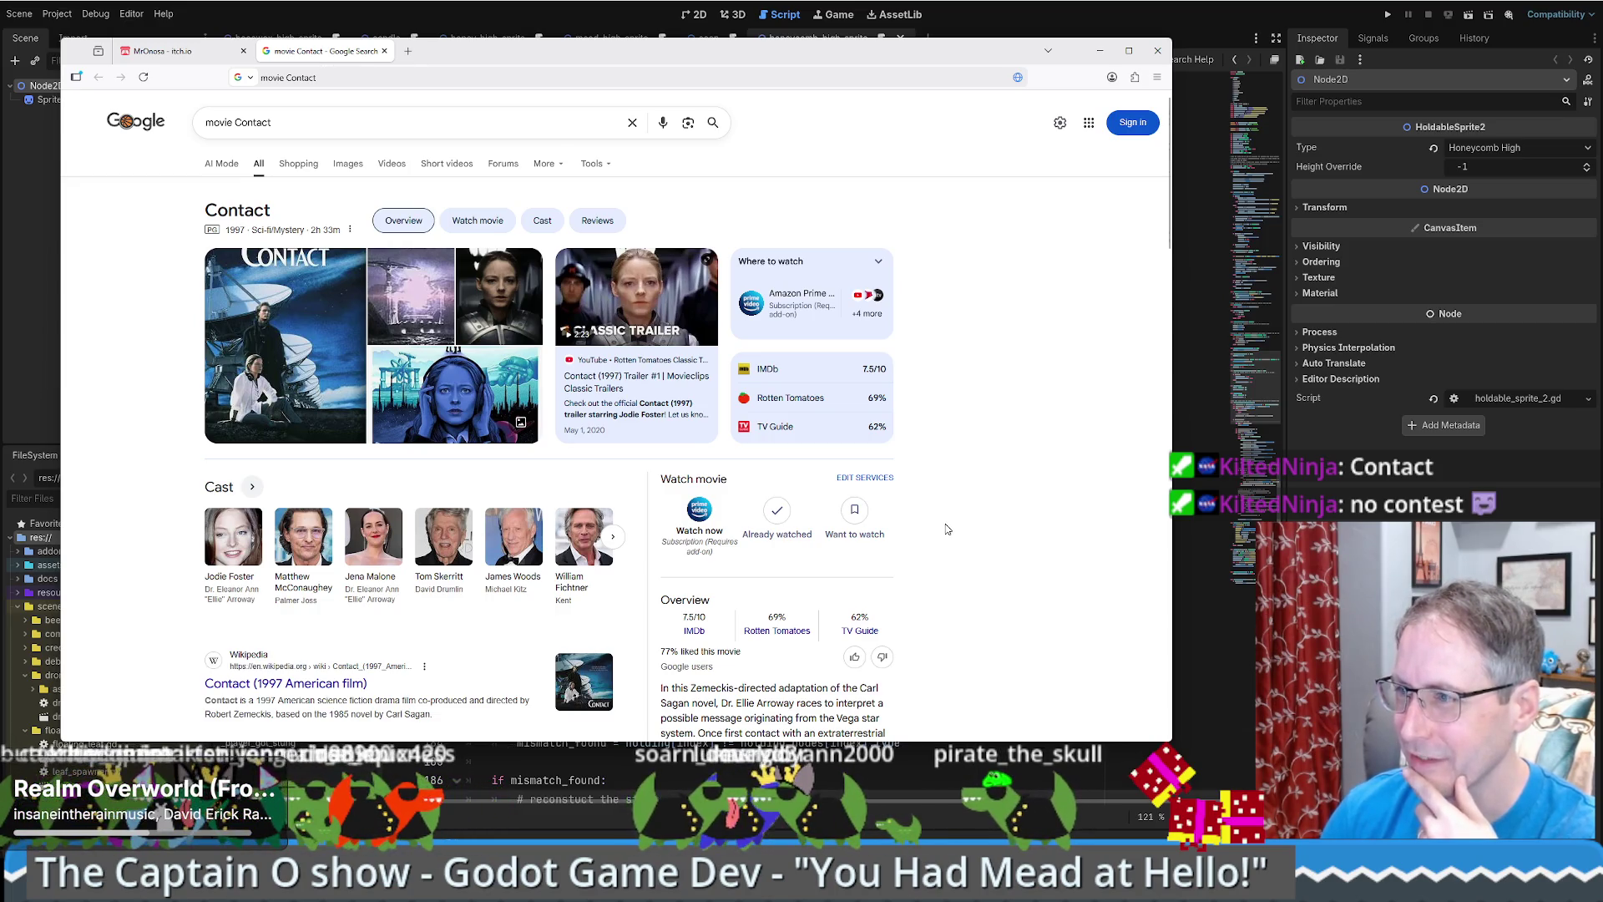
scroll(947, 530, down, 1)
scroll(947, 530, down, 2)
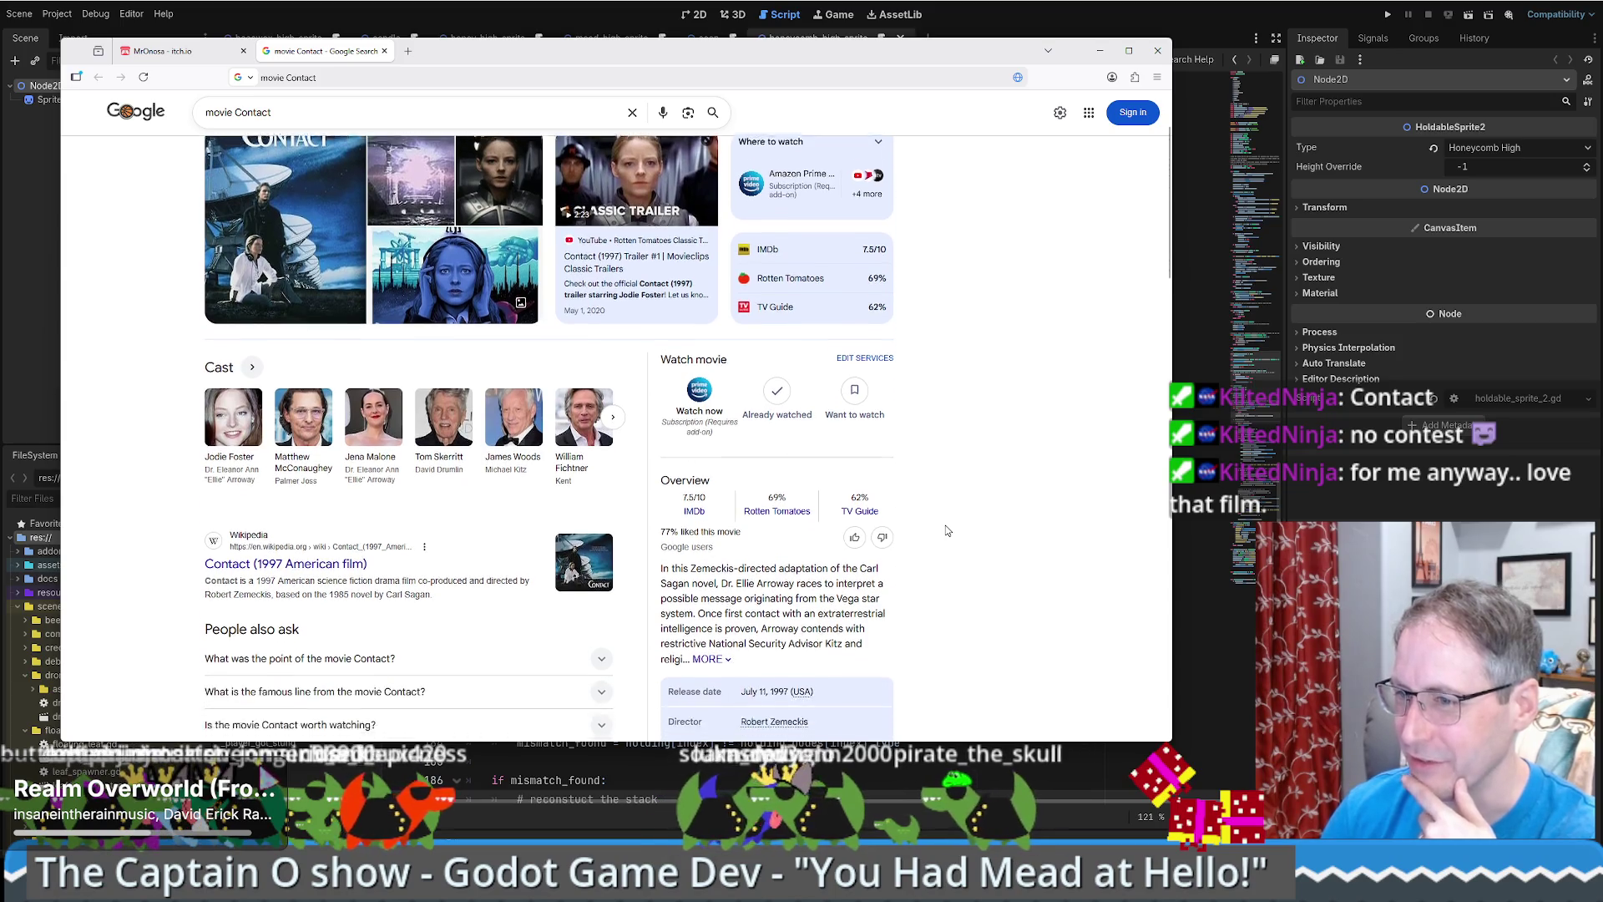
scroll(947, 529, down, 1)
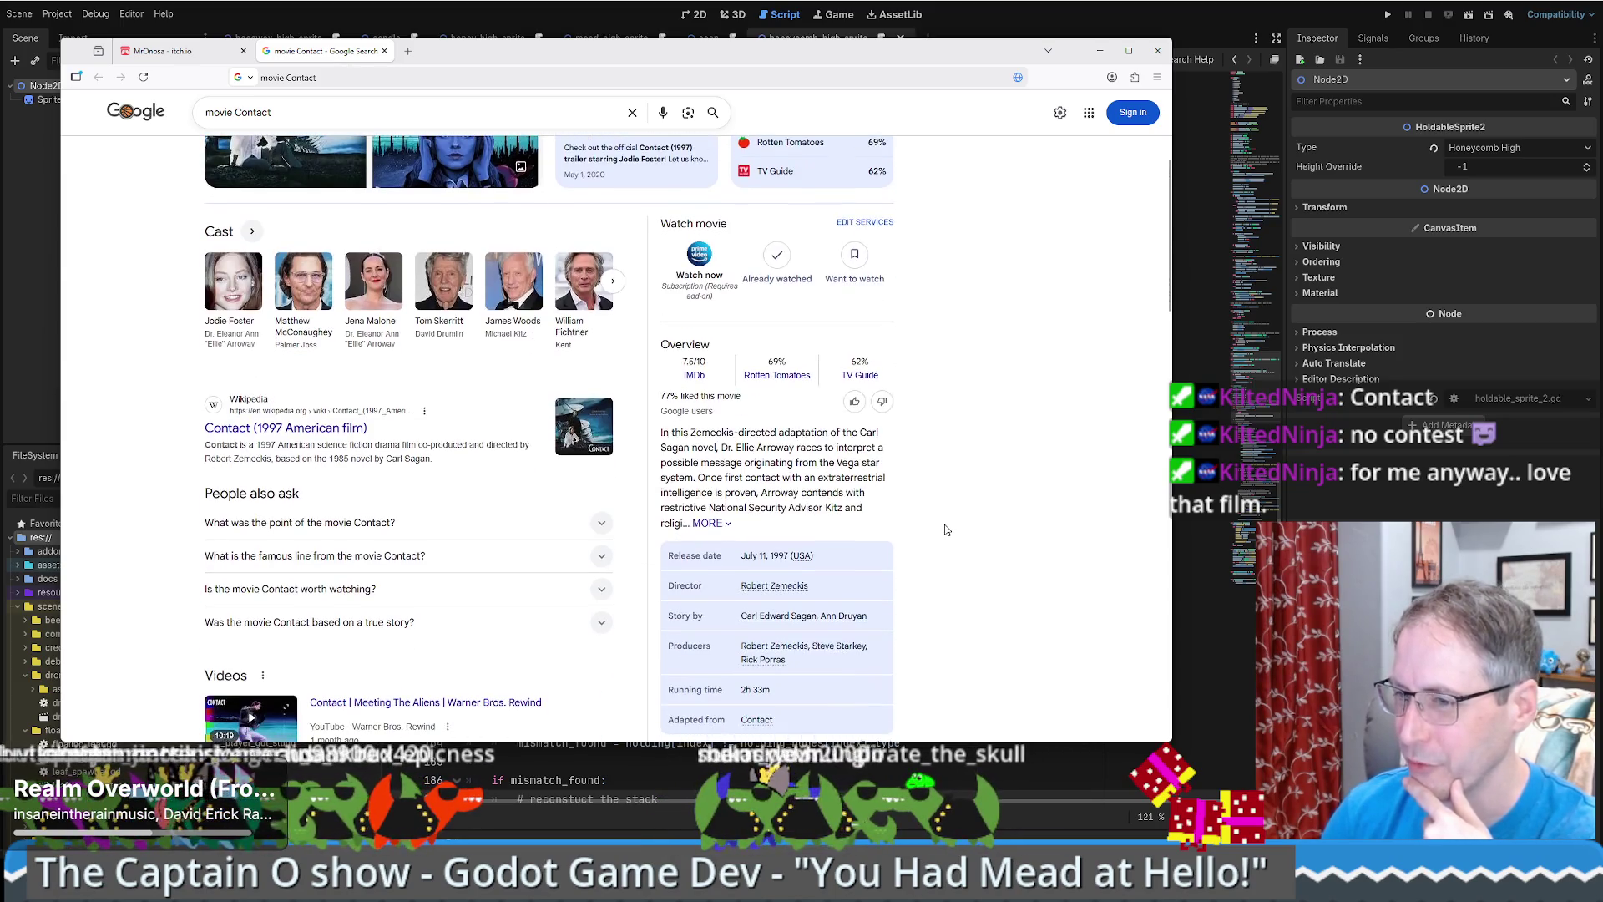
scroll(947, 529, down, 1)
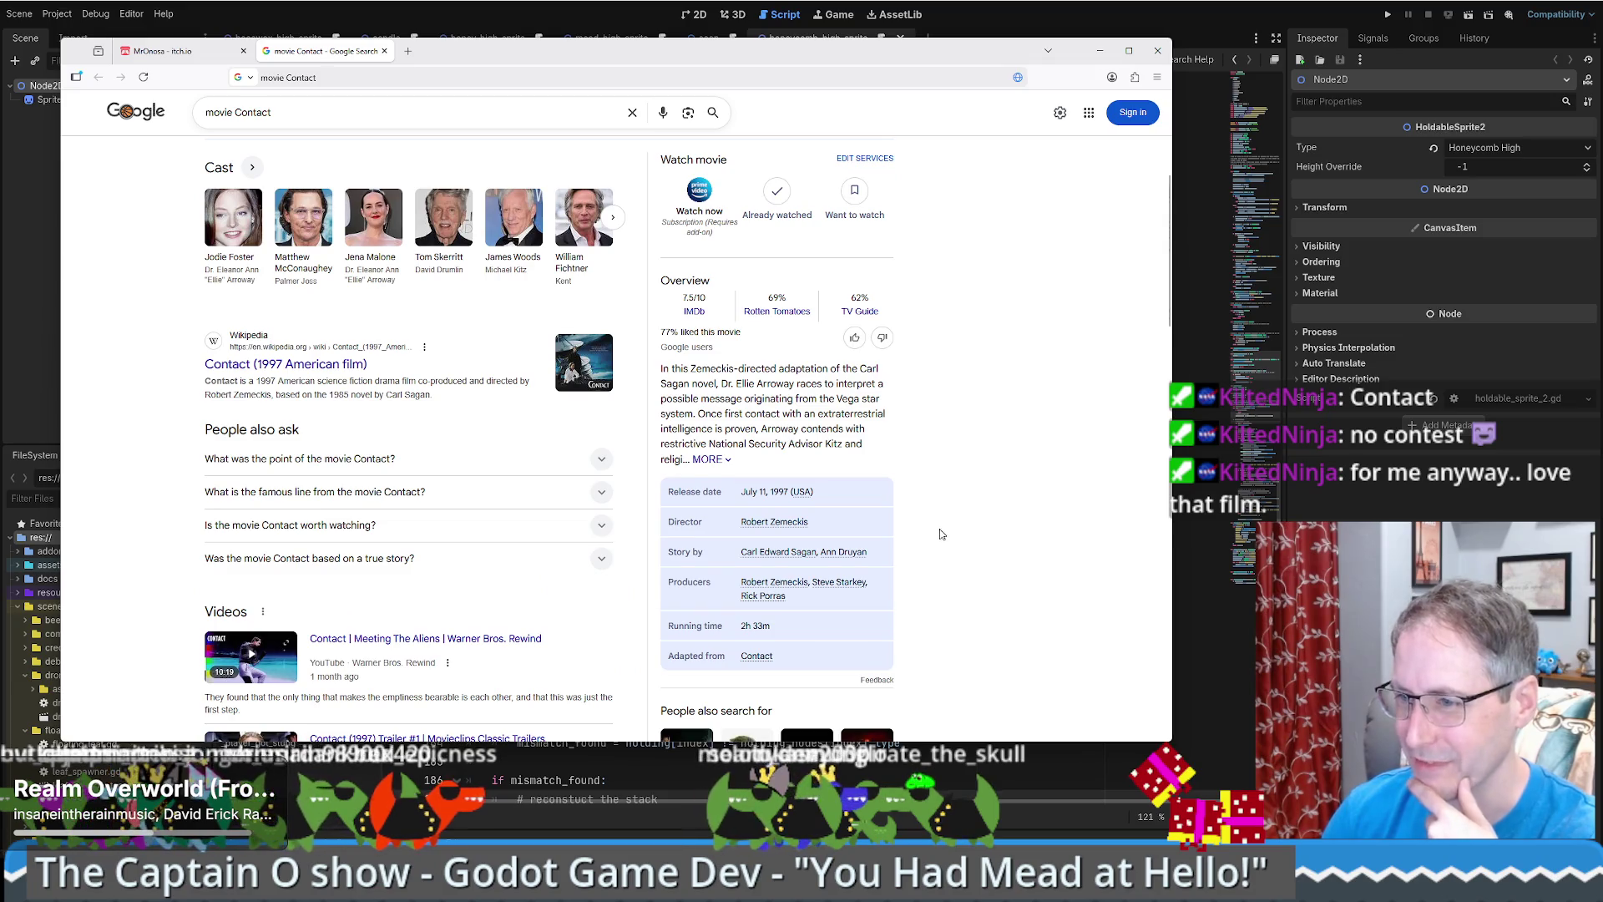
scroll(943, 534, down, 1)
scroll(937, 529, up, 2)
scroll(937, 543, down, 3)
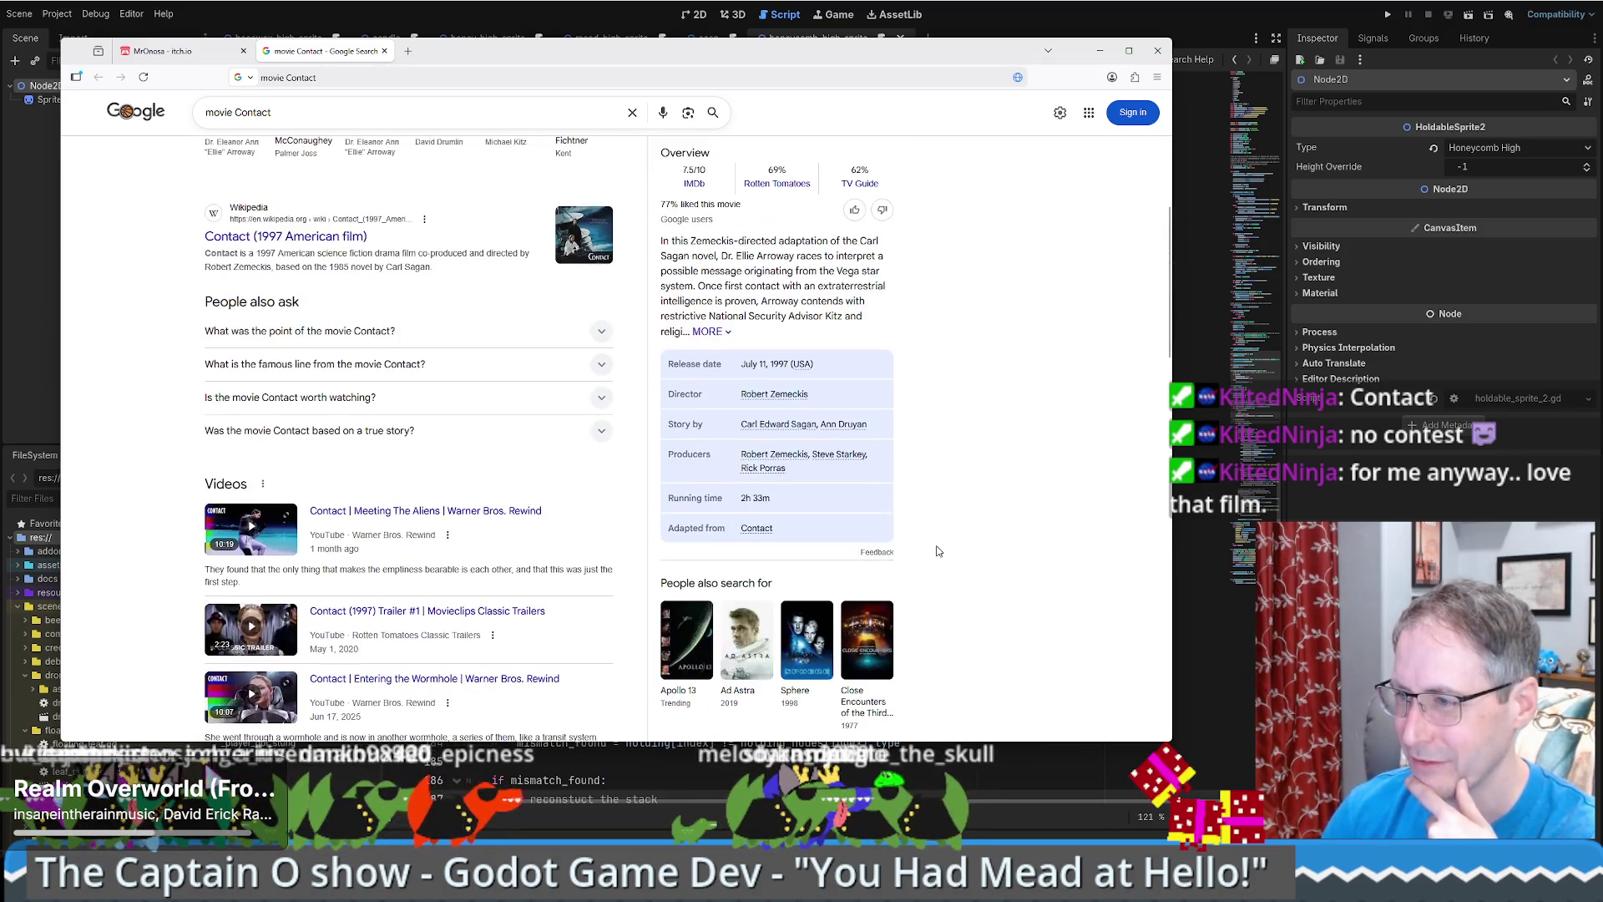
scroll(936, 548, up, 5)
click(182, 51)
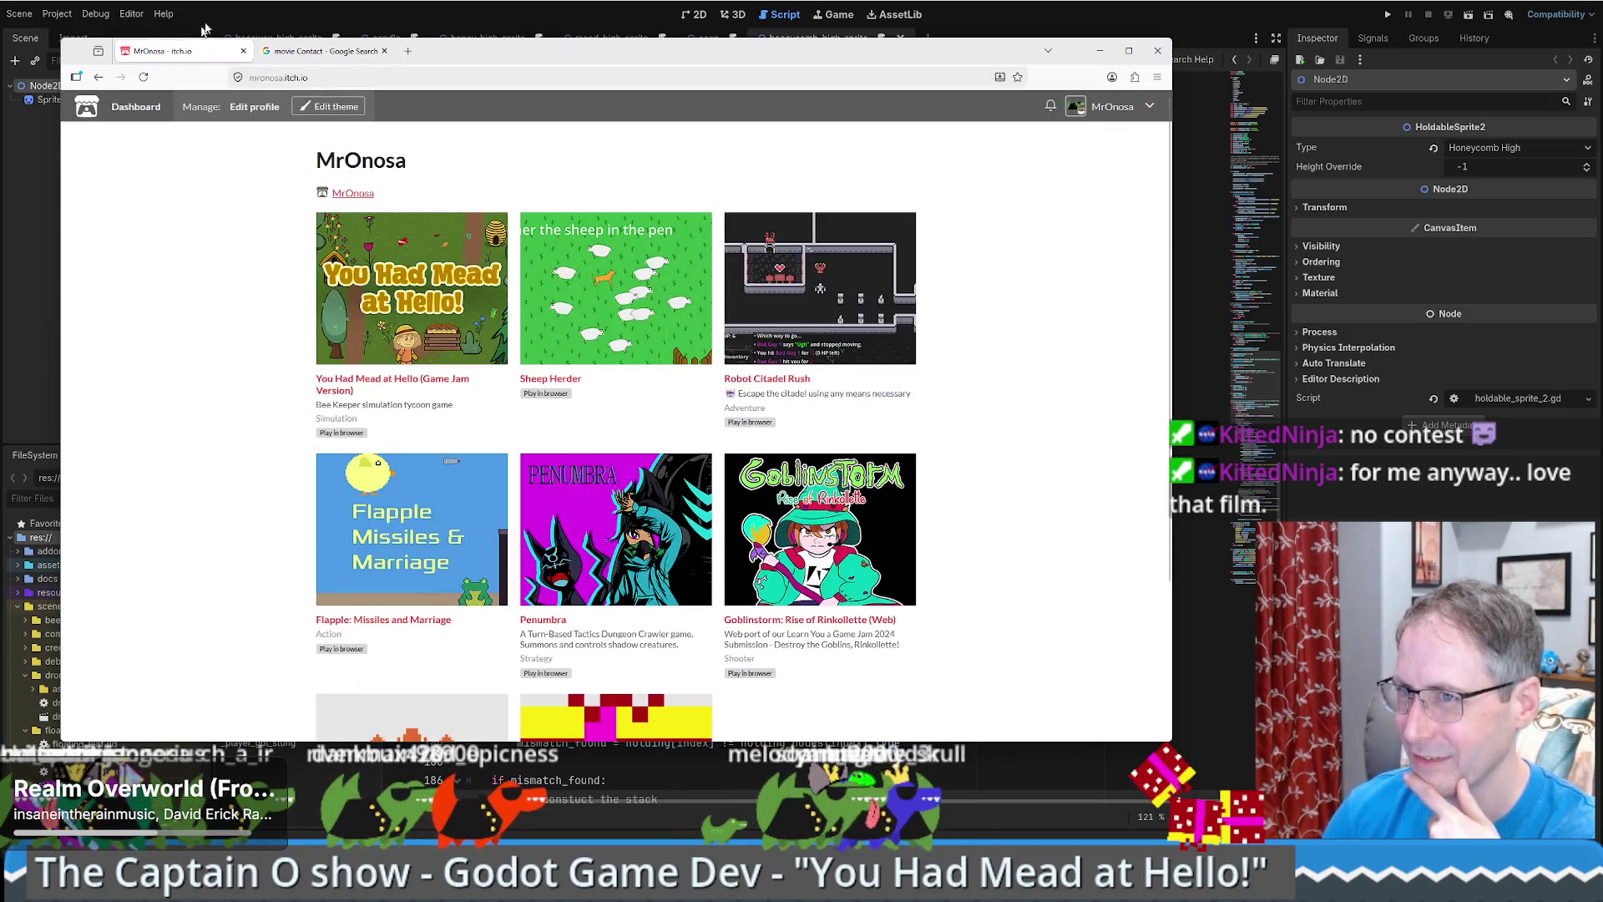
key(alt+Tab)
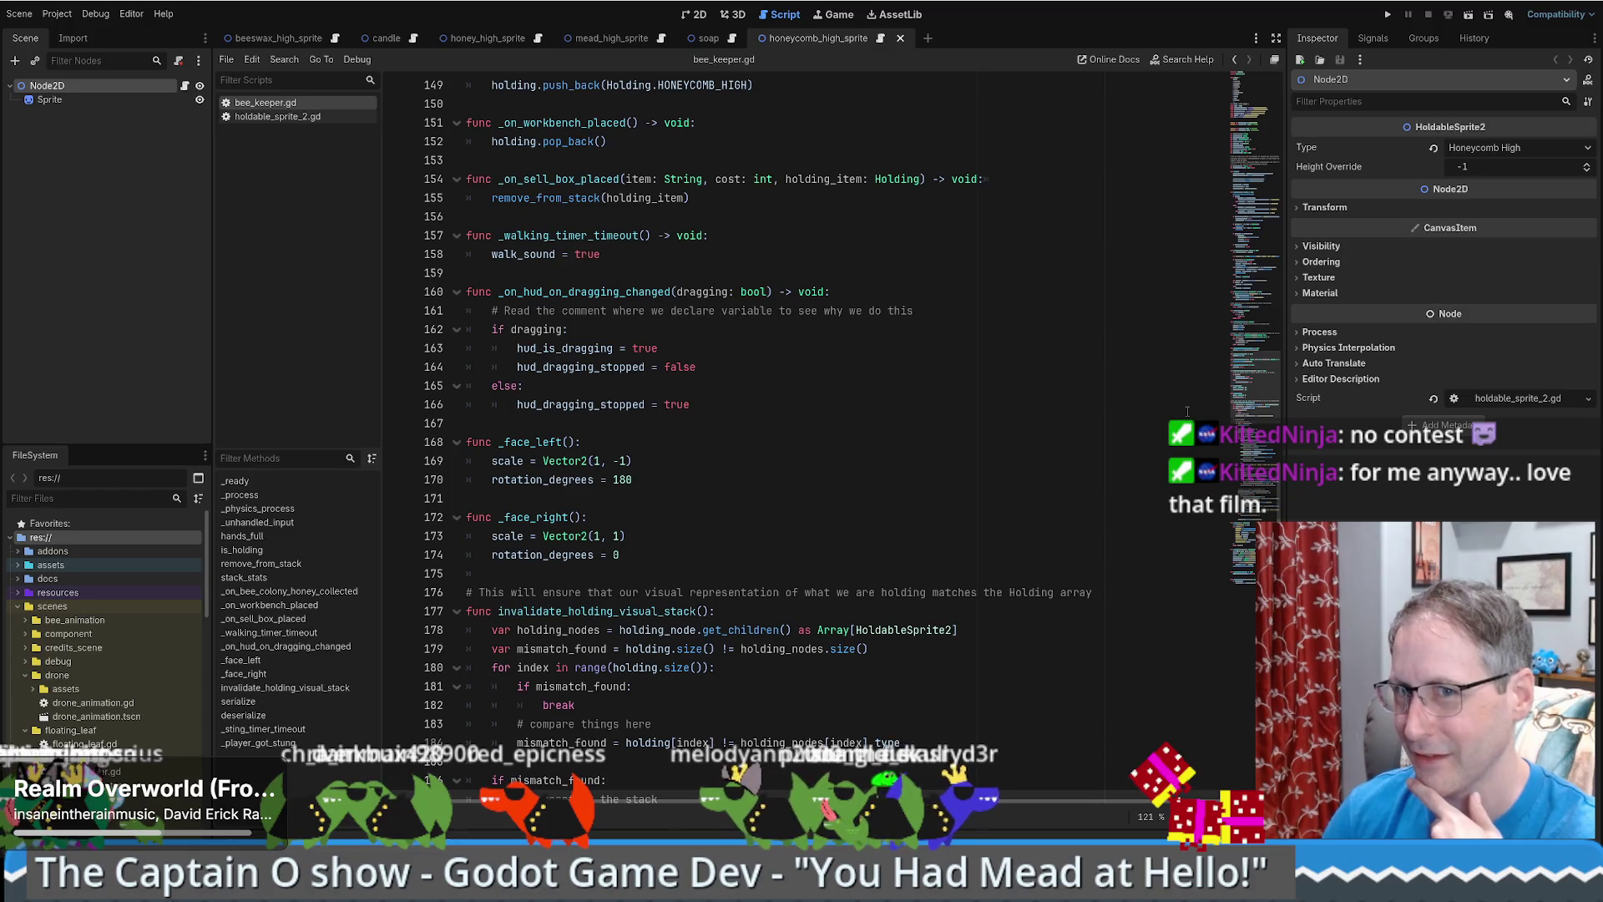
- Open holdable_sprite_2.gd and jump from BeeKeeper.Holding to its enum definition in bee_keeper.gd
scroll(992, 419, up, 3)
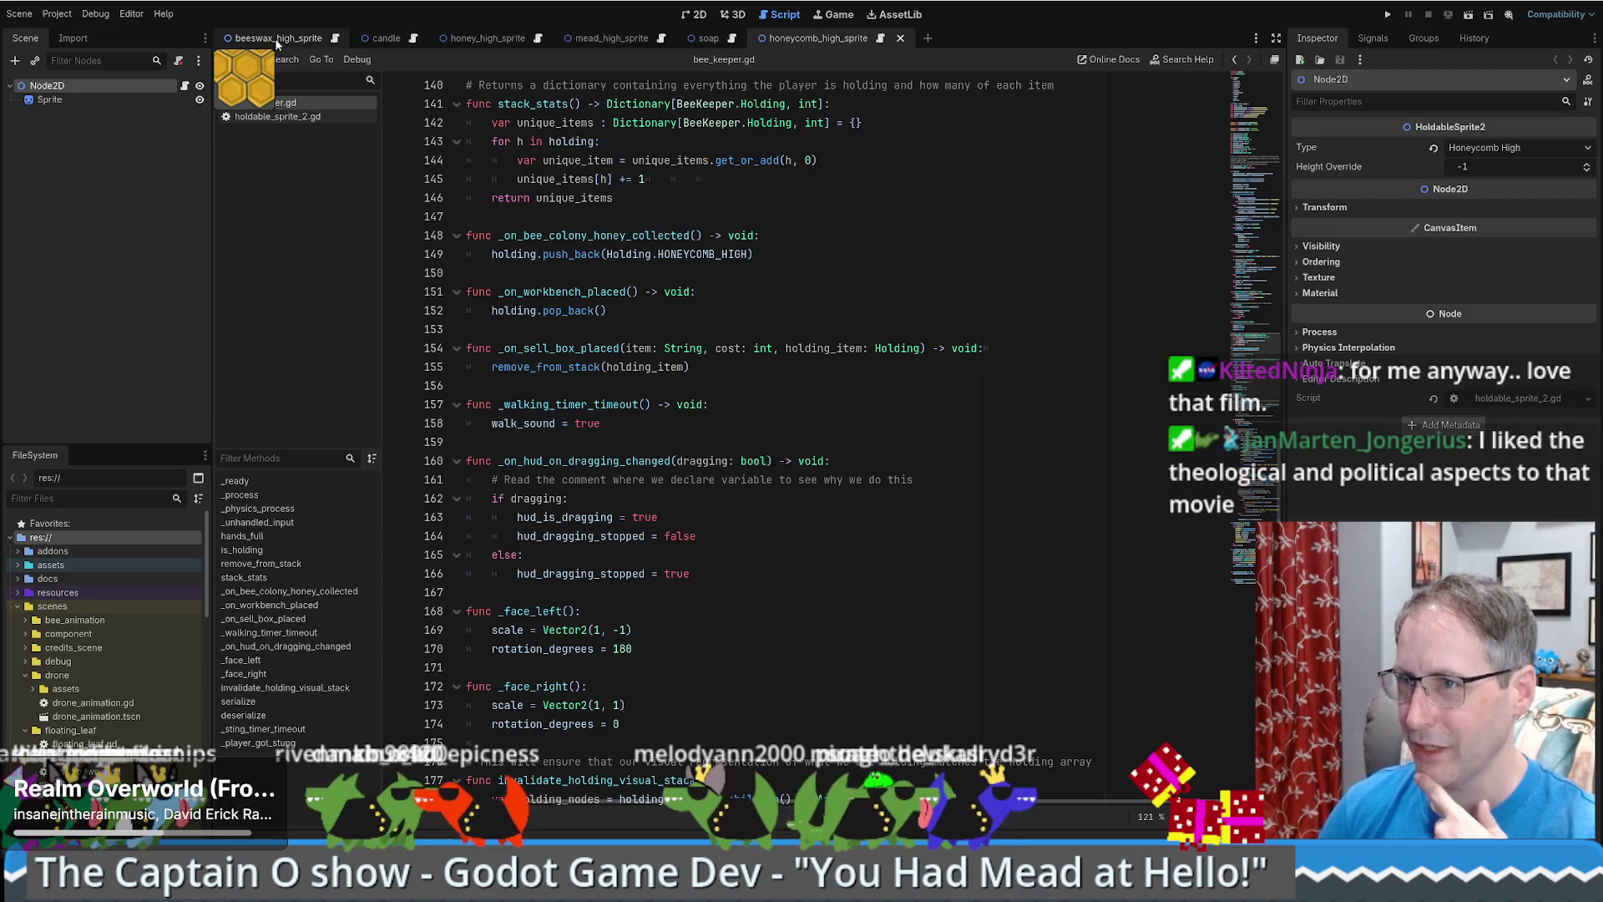
click(277, 116)
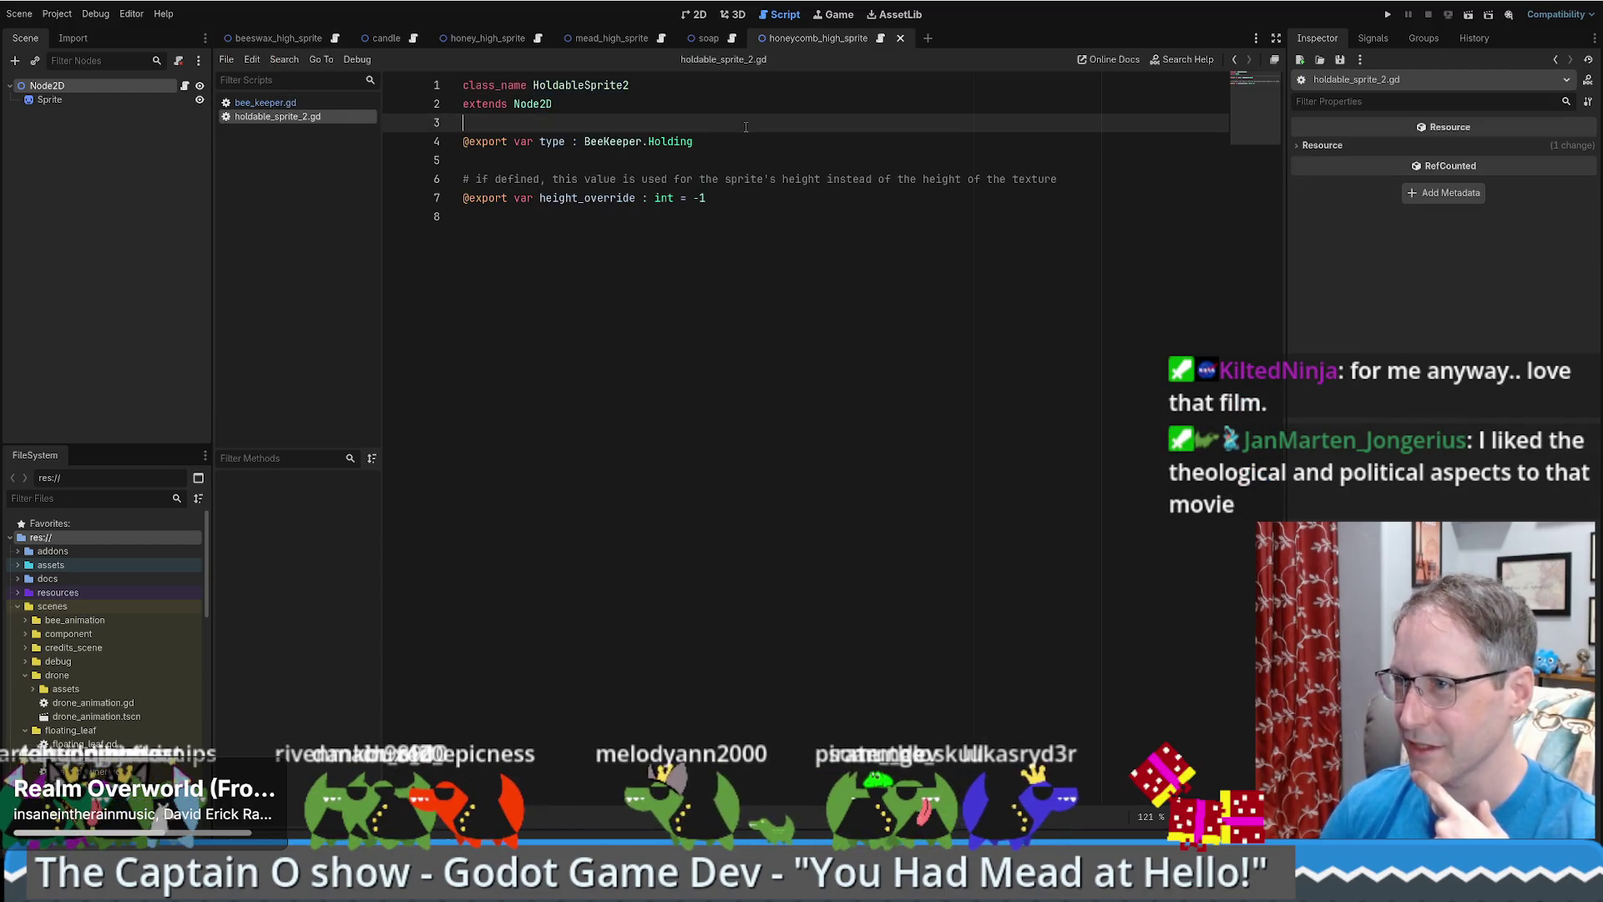
click(673, 142)
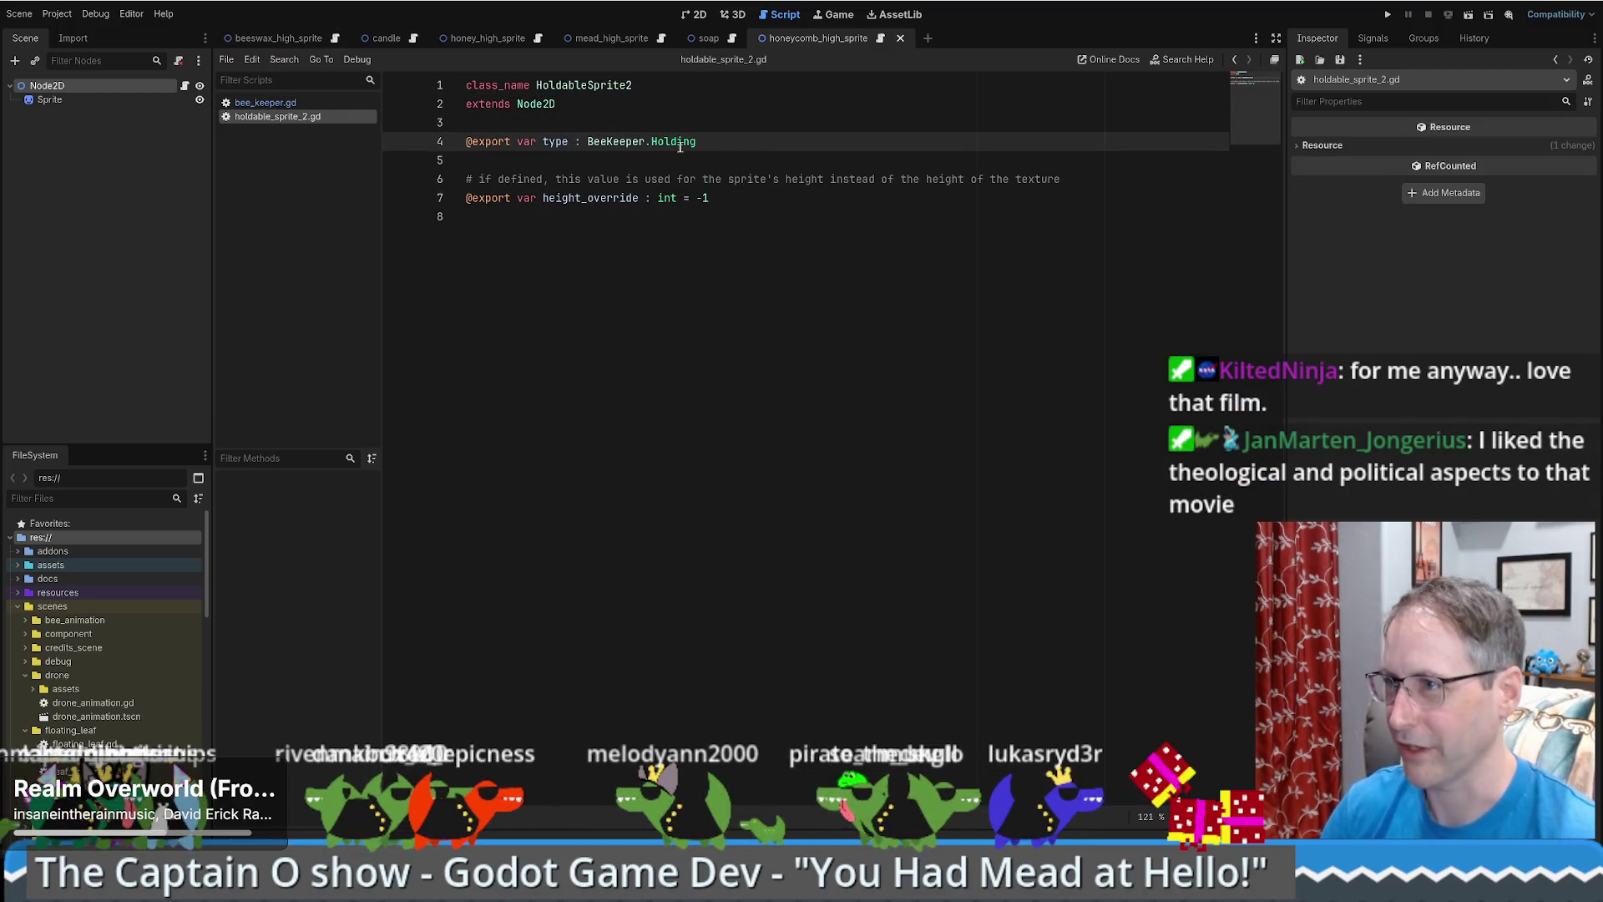
ctrl+click(674, 142)
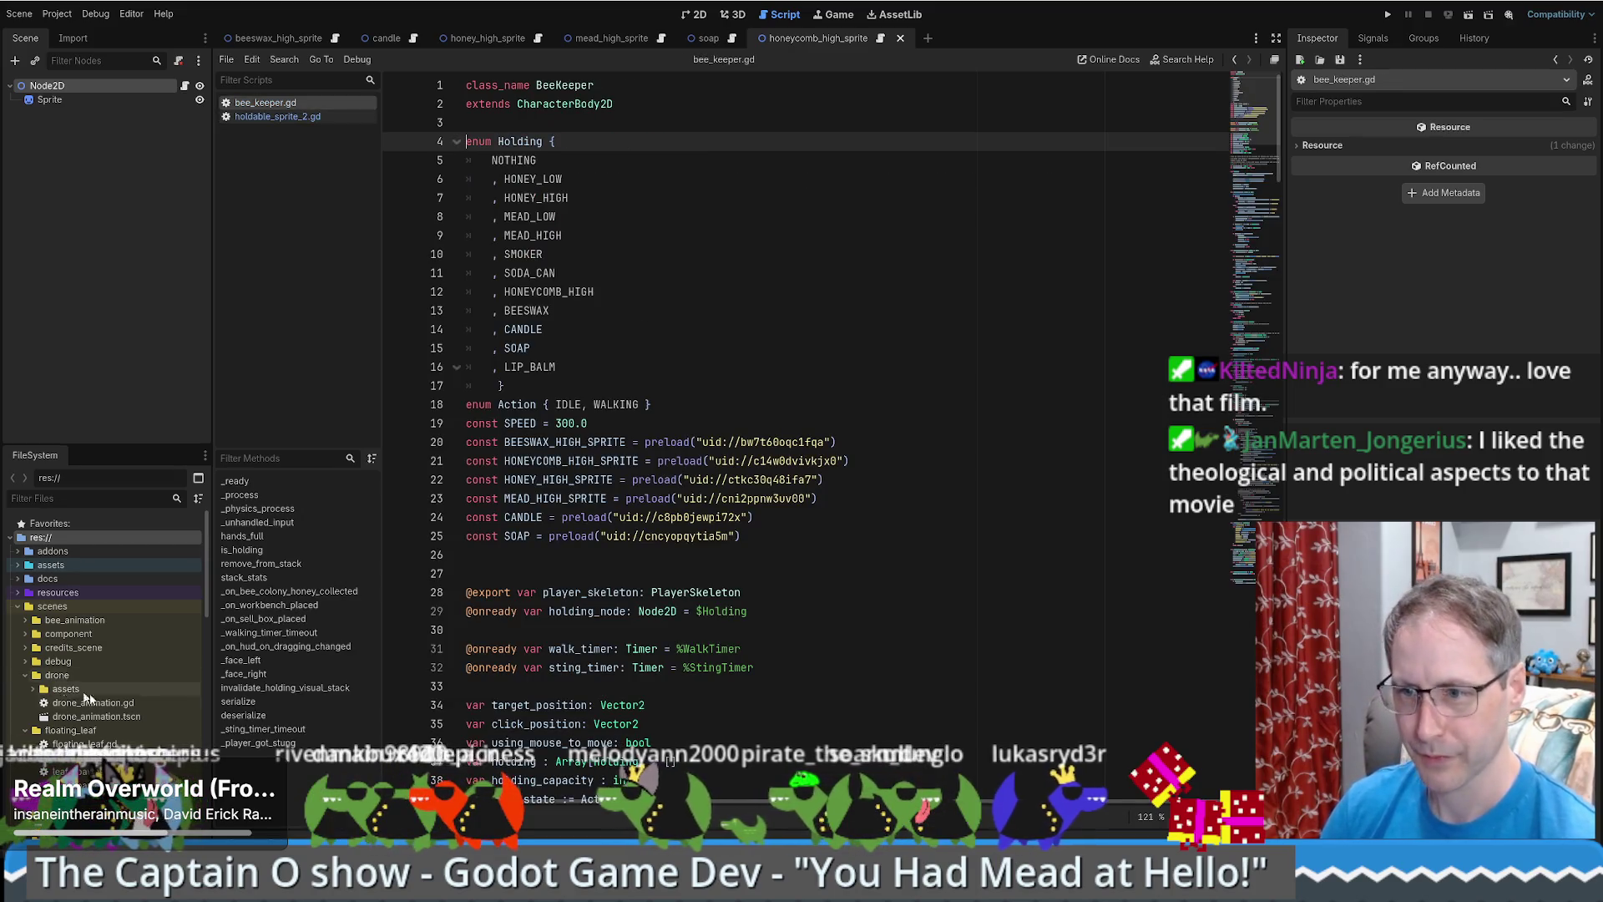
- Collapse the scenes folder and expand the scripts folder to reveal utility.gd
click(17, 607)
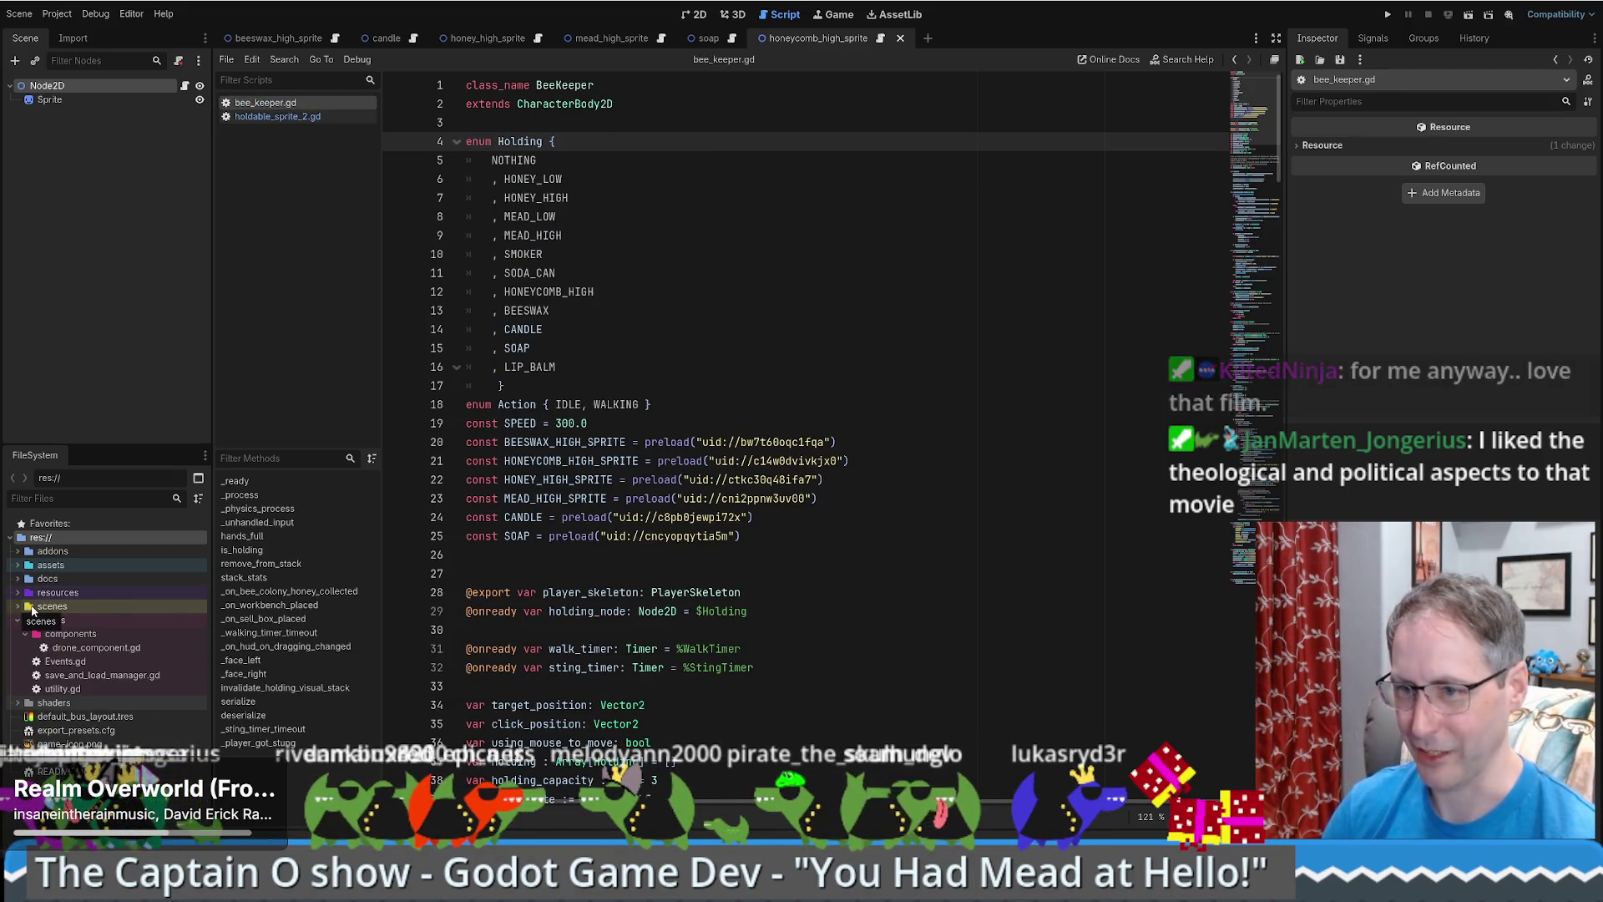
click(19, 619)
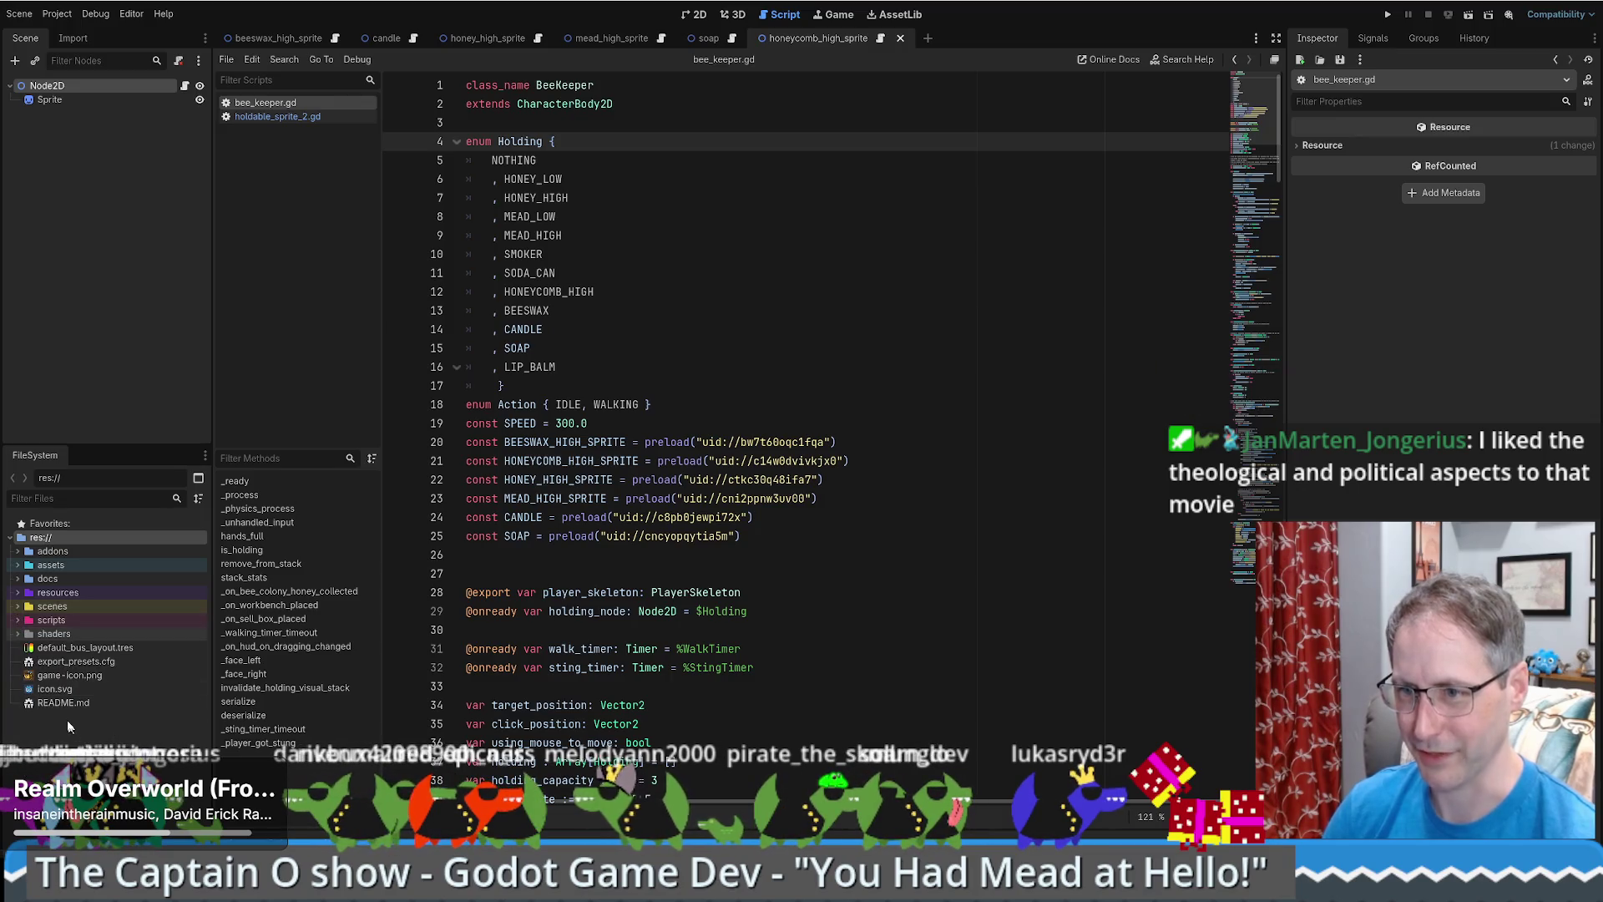
click(17, 619)
click(50, 619)
click(26, 634)
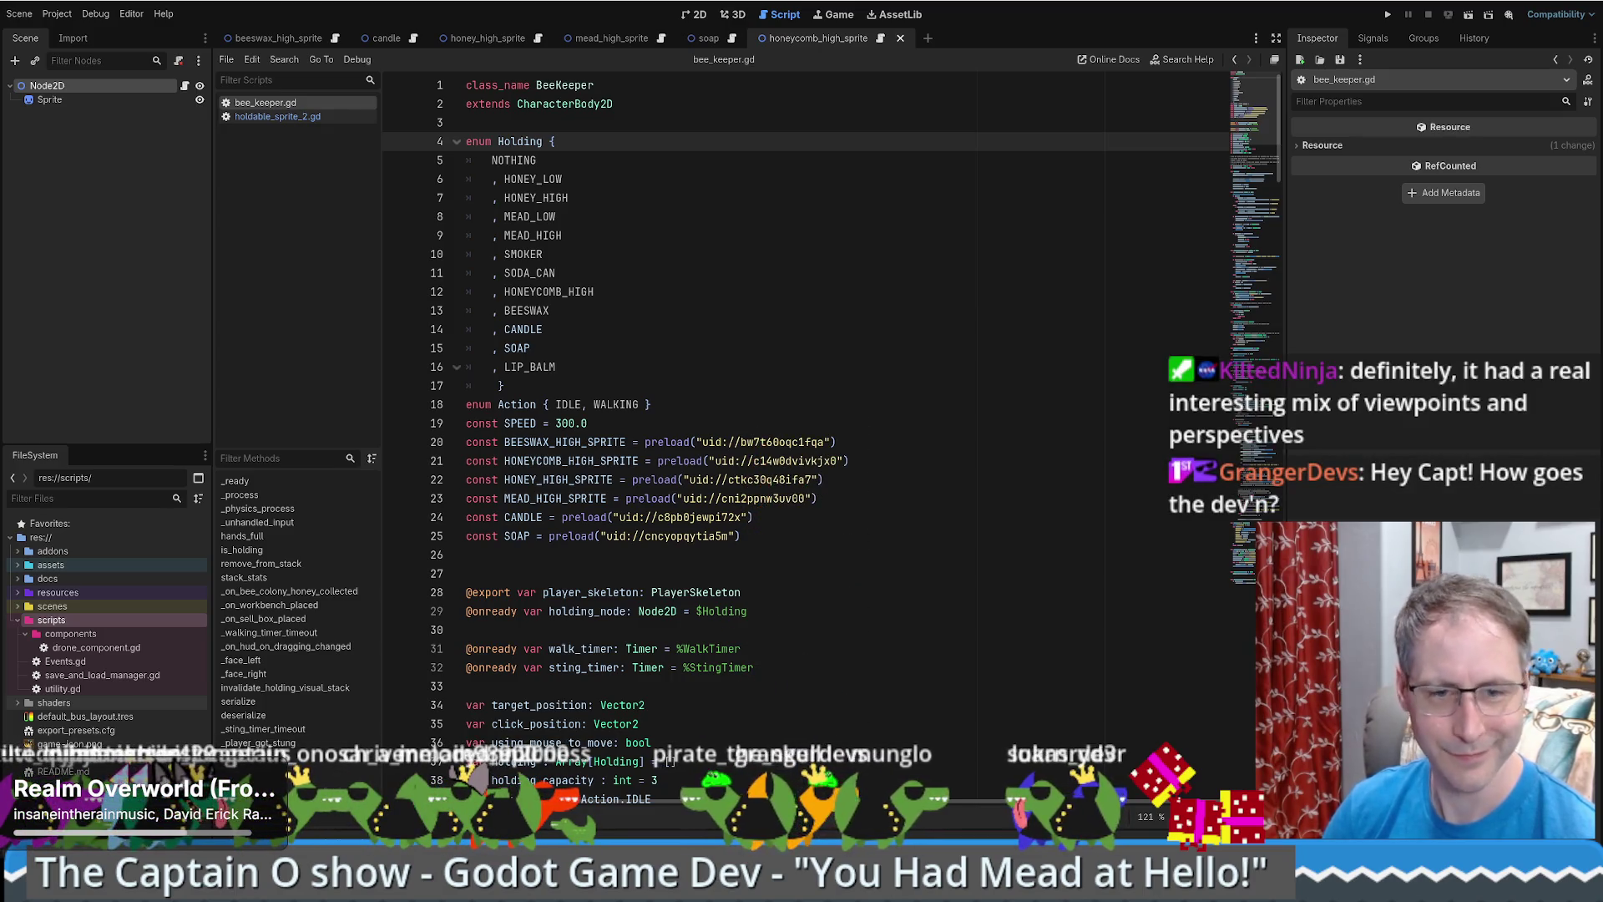
- Inspect the end of the Holding enum, placing the caret after LIP_BALM
click(986, 389)
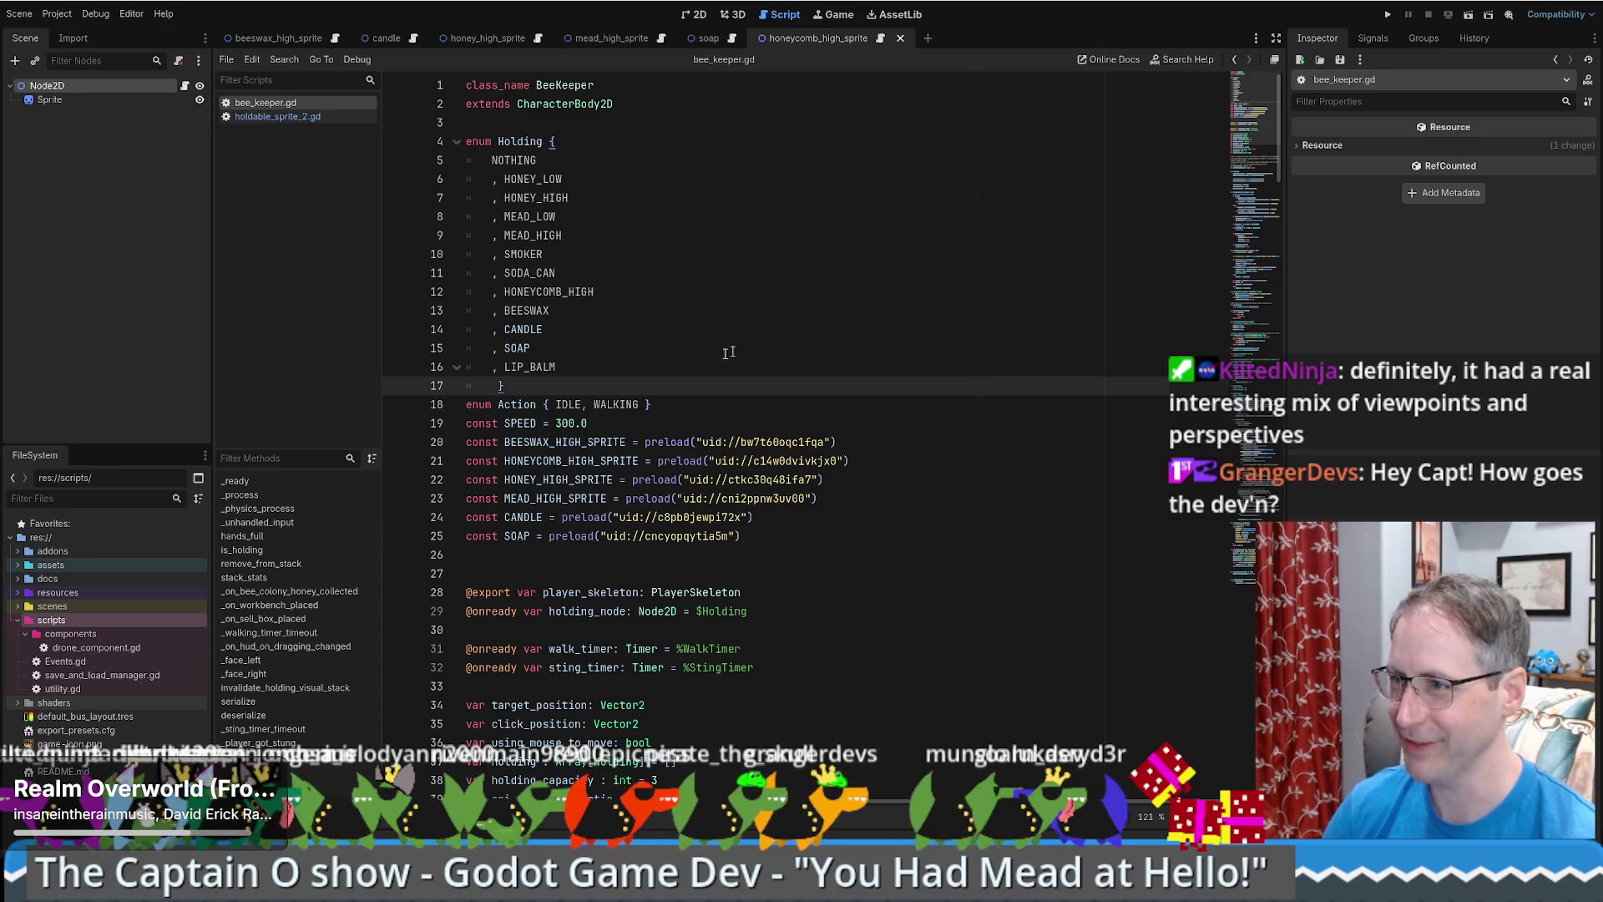
drag(757, 342, 726, 365)
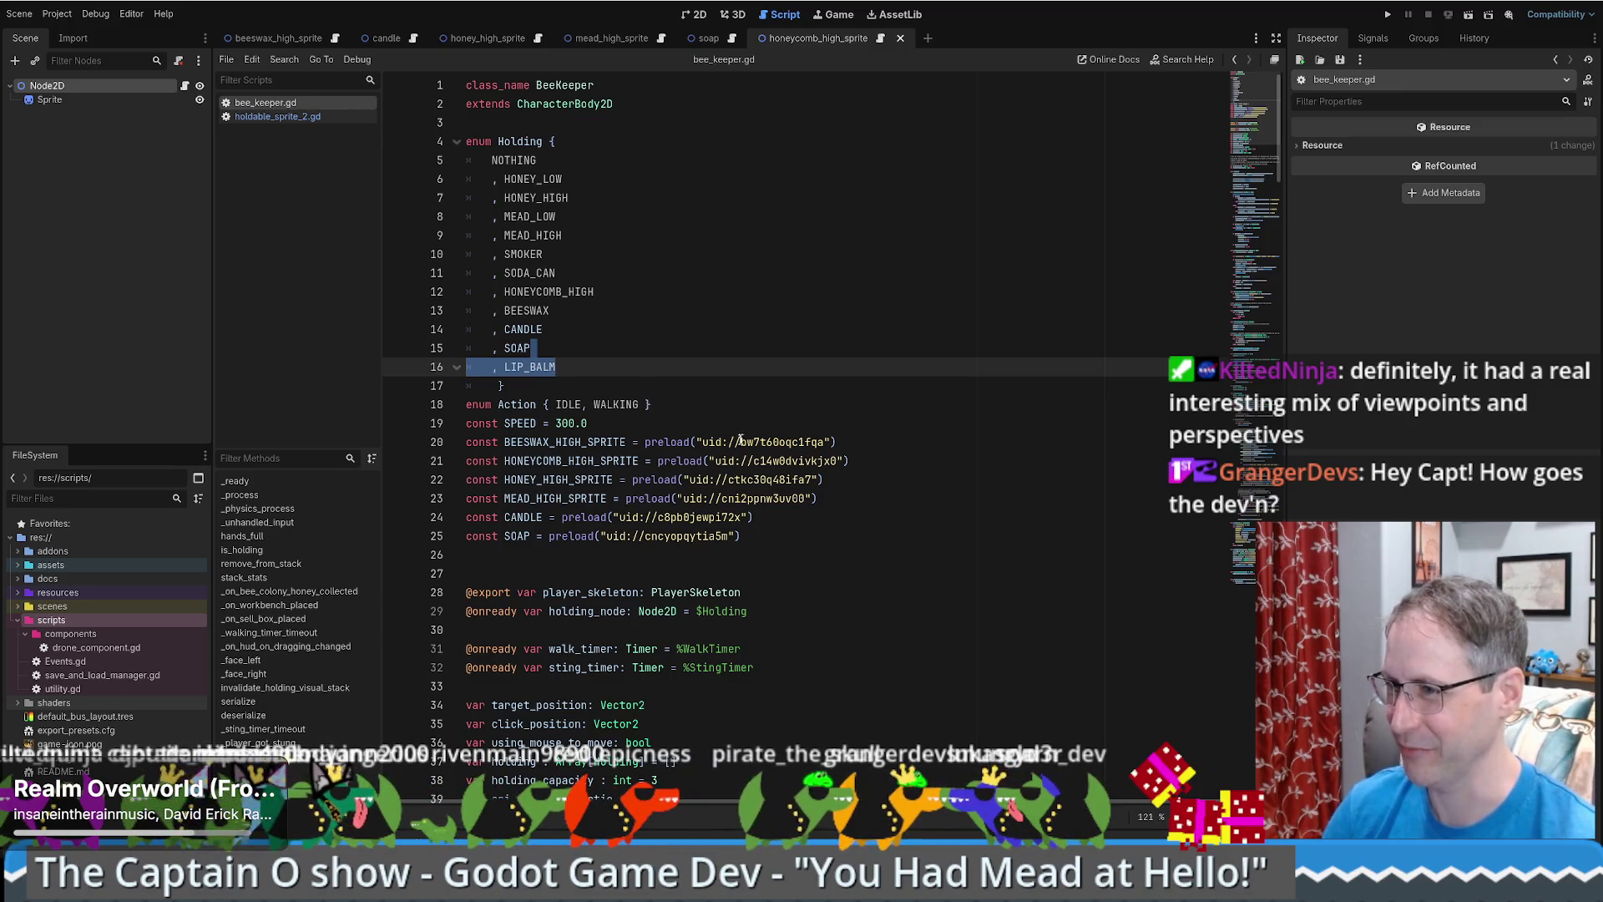
key(Up)
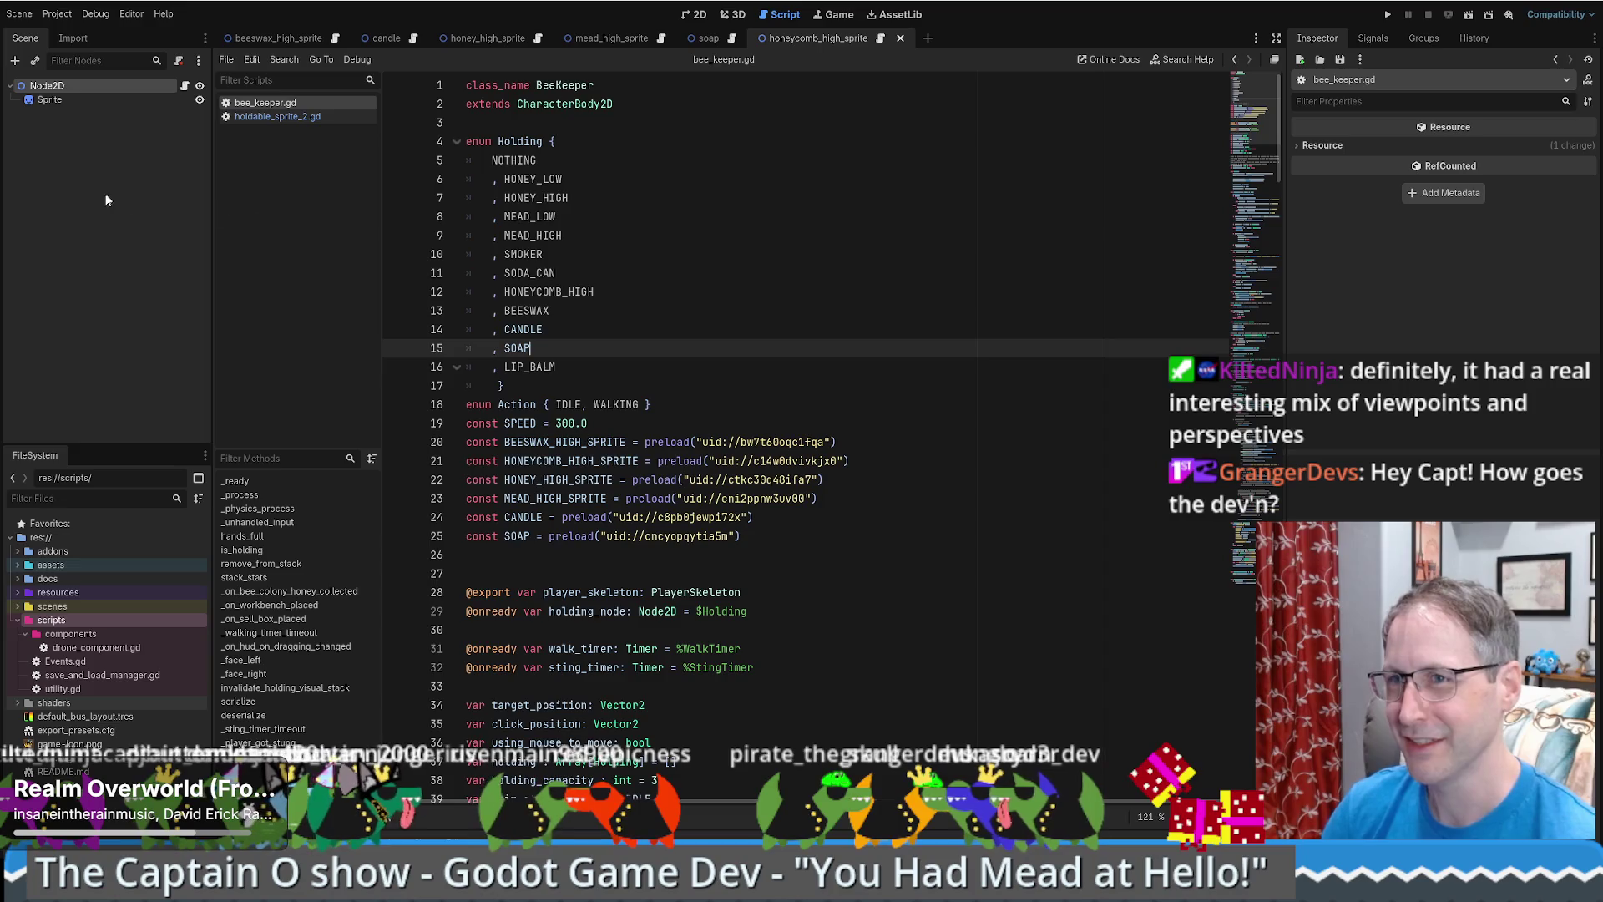
click(839, 371)
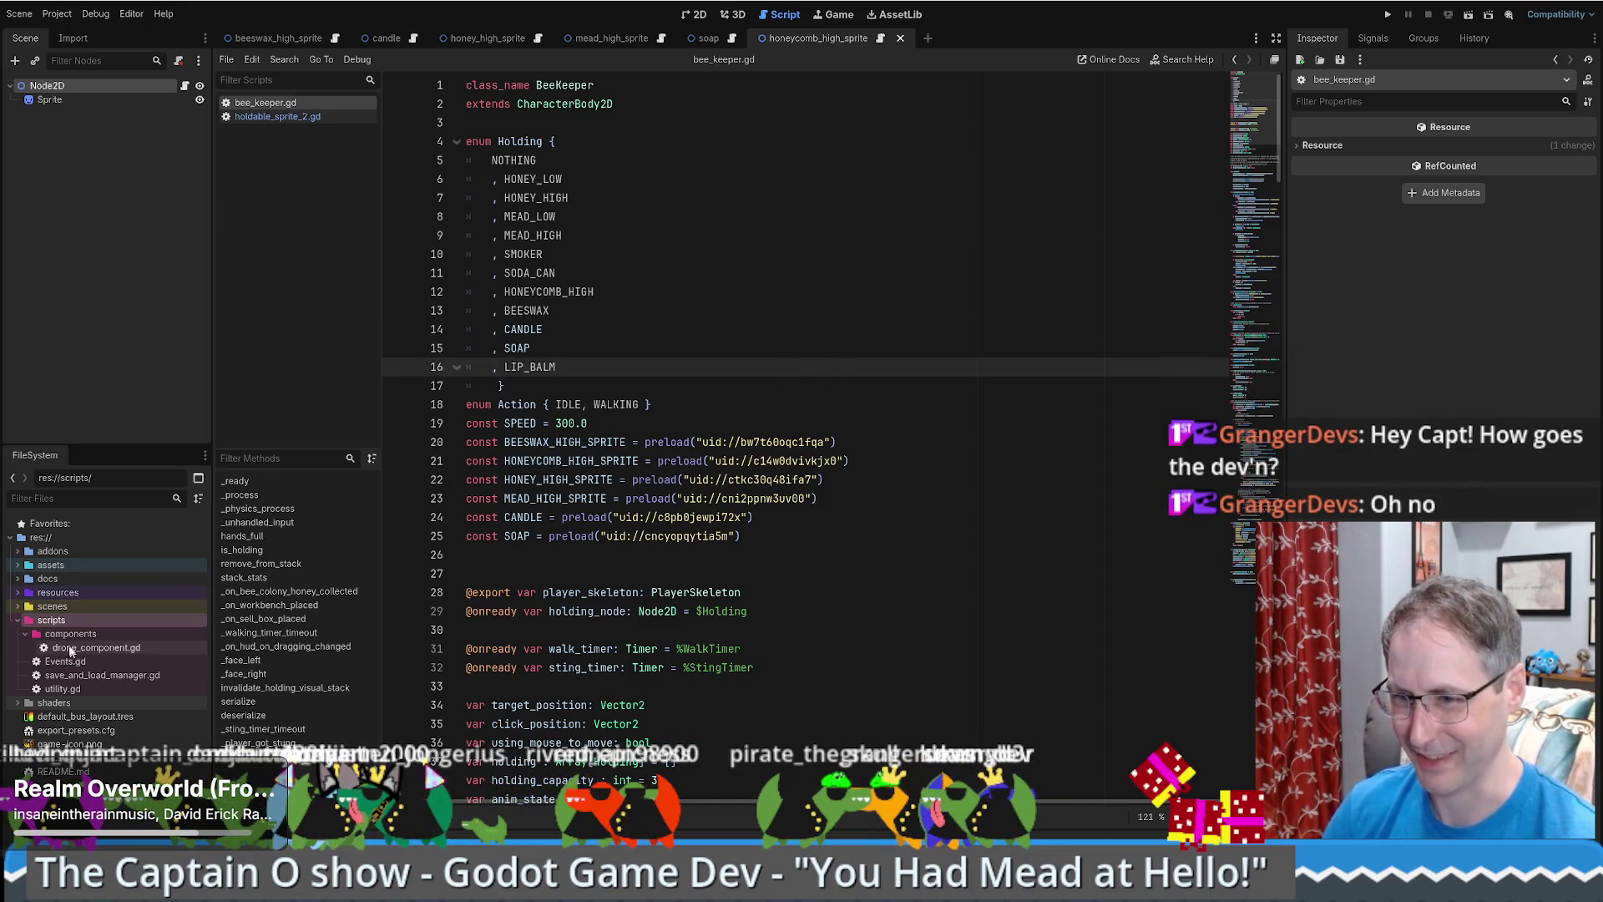
double_click(70, 692)
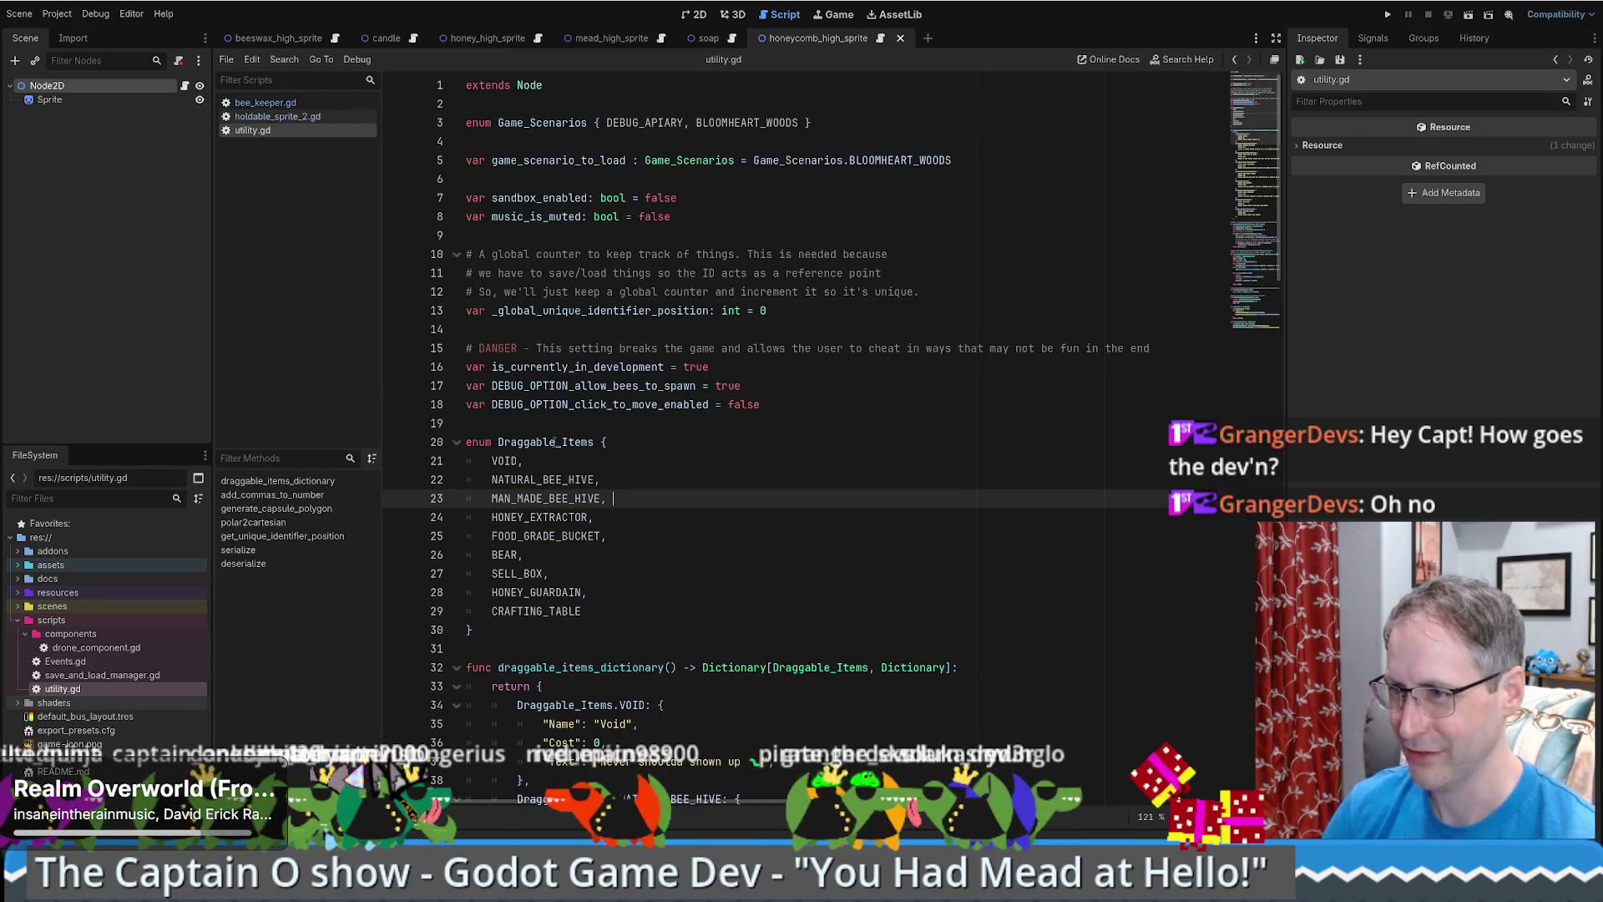
double_click(544, 442)
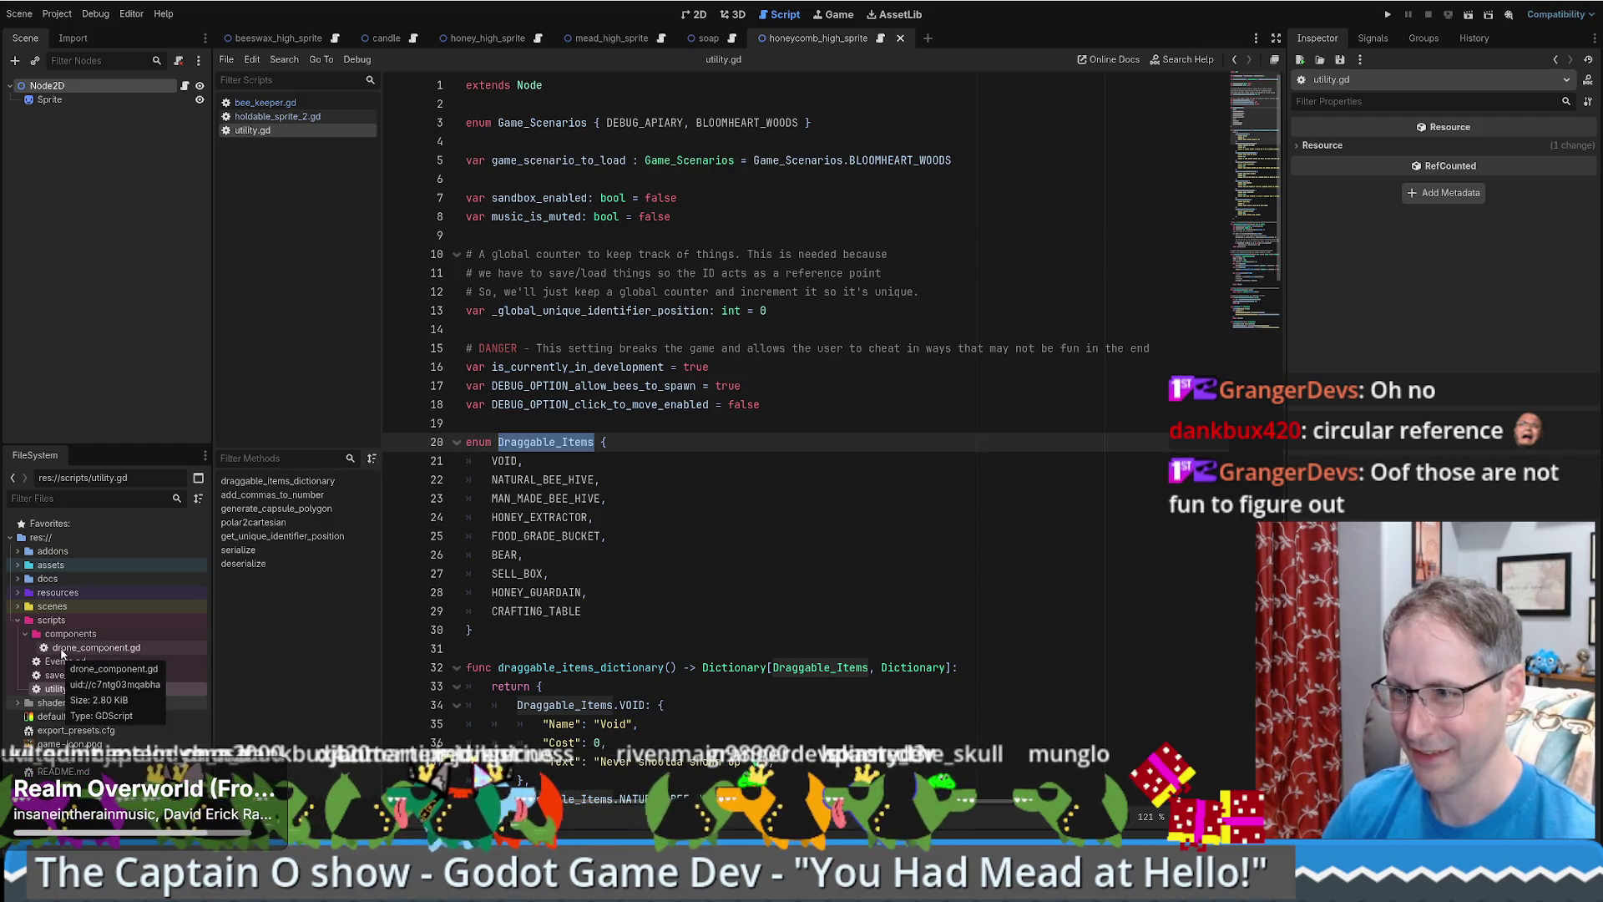
click(759, 481)
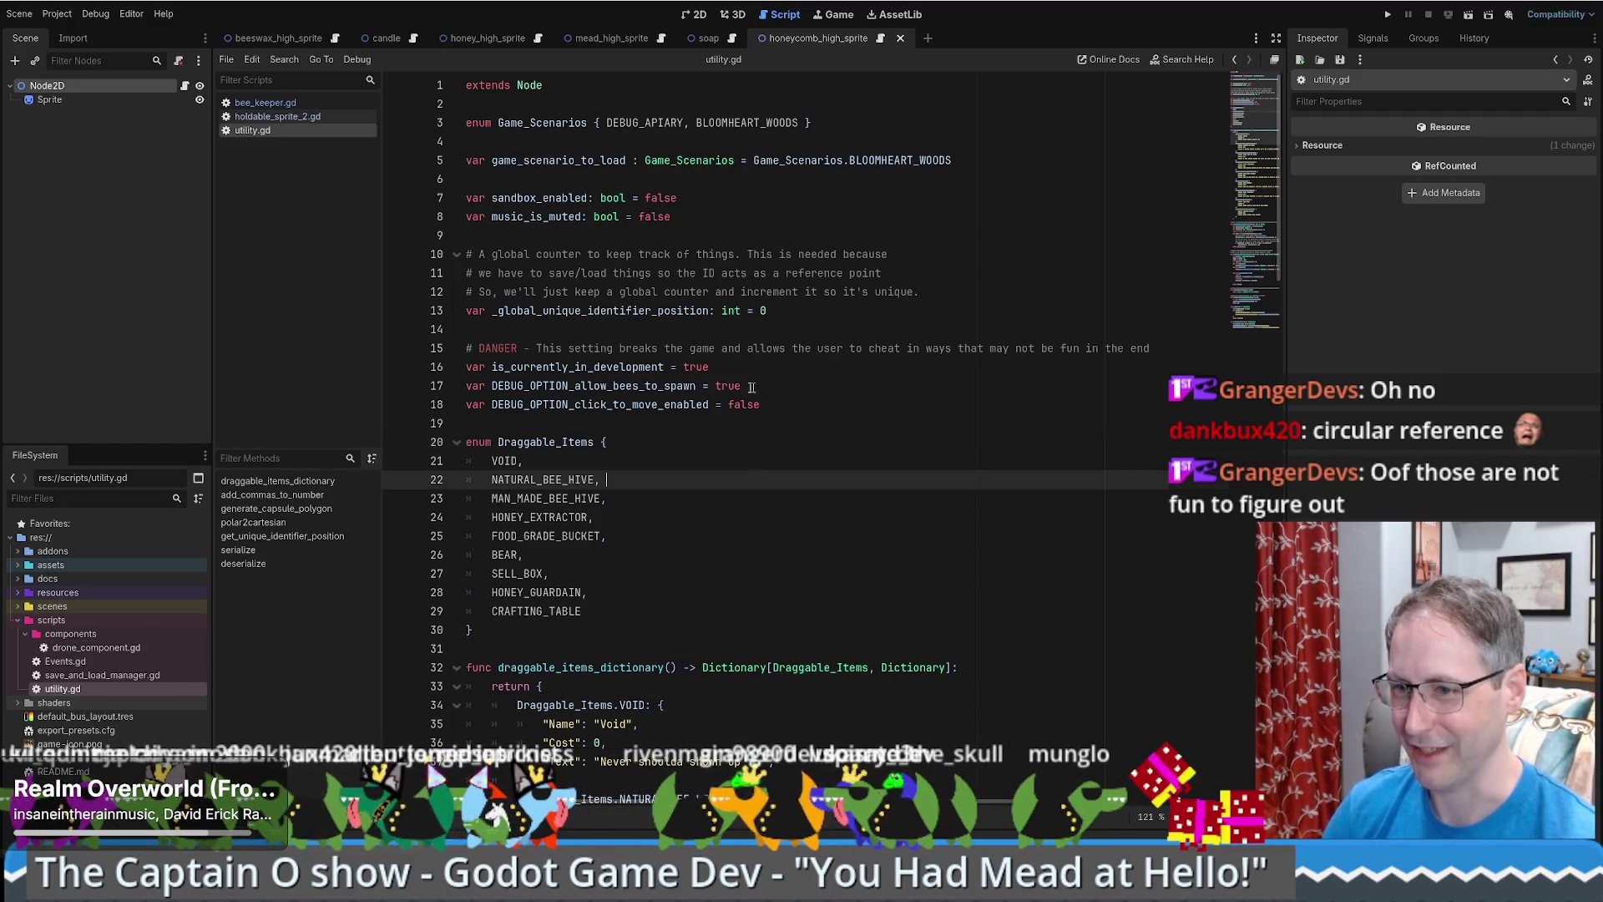
click(57, 14)
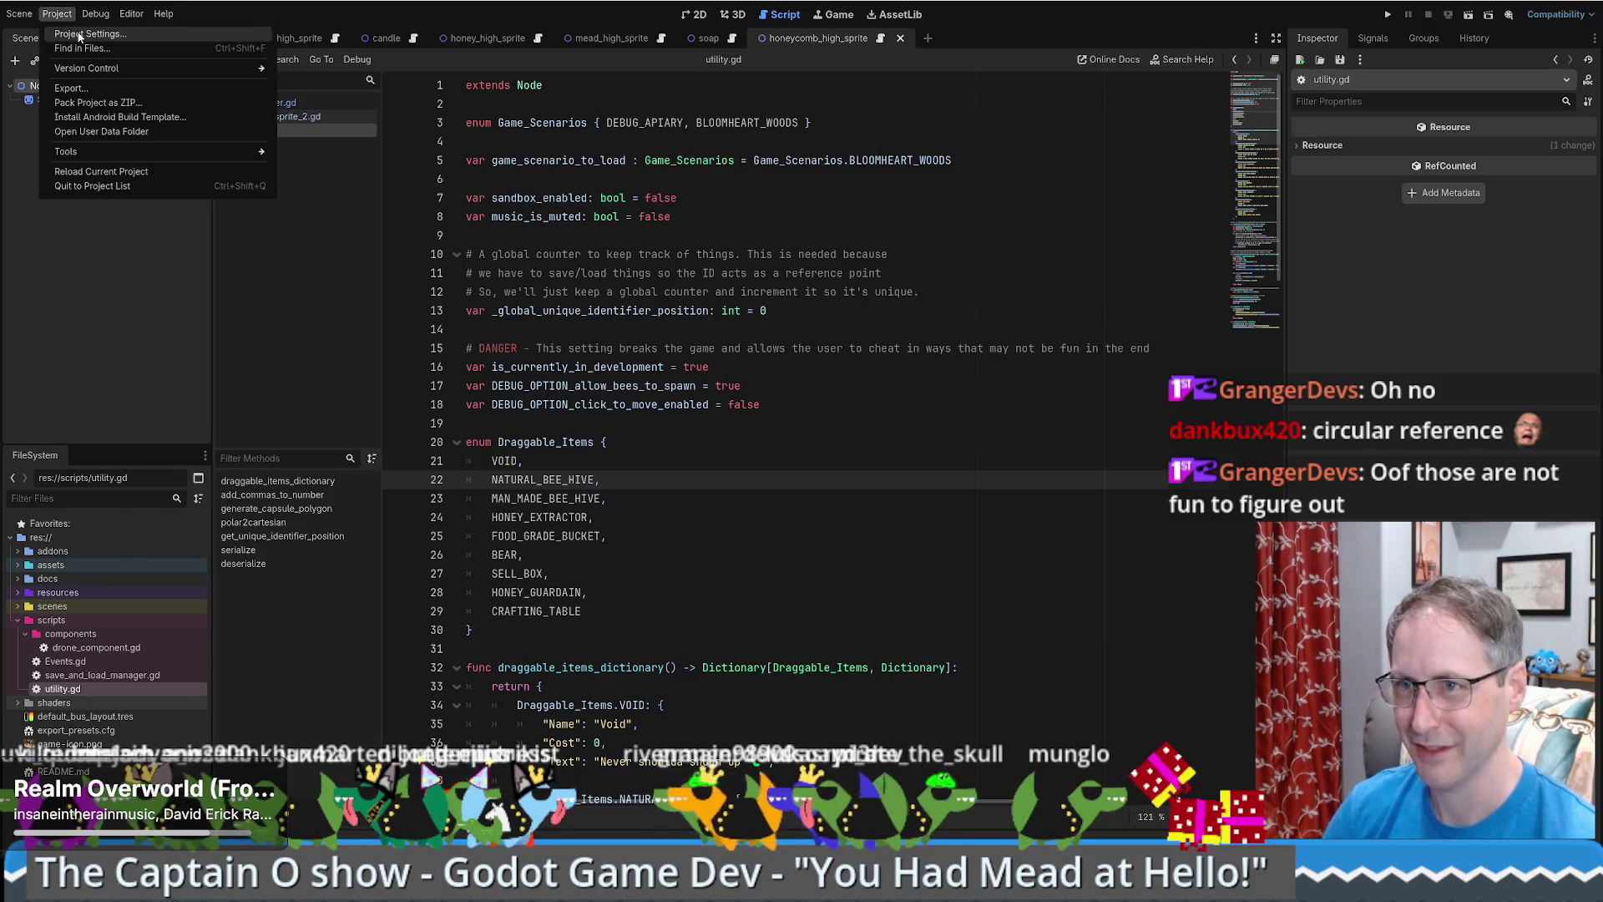
click(92, 35)
click(234, 99)
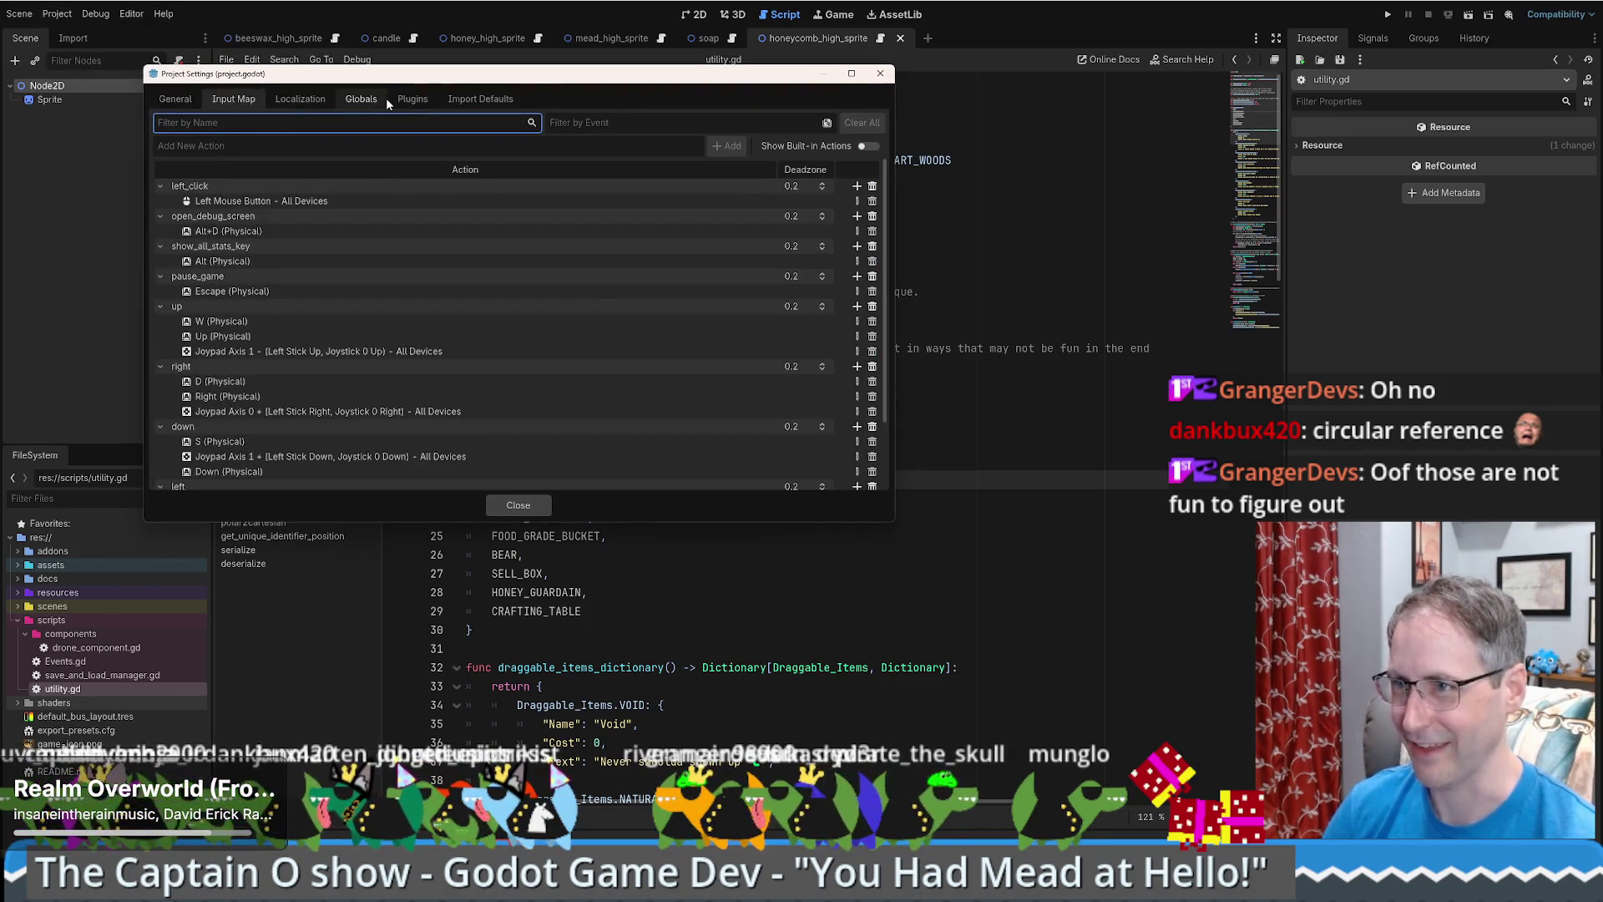
click(349, 100)
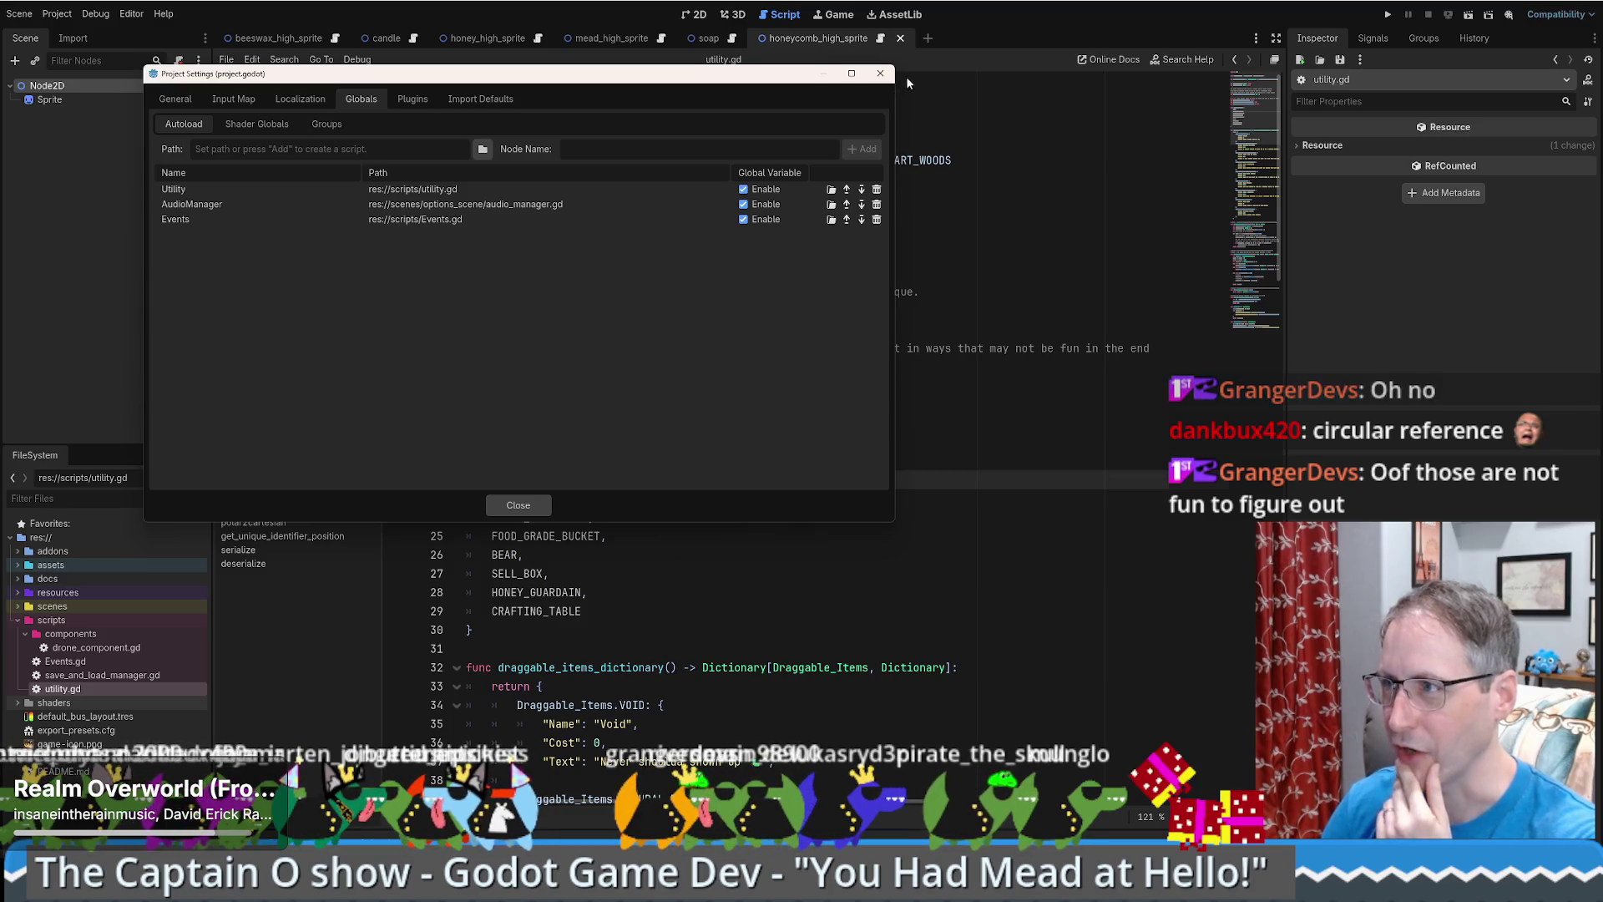
click(880, 74)
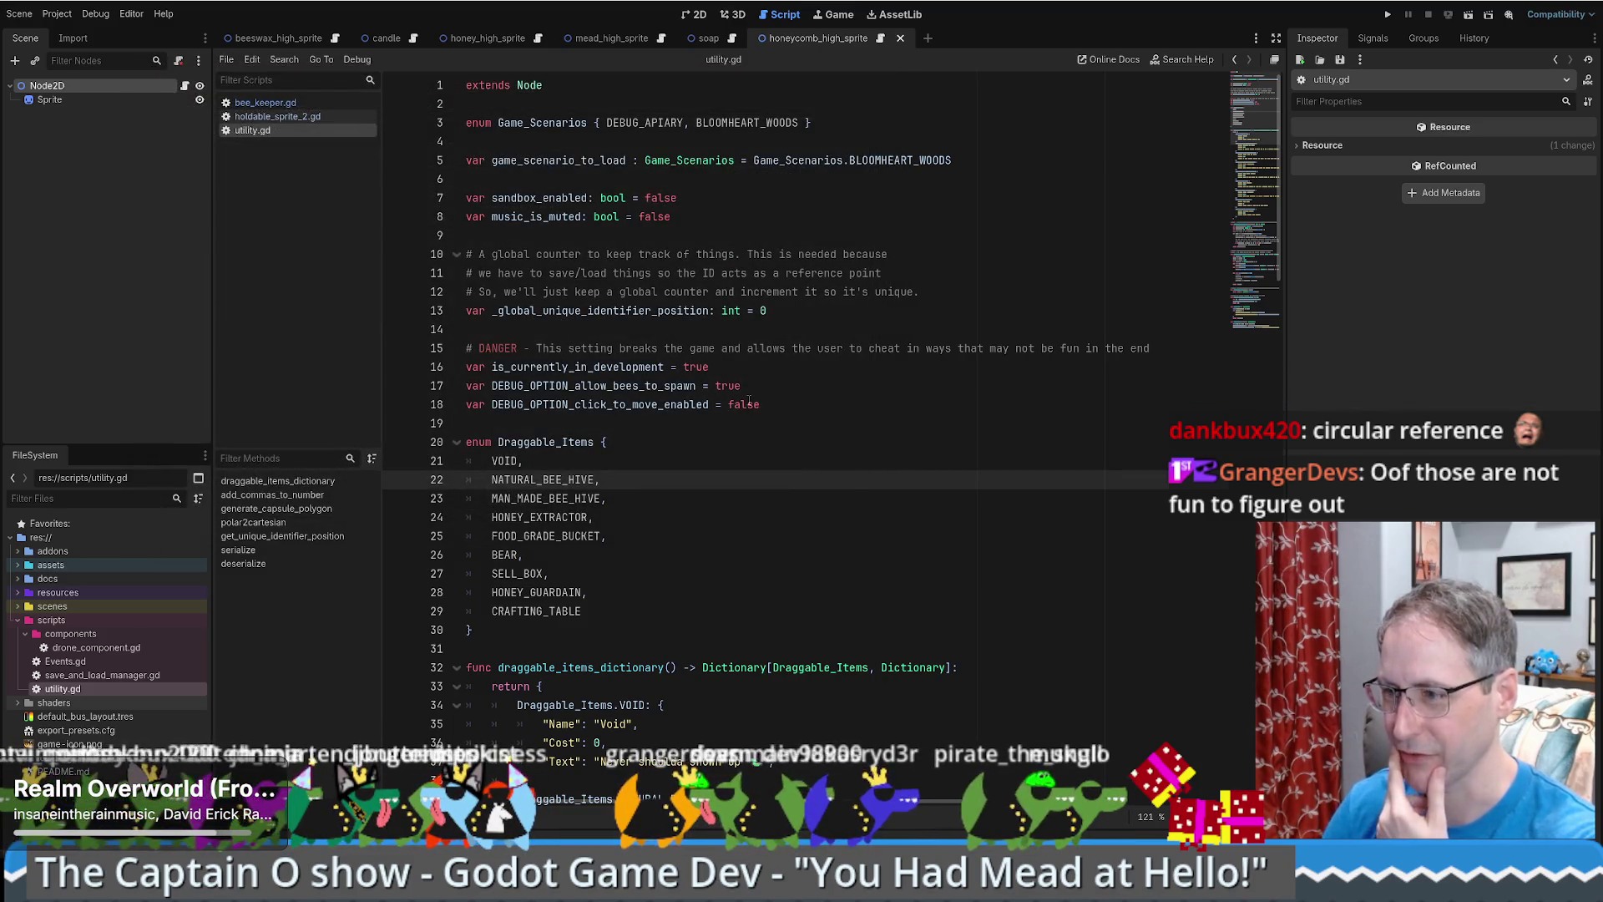
drag(1279, 200, 1259, 293)
scroll(696, 343, up, 15)
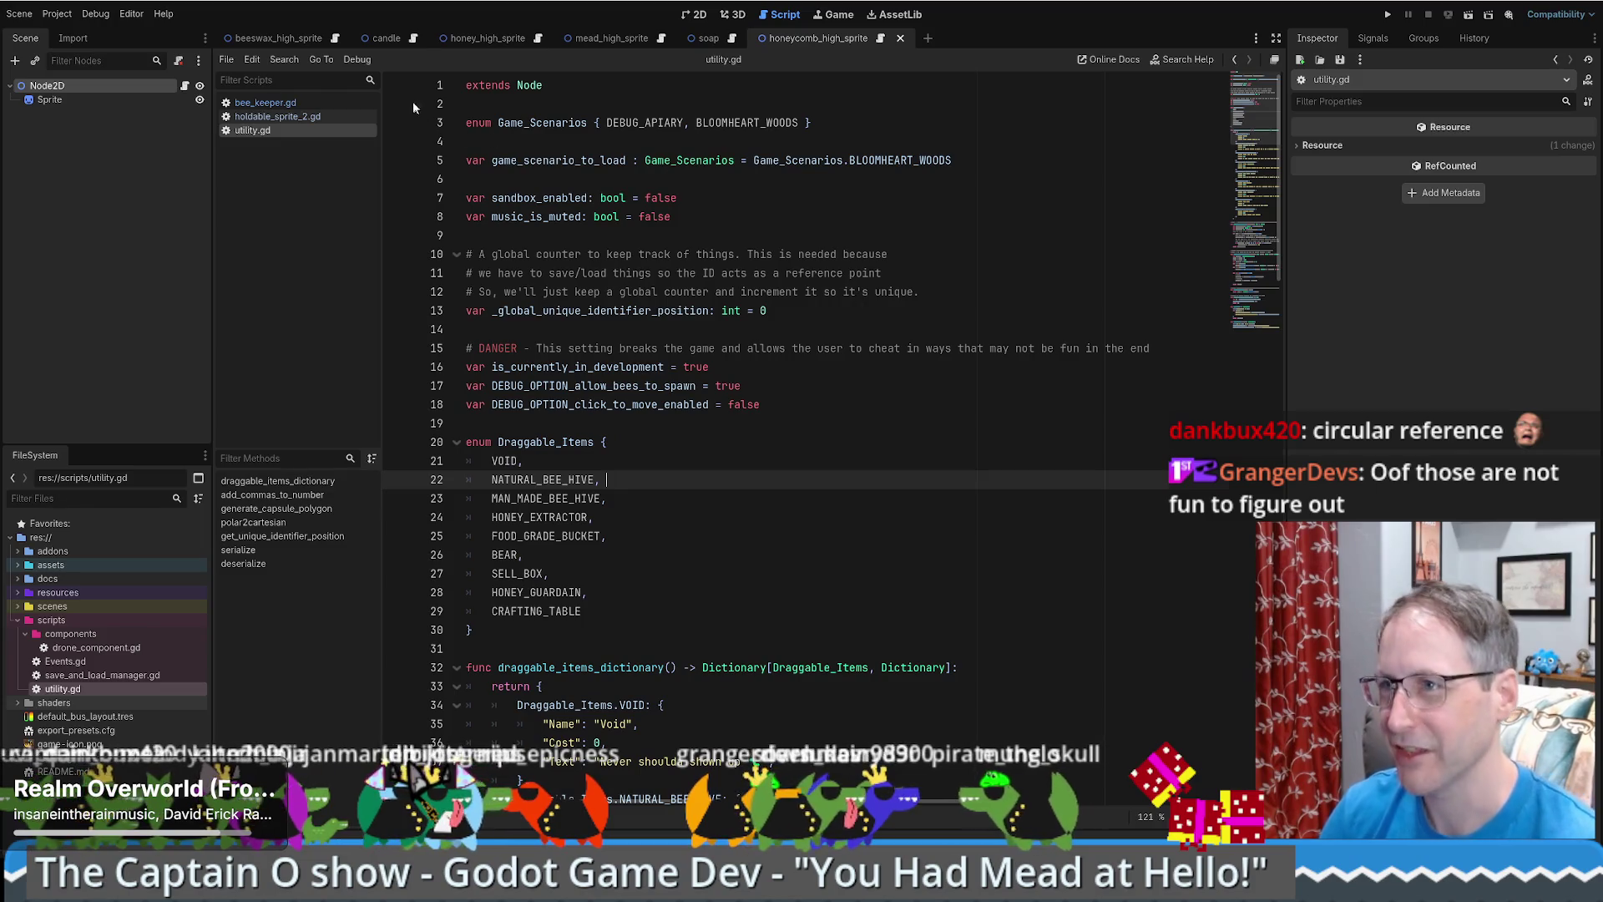
- Cut the entire Holding enum block out of bee_keeper.gd, then open utility.gd
mouse_move(413, 44)
key(alt+Left)
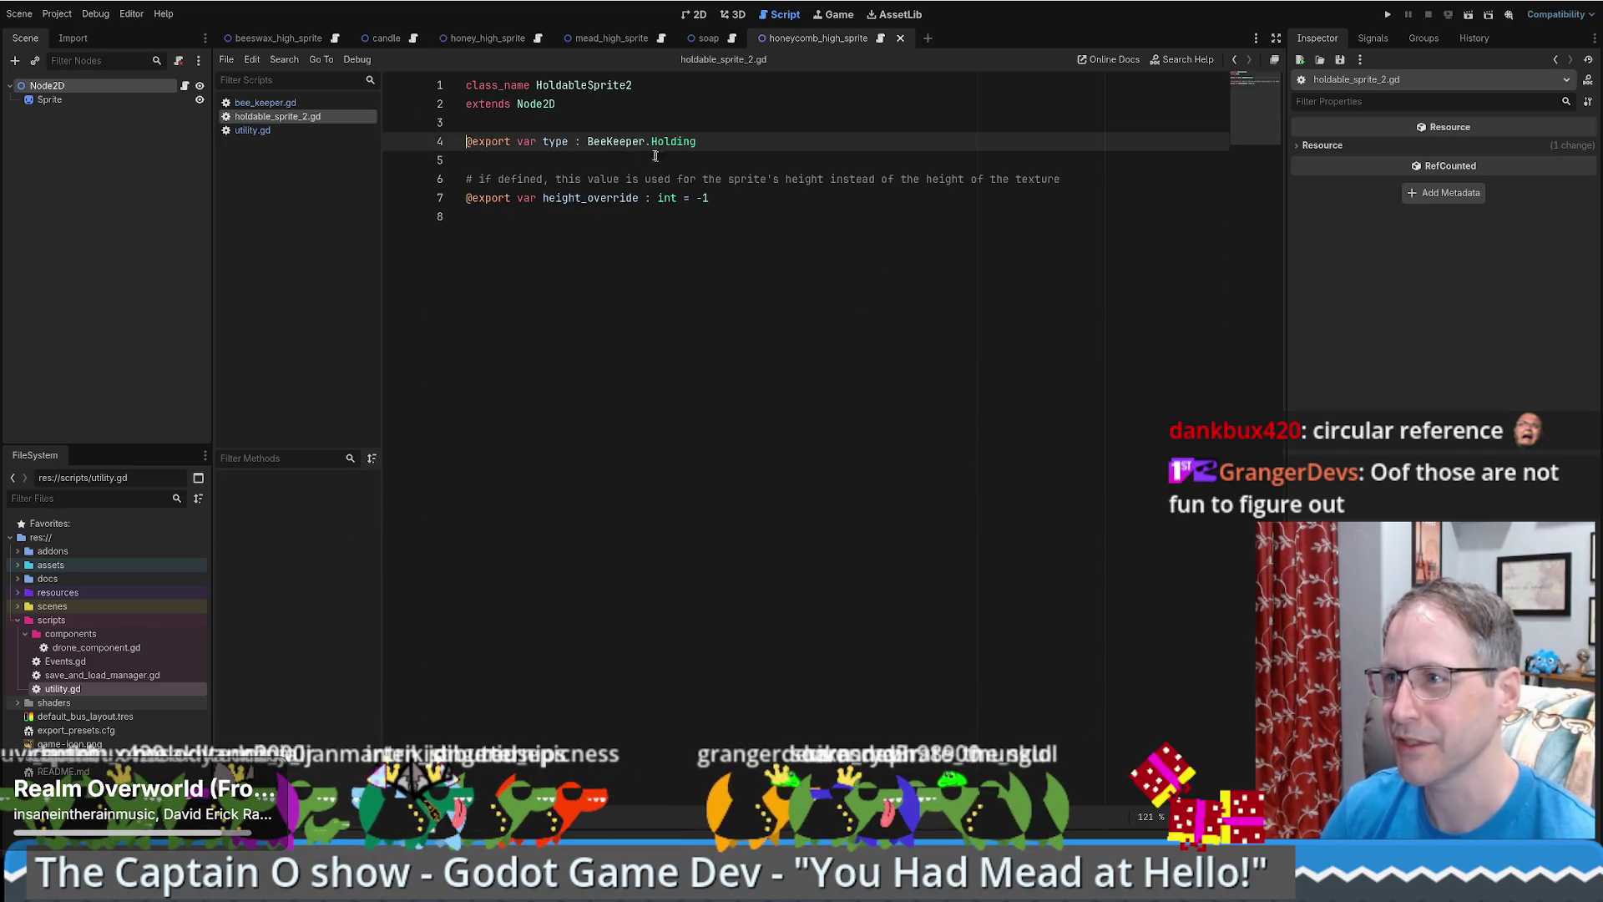
ctrl+click(673, 142)
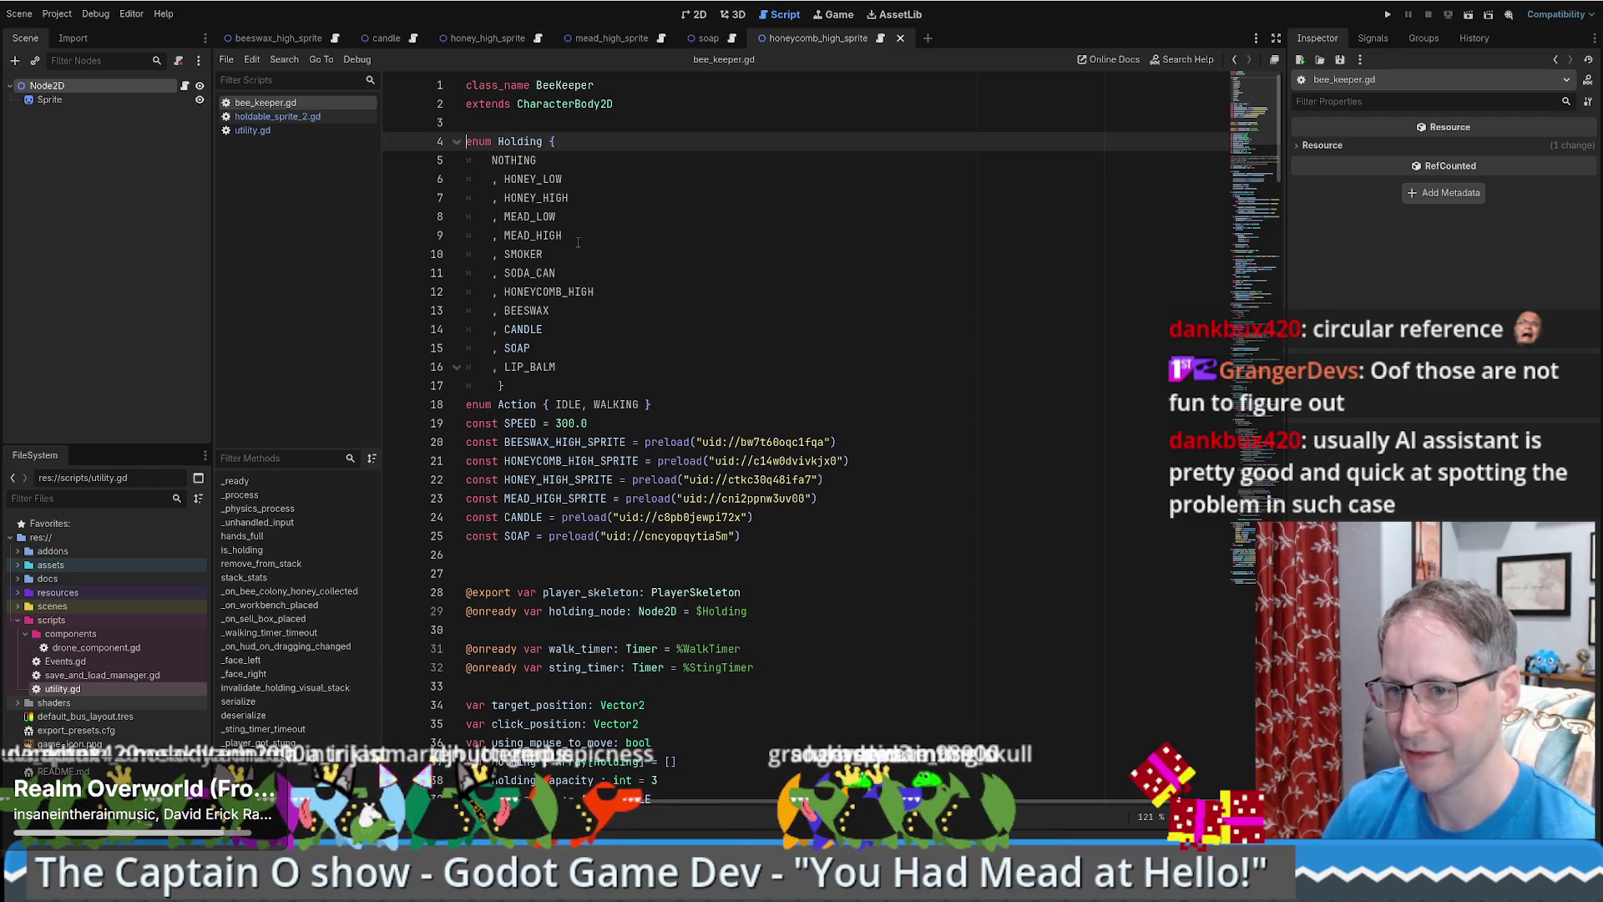
drag(522, 386, 450, 142)
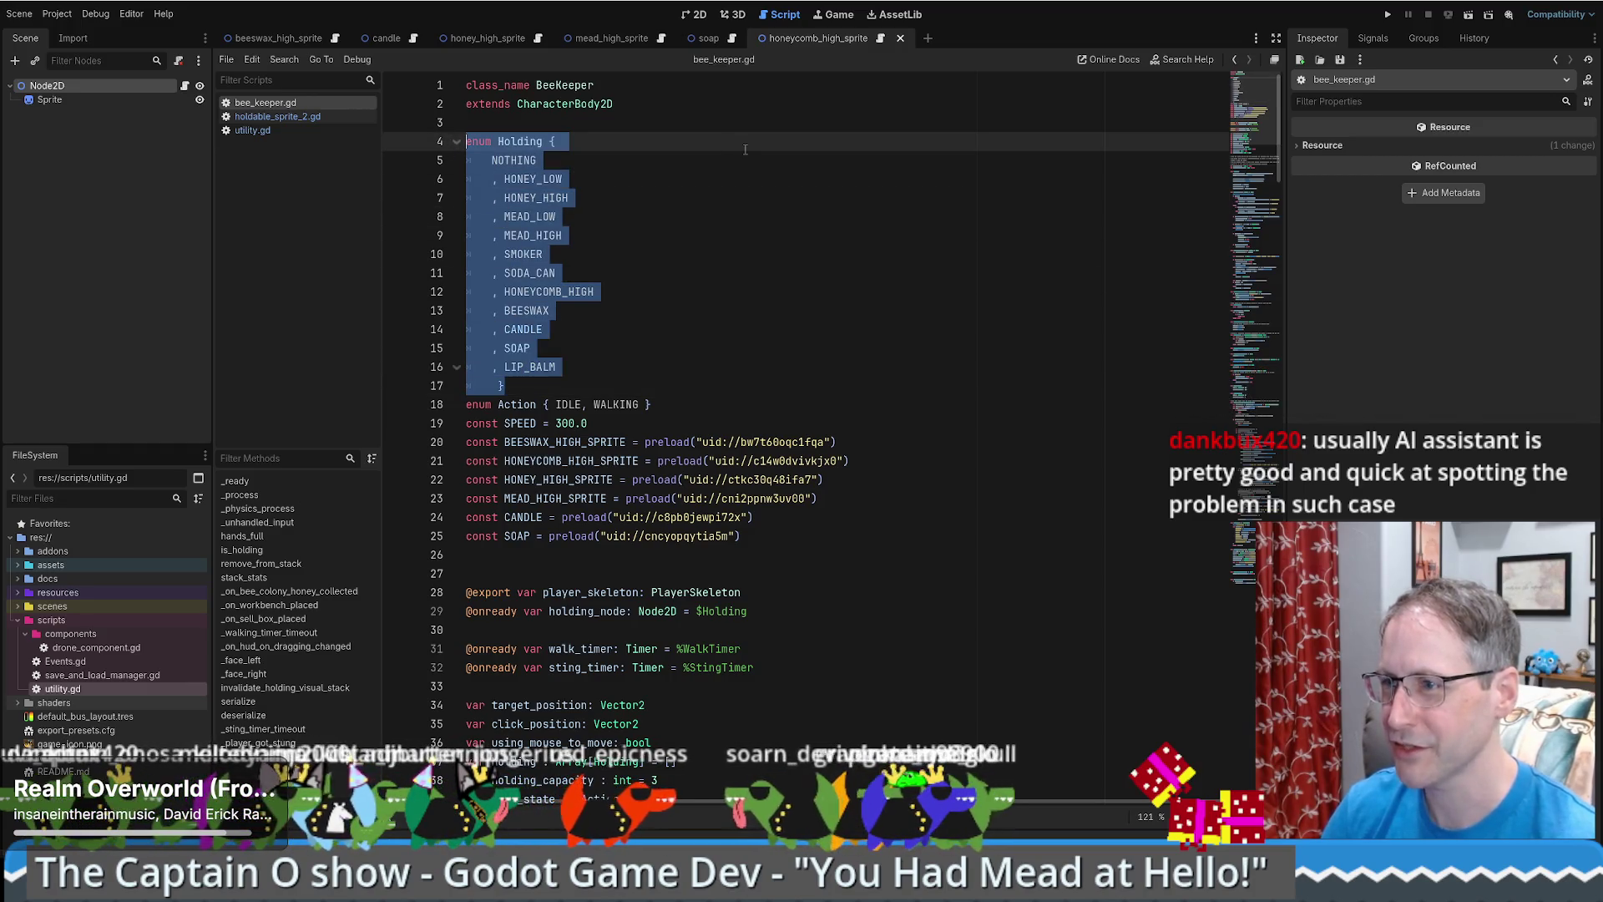
key(ctrl+x)
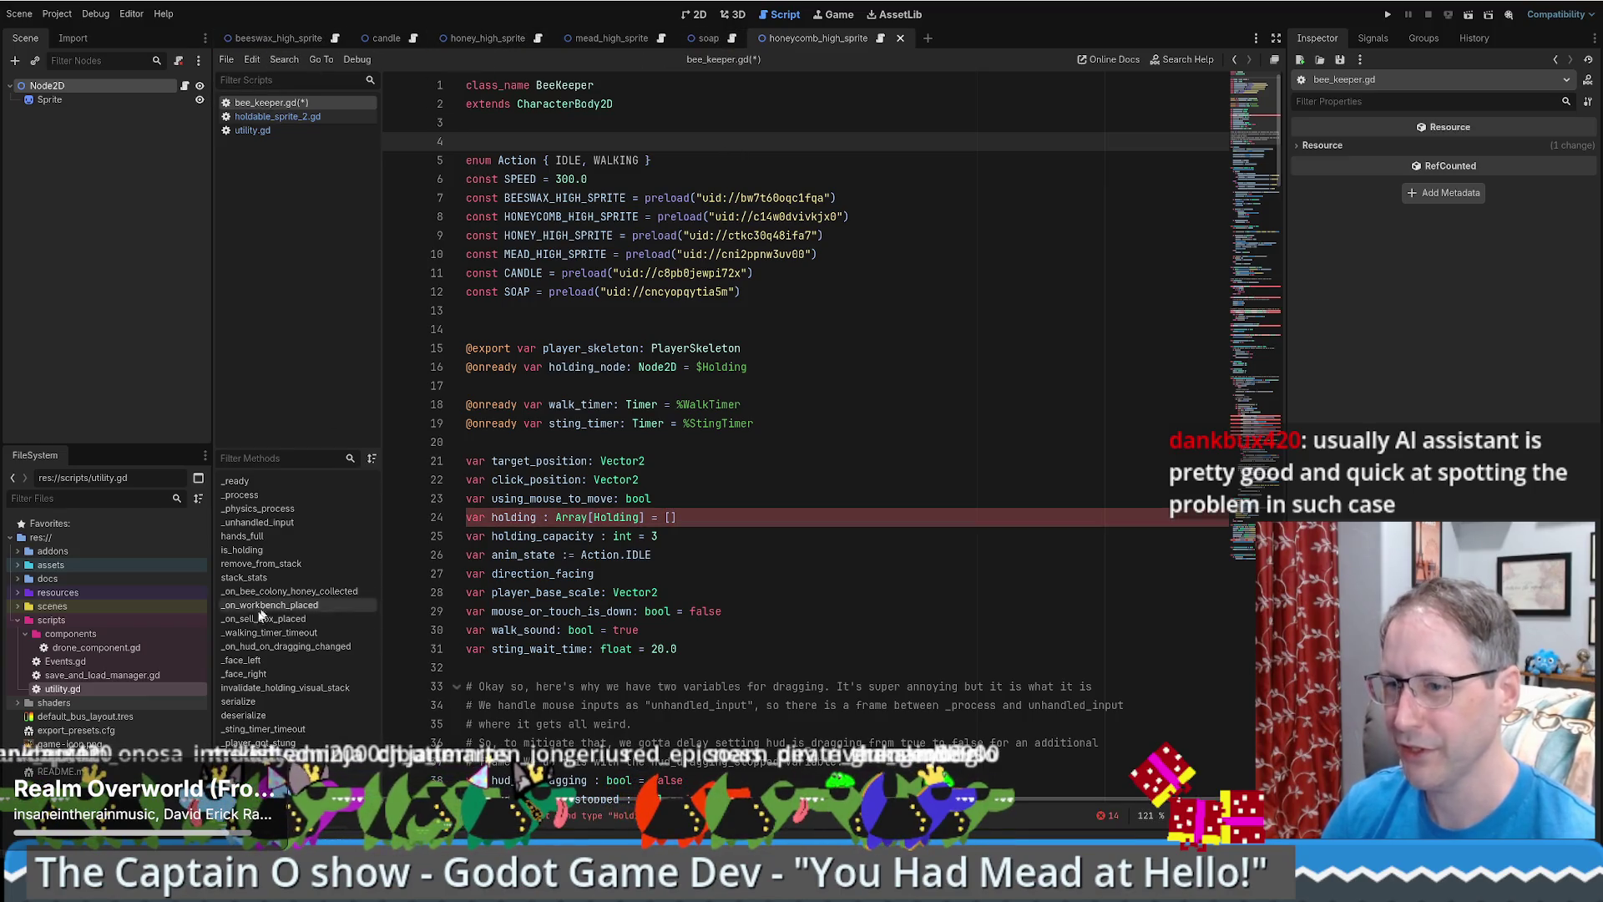
double_click(77, 690)
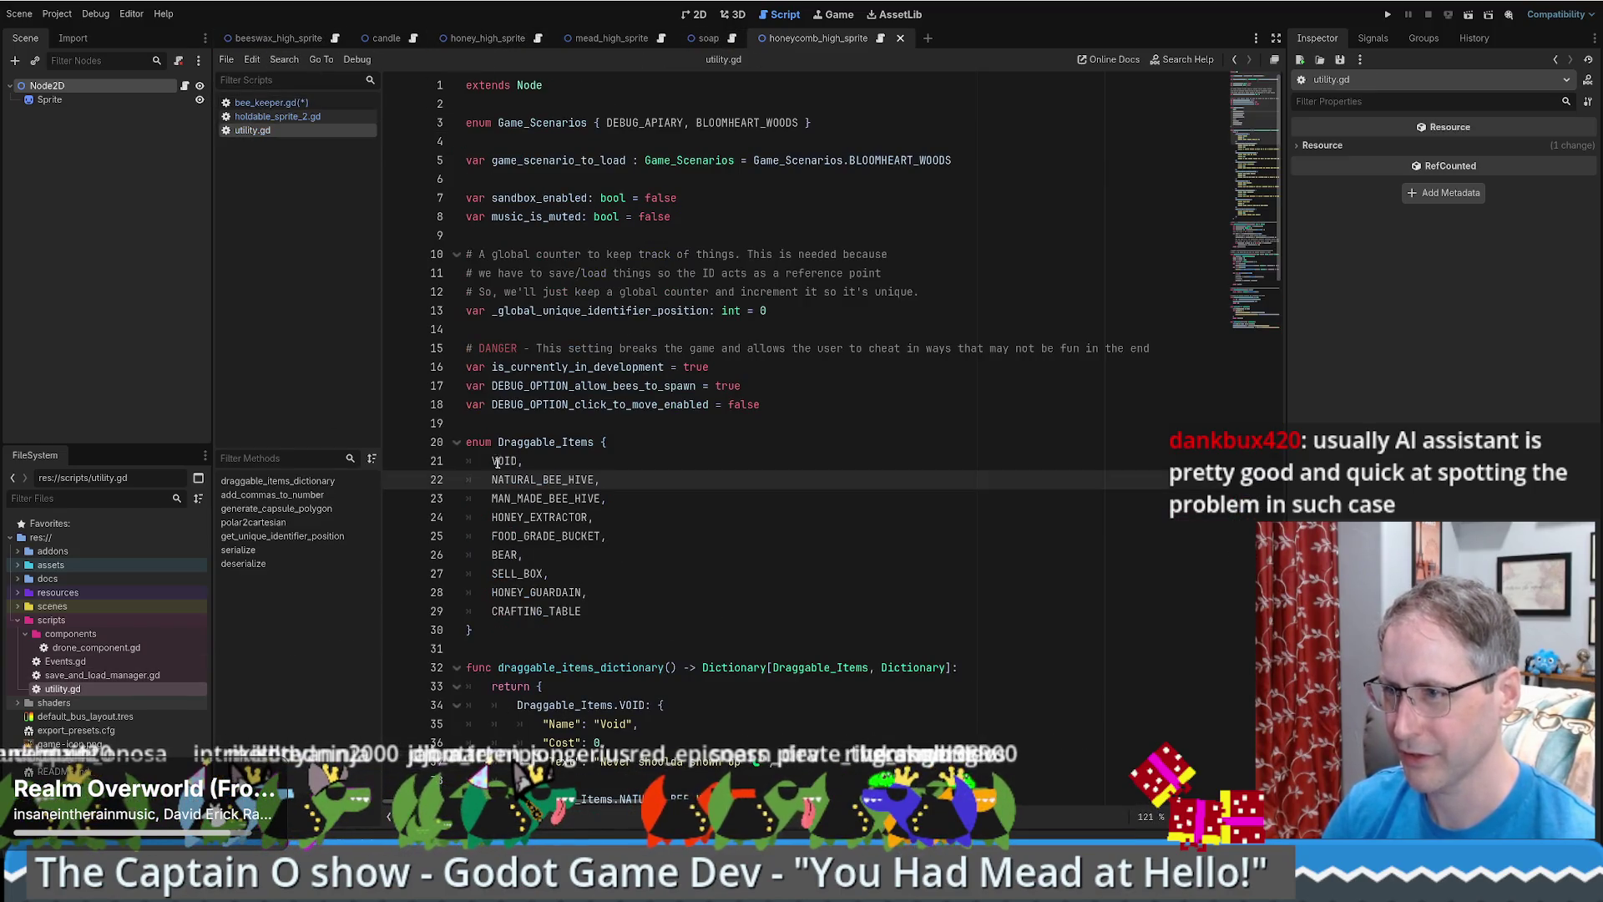
- Paste the Holding enum into utility.gd on the blank line above Draggable_Items
click(652, 423)
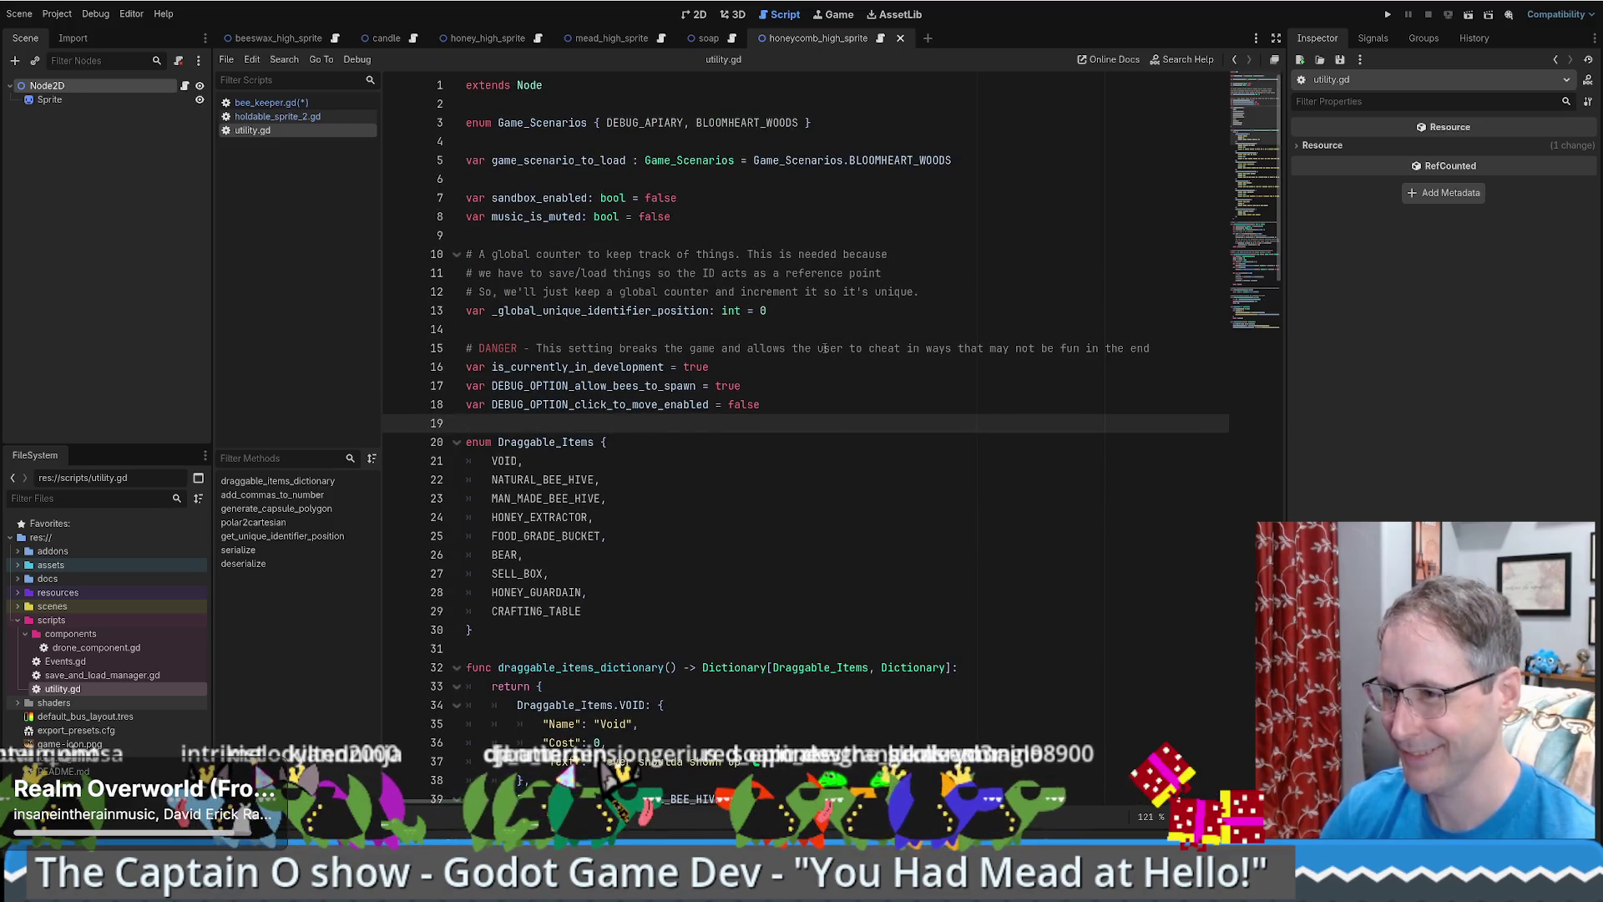
key(Return)
key(Return)
key(ctrl+v)
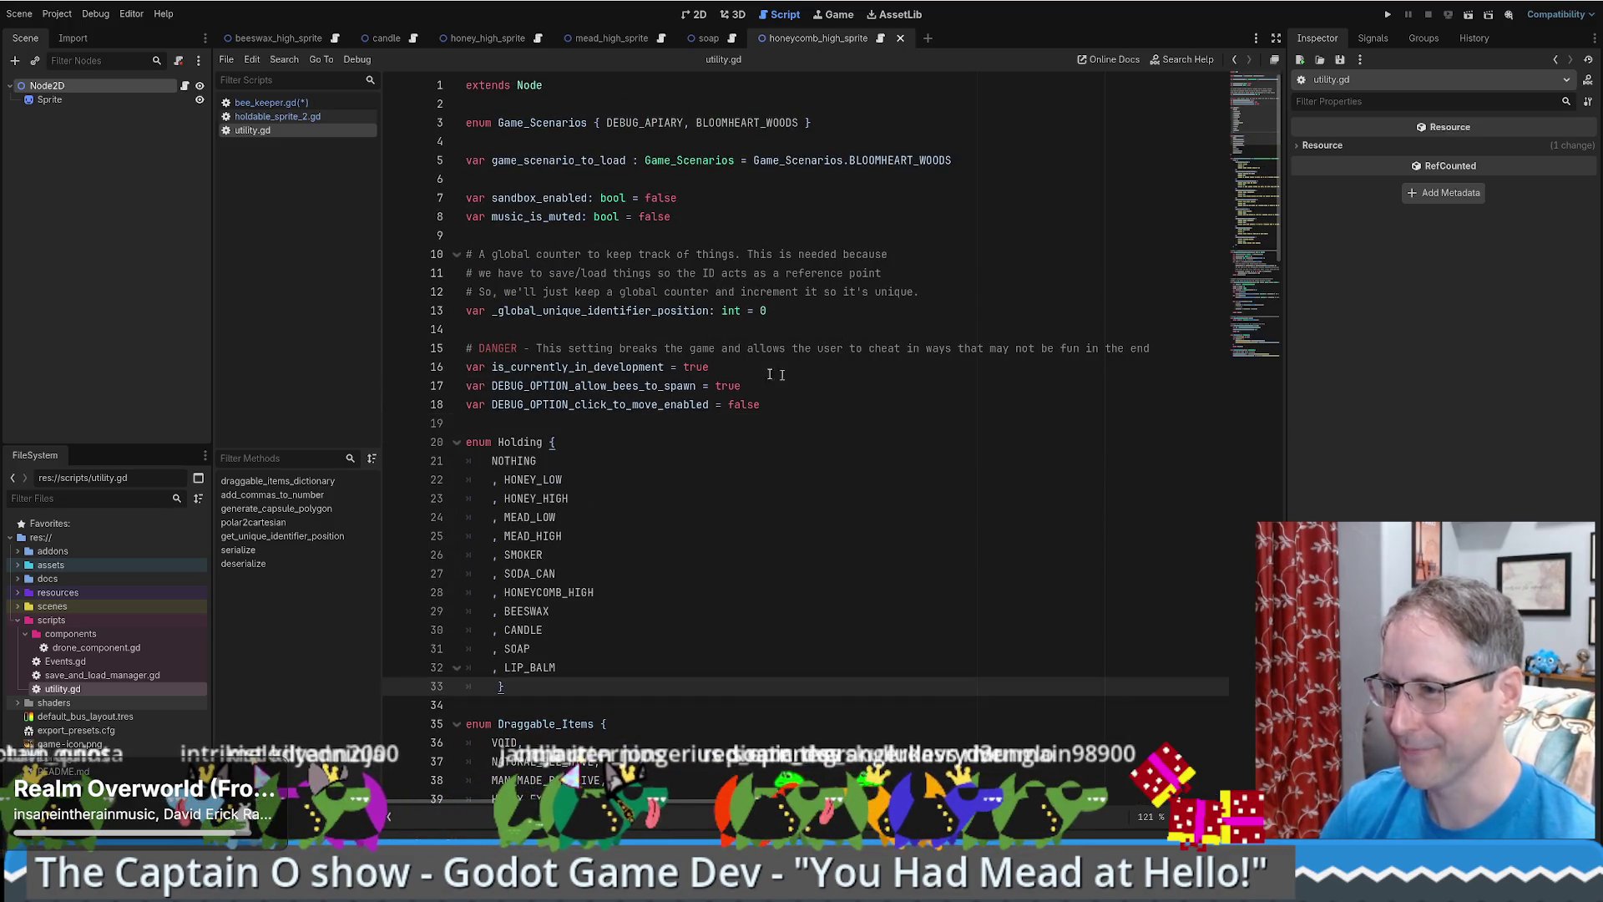
click(718, 422)
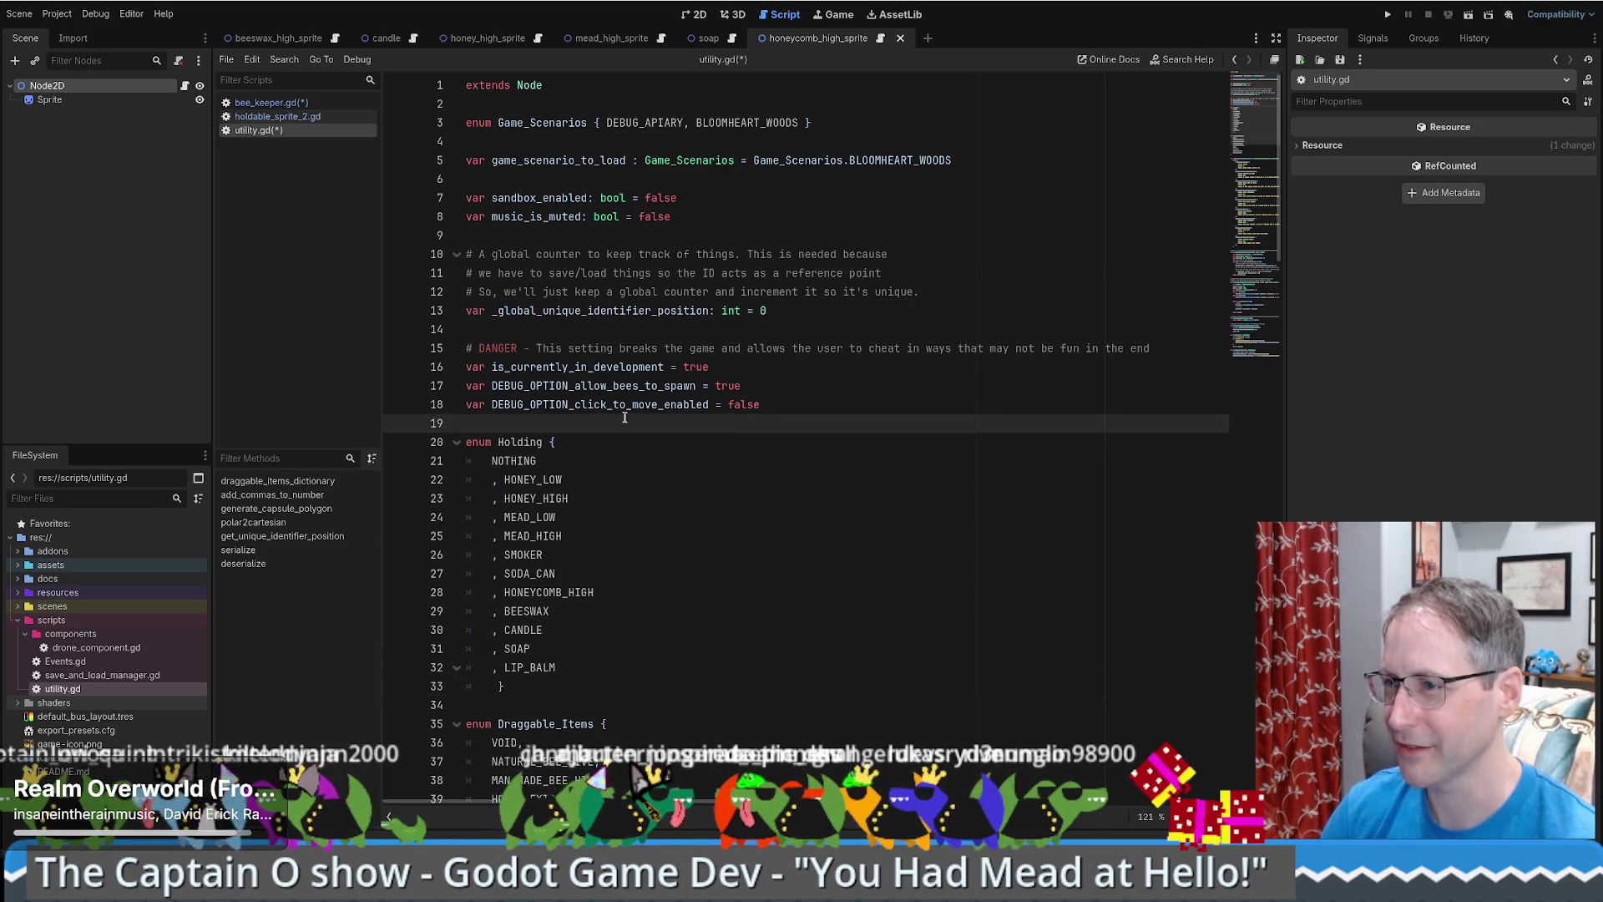
scroll(631, 420, down, 3)
- Delete HONEY_LOW and MEAD_LOW, leaving enum entries HONEY, MEAD and HONEYCOMB
key(Down)
key(Down)
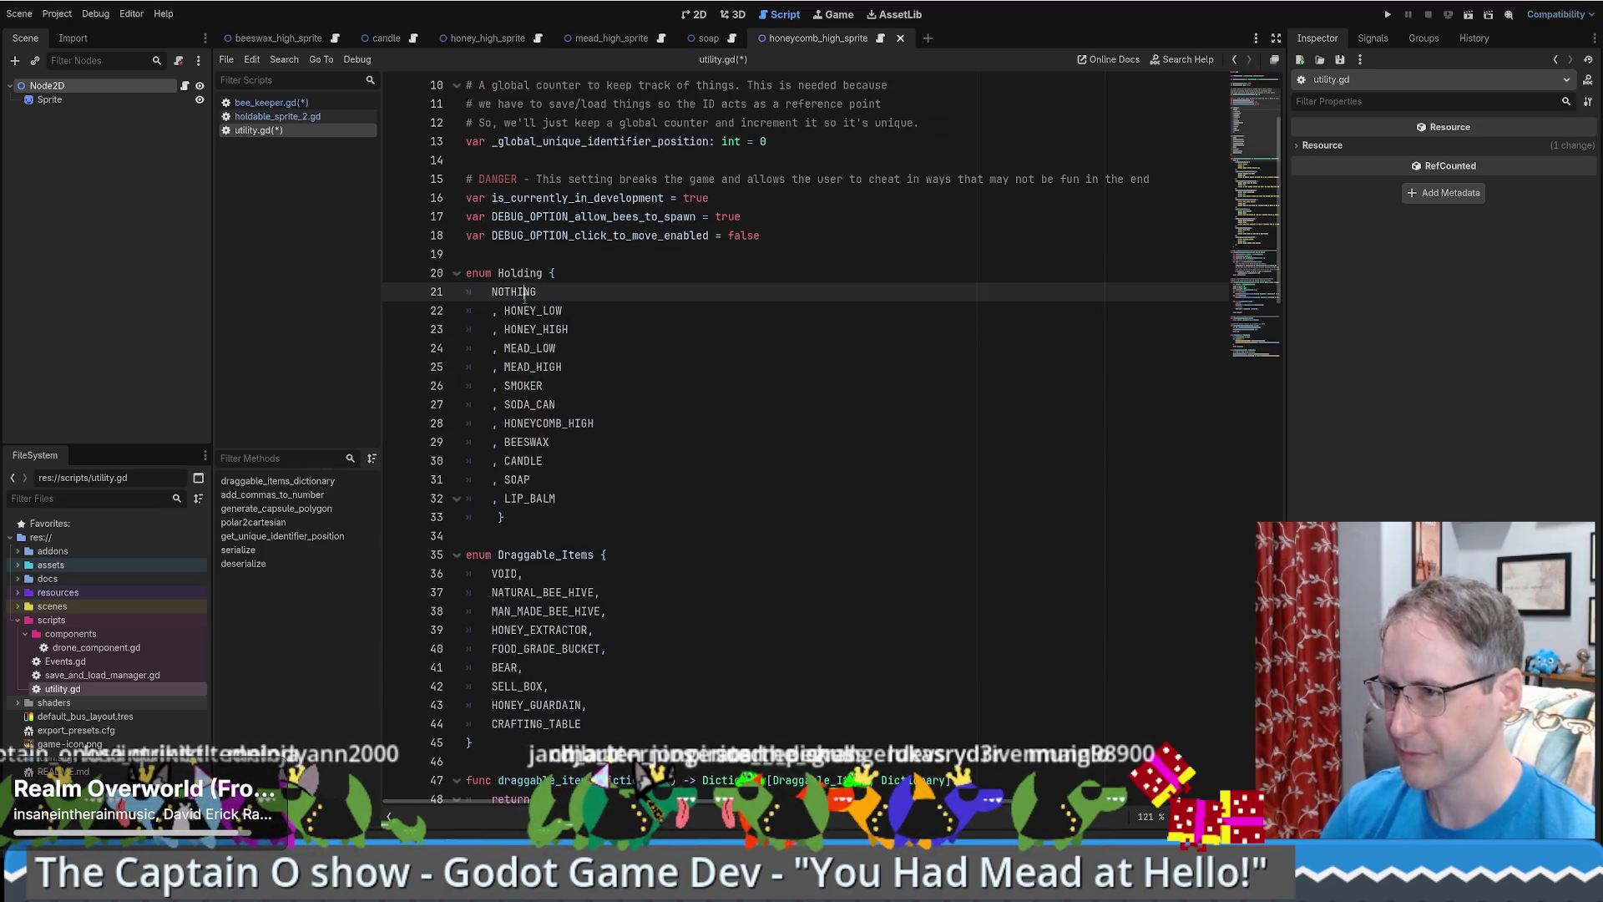
click(525, 311)
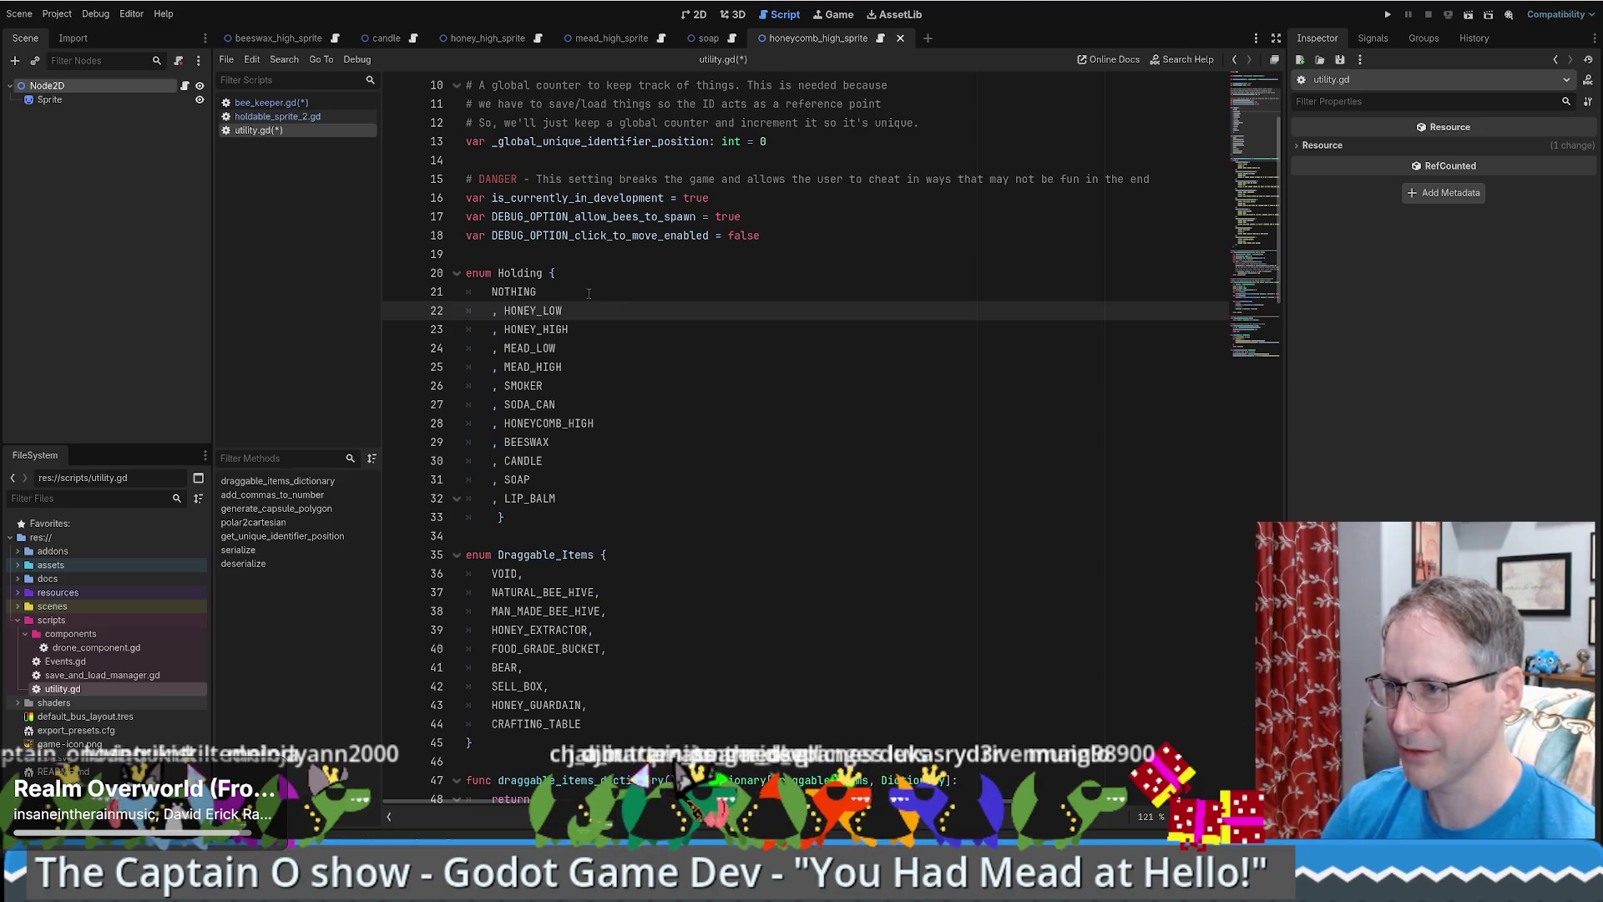
drag(588, 293, 593, 312)
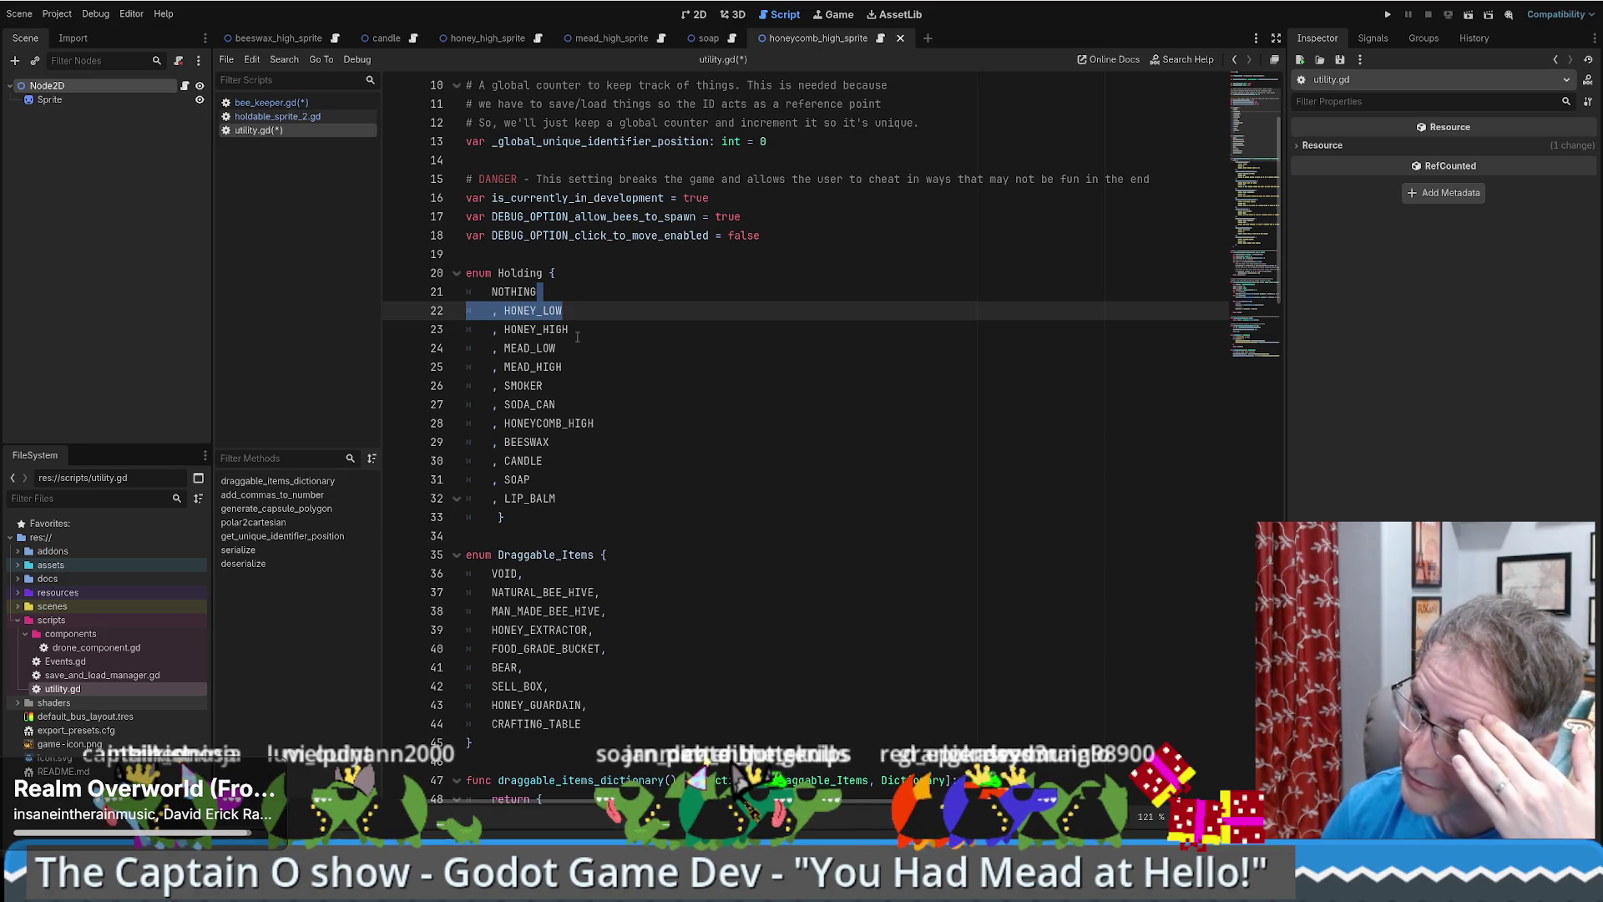
click(577, 336)
drag(576, 312, 579, 300)
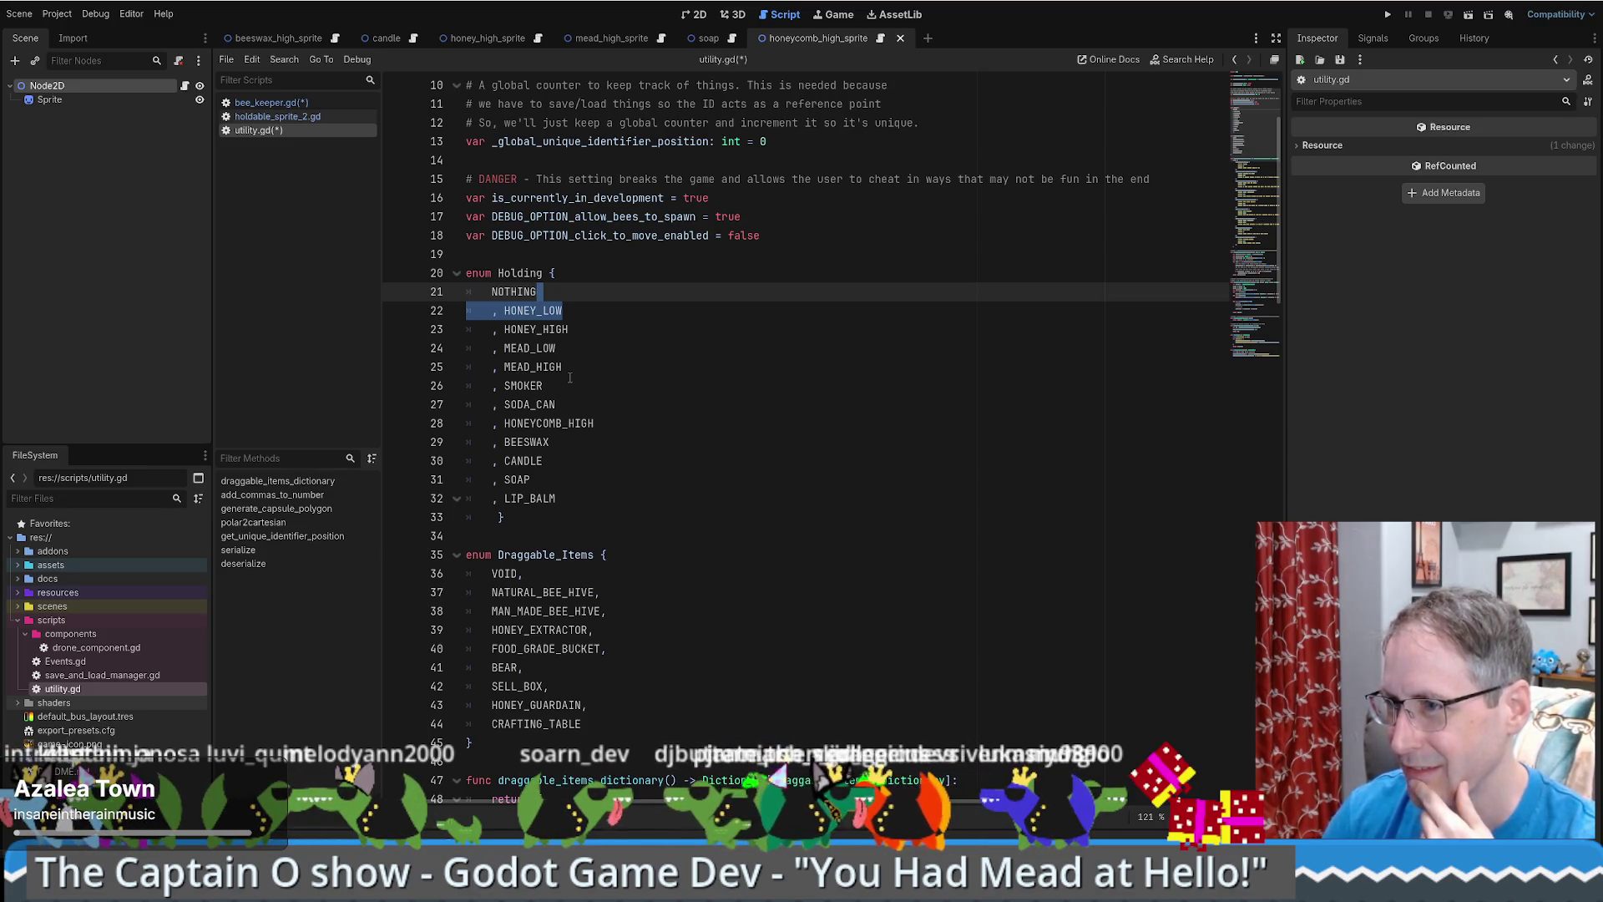
key(Delete)
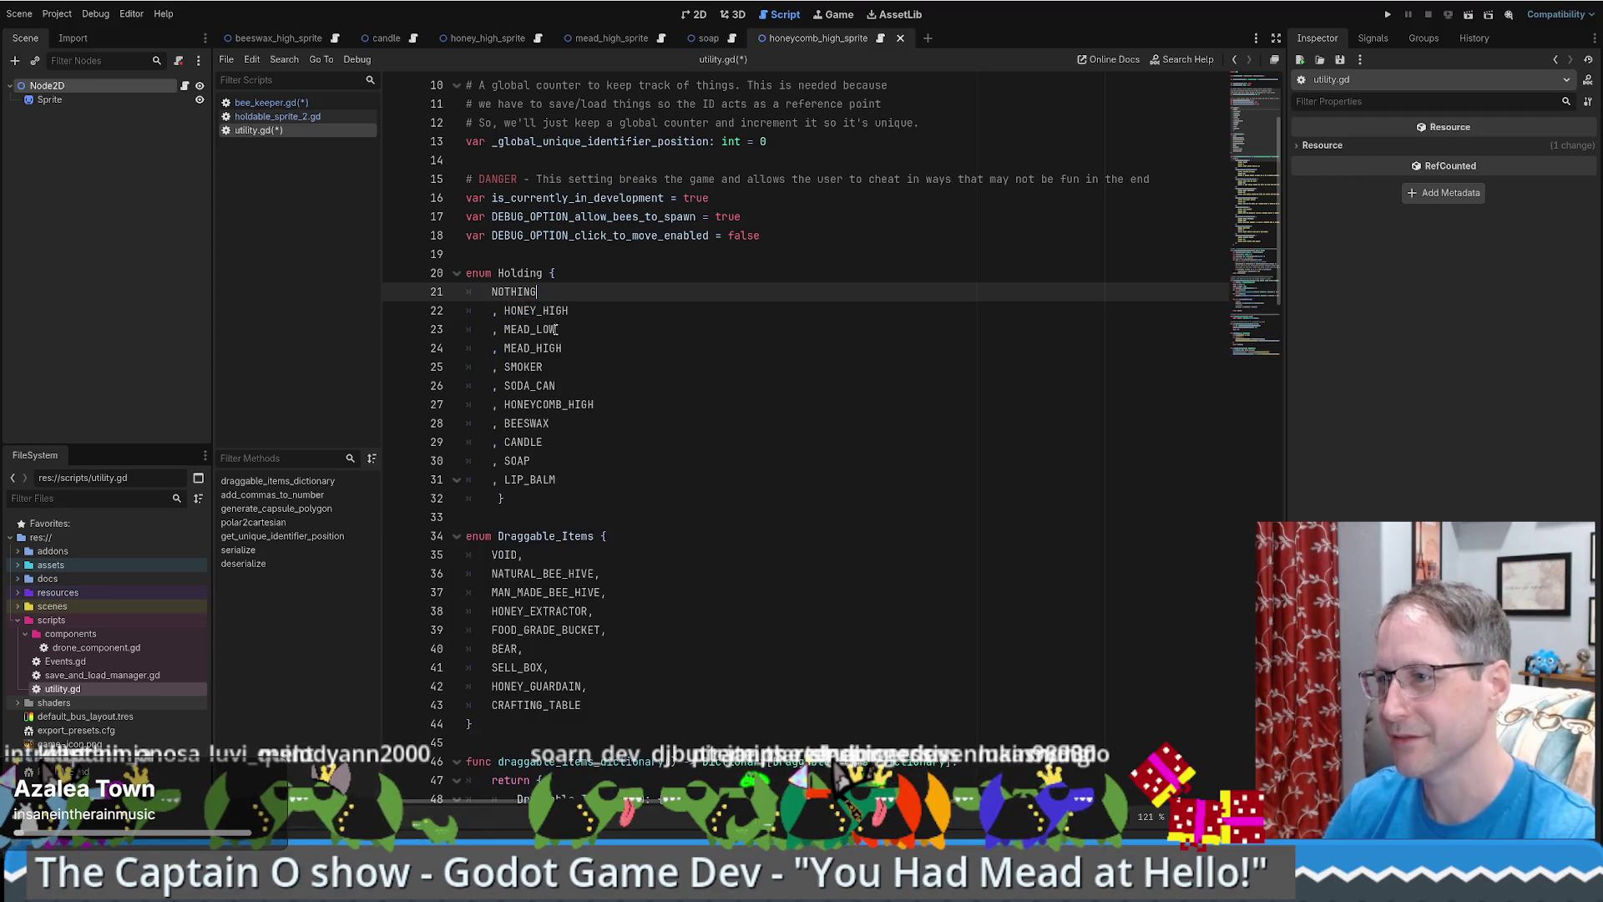
mouse_move(537, 311)
mouse_down()
mouse_move(571, 310)
mouse_move(555, 329)
mouse_move(571, 330)
mouse_up()
key(Delete)
key(Delete)
key(Delete)
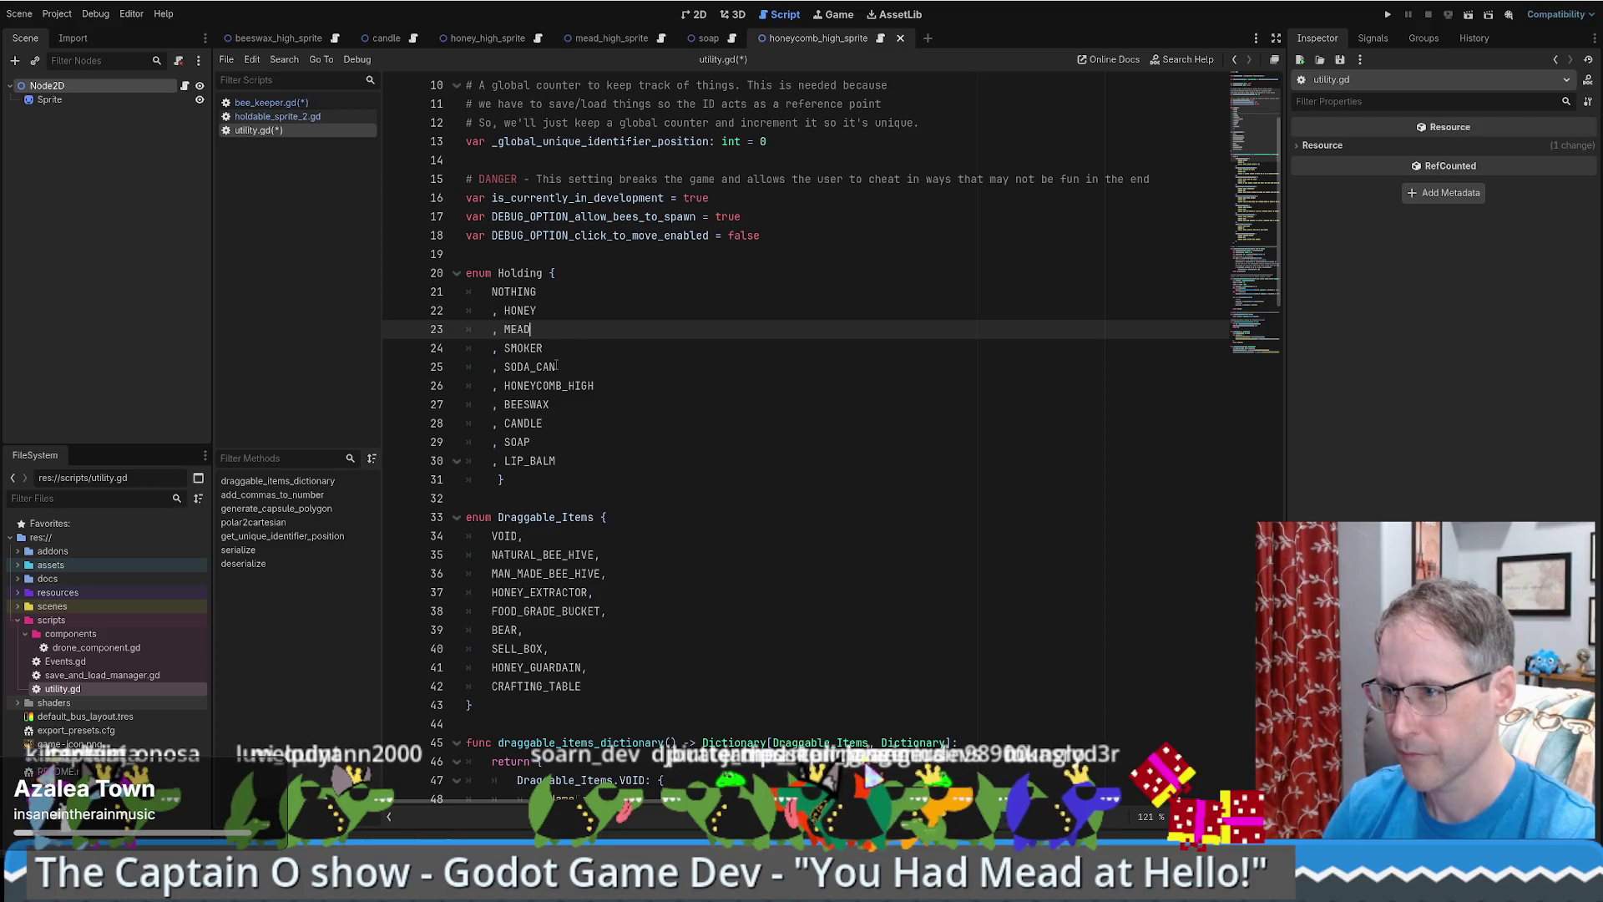
drag(563, 386, 595, 385)
key(Delete)
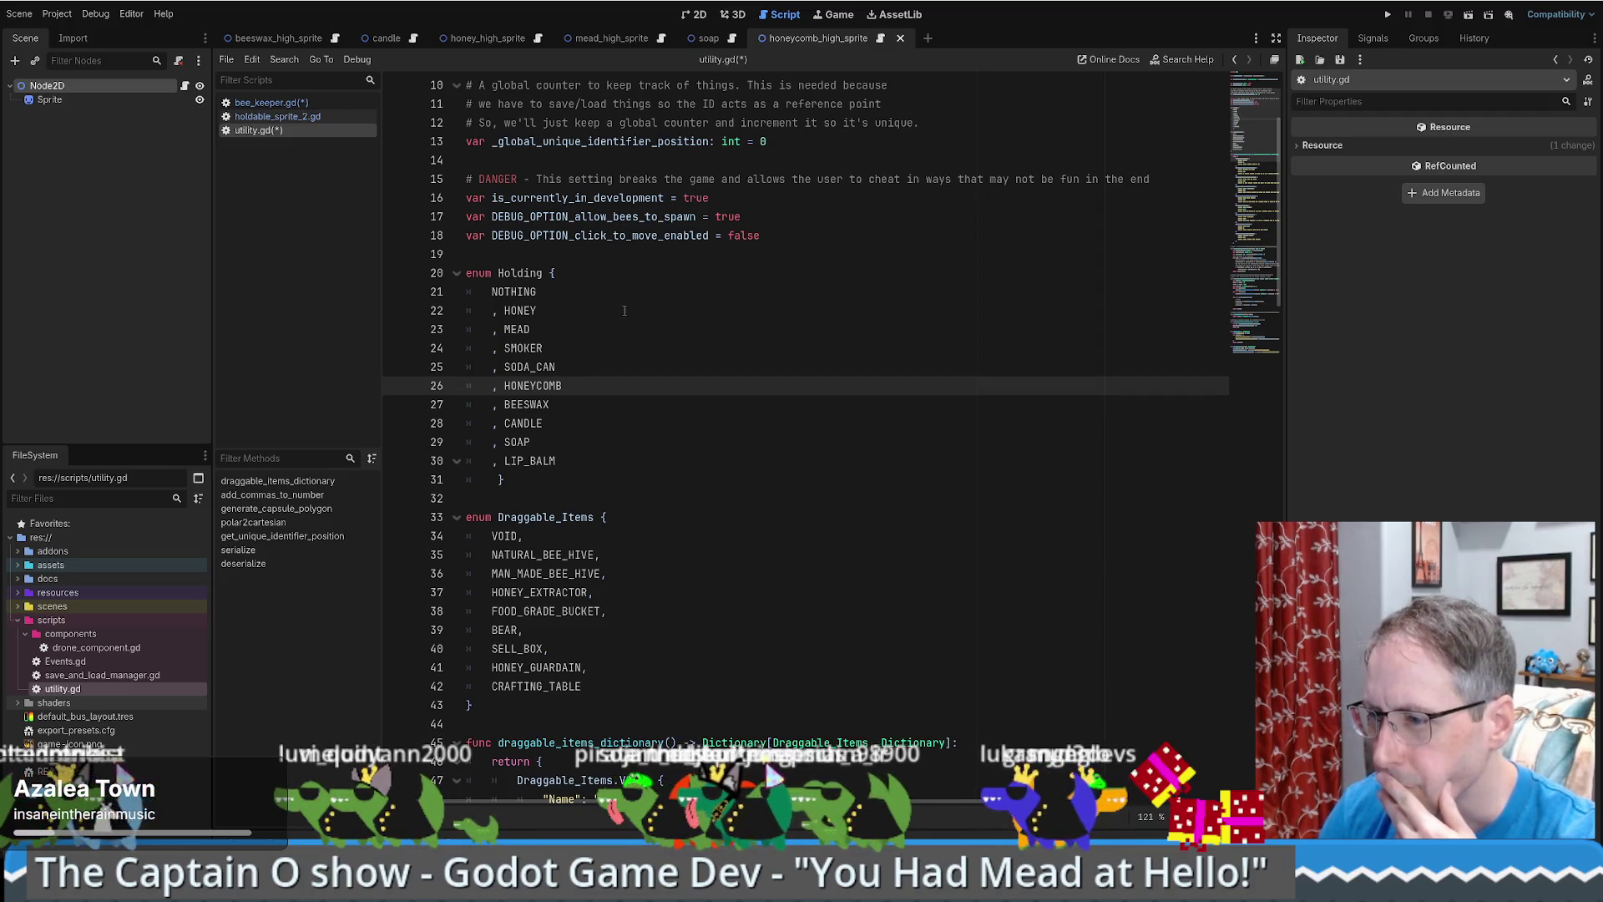
- Review utility.gd back to the top and return to bee_keeper.gd
scroll(623, 311, down, 5)
scroll(621, 352, up, 5)
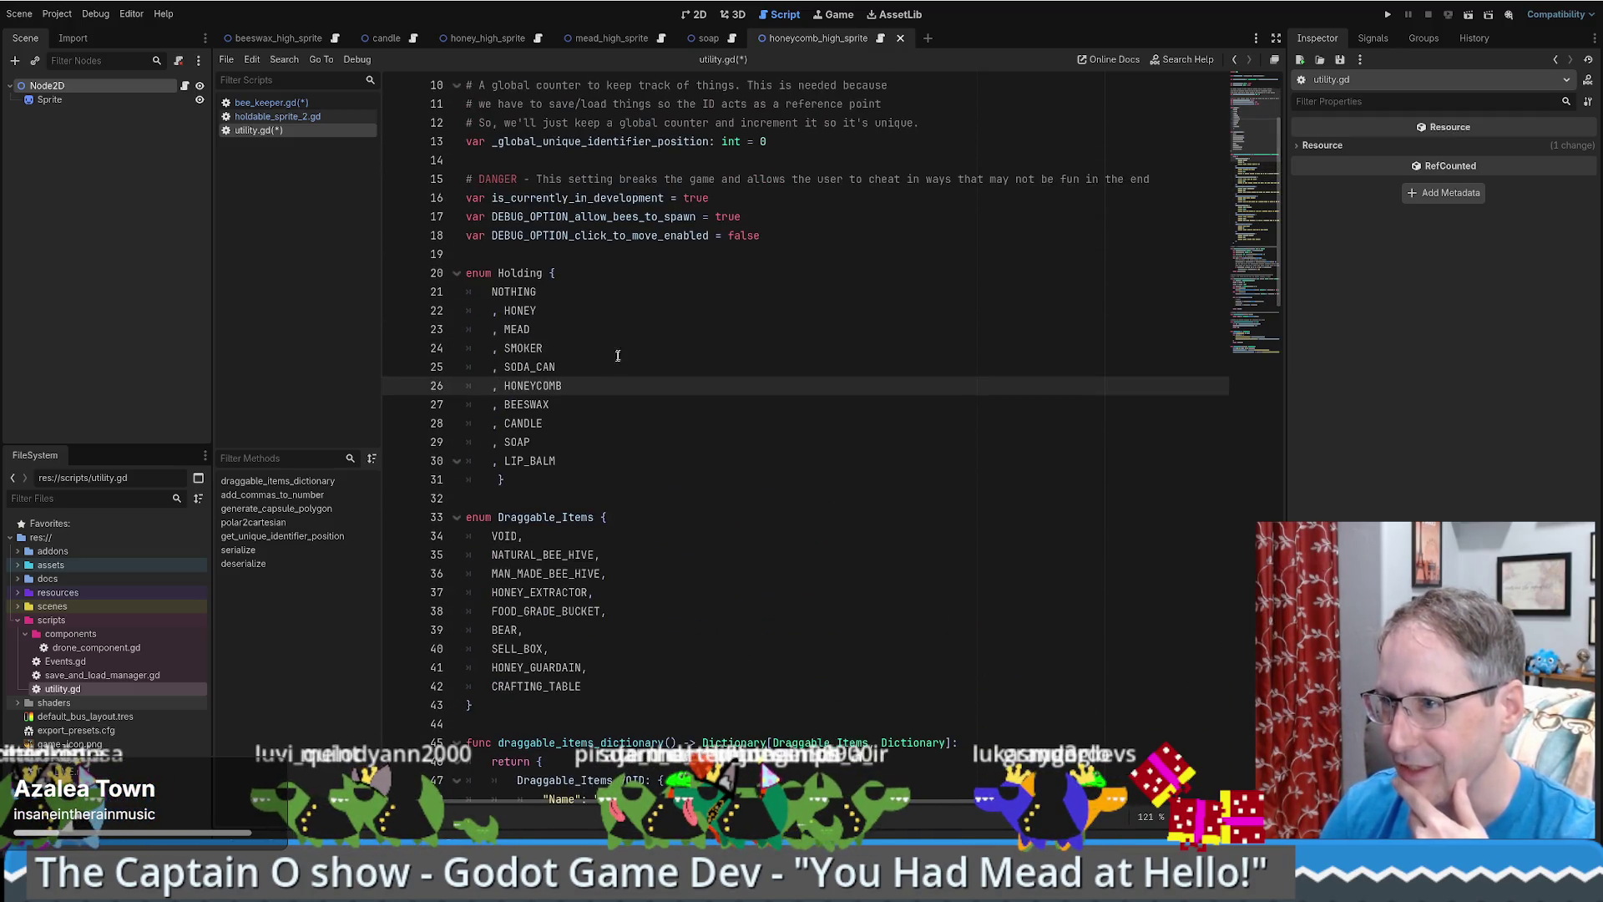
scroll(621, 351, down, 1)
key(Down)
key(Down)
key(Down)
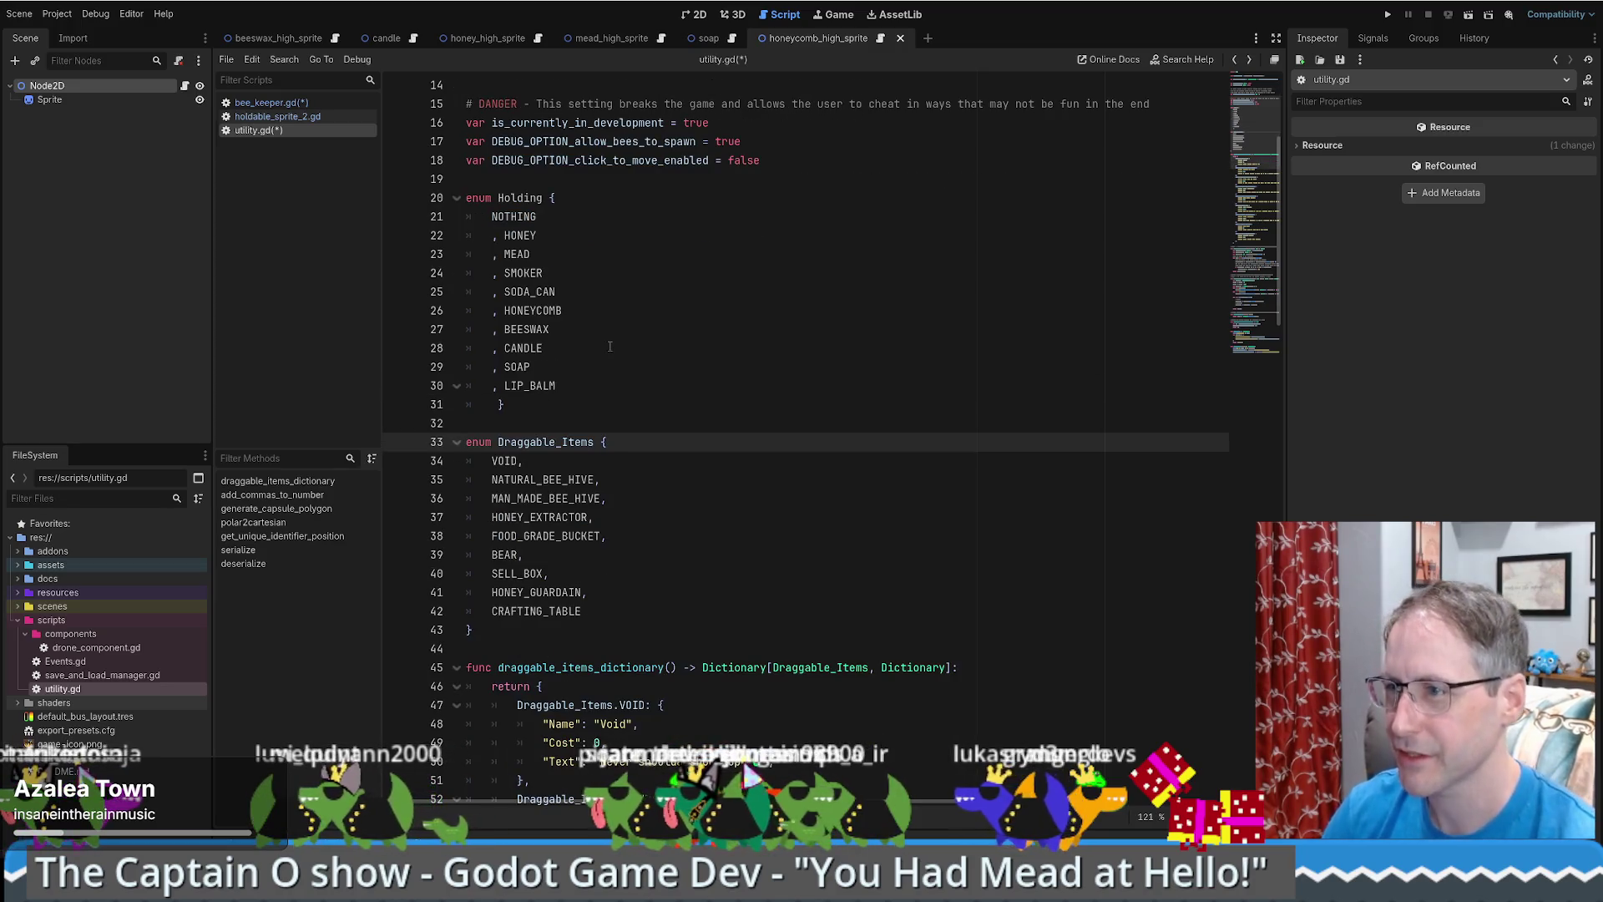
key(Page_Up)
key(alt+Left)
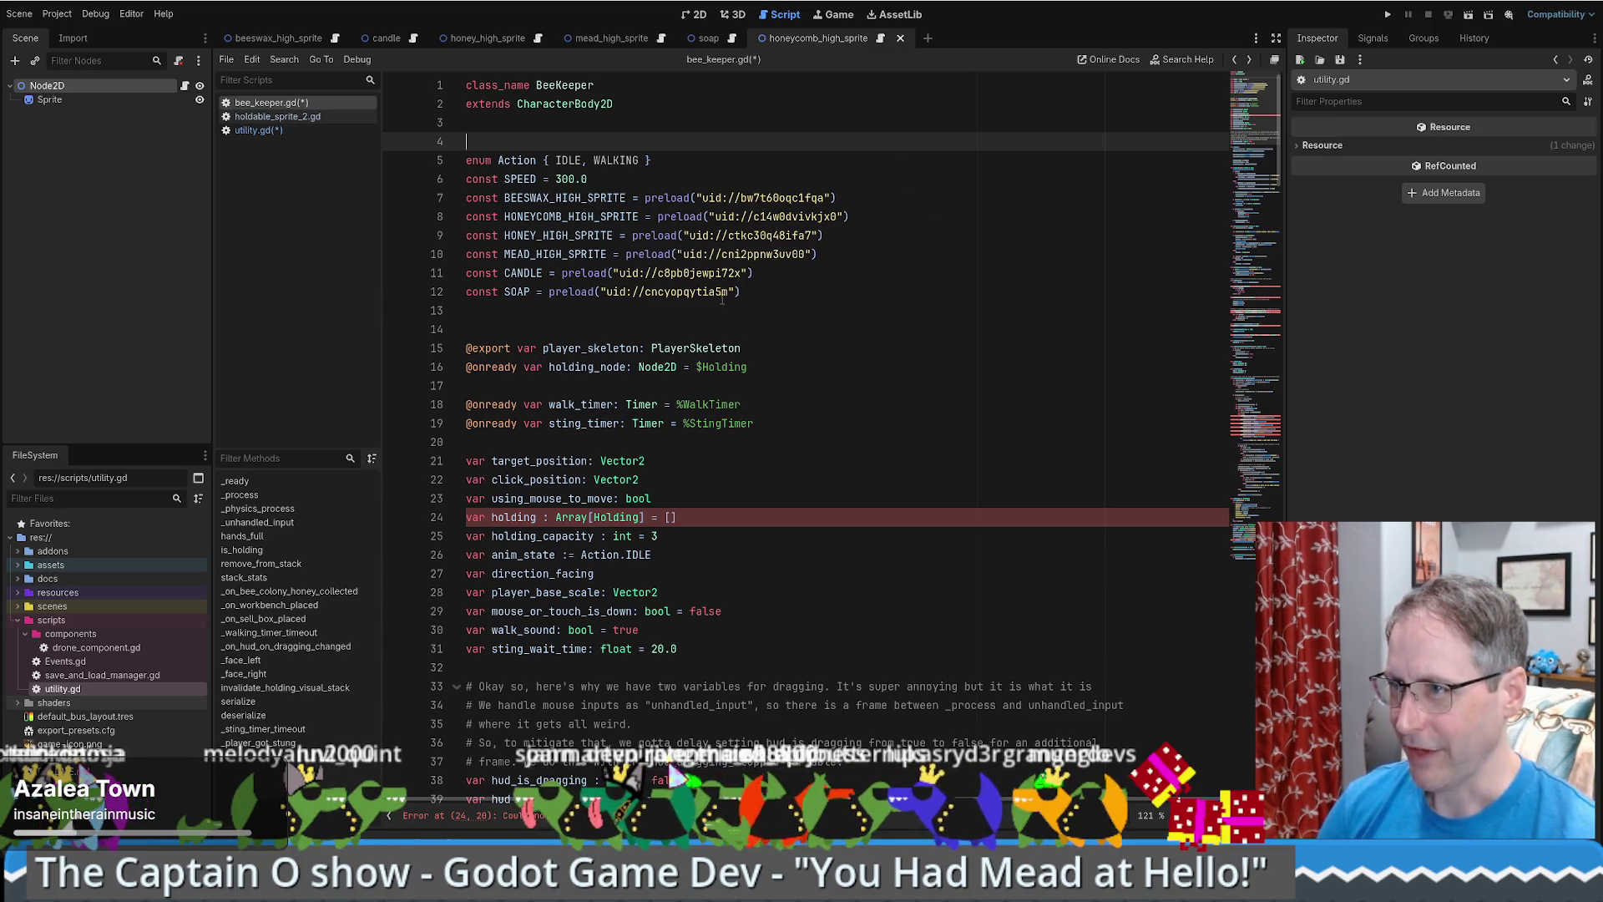
- Retype bee_keeper.gd's line 24 holding variable as Array[Utility.Holding] and save
click(594, 517)
text(Utility.)
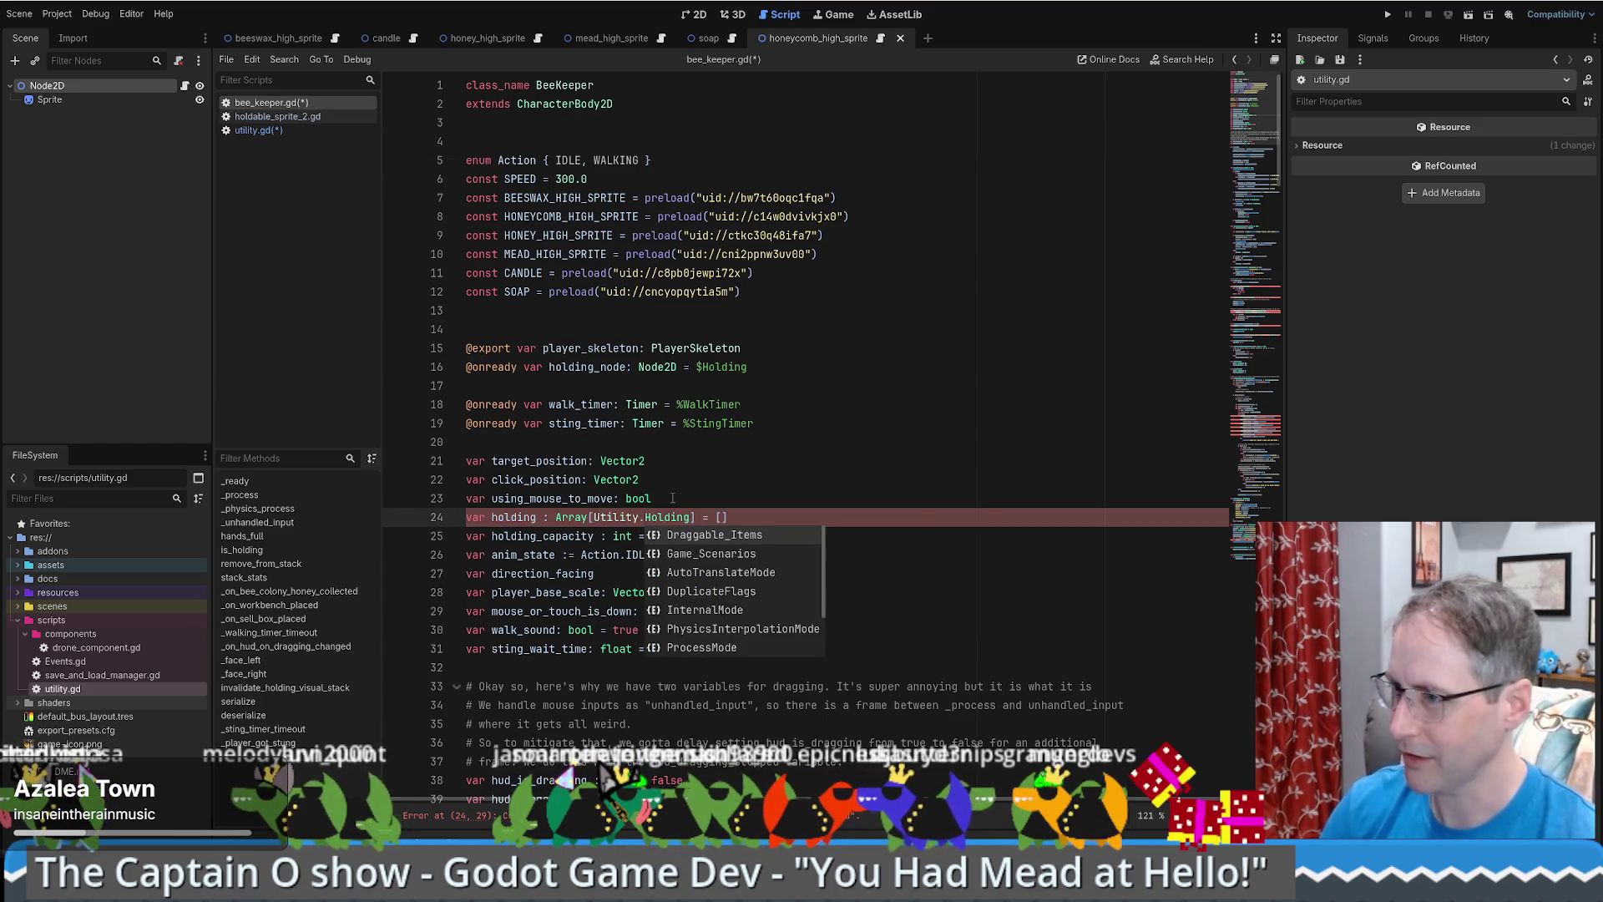
click(672, 498)
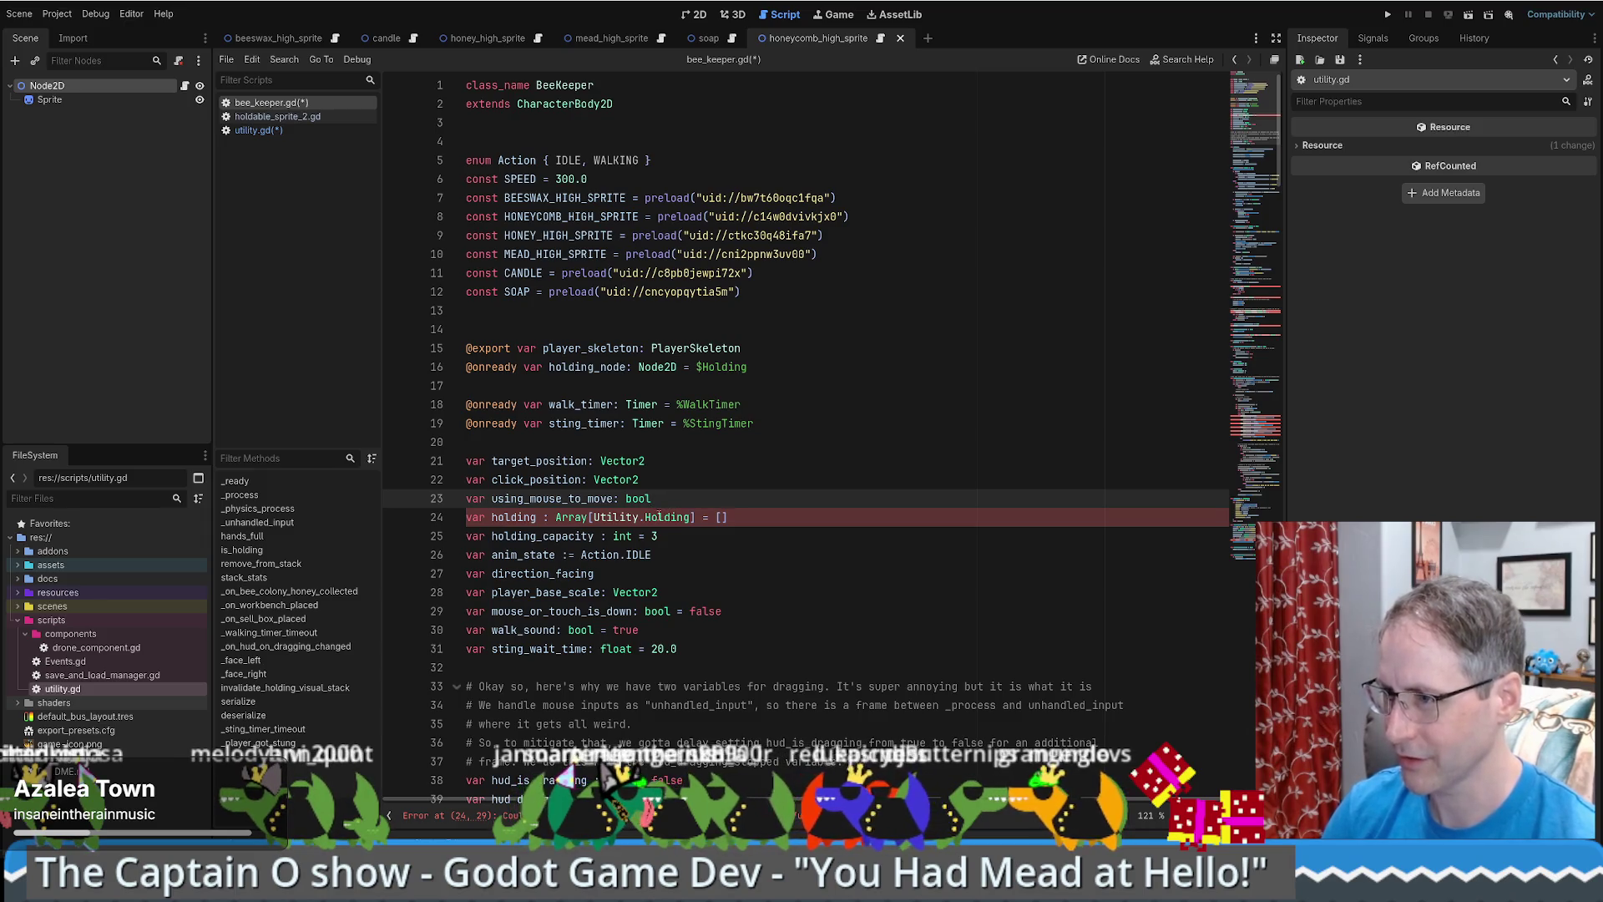
click(628, 517)
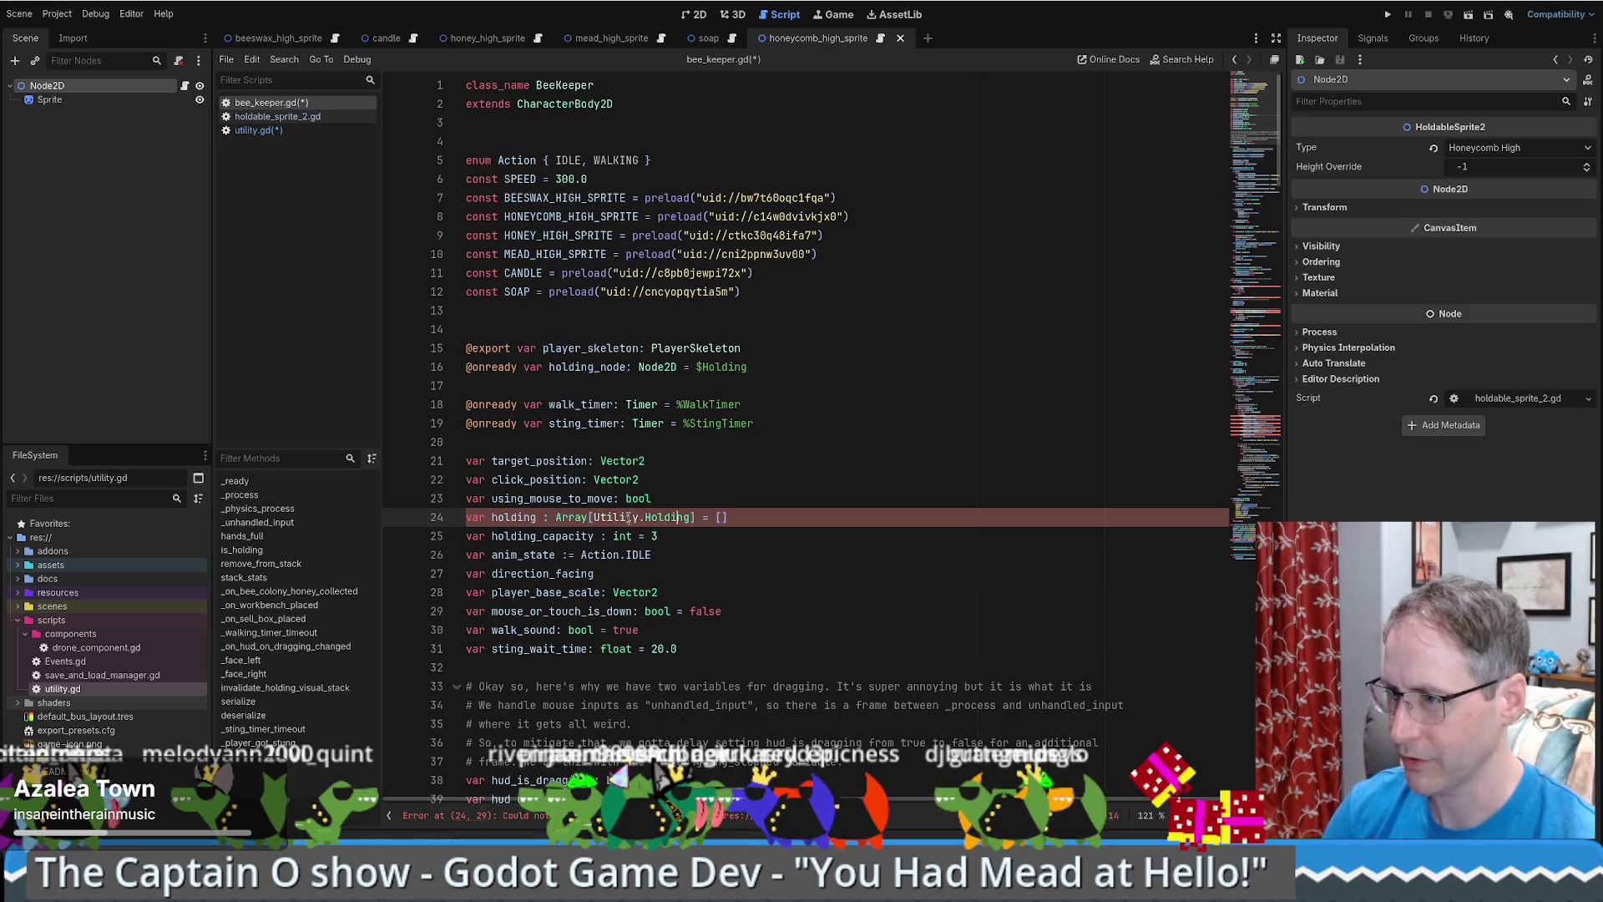
click(869, 468)
key(ctrl+s)
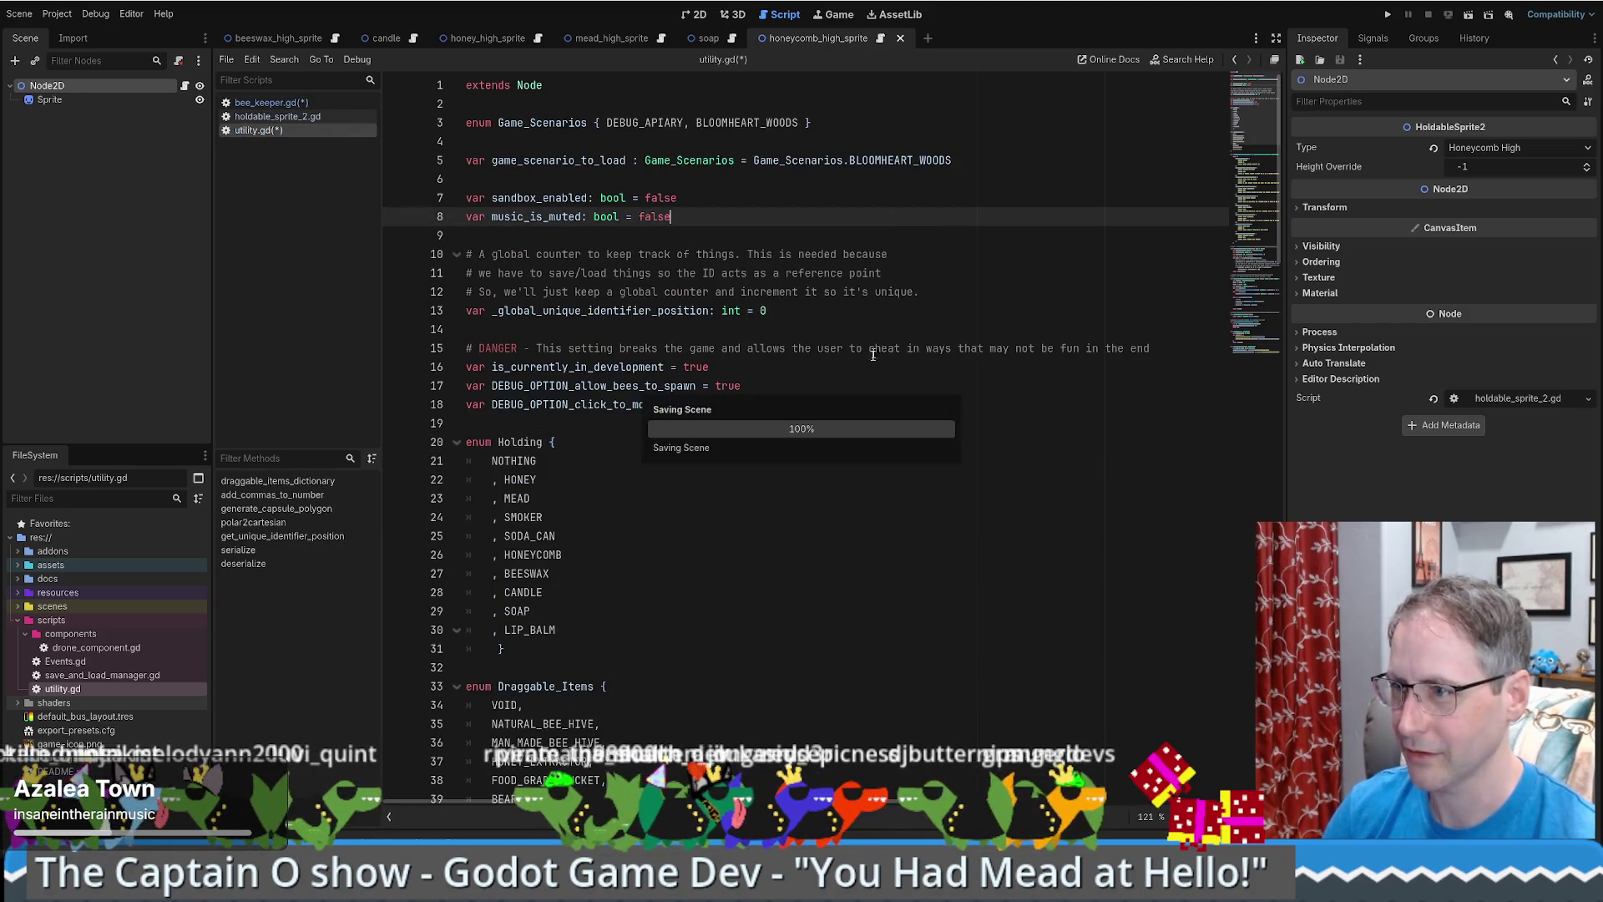
click(675, 516)
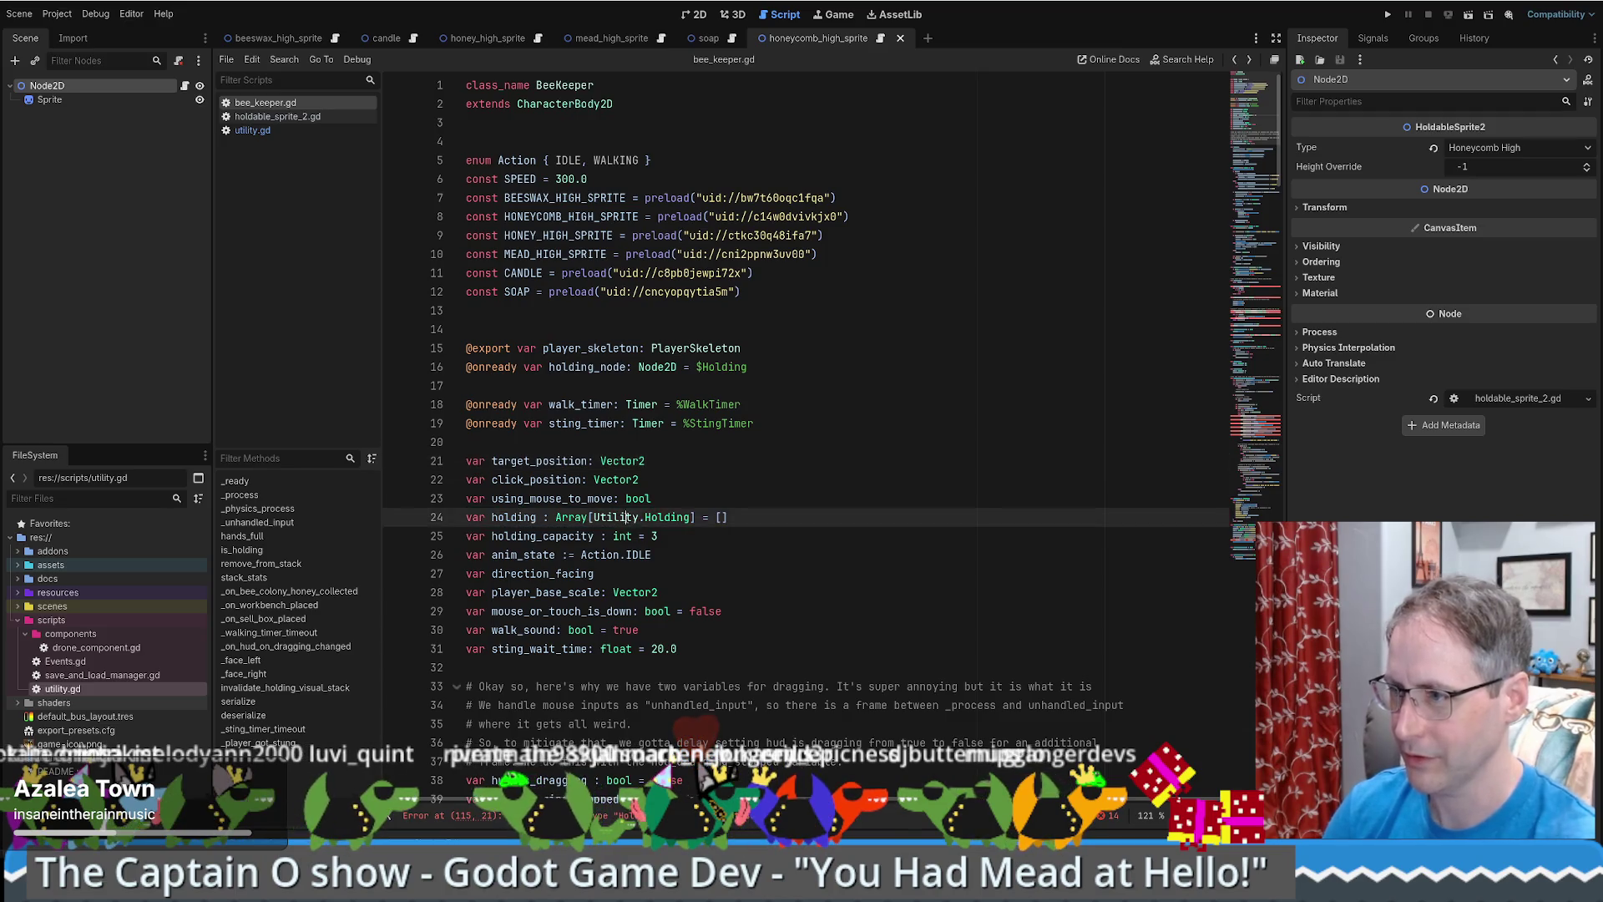
double_click(617, 517)
key(Delete)
key(Delete)
key(ctrl+z)
key(ctrl+z)
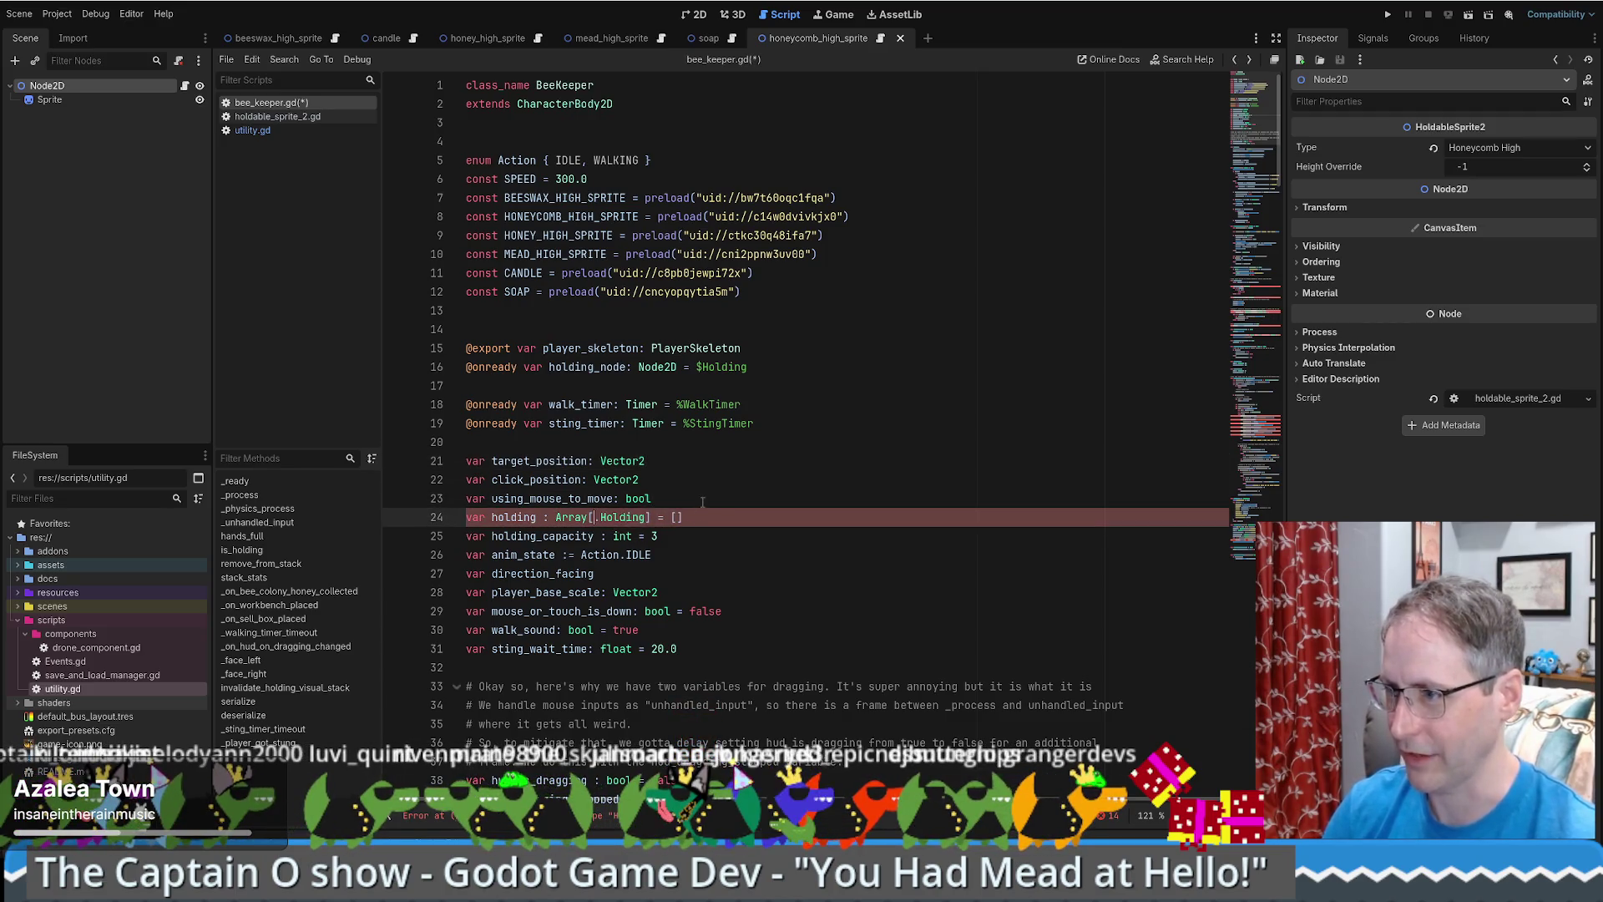
drag(594, 517, 646, 516)
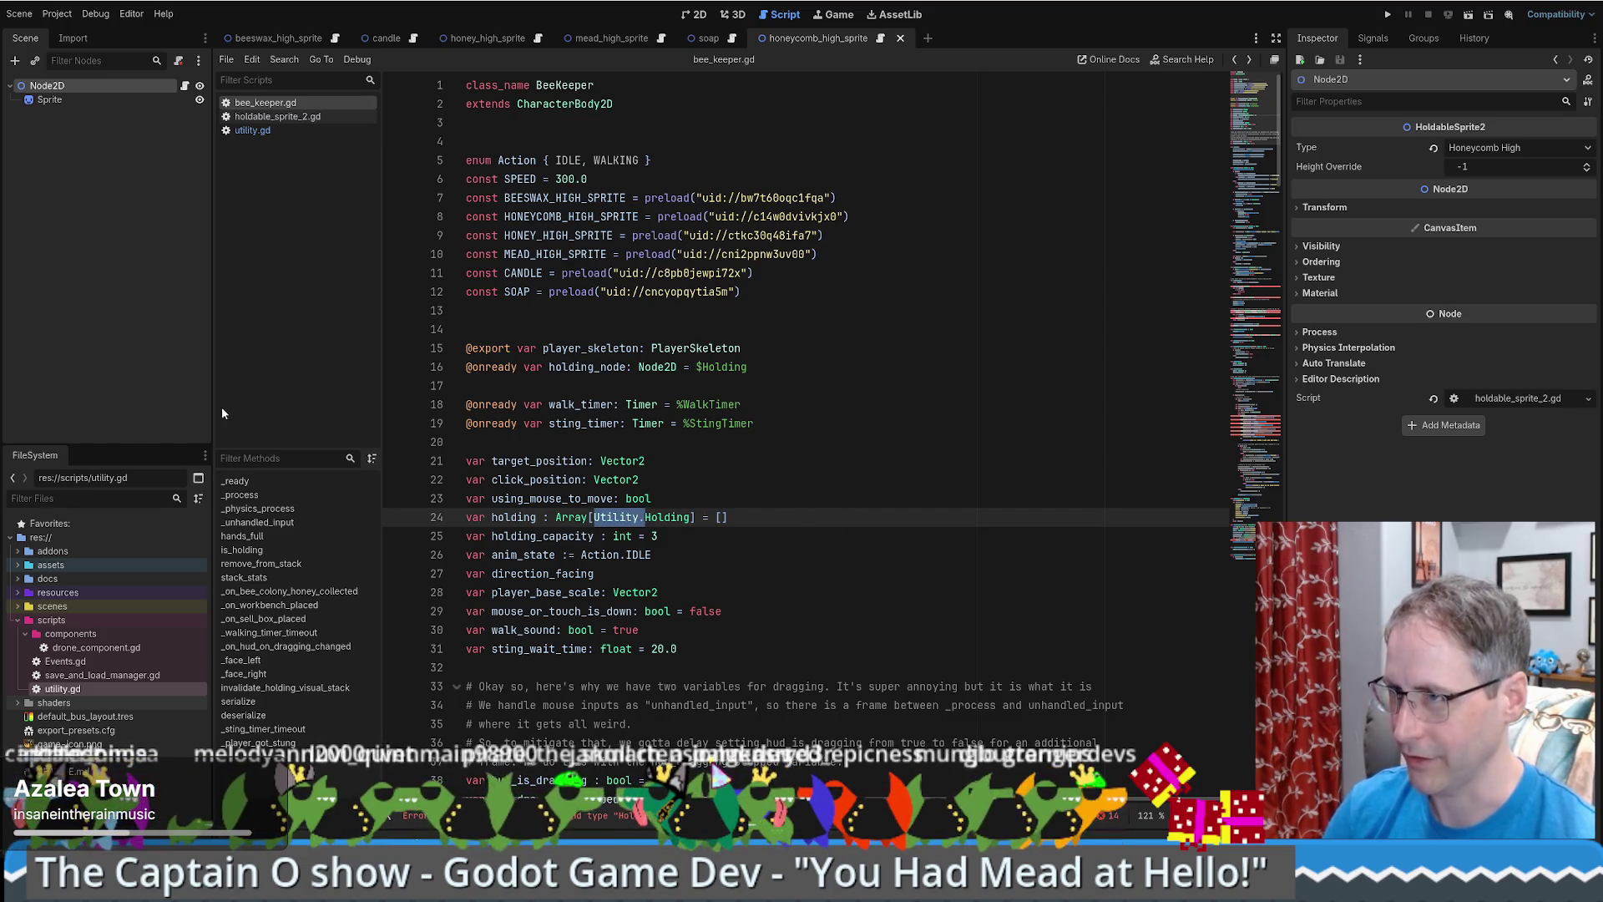
- Keep the sprite's Type as Honeycomb High and close all six sprite scene tabs
click(1511, 149)
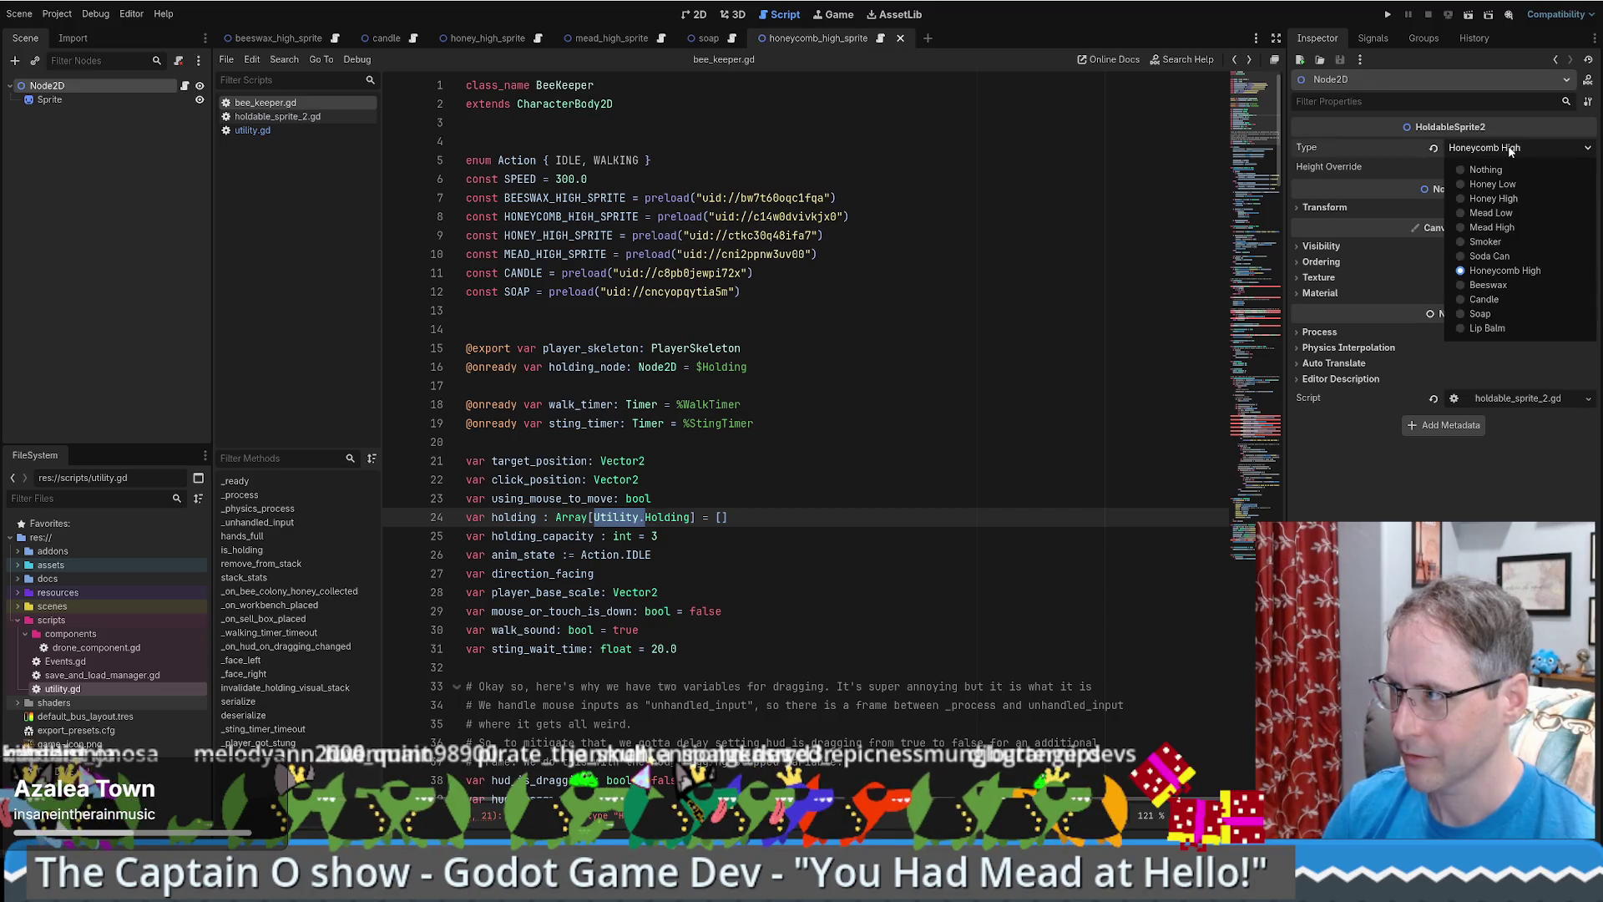
click(1512, 150)
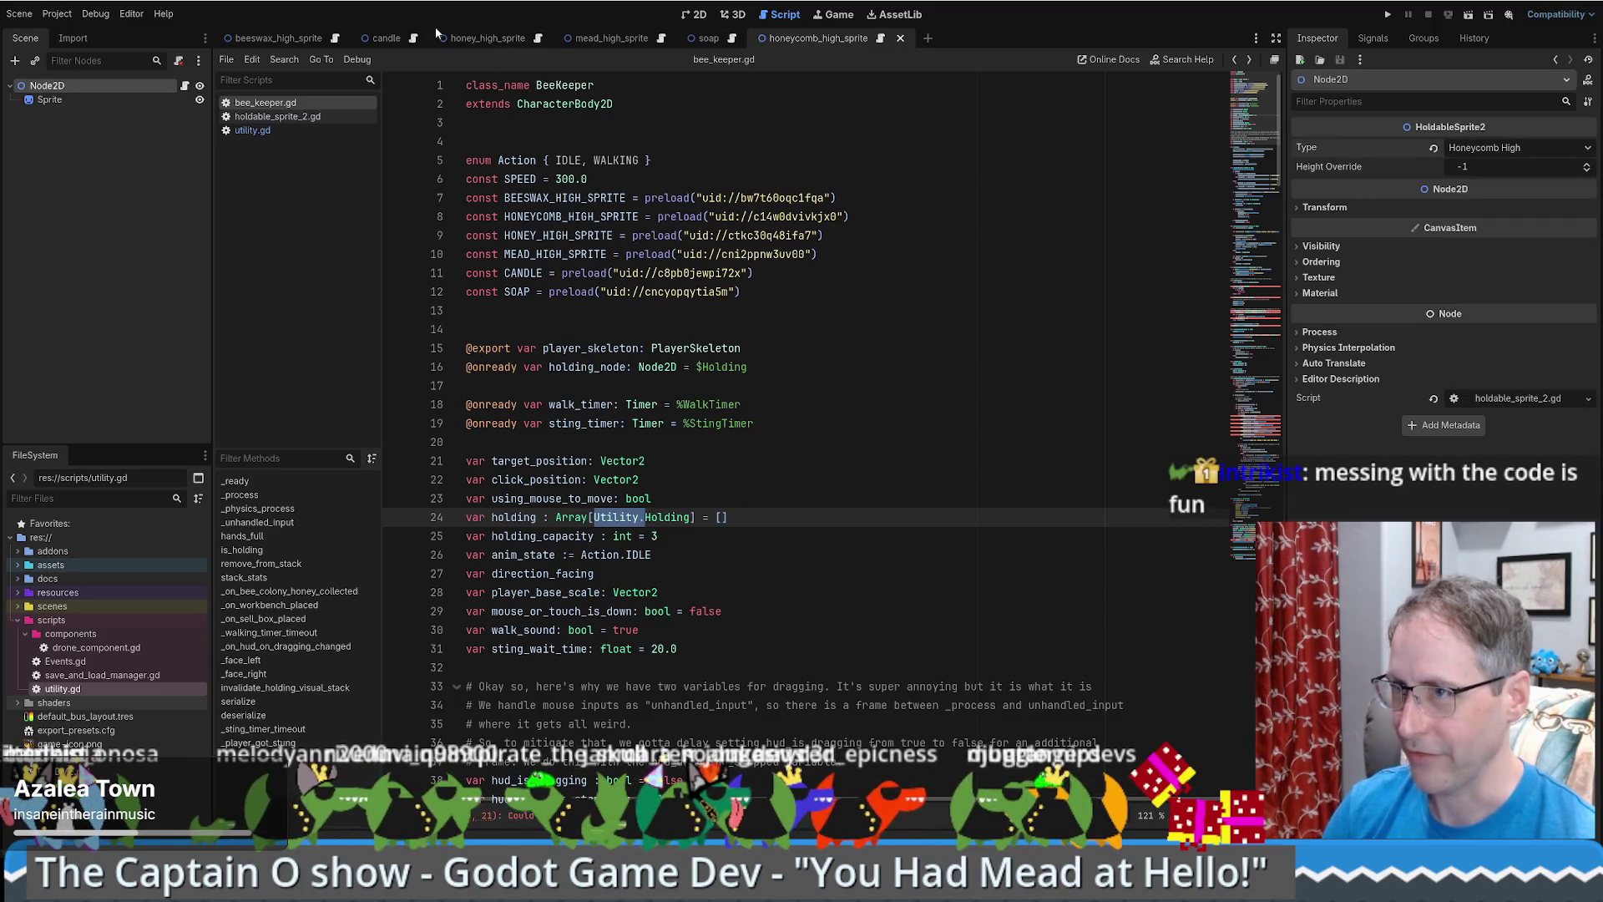
middle_click(785, 37)
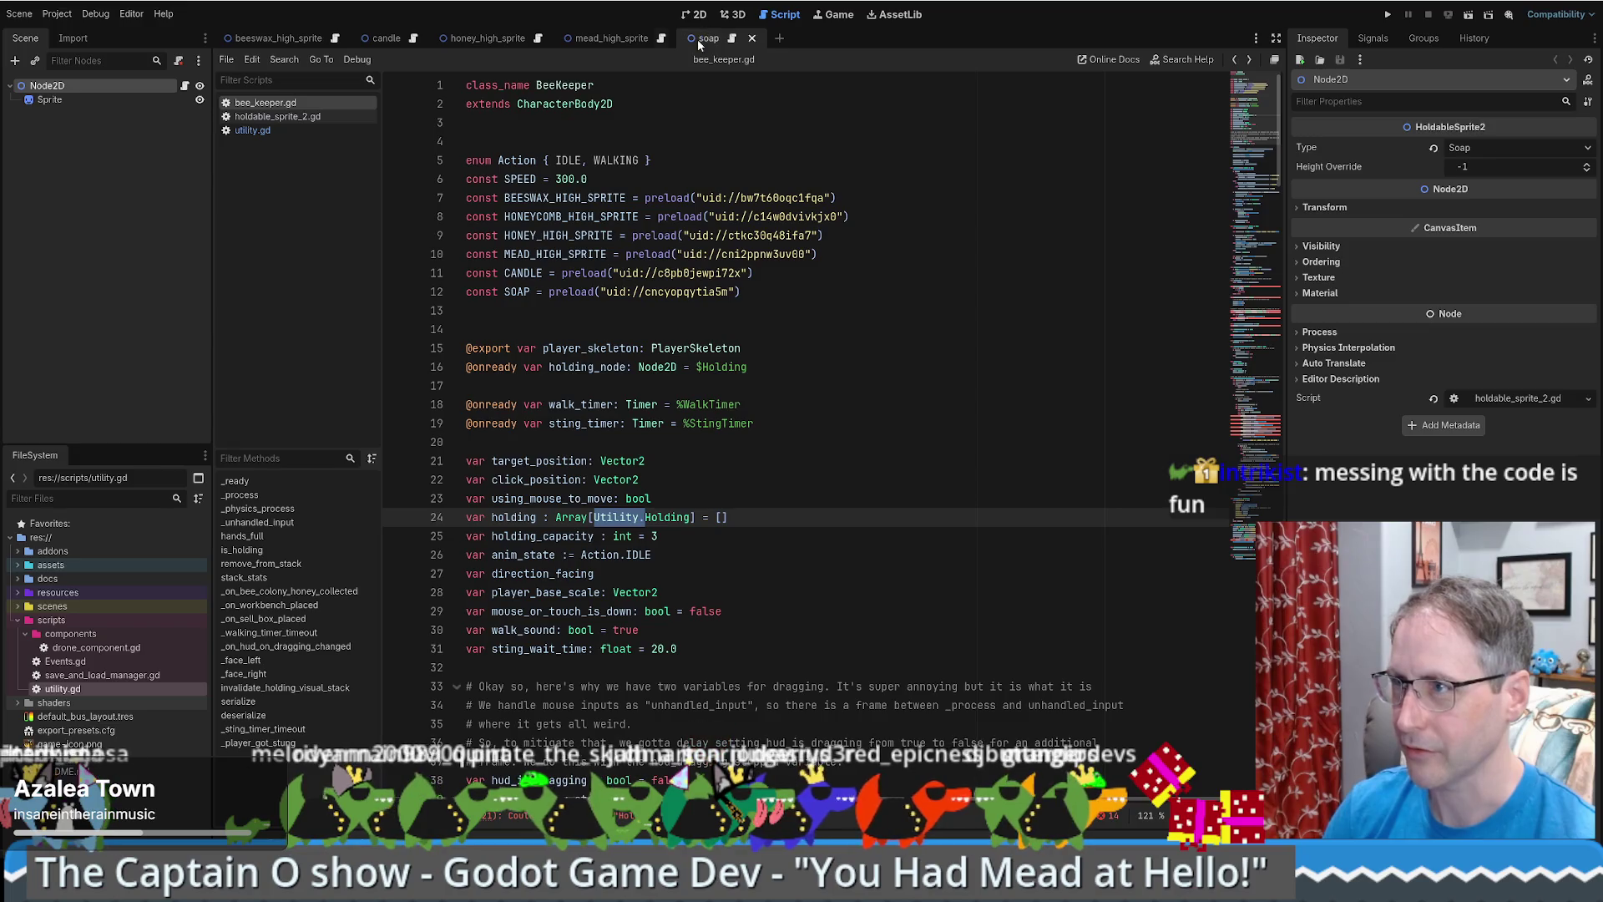
middle_click(698, 38)
middle_click(604, 38)
middle_click(493, 38)
middle_click(384, 39)
middle_click(298, 38)
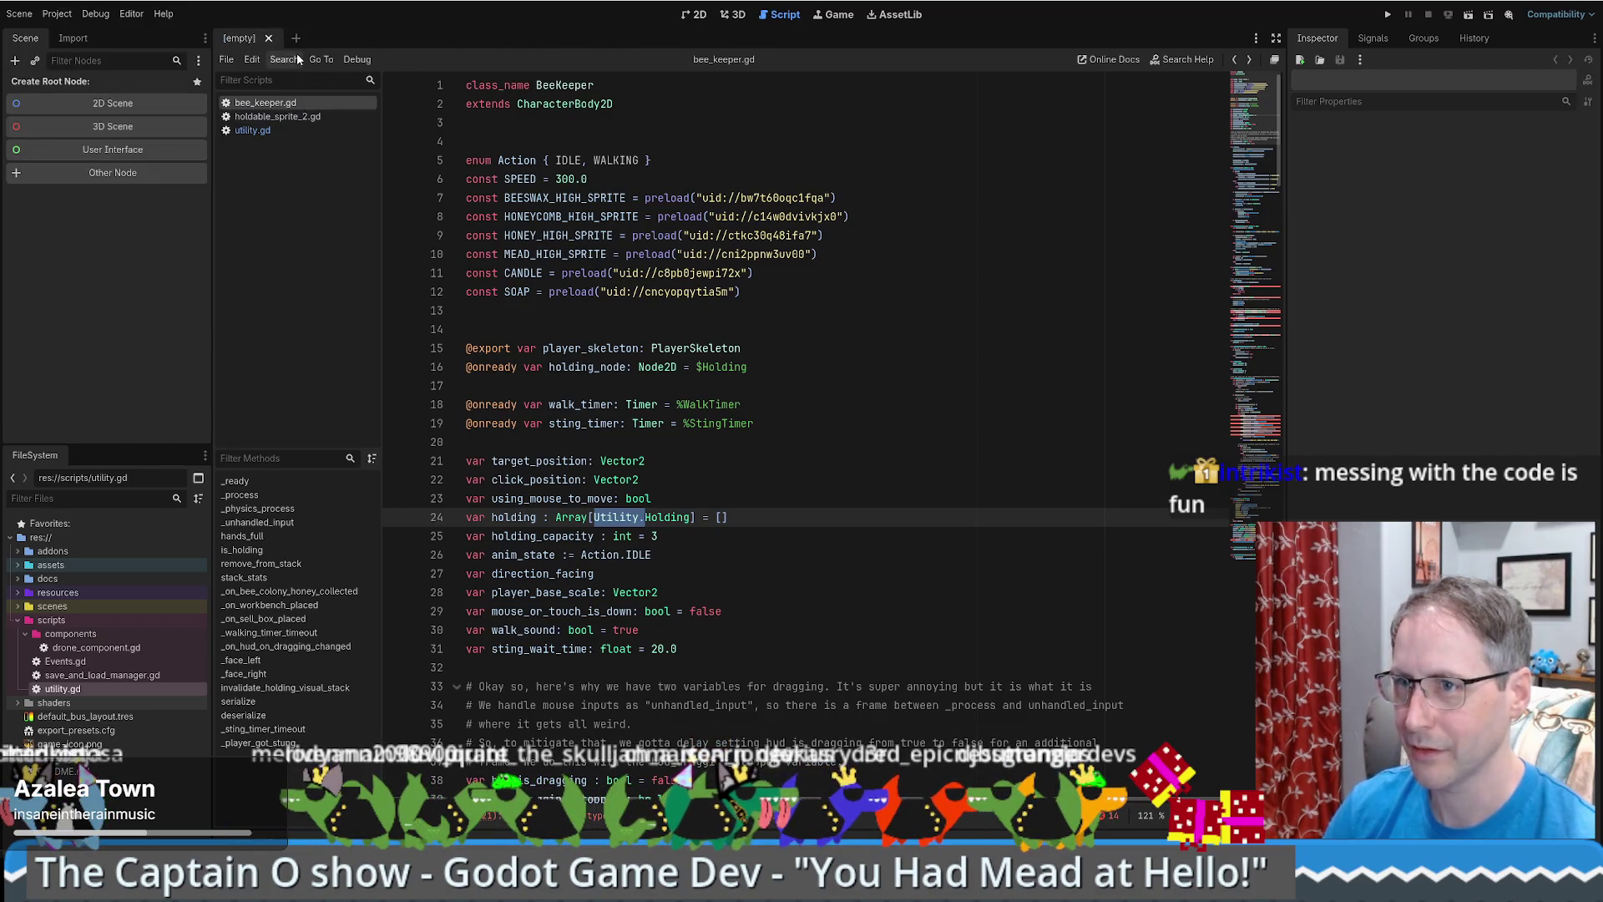
- Check the Holding enum values in utility.gd, then return to bee_keeper.gd
click(277, 129)
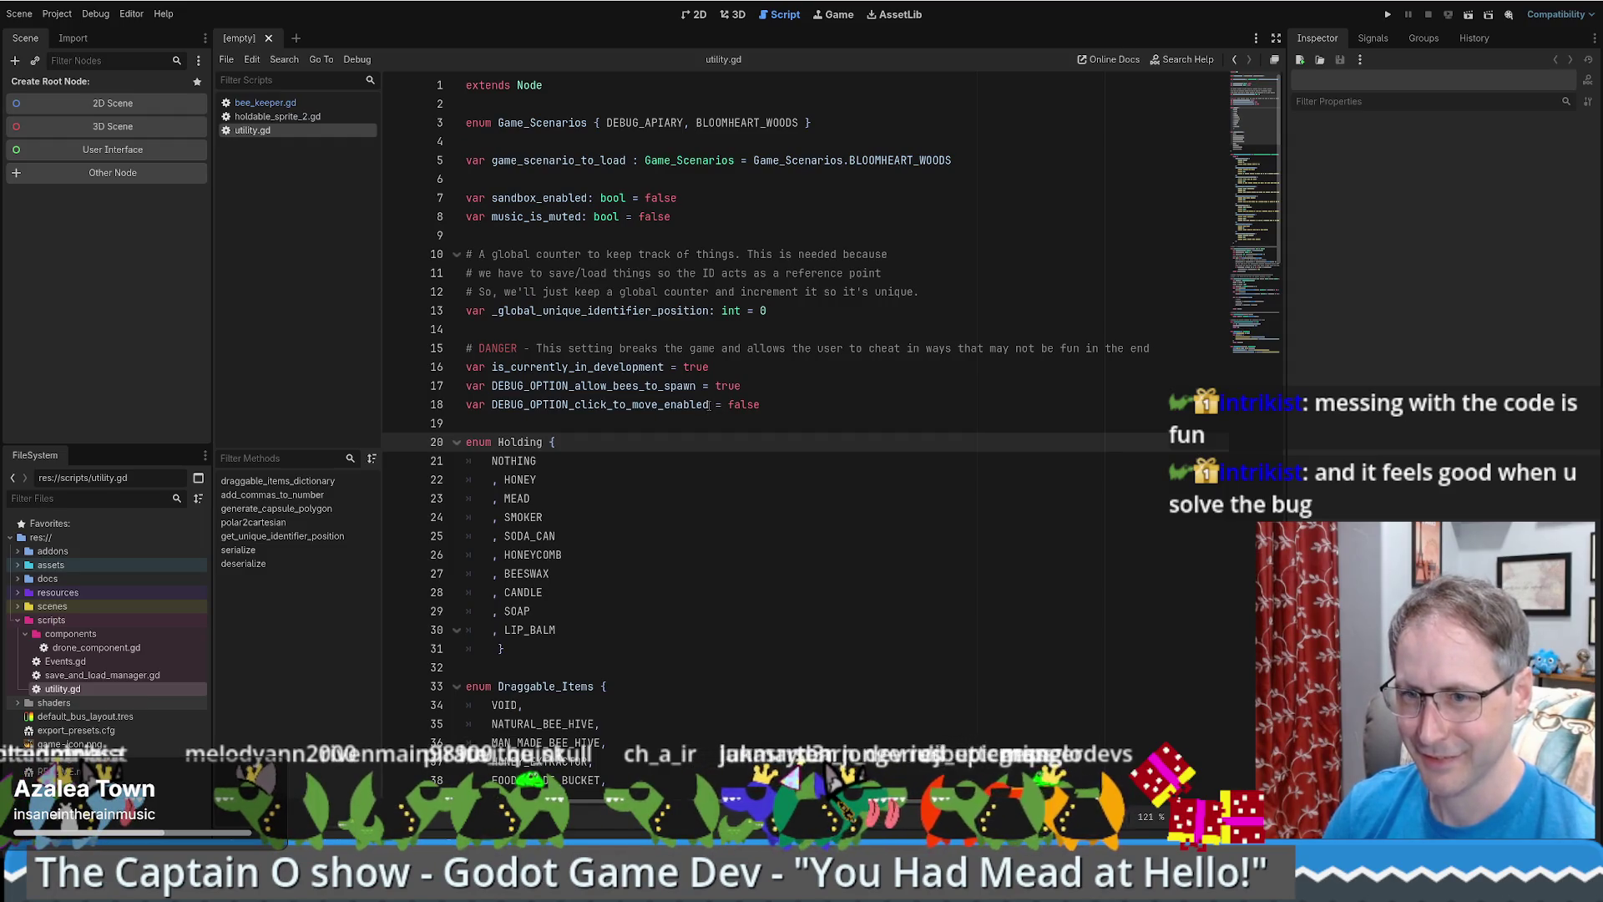
click(648, 452)
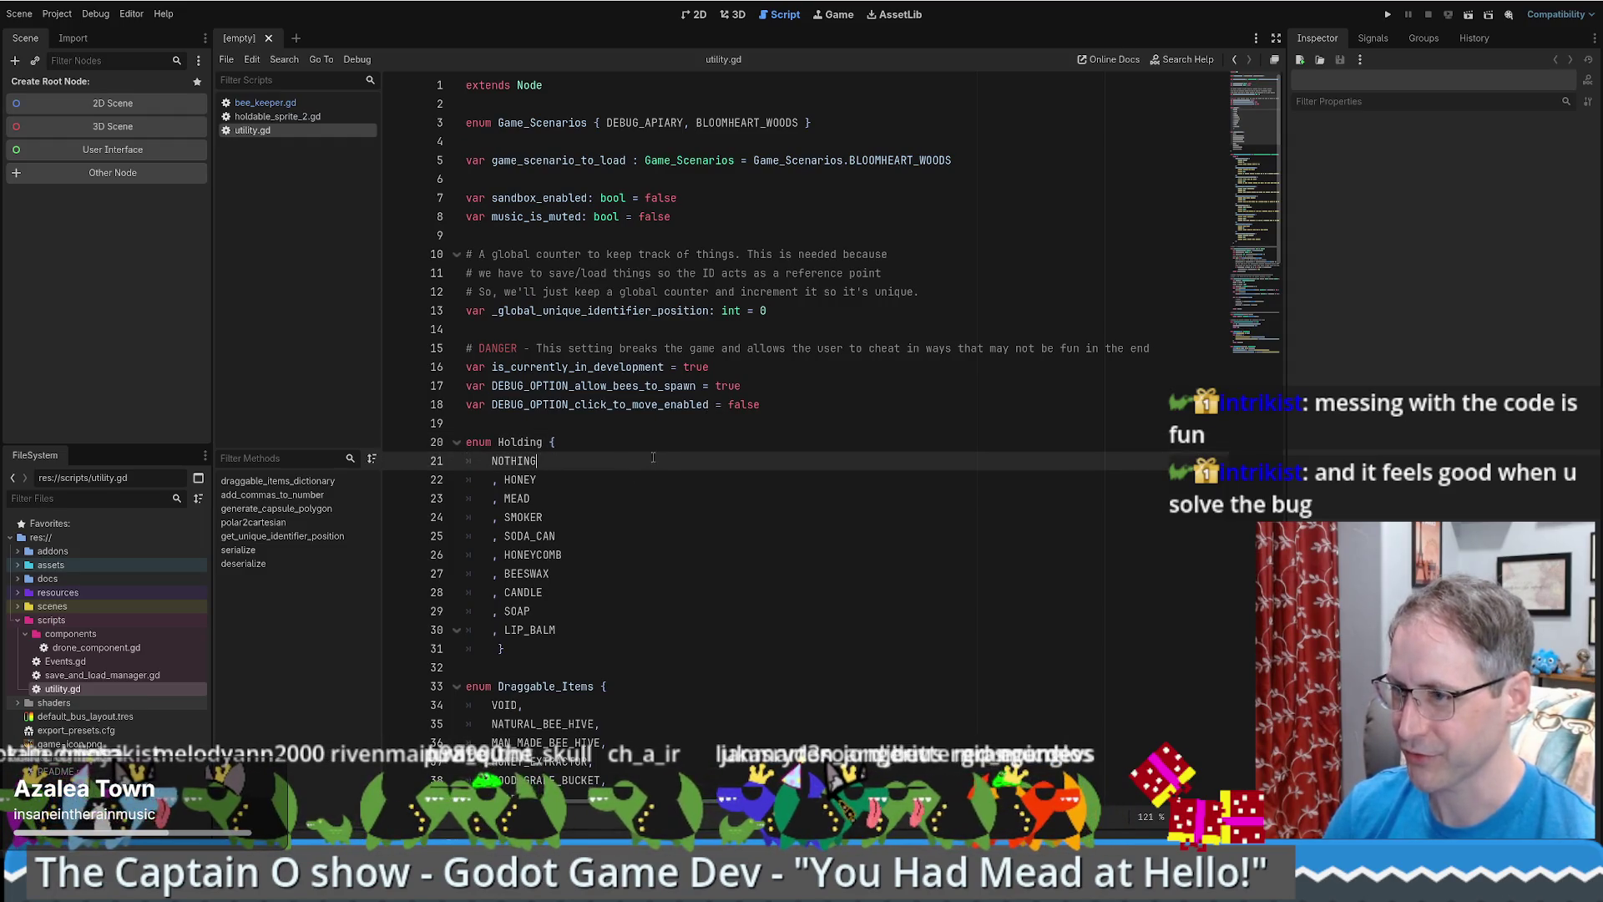
key(Up)
key(Up)
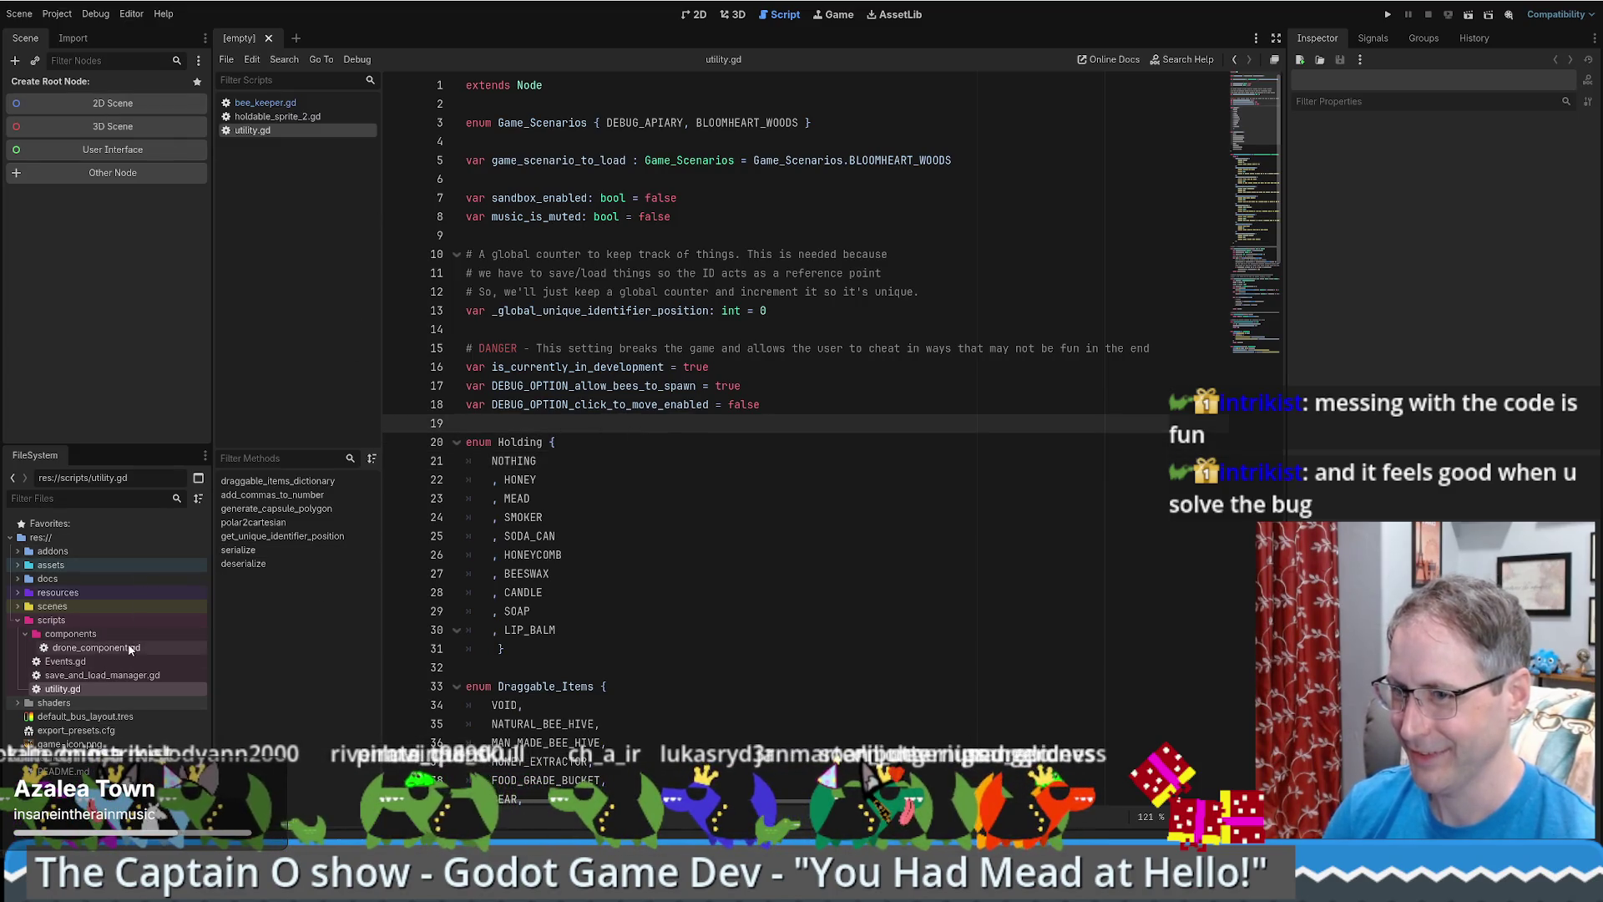
click(276, 102)
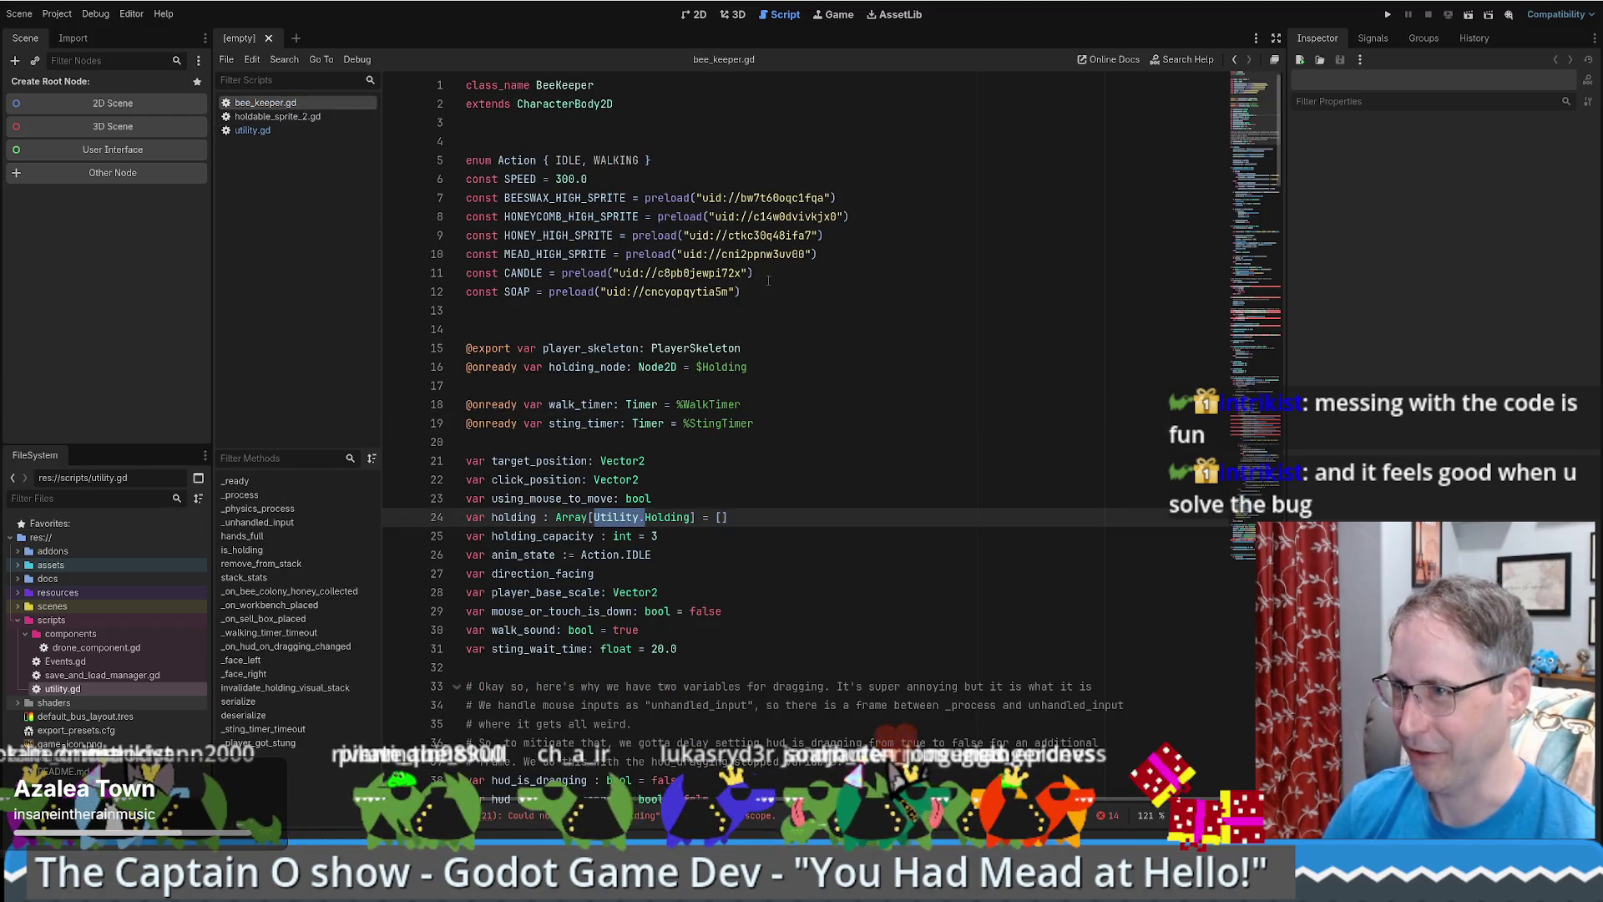
- Change Holding and BeeKeeper.Holding references on lines 115–129 to Utility.Holding
click(1239, 288)
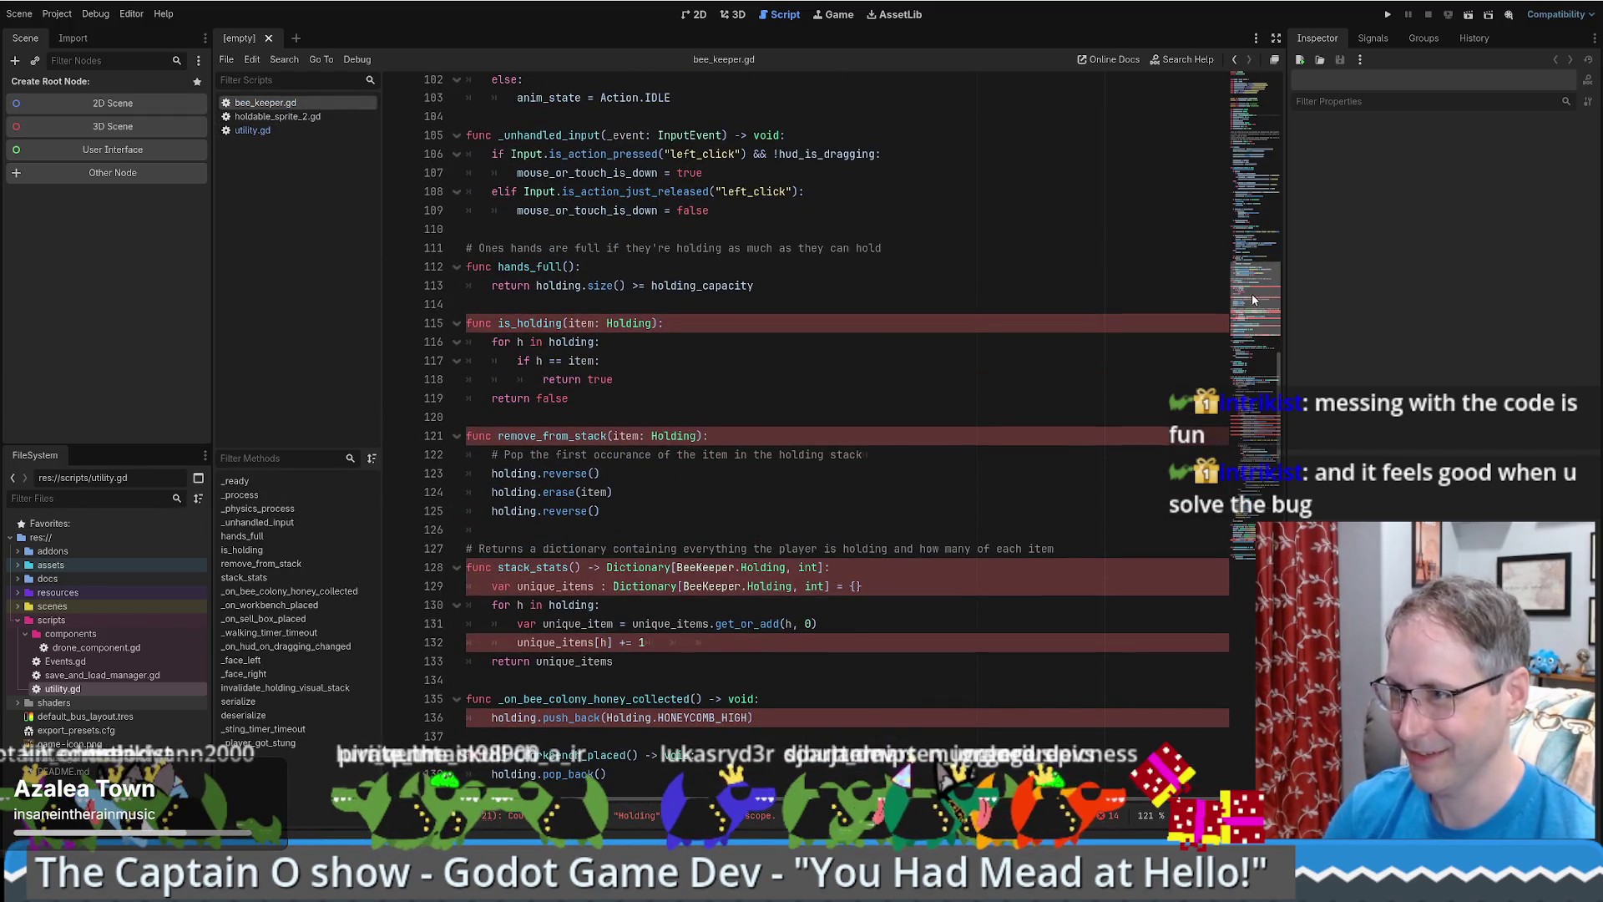
double_click(645, 323)
text(Utility.Holding)
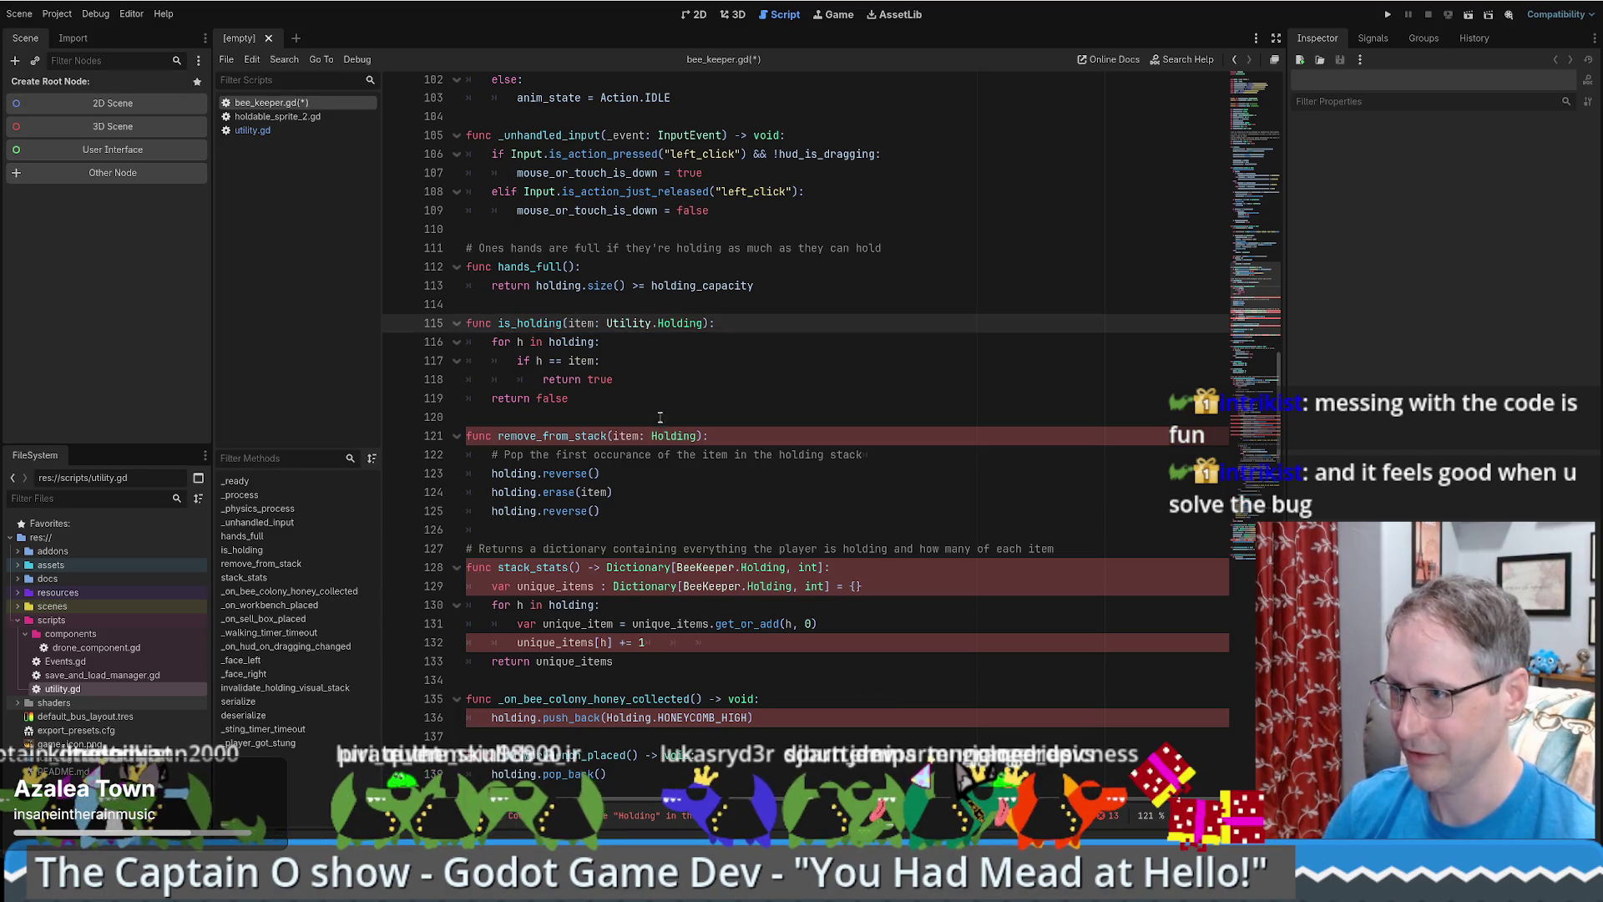
click(651, 435)
text(Utility.)
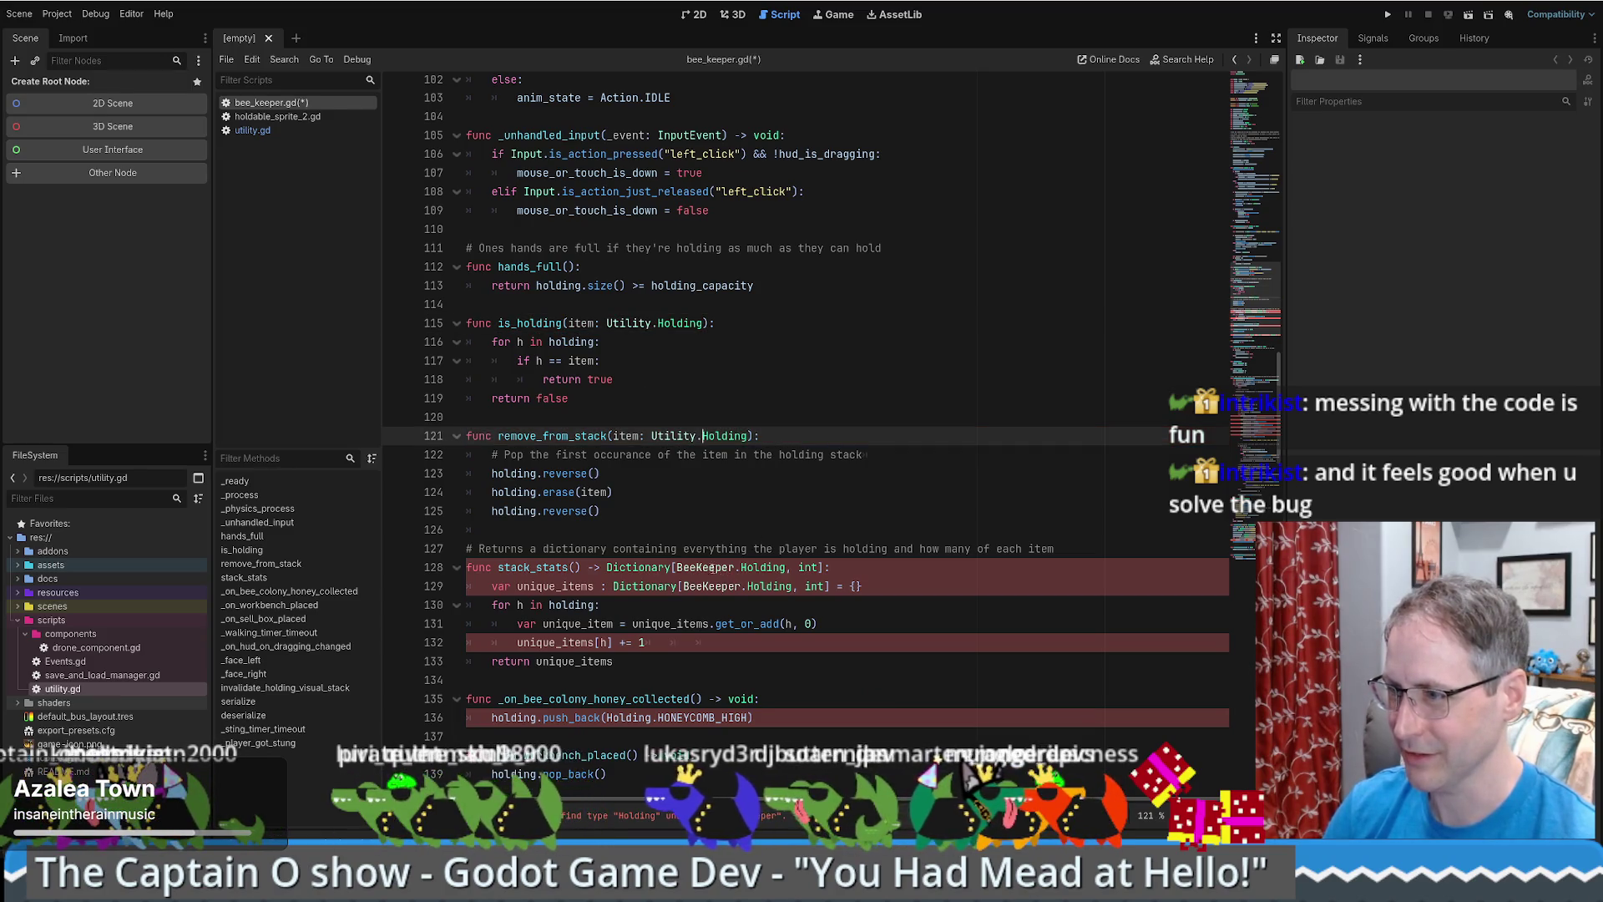
double_click(676, 436)
key(ctrl+c)
double_click(705, 567)
key(ctrl+v)
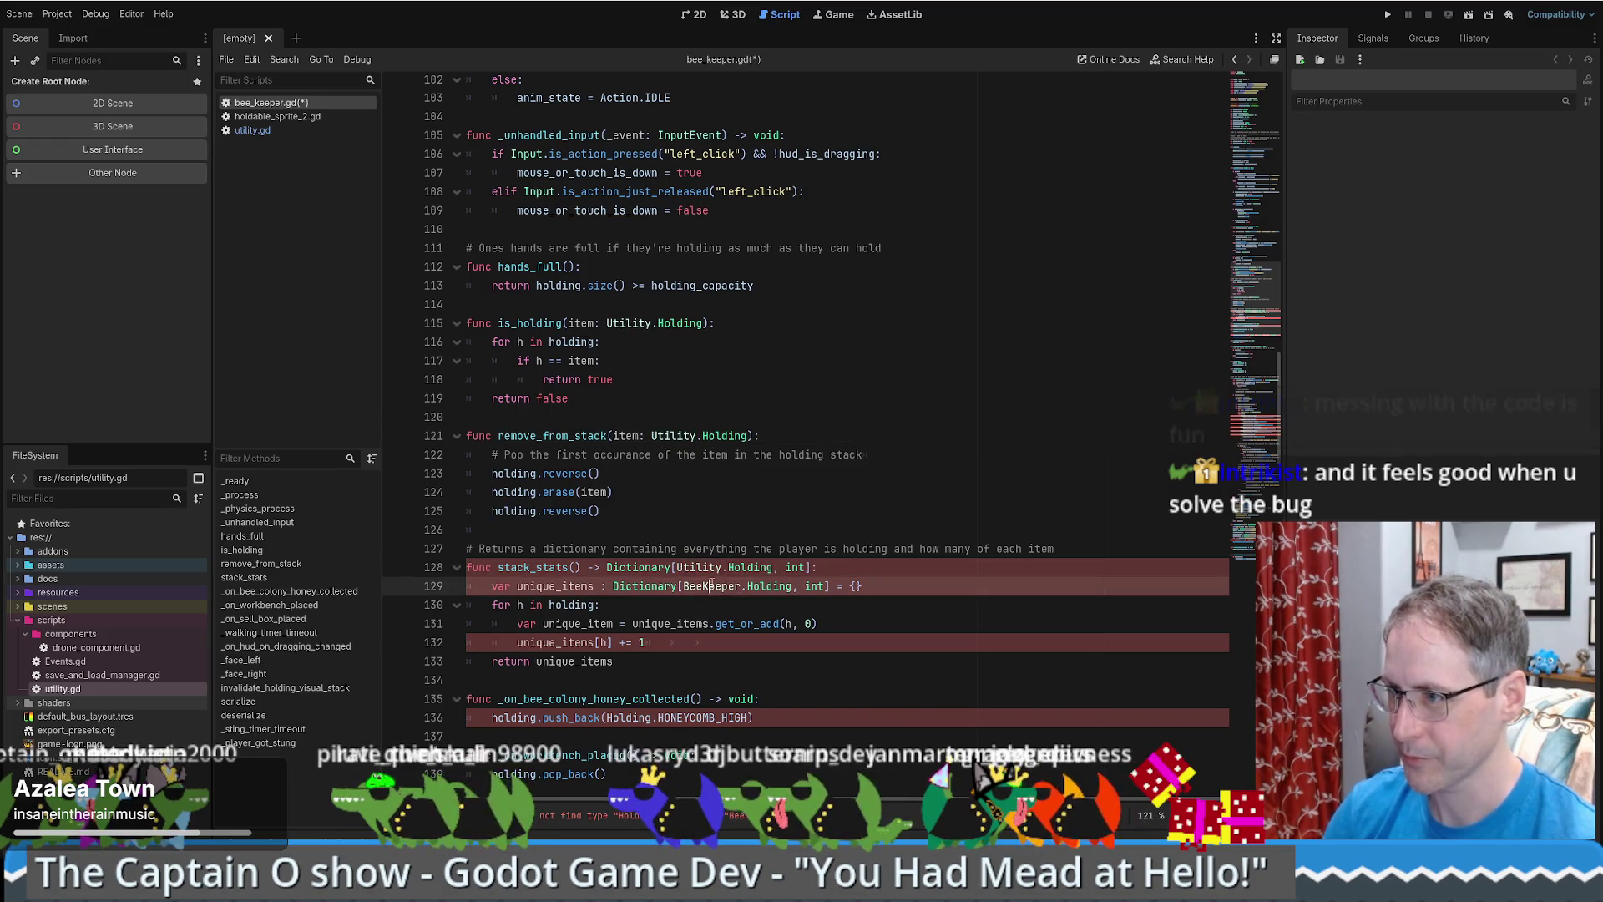
double_click(710, 586)
key(ctrl+v)
- Drop the _HIGH suffix from HONEYCOMB_HIGH and prefix Holding with Utility. on lines 136 and 141
scroll(739, 379, down, 4)
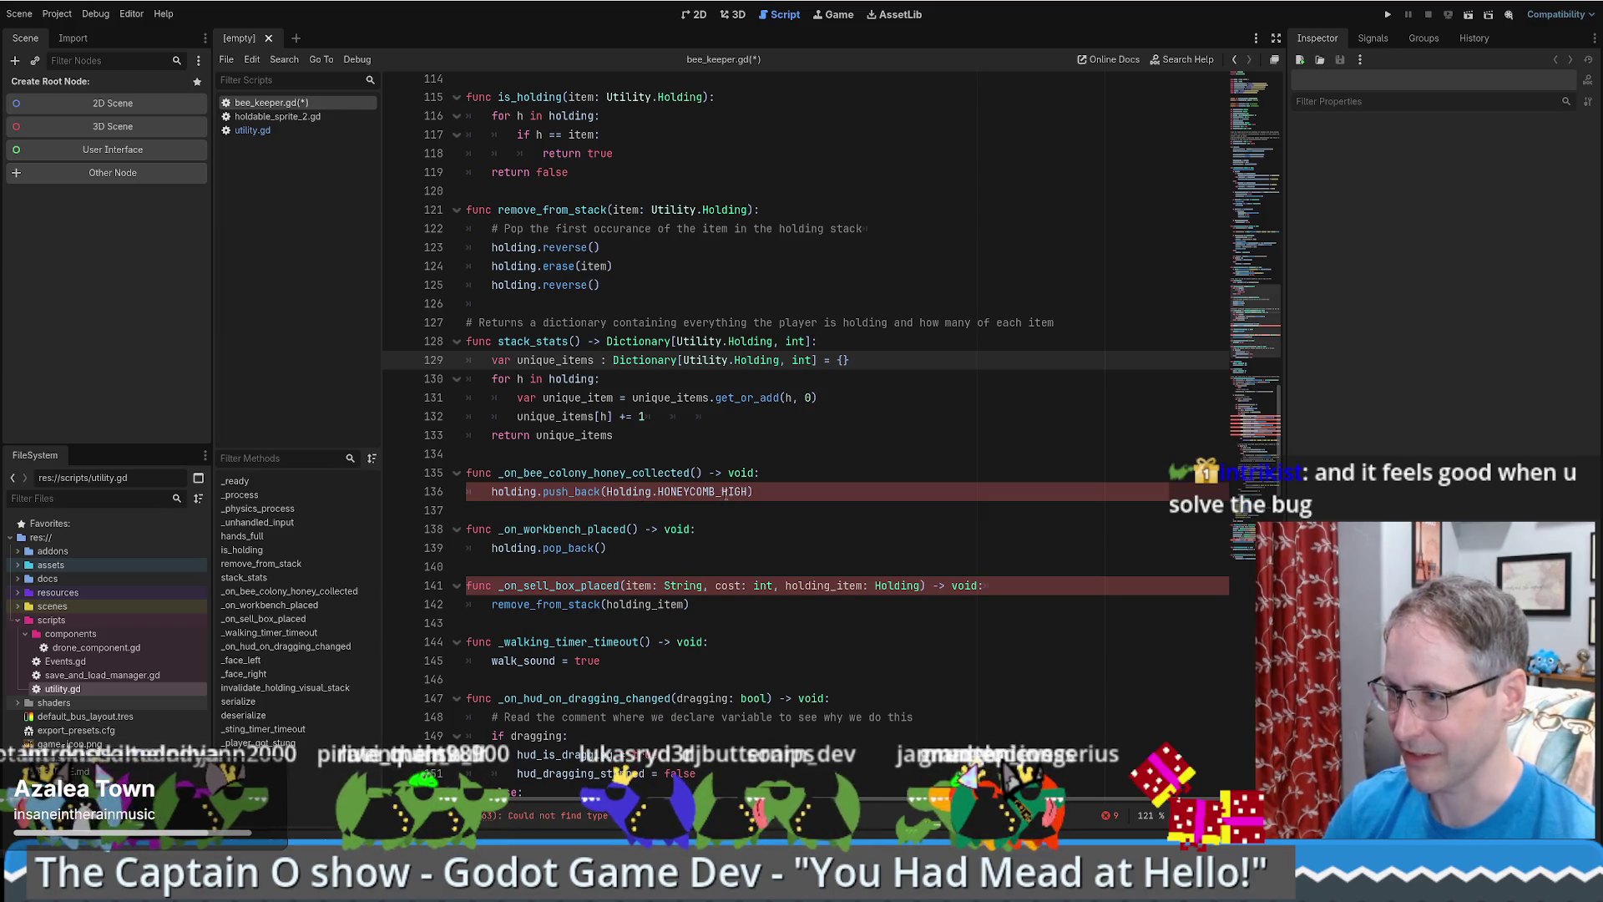
drag(715, 492, 750, 492)
key(BackSpace)
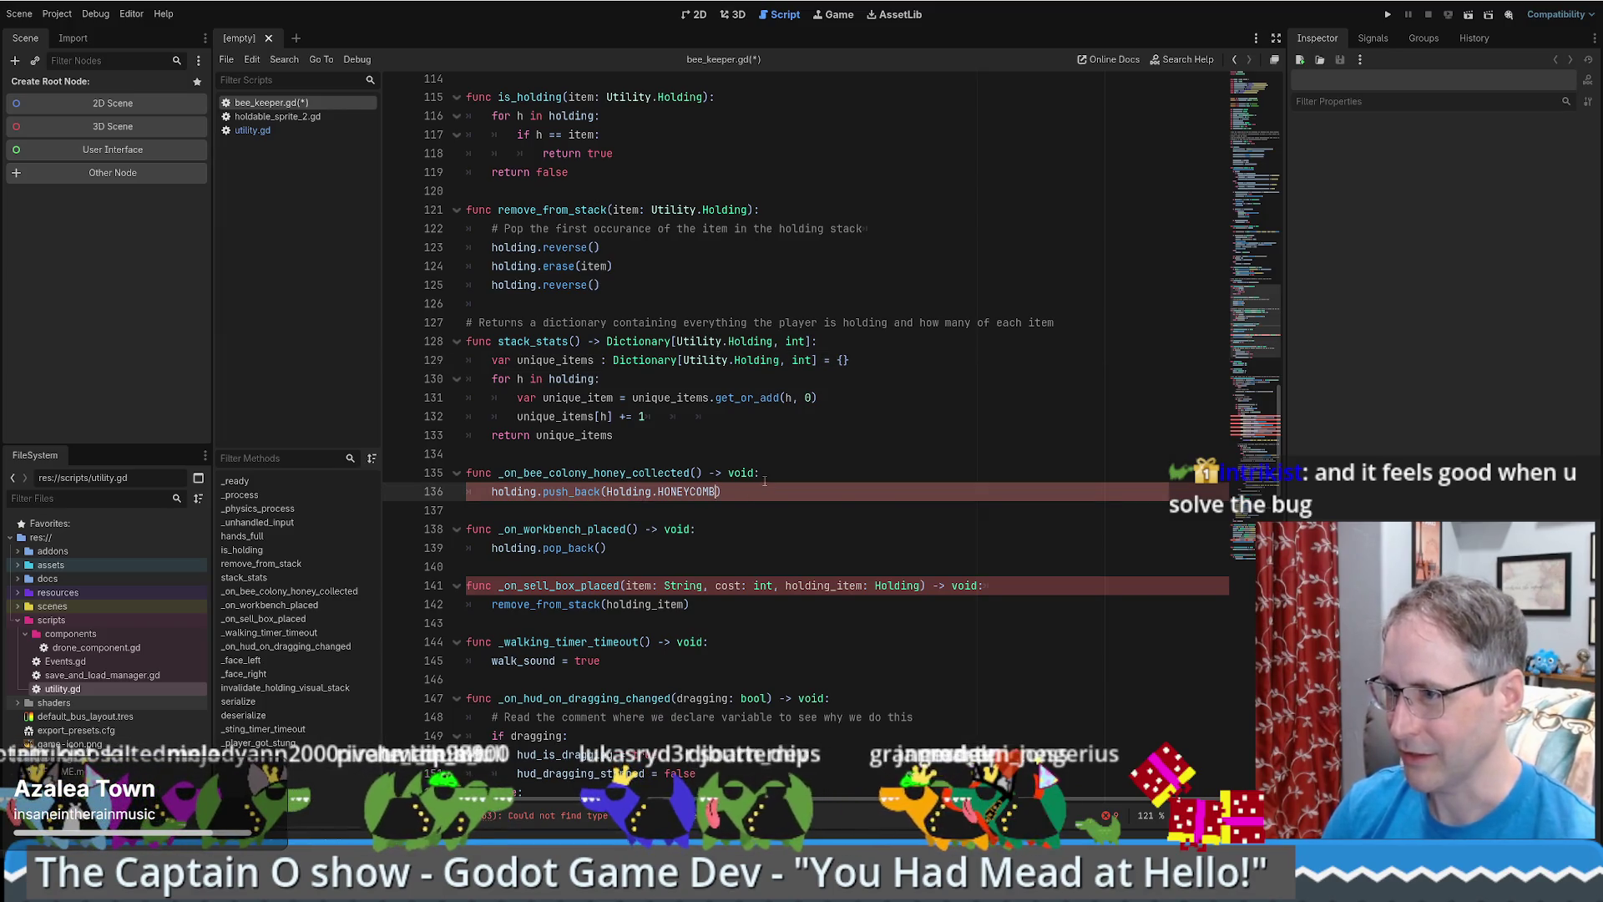
scroll(693, 453, down, 2)
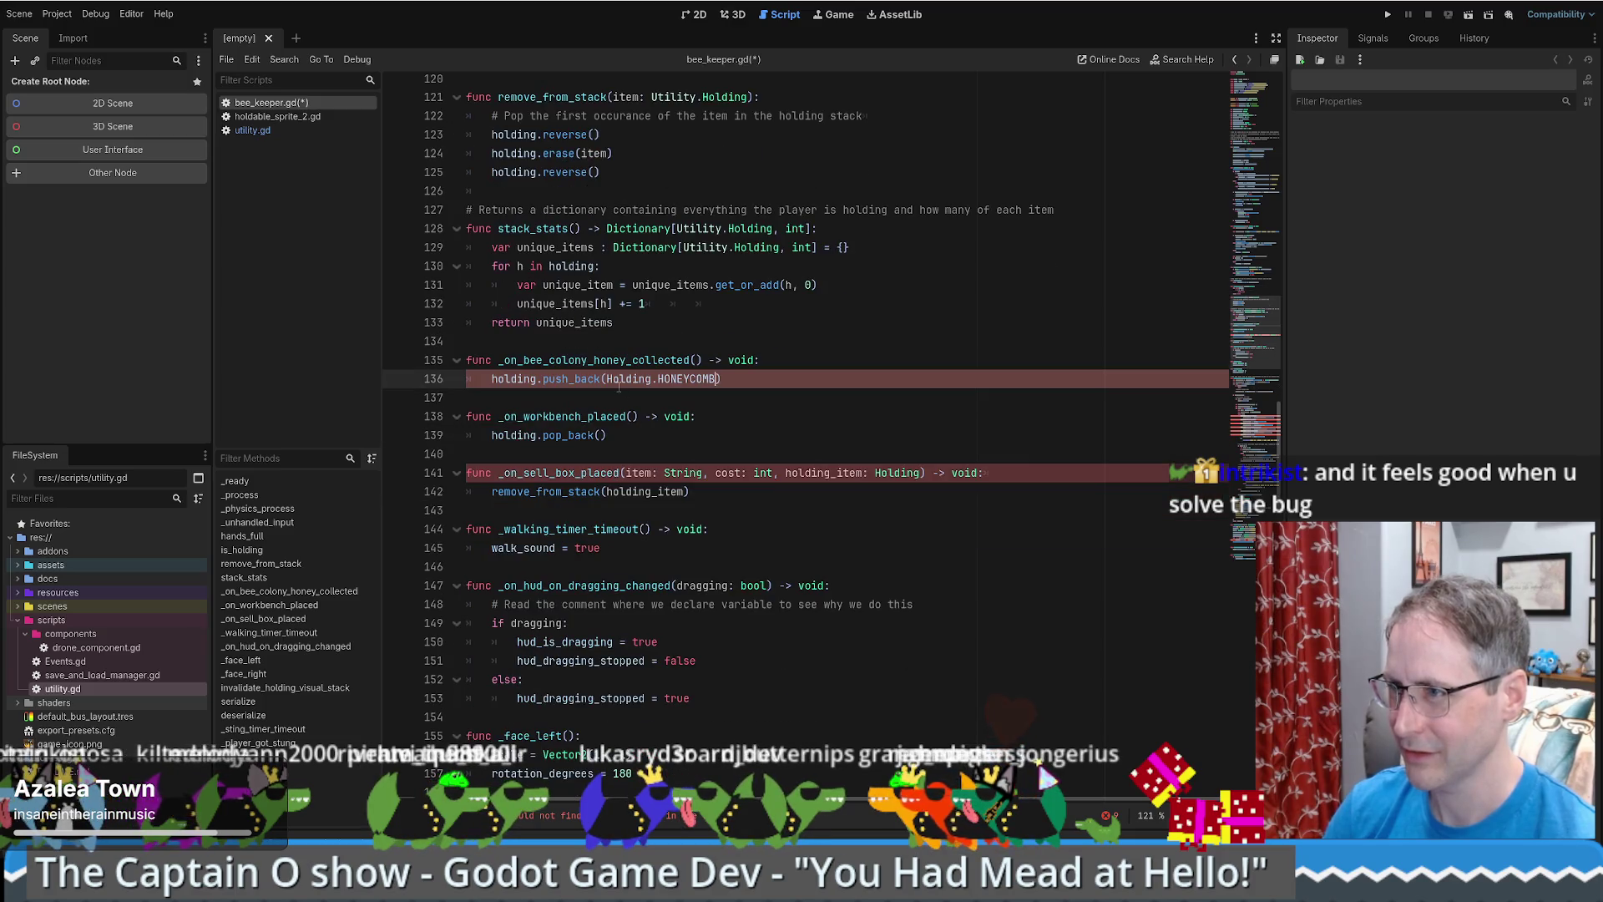
click(758, 244)
click(607, 380)
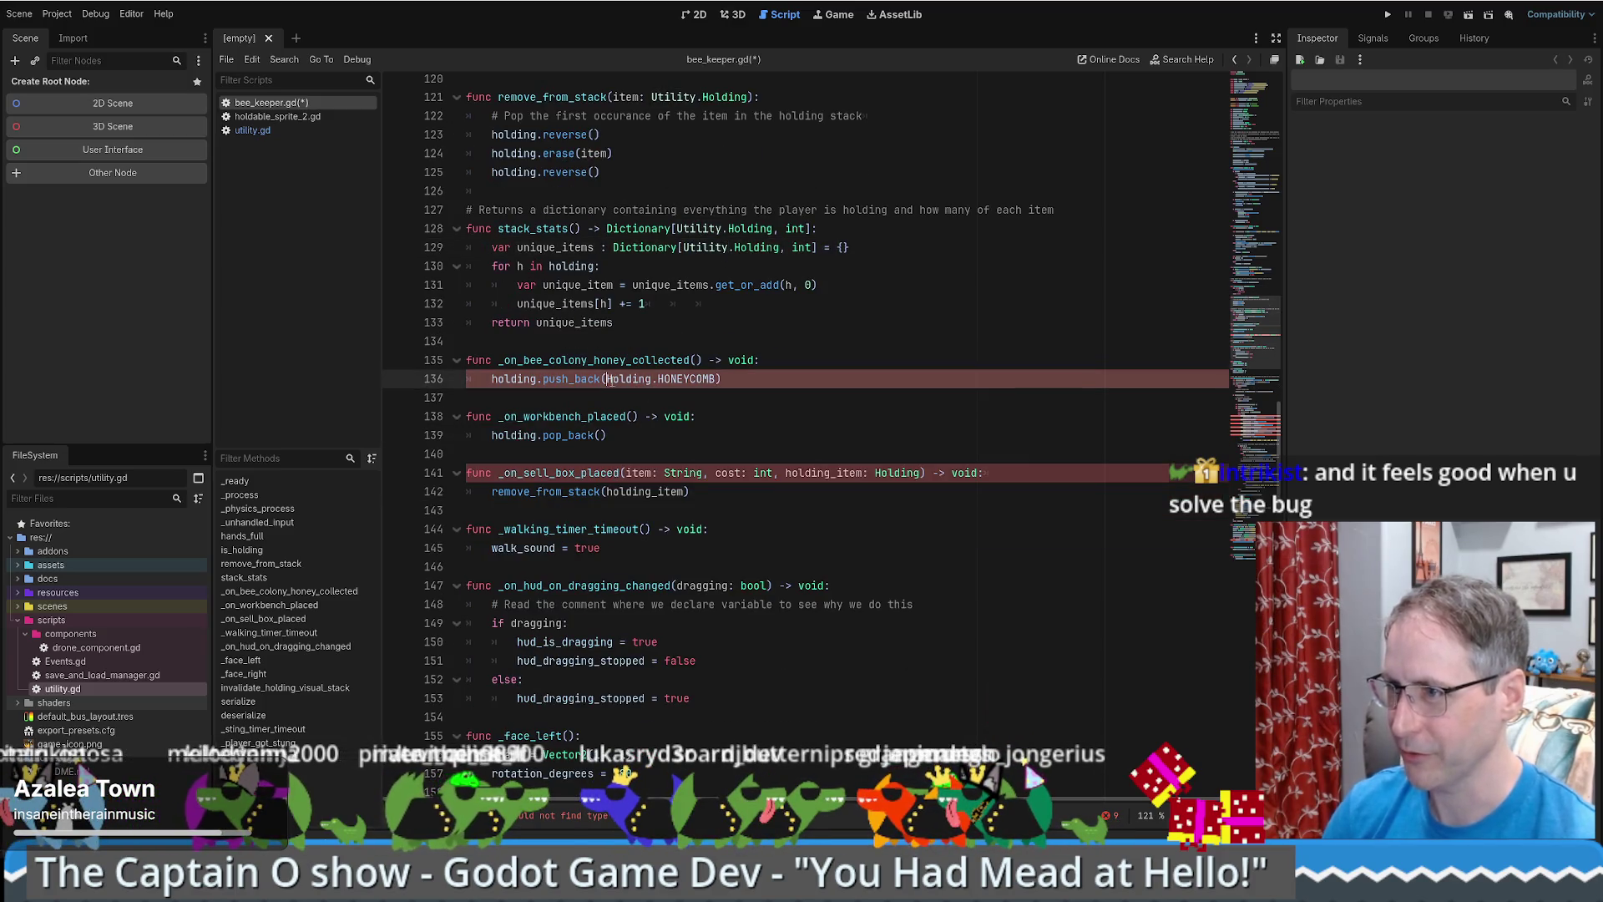
text(Utility.)
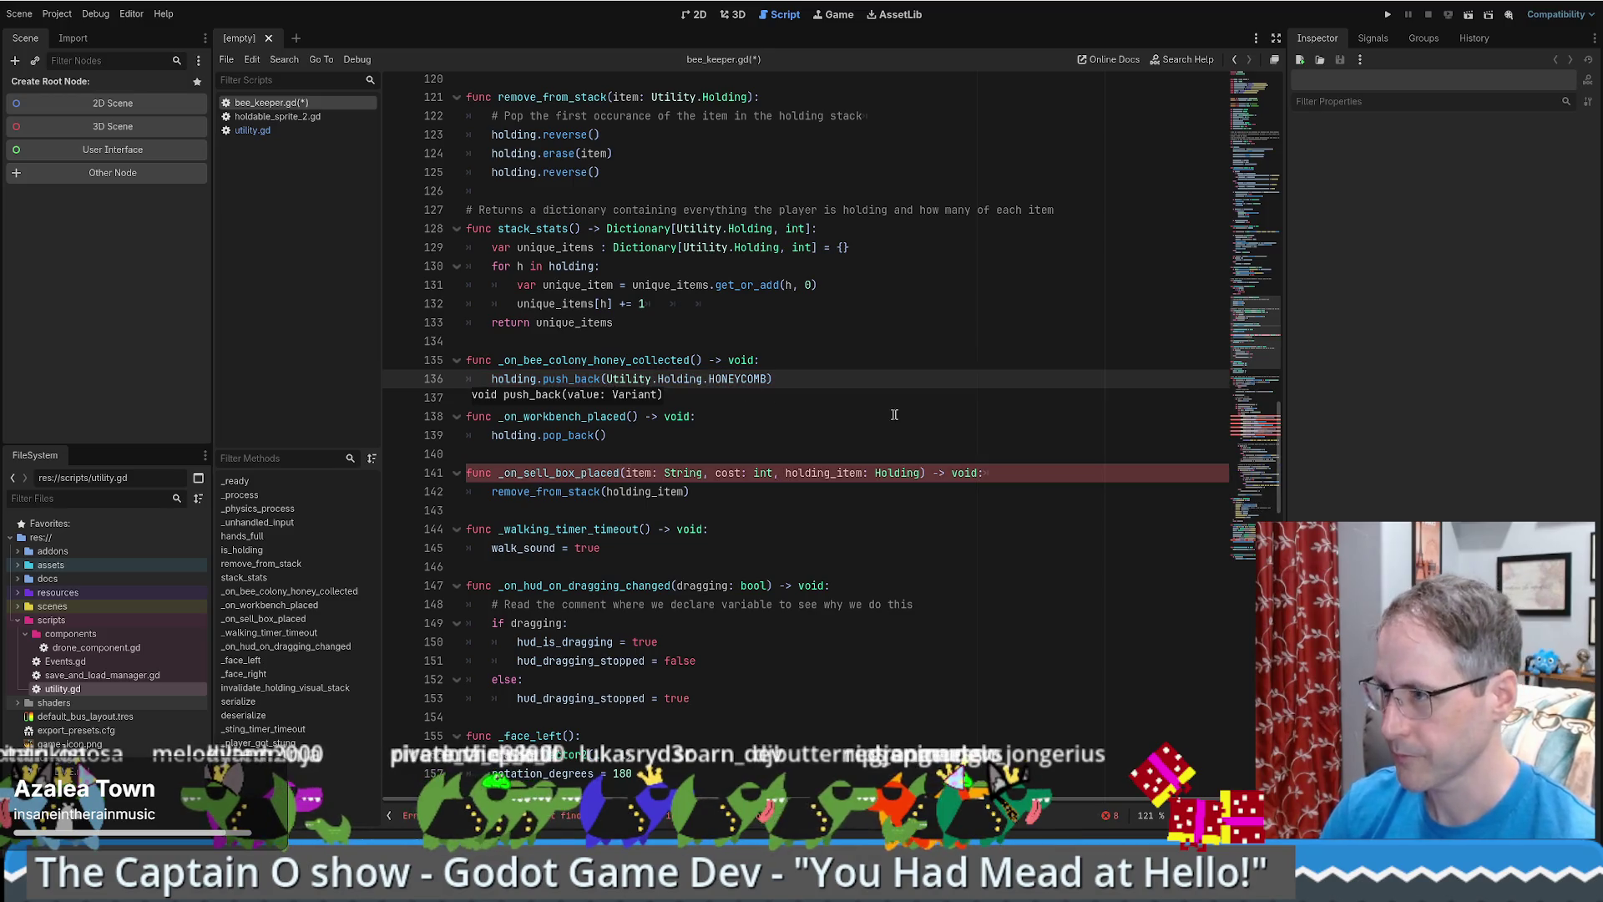
click(875, 473)
text(Utility.)
- Replace BeeKeeper with Utility on lines 184 through 194
scroll(539, 309, down, 15)
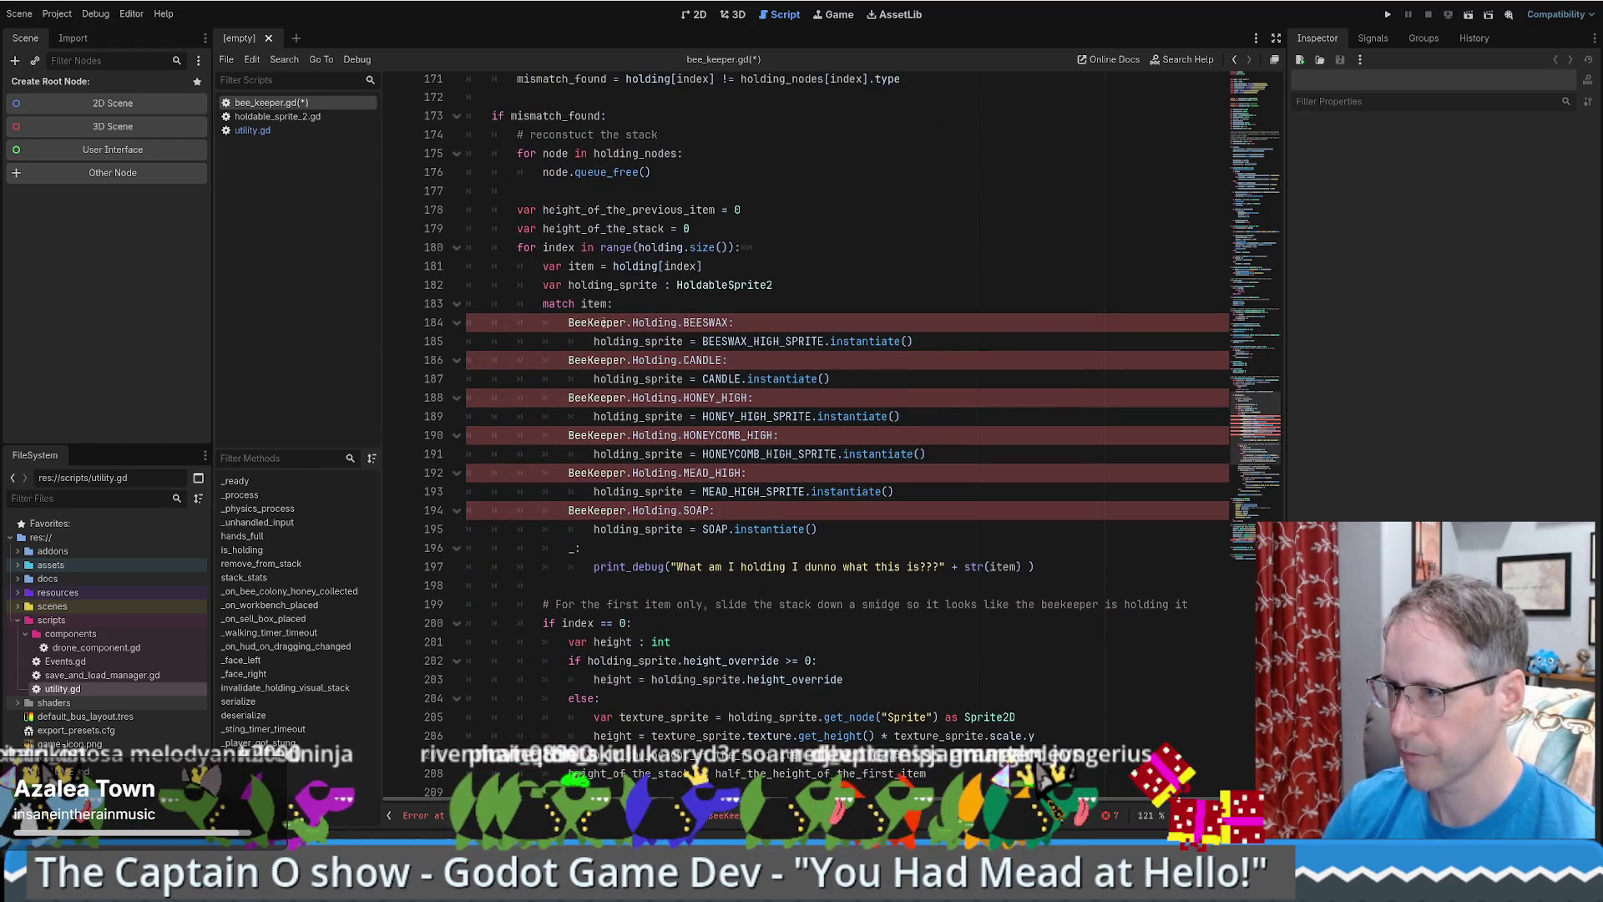
double_click(602, 324)
text(Utility.)
key(BackSpace)
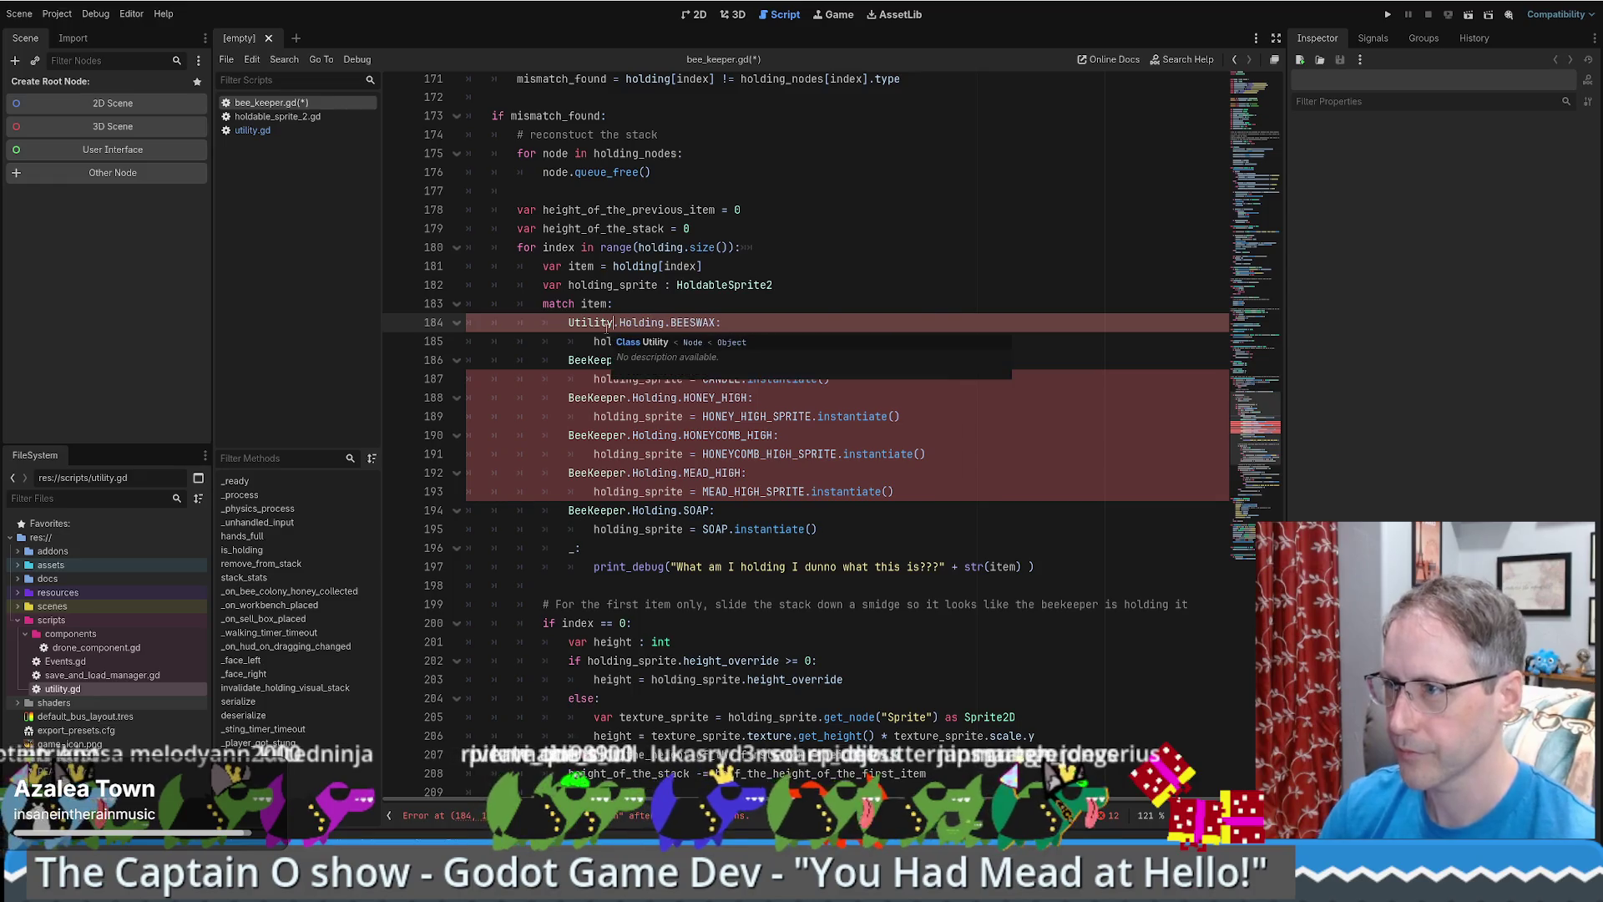
key(ctrl+c)
double_click(603, 360)
key(ctrl+v)
double_click(597, 398)
key(ctrl+v)
double_click(597, 435)
key(ctrl+v)
double_click(595, 473)
key(ctrl+v)
double_click(596, 510)
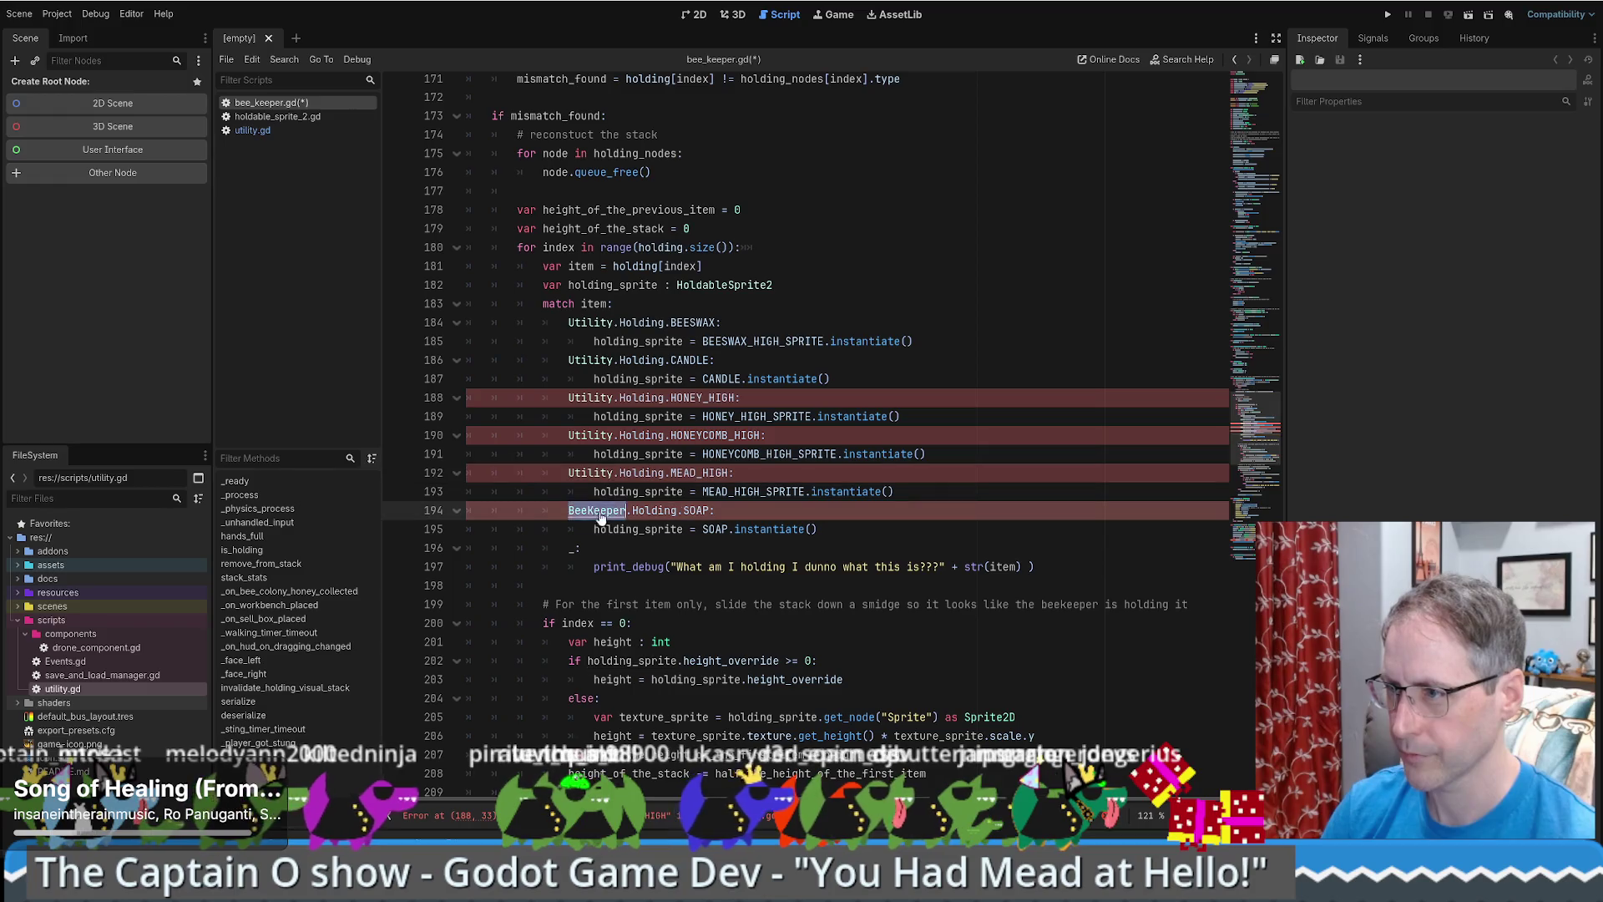
key(ctrl+v)
- Remove the _HIGH suffixes from HONEY_HIGH, HONEYCOMB_HIGH and MEAD_HIGH
scroll(1074, 500, down, 7)
scroll(1074, 500, up, 9)
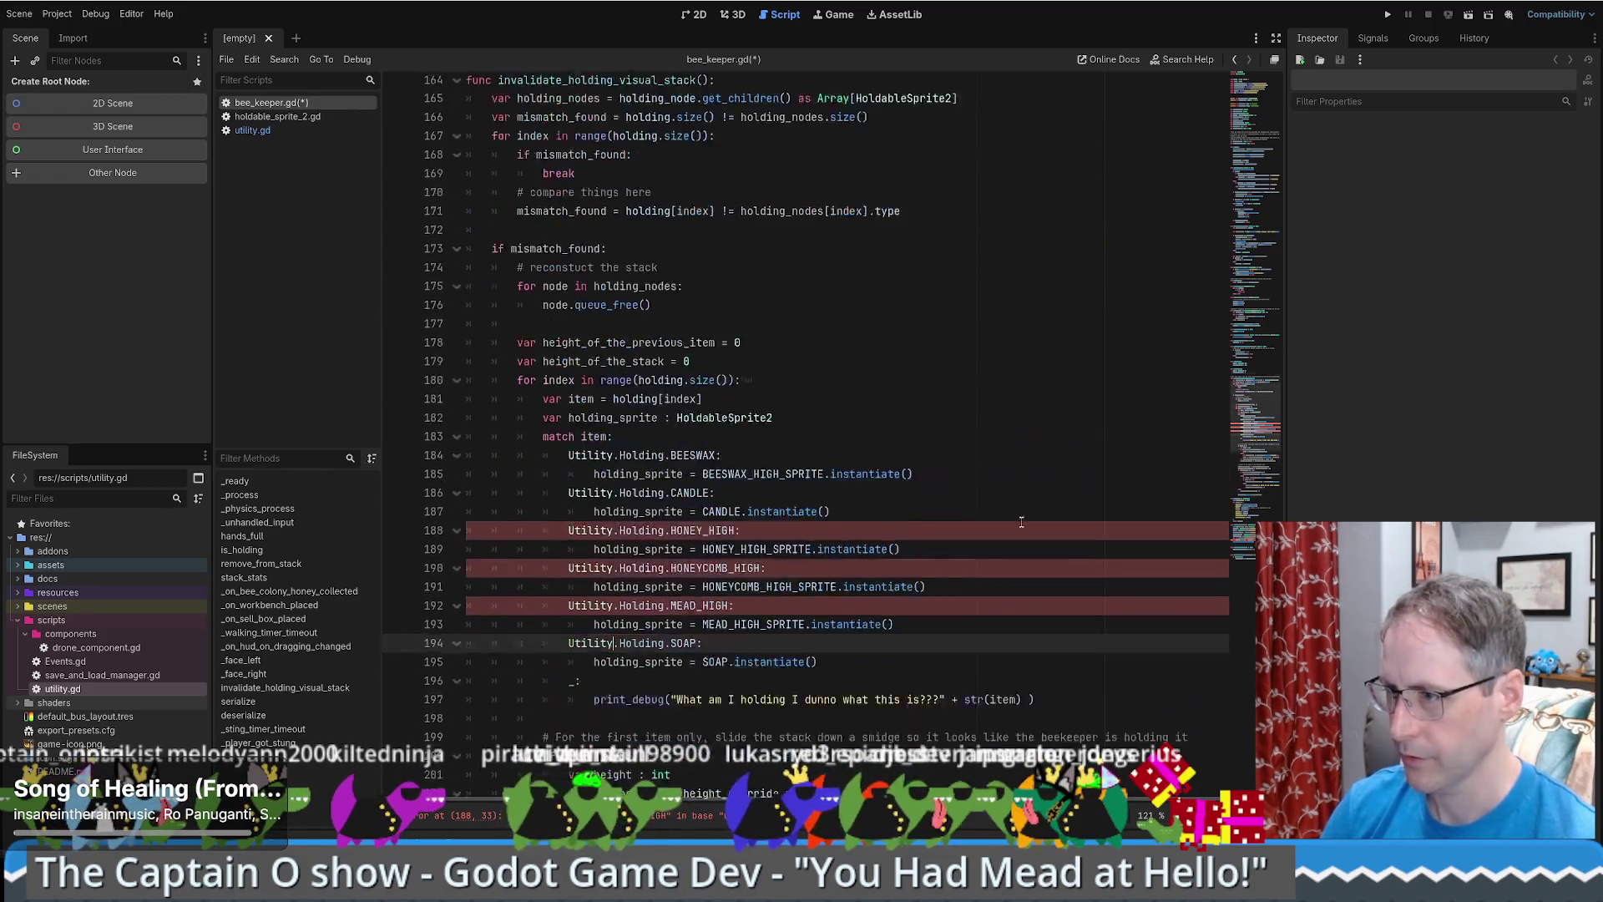
scroll(702, 341, down, 3)
mouse_move(702, 341)
mouse_down()
mouse_move(740, 341)
mouse_move(761, 378)
mouse_move(734, 416)
mouse_up()
key(BackSpace)
key(BackSpace)
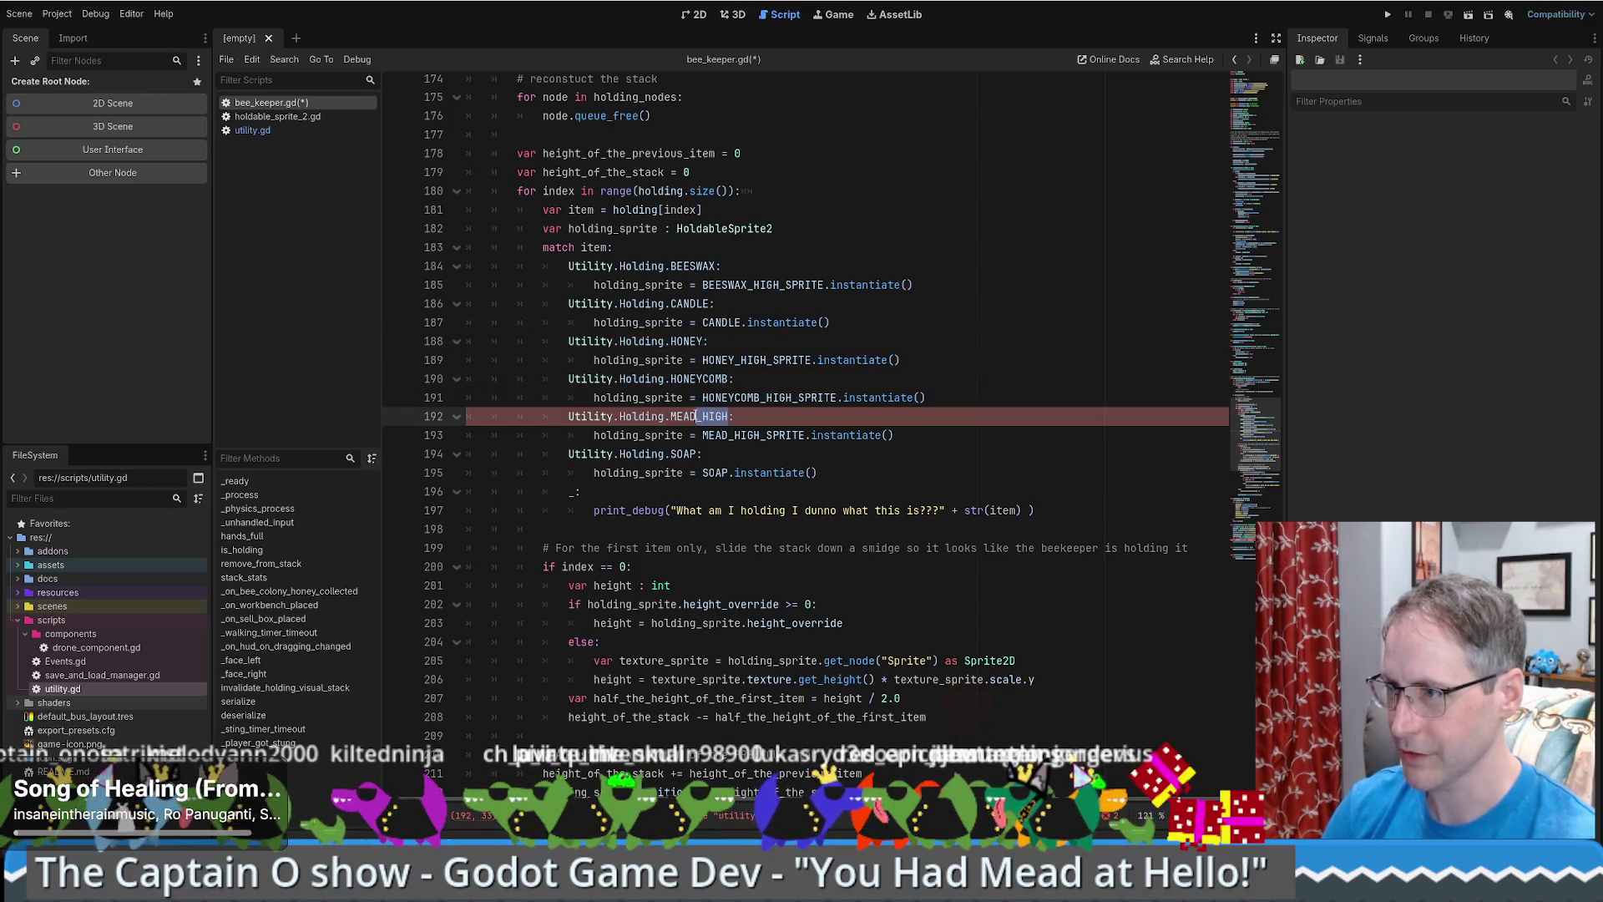
key(BackSpace)
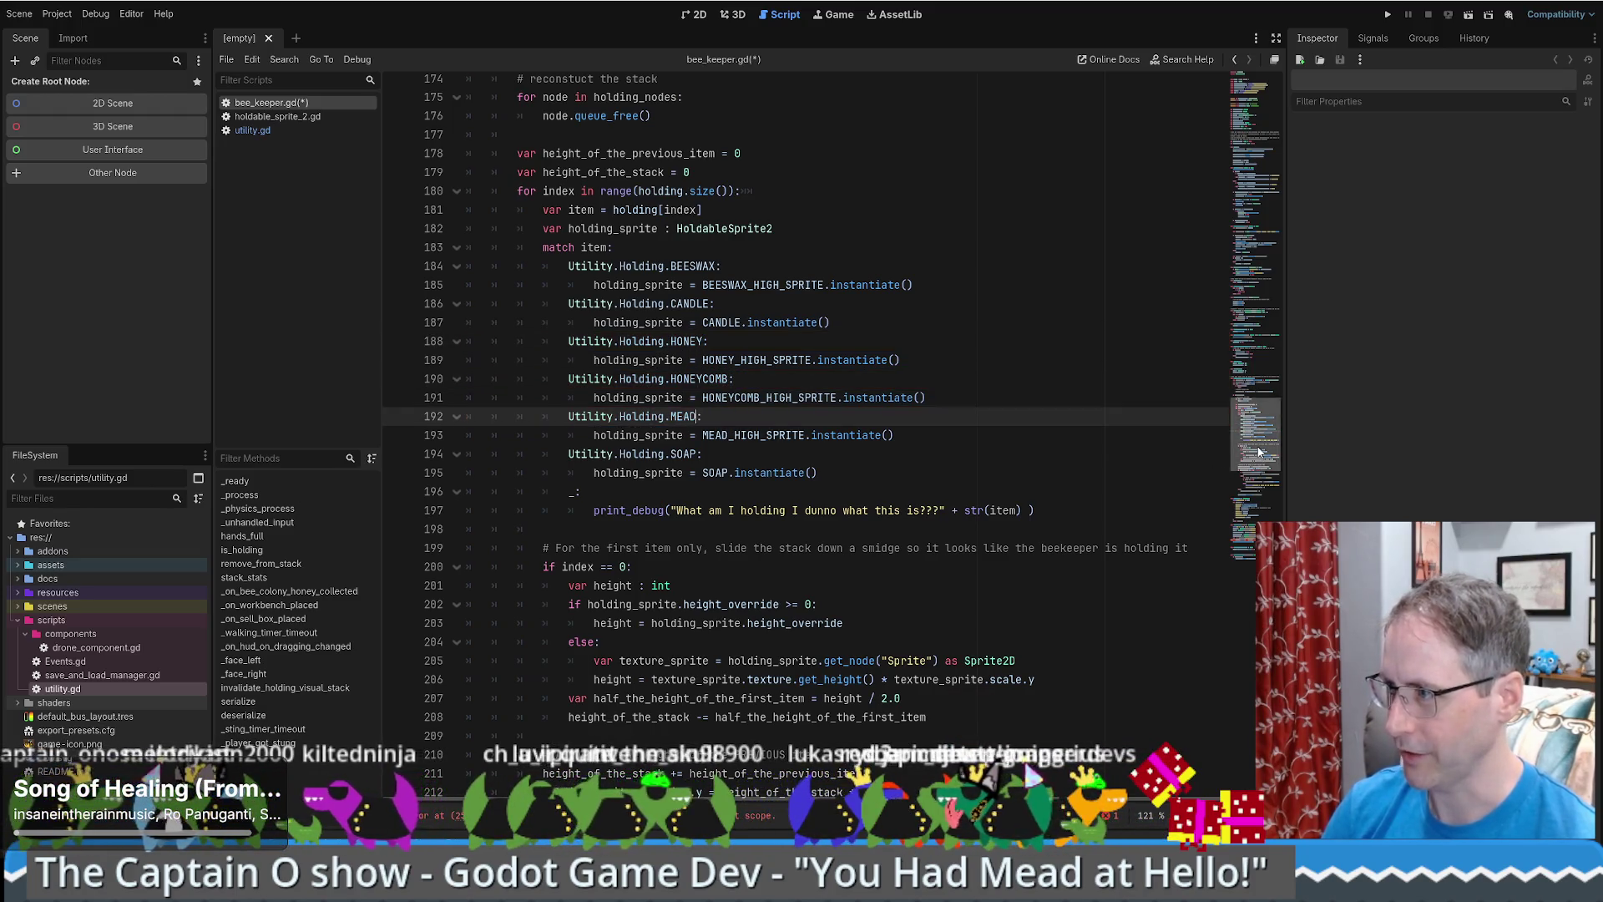
- Make line 250 use Utility.Holding and save bee_keeper.gd
scroll(918, 434, down, 16)
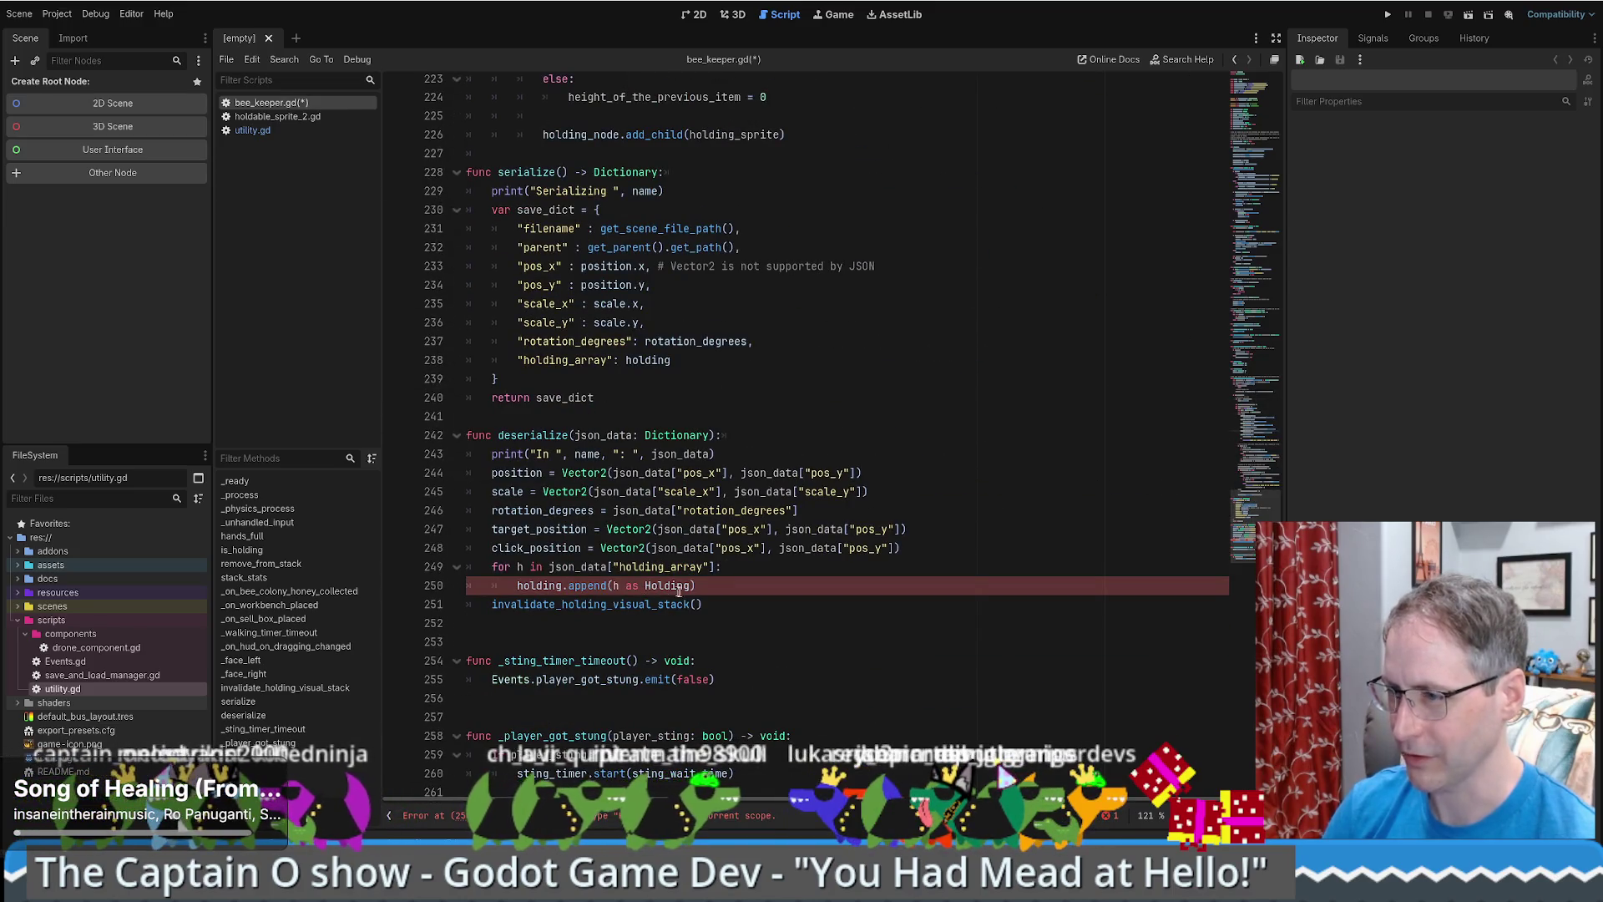
drag(691, 585, 641, 585)
click(640, 585)
text(Utility.)
click(763, 586)
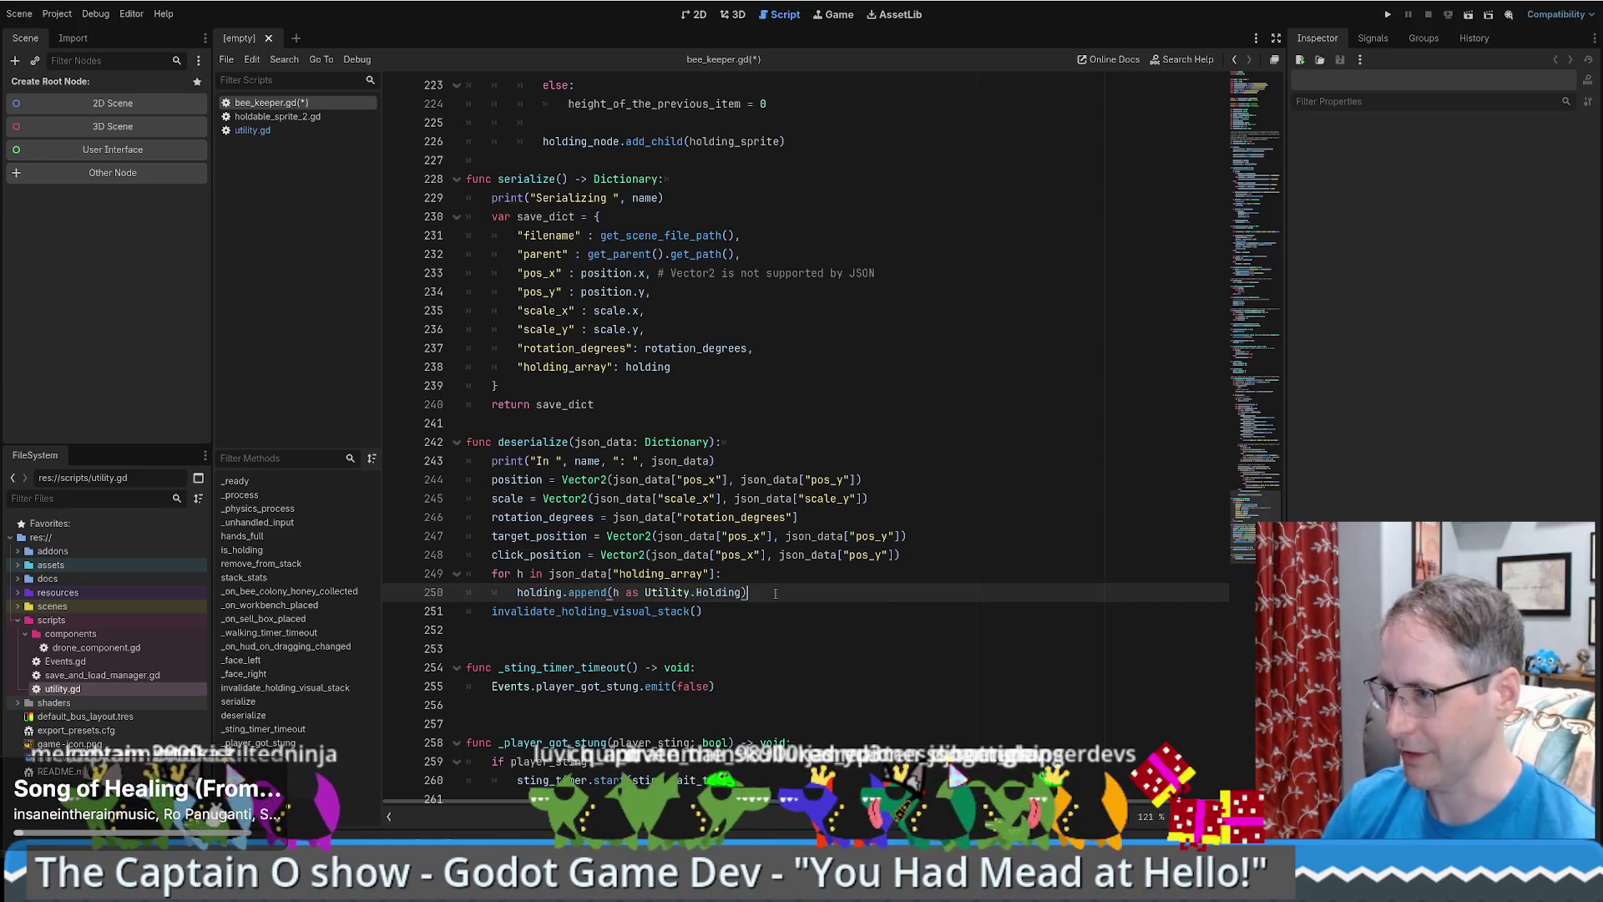
scroll(1098, 499, down, 1)
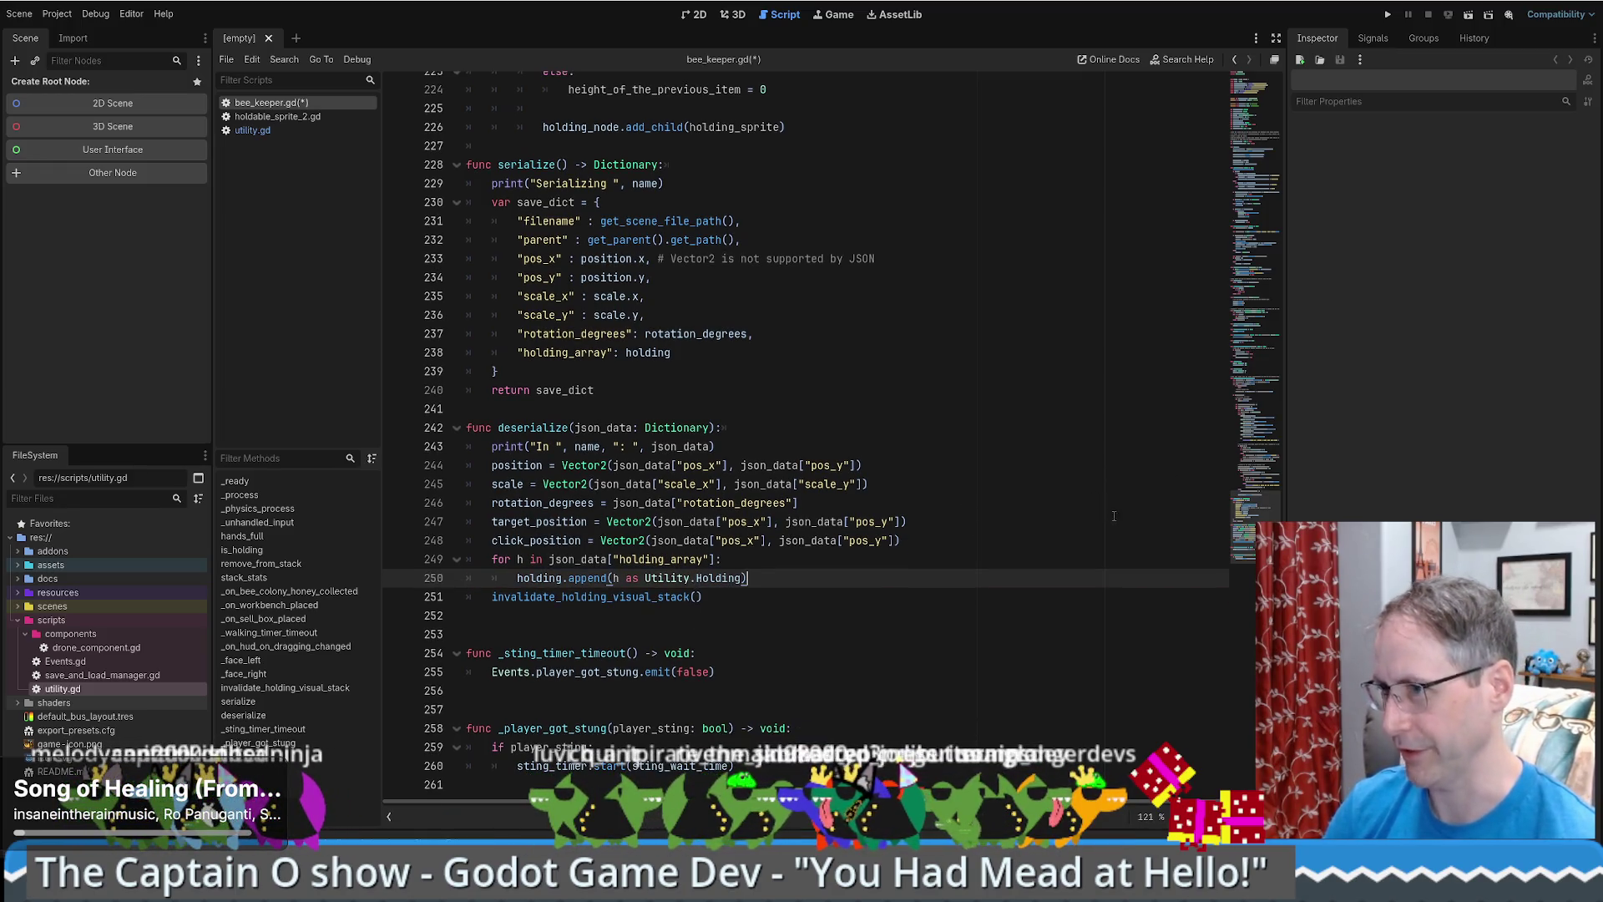
drag(1242, 535, 1246, 101)
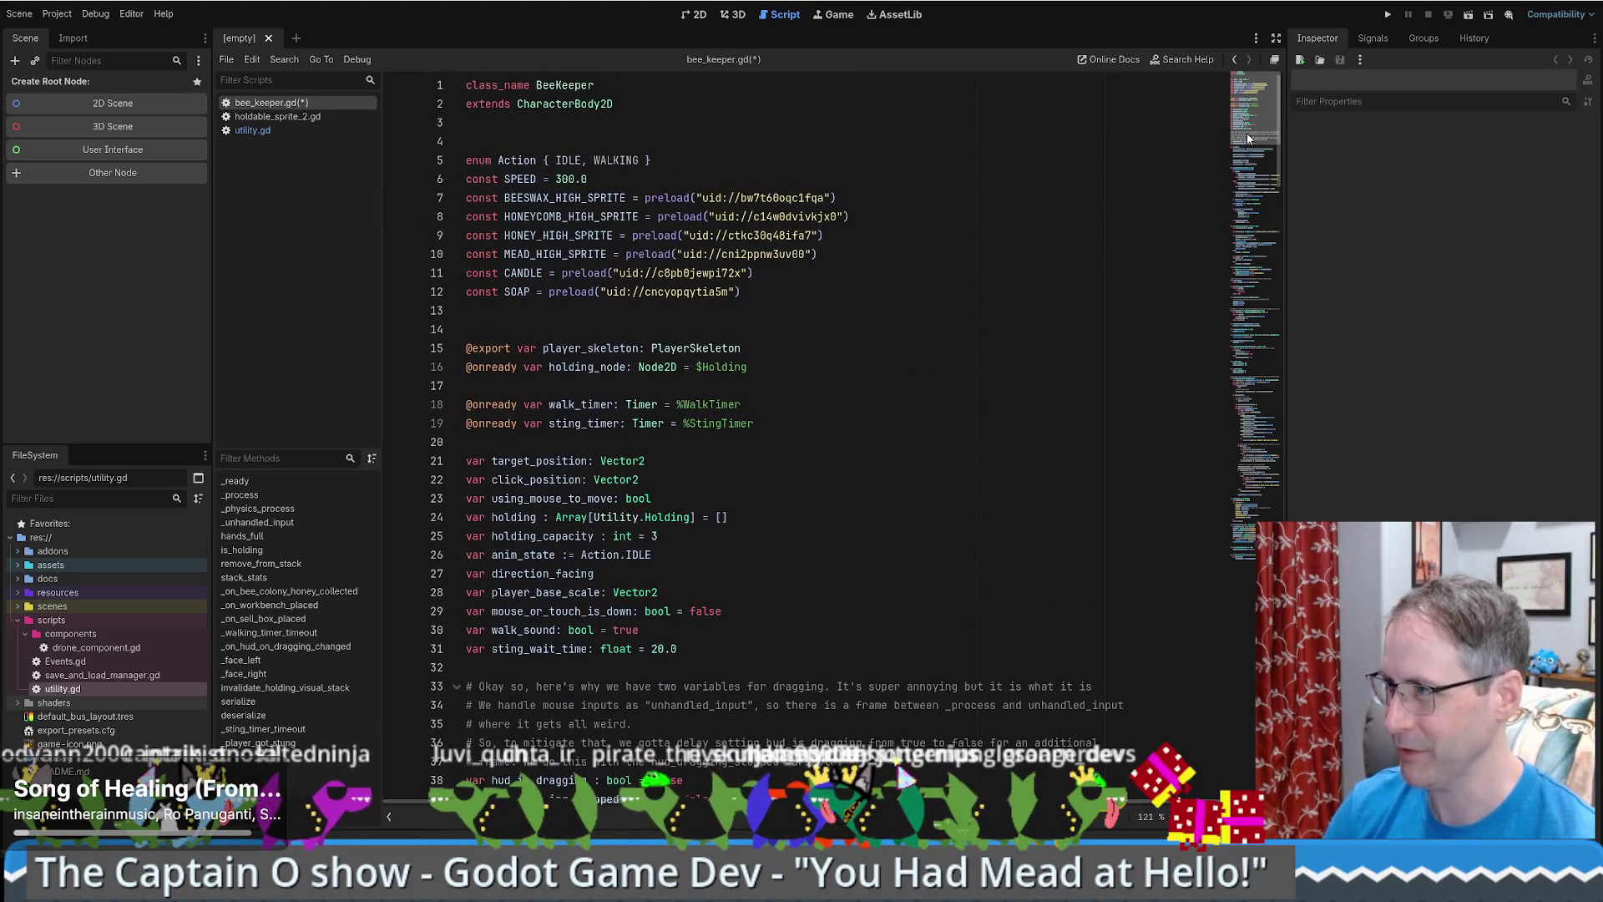
click(975, 334)
key(ctrl+s)
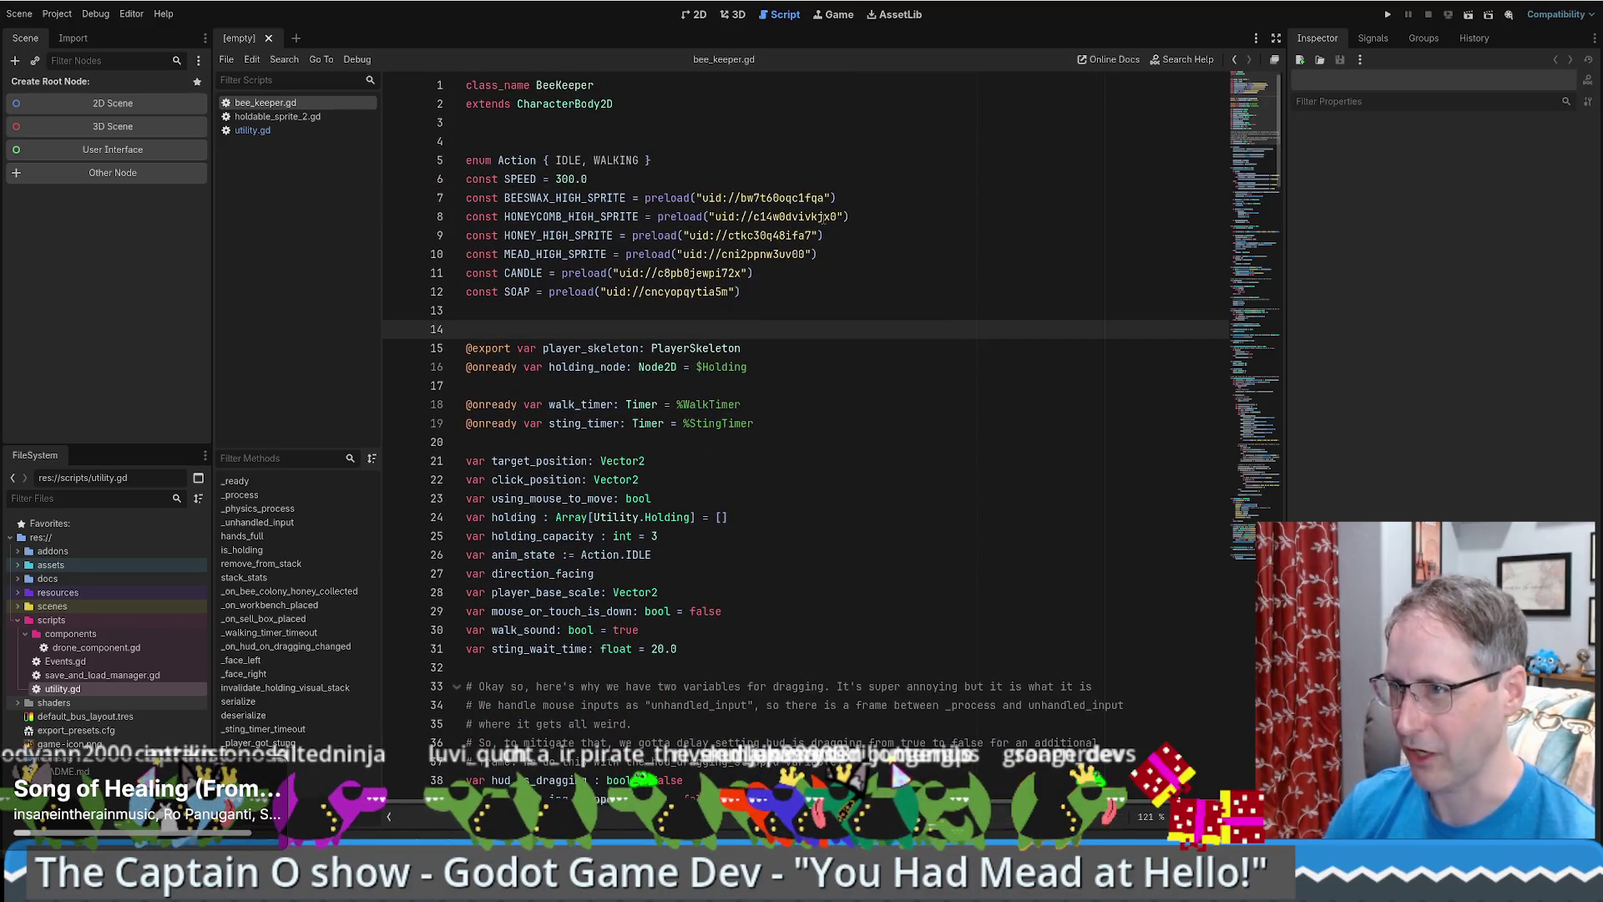
- Change holdable_sprite_2.gd's exported type on line 4 from BeeKeeper to Utility and save
click(317, 117)
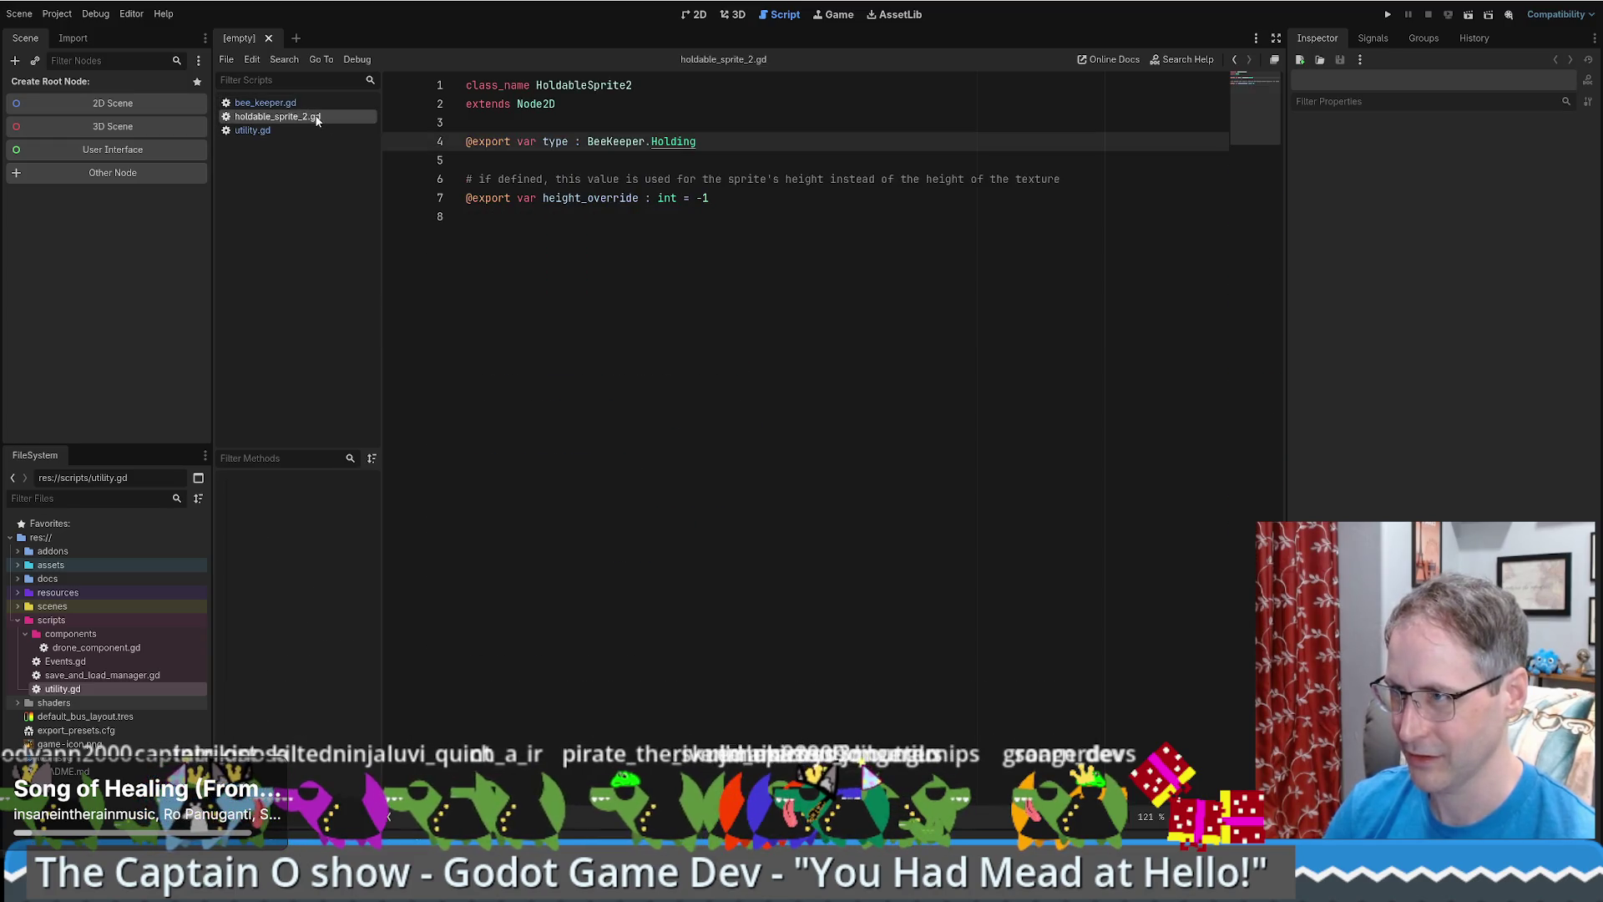
double_click(616, 142)
text(Utility)
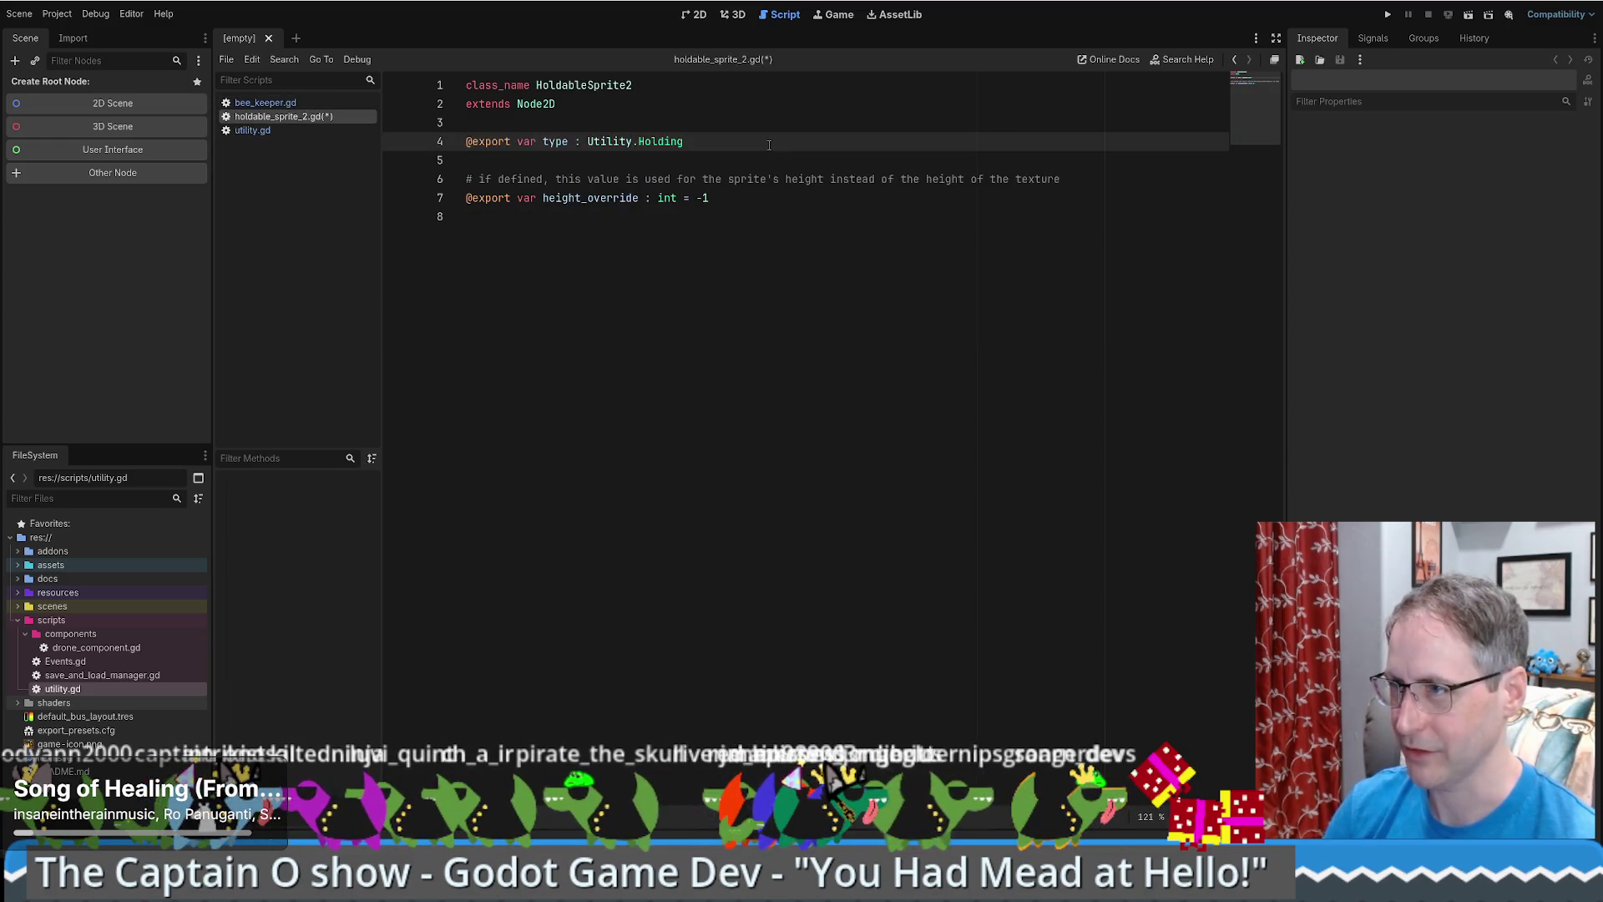
key(ctrl+s)
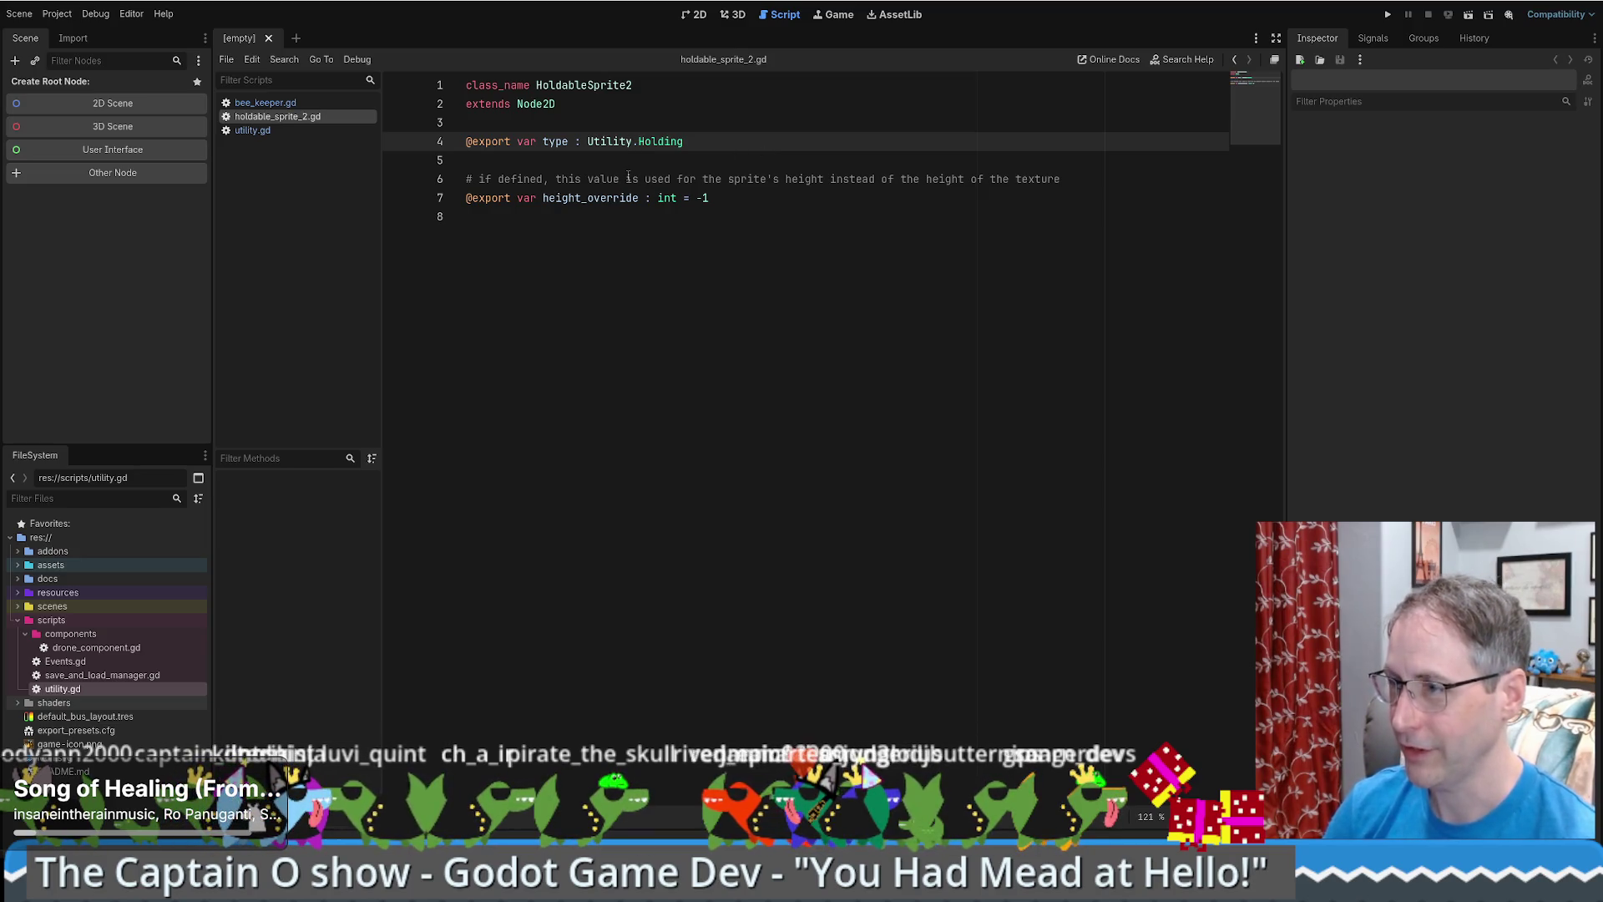
click(678, 164)
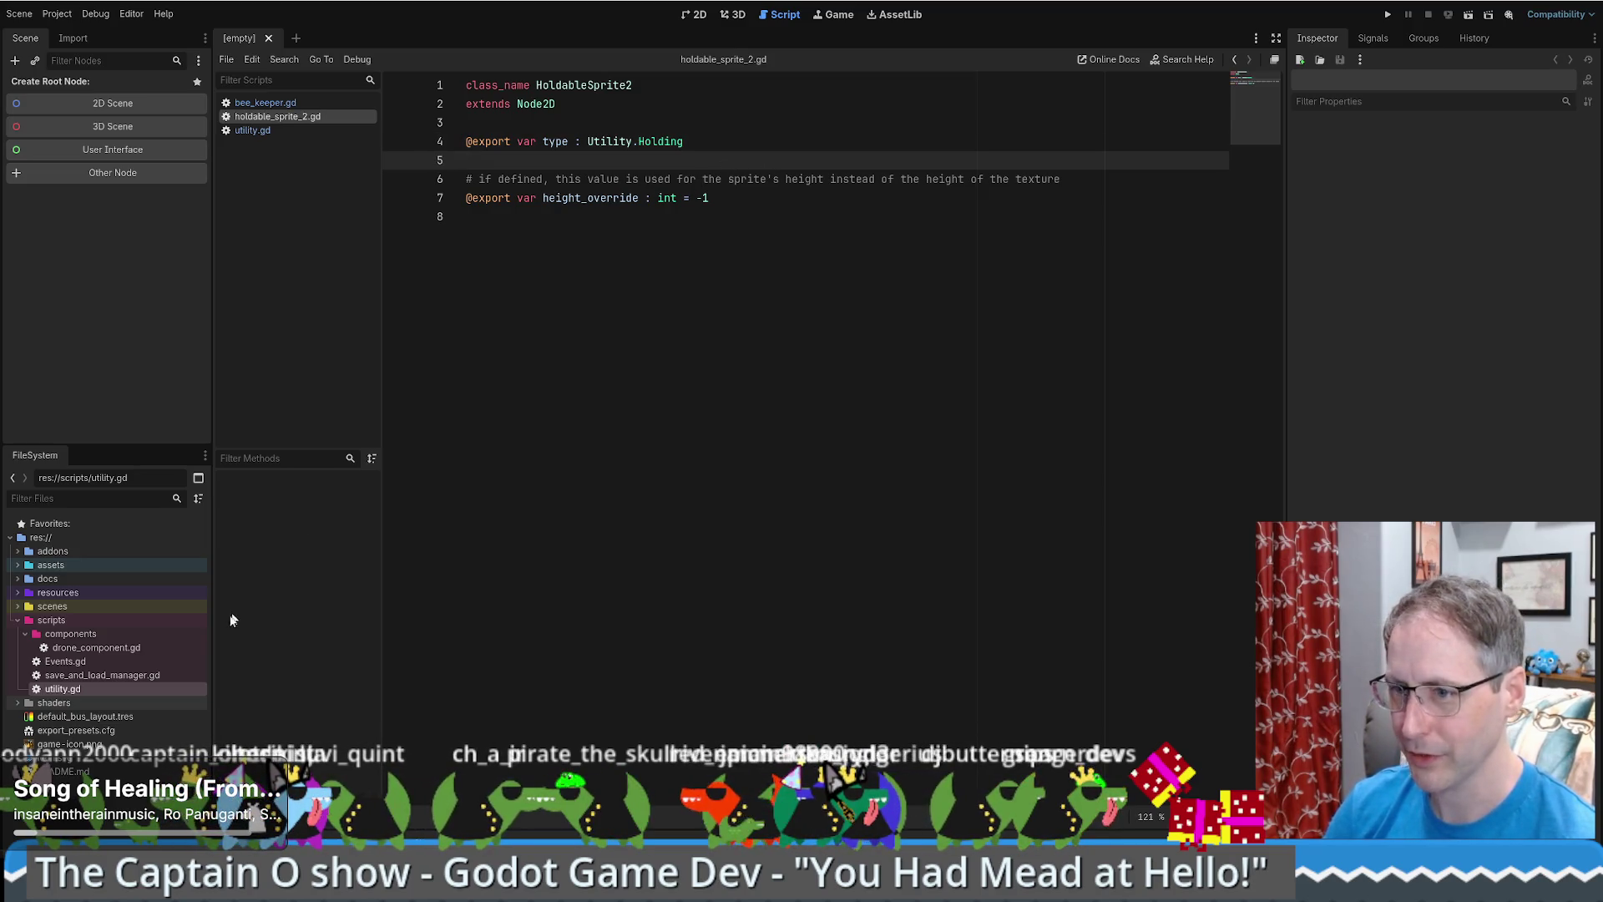
- Expand the scenes folder and open beeswax_high_sprite.tscn
click(15, 609)
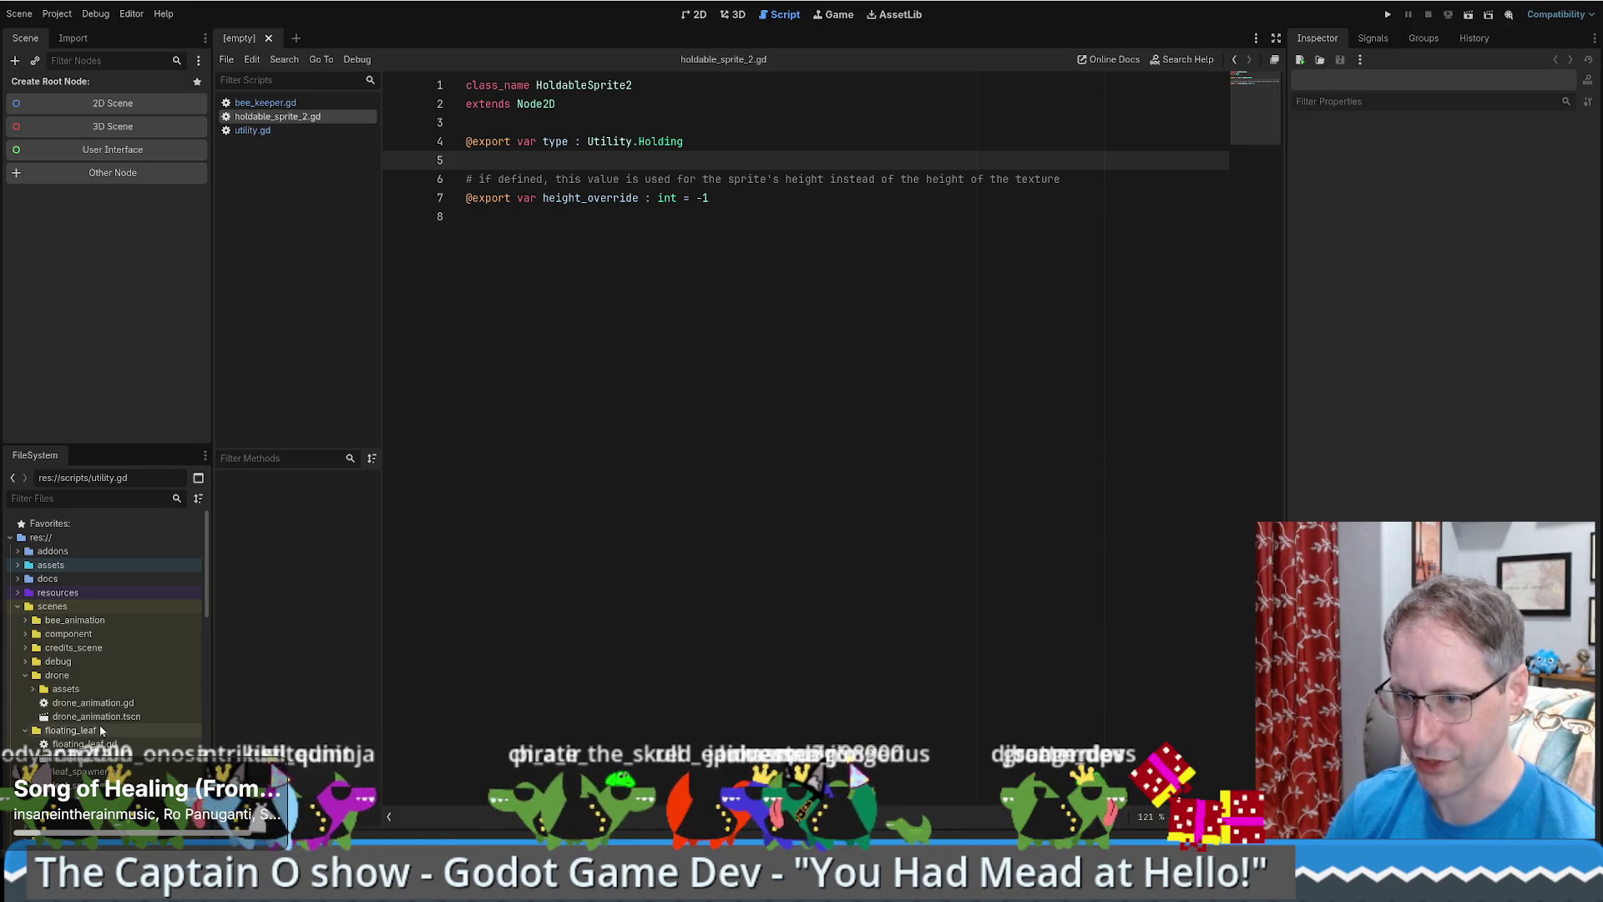
scroll(94, 738, down, 5)
scroll(95, 738, down, 10)
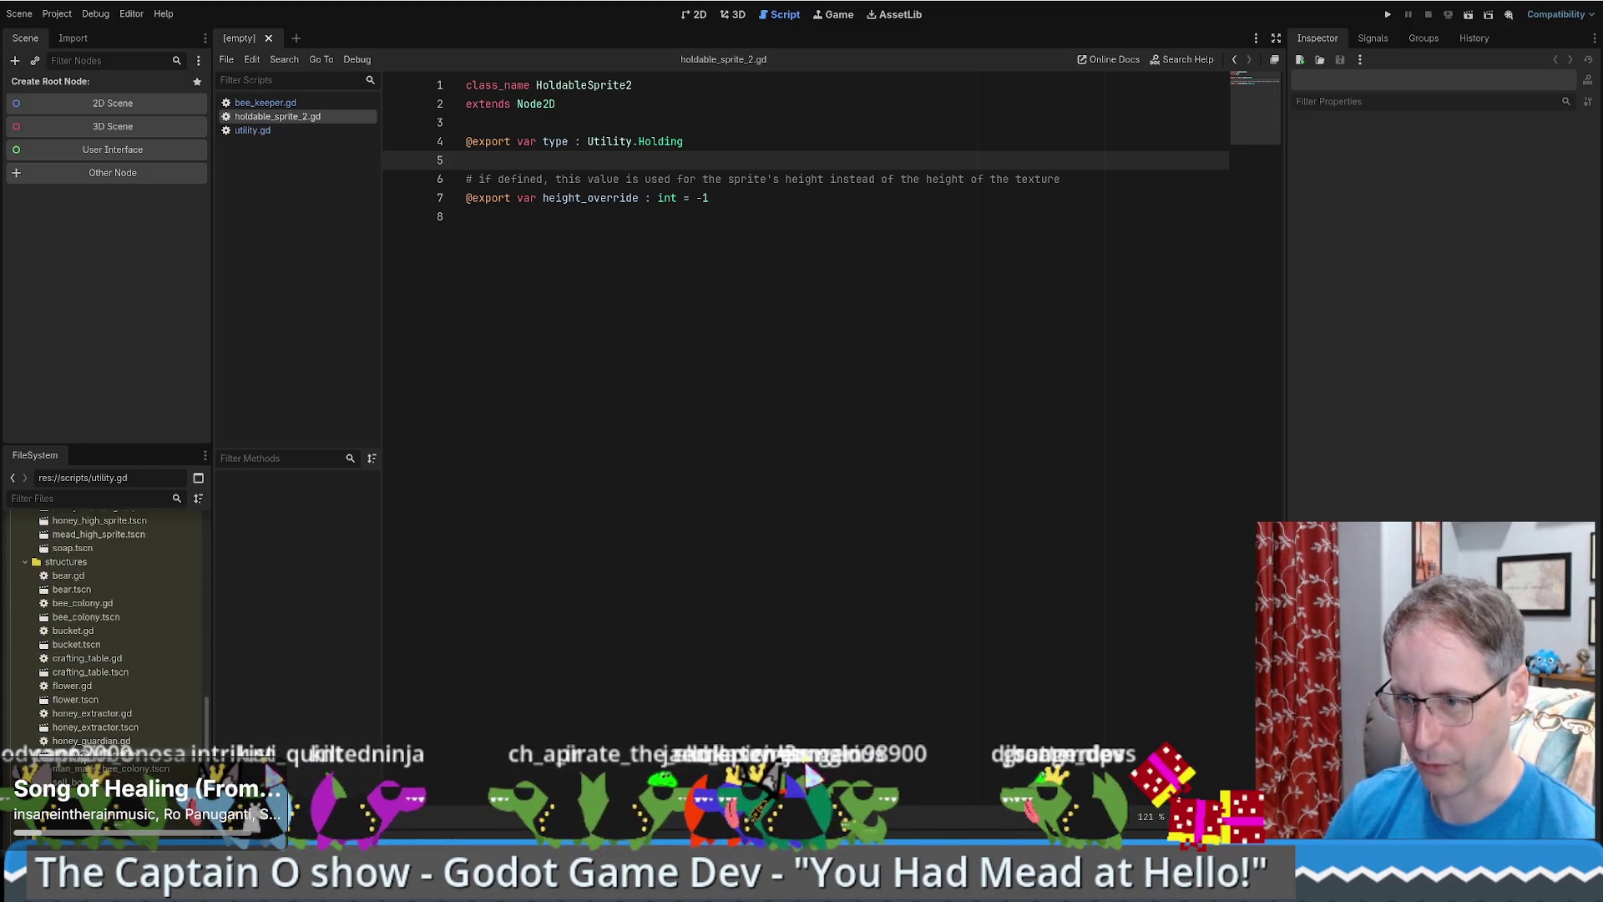
scroll(109, 639, up, 3)
double_click(105, 589)
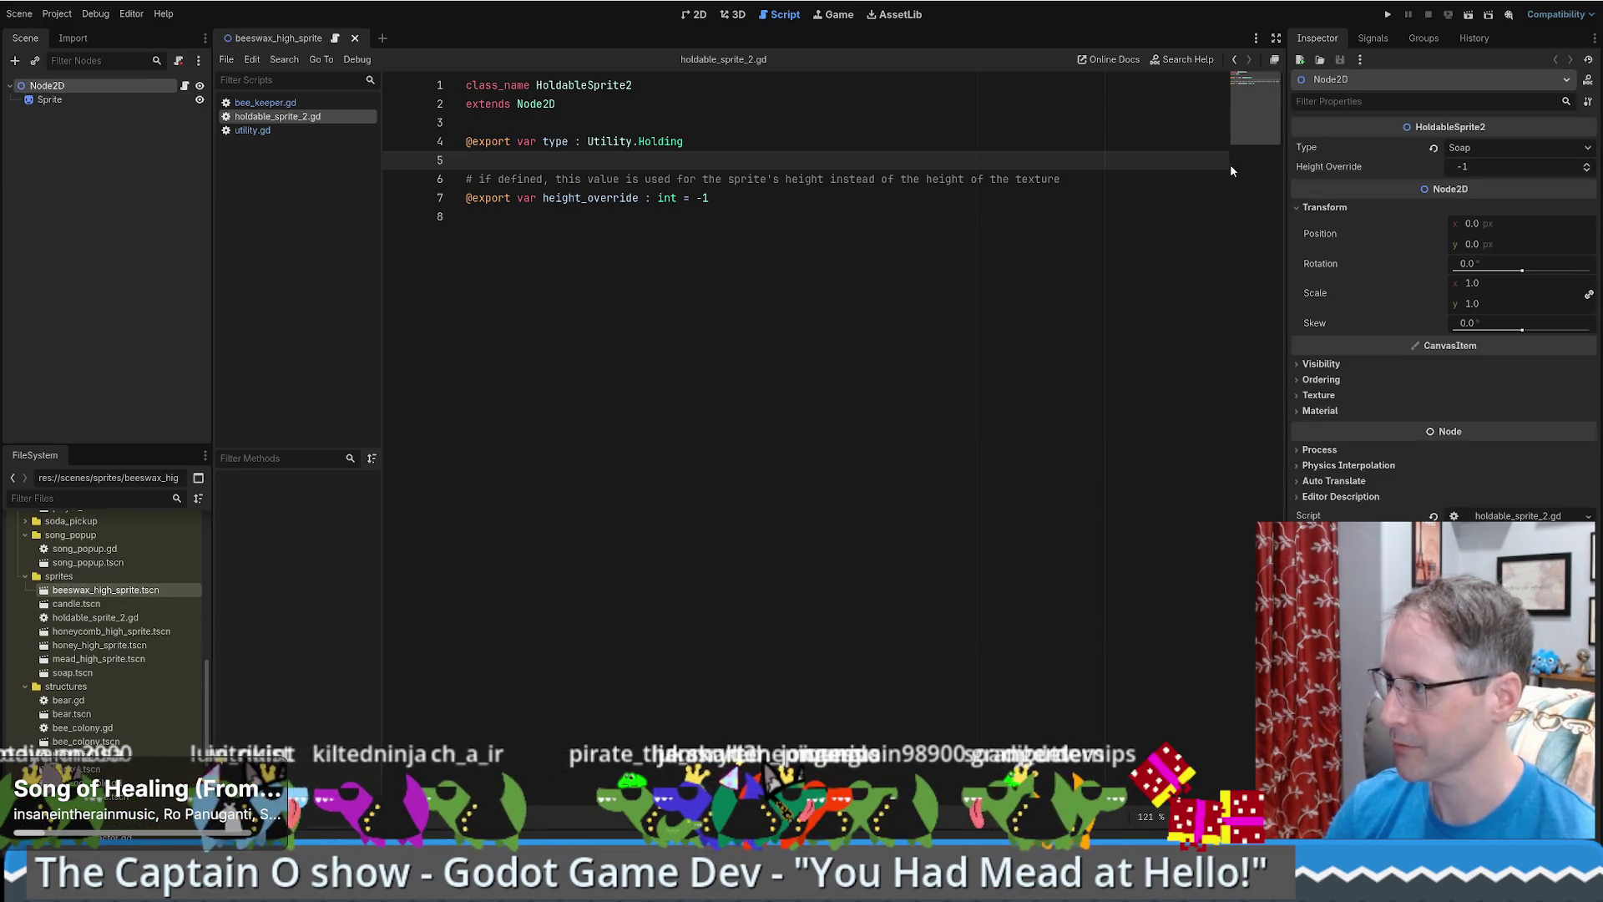
- Set the beeswax sprite's Type to Beeswax and the candle sprite's Type to Candle
click(1475, 149)
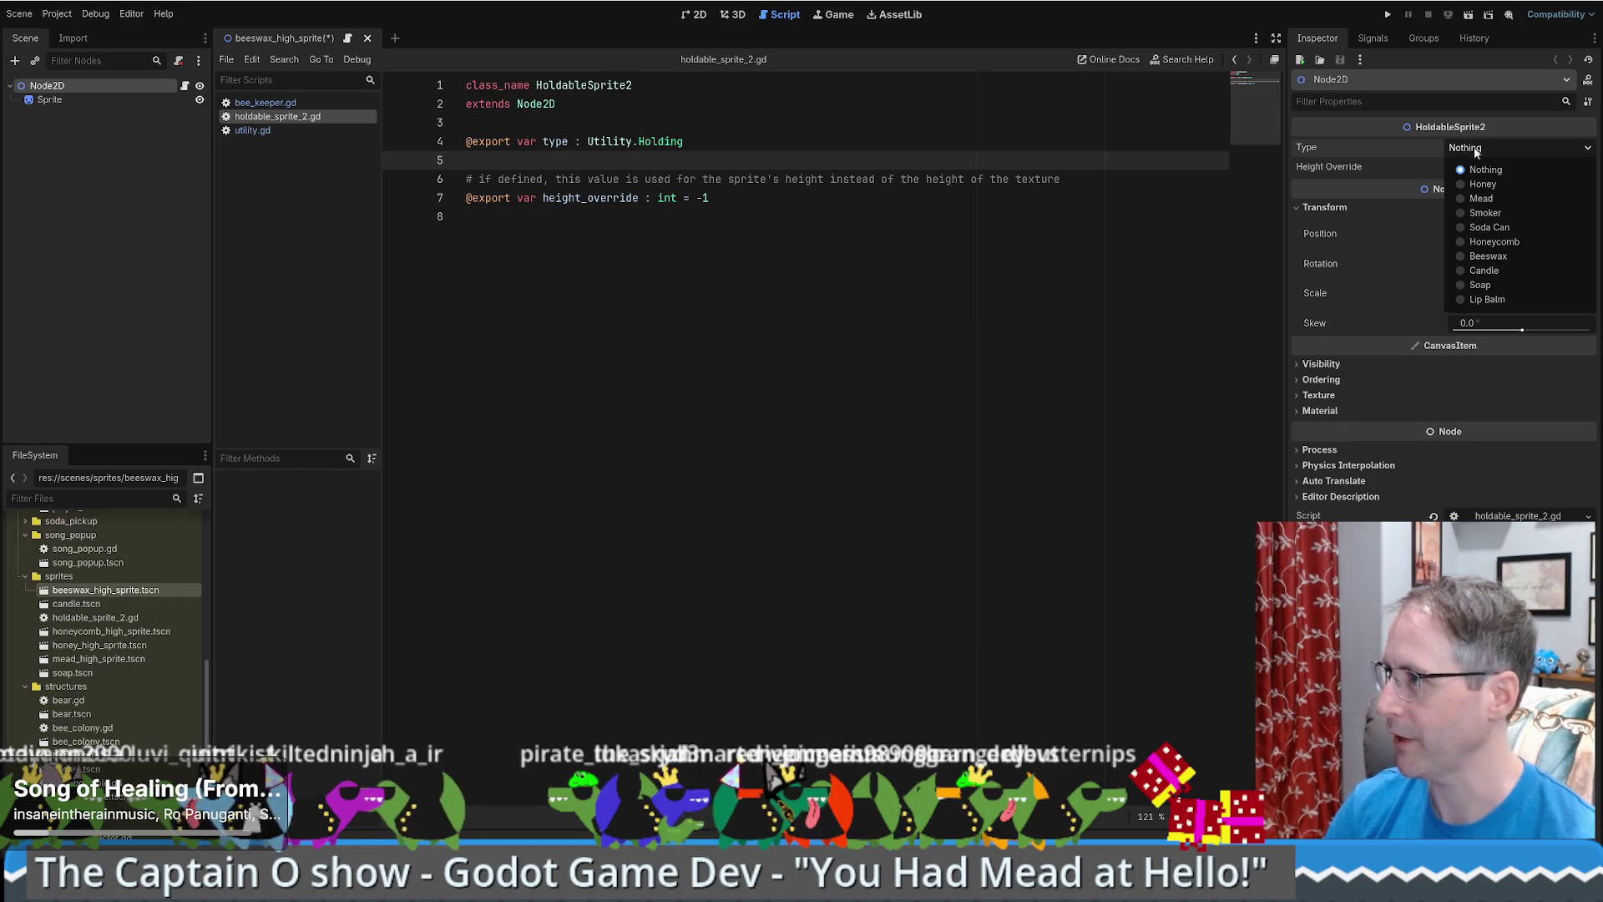
click(1488, 256)
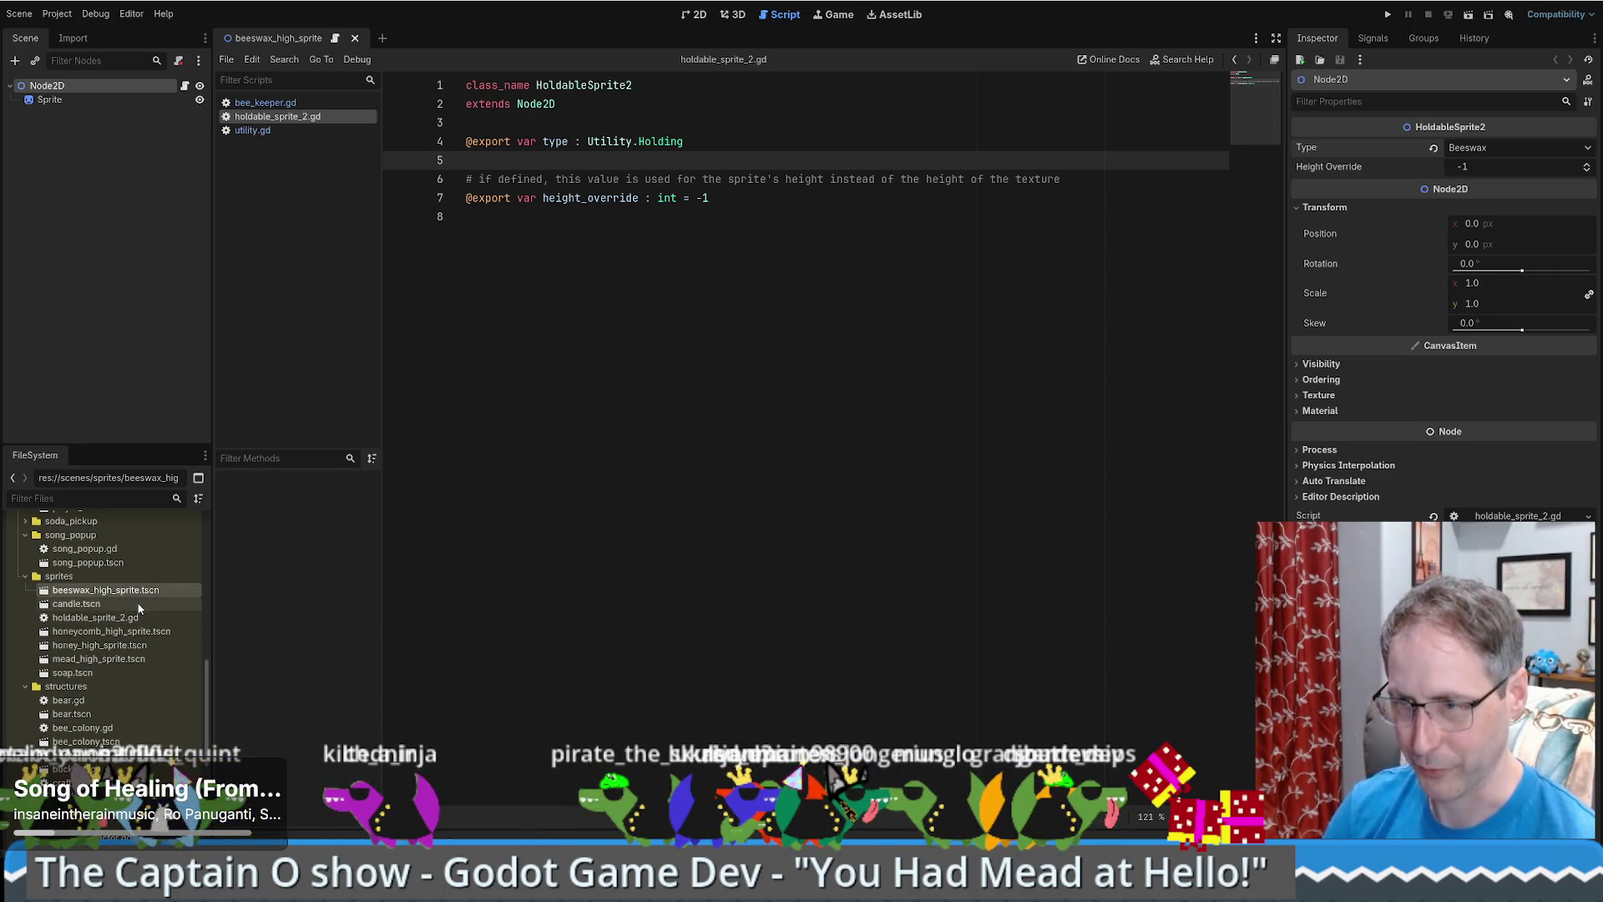
double_click(74, 605)
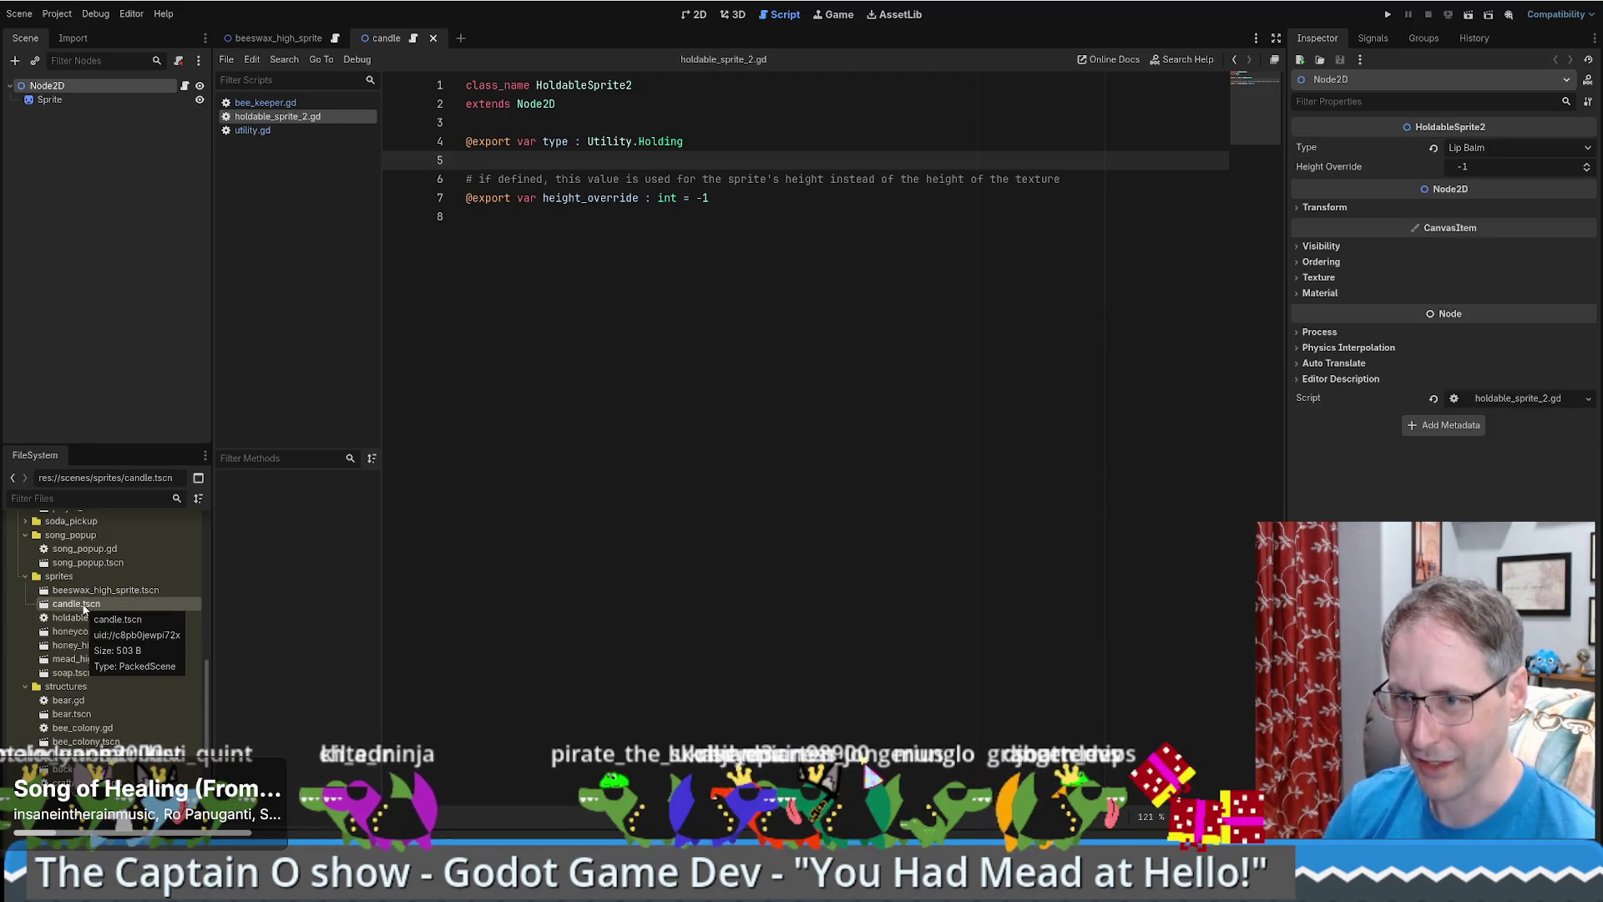
click(1433, 148)
click(1490, 147)
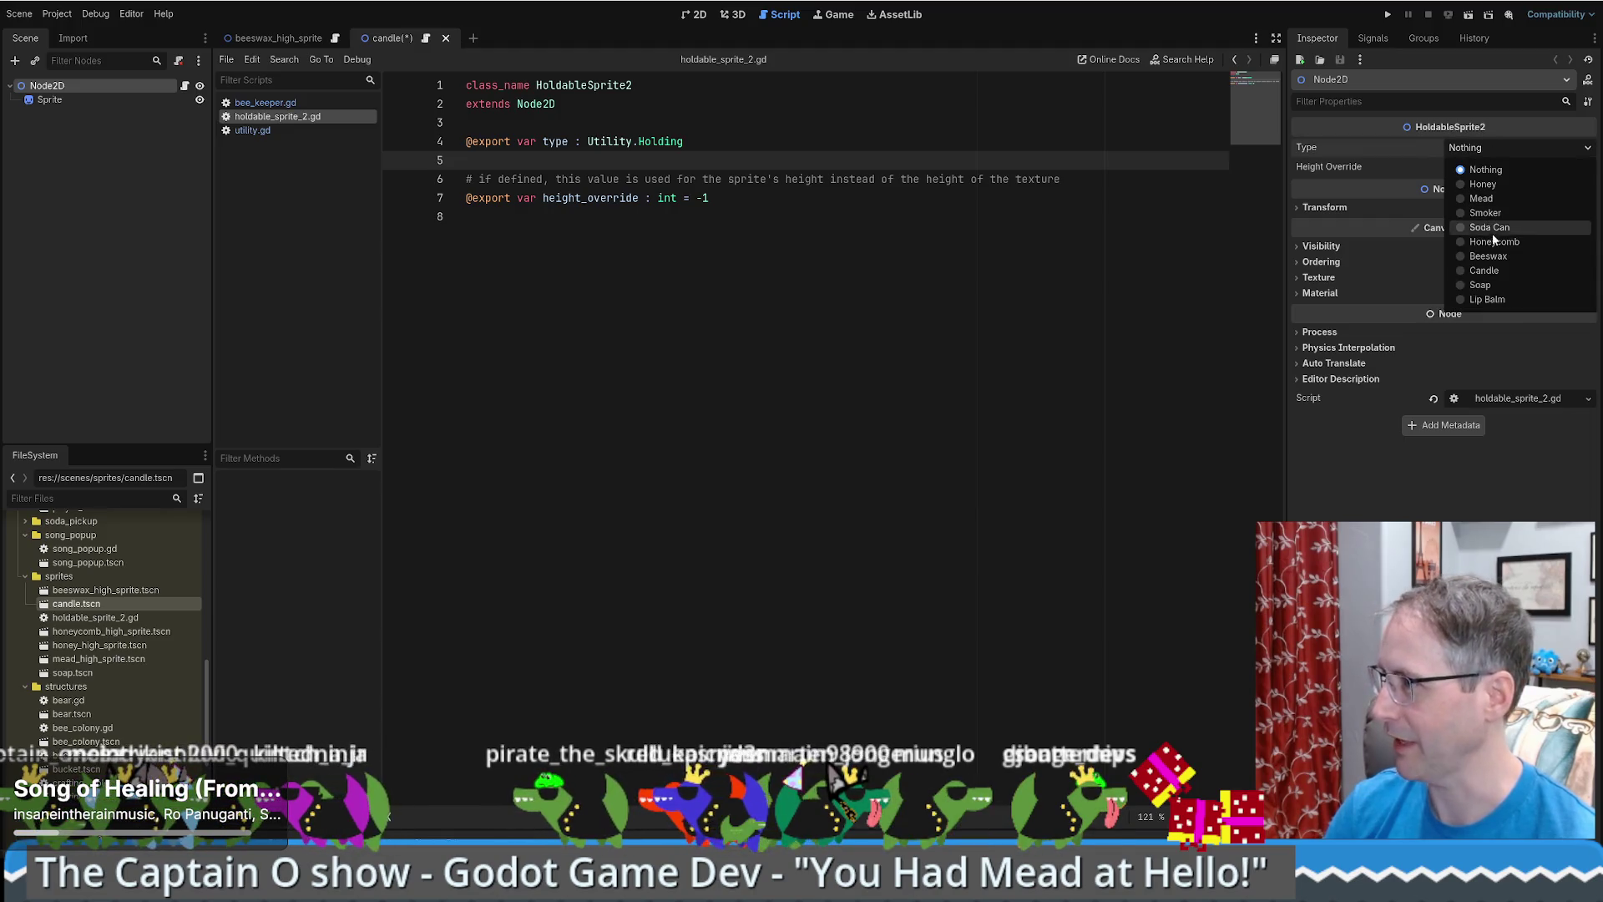
click(1486, 271)
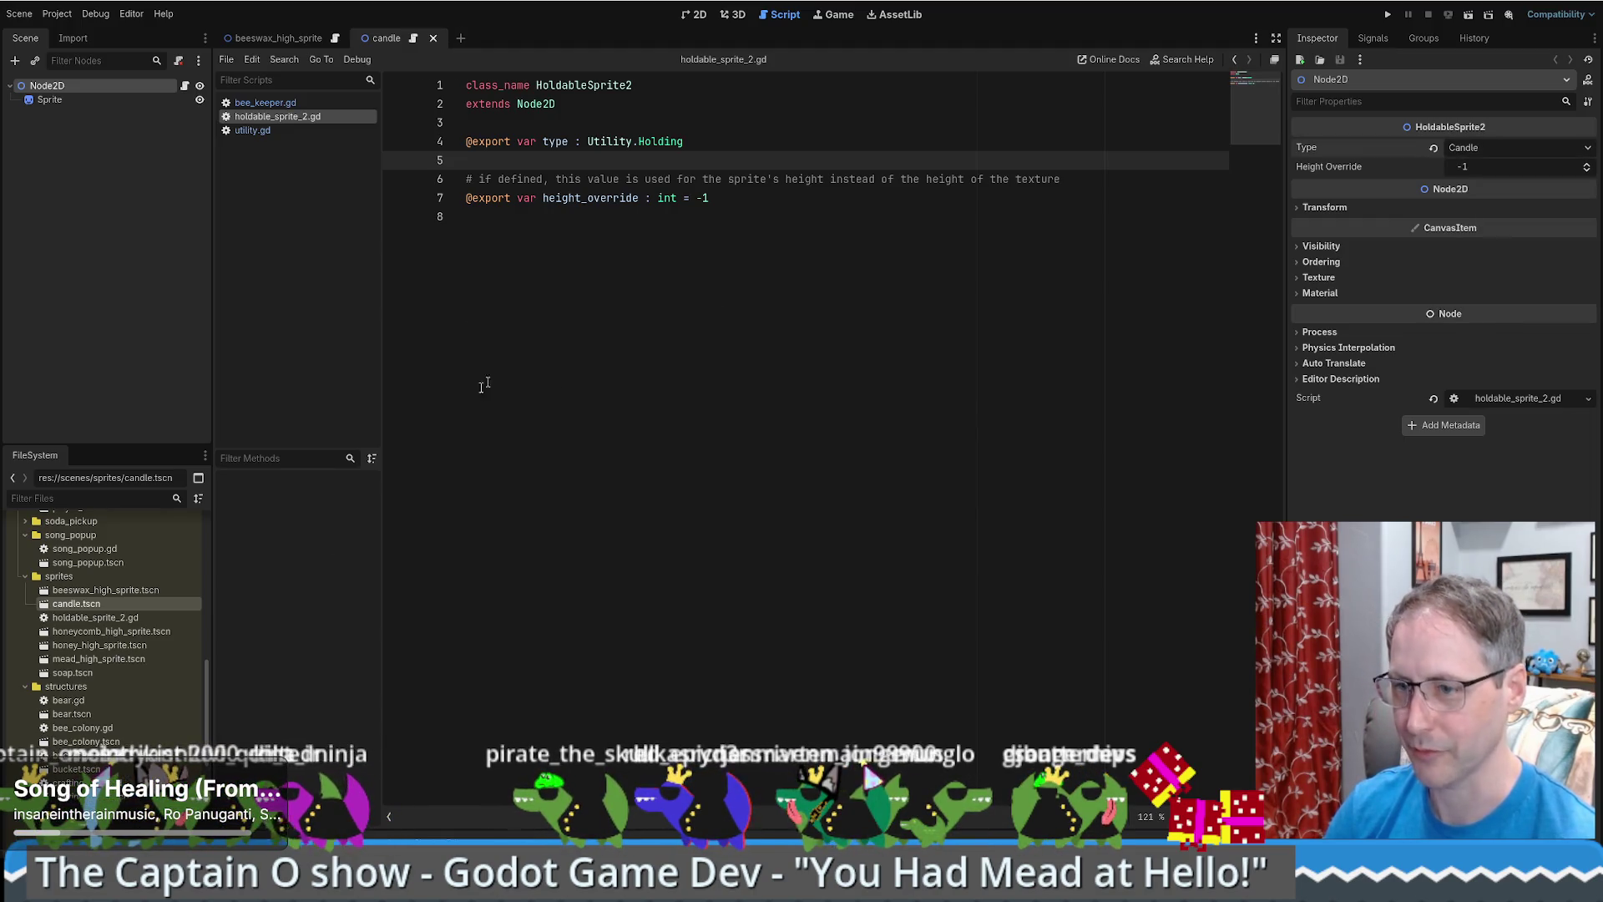
- Reset the honeycomb sprite's Type, set it to Honeycomb, and save the scene
double_click(111, 631)
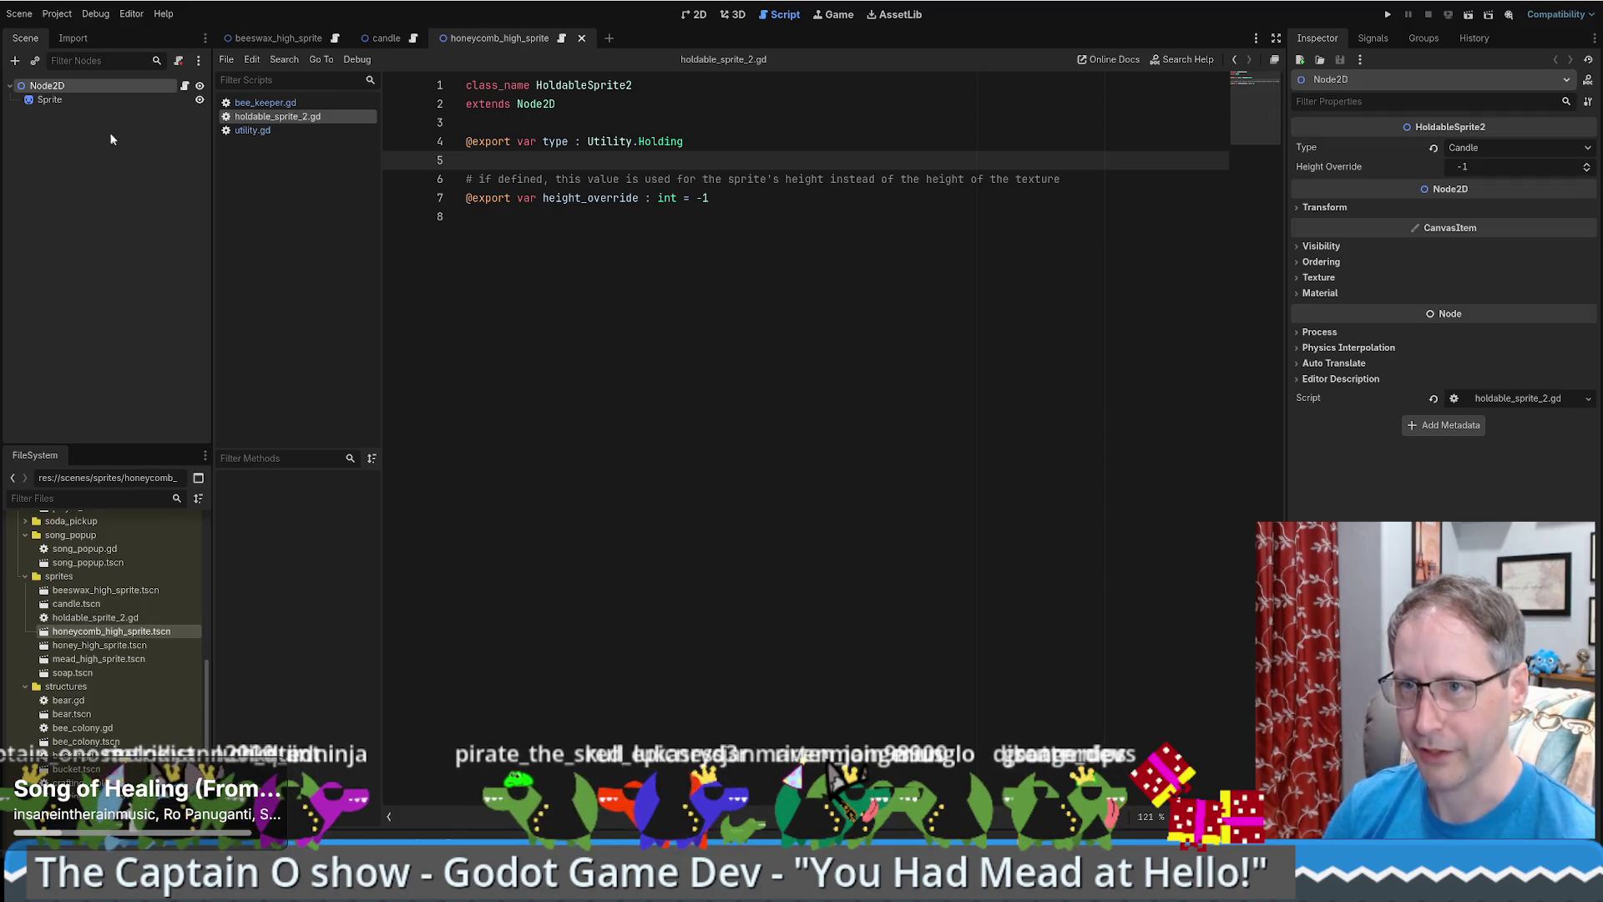
click(1434, 148)
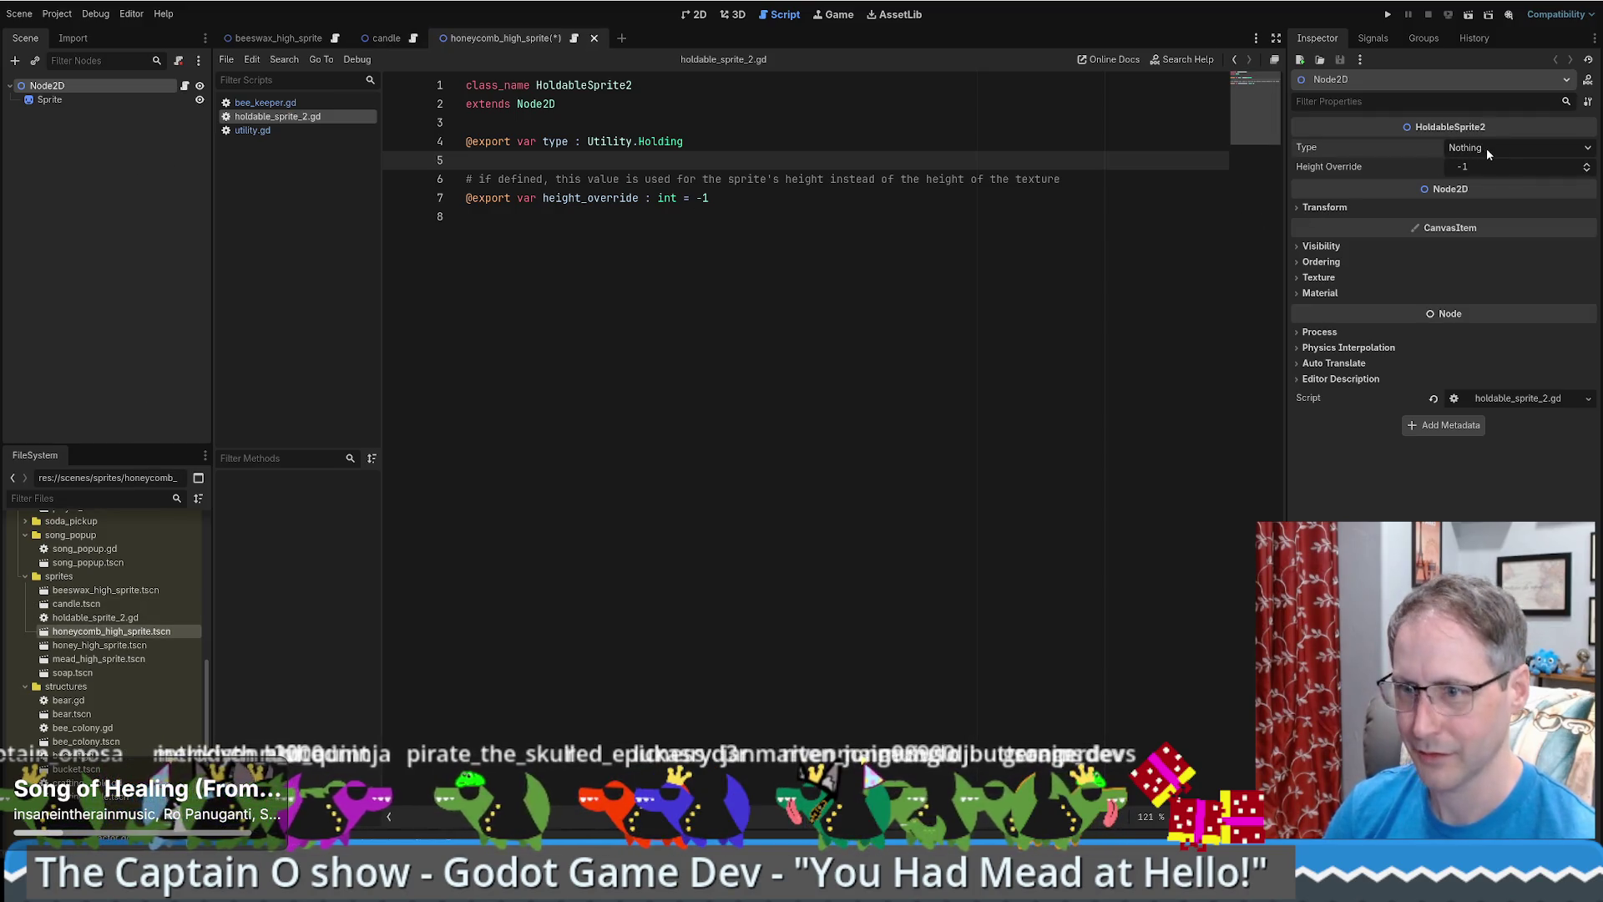
click(1486, 148)
click(1486, 240)
key(ctrl+s)
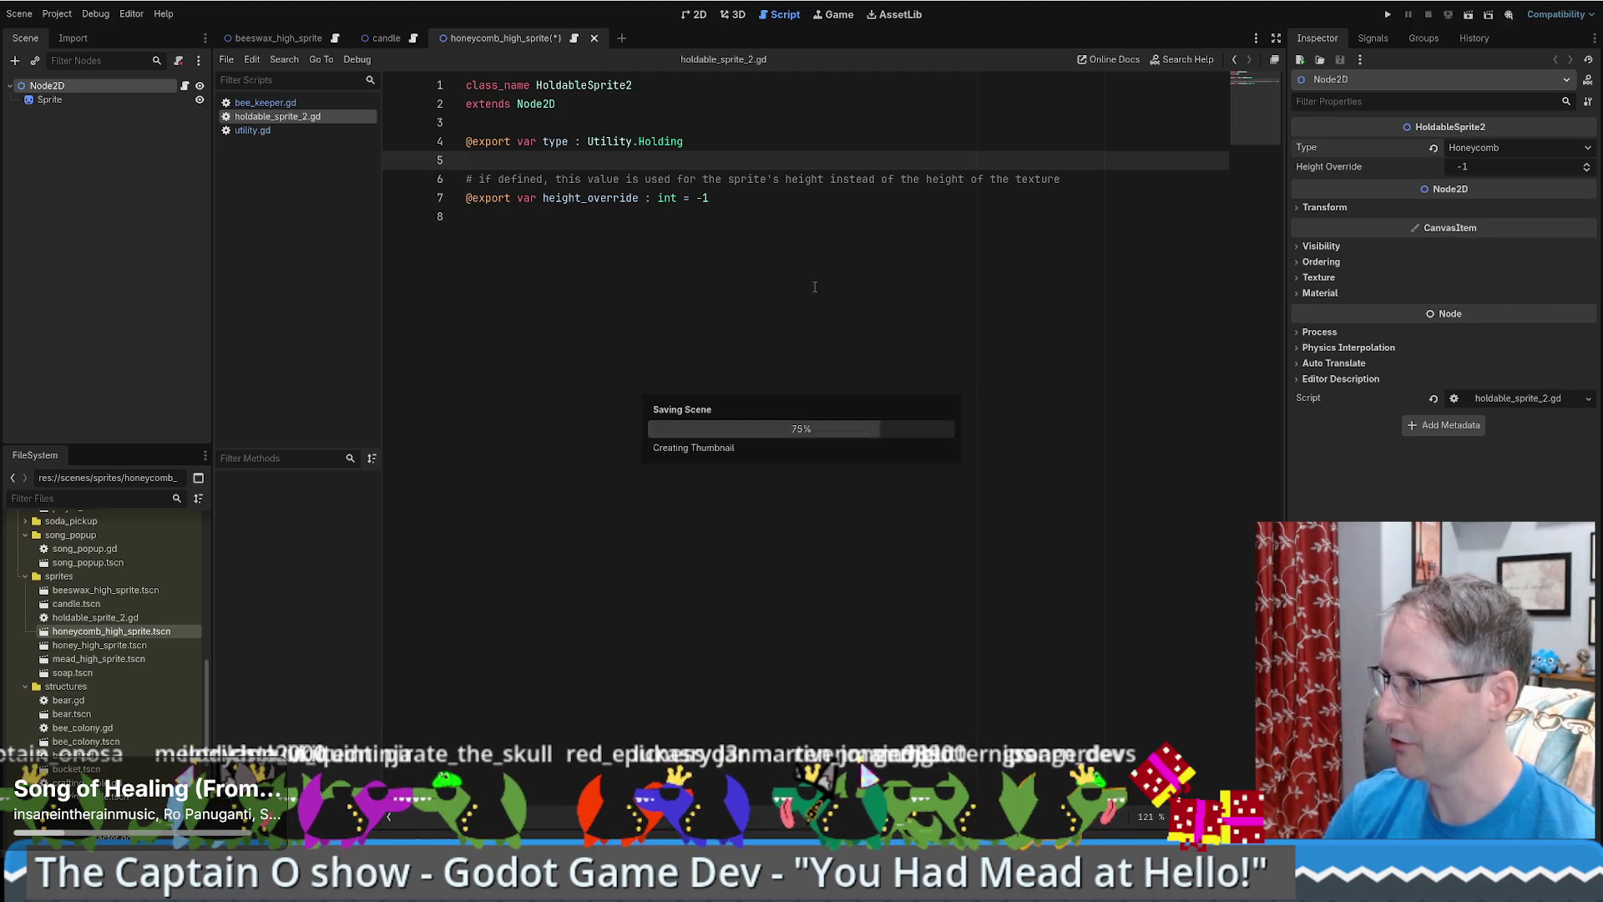
- Reset the honey sprite's Type, set it to Honey, and save the scene
double_click(100, 645)
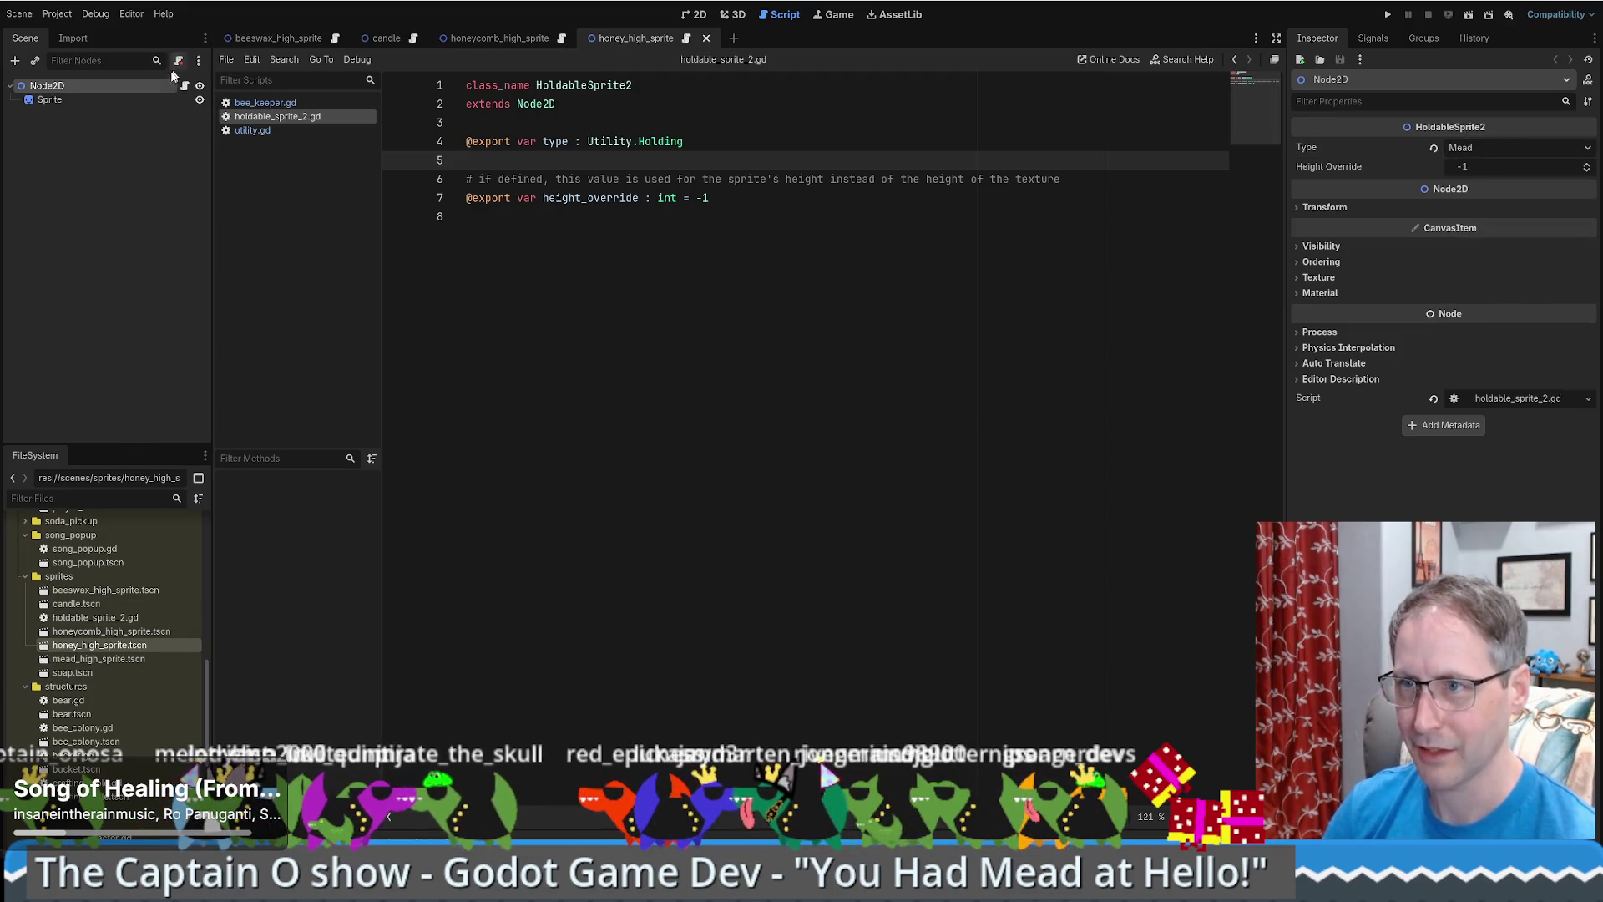
click(1433, 147)
click(1495, 147)
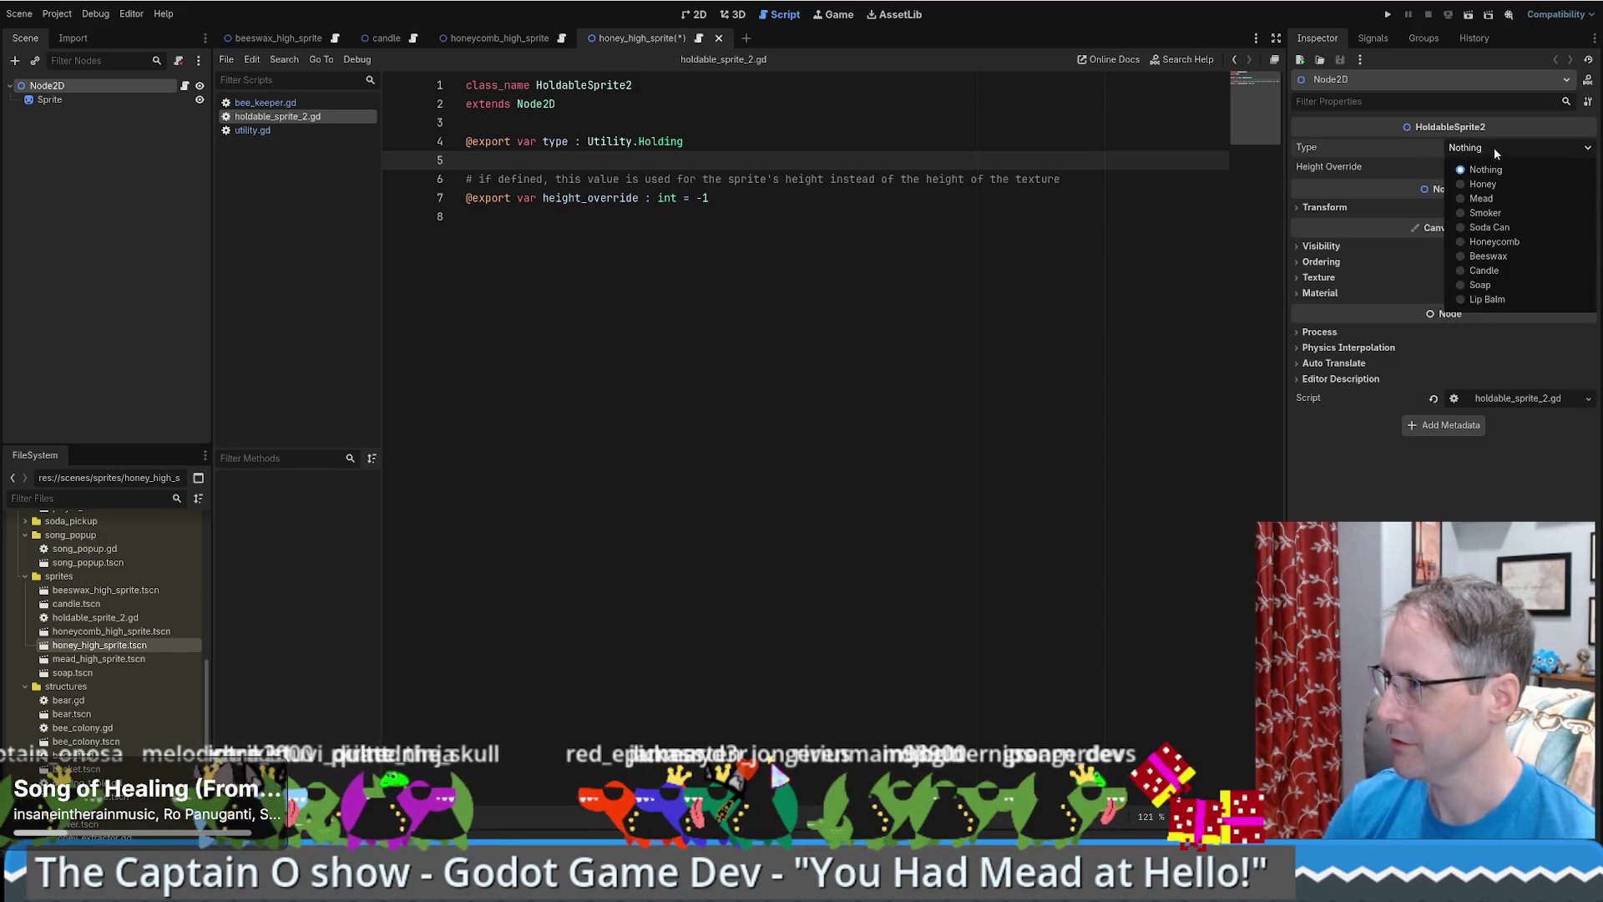
click(1483, 184)
key(ctrl+s)
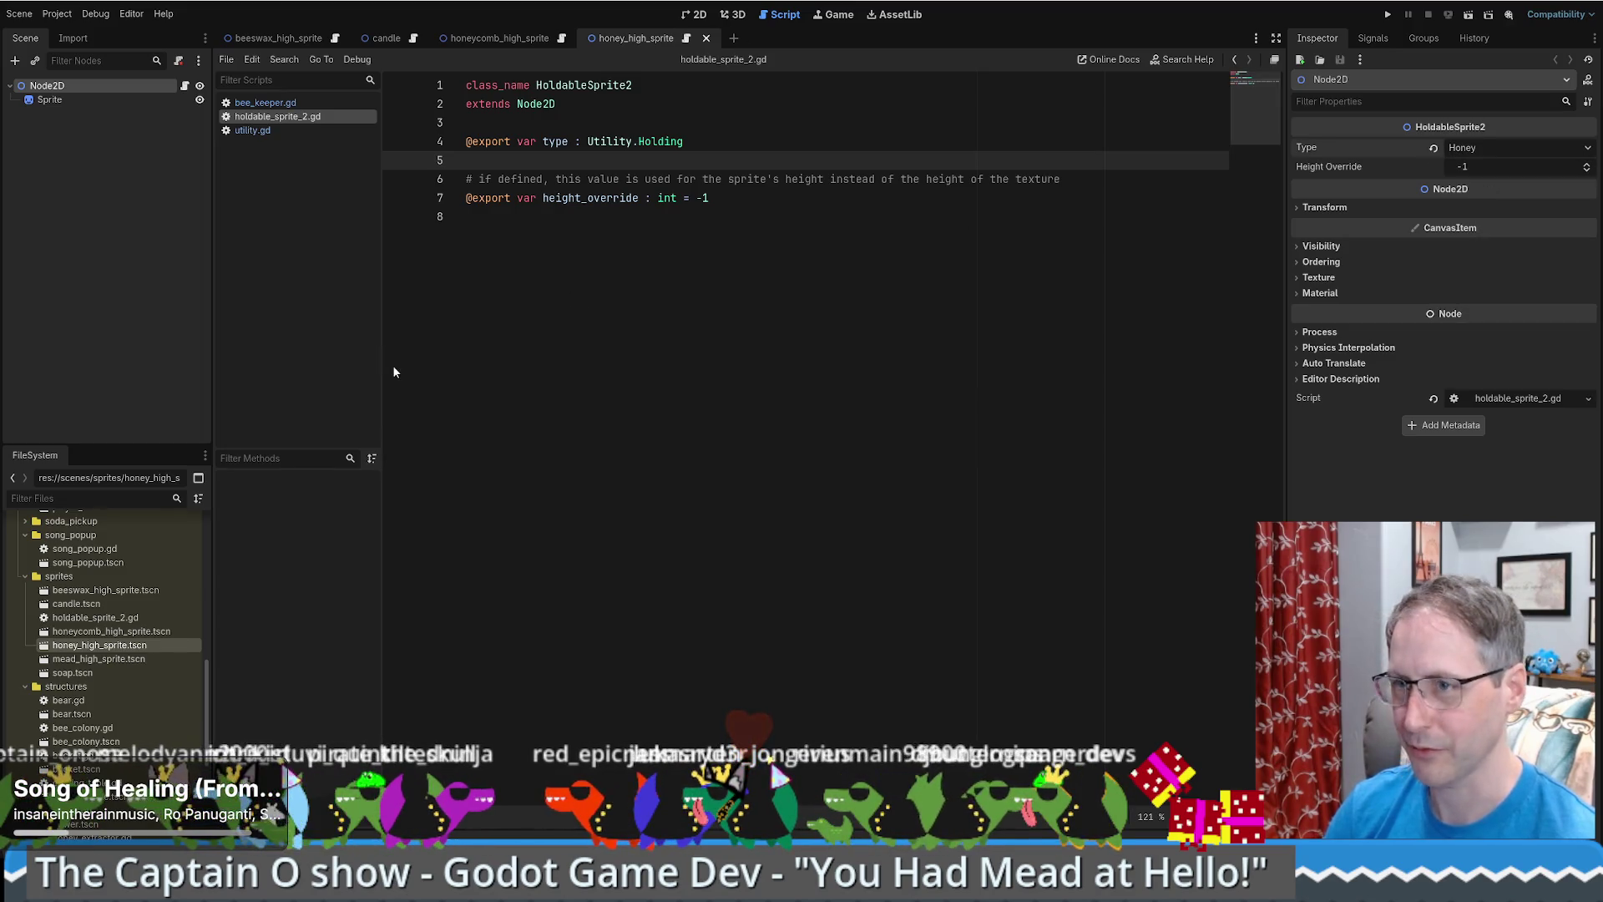
- Reset the mead sprite's Type, set it to Mead, and save the scene
double_click(92, 659)
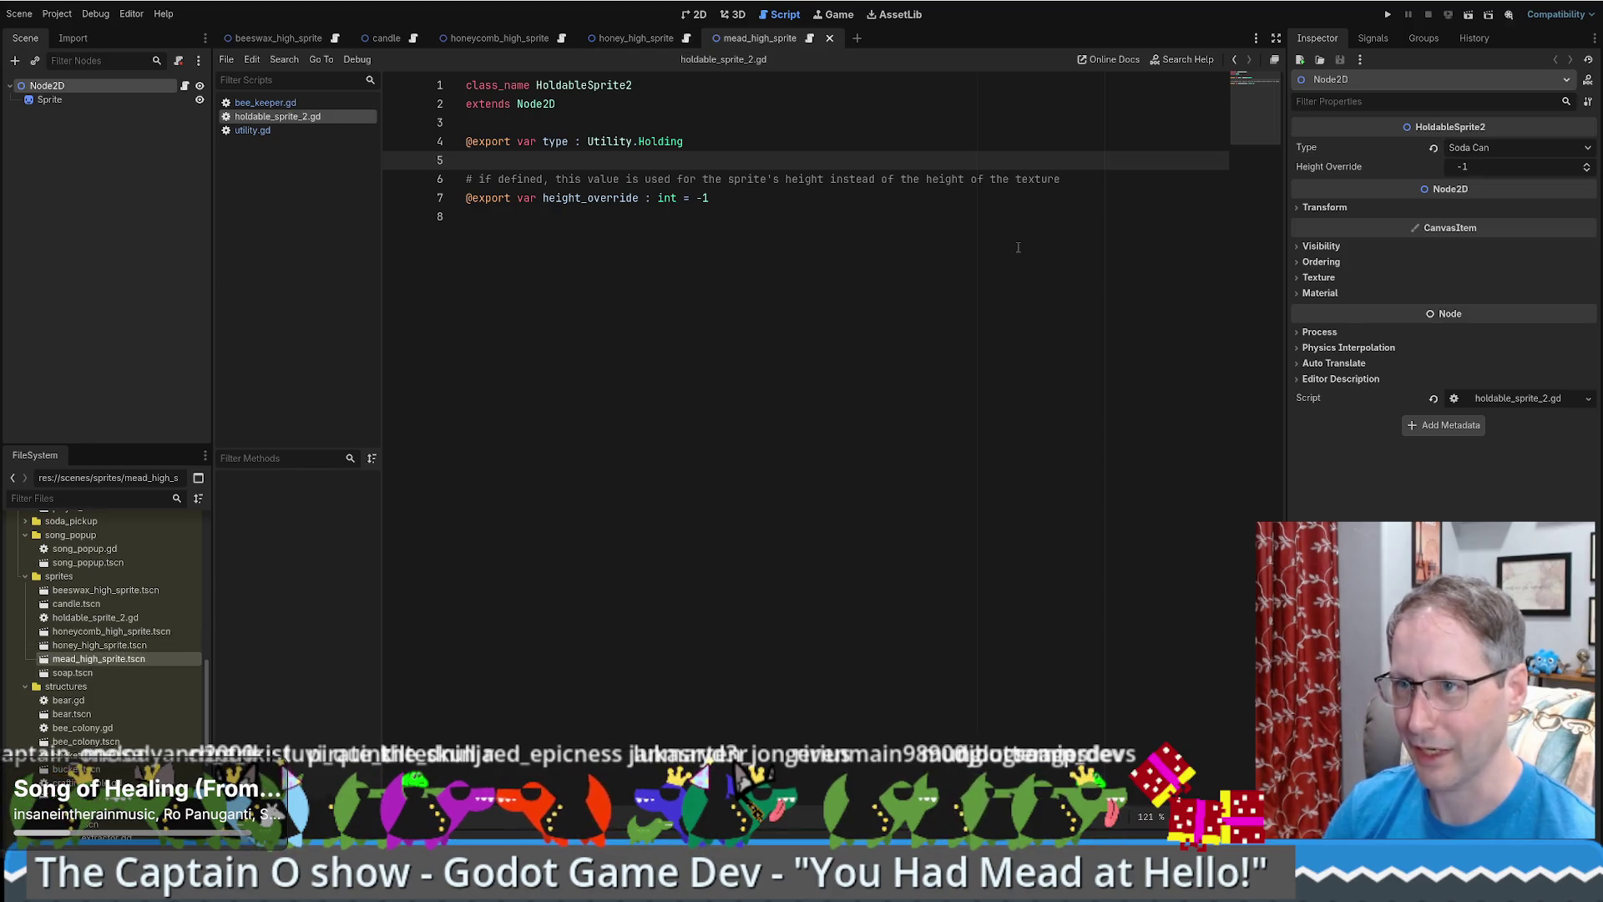
click(1435, 147)
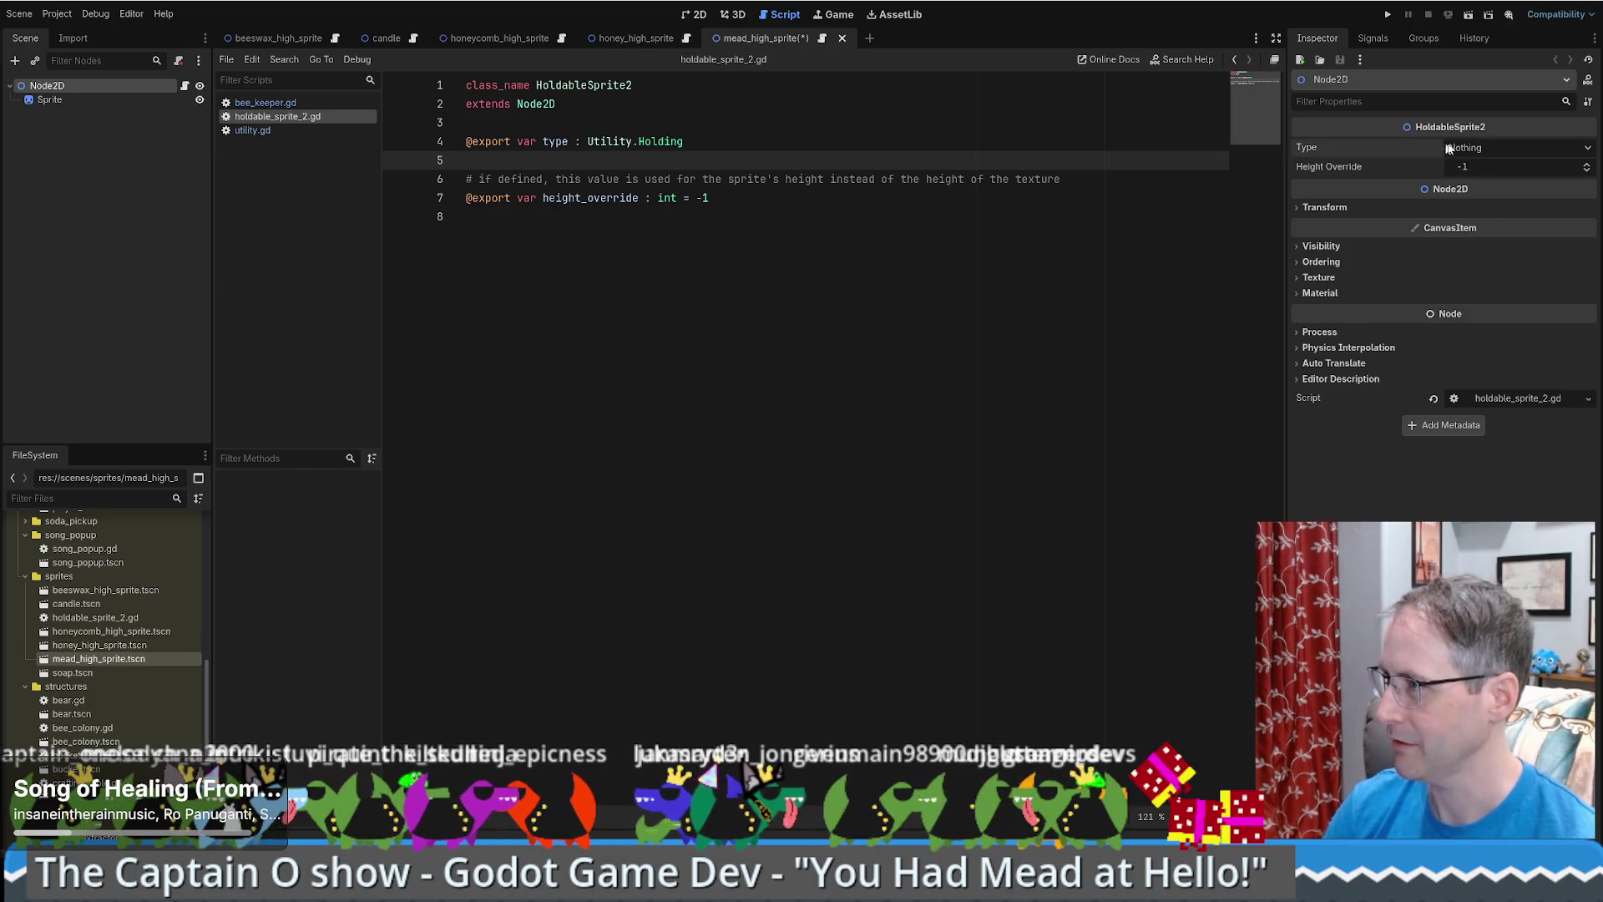
click(1490, 148)
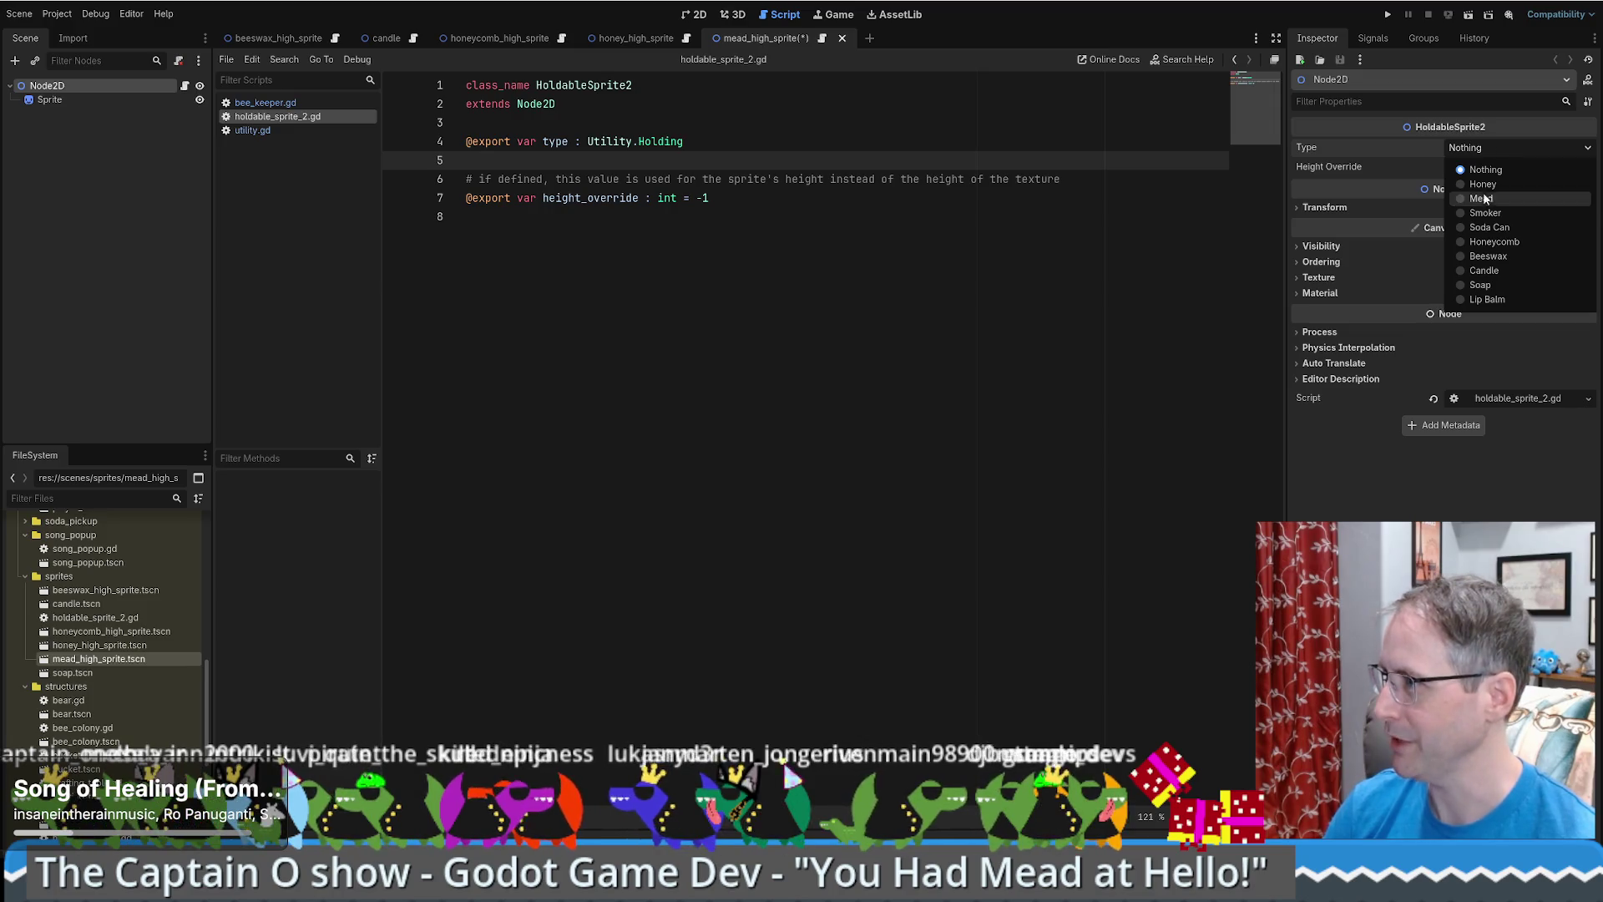
click(1481, 198)
key(ctrl+s)
- In soap.tscn, reset the stray Type value of 10 and choose Soap
double_click(73, 672)
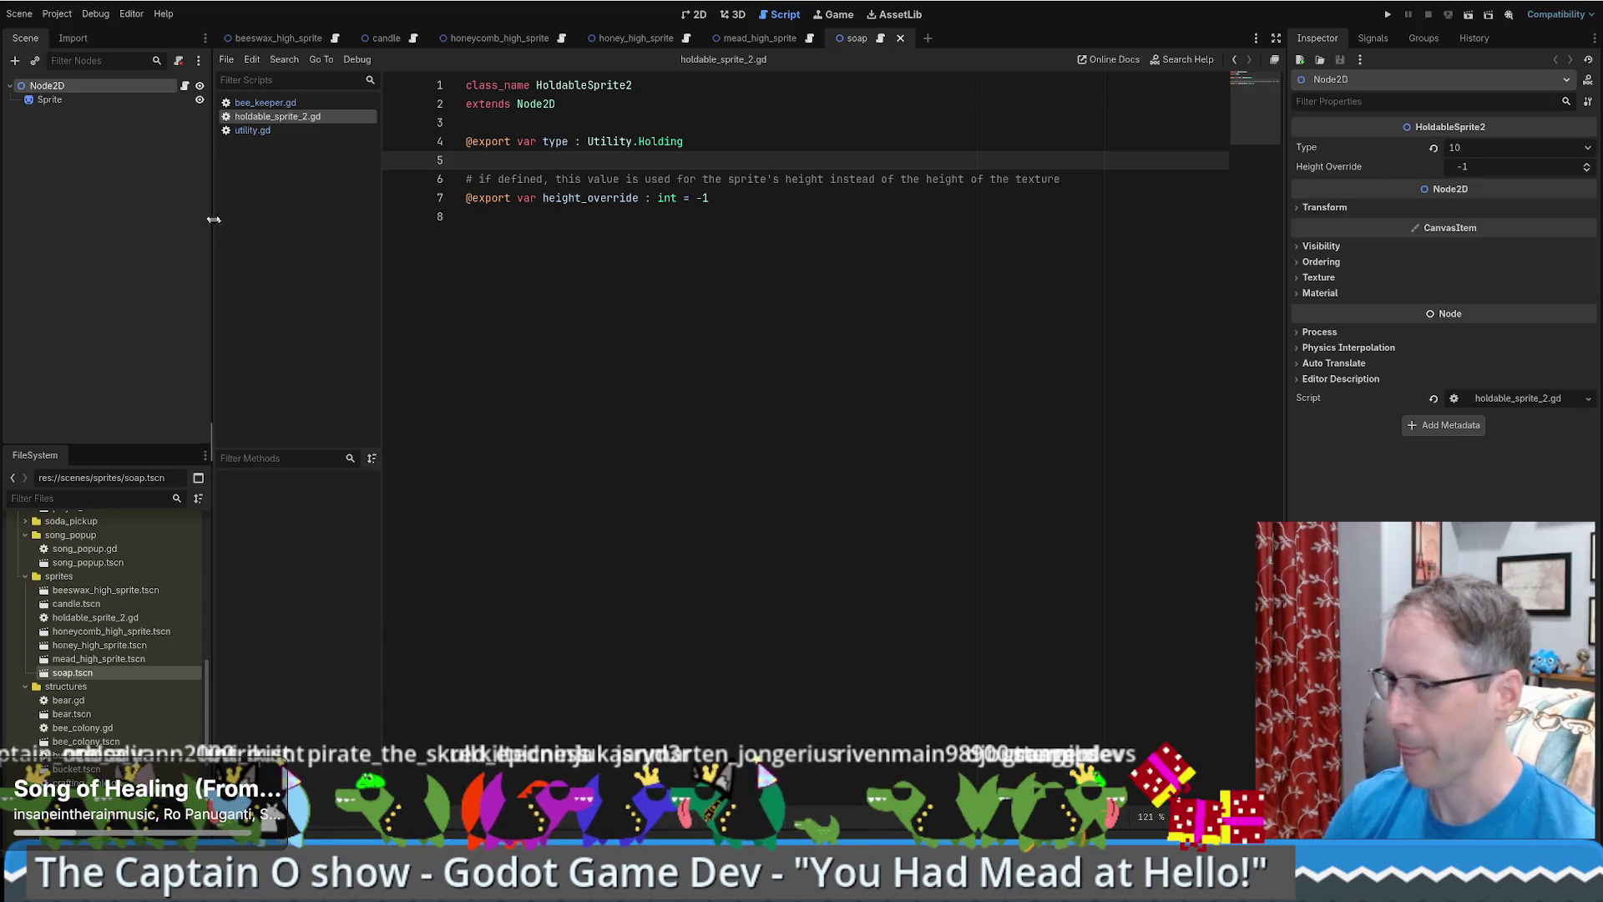
click(97, 87)
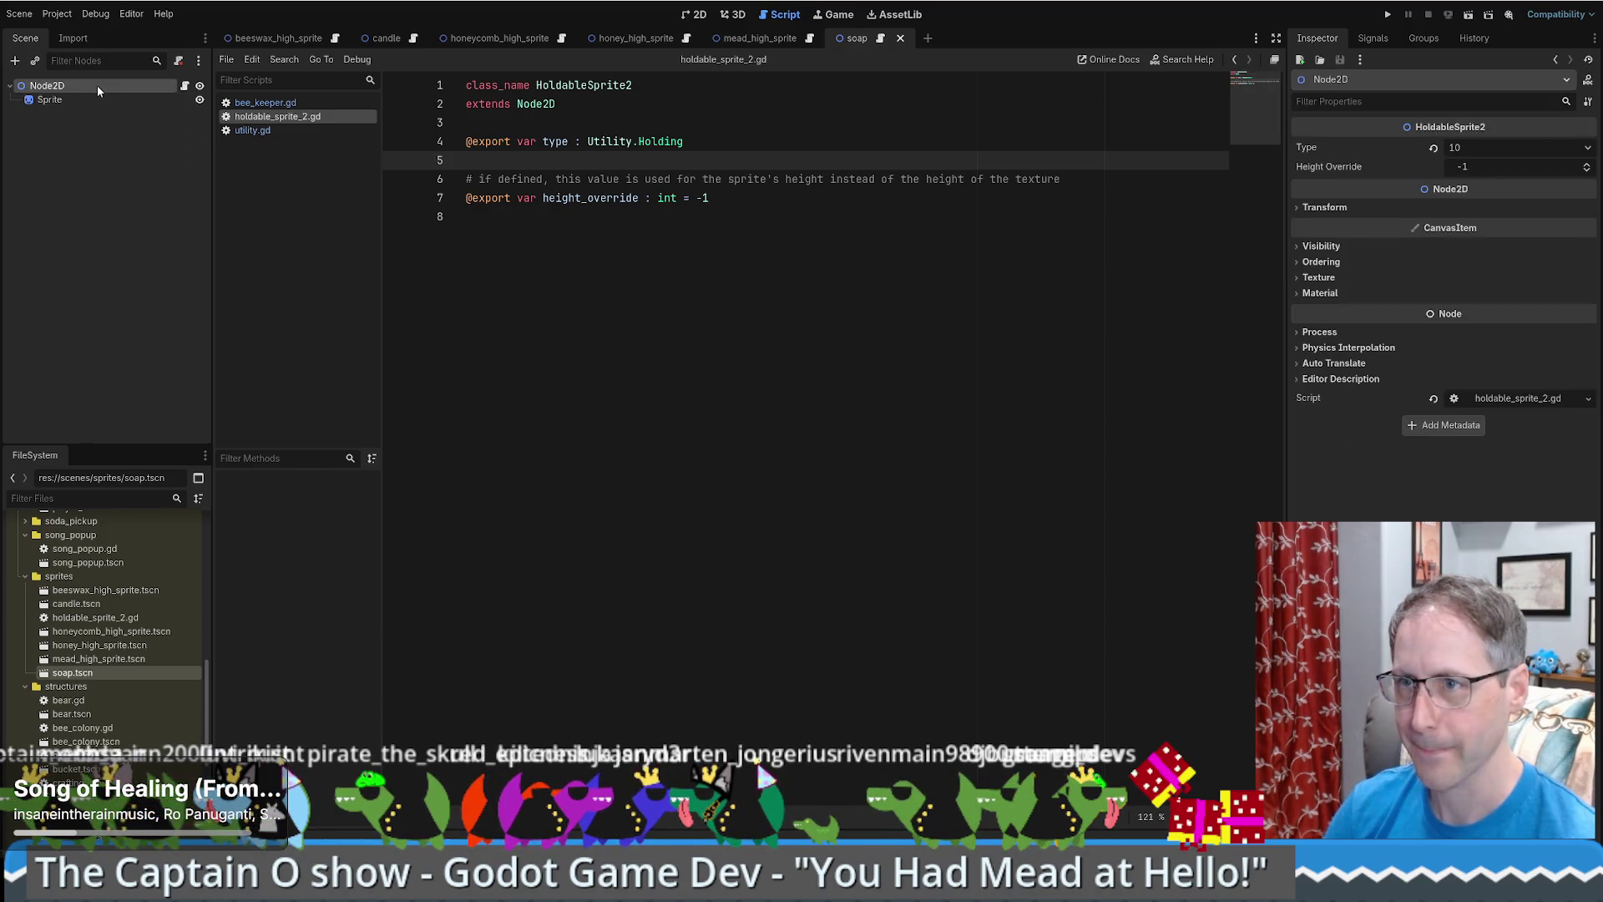
click(1430, 148)
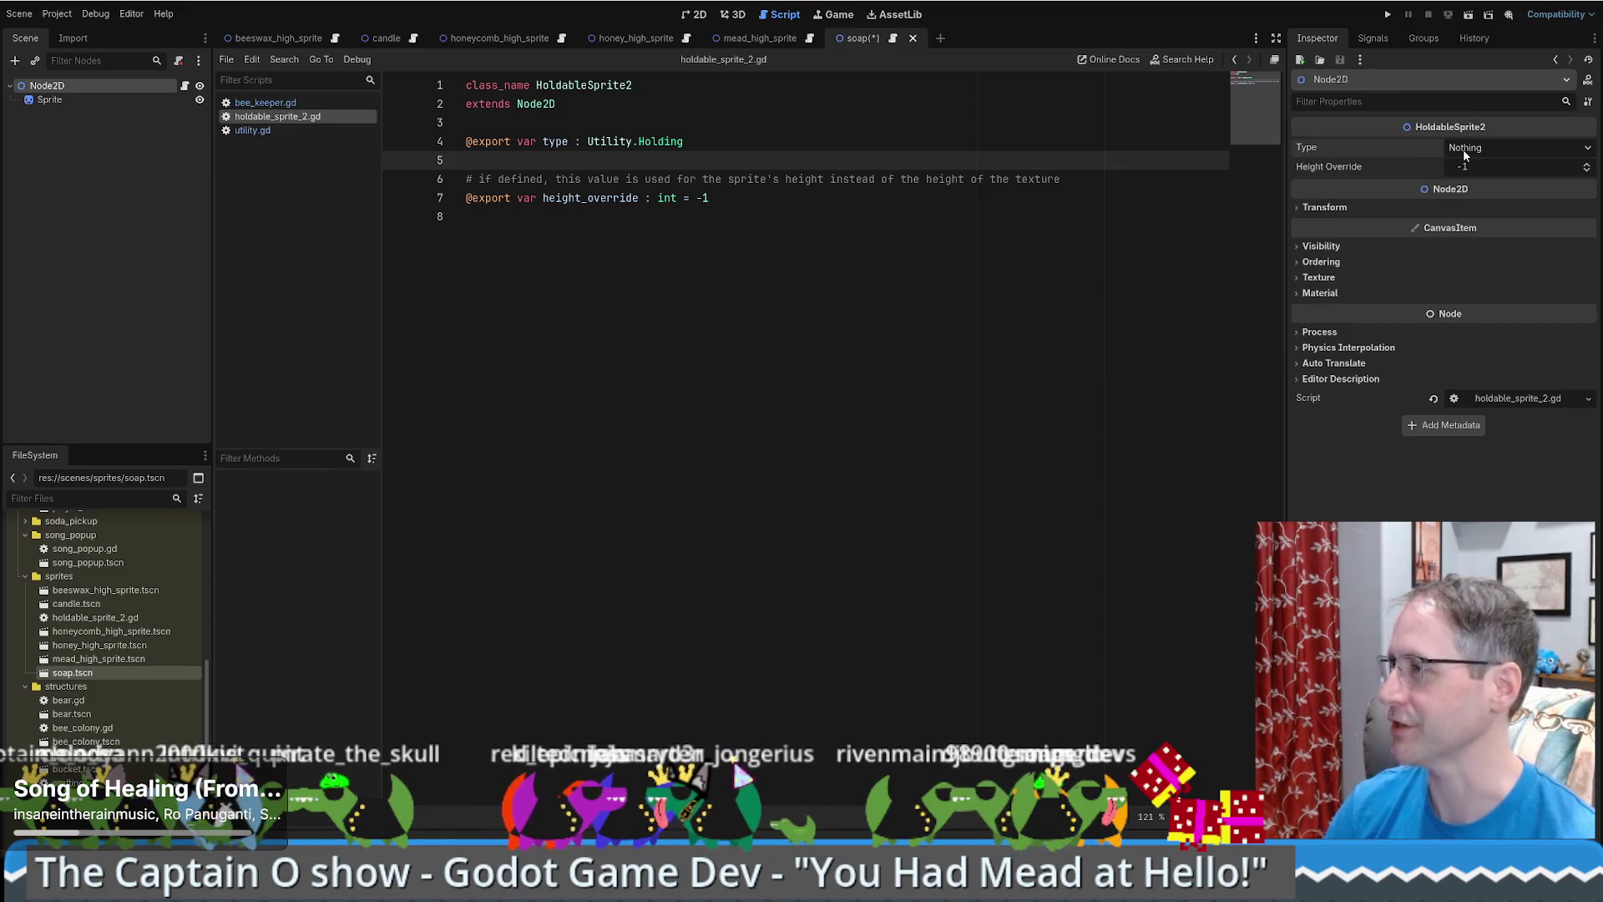
click(1470, 149)
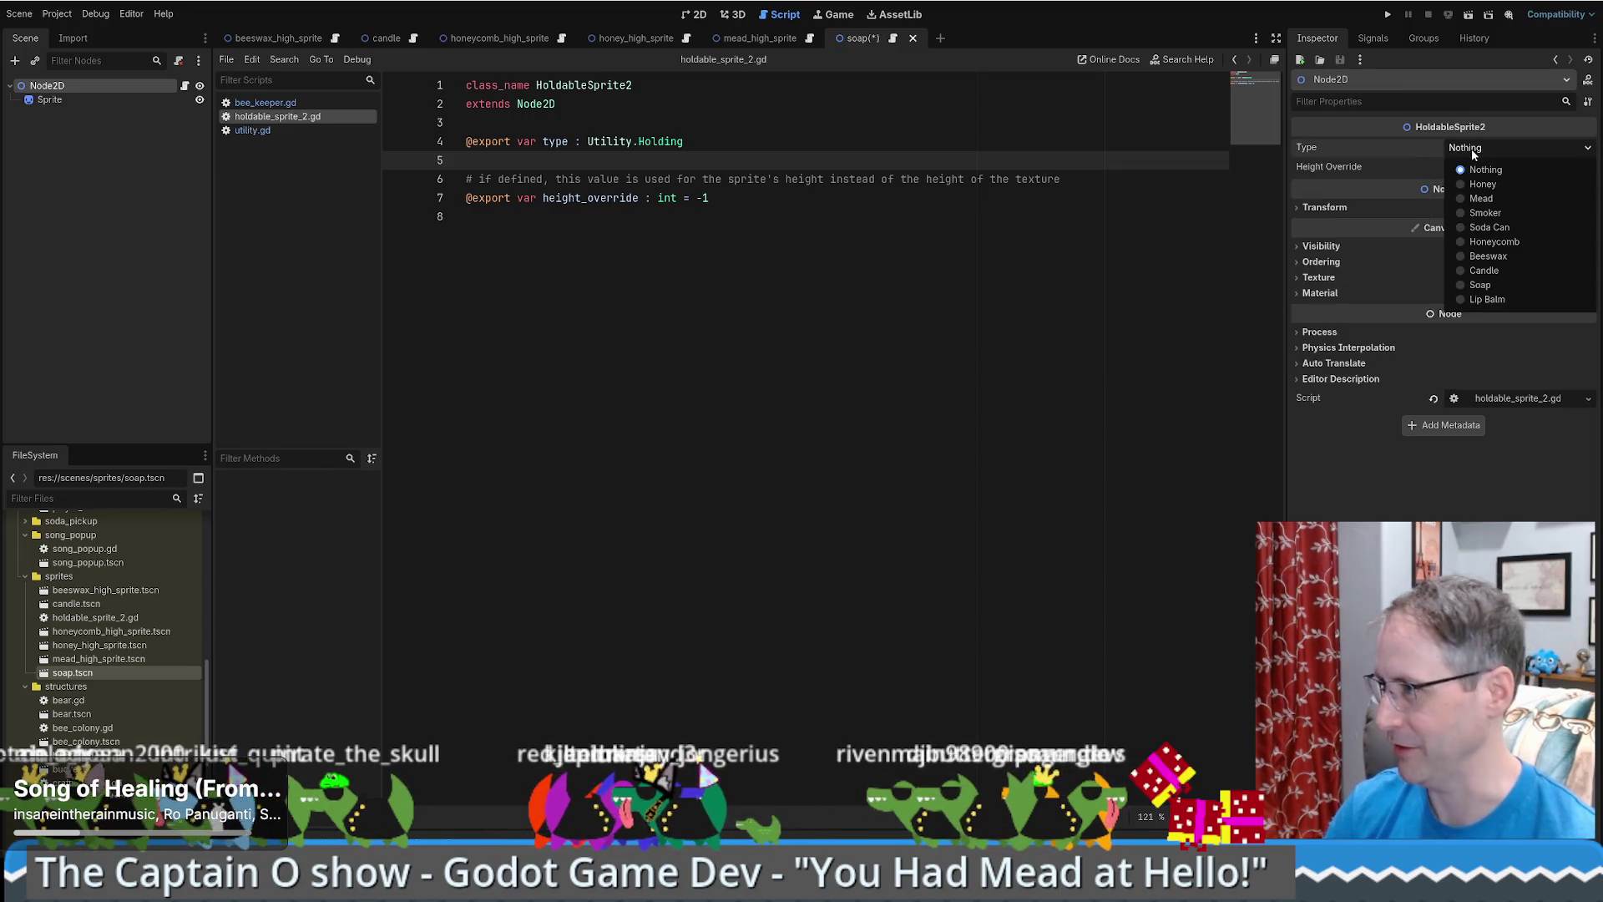
click(1462, 286)
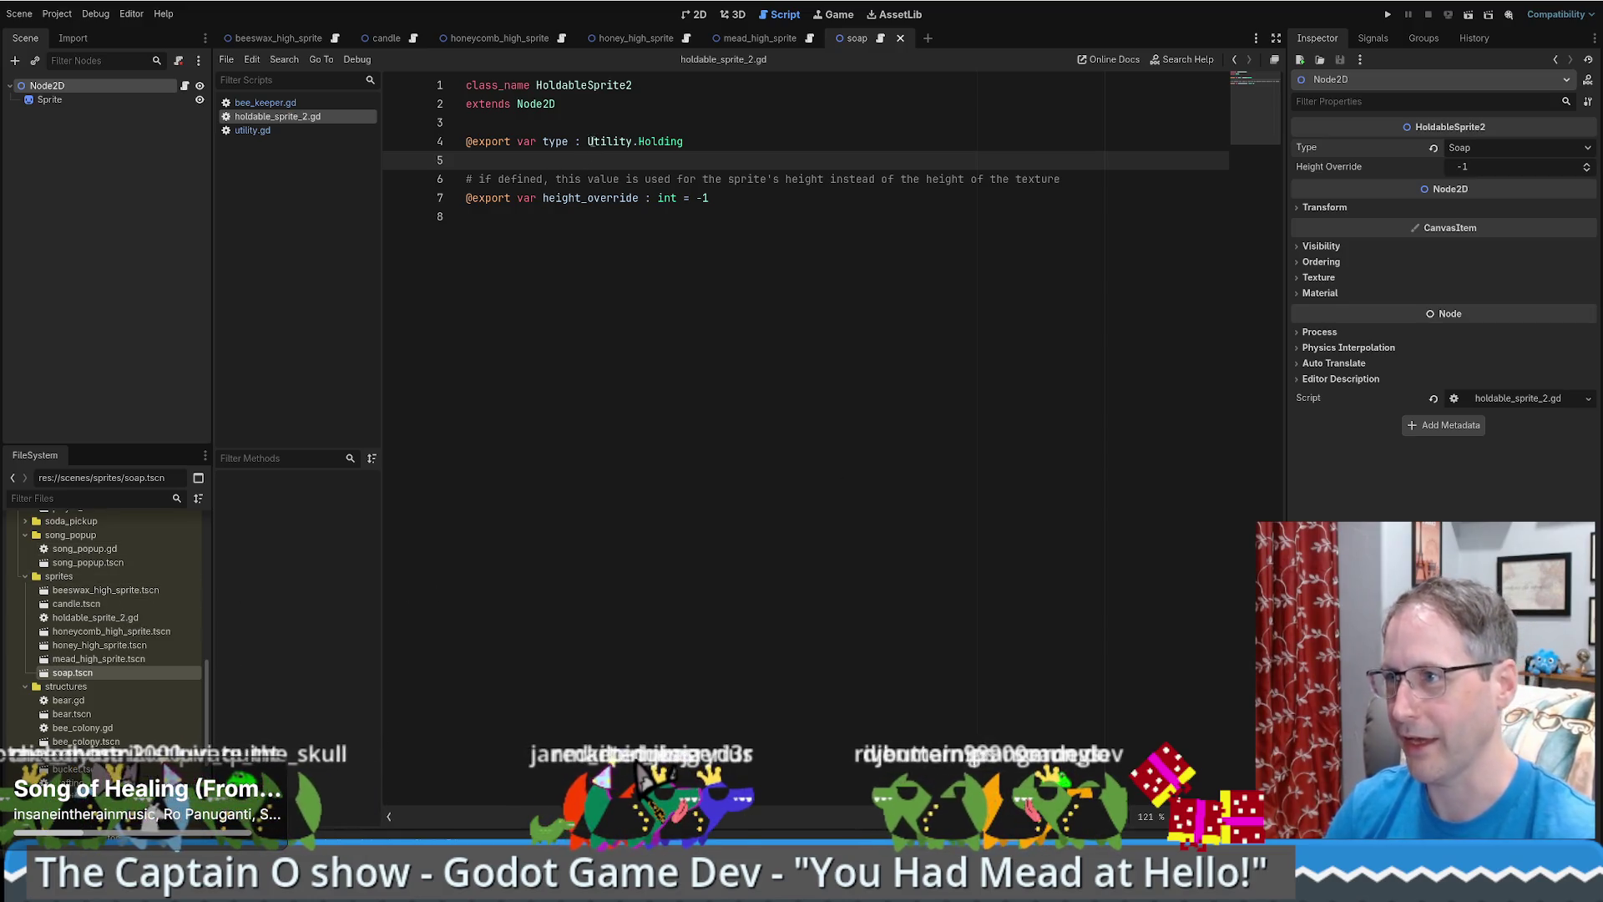
- Find all 106 BeeKeeper.Holding matches project-wide, then switch to the croco project window
drag(635, 142, 690, 142)
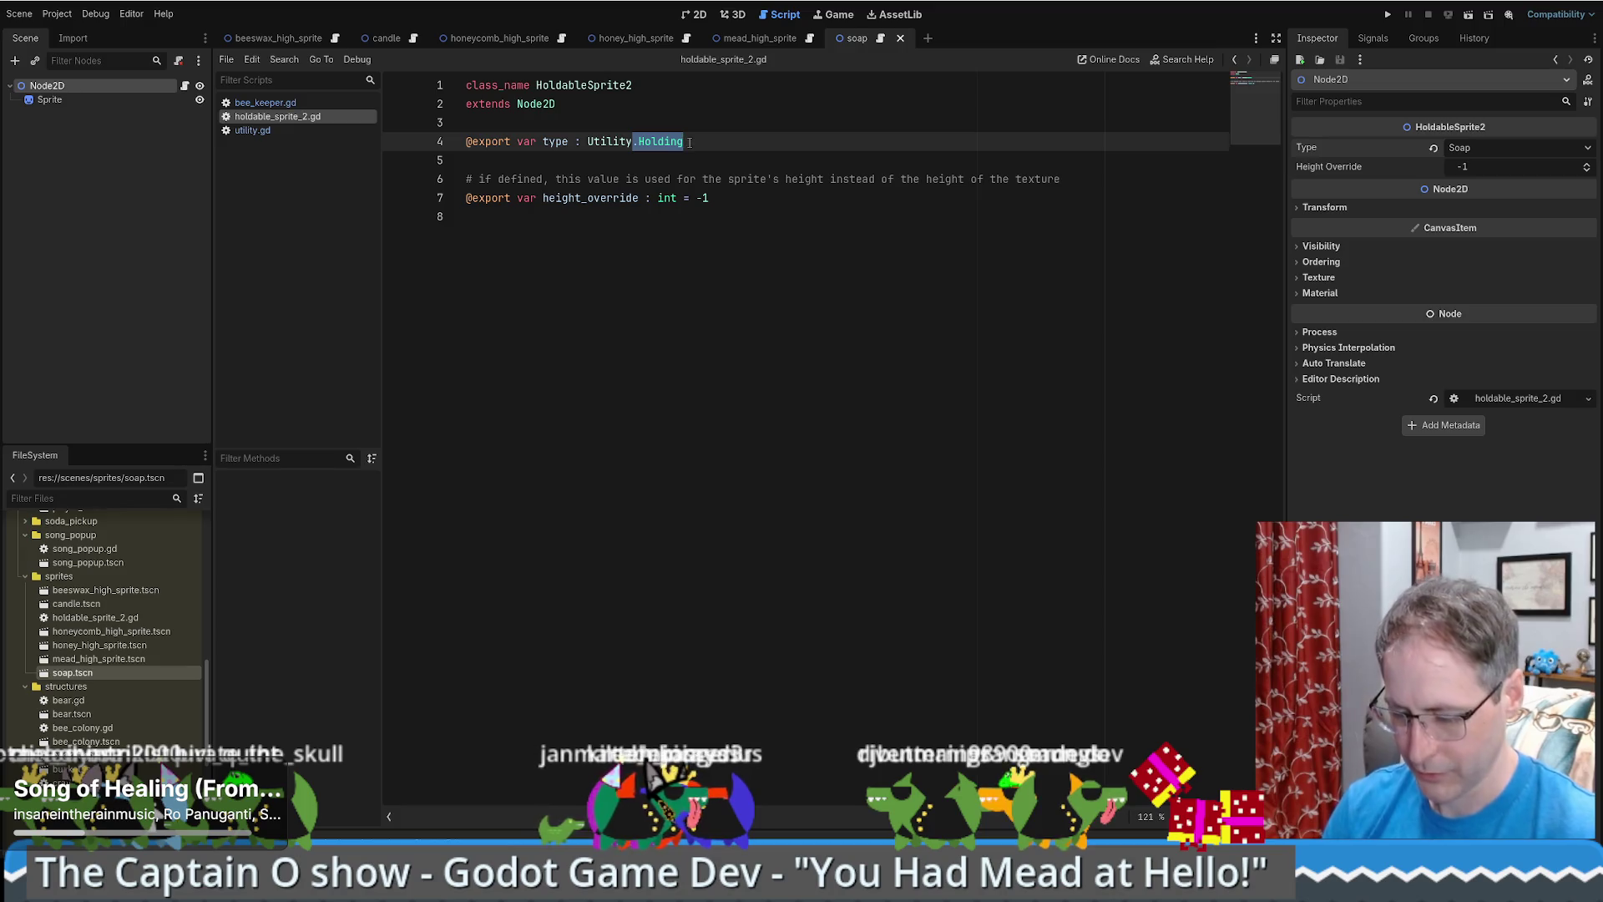
key(ctrl+shift+f)
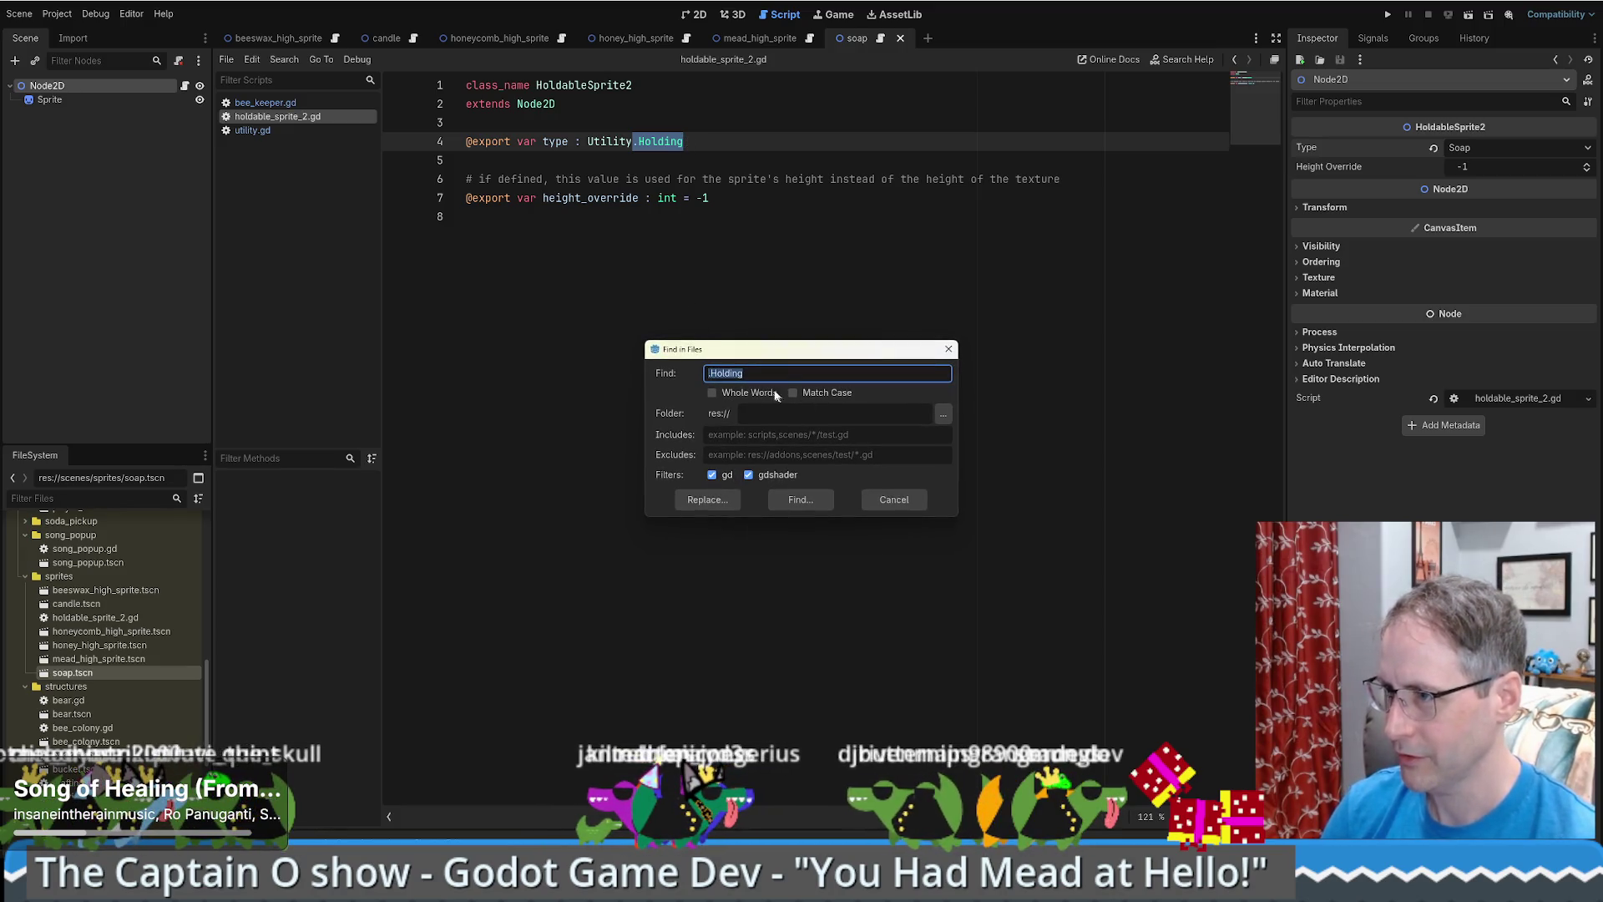
key(Home)
text(BeeKe)
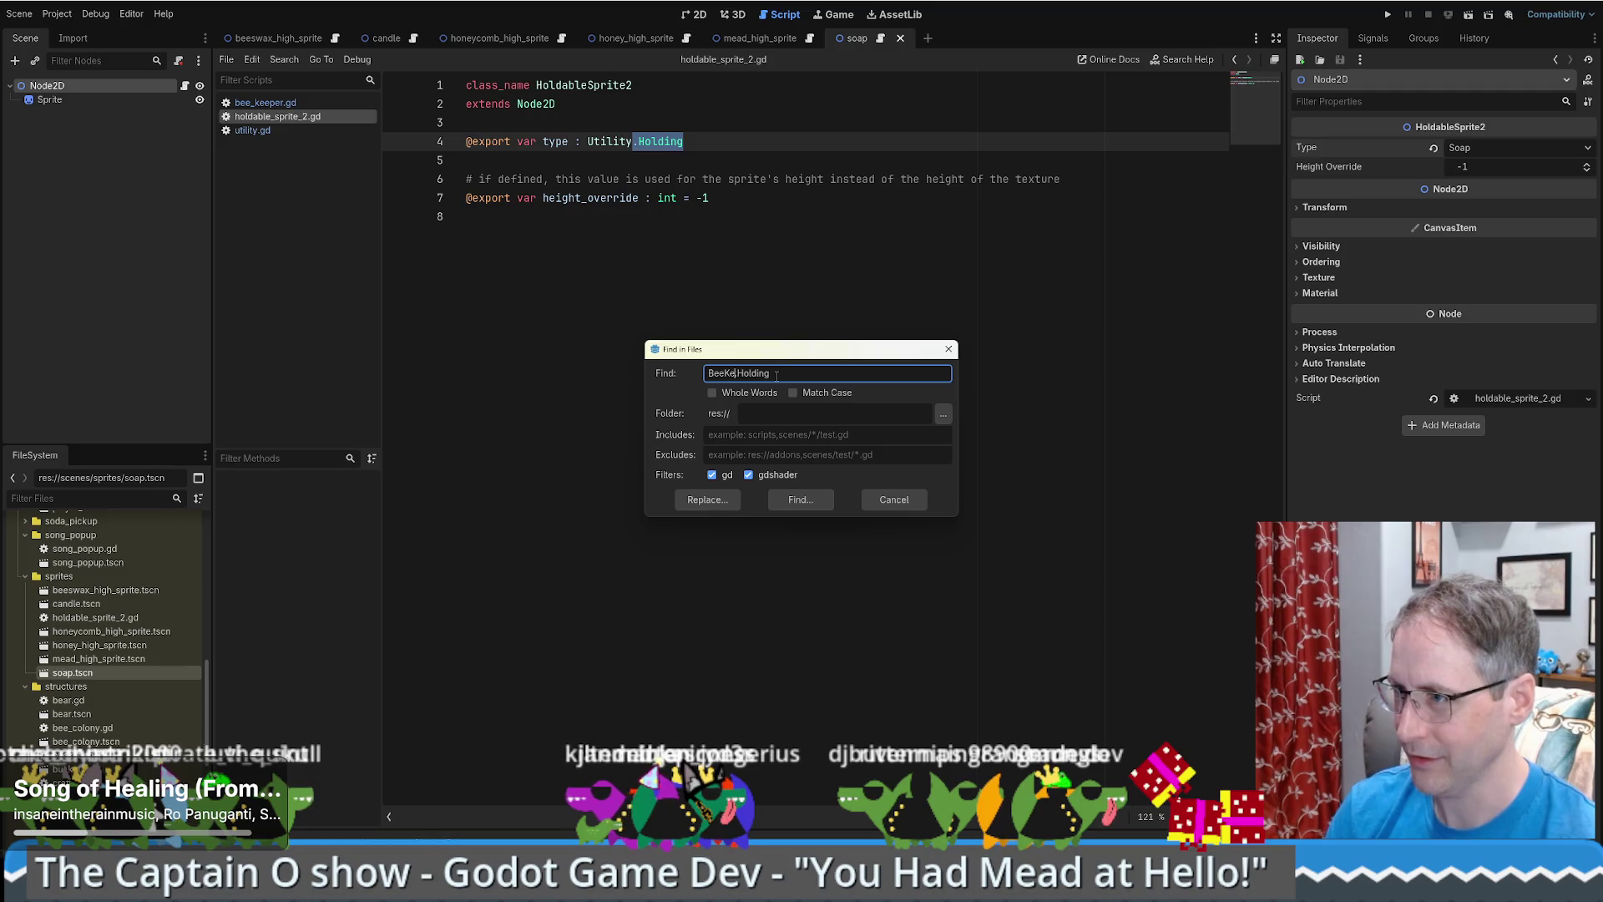
text(eper)
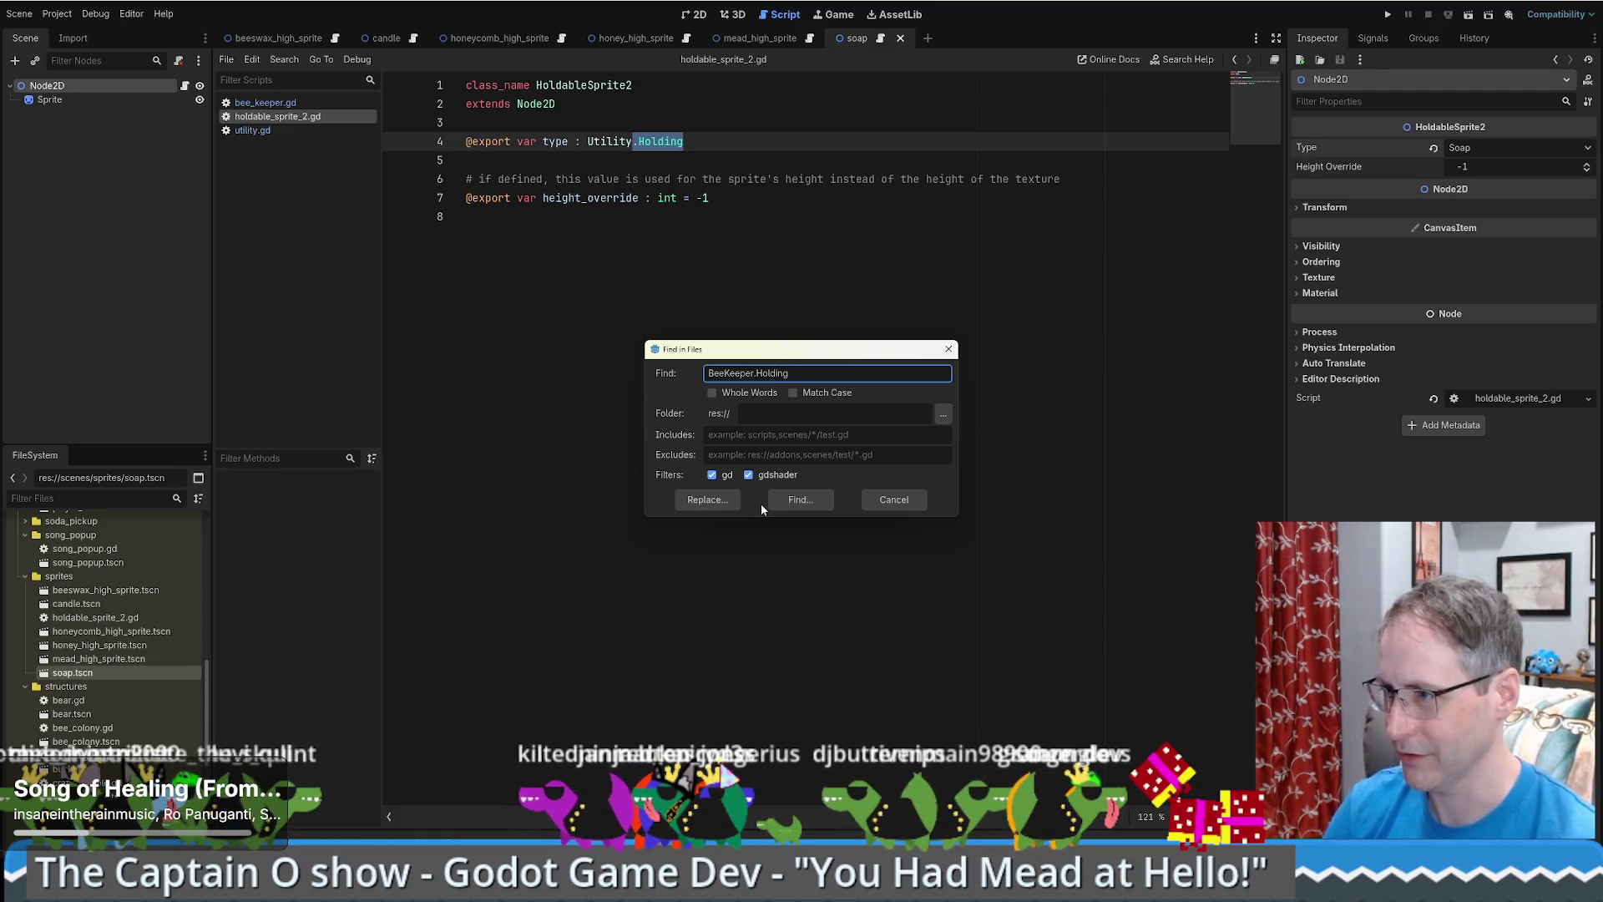
click(705, 502)
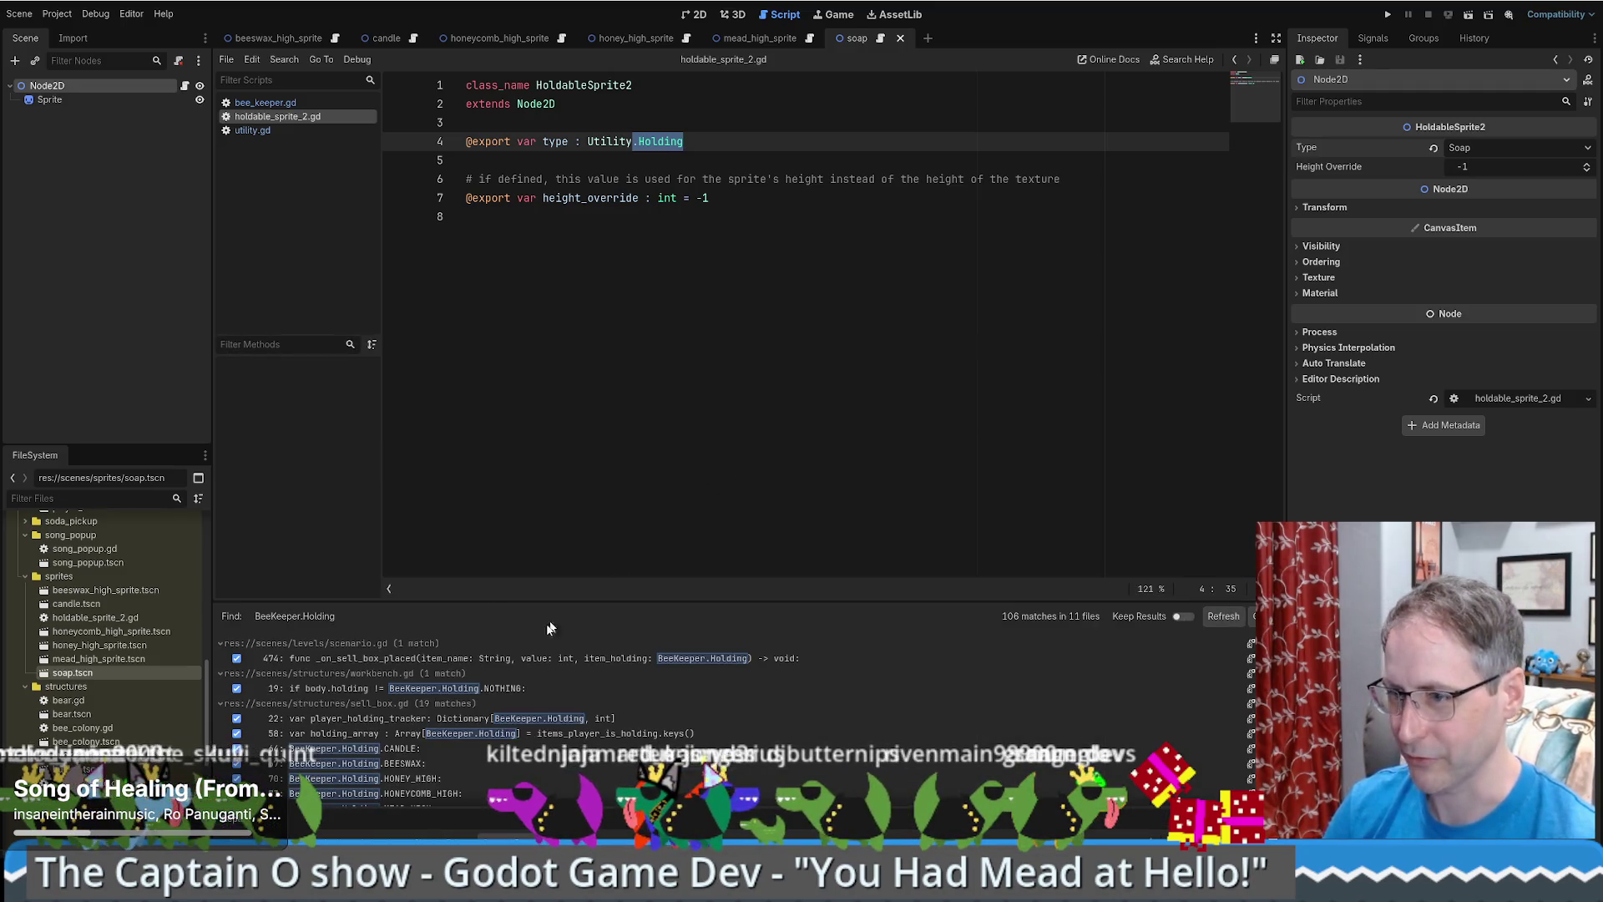
scroll(484, 668, down, 5)
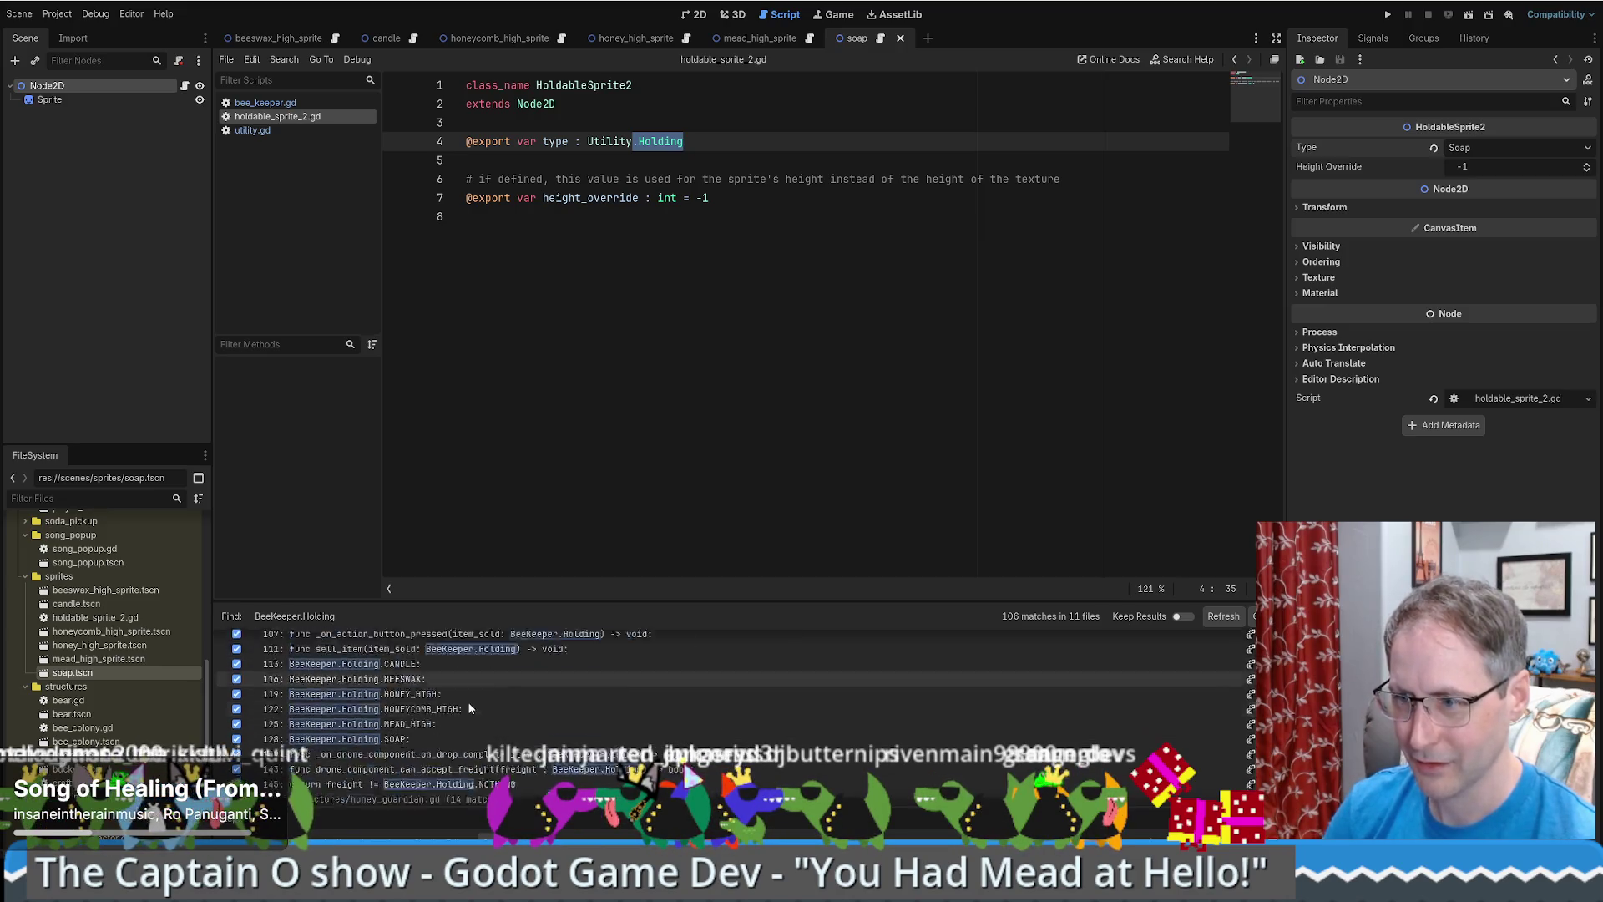
scroll(470, 705, down, 10)
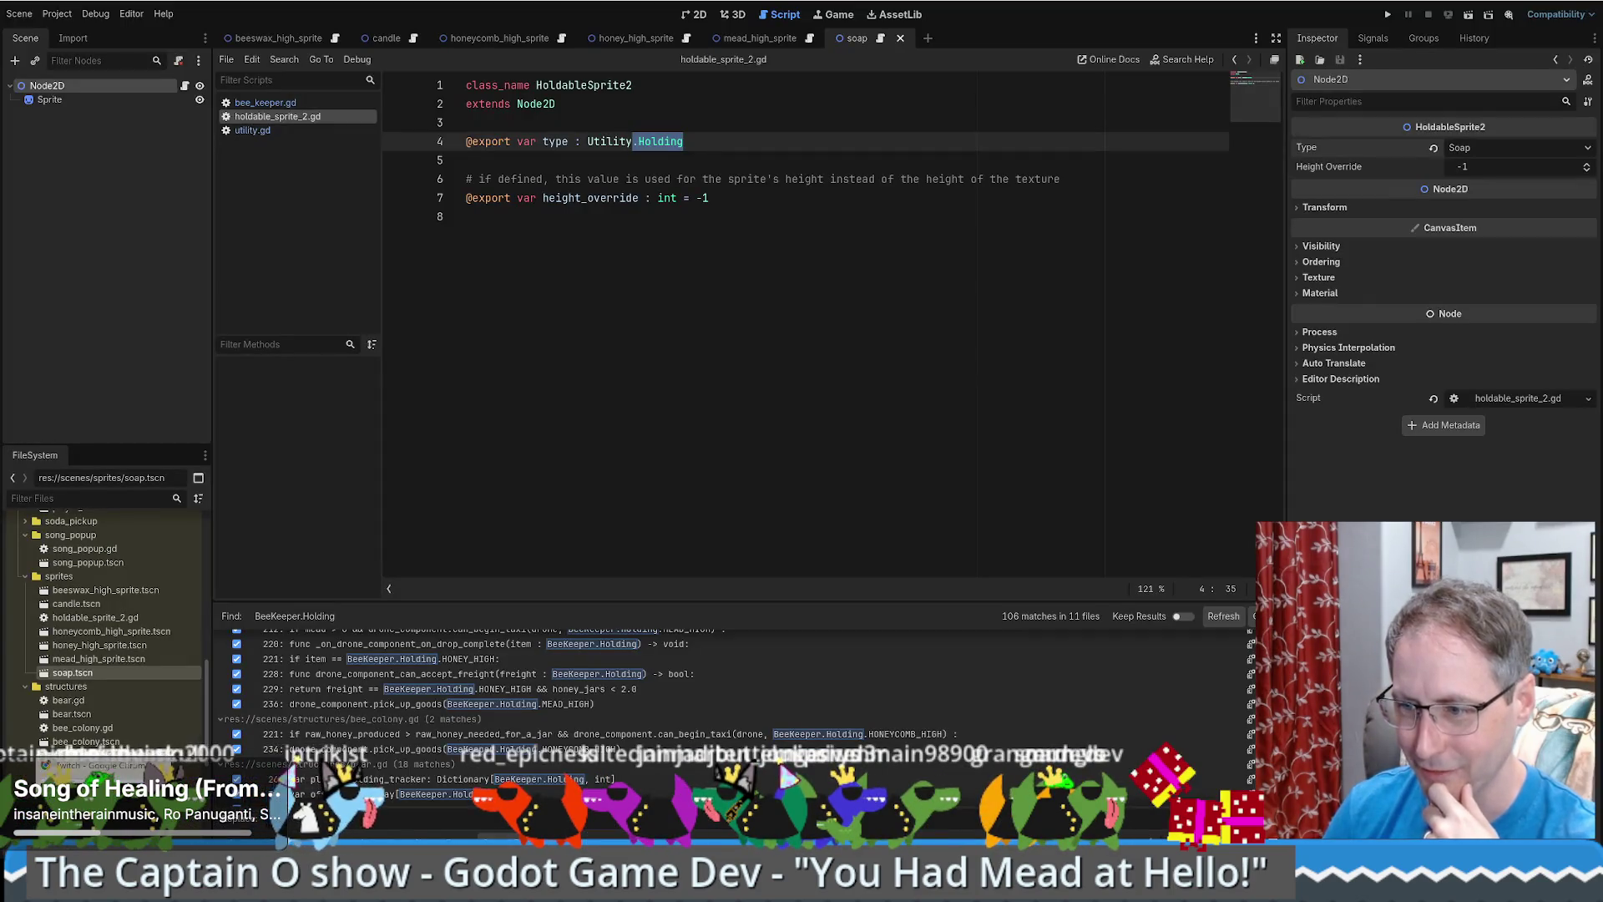
key(alt+Tab)
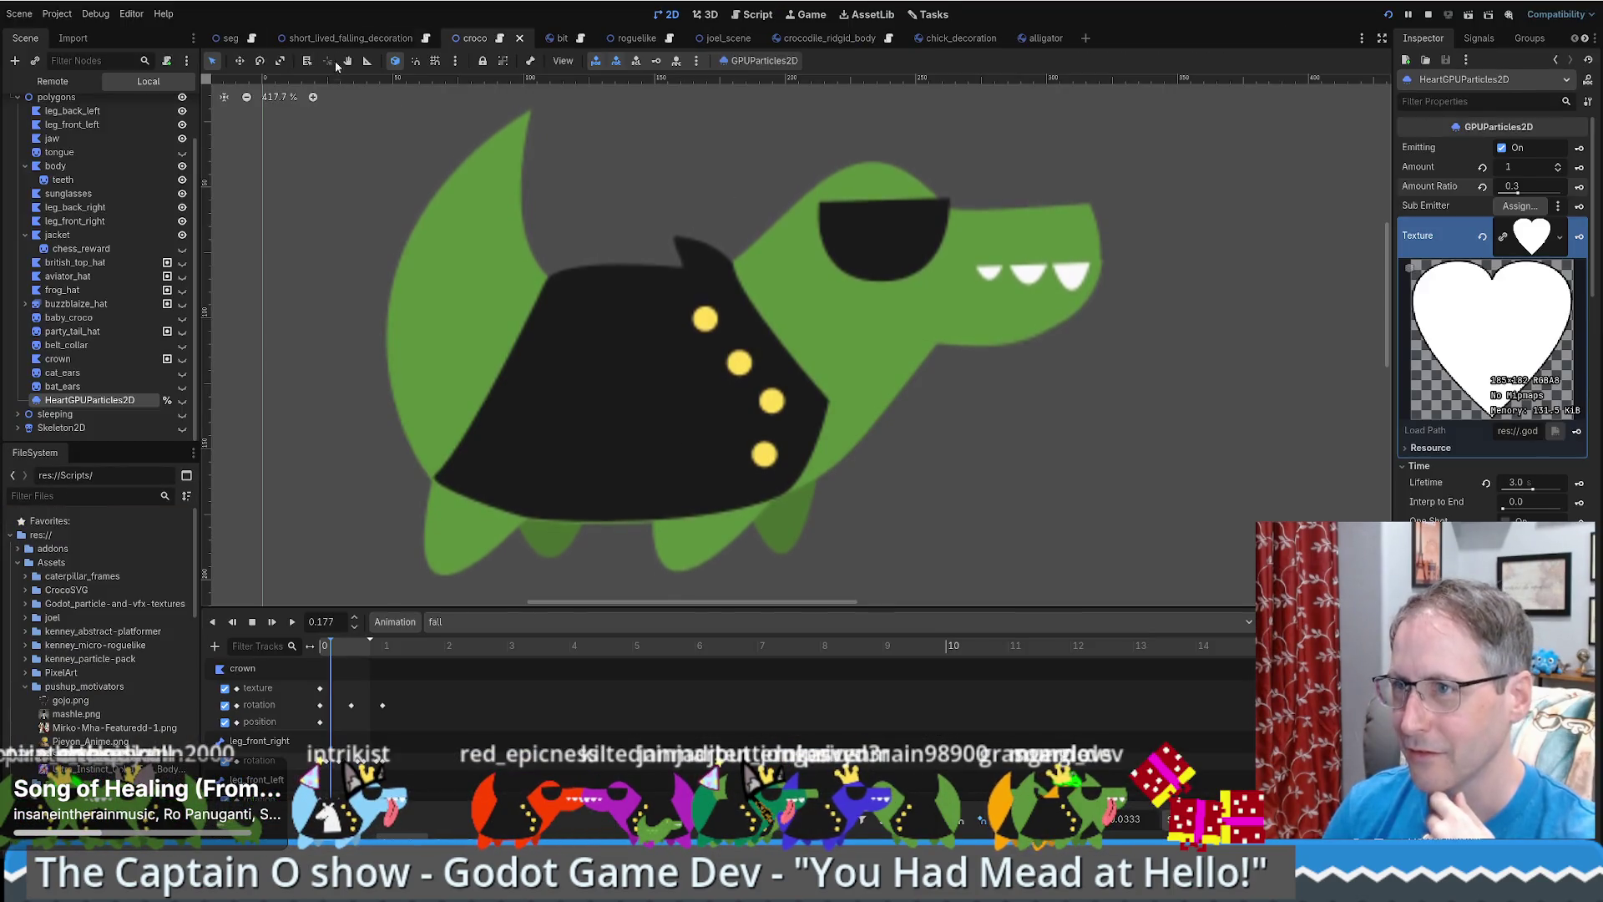